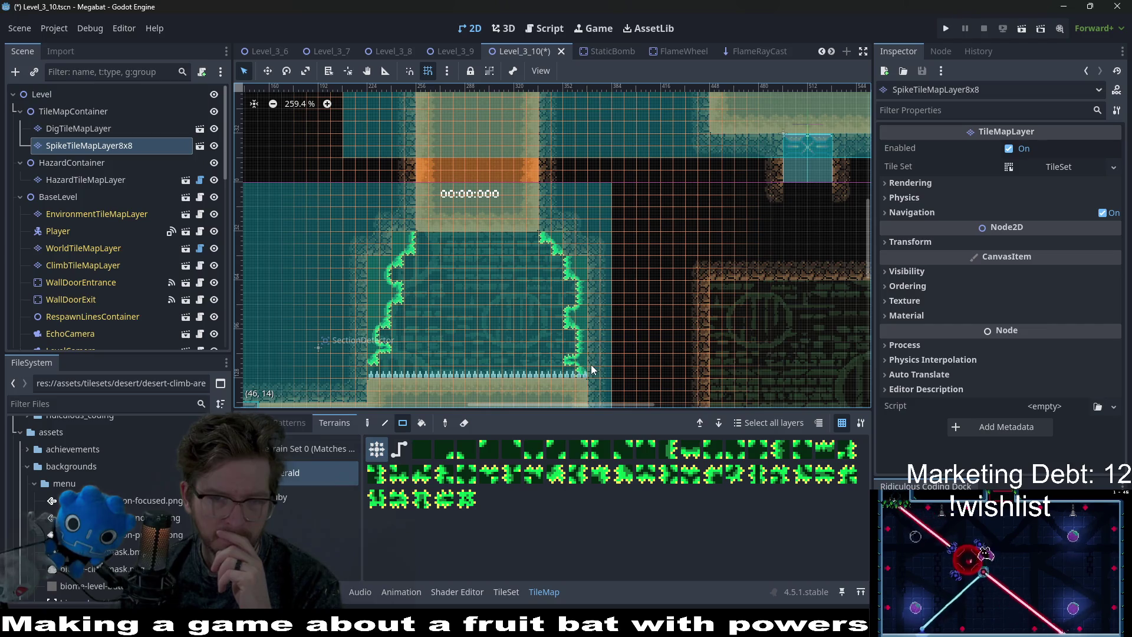
Extend the Emerald spike strip further left along the slope ledge on SpikeTileMapLayer8x8.
{"action": "scroll", "coordinate": [552, 338], "scroll_direction": "down", "scroll_amount": 4}
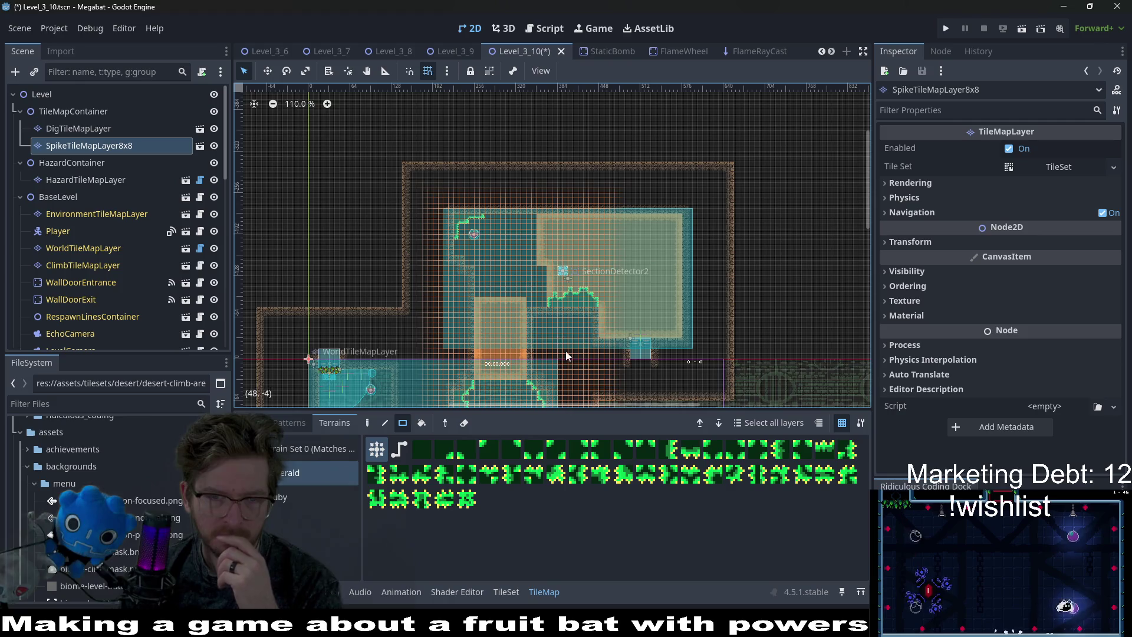
{"action": "left_click_drag", "start_coordinate": [566, 351], "coordinate": [563, 270]}
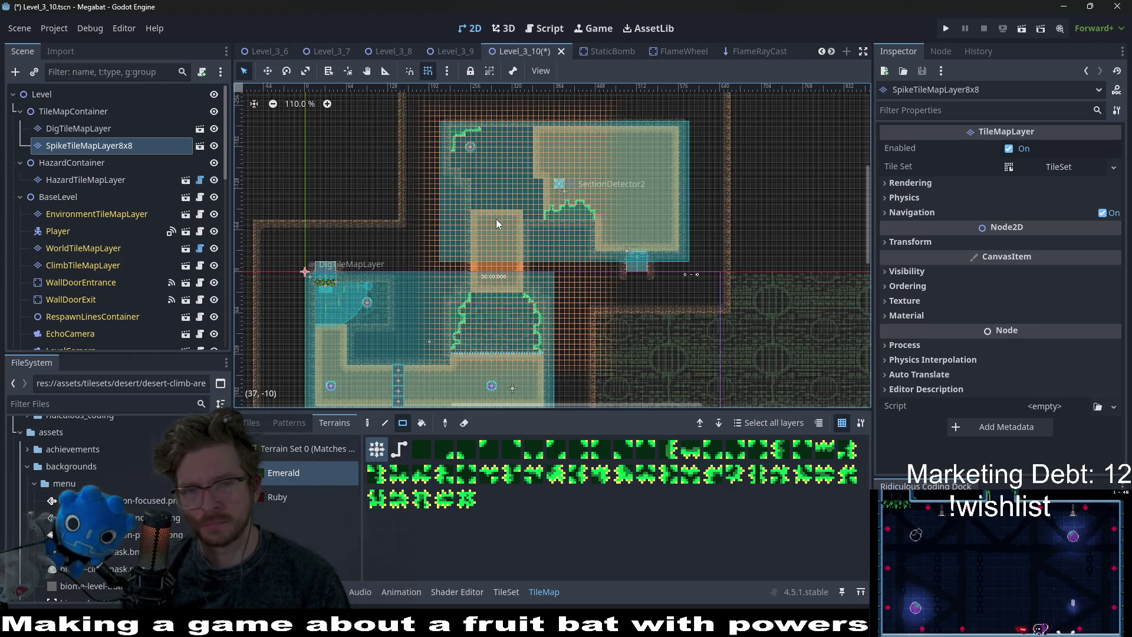
{"action": "scroll", "coordinate": [497, 221], "scroll_direction": "up", "scroll_amount": 7}
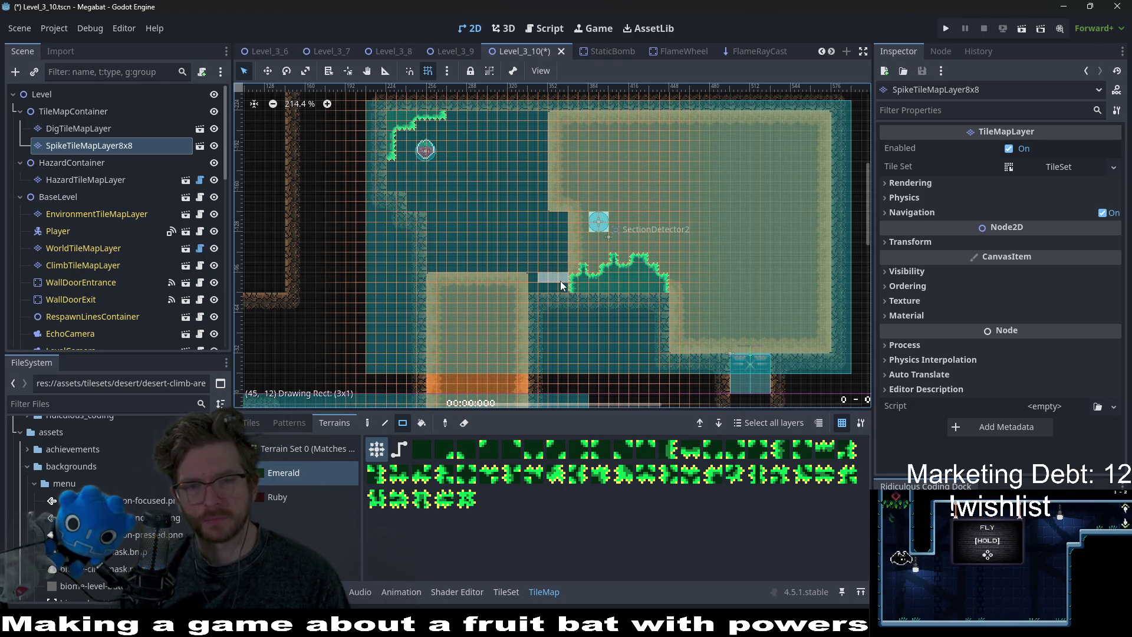
{"action": "left_click_drag", "start_coordinate": [538, 280], "coordinate": [557, 293]}
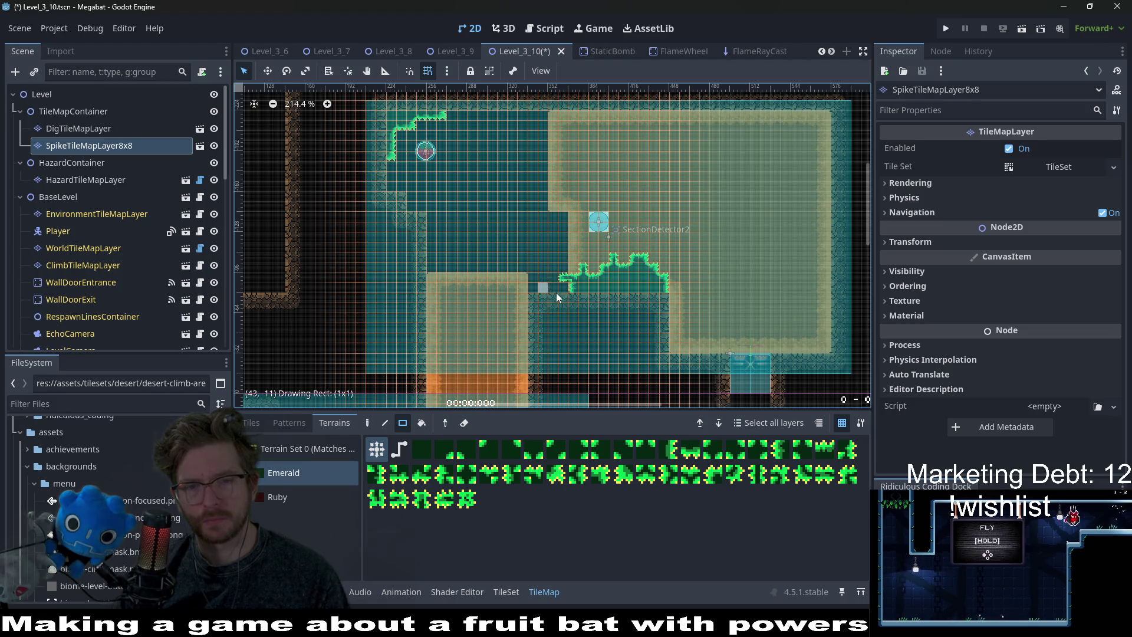
{"action": "scroll", "coordinate": [589, 288], "scroll_direction": "down", "scroll_amount": 1}
{"action": "scroll", "coordinate": [587, 287], "scroll_direction": "up", "scroll_amount": 3}
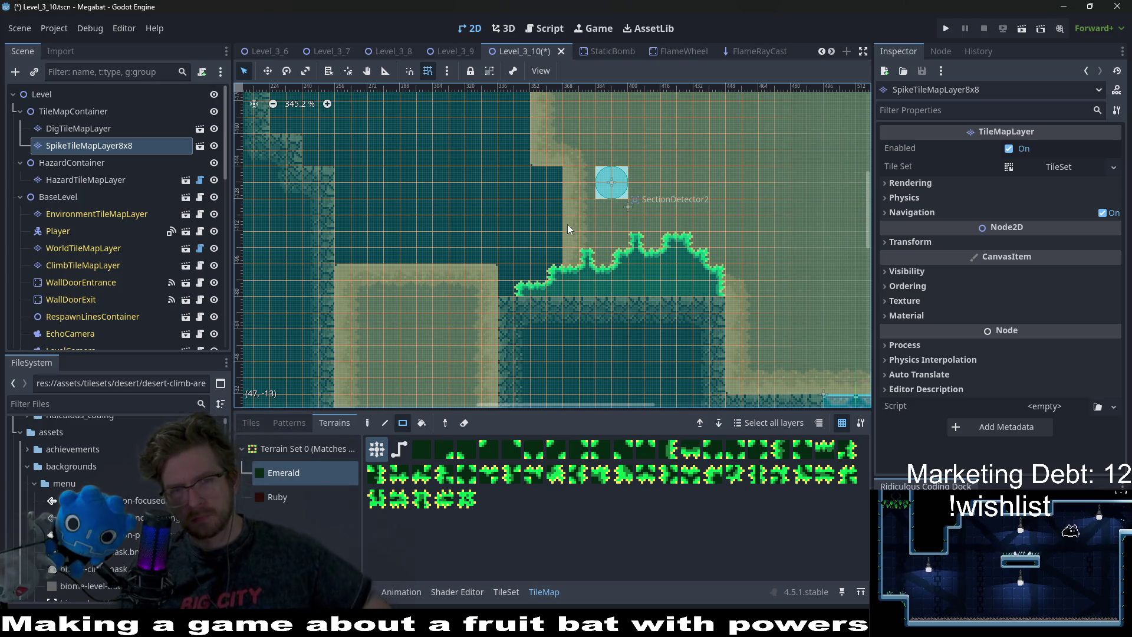
{"action": "scroll", "coordinate": [590, 264], "scroll_direction": "up", "scroll_amount": 3}
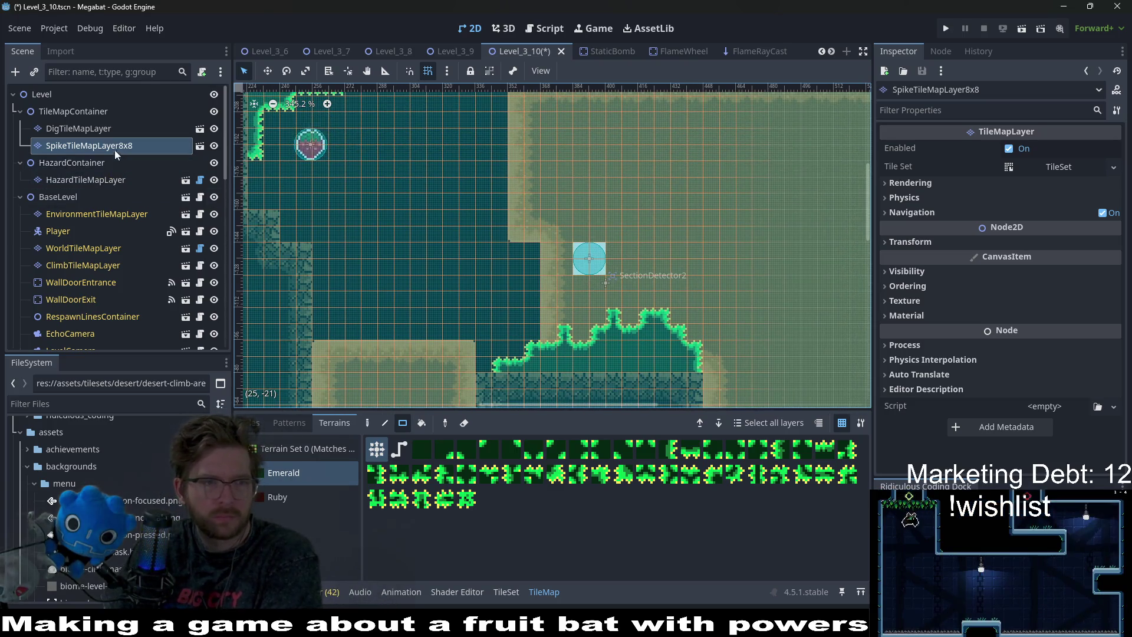
On DigTileMapLayer, paint a Desert terrain column and carve a two-tile open step beside it.
{"action": "left_click", "coordinate": [92, 127]}
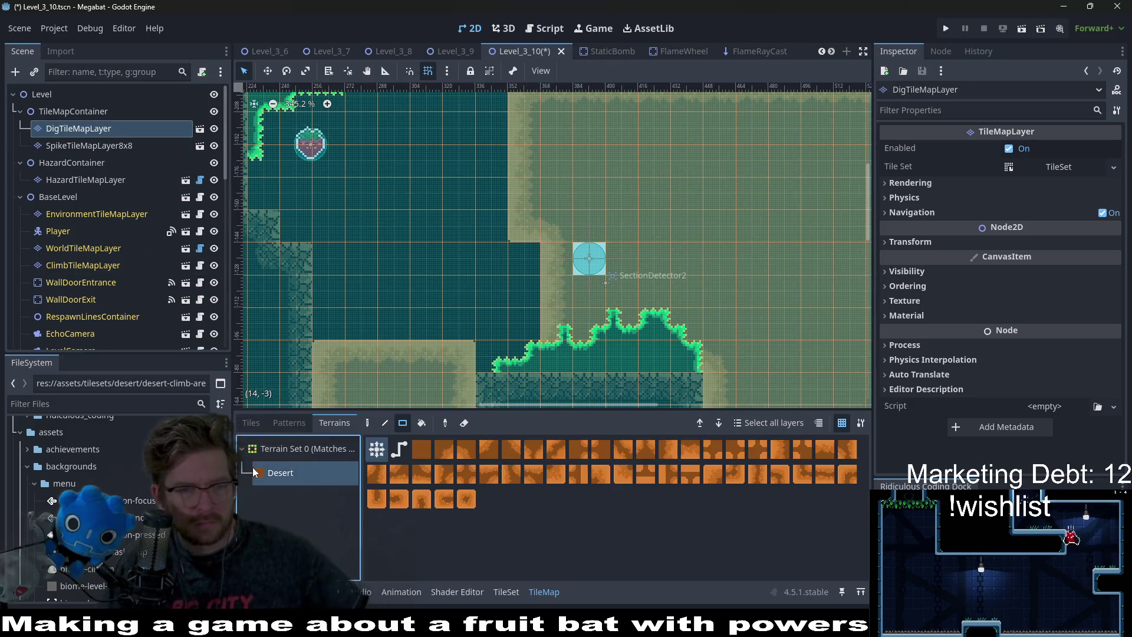
{"action": "scroll", "coordinate": [491, 243], "scroll_direction": "up", "scroll_amount": 2}
{"action": "left_click_drag", "start_coordinate": [491, 243], "coordinate": [484, 143]}
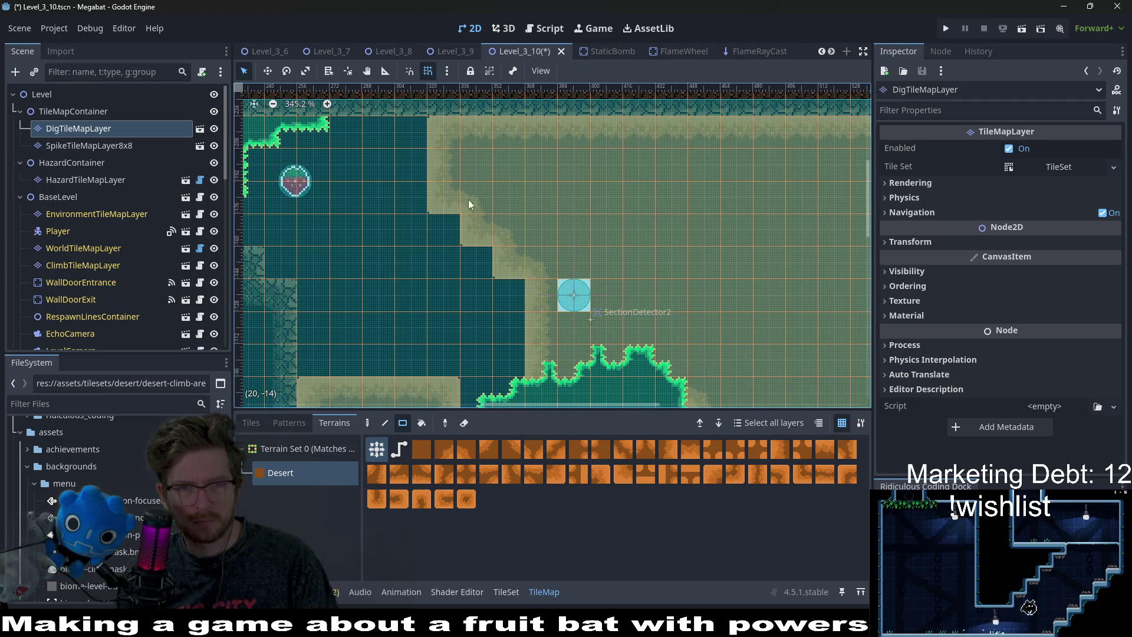
{"action": "scroll", "coordinate": [492, 237], "scroll_direction": "down", "scroll_amount": 2}
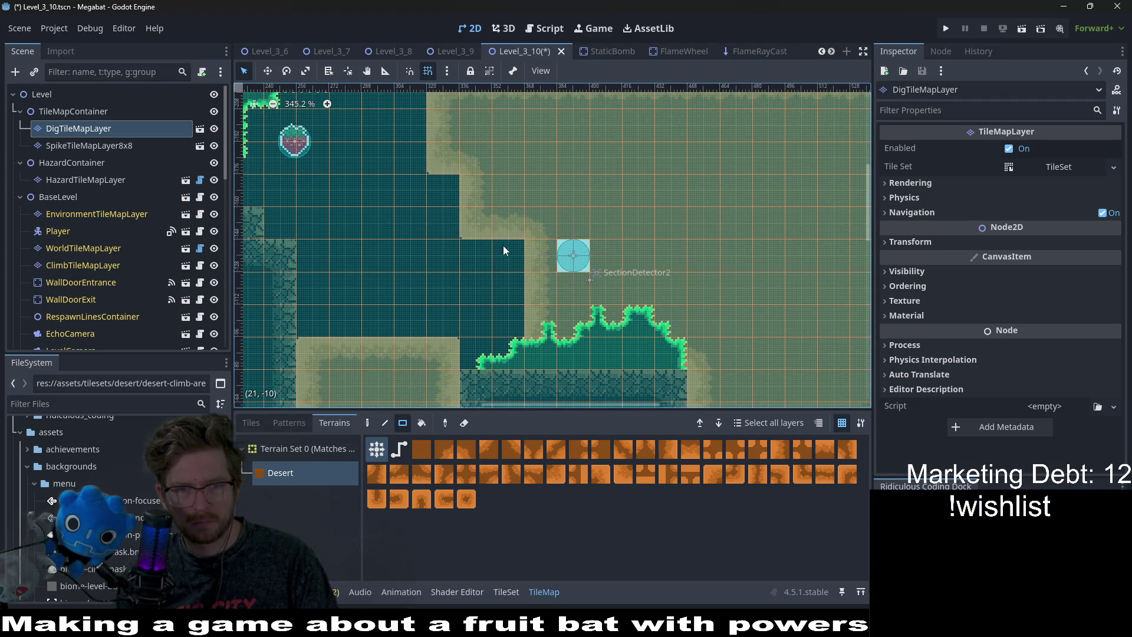
{"action": "scroll", "coordinate": [561, 291], "scroll_direction": "down", "scroll_amount": 3}
{"action": "left_click", "coordinate": [492, 239]}
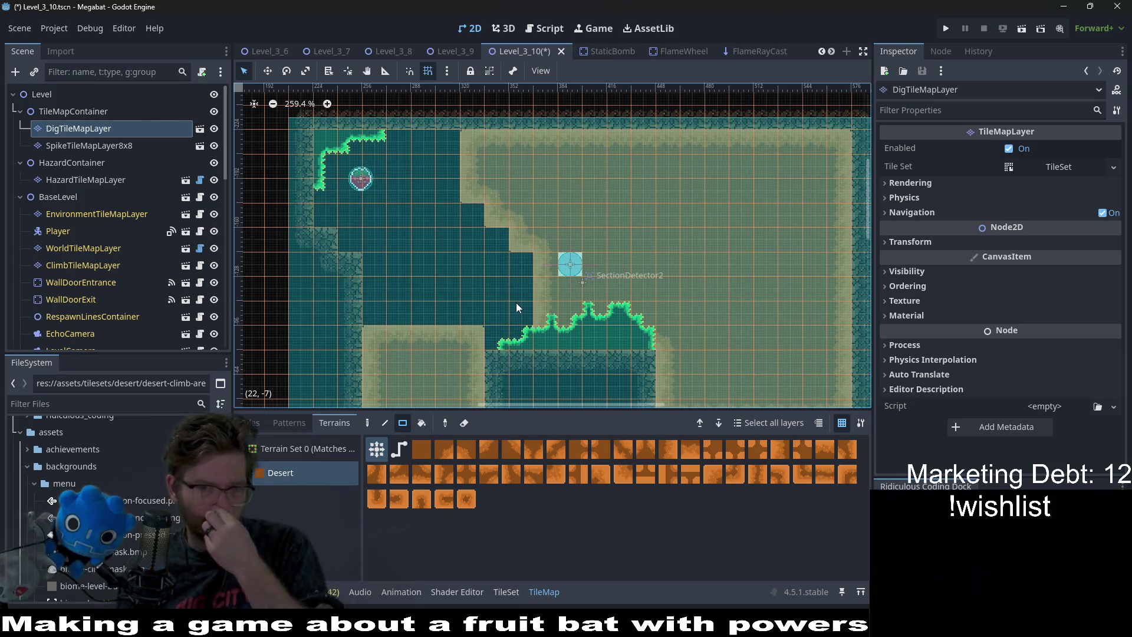
{"action": "left_click", "coordinate": [525, 245]}
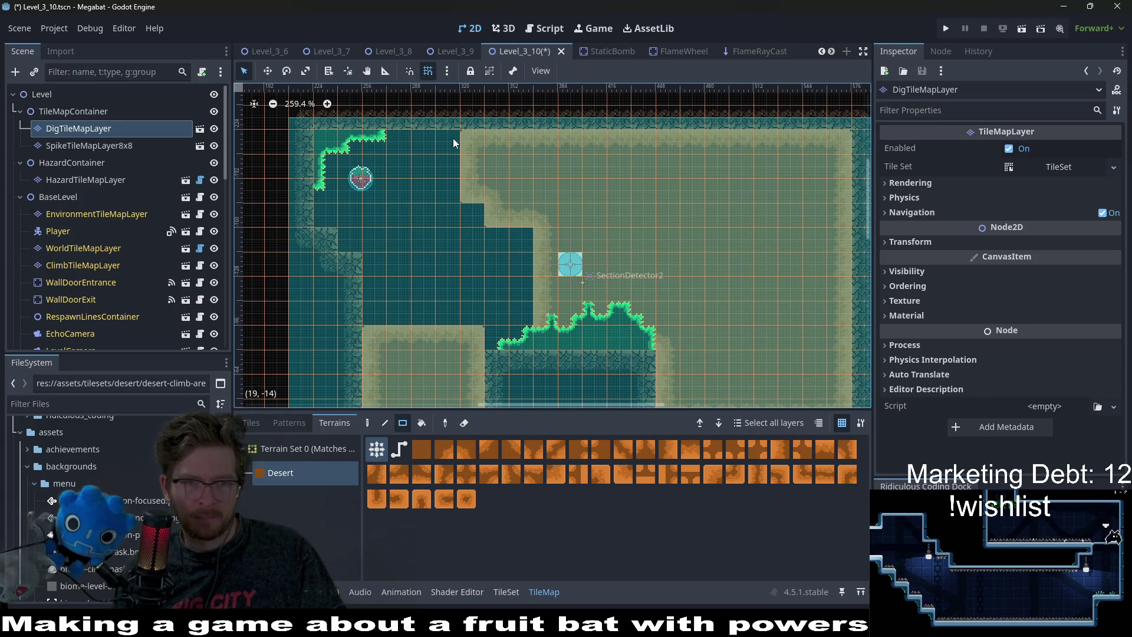
Fill the upper strip and room top with a wide Desert band and smooth its edge.
{"action": "scroll", "coordinate": [481, 186], "scroll_direction": "up", "scroll_amount": 2}
{"action": "scroll", "coordinate": [415, 148], "scroll_direction": "right", "scroll_amount": 2}
{"action": "left_click_drag", "start_coordinate": [560, 161], "coordinate": [824, 180]}
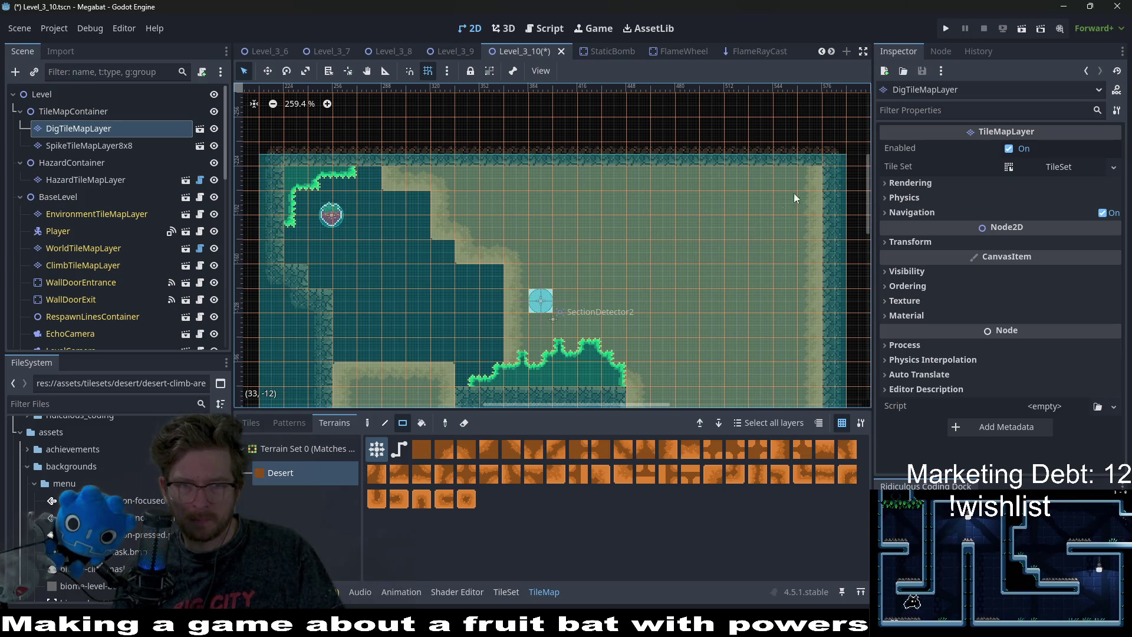
{"action": "mouse_move", "coordinate": [413, 111]}
{"action": "left_mouse_down"}
{"action": "mouse_move", "coordinate": [442, 170]}
{"action": "mouse_move", "coordinate": [468, 190]}
{"action": "left_mouse_up"}
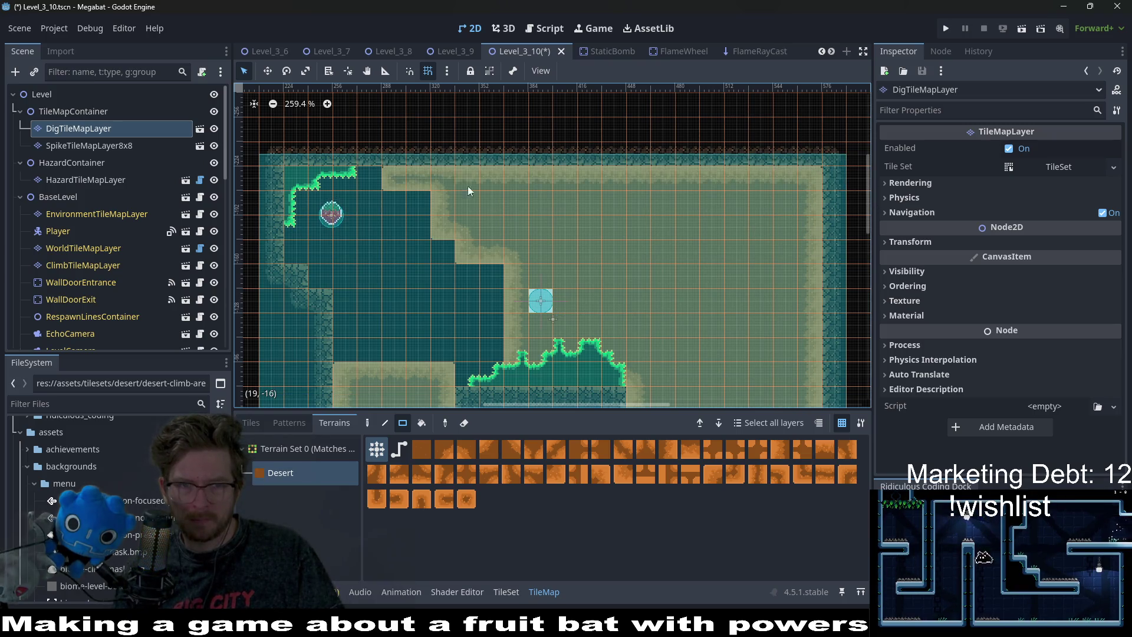
{"action": "left_click", "coordinate": [425, 208]}
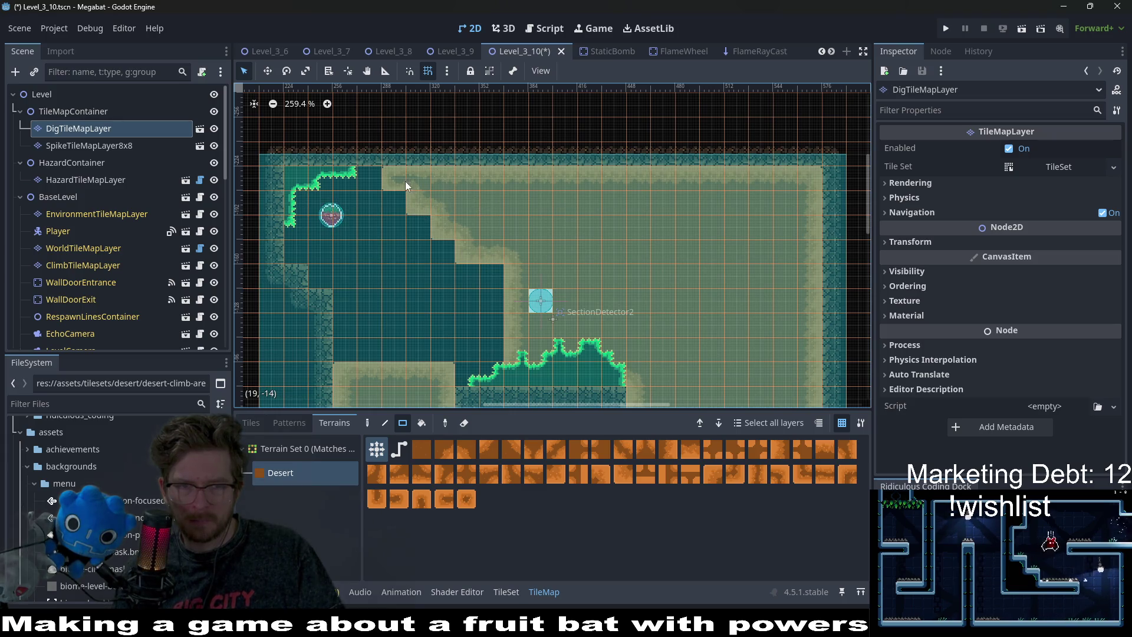
{"action": "scroll", "coordinate": [441, 232], "scroll_direction": "down", "scroll_amount": 3}
{"action": "scroll", "coordinate": [441, 233], "scroll_direction": "left", "scroll_amount": 2}
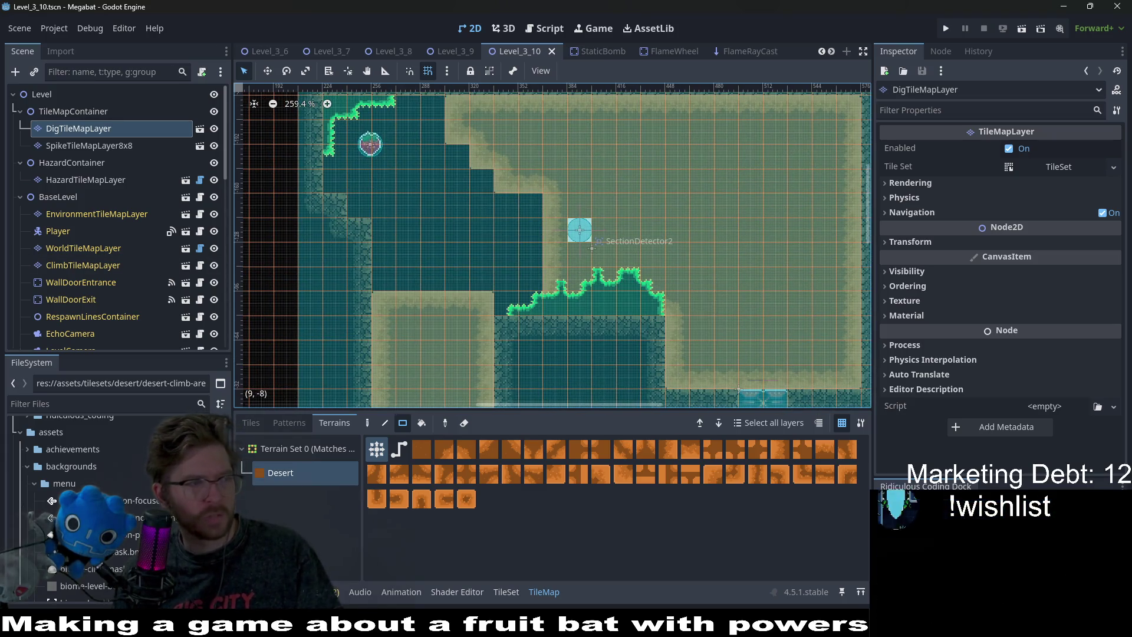
{"action": "scroll", "coordinate": [98, 220], "scroll_direction": "down", "scroll_amount": 10}
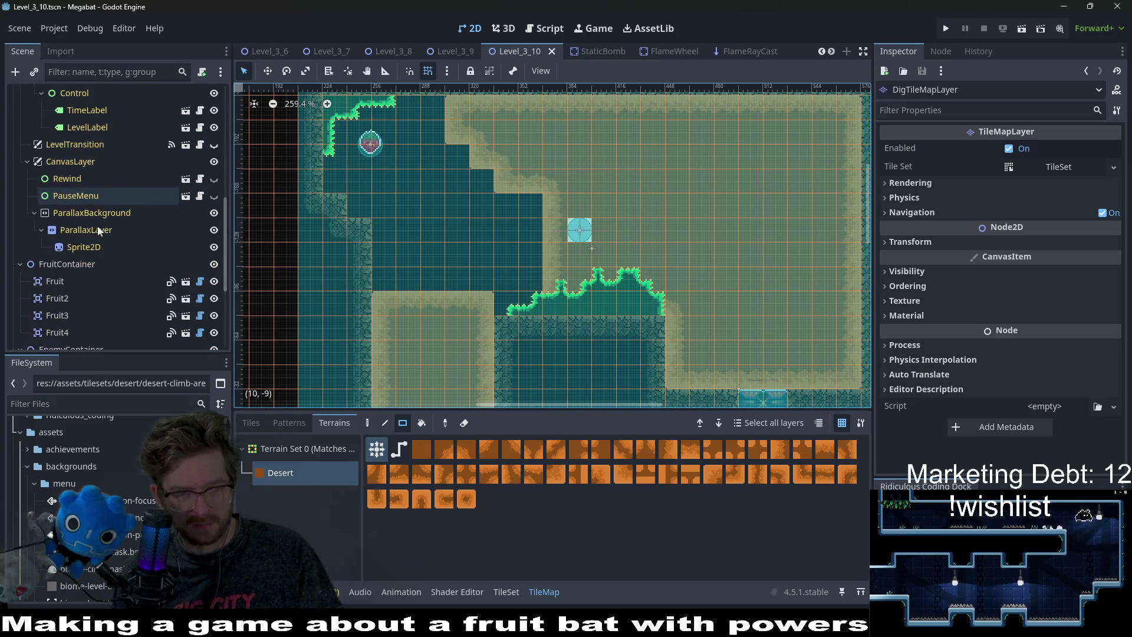
Select Fruit4, frame it in the view, and nudge it slightly to the right.
{"action": "left_click", "coordinate": [69, 235]}
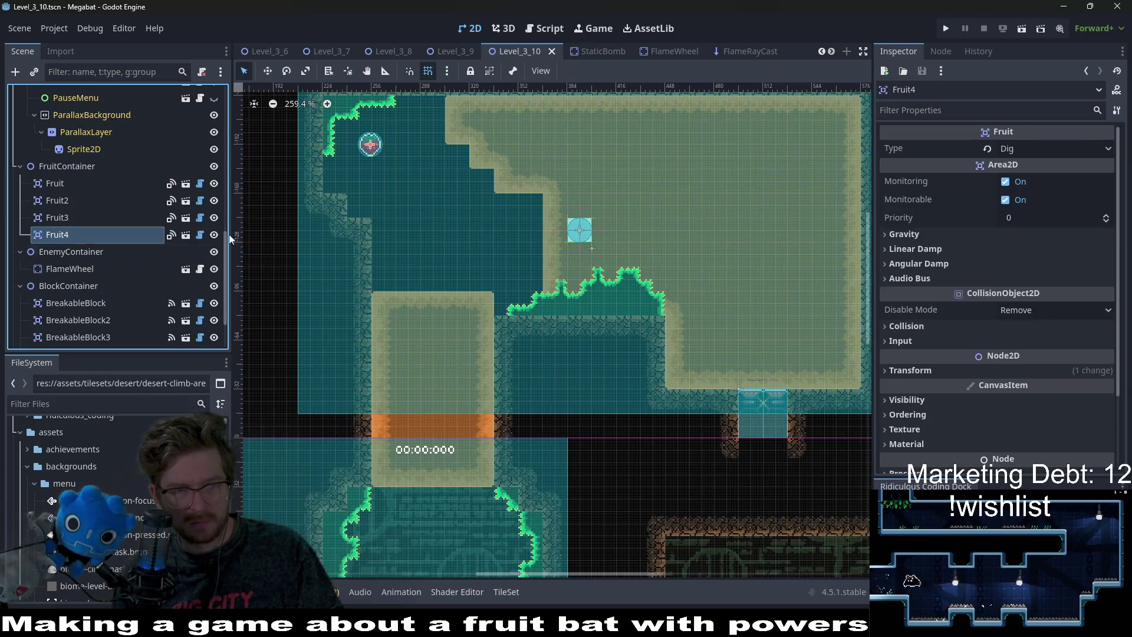
{"action": "scroll", "coordinate": [408, 200], "scroll_direction": "up", "scroll_amount": 3}
{"action": "key", "text": "w"}
{"action": "key", "text": "shift+Right"}
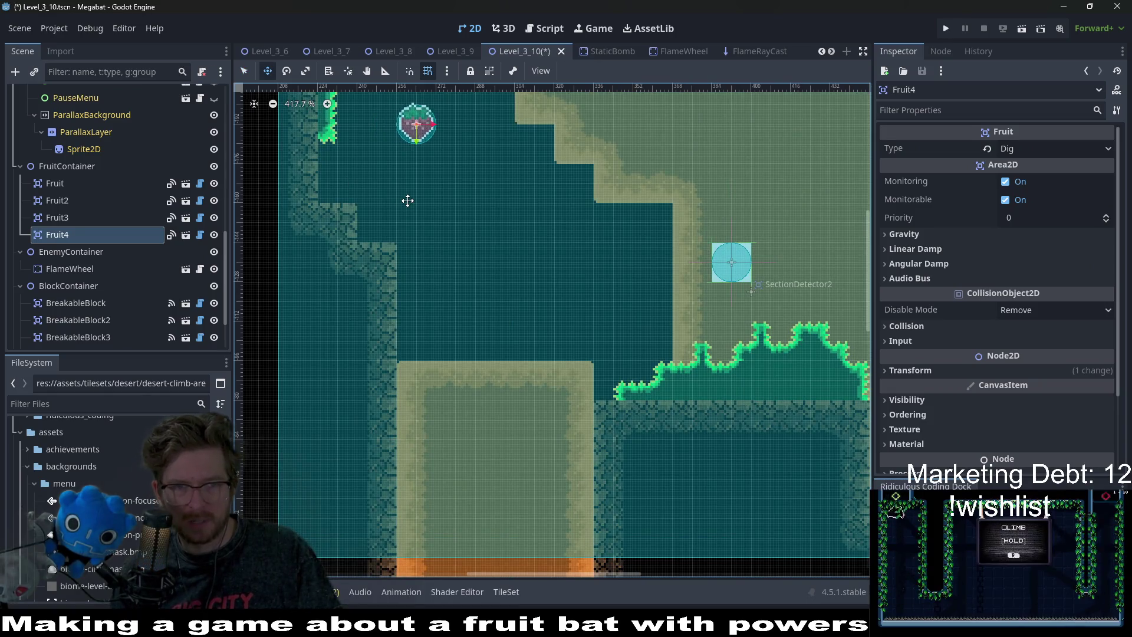
{"action": "scroll", "coordinate": [530, 253], "scroll_direction": "down", "scroll_amount": 5}
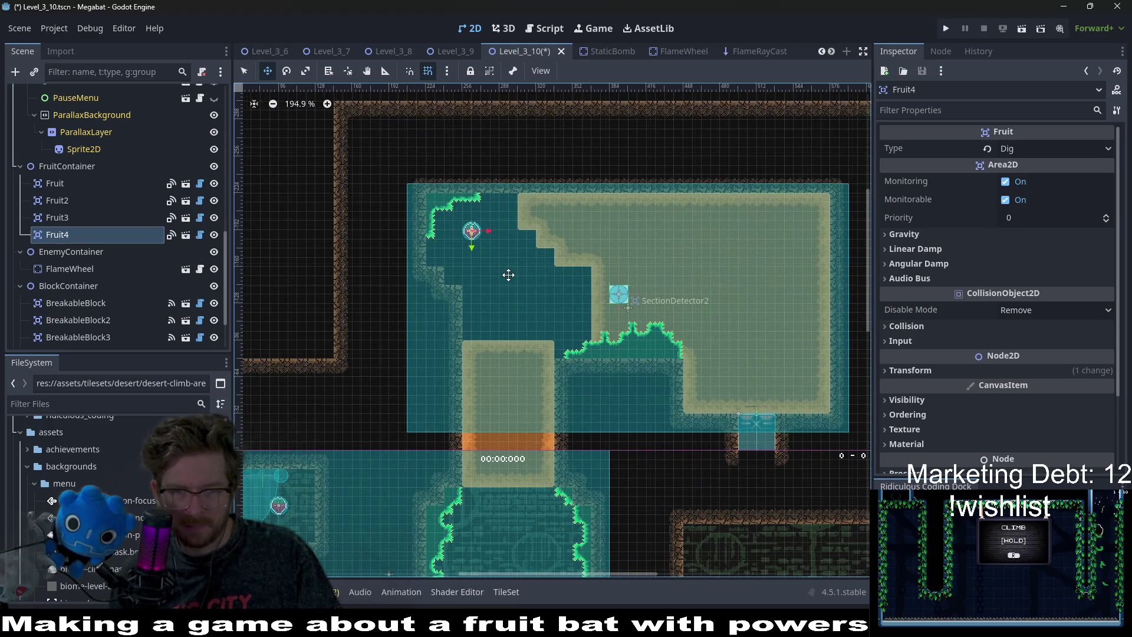
{"action": "scroll", "coordinate": [465, 248], "scroll_direction": "up", "scroll_amount": 8}
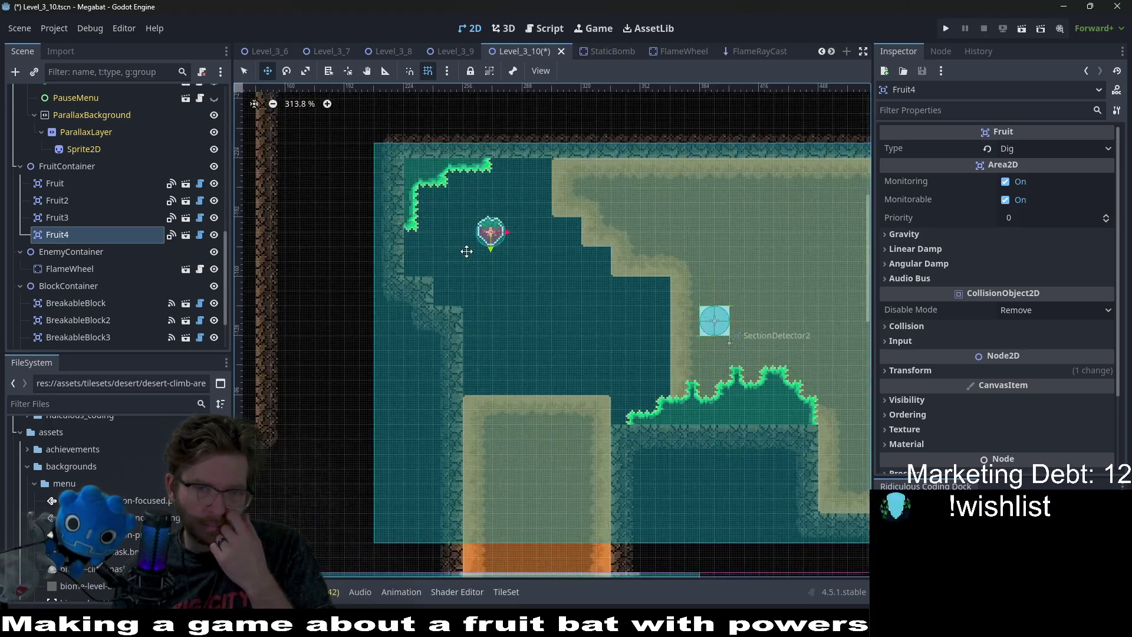
{"action": "scroll", "coordinate": [540, 259], "scroll_direction": "down", "scroll_amount": 5}
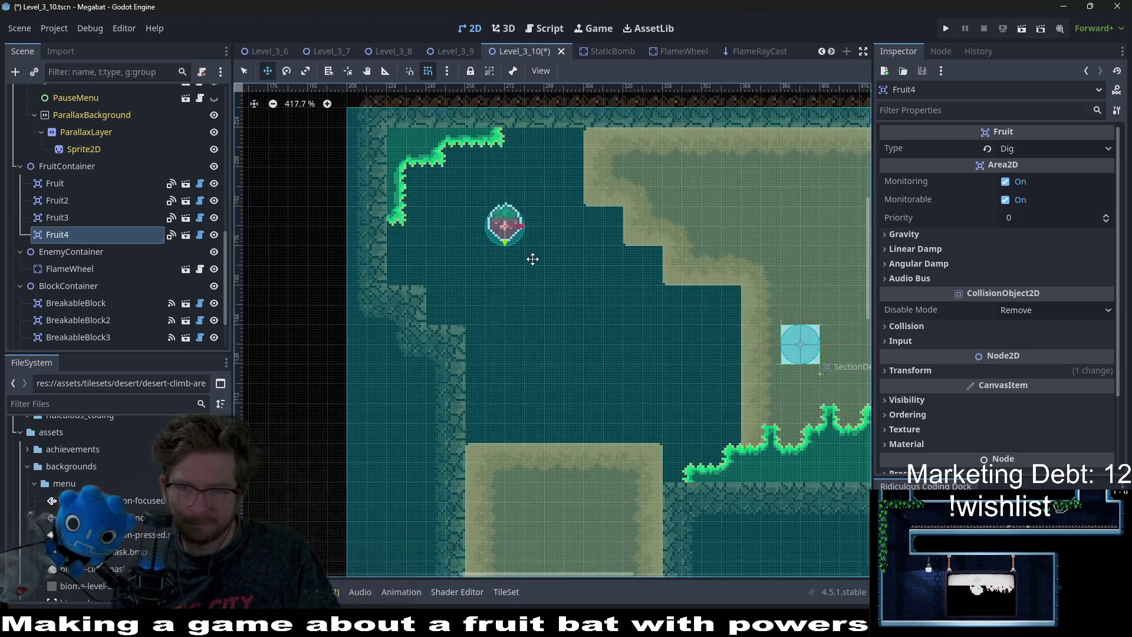
Save Level_3_10 and run the current scene to test it.
{"action": "key", "text": "ctrl+s"}
{"action": "scroll", "coordinate": [650, 352], "scroll_direction": "down", "scroll_amount": 2}
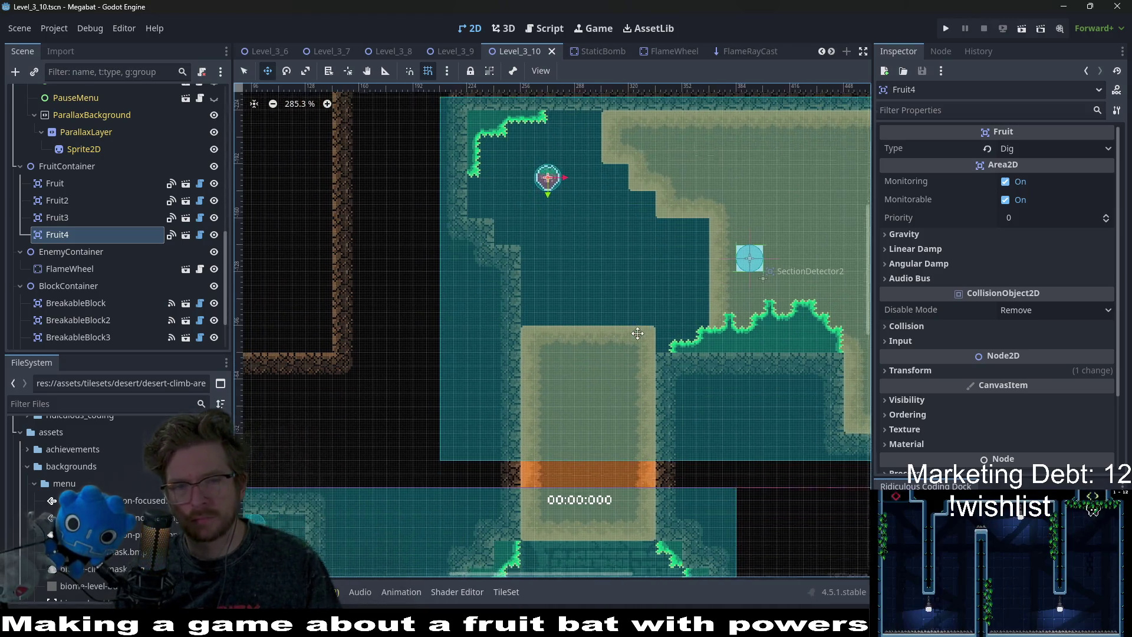
{"action": "scroll", "coordinate": [636, 328], "scroll_direction": "right", "scroll_amount": 4}
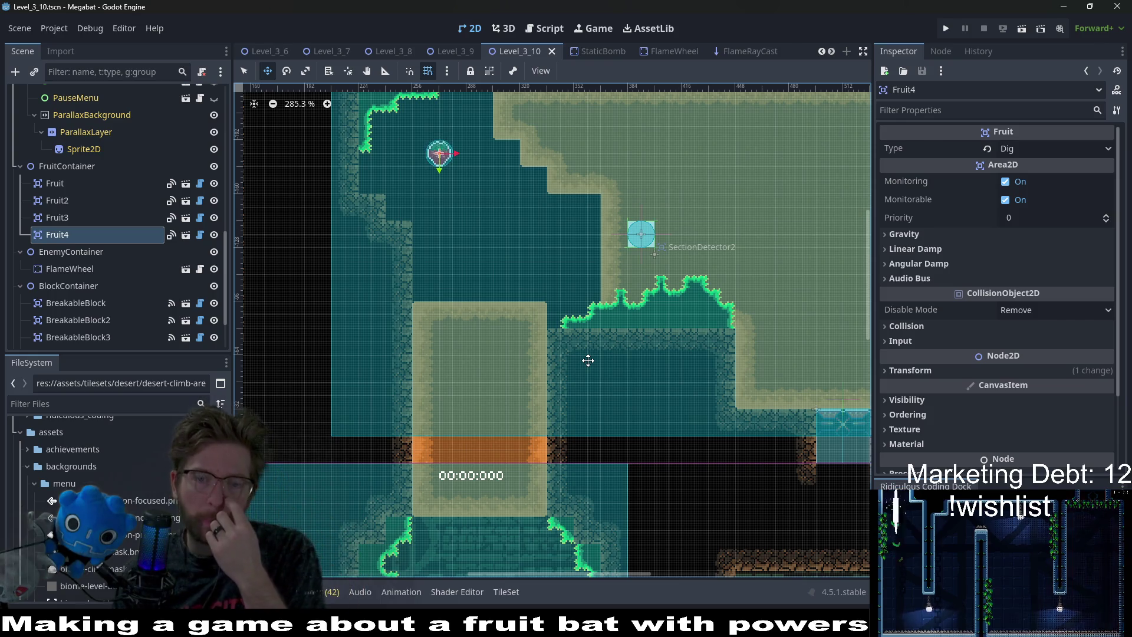
{"action": "left_click", "coordinate": [1027, 21]}
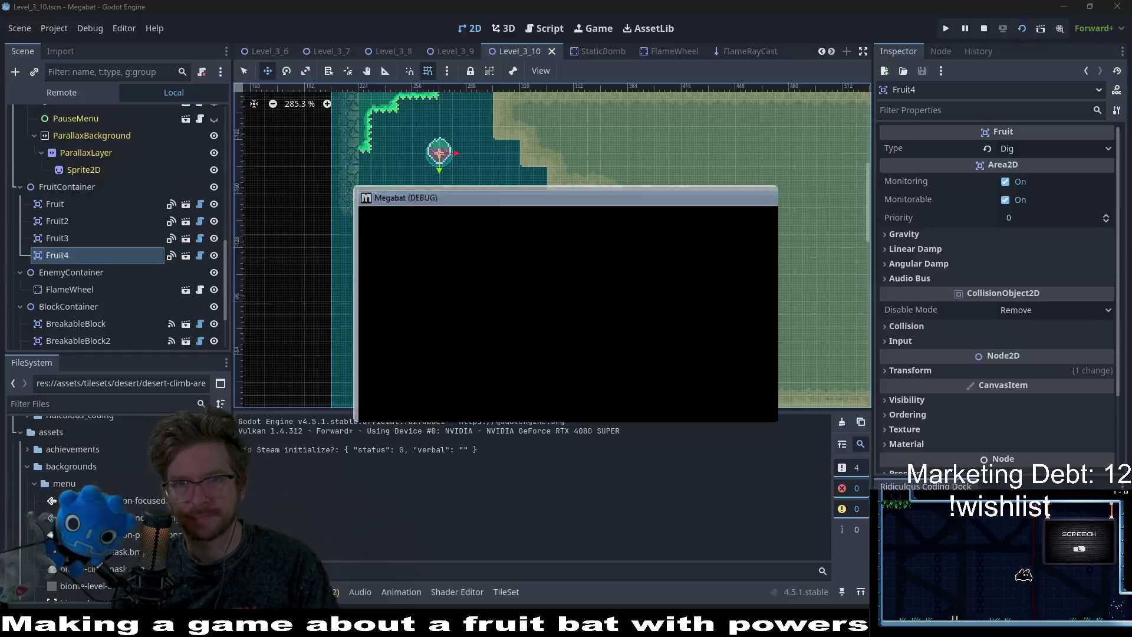
Drop the bat, grab the first strawberry, and burrow through the dirt pillar into the next room.
{"action": "key", "text": "Right"}
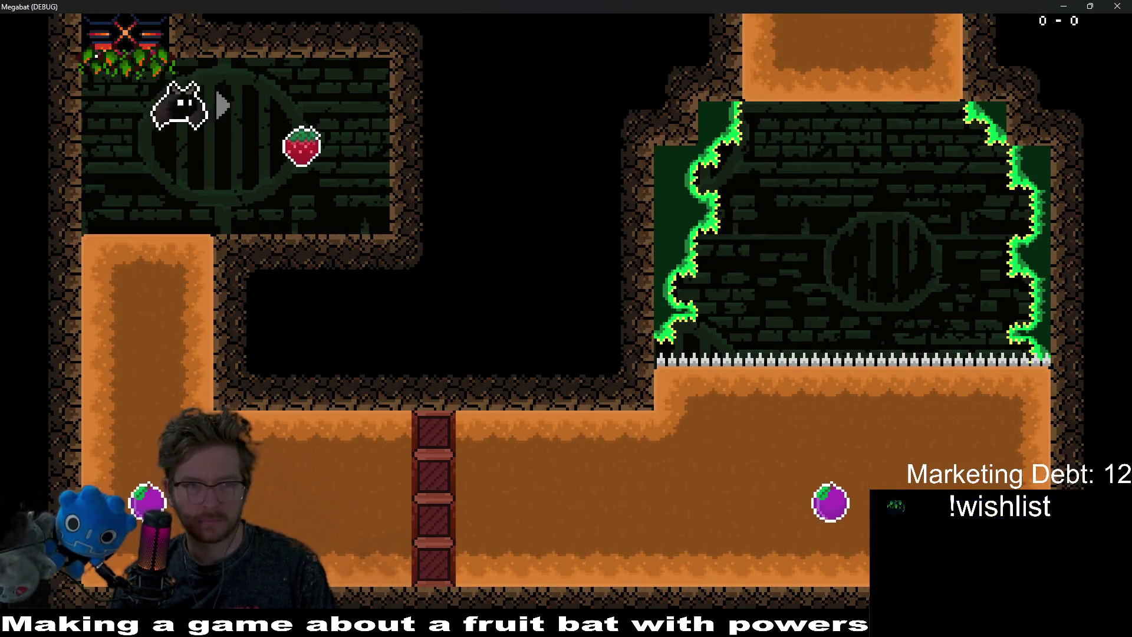
{"action": "key", "text": "x"}
{"action": "key", "text": "Left"}
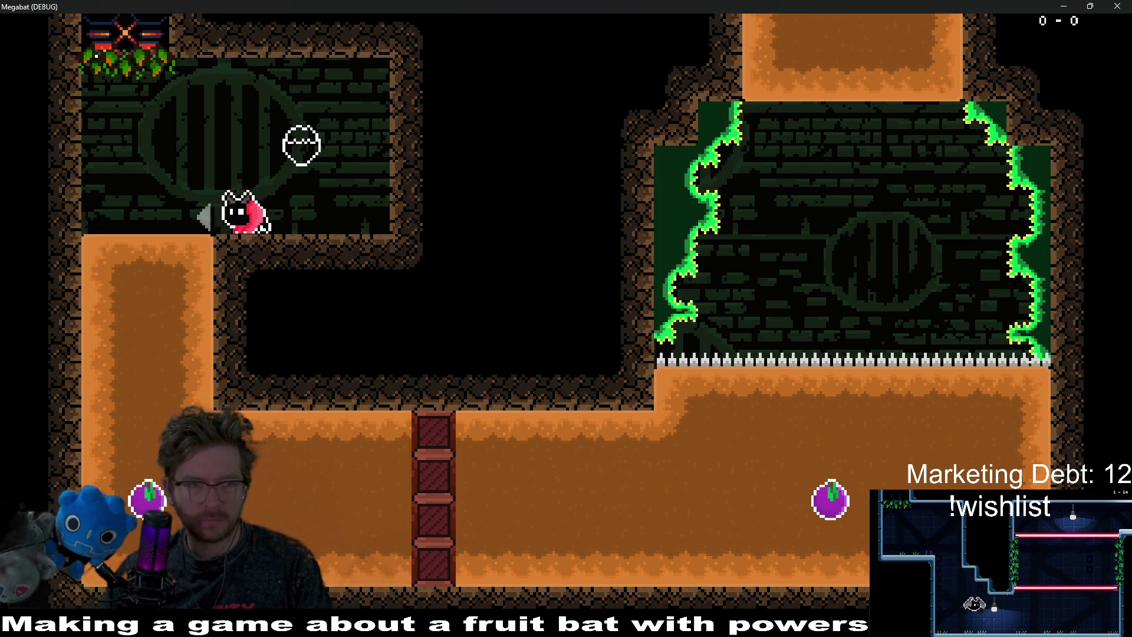
{"action": "key", "text": "Down"}
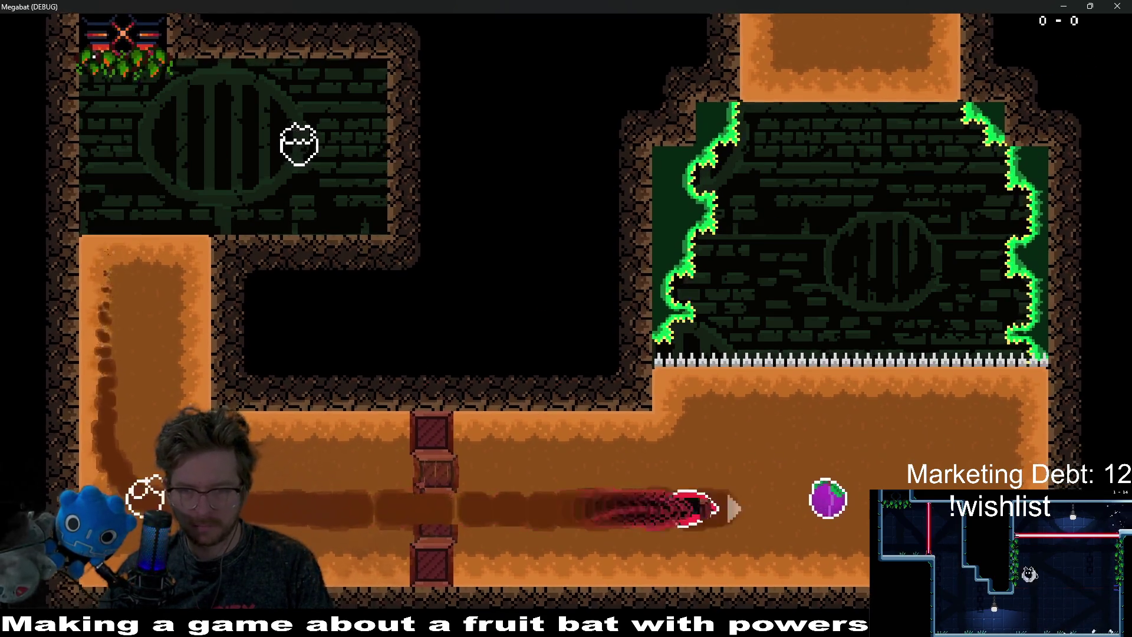
{"action": "key", "text": "x"}
{"action": "key", "text": "Up"}
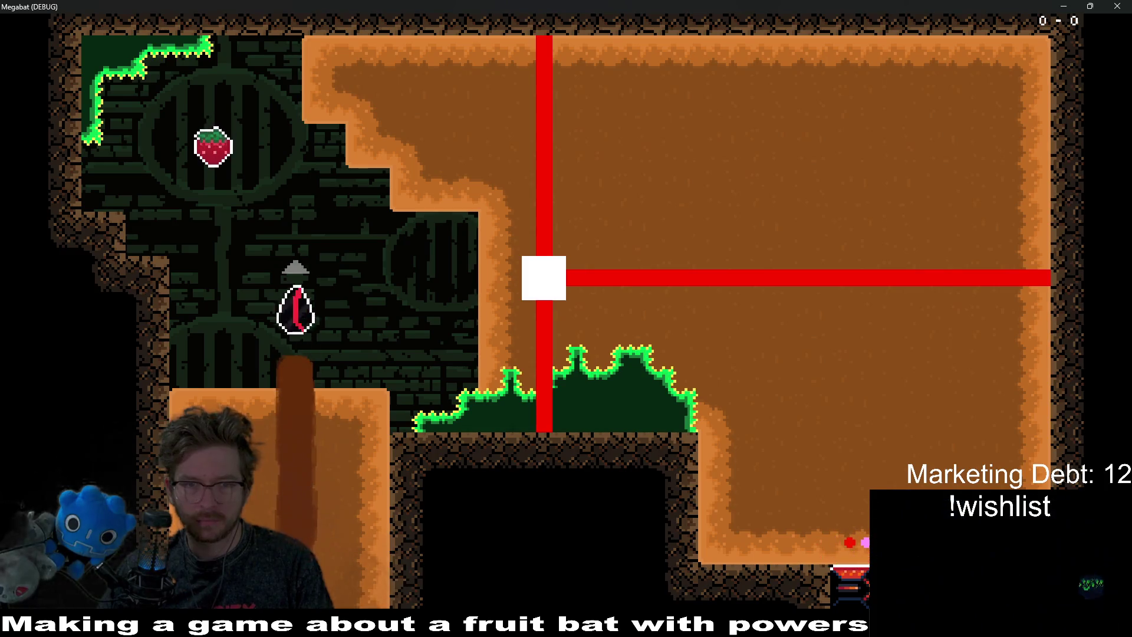
Burst out of the pillar, collect the second strawberry, then dash and loop onward.
{"action": "key", "text": "Right"}
{"action": "key", "text": "Left"}
{"action": "key", "text": "Up"}
{"action": "key", "text": "Left"}
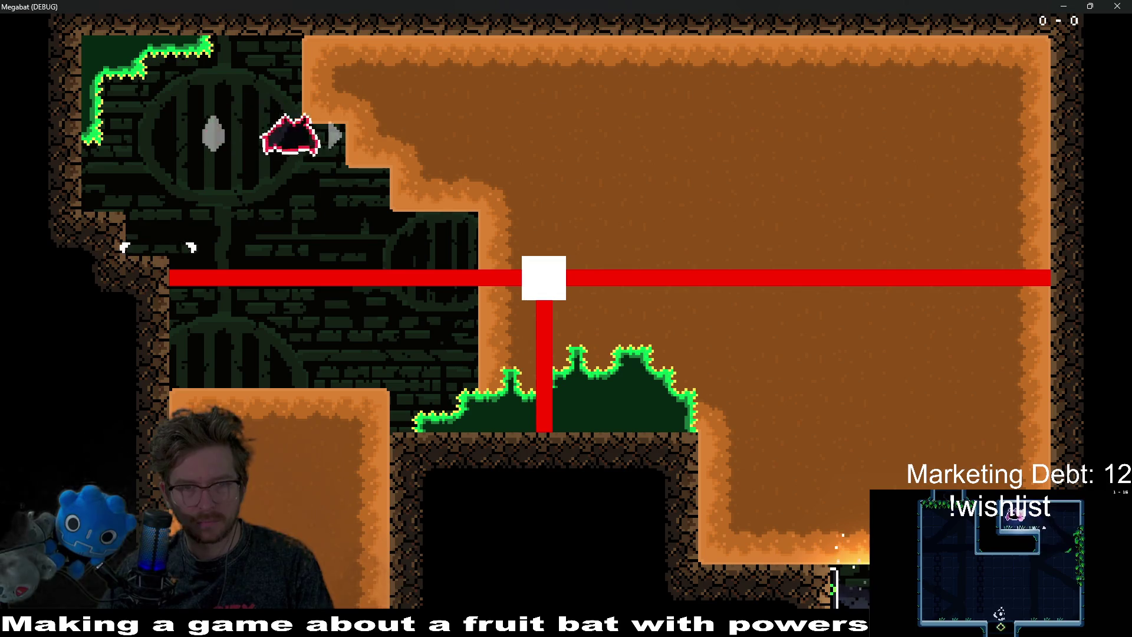
{"action": "key", "text": "Right"}
{"action": "key", "text": "Down"}
{"action": "key", "text": "Left"}
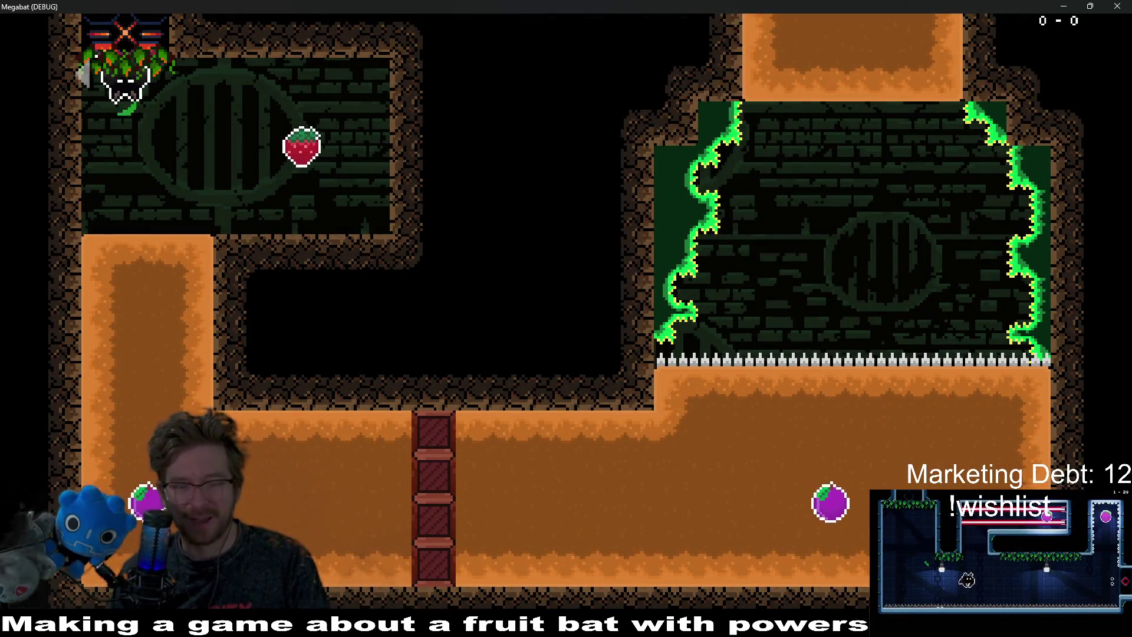
Close the Megabat game window, zoom out, and select SpikeTileMapLayer8x8 for terrain painting.
{"action": "left_click", "coordinate": [1116, 6]}
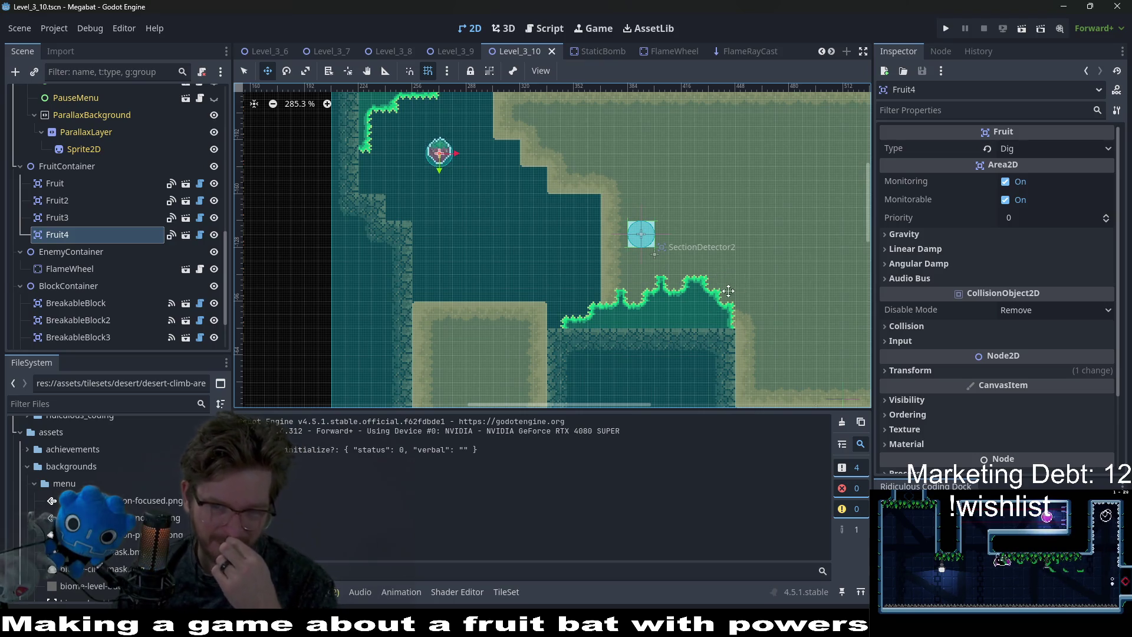
{"action": "scroll", "coordinate": [635, 279], "scroll_direction": "right", "scroll_amount": 6}
{"action": "scroll", "coordinate": [636, 280], "scroll_direction": "down", "scroll_amount": 3}
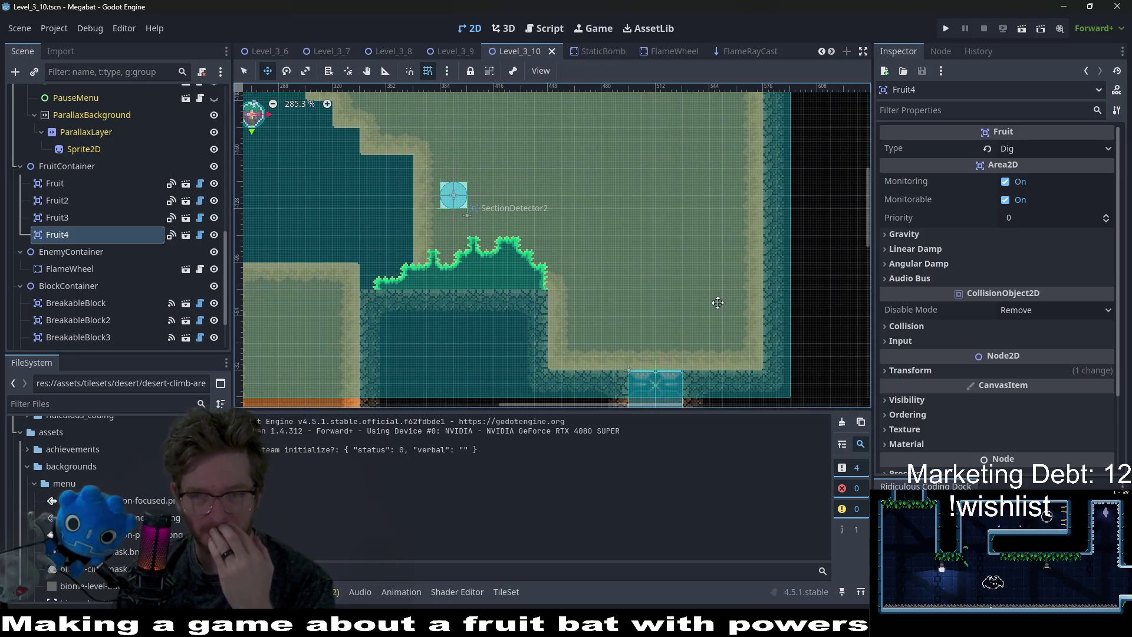
{"action": "scroll", "coordinate": [638, 253], "scroll_direction": "down", "scroll_amount": 9}
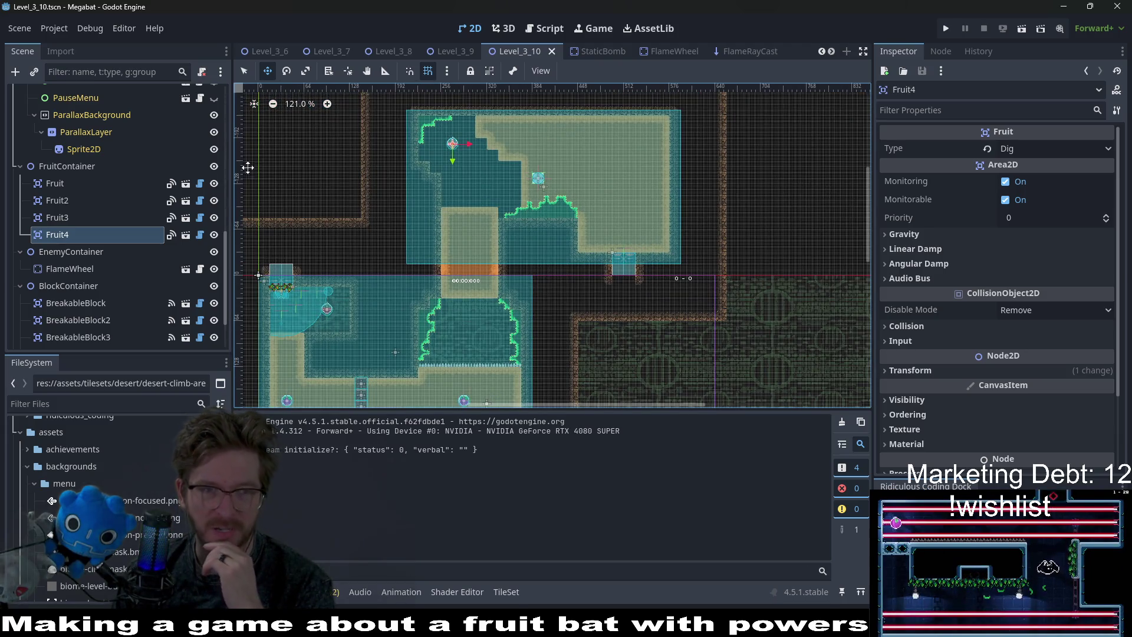
{"action": "scroll", "coordinate": [121, 147], "scroll_direction": "up", "scroll_amount": 8}
{"action": "left_click", "coordinate": [135, 145]}
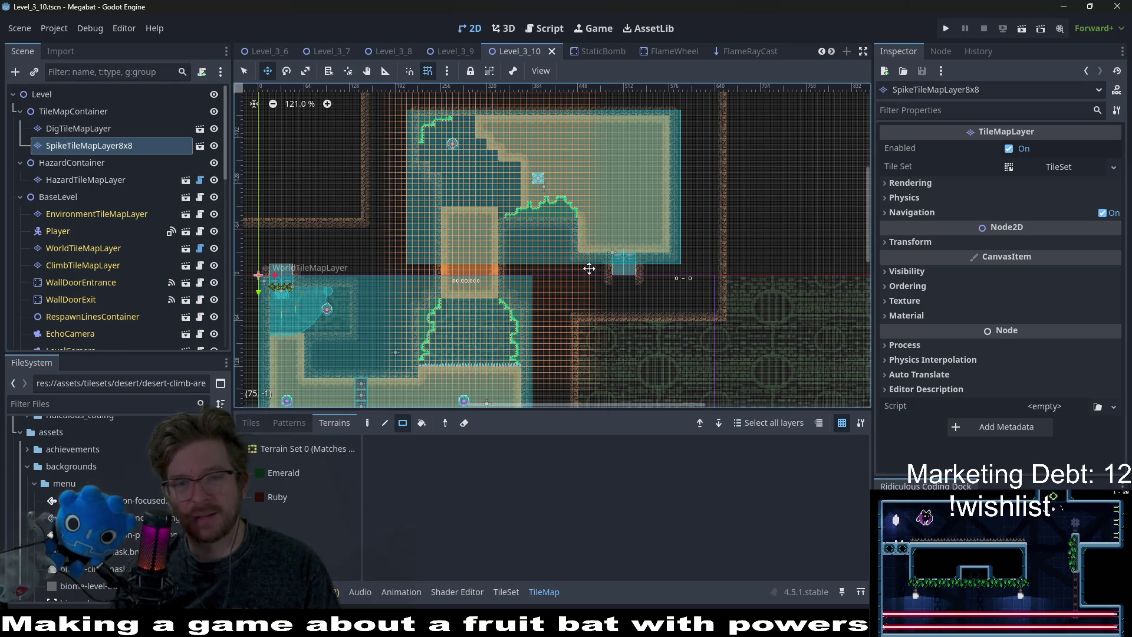
On WorldTileMapLayer, rect-paint a row of DESERT terrain tiles in the lower room.
{"action": "left_click", "coordinate": [112, 185]}
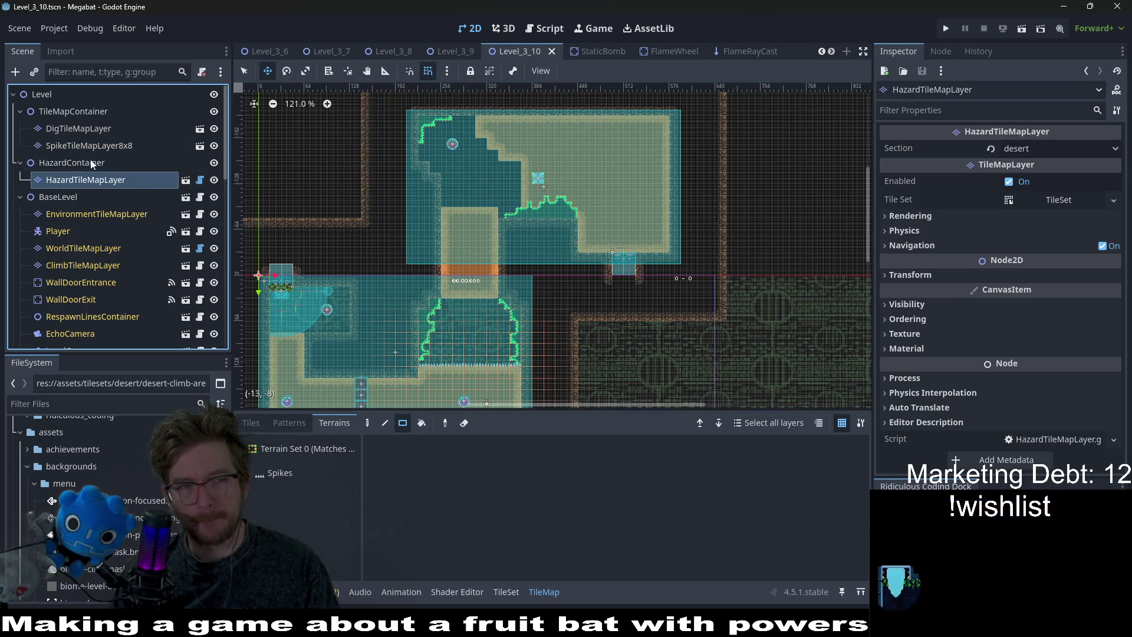
{"action": "left_click", "coordinate": [82, 248]}
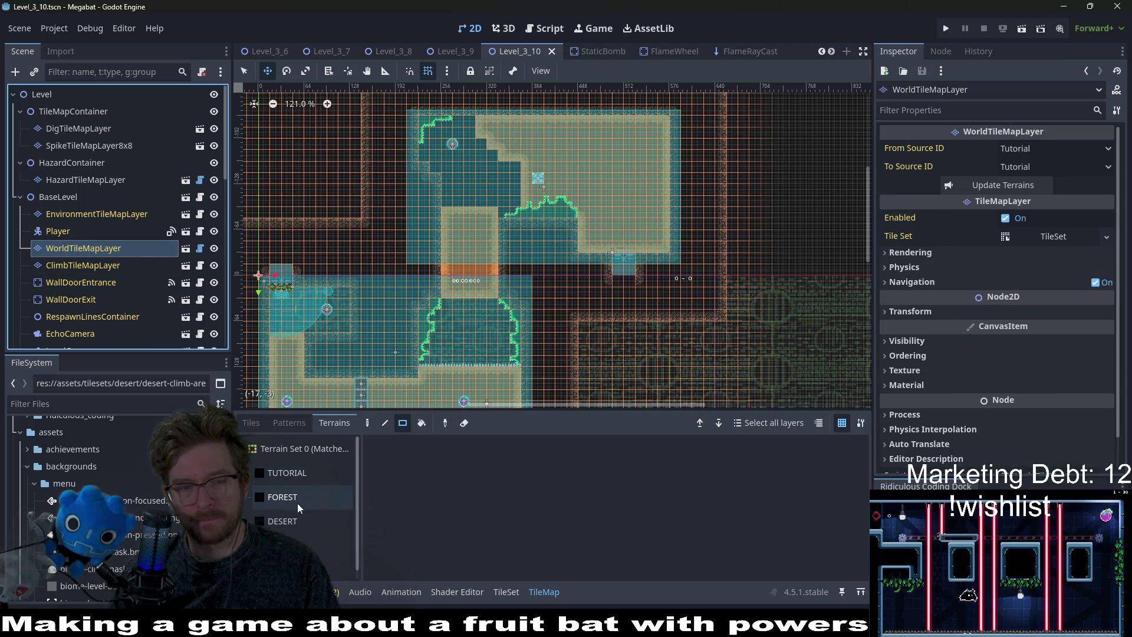
{"action": "left_click", "coordinate": [311, 517]}
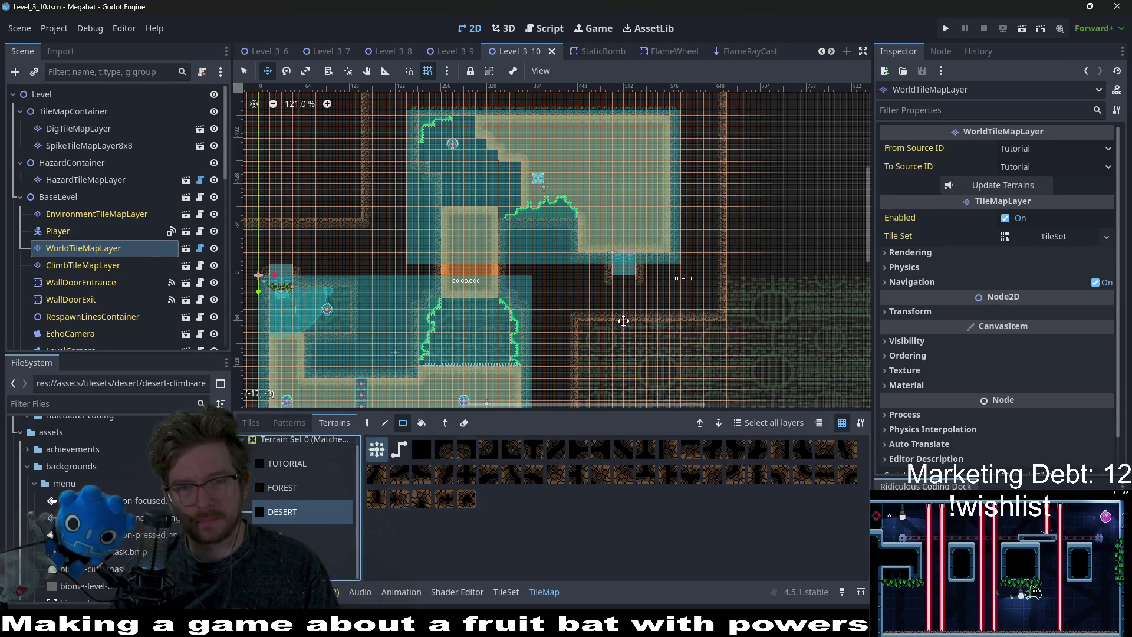
{"action": "key", "text": "q"}
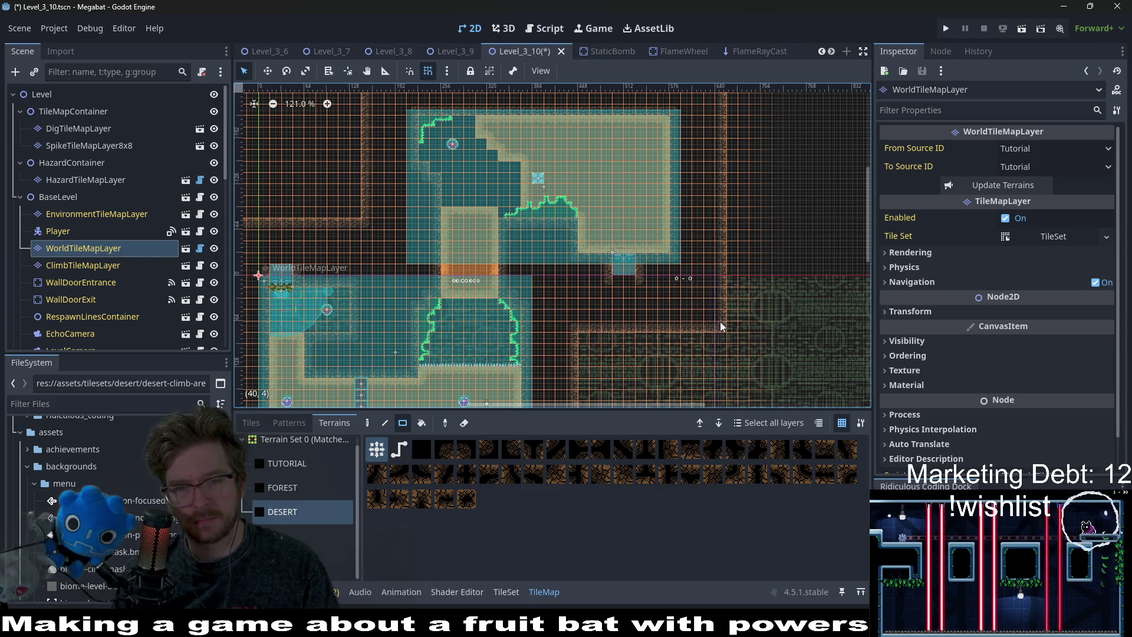
{"action": "left_click_drag", "start_coordinate": [617, 329], "coordinate": [651, 292]}
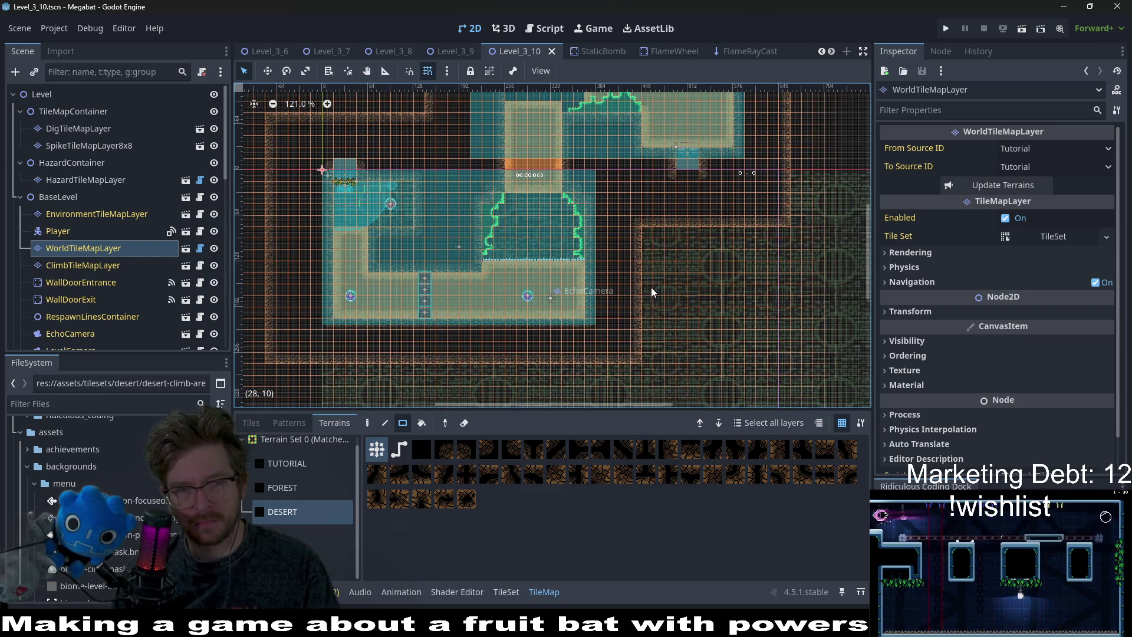
{"action": "mouse_move", "coordinate": [620, 374]}
{"action": "left_mouse_down"}
{"action": "mouse_move", "coordinate": [645, 325]}
{"action": "mouse_move", "coordinate": [300, 317]}
{"action": "mouse_move", "coordinate": [342, 319]}
{"action": "left_mouse_up"}
{"action": "left_click_drag", "start_coordinate": [690, 227], "coordinate": [619, 261]}
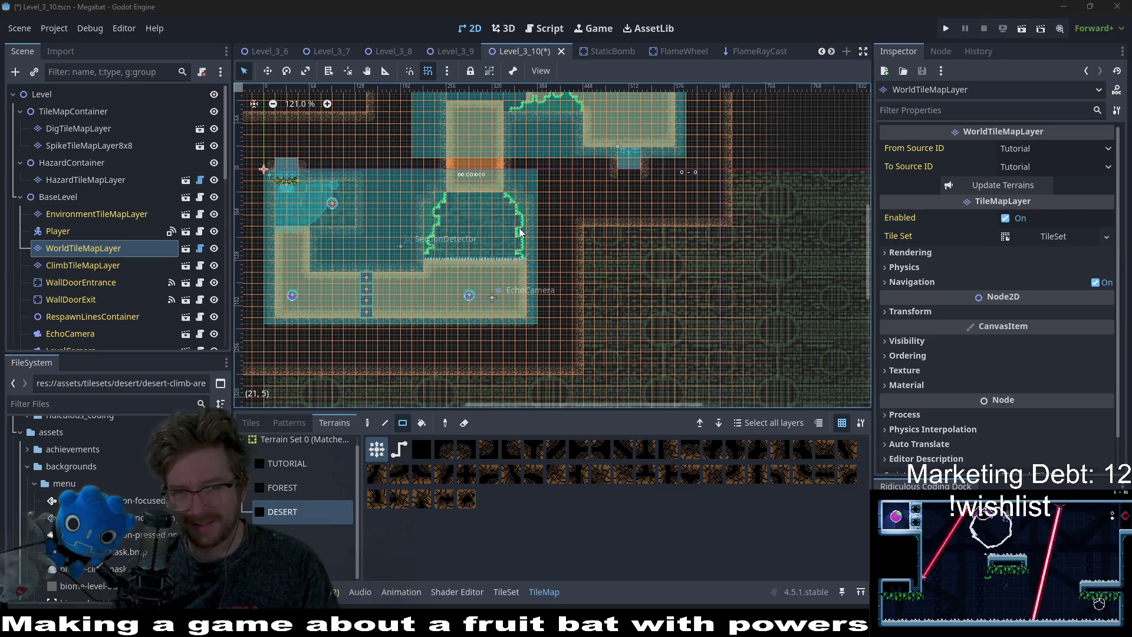
Zoom back out over the level and select SpikeTileMapLayer8x8.
{"action": "scroll", "coordinate": [676, 228], "scroll_direction": "up", "scroll_amount": 3}
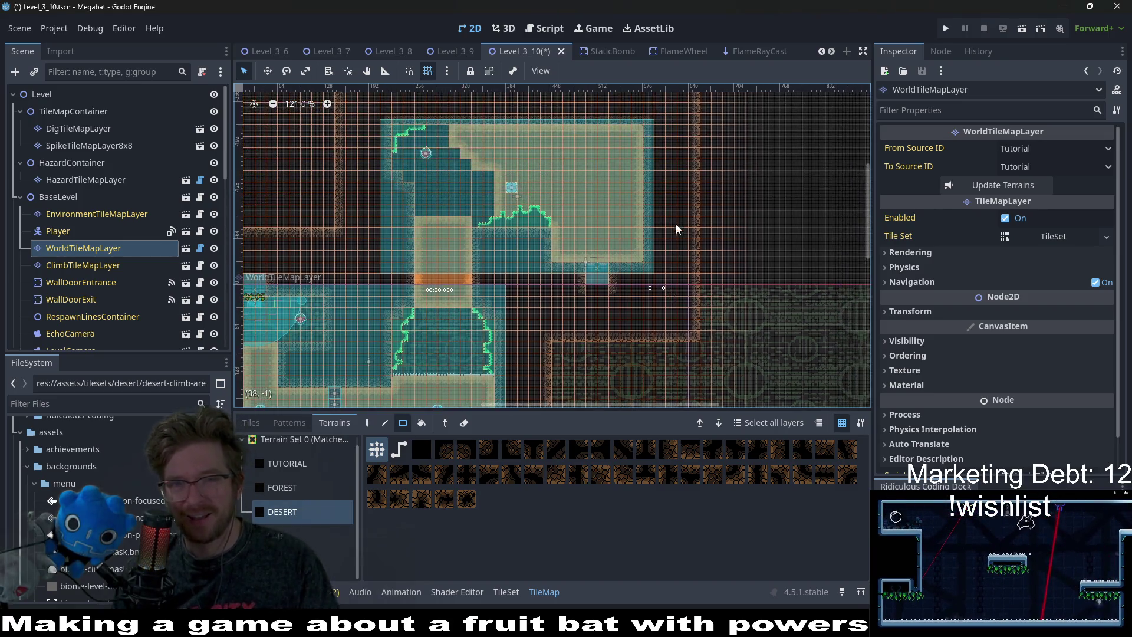
{"action": "scroll", "coordinate": [670, 272], "scroll_direction": "up", "scroll_amount": 3}
{"action": "scroll", "coordinate": [663, 313], "scroll_direction": "up", "scroll_amount": 5}
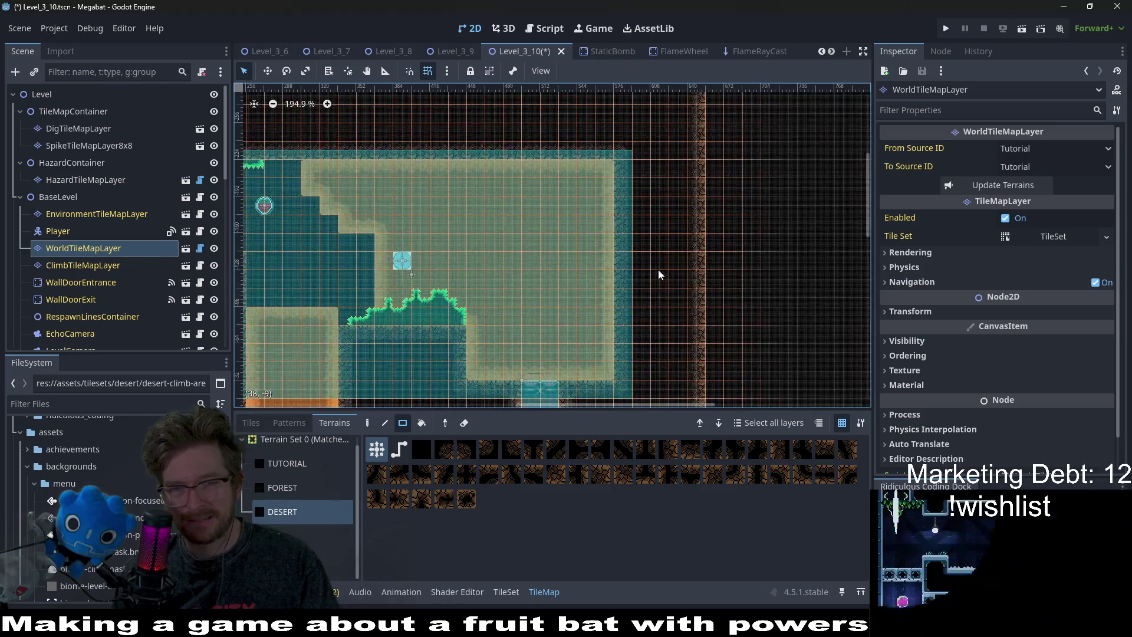
{"action": "scroll", "coordinate": [658, 270], "scroll_direction": "up", "scroll_amount": 3}
{"action": "scroll", "coordinate": [741, 178], "scroll_direction": "left", "scroll_amount": 4}
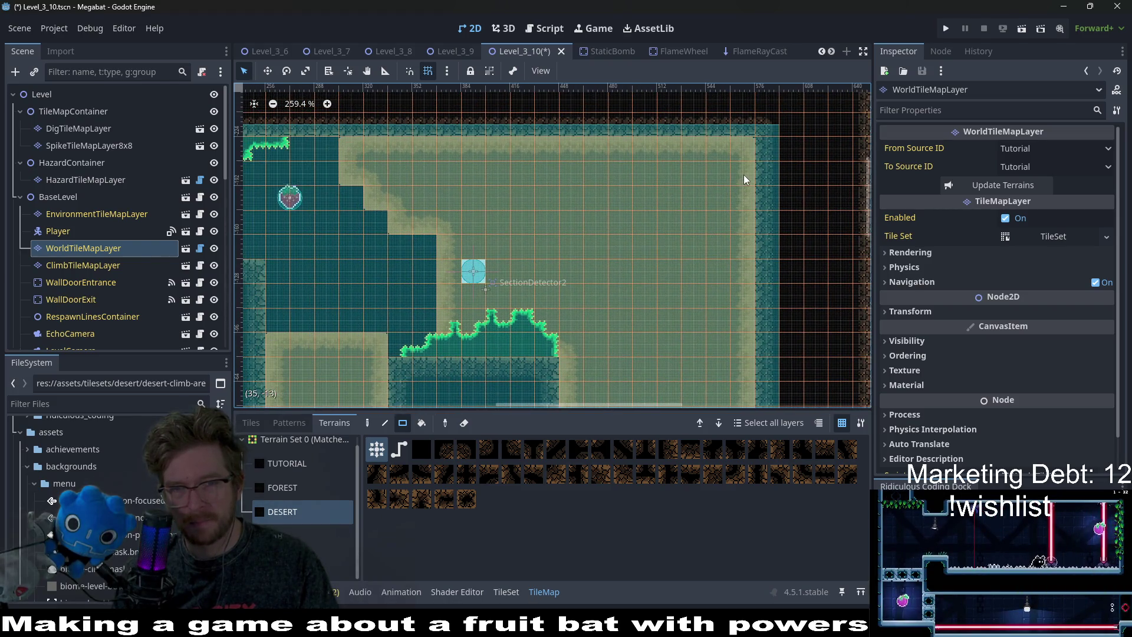
{"action": "left_click", "coordinate": [88, 145]}
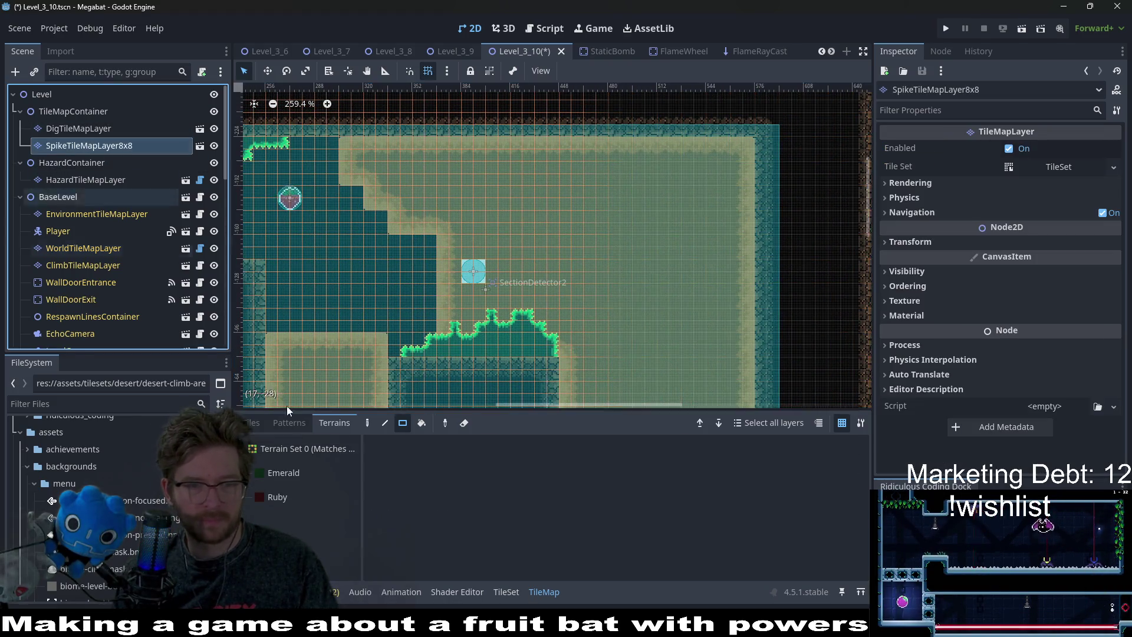
Paint Emerald terrain into the room's top-right corner, shaping the corner edge into a diagonal.
{"action": "left_click", "coordinate": [273, 478]}
{"action": "left_click_drag", "start_coordinate": [721, 139], "coordinate": [768, 194]}
{"action": "left_click", "coordinate": [745, 185]}
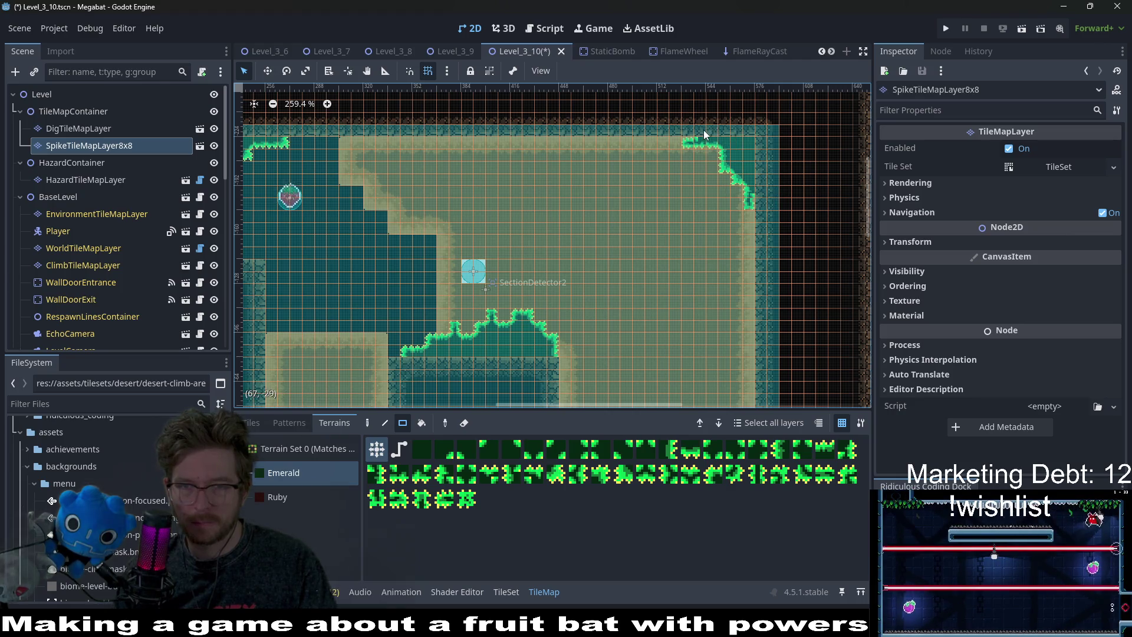
{"action": "left_click_drag", "start_coordinate": [760, 205], "coordinate": [760, 205]}
{"action": "scroll", "coordinate": [723, 268], "scroll_direction": "down", "scroll_amount": 5}
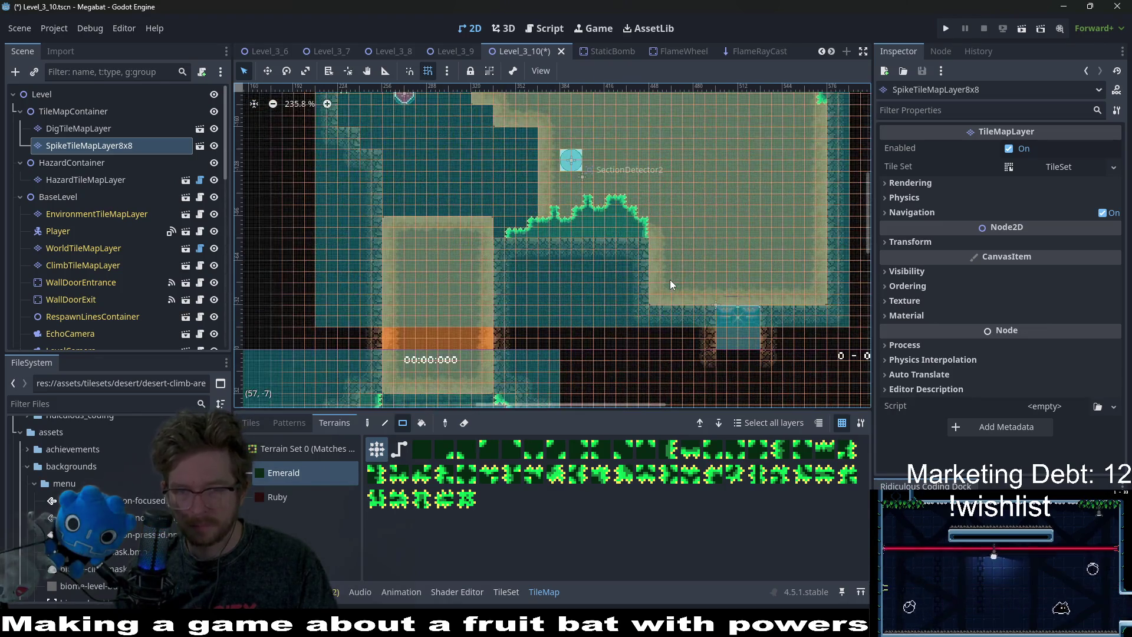
{"action": "scroll", "coordinate": [669, 280], "scroll_direction": "up", "scroll_amount": 3}
Add an Emerald 2x2 patch and edging down the right wall, then save Level_3_10.
{"action": "left_click_drag", "start_coordinate": [653, 308], "coordinate": [663, 316]}
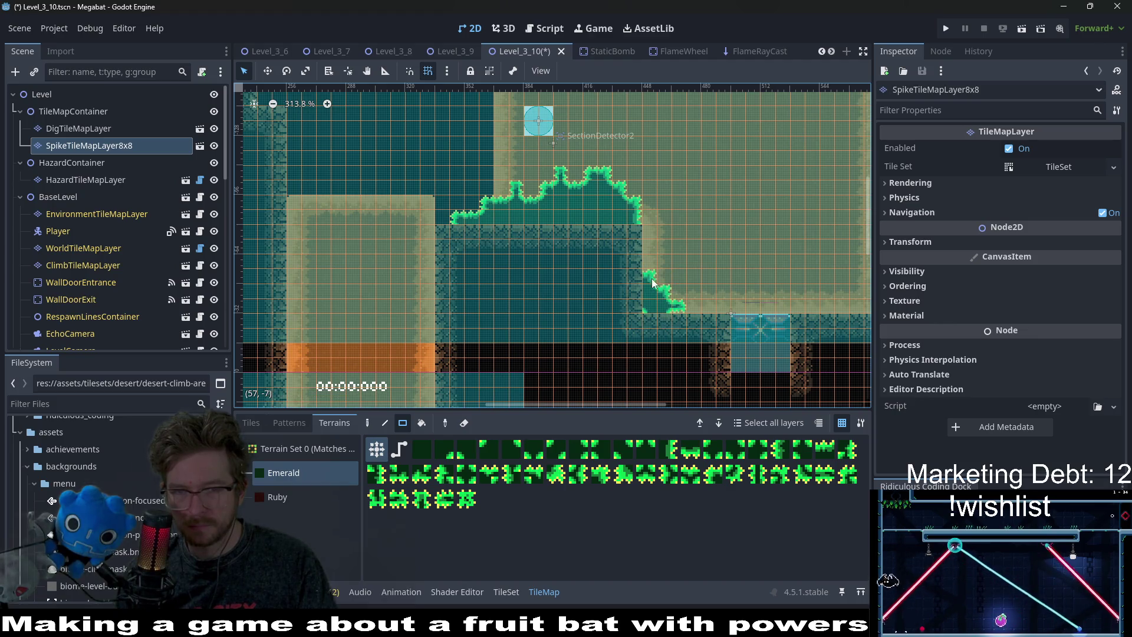
{"action": "left_click_drag", "start_coordinate": [635, 319], "coordinate": [635, 319]}
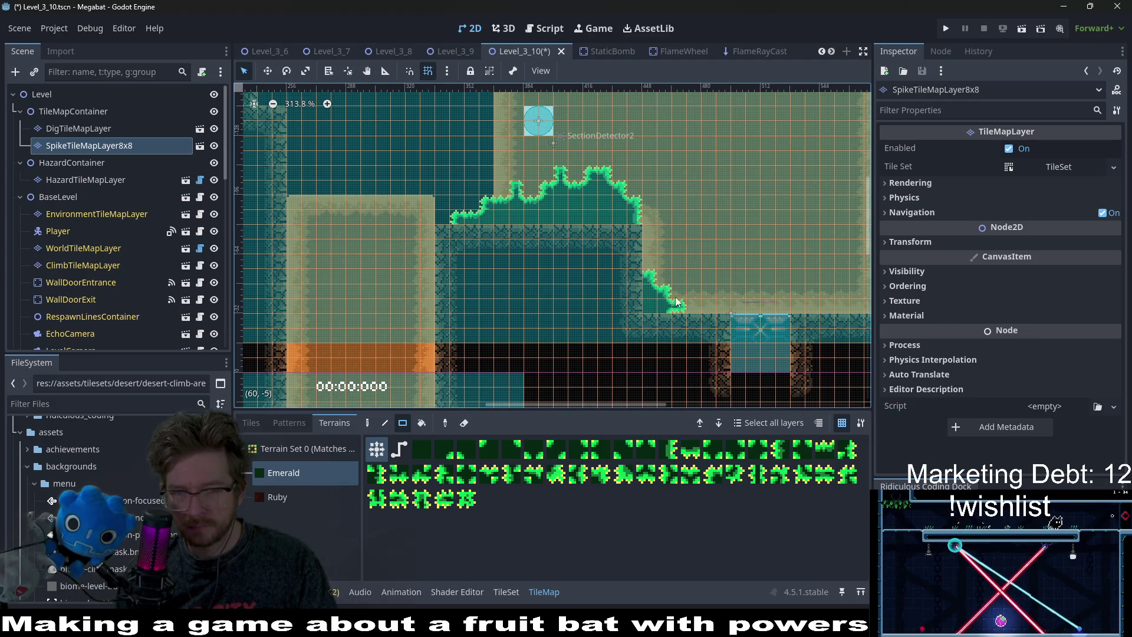
{"action": "scroll", "coordinate": [719, 307], "scroll_direction": "right", "scroll_amount": 3}
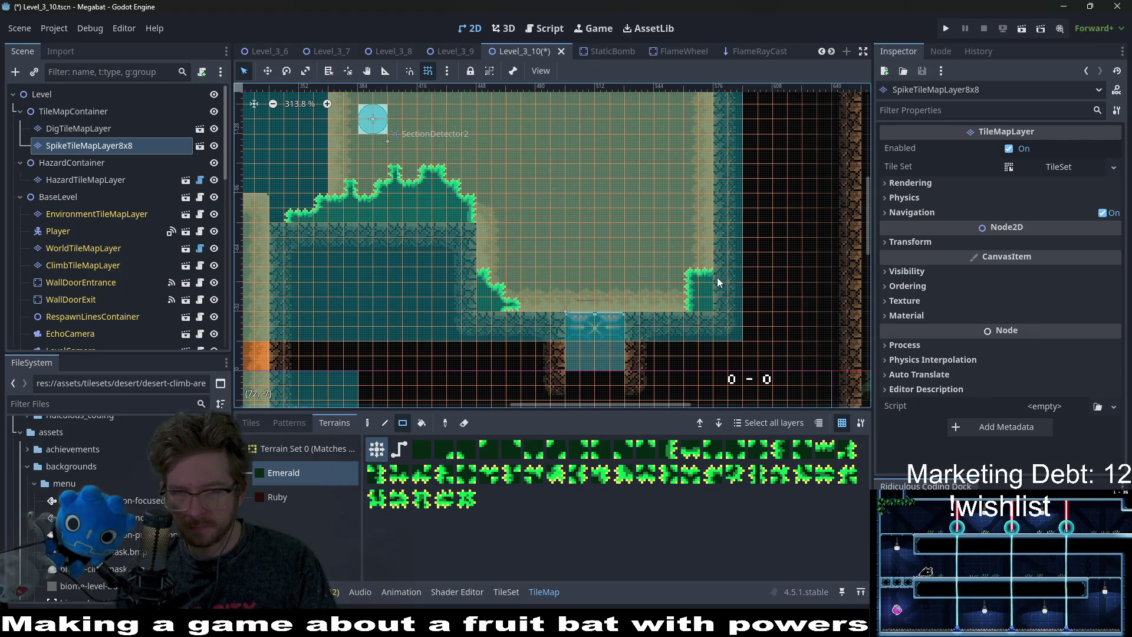
{"action": "left_click_drag", "start_coordinate": [708, 205], "coordinate": [709, 206]}
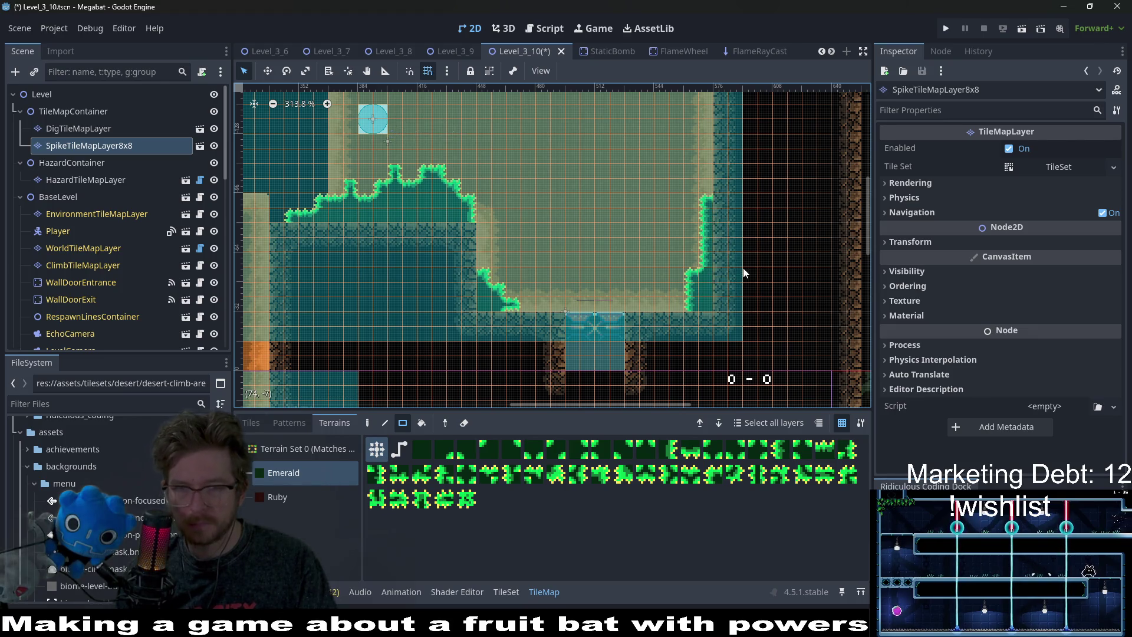
{"action": "scroll", "coordinate": [727, 297], "scroll_direction": "down", "scroll_amount": 3}
{"action": "key", "text": "ctrl+s"}
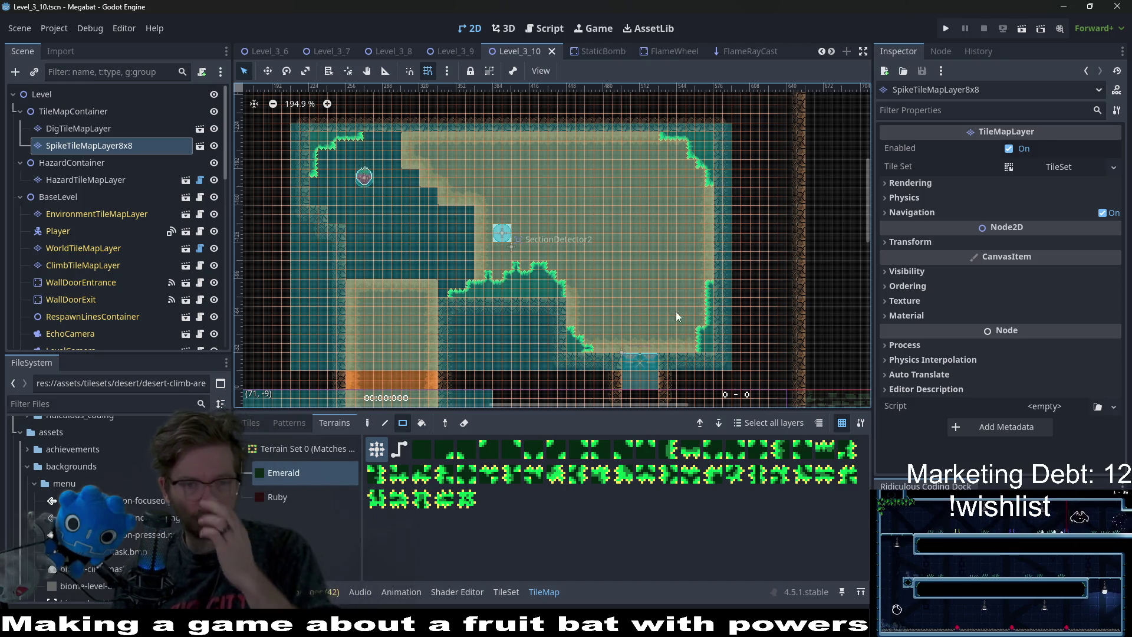
Review the whole level, save Level_3_10 again, and switch to the Level_3_7 scene.
{"action": "mouse_move", "coordinate": [478, 296]}
{"action": "left_mouse_down"}
{"action": "mouse_move", "coordinate": [567, 246]}
{"action": "mouse_move", "coordinate": [564, 128]}
{"action": "mouse_move", "coordinate": [545, 252]}
{"action": "left_mouse_up"}
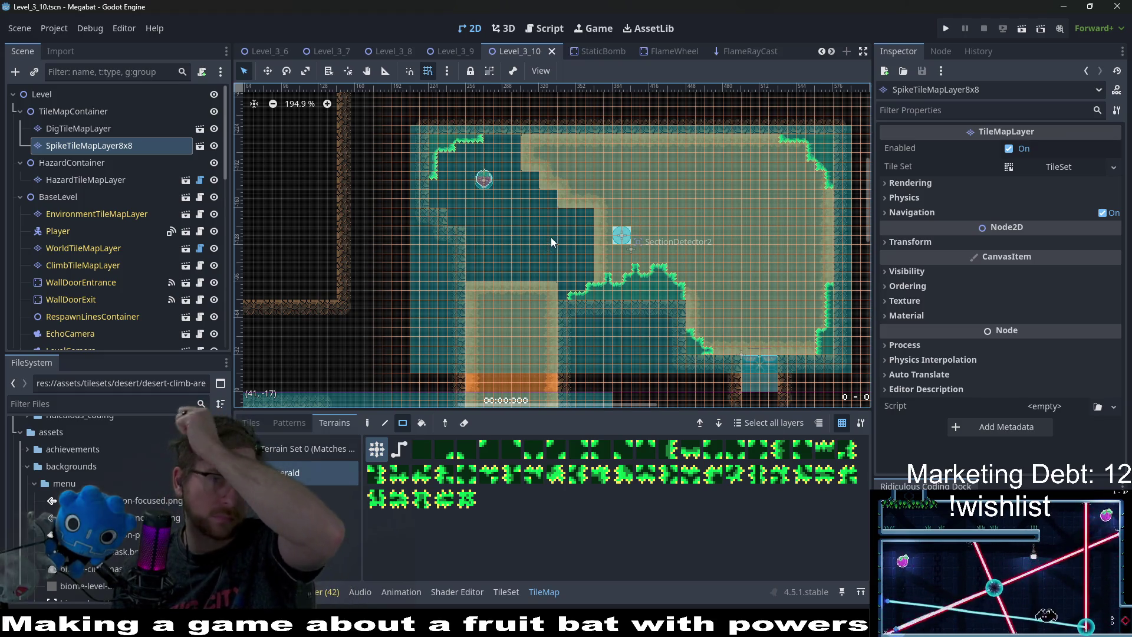
{"action": "left_click_drag", "start_coordinate": [658, 214], "coordinate": [689, 153]}
{"action": "scroll", "coordinate": [689, 153], "scroll_direction": "down", "scroll_amount": 6}
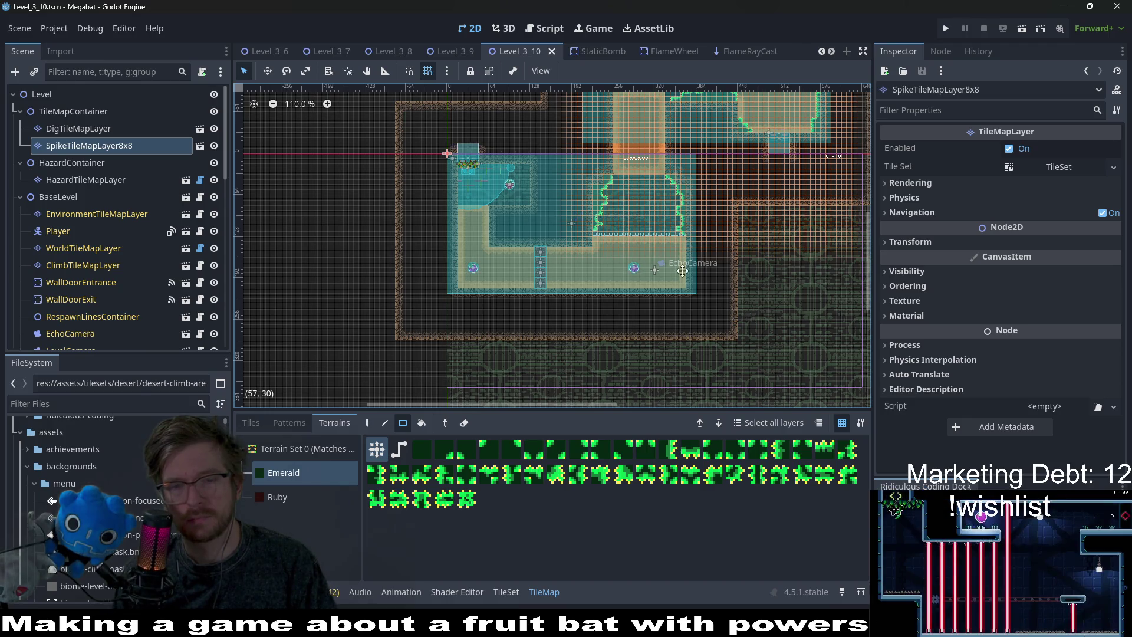
{"action": "scroll", "coordinate": [612, 239], "scroll_direction": "down", "scroll_amount": 2}
{"action": "scroll", "coordinate": [612, 239], "scroll_direction": "right", "scroll_amount": 4}
{"action": "key", "text": "ctrl+s"}
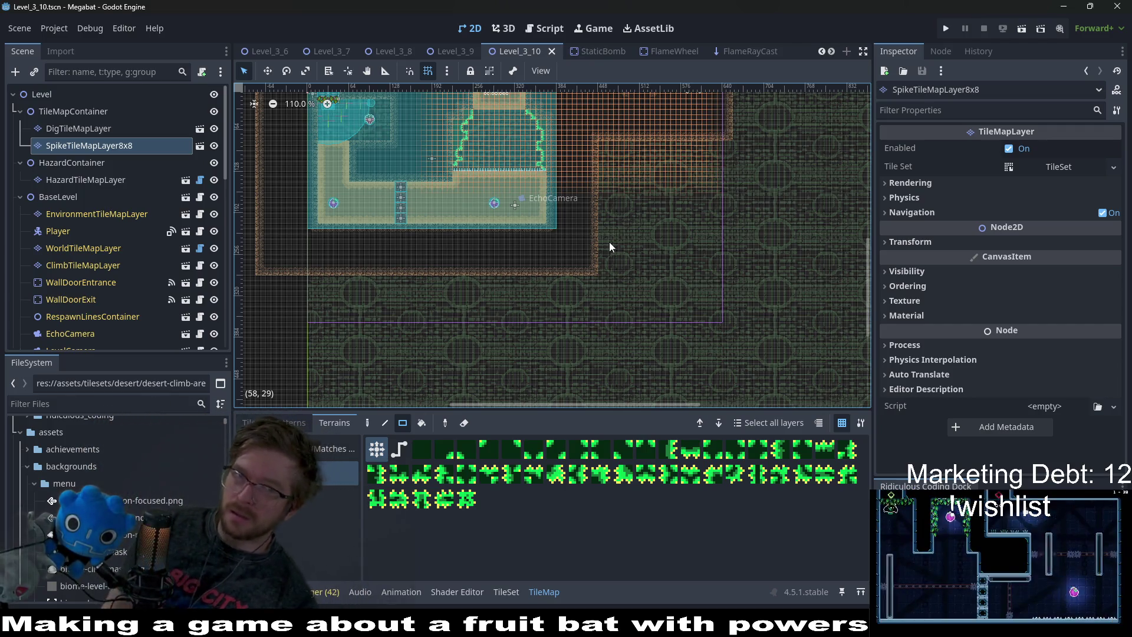
{"action": "left_click", "coordinate": [329, 51]}
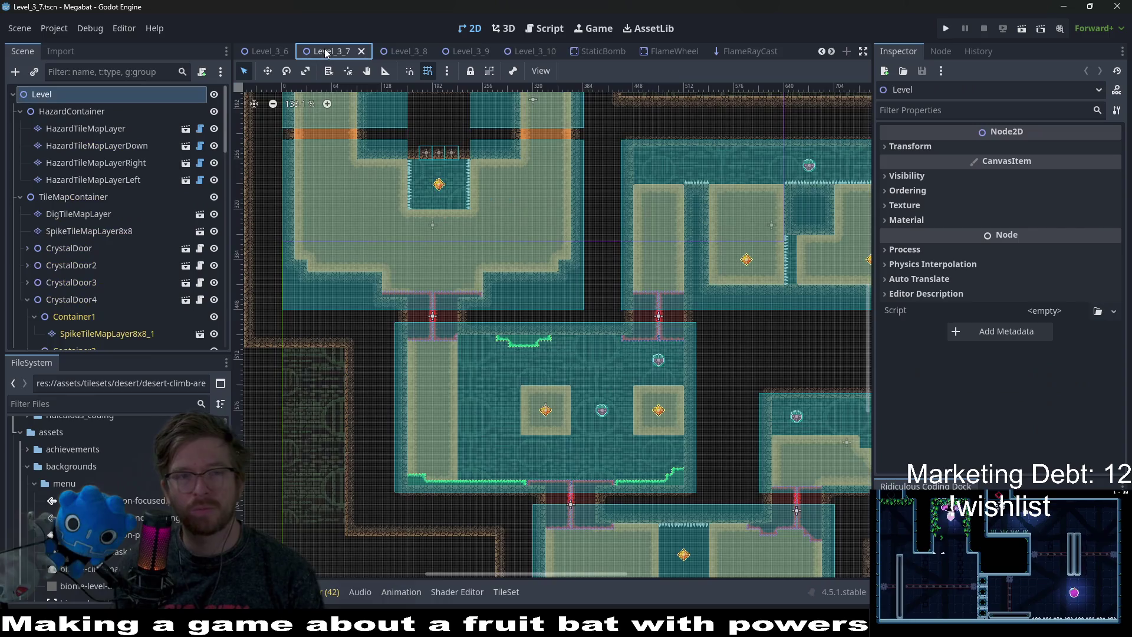
Glance through the Level_3_8 and Level_3_9 scenes, then return to Level_3_10.
{"action": "scroll", "coordinate": [846, 226], "scroll_direction": "down", "scroll_amount": 4}
{"action": "scroll", "coordinate": [702, 280], "scroll_direction": "down", "scroll_amount": 2}
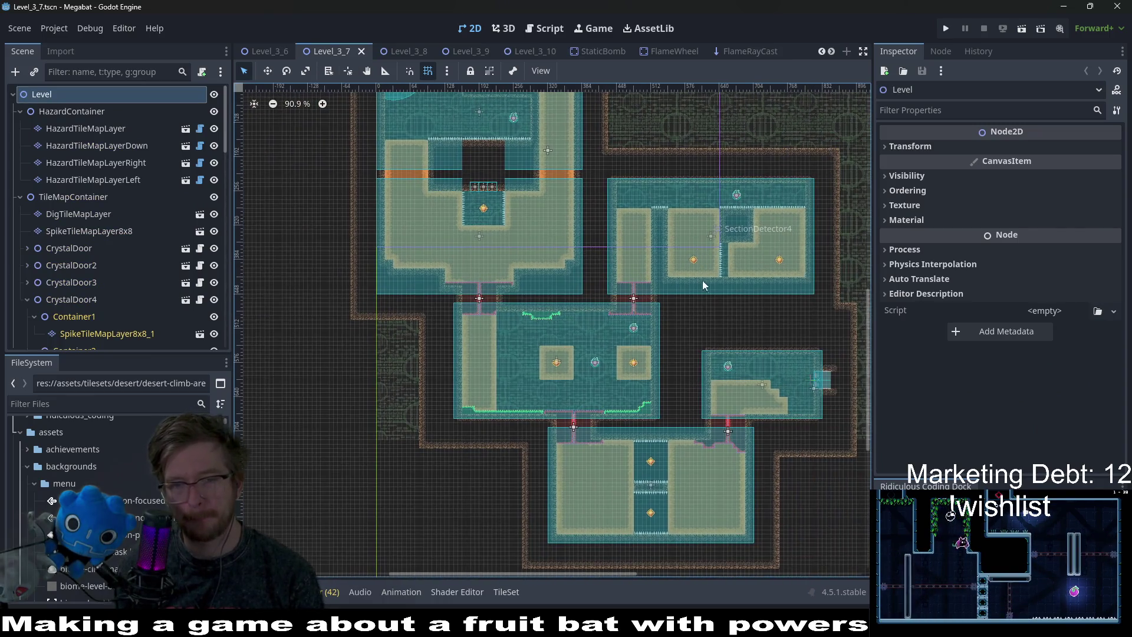
{"action": "left_click", "coordinate": [403, 52]}
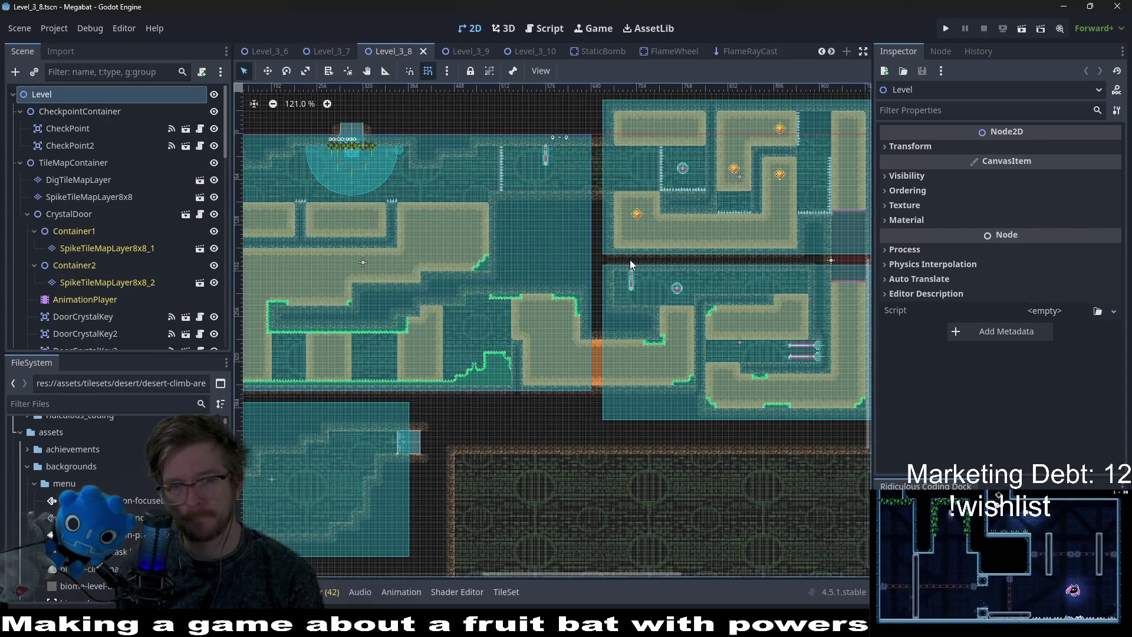
{"action": "left_click", "coordinate": [472, 52]}
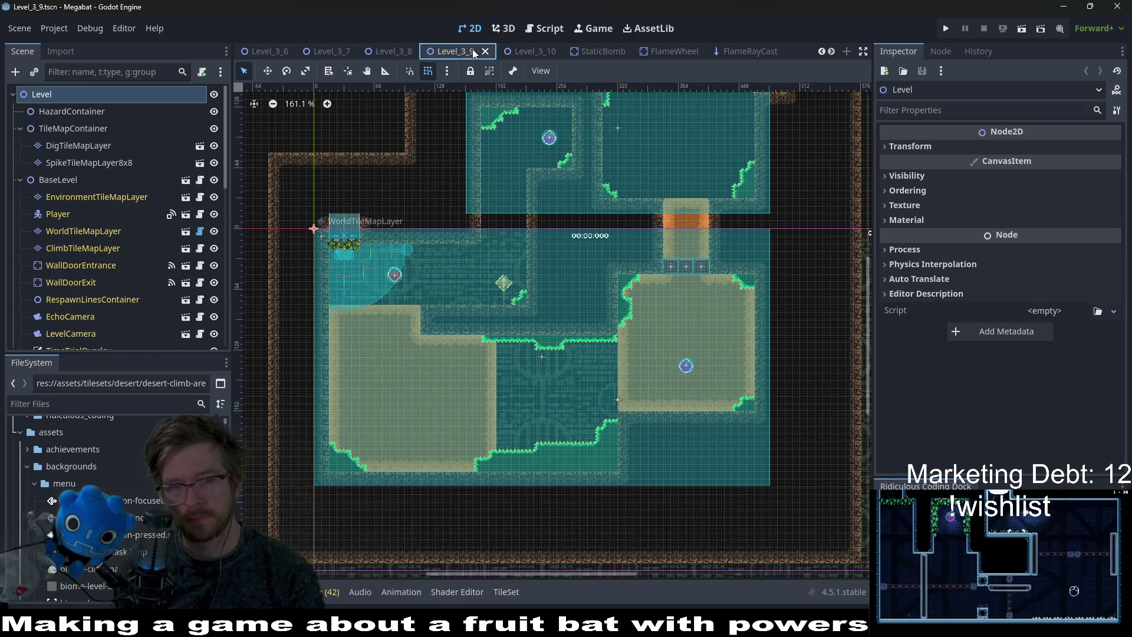
{"action": "scroll", "coordinate": [698, 261], "scroll_direction": "up", "scroll_amount": 3}
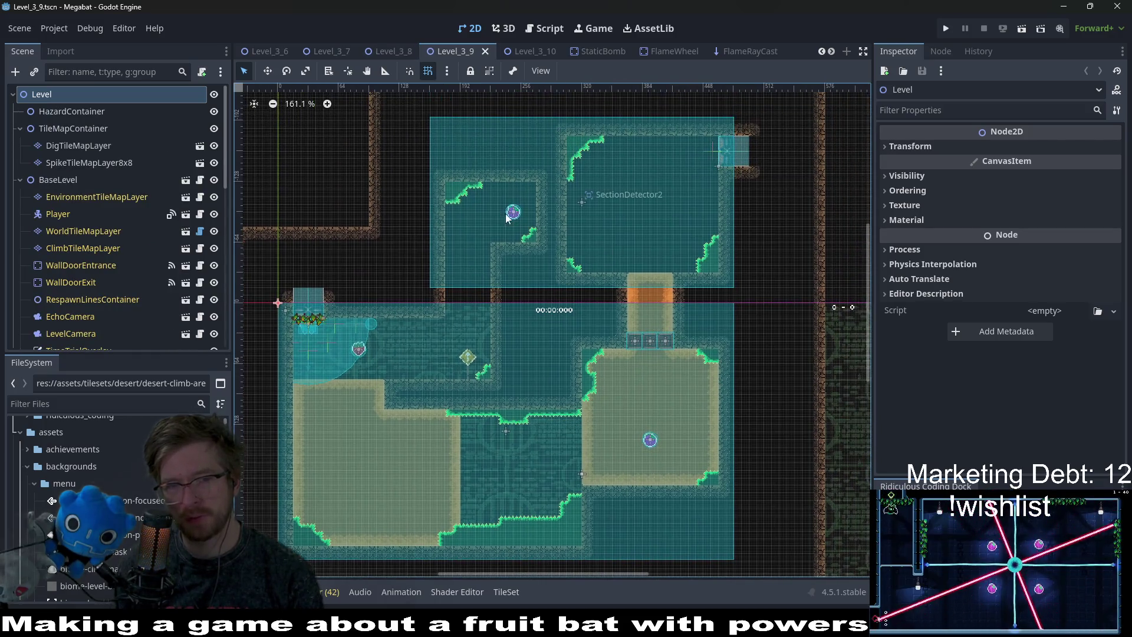
{"action": "left_click", "coordinate": [533, 52]}
{"action": "mouse_move", "coordinate": [557, 168]}
{"action": "left_mouse_down"}
{"action": "mouse_move", "coordinate": [717, 263]}
{"action": "mouse_move", "coordinate": [698, 294]}
{"action": "left_mouse_up"}
{"action": "scroll", "coordinate": [698, 295], "scroll_direction": "up", "scroll_amount": 1}
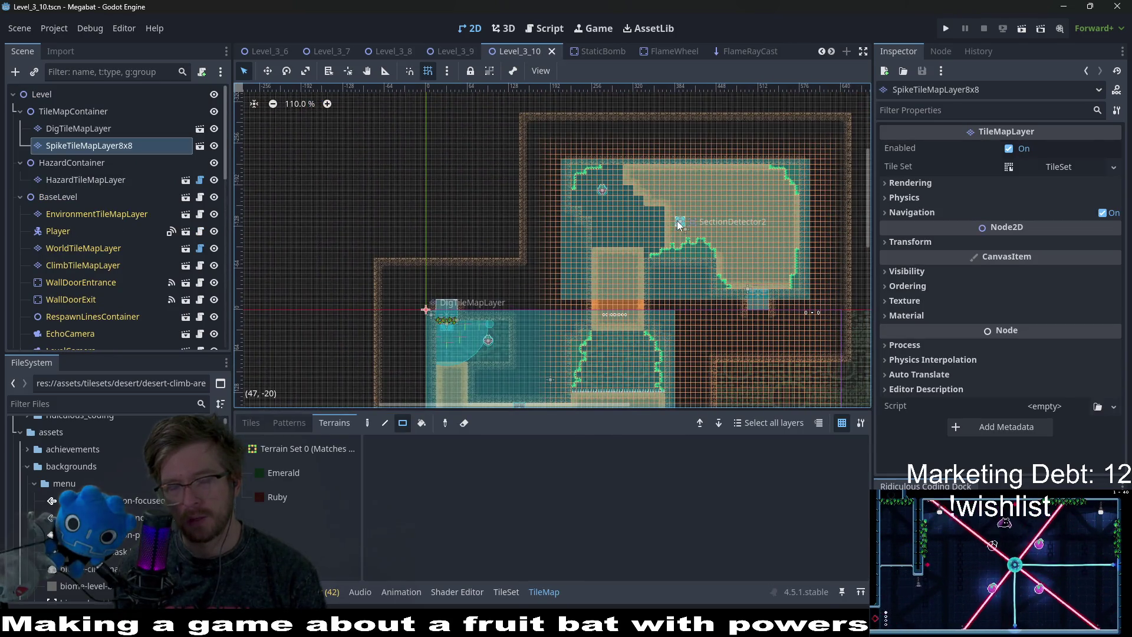
{"action": "scroll", "coordinate": [679, 224], "scroll_direction": "up", "scroll_amount": 5}
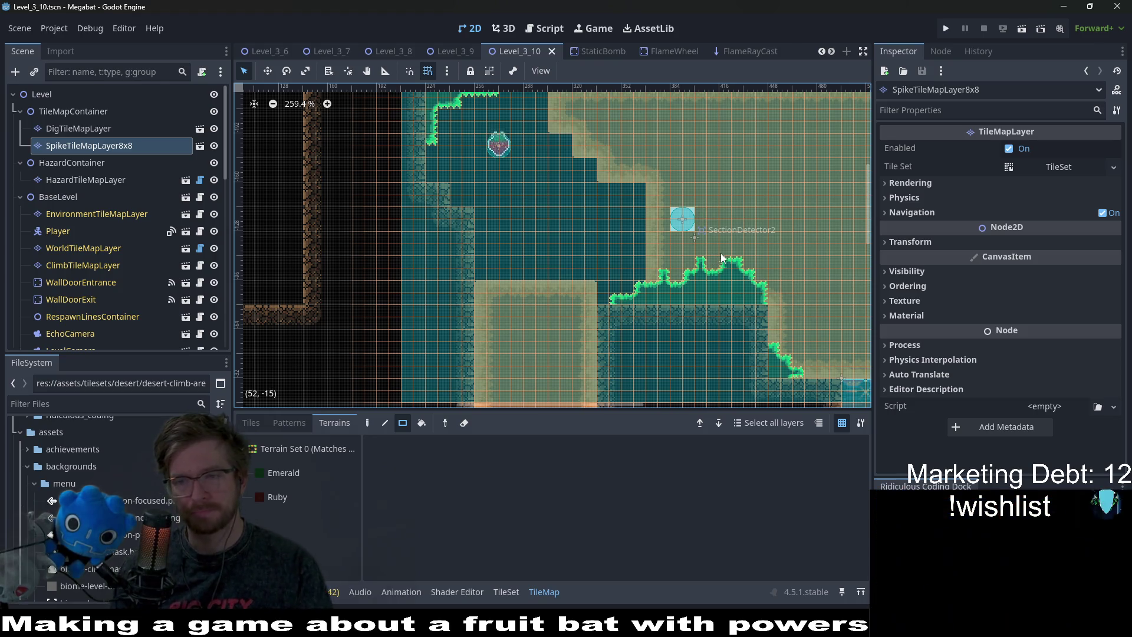
{"action": "scroll", "coordinate": [707, 263], "scroll_direction": "down", "scroll_amount": 5}
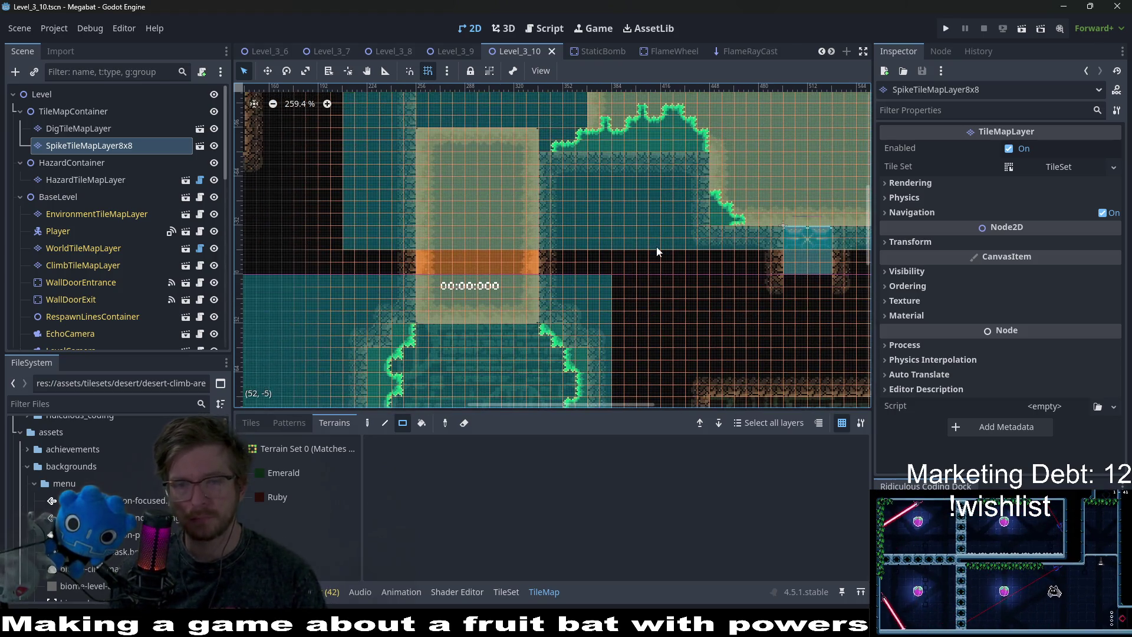
{"action": "scroll", "coordinate": [659, 252], "scroll_direction": "down", "scroll_amount": 2}
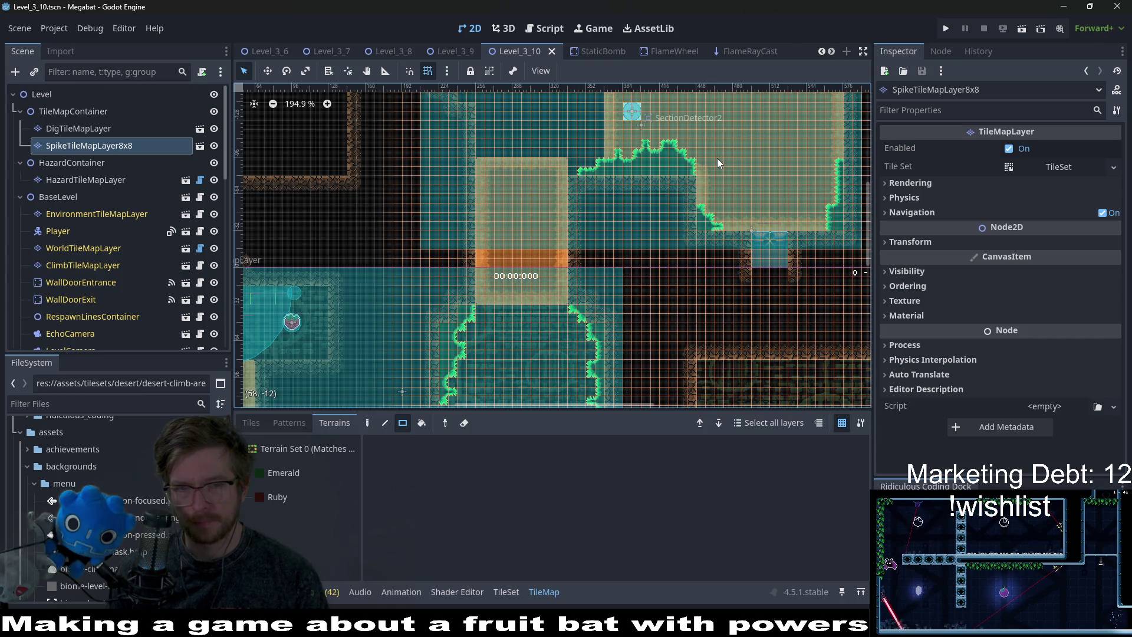
{"action": "scroll", "coordinate": [717, 158], "scroll_direction": "up", "scroll_amount": 4}
{"action": "scroll", "coordinate": [627, 140], "scroll_direction": "down", "scroll_amount": 6}
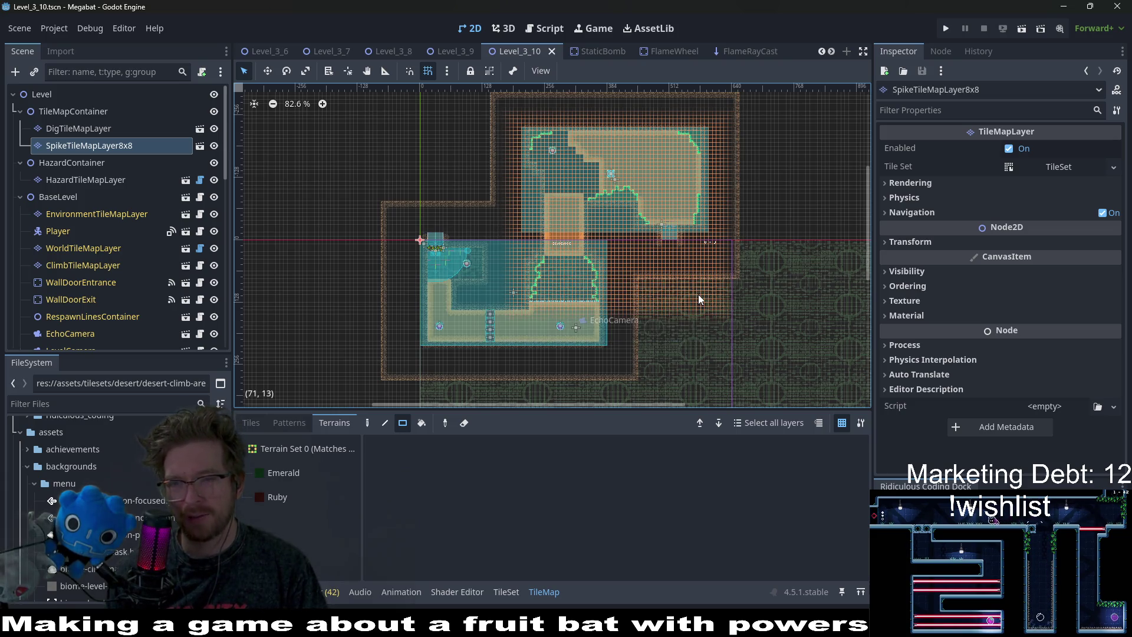
{"action": "scroll", "coordinate": [592, 174], "scroll_direction": "up", "scroll_amount": 5}
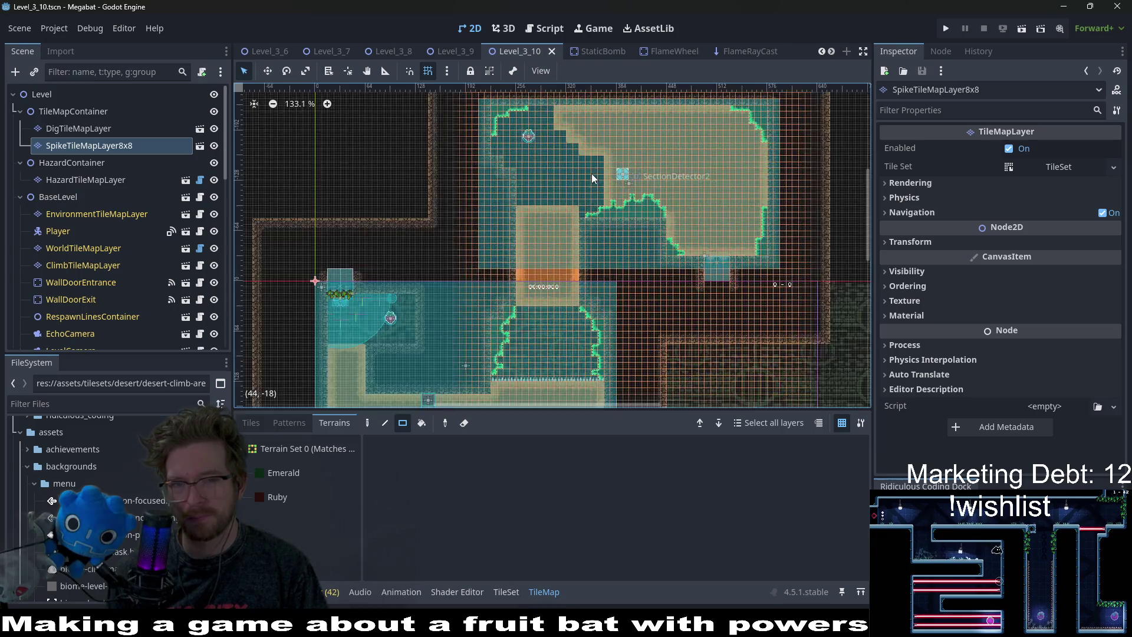
{"action": "left_click_drag", "start_coordinate": [646, 245], "coordinate": [648, 251]}
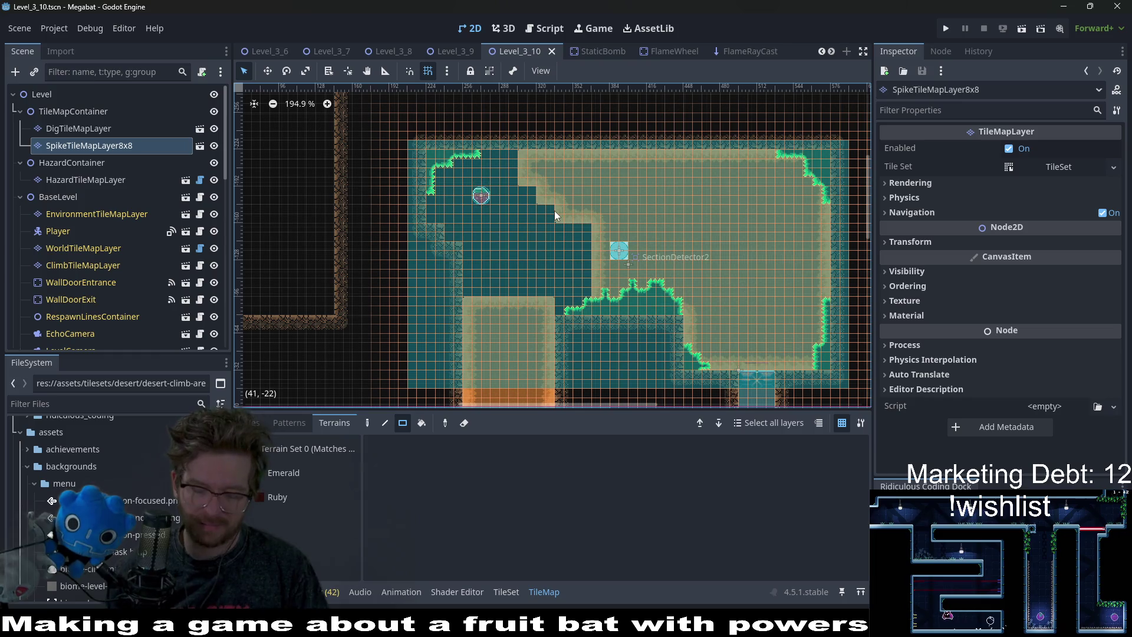
{"action": "key", "text": "shift+alt+o"}
{"action": "type", "text": "d"}
Quick-open BaseDesert.tscn by searching 'basedes' and look over the desert-brick room.
{"action": "key", "text": "BackSpace"}
{"action": "type", "text": "basedes"}
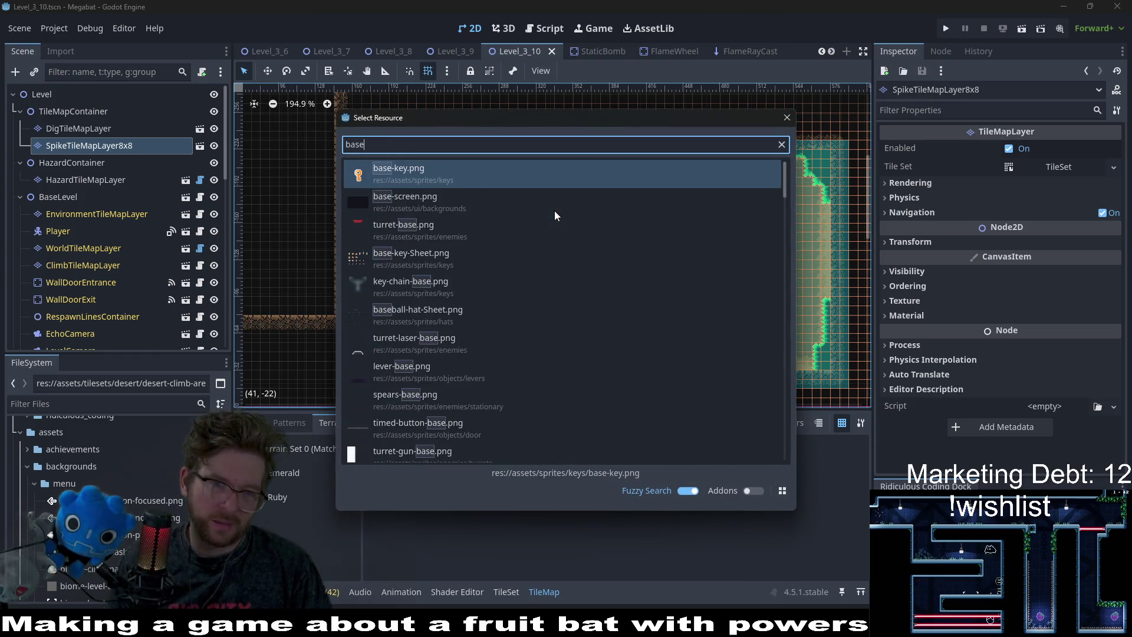
{"action": "key", "text": "Return"}
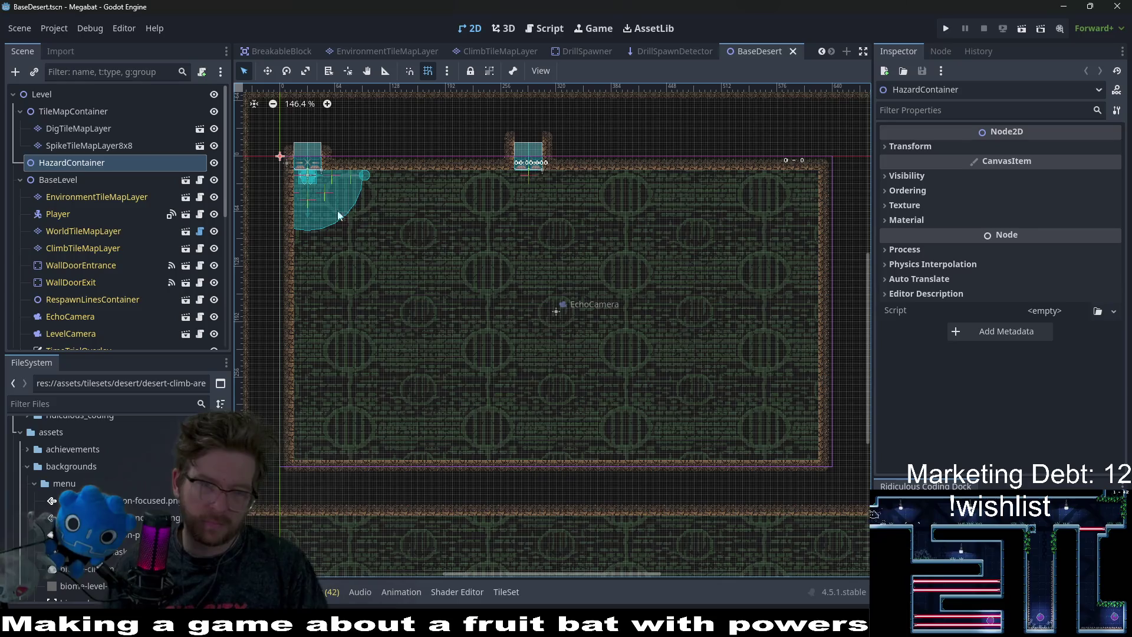
{"action": "scroll", "coordinate": [138, 259], "scroll_direction": "down", "scroll_amount": 5}
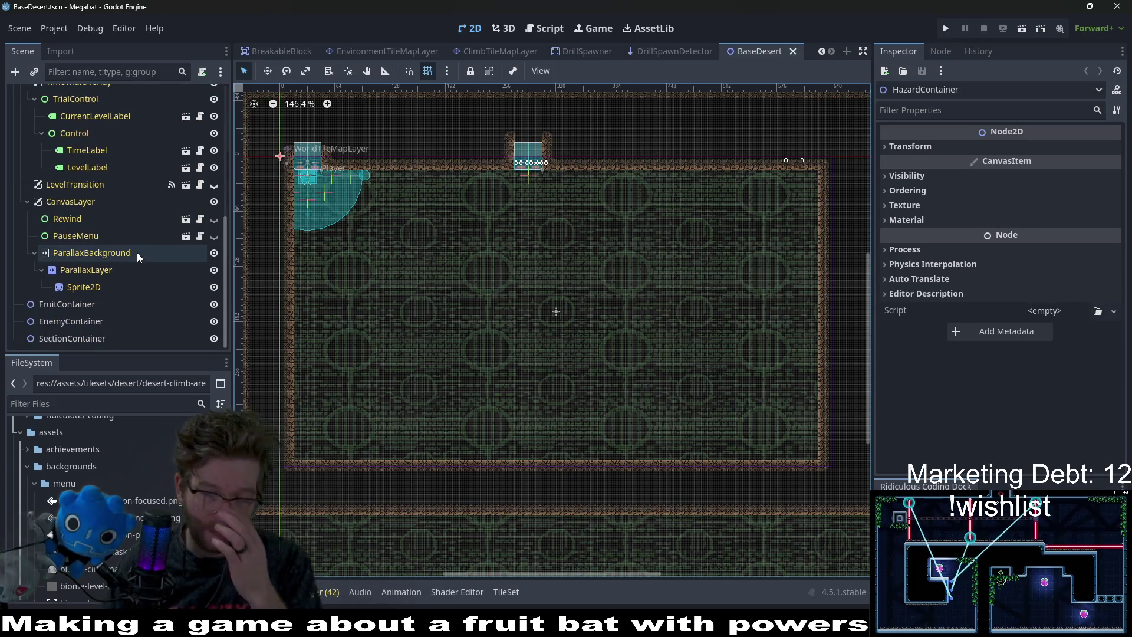
{"action": "scroll", "coordinate": [118, 303], "scroll_direction": "up", "scroll_amount": 5}
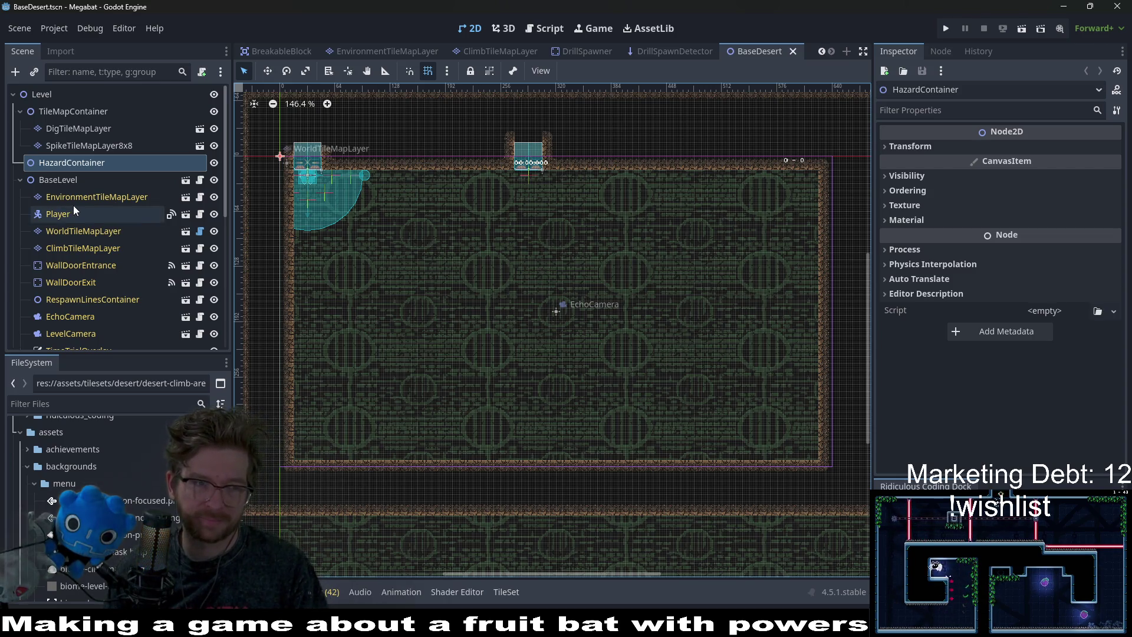
{"action": "scroll", "coordinate": [423, 267], "scroll_direction": "down", "scroll_amount": 5}
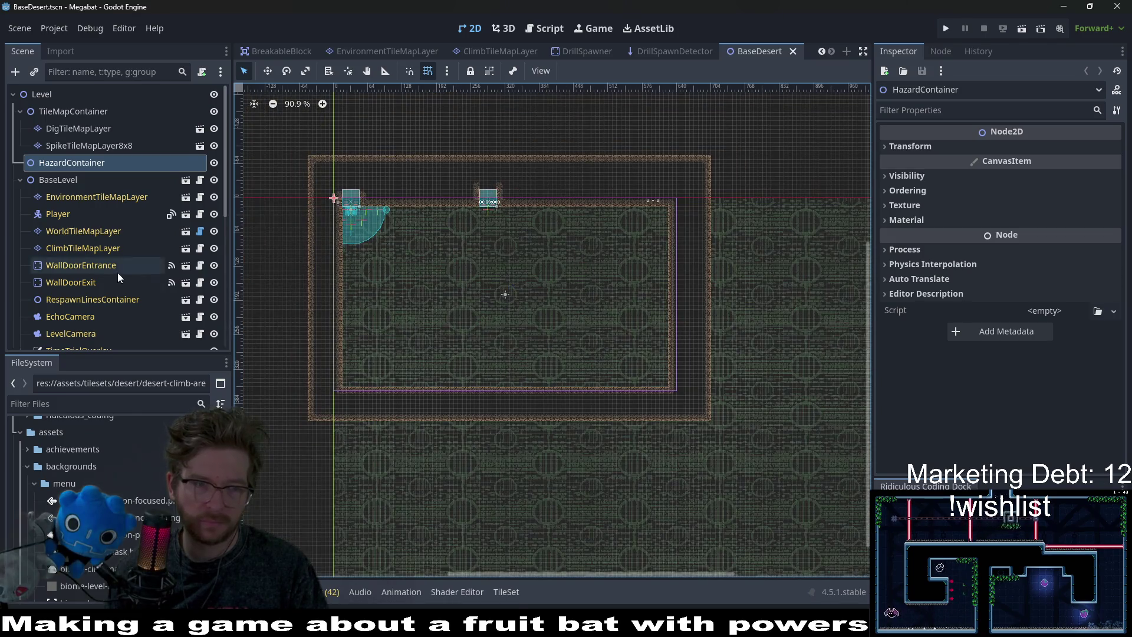
{"action": "scroll", "coordinate": [117, 273], "scroll_direction": "down", "scroll_amount": 5}
{"action": "left_click", "coordinate": [87, 404]}
Find BaseDesert.tscn with the 'basedeser' filter and duplicate it as Level_3_11.tscn.
{"action": "type", "text": "base"}
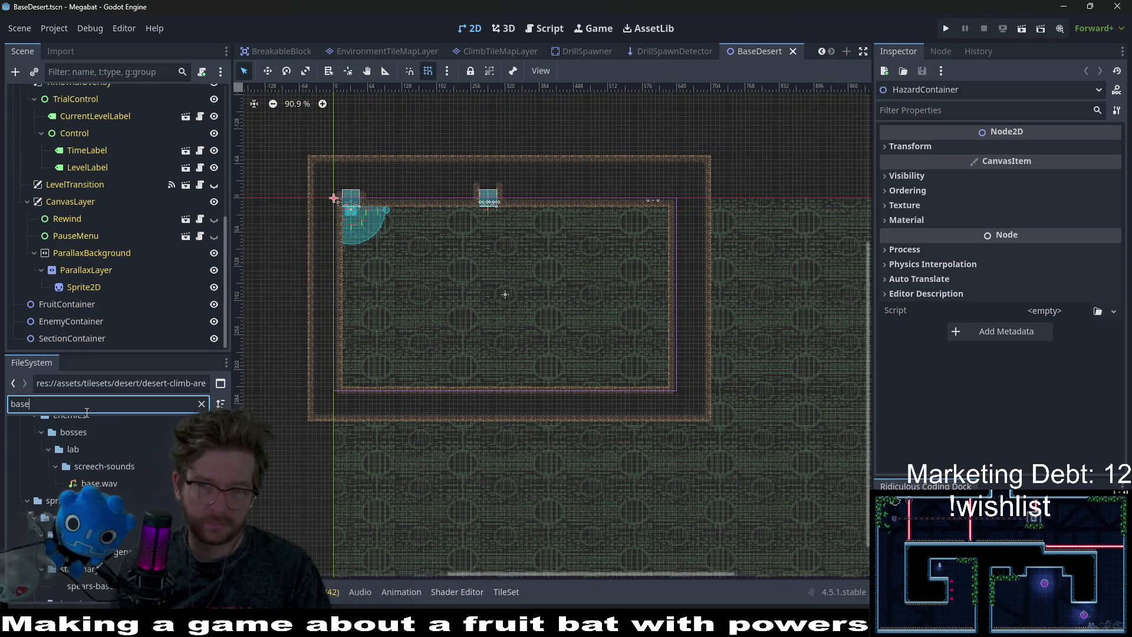
{"action": "type", "text": "deser"}
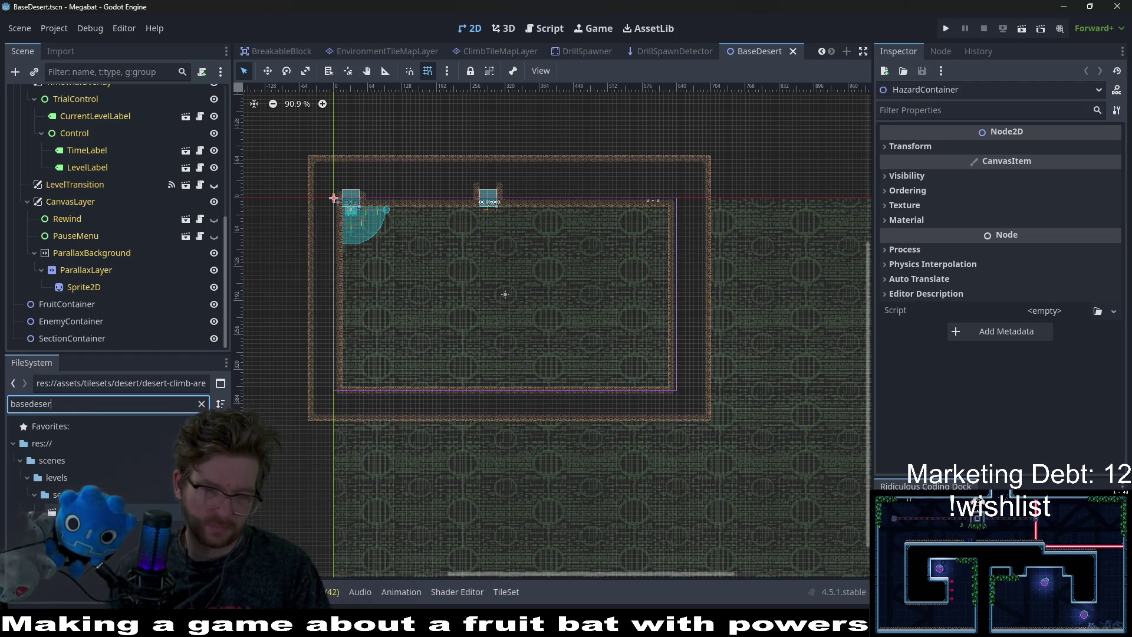
{"action": "right_click", "coordinate": [99, 512]}
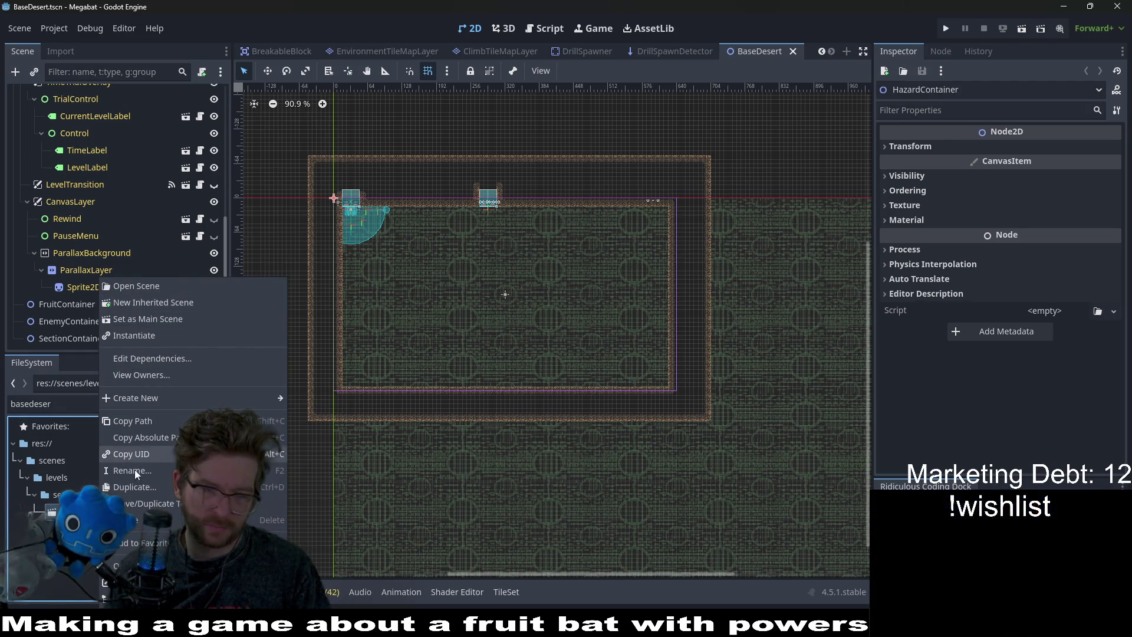
{"action": "left_click", "coordinate": [147, 489]}
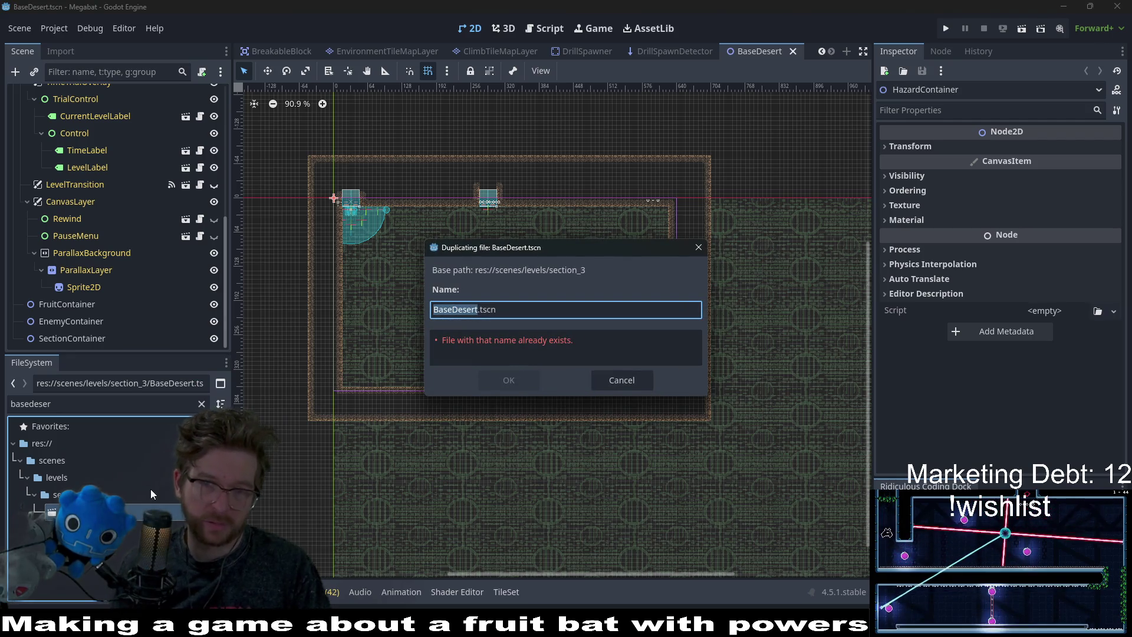
{"action": "type", "text": "Level_"}
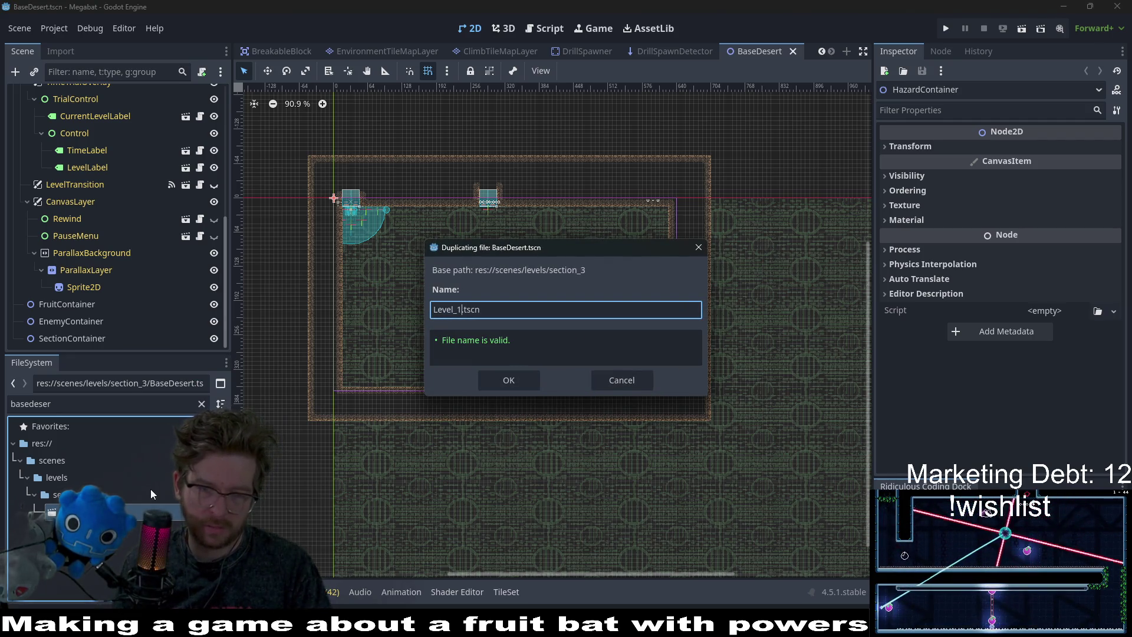
{"action": "type", "text": "3_11"}
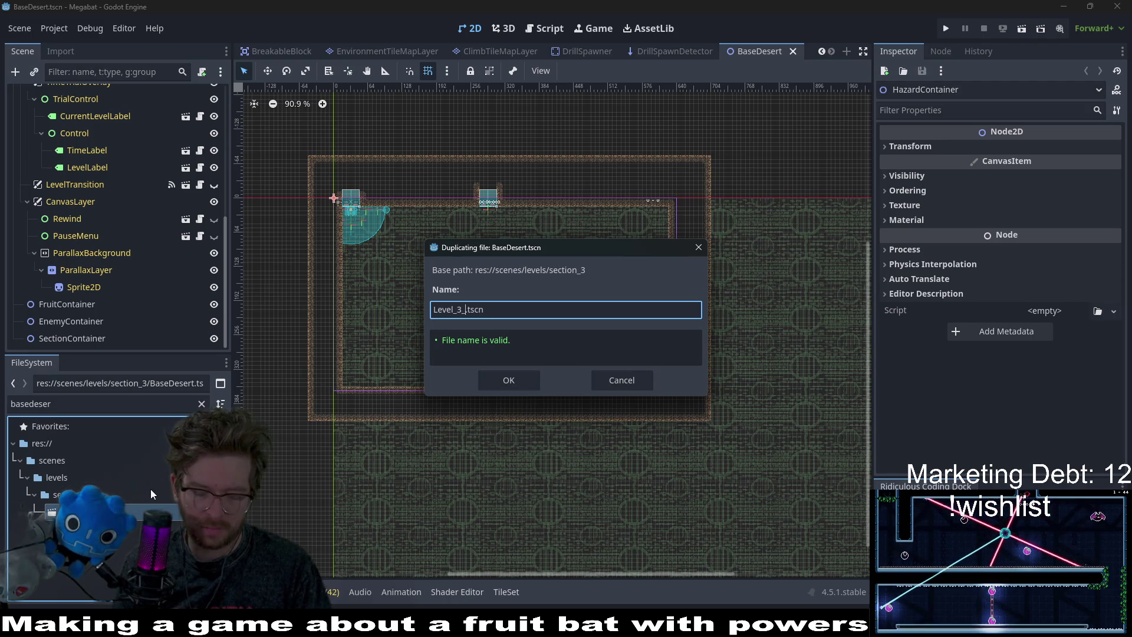
{"action": "left_click", "coordinate": [504, 378]}
Switch to the Level_2_22 scene and bring its scene tree into view.
{"action": "scroll", "coordinate": [517, 46], "scroll_direction": "up", "scroll_amount": 5}
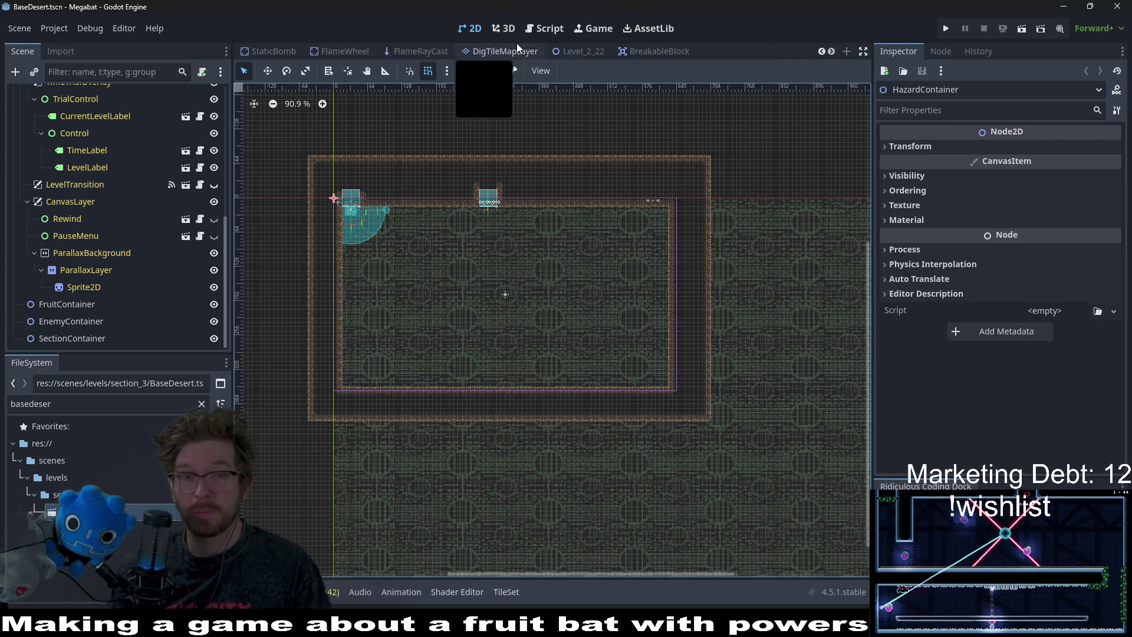
{"action": "scroll", "coordinate": [518, 49], "scroll_direction": "up", "scroll_amount": 5}
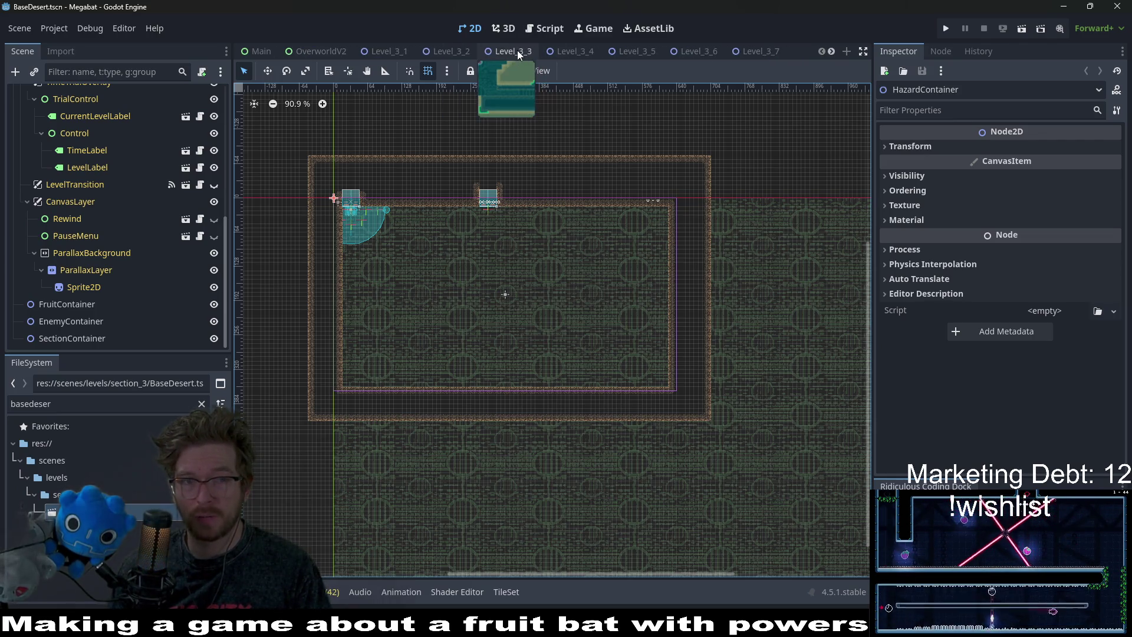
{"action": "scroll", "coordinate": [648, 56], "scroll_direction": "down", "scroll_amount": 5}
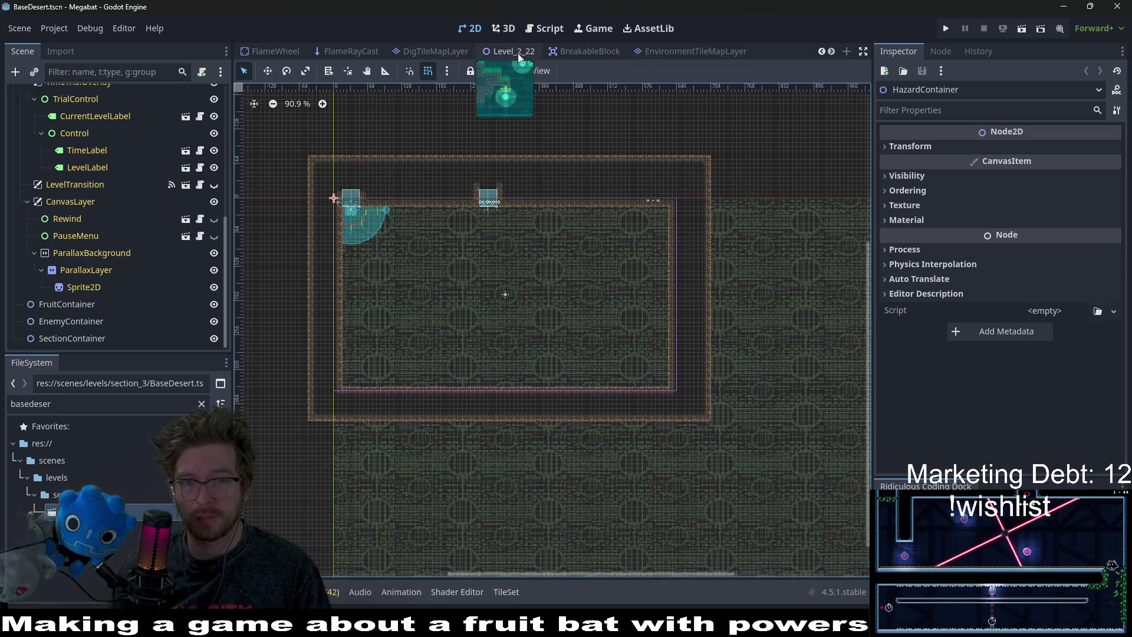
{"action": "left_click", "coordinate": [510, 52]}
{"action": "scroll", "coordinate": [575, 287], "scroll_direction": "down", "scroll_amount": 4}
{"action": "scroll", "coordinate": [721, 341], "scroll_direction": "up", "scroll_amount": 4}
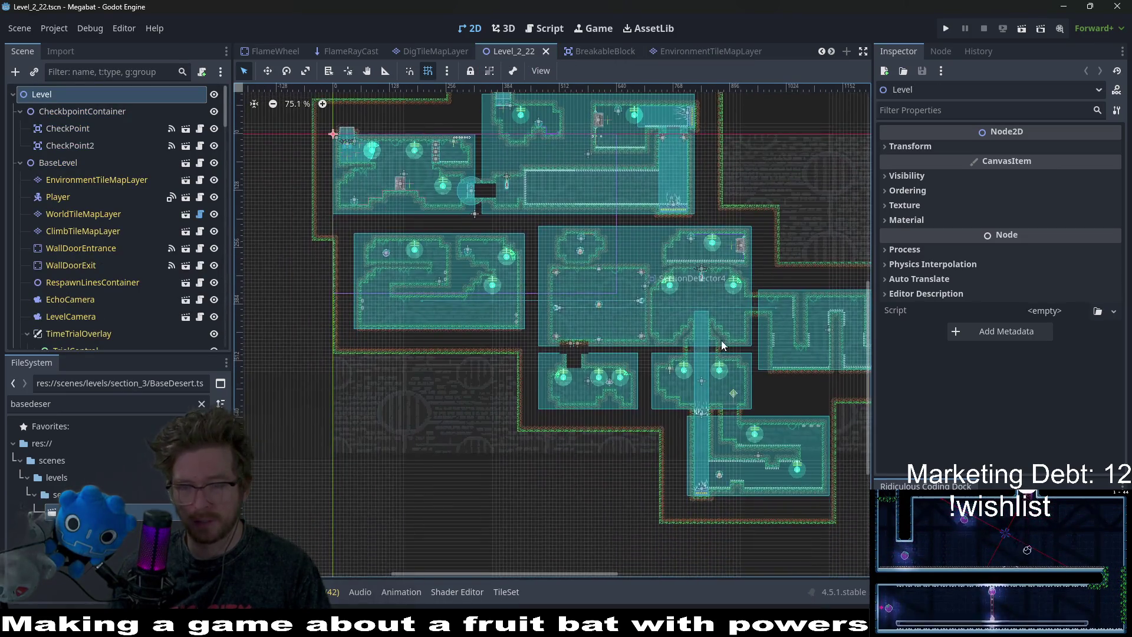
{"action": "scroll", "coordinate": [649, 331], "scroll_direction": "up", "scroll_amount": 5}
{"action": "scroll", "coordinate": [649, 331], "scroll_direction": "left", "scroll_amount": 8}
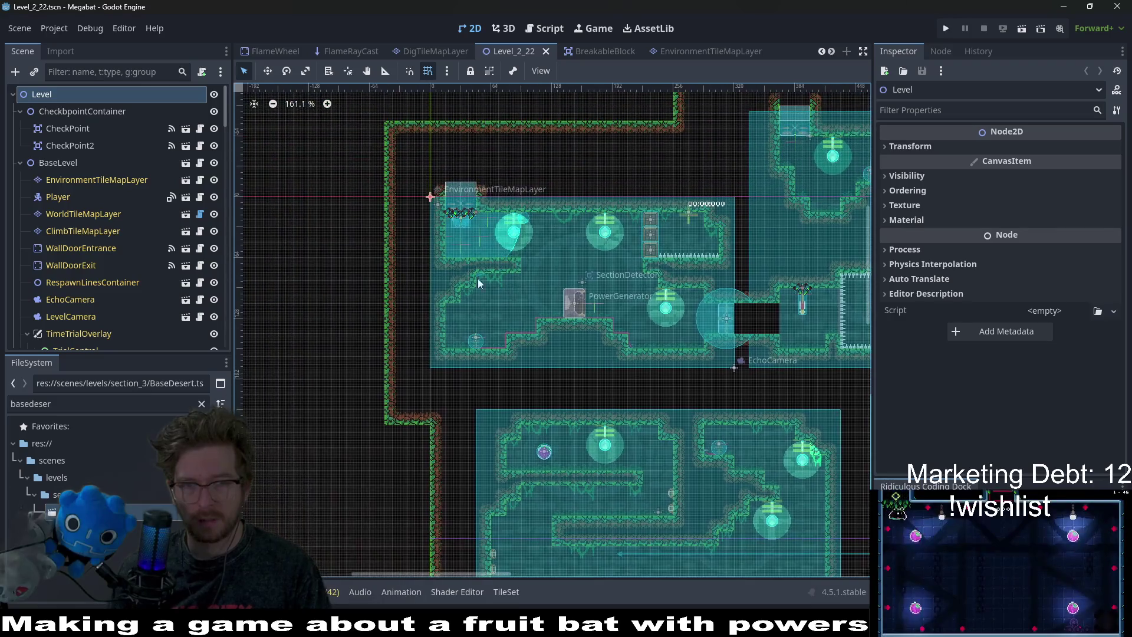
Instance the EnvironmentTileMapLayer scene and move it above CheckpointContainer.
{"action": "left_click", "coordinate": [81, 112]}
{"action": "right_click", "coordinate": [81, 112]}
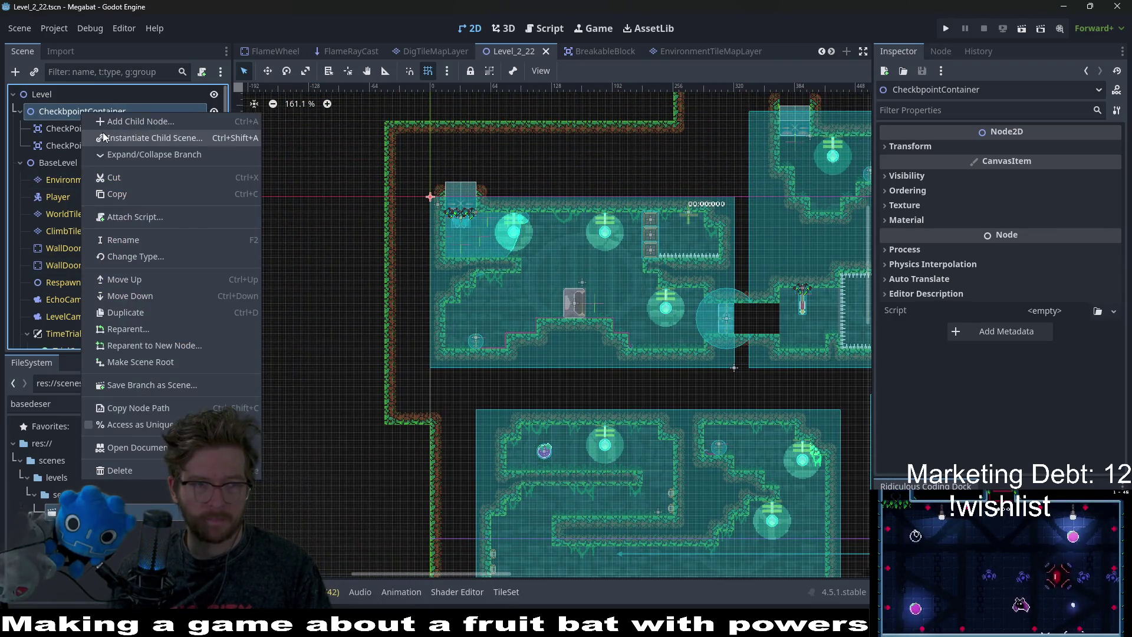
{"action": "left_click", "coordinate": [107, 137]}
{"action": "type", "text": "env"}
{"action": "key", "text": "Return"}
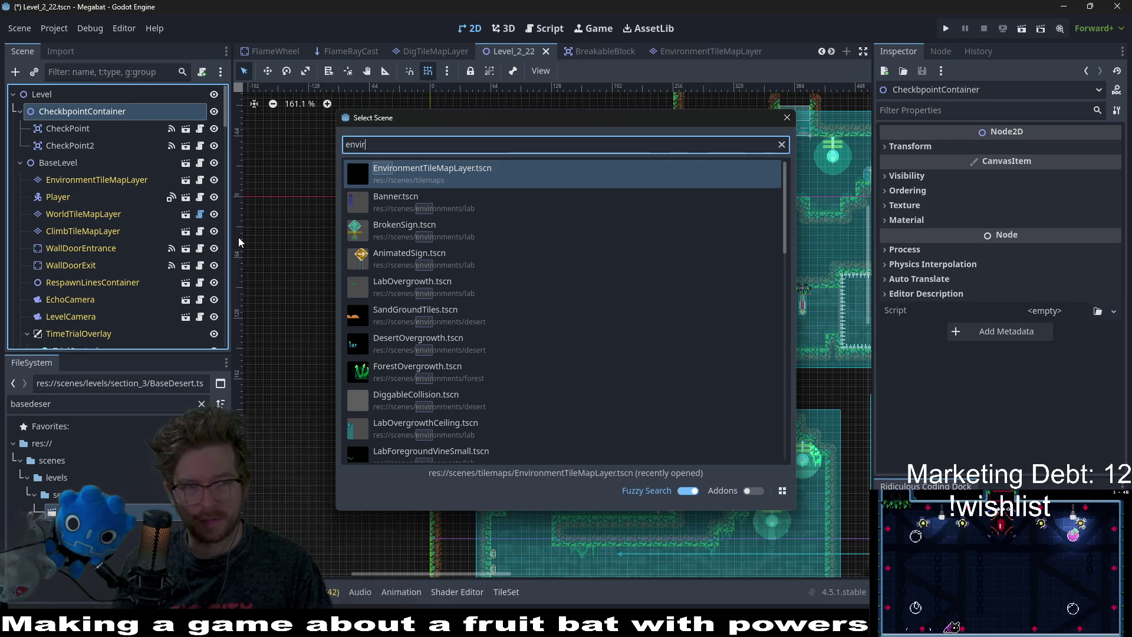
{"action": "left_click_drag", "start_coordinate": [75, 160], "coordinate": [53, 105]}
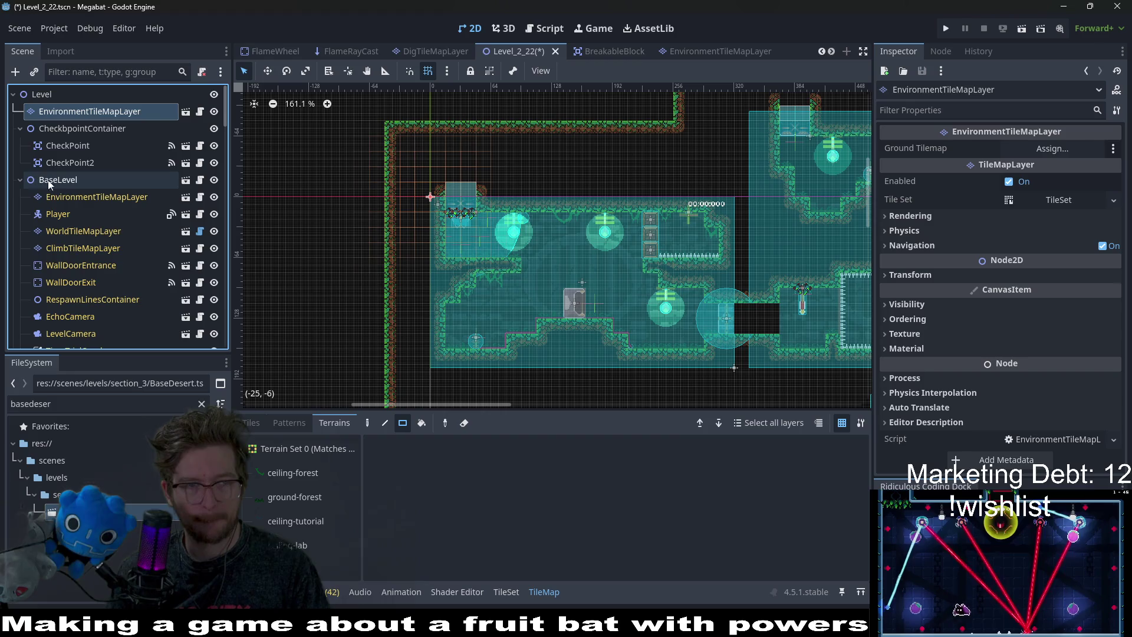
Select BaseLevel's EnvironmentTileMapLayer and pick the Brazier decoration tile.
{"action": "left_click", "coordinate": [80, 198]}
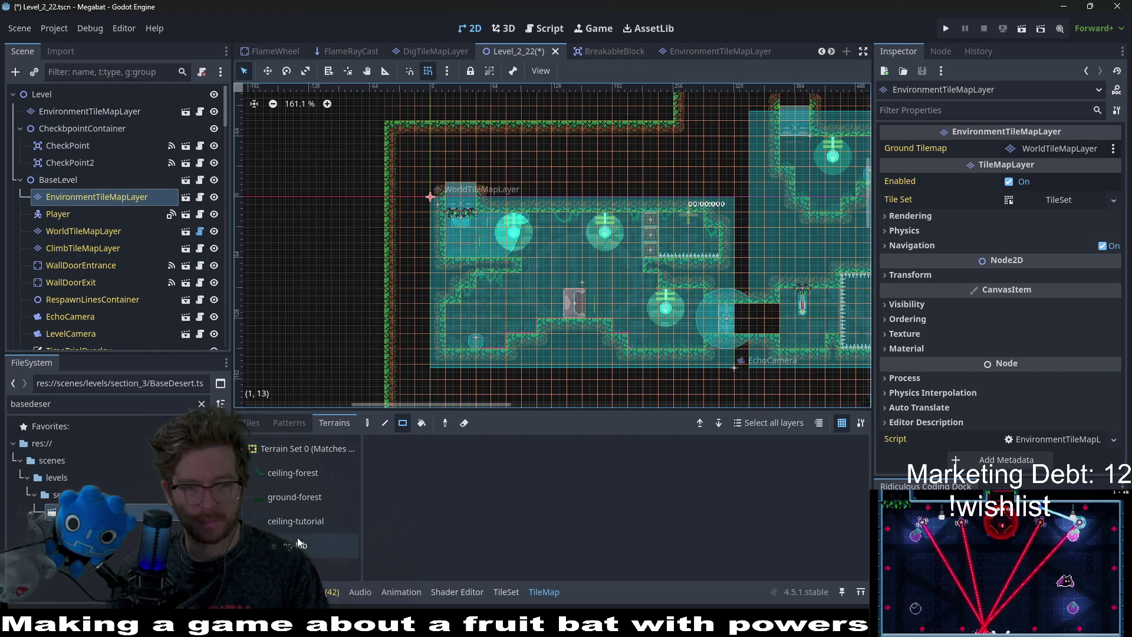
{"action": "left_click", "coordinate": [254, 423]}
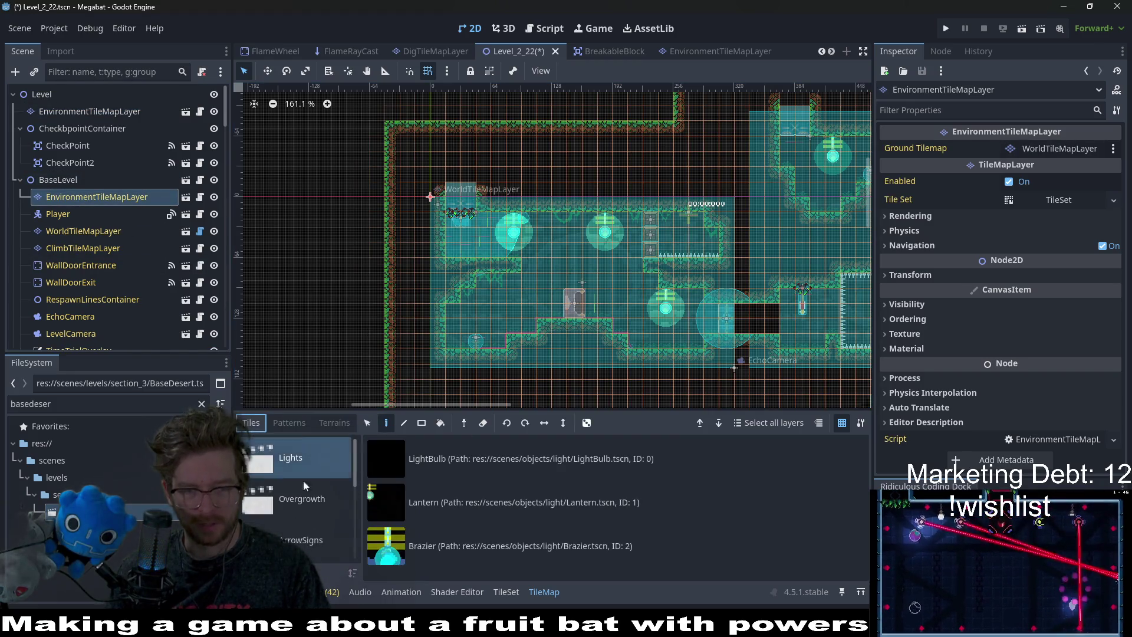
{"action": "left_click", "coordinate": [477, 543]}
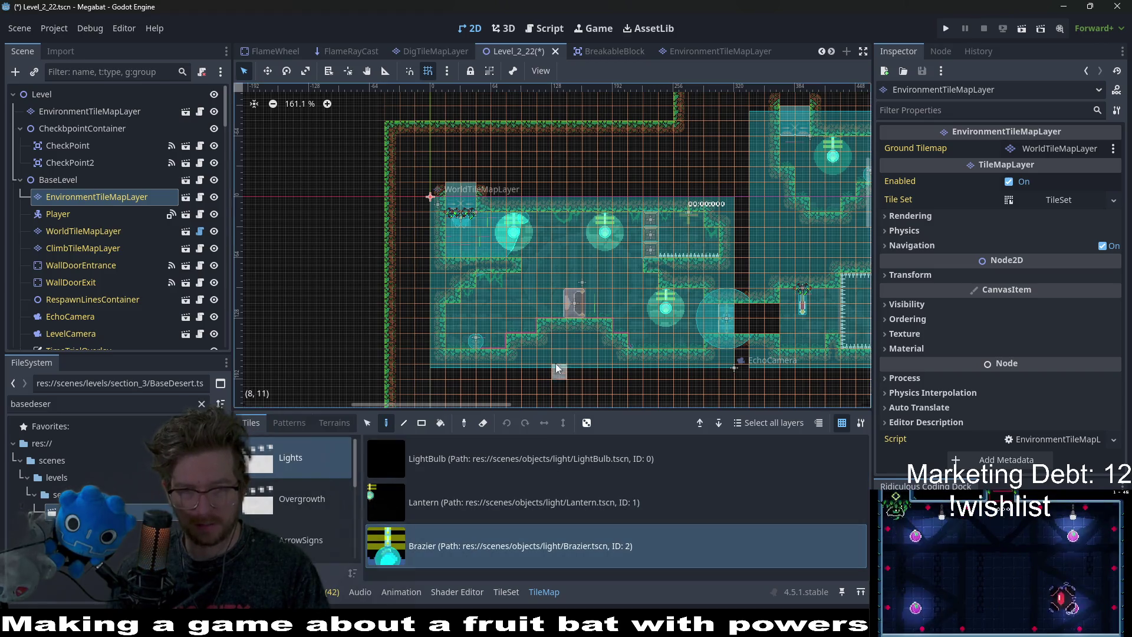
Pick the Lantern decoration instead and glance at the layer's terrain sets.
{"action": "left_click", "coordinate": [470, 515]}
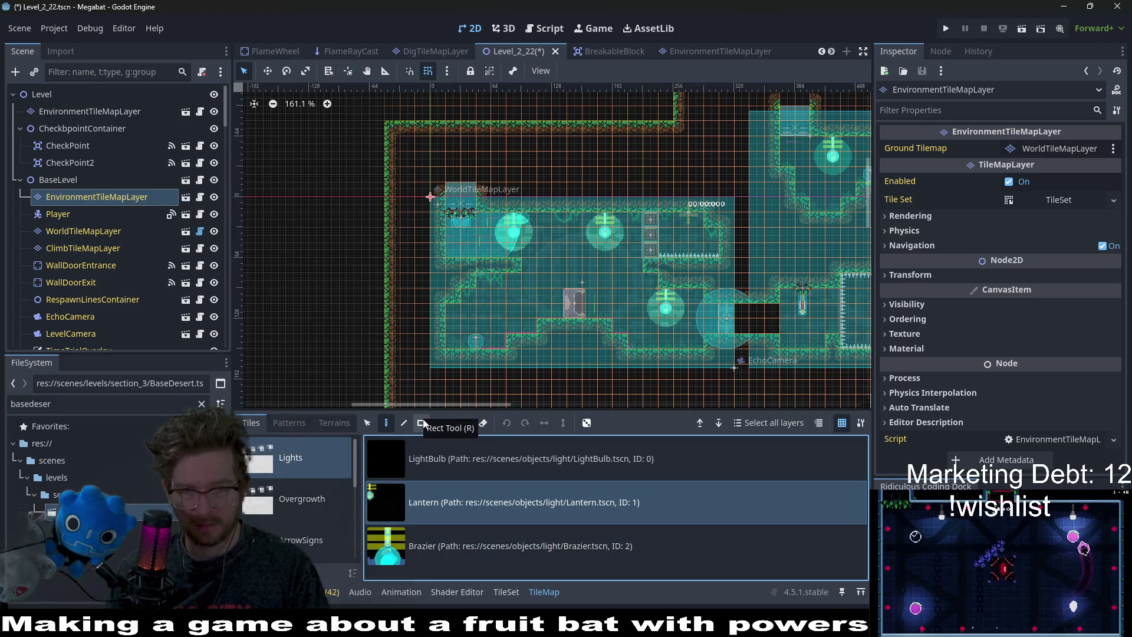
{"action": "scroll", "coordinate": [576, 300], "scroll_direction": "down", "scroll_amount": 2}
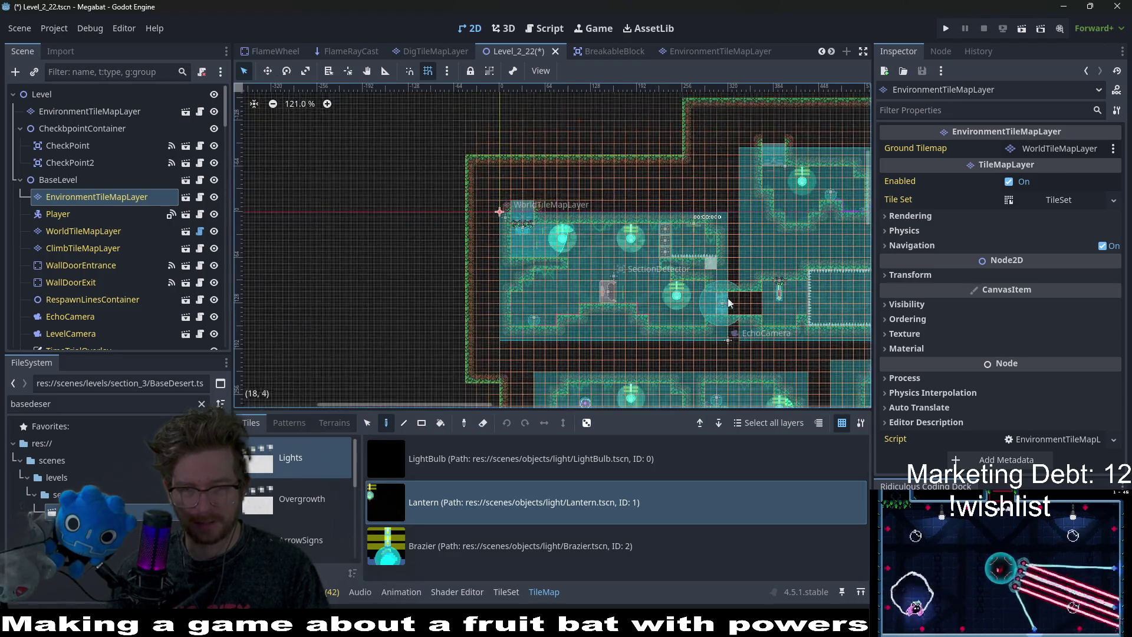
{"action": "scroll", "coordinate": [575, 300], "scroll_direction": "right", "scroll_amount": 5}
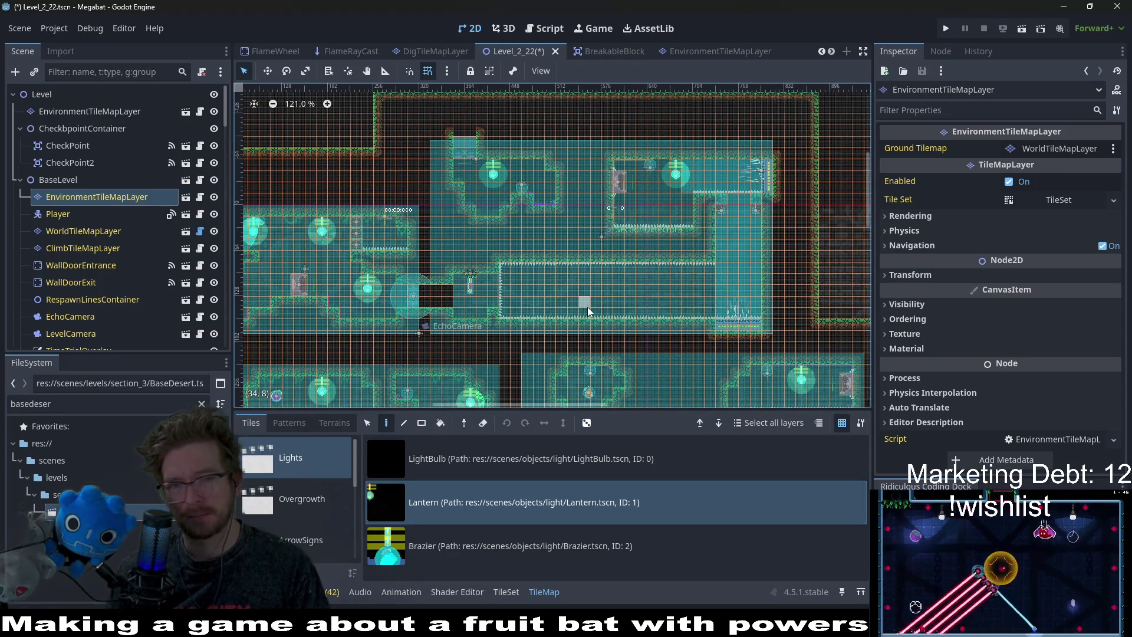
{"action": "scroll", "coordinate": [572, 272], "scroll_direction": "left", "scroll_amount": 3}
{"action": "scroll", "coordinate": [444, 254], "scroll_direction": "up", "scroll_amount": 3}
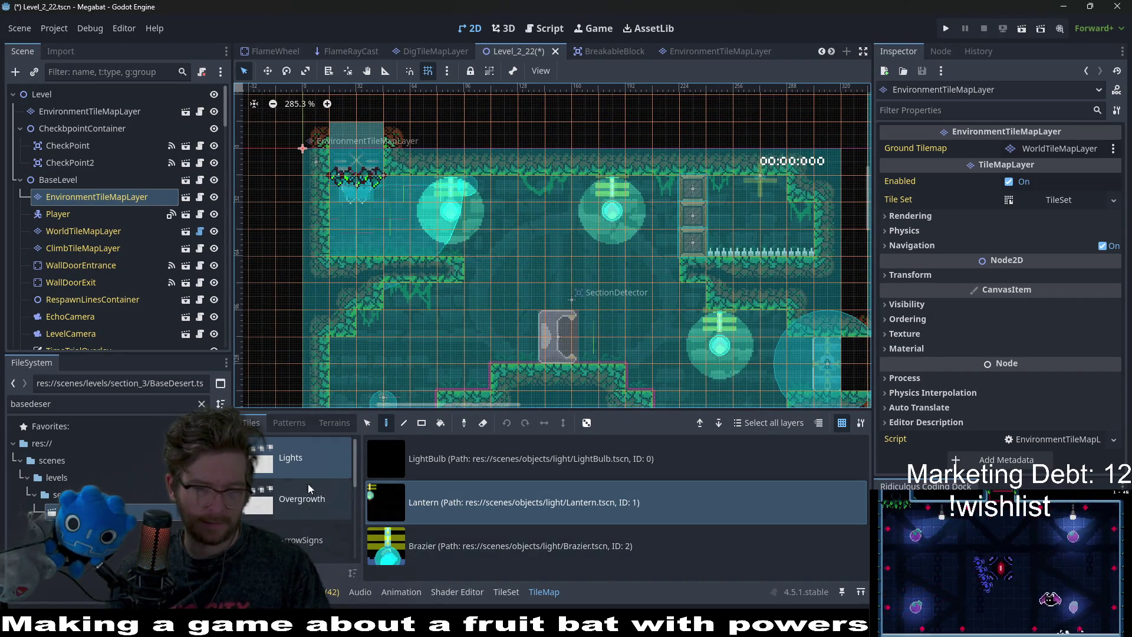
{"action": "left_click", "coordinate": [333, 423]}
{"action": "left_click", "coordinate": [259, 423]}
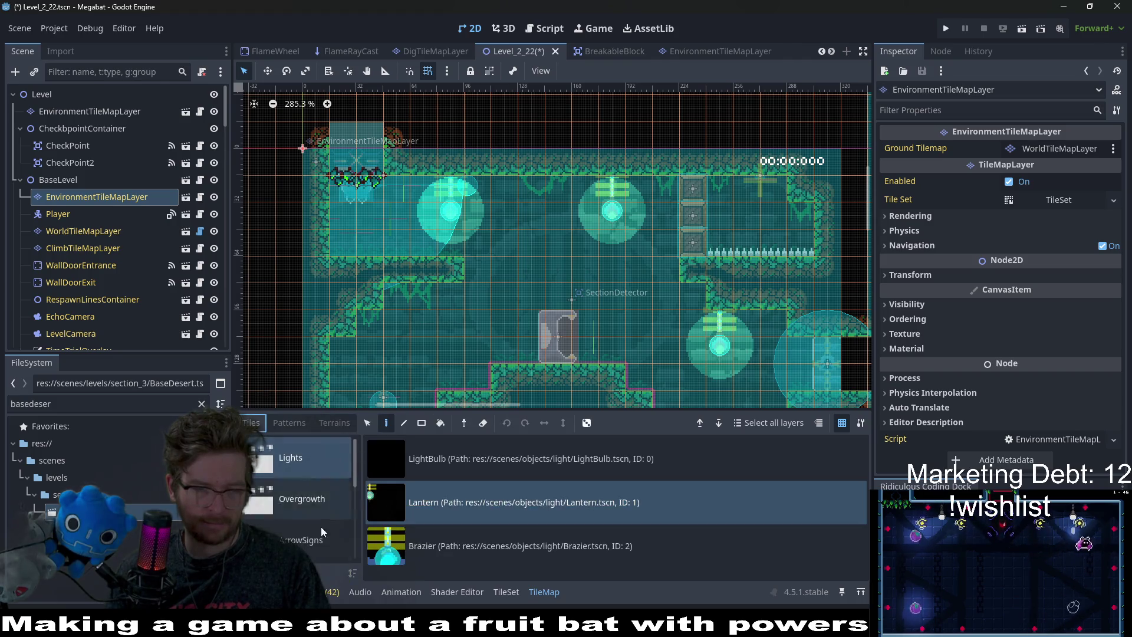
Choose ForestForegroundVineSmall from the CeilingOvergrowth source as the brush.
{"action": "left_click", "coordinate": [321, 527]}
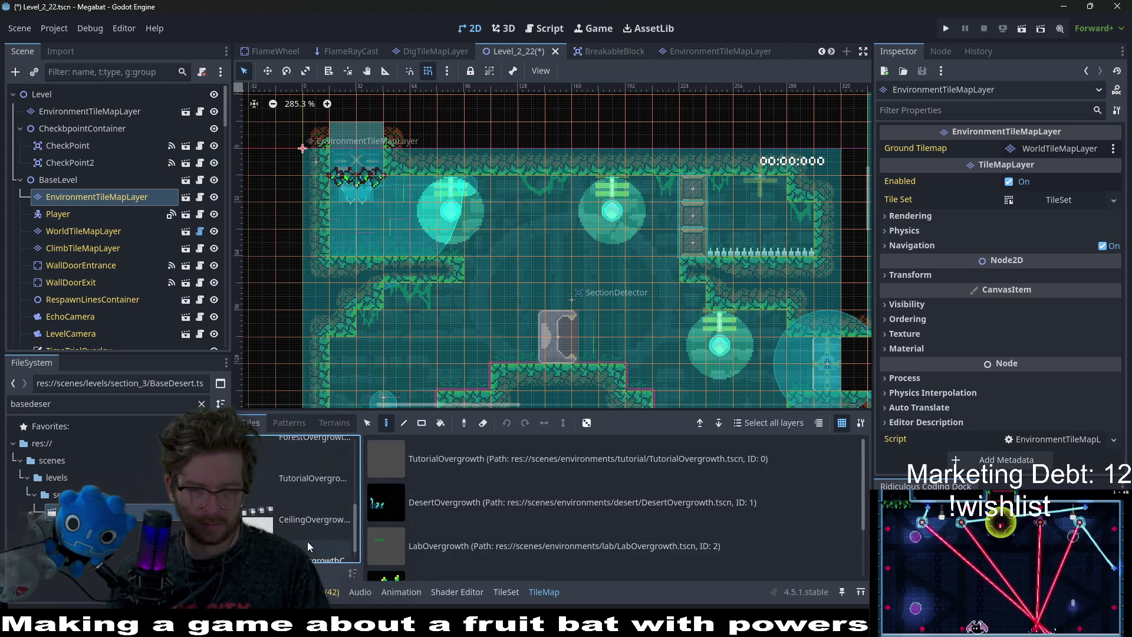
{"action": "scroll", "coordinate": [307, 540], "scroll_direction": "down", "scroll_amount": 1}
{"action": "left_click", "coordinate": [347, 511]}
{"action": "left_click", "coordinate": [458, 502]}
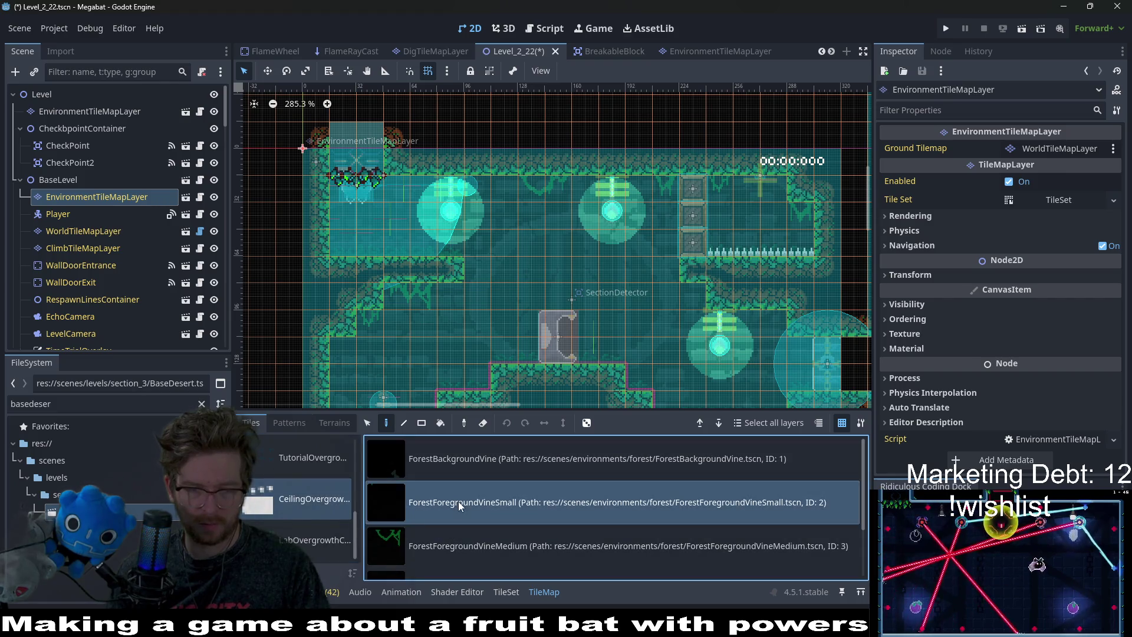
{"action": "left_click", "coordinate": [456, 544]}
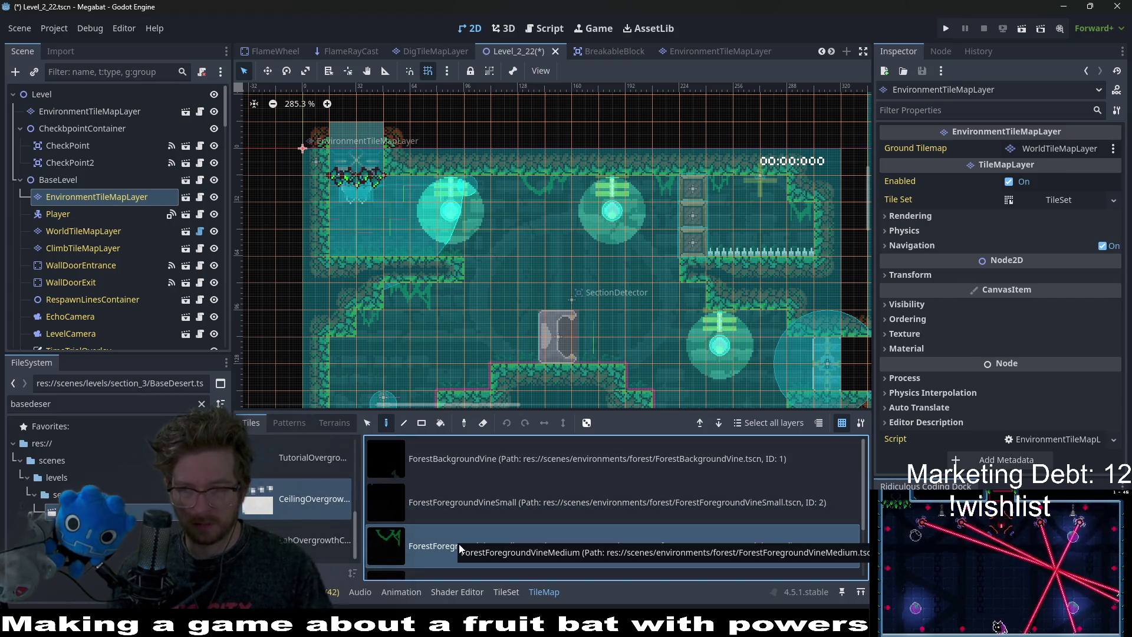
{"action": "key", "text": "Down"}
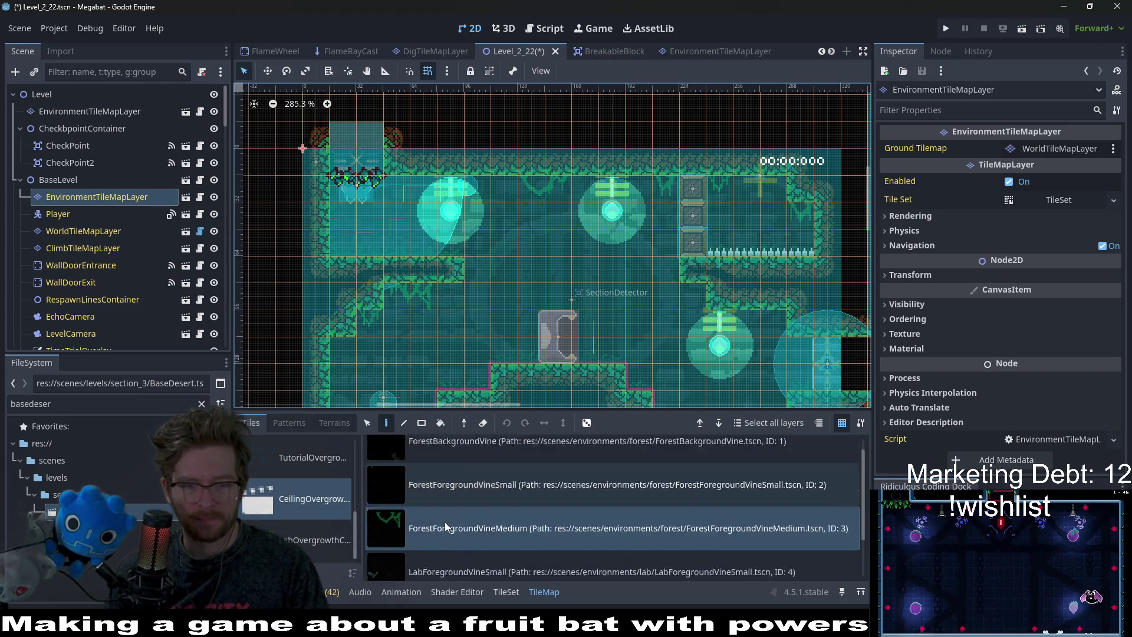
{"action": "left_click", "coordinate": [489, 495]}
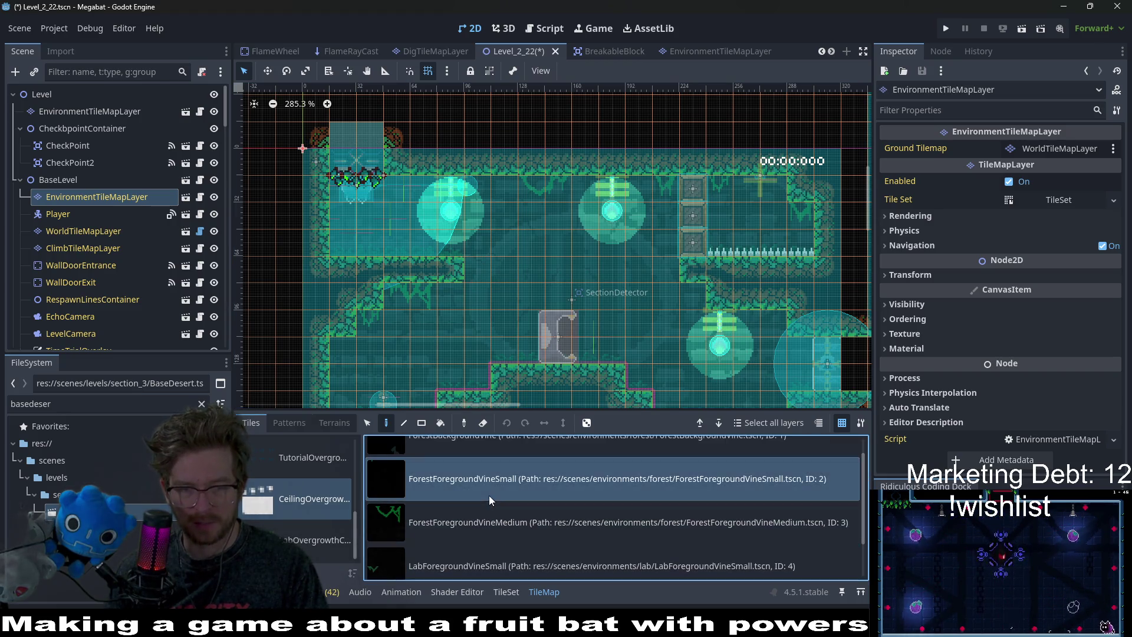
{"action": "scroll", "coordinate": [502, 248], "scroll_direction": "up", "scroll_amount": 2}
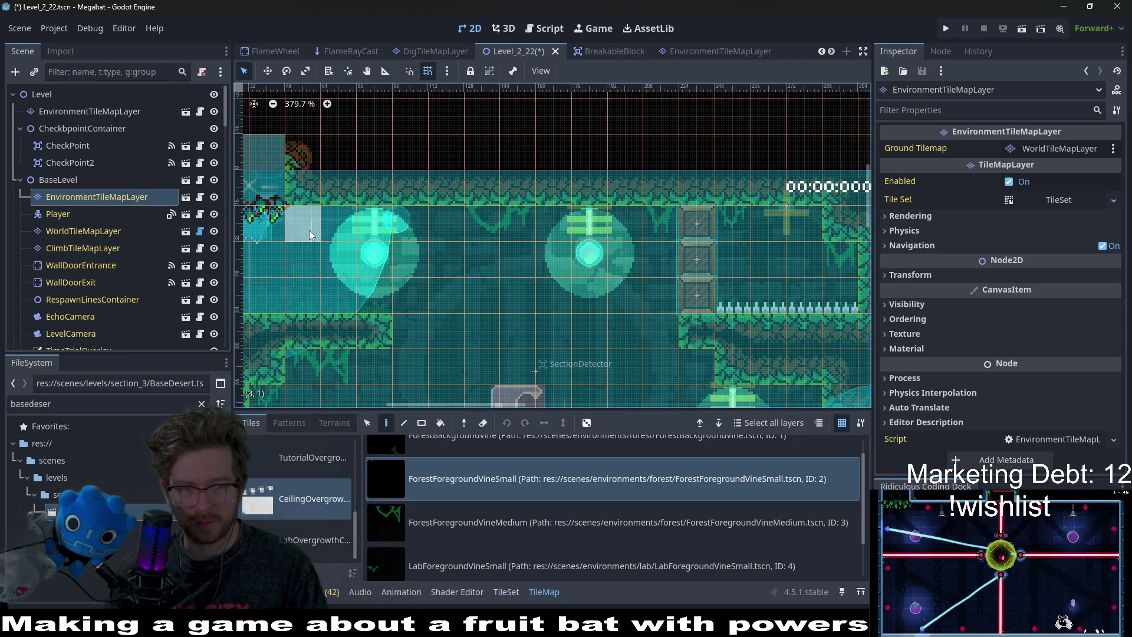
Hang four small forest vines along the room's ceiling.
{"action": "left_click", "coordinate": [310, 223]}
{"action": "left_click", "coordinate": [661, 223]}
{"action": "left_click", "coordinate": [733, 223]}
{"action": "left_click", "coordinate": [840, 259]}
{"action": "left_click_drag", "start_coordinate": [580, 330], "coordinate": [645, 196]}
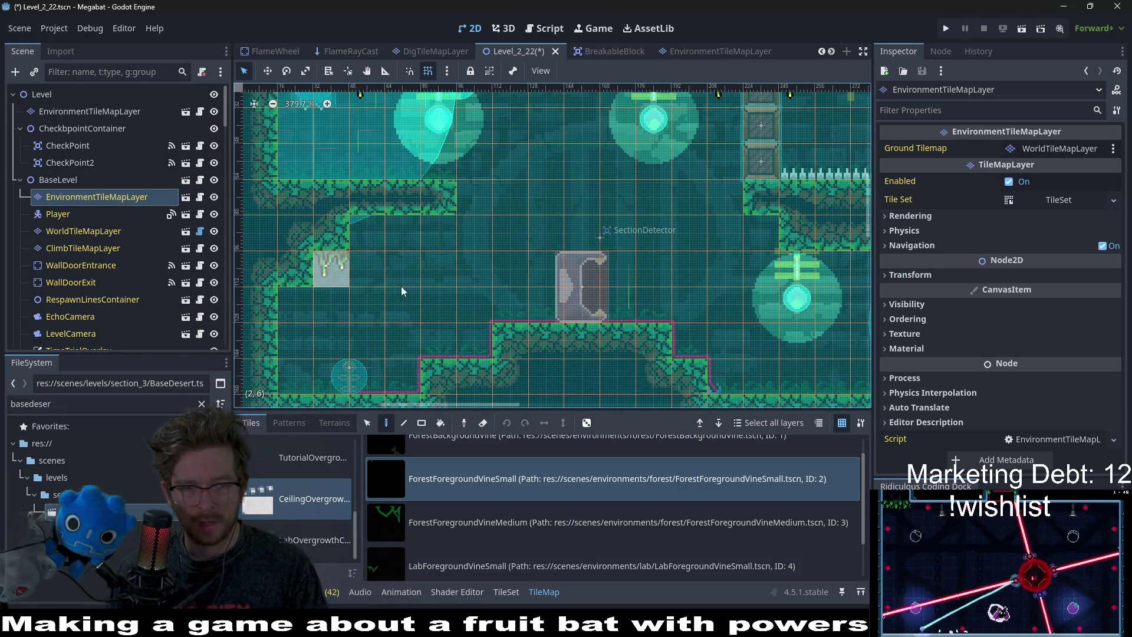
{"action": "left_click_drag", "start_coordinate": [401, 286], "coordinate": [235, 240]}
Hang ForestForegroundVineMedium vines under the left ledge, on the ceiling and beside the player.
{"action": "left_click", "coordinate": [482, 514]}
{"action": "mouse_move", "coordinate": [530, 314]}
{"action": "left_mouse_down"}
{"action": "mouse_move", "coordinate": [399, 227]}
{"action": "mouse_move", "coordinate": [582, 309]}
{"action": "left_mouse_up"}
{"action": "left_click", "coordinate": [399, 228]}
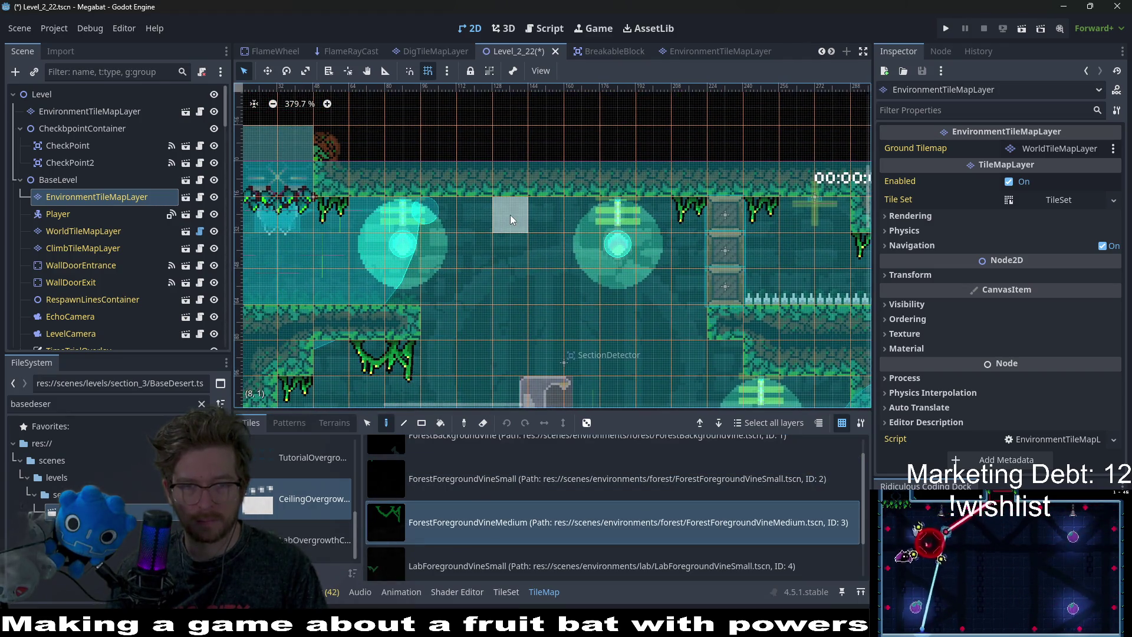
{"action": "scroll", "coordinate": [484, 213], "scroll_direction": "down", "scroll_amount": 3}
{"action": "scroll", "coordinate": [665, 299], "scroll_direction": "right", "scroll_amount": 10}
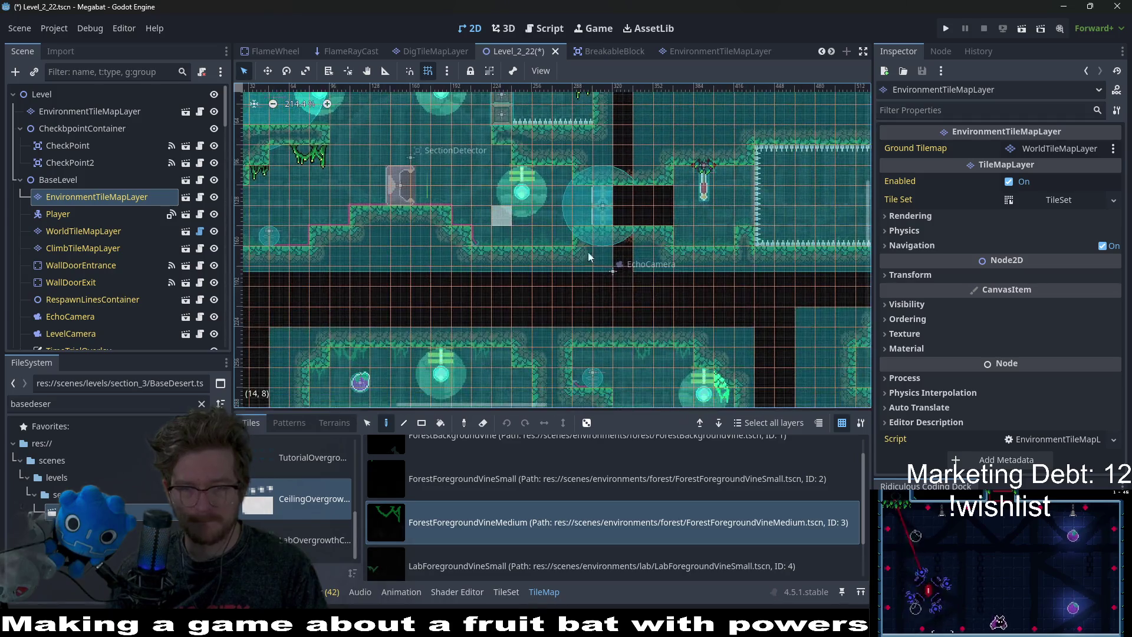
{"action": "scroll", "coordinate": [567, 226], "scroll_direction": "up", "scroll_amount": 1}
{"action": "left_click", "coordinate": [529, 215]}
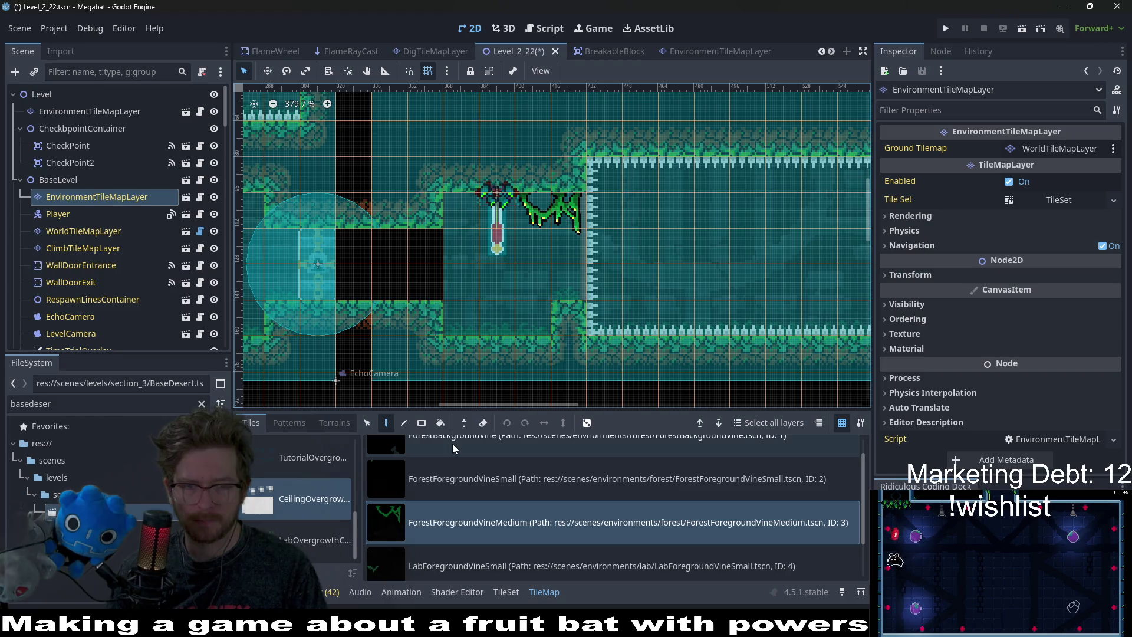
{"action": "left_click", "coordinate": [82, 249]}
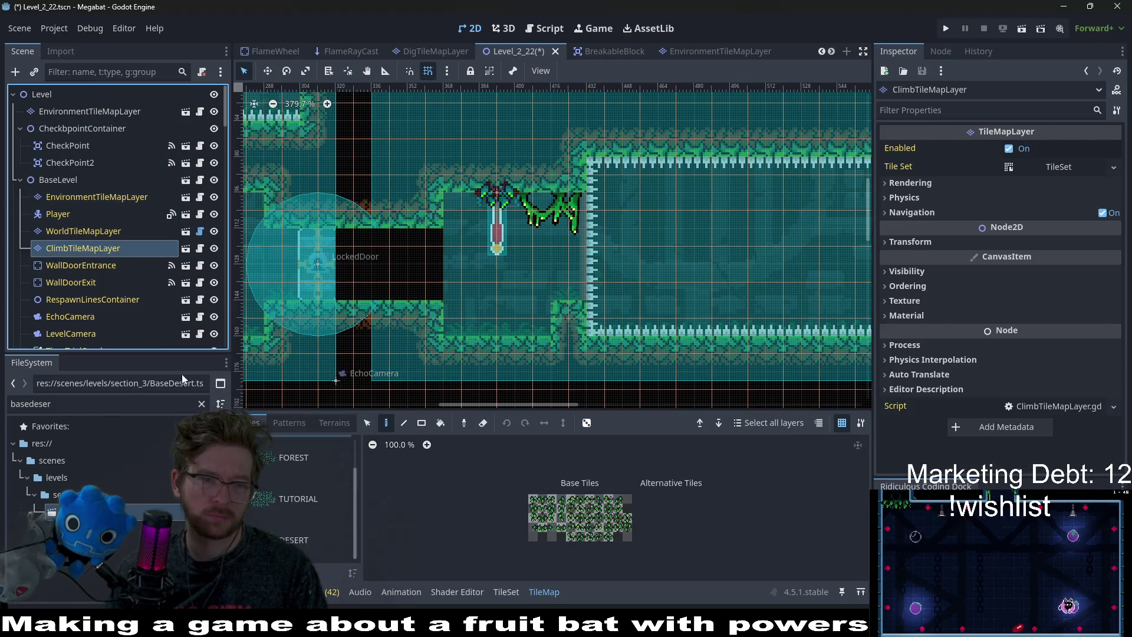
Paint FOREST climbable terrain leftward along the ceiling on ClimbTileMapLayer.
{"action": "left_click", "coordinate": [335, 422]}
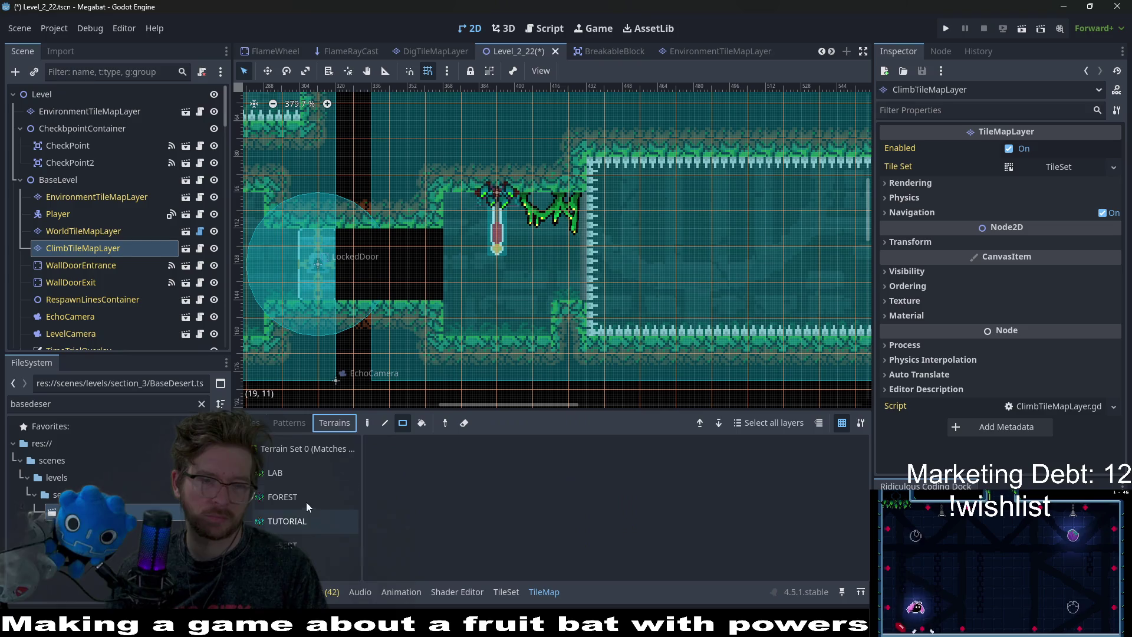
{"action": "left_click", "coordinate": [307, 497]}
{"action": "mouse_move", "coordinate": [526, 195]}
{"action": "left_mouse_down"}
{"action": "mouse_move", "coordinate": [442, 197]}
{"action": "mouse_move", "coordinate": [535, 201]}
{"action": "left_mouse_up"}
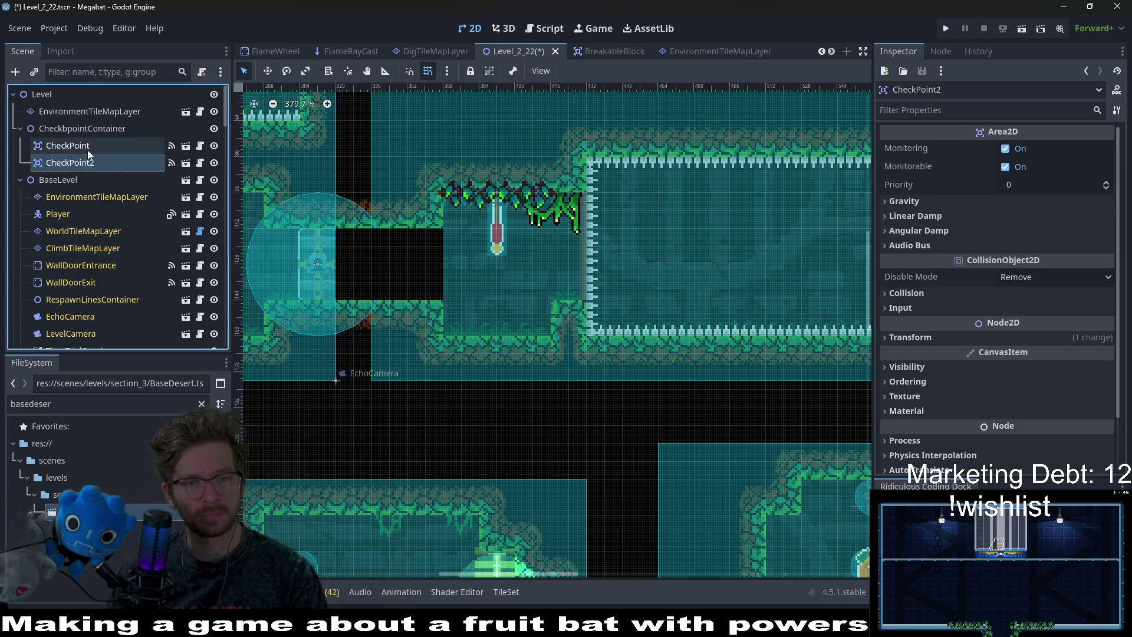
Reselect BaseLevel's EnvironmentTileMapLayer and return to its tile sources list.
{"action": "left_click", "coordinate": [109, 110]}
{"action": "left_click", "coordinate": [95, 197]}
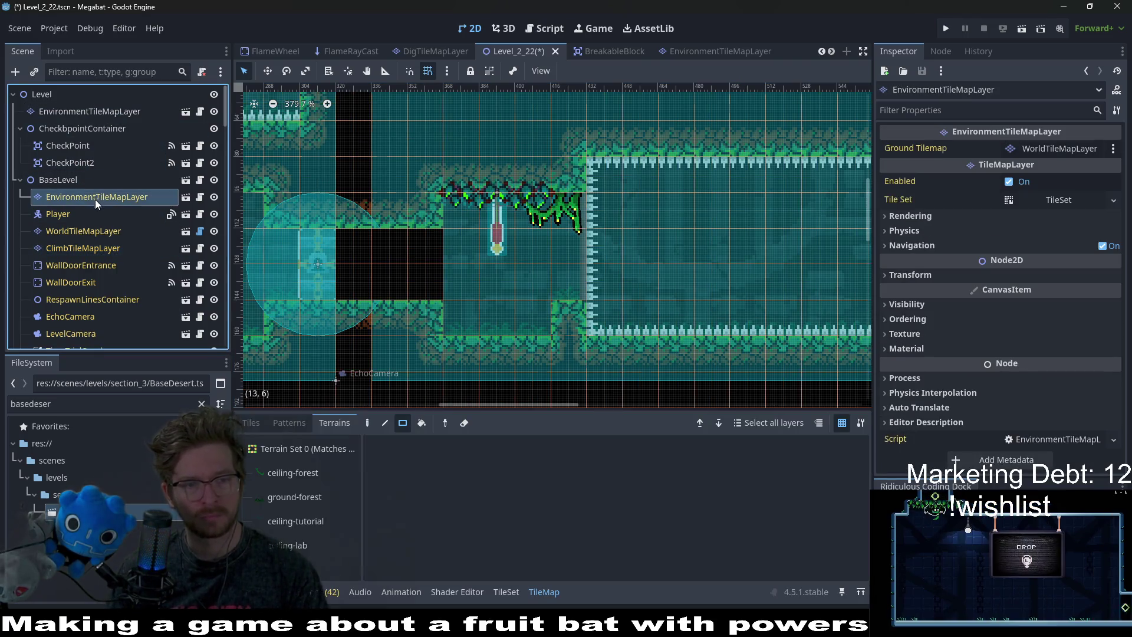
{"action": "left_click", "coordinate": [287, 423]}
{"action": "left_click", "coordinate": [250, 423]}
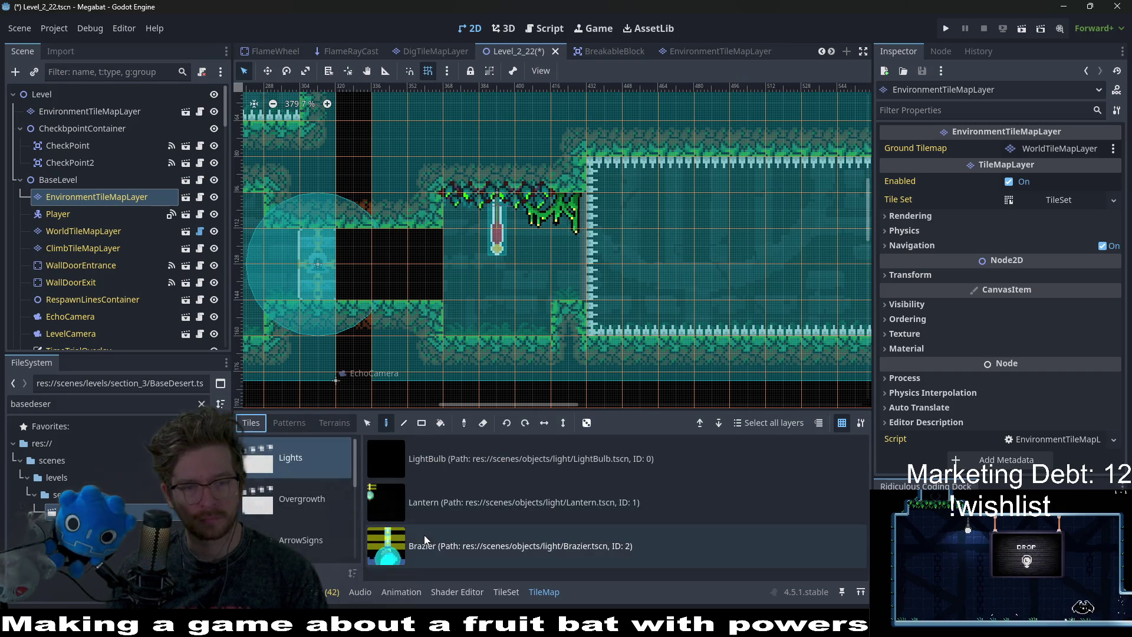
Browse the scenes in the Overgrowth source.
{"action": "left_click", "coordinate": [317, 510]}
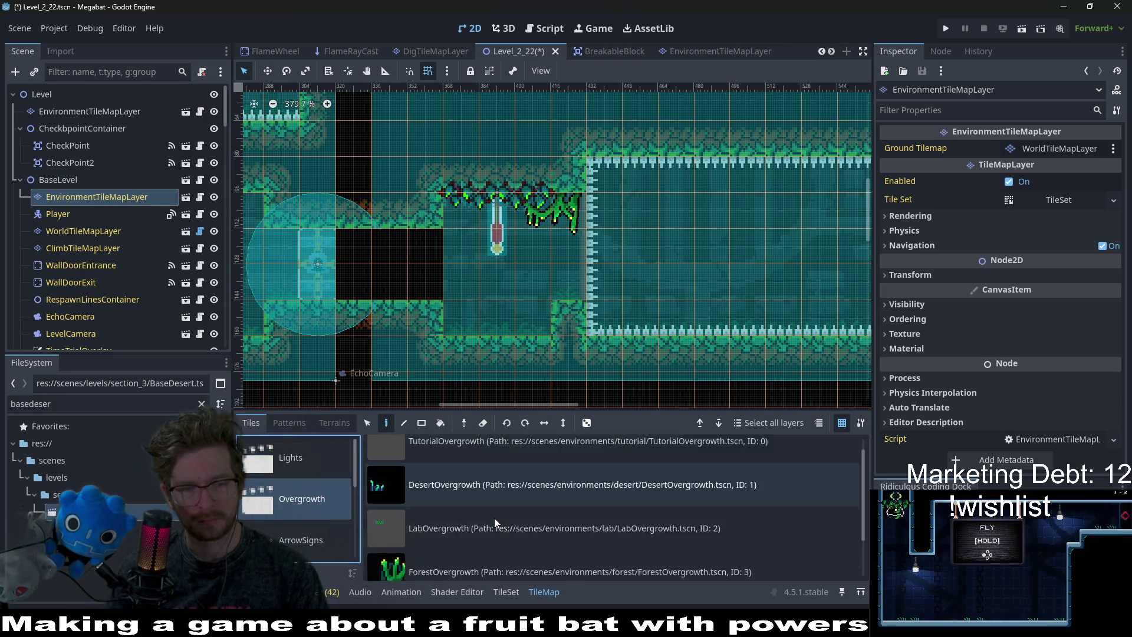
{"action": "scroll", "coordinate": [495, 518], "scroll_direction": "down", "scroll_amount": 1}
{"action": "scroll", "coordinate": [492, 519], "scroll_direction": "up", "scroll_amount": 1}
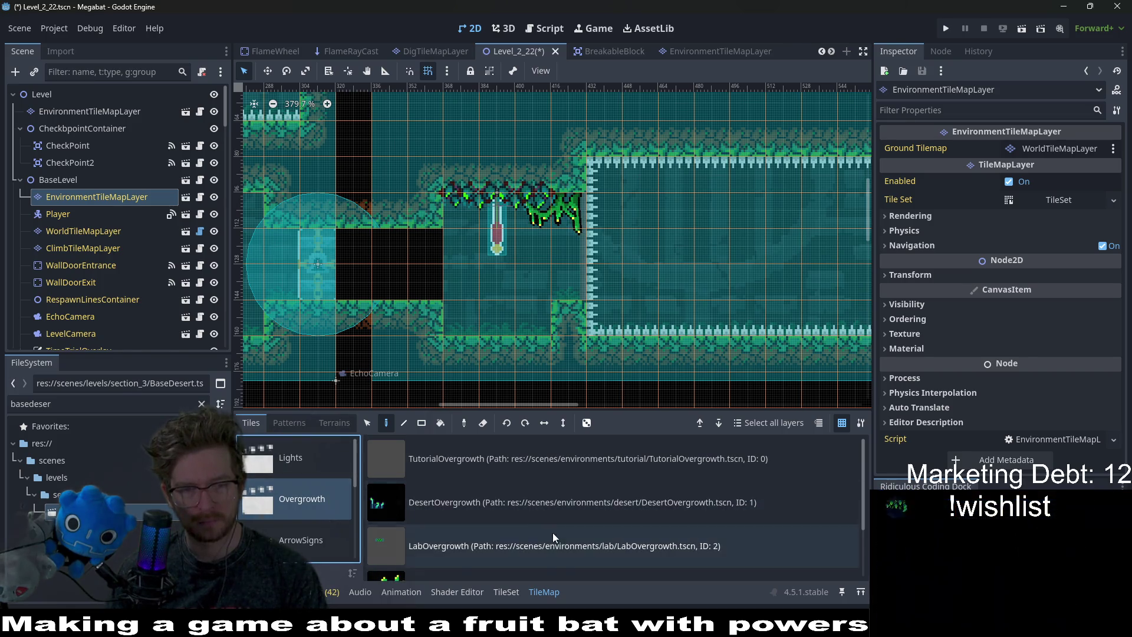
{"action": "scroll", "coordinate": [492, 541], "scroll_direction": "down", "scroll_amount": 2}
{"action": "scroll", "coordinate": [498, 515], "scroll_direction": "up", "scroll_amount": 2}
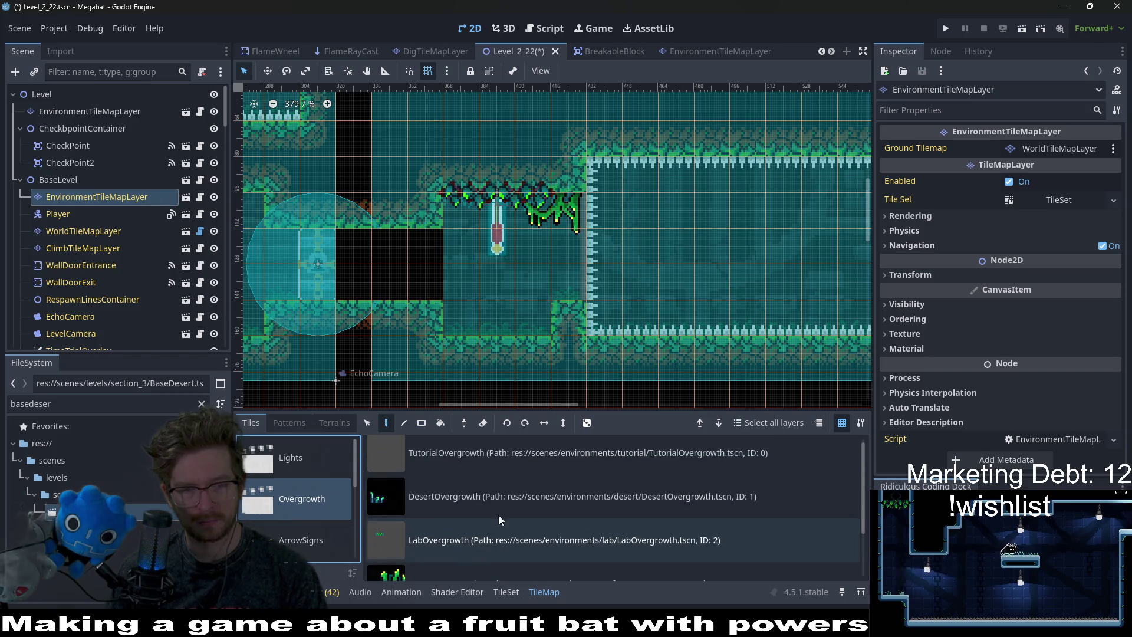
{"action": "scroll", "coordinate": [481, 517], "scroll_direction": "down", "scroll_amount": 1}
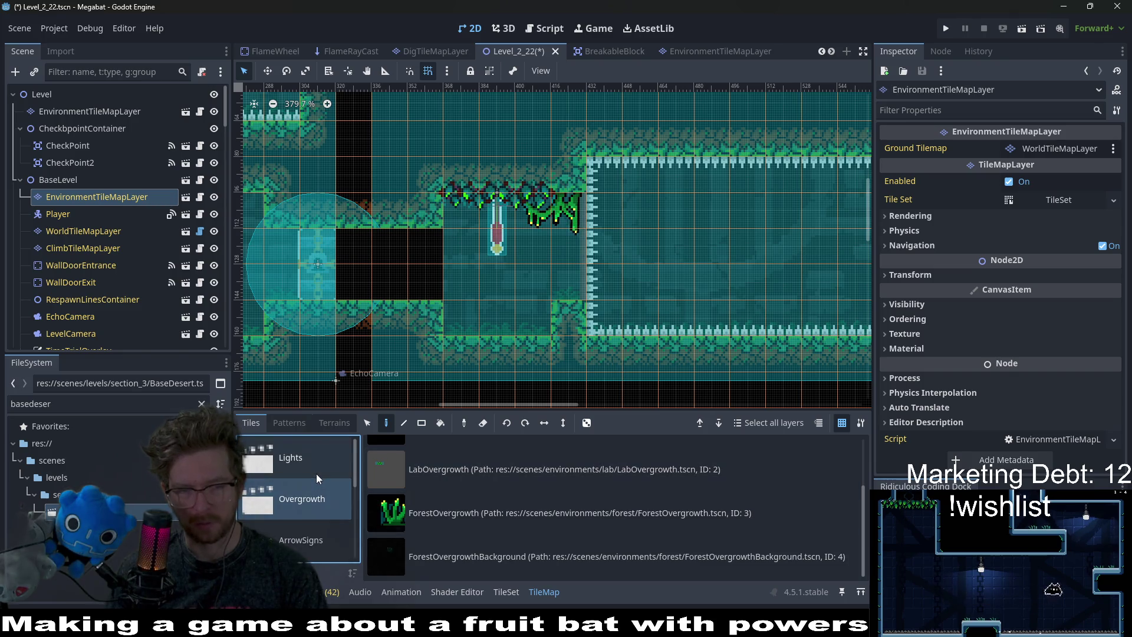
{"action": "scroll", "coordinate": [315, 473], "scroll_direction": "down", "scroll_amount": 3}
In CeilingOvergrowth, try LabForegroundVineSmall, then go back to ForestForegroundVineSmall.
{"action": "left_click", "coordinate": [315, 511]}
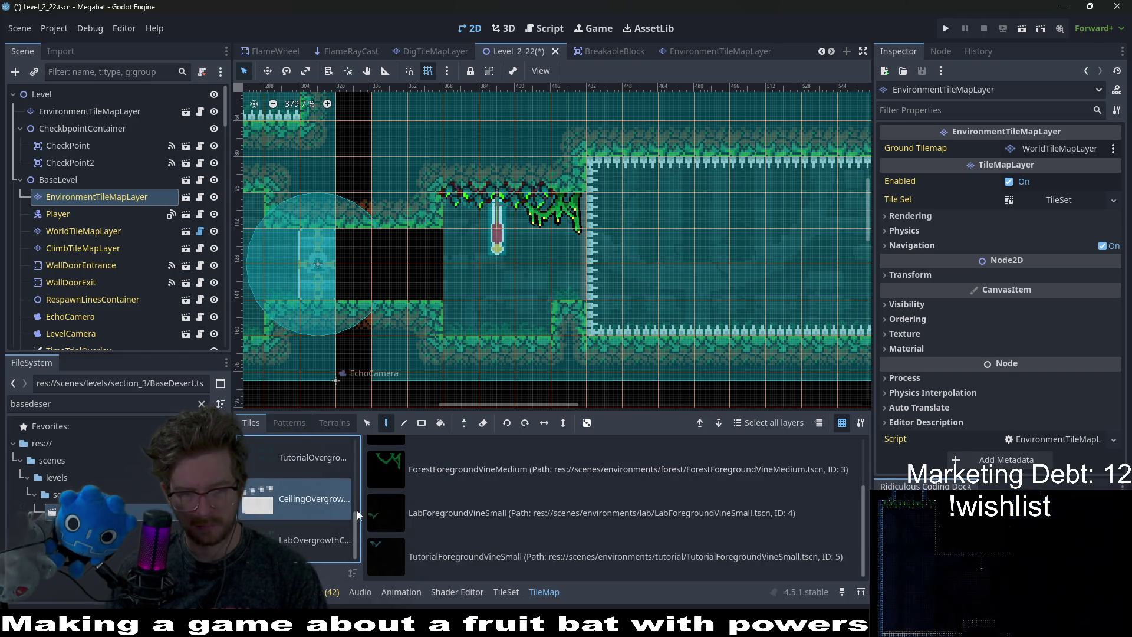
{"action": "left_click", "coordinate": [460, 521]}
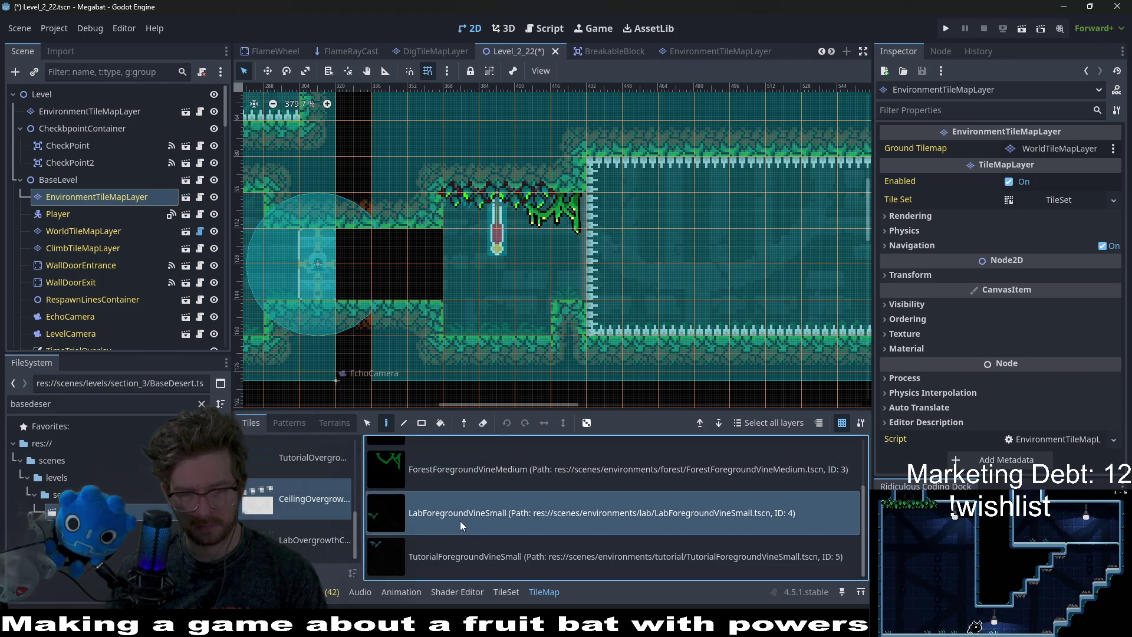
{"action": "scroll", "coordinate": [554, 354], "scroll_direction": "left", "scroll_amount": 5}
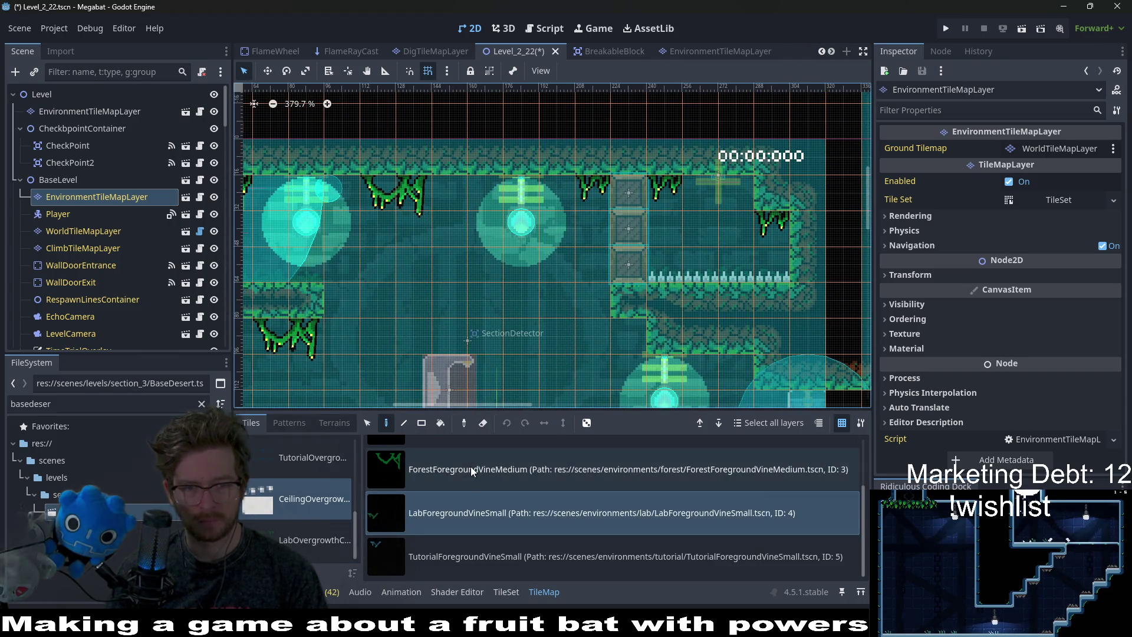
{"action": "scroll", "coordinate": [471, 467], "scroll_direction": "up", "scroll_amount": 2}
{"action": "scroll", "coordinate": [470, 466], "scroll_direction": "down", "scroll_amount": 2}
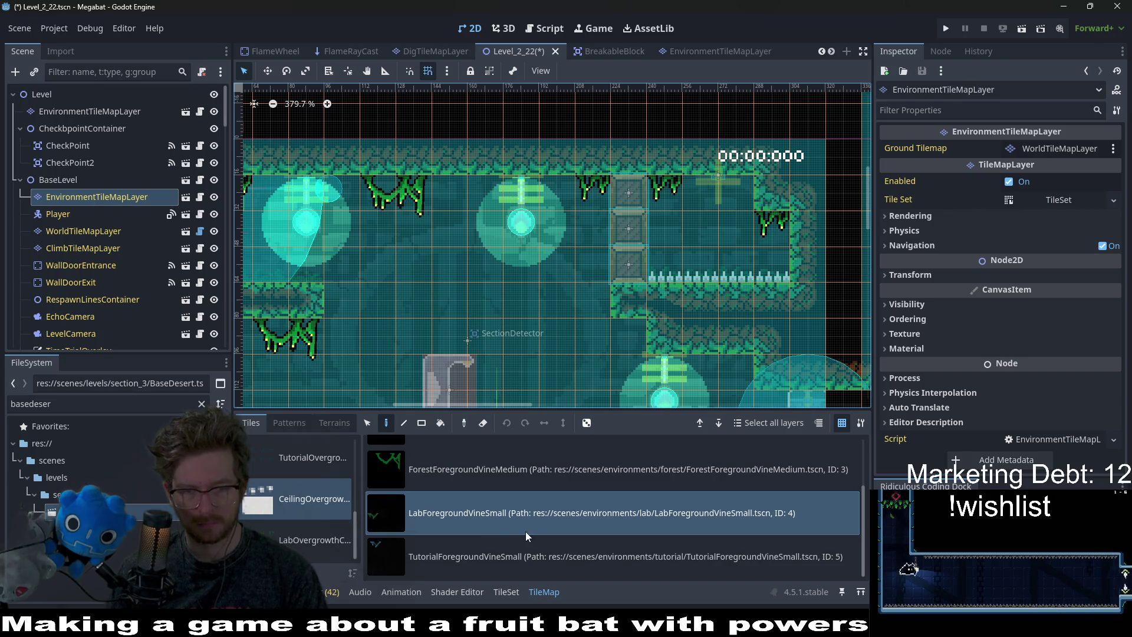
{"action": "scroll", "coordinate": [644, 332], "scroll_direction": "down", "scroll_amount": 3}
{"action": "scroll", "coordinate": [577, 277], "scroll_direction": "right", "scroll_amount": 5}
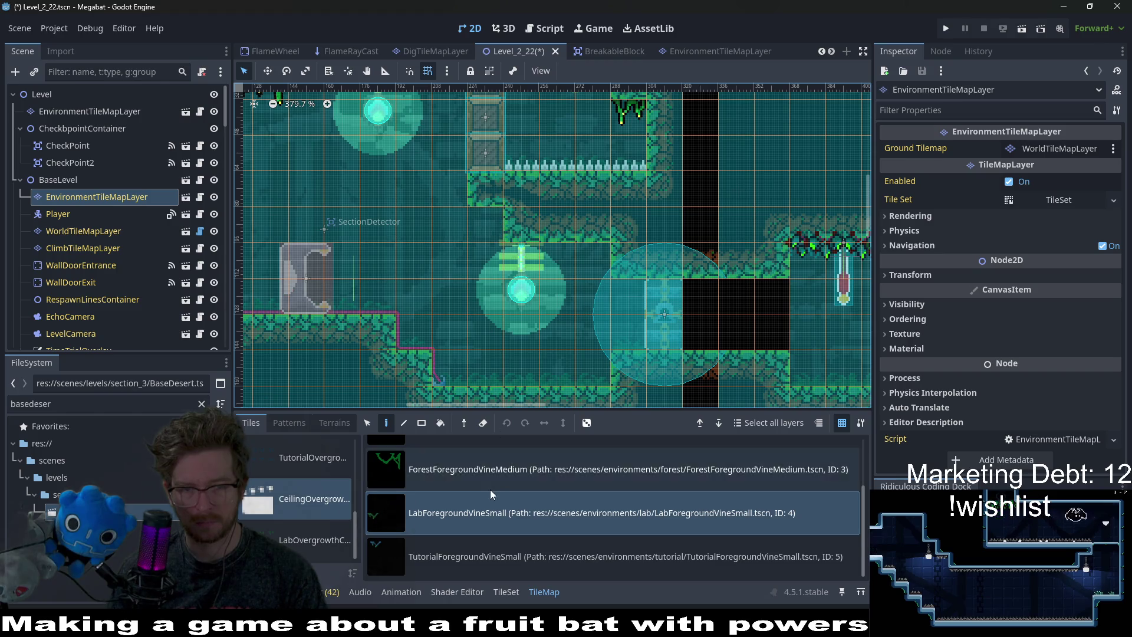
{"action": "scroll", "coordinate": [476, 473], "scroll_direction": "up", "scroll_amount": 1}
{"action": "left_click", "coordinate": [471, 481]}
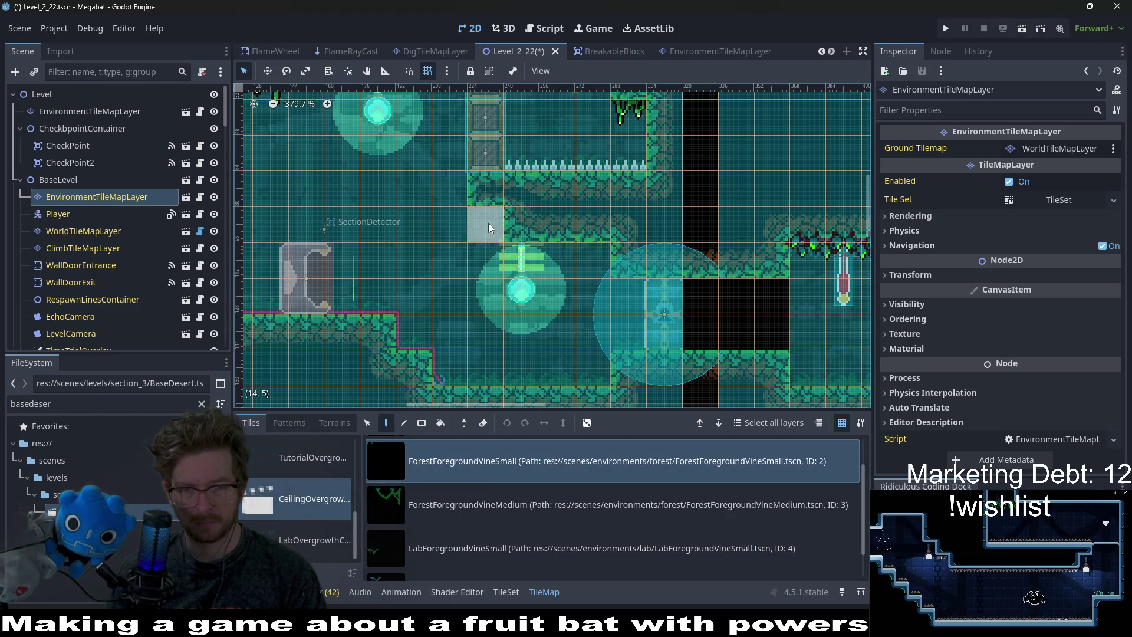
Hang small vines along the lantern room ceiling, replacing one misplaced vine, up to the wind tunnel.
{"action": "scroll", "coordinate": [588, 266], "scroll_direction": "down", "scroll_amount": 2}
{"action": "scroll", "coordinate": [615, 310], "scroll_direction": "right", "scroll_amount": 5}
{"action": "scroll", "coordinate": [619, 277], "scroll_direction": "right", "scroll_amount": 3}
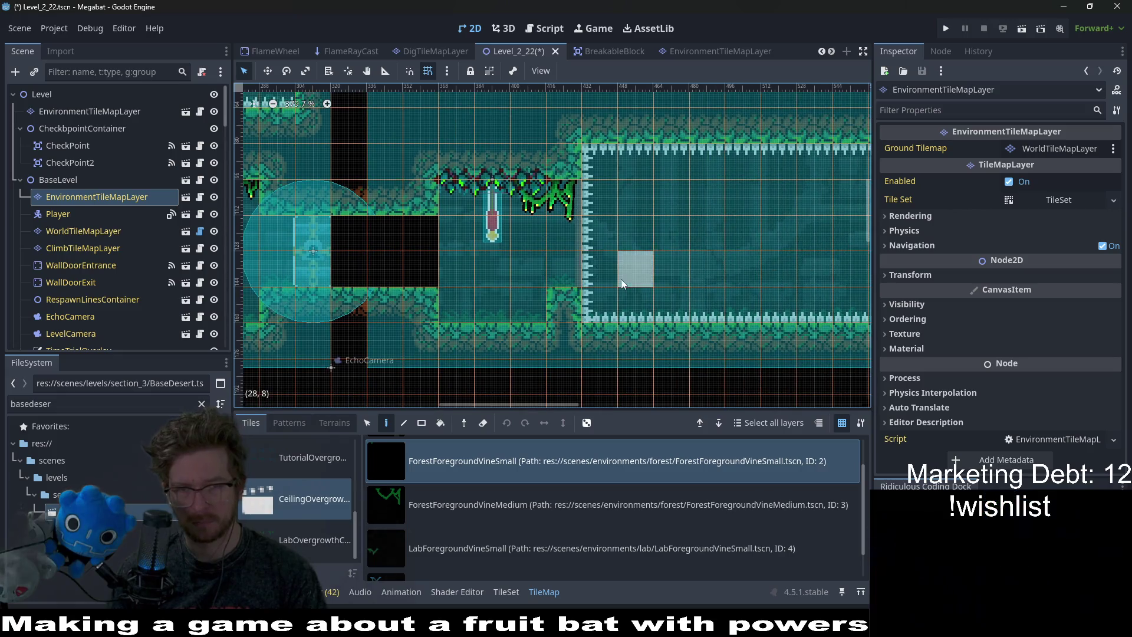
{"action": "scroll", "coordinate": [630, 266], "scroll_direction": "right", "scroll_amount": 5}
{"action": "scroll", "coordinate": [536, 231], "scroll_direction": "right", "scroll_amount": 3}
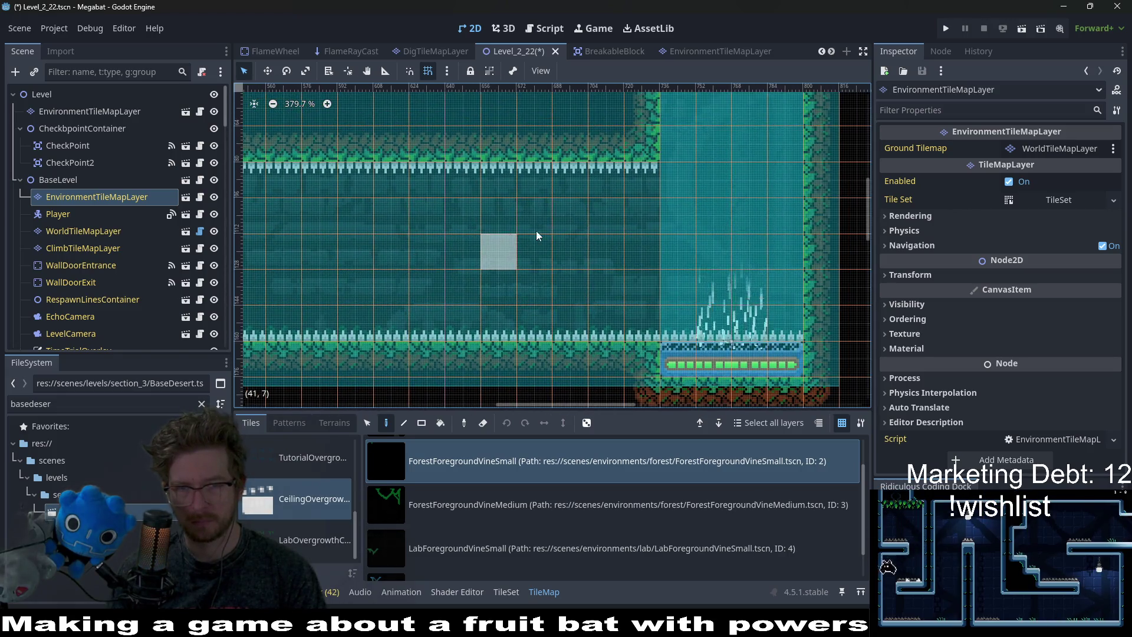
{"action": "scroll", "coordinate": [428, 242], "scroll_direction": "down", "scroll_amount": 2}
{"action": "scroll", "coordinate": [445, 225], "scroll_direction": "up", "scroll_amount": 3}
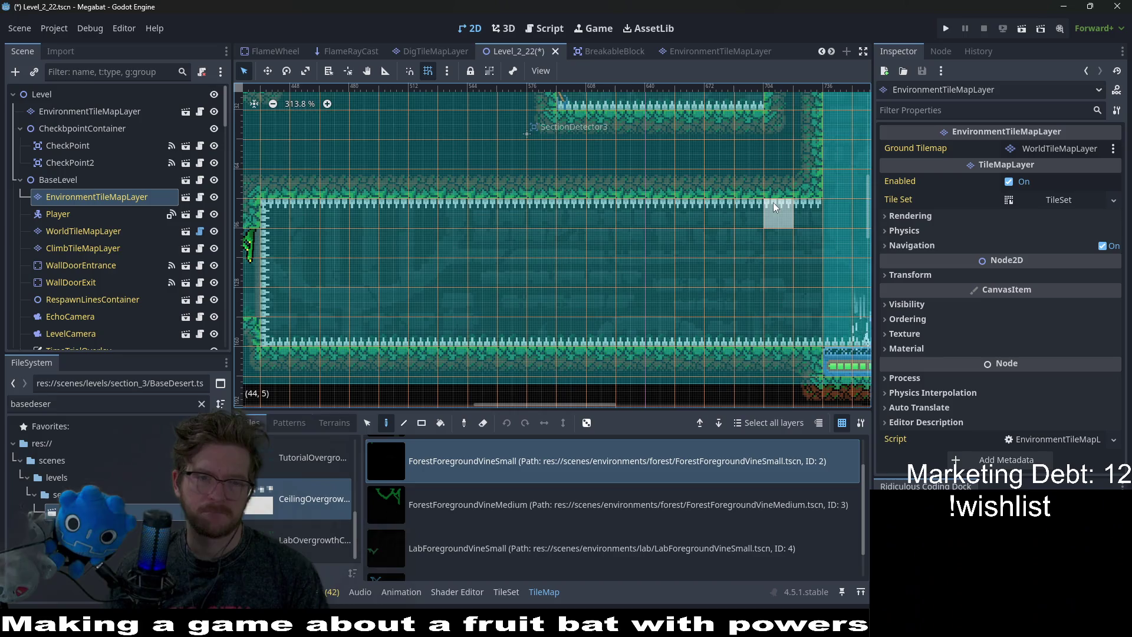
{"action": "scroll", "coordinate": [773, 203], "scroll_direction": "up", "scroll_amount": 2}
{"action": "scroll", "coordinate": [721, 187], "scroll_direction": "right", "scroll_amount": 3}
{"action": "scroll", "coordinate": [617, 298], "scroll_direction": "up", "scroll_amount": 3}
{"action": "scroll", "coordinate": [596, 268], "scroll_direction": "up", "scroll_amount": 1}
{"action": "left_click", "coordinate": [523, 215]}
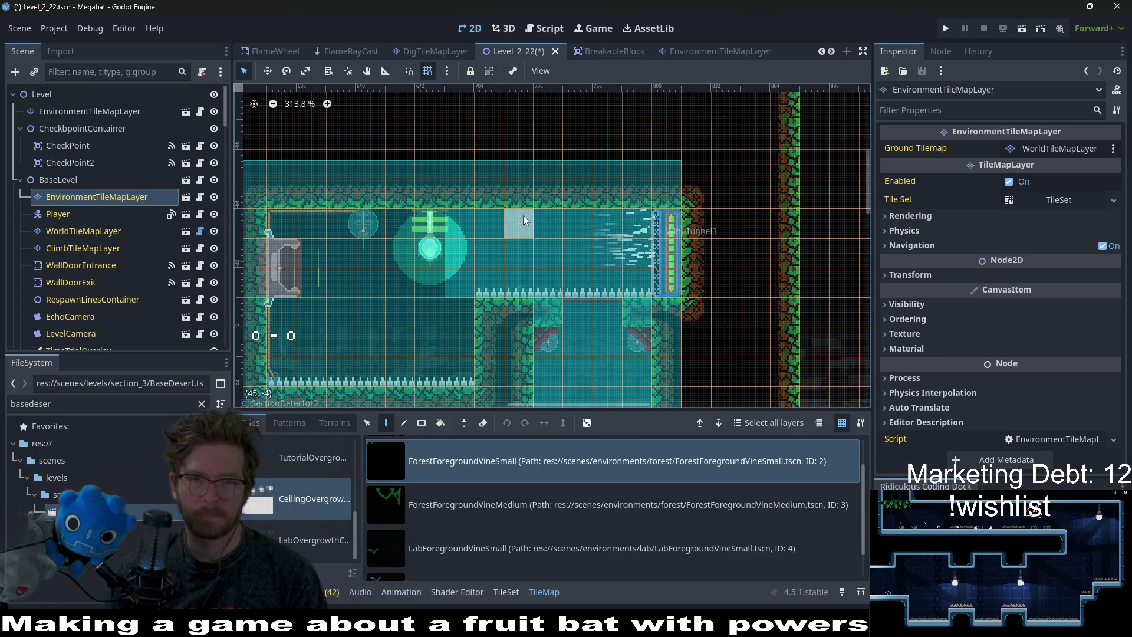
{"action": "right_click", "coordinate": [507, 228]}
{"action": "left_click", "coordinate": [314, 220]}
{"action": "left_click", "coordinate": [527, 213]}
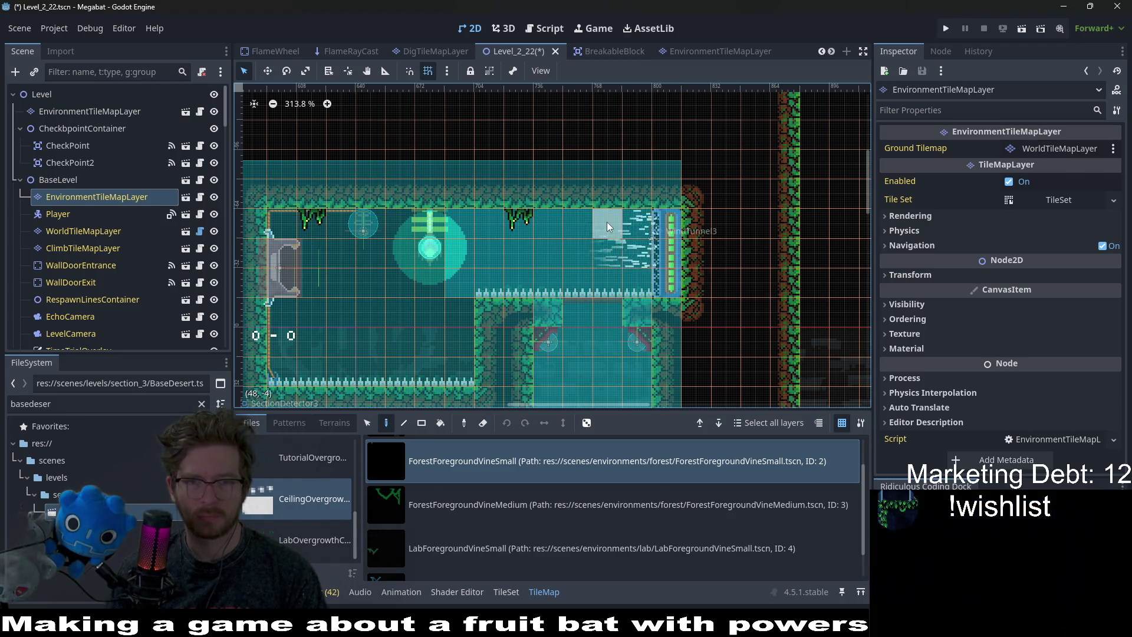
{"action": "left_click", "coordinate": [607, 222]}
Hang small vines on the small room's left, right and top ceilings, shifting the top one left.
{"action": "scroll", "coordinate": [604, 240], "scroll_direction": "down", "scroll_amount": 3}
{"action": "scroll", "coordinate": [604, 240], "scroll_direction": "left", "scroll_amount": 3}
{"action": "scroll", "coordinate": [574, 302], "scroll_direction": "down", "scroll_amount": 10}
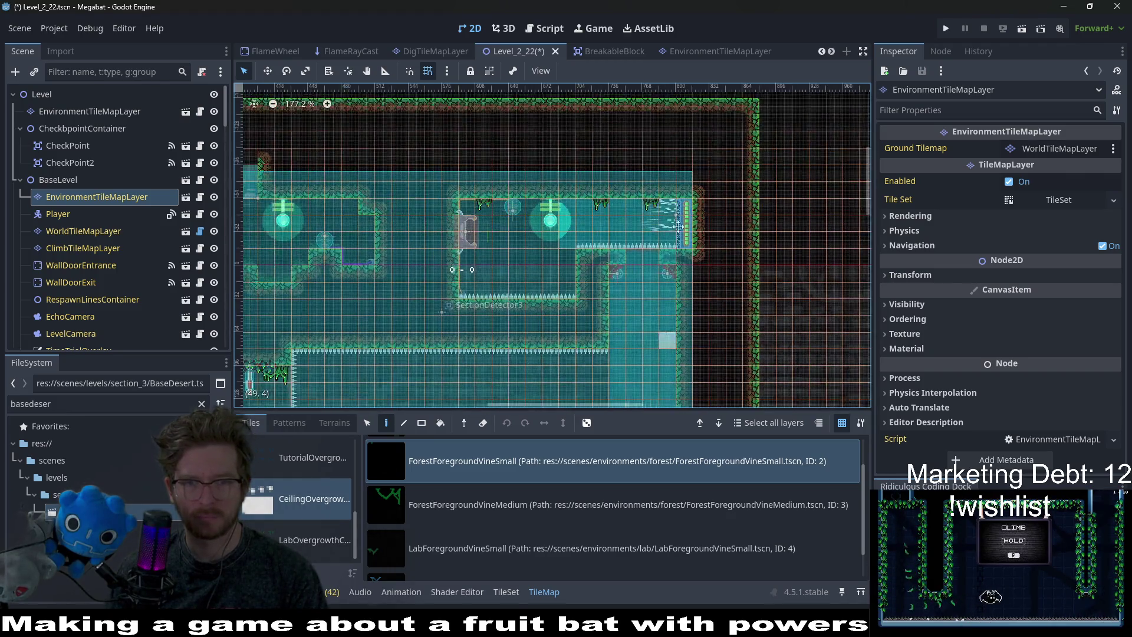
{"action": "scroll", "coordinate": [560, 266], "scroll_direction": "left", "scroll_amount": 5}
{"action": "scroll", "coordinate": [549, 223], "scroll_direction": "up", "scroll_amount": 1, "text": "ctrl"}
{"action": "left_click", "coordinate": [536, 204]}
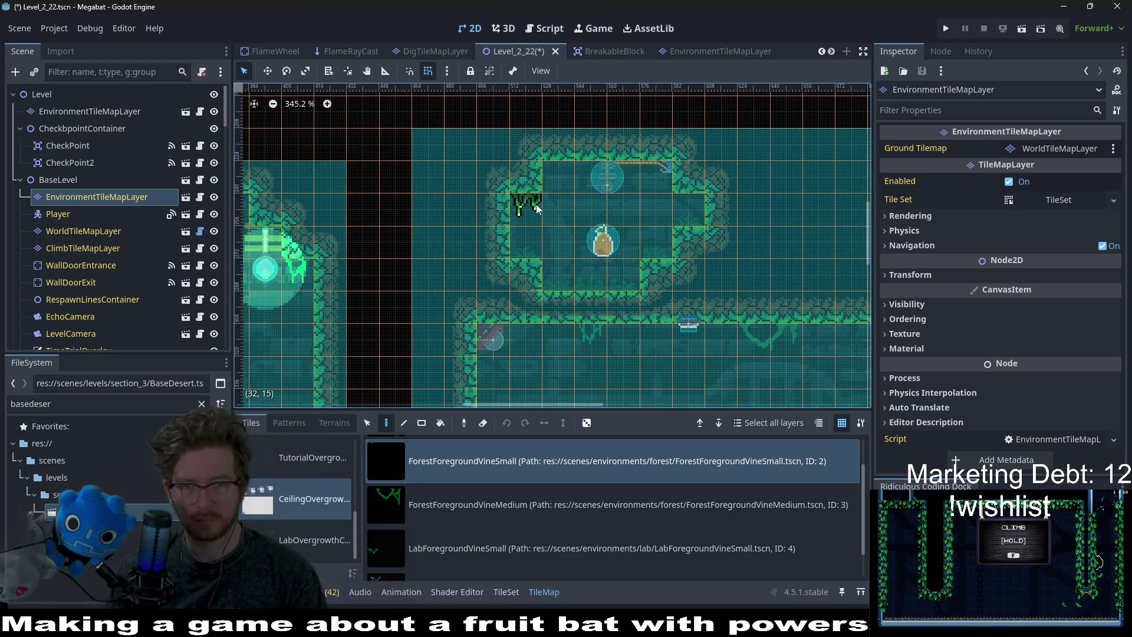
{"action": "left_click", "coordinate": [696, 212]}
{"action": "left_click", "coordinate": [585, 184]}
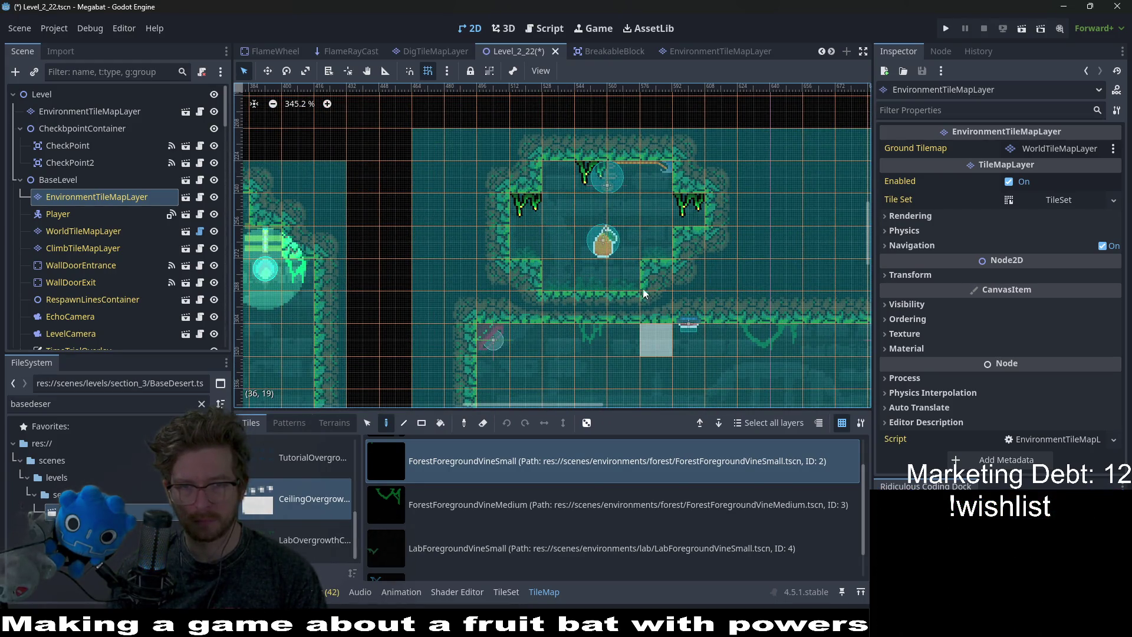
{"action": "right_click", "coordinate": [589, 173]}
{"action": "left_click", "coordinate": [560, 180]}
Alternate ForestForegroundVineMedium and ForestForegroundVineSmall vines along the next room's ceiling.
{"action": "scroll", "coordinate": [640, 207], "scroll_direction": "down", "scroll_amount": 1}
{"action": "scroll", "coordinate": [640, 207], "scroll_direction": "down", "scroll_amount": 4, "text": "ctrl"}
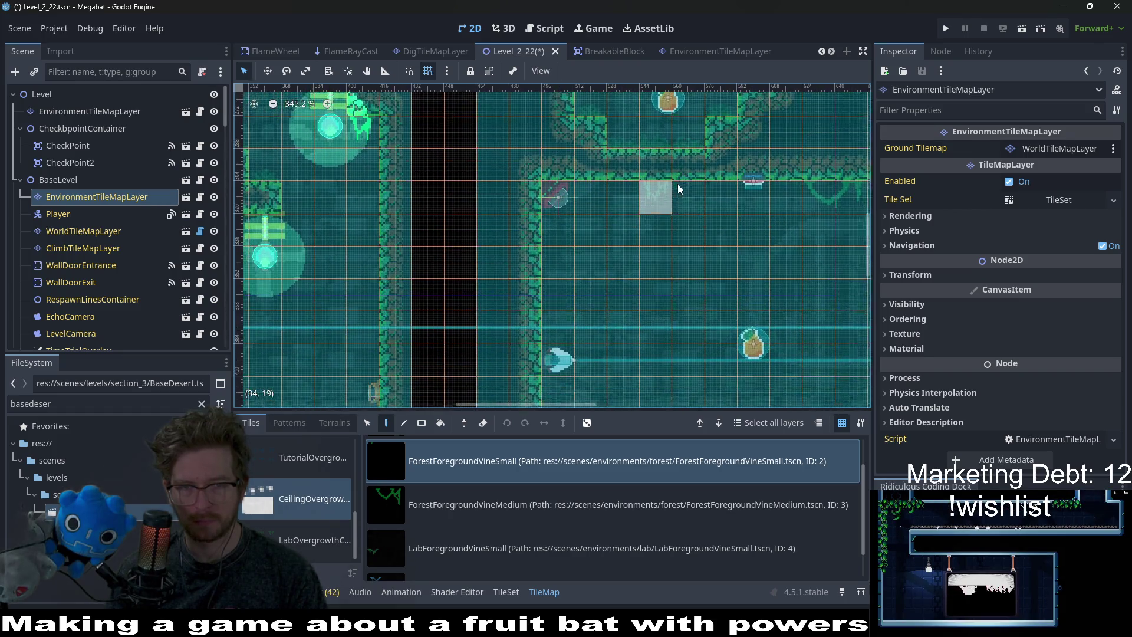
{"action": "scroll", "coordinate": [677, 184], "scroll_direction": "down", "scroll_amount": 3}
{"action": "scroll", "coordinate": [677, 184], "scroll_direction": "left", "scroll_amount": 2}
{"action": "scroll", "coordinate": [806, 212], "scroll_direction": "up", "scroll_amount": 1}
{"action": "scroll", "coordinate": [806, 212], "scroll_direction": "right", "scroll_amount": 3}
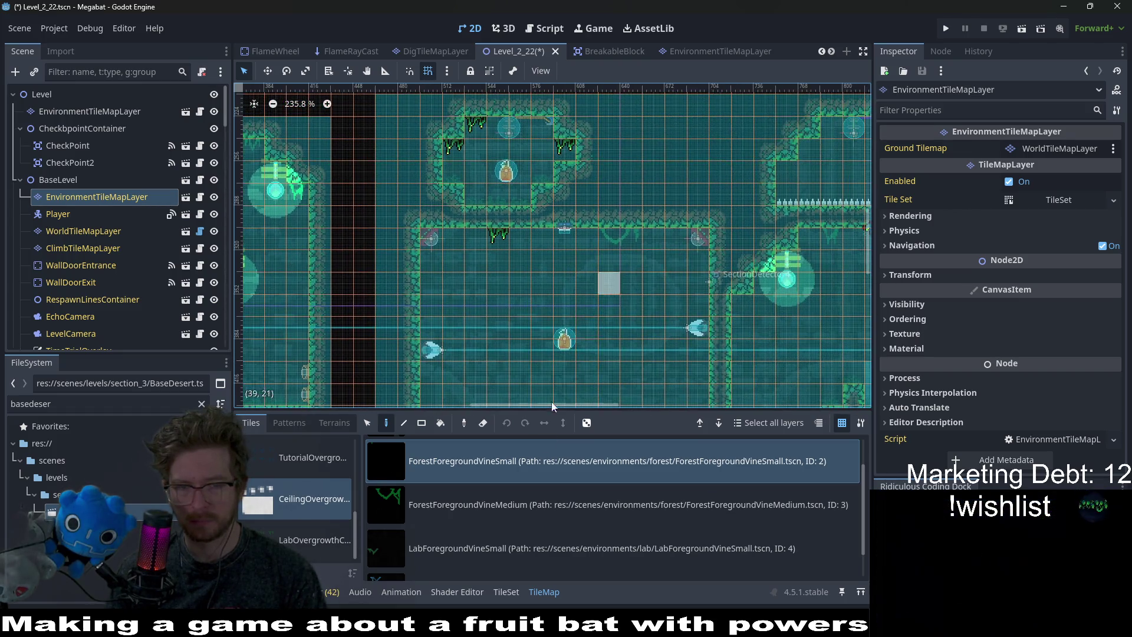
{"action": "left_click", "coordinate": [537, 503]}
{"action": "left_click", "coordinate": [618, 236]}
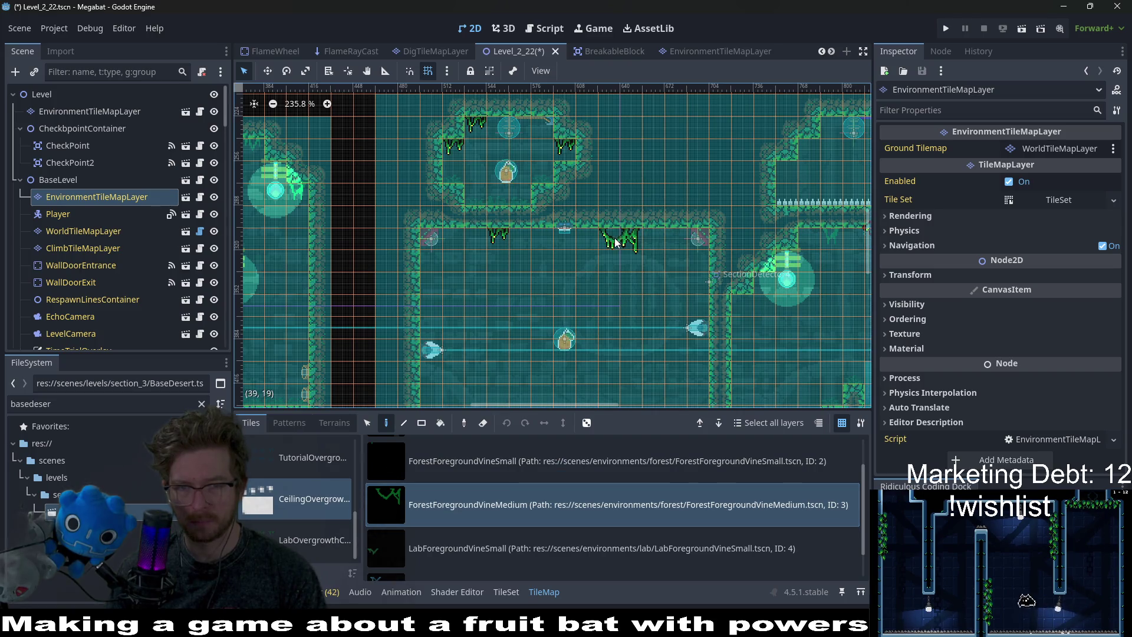
{"action": "left_click", "coordinate": [472, 462]}
{"action": "left_click", "coordinate": [536, 240]}
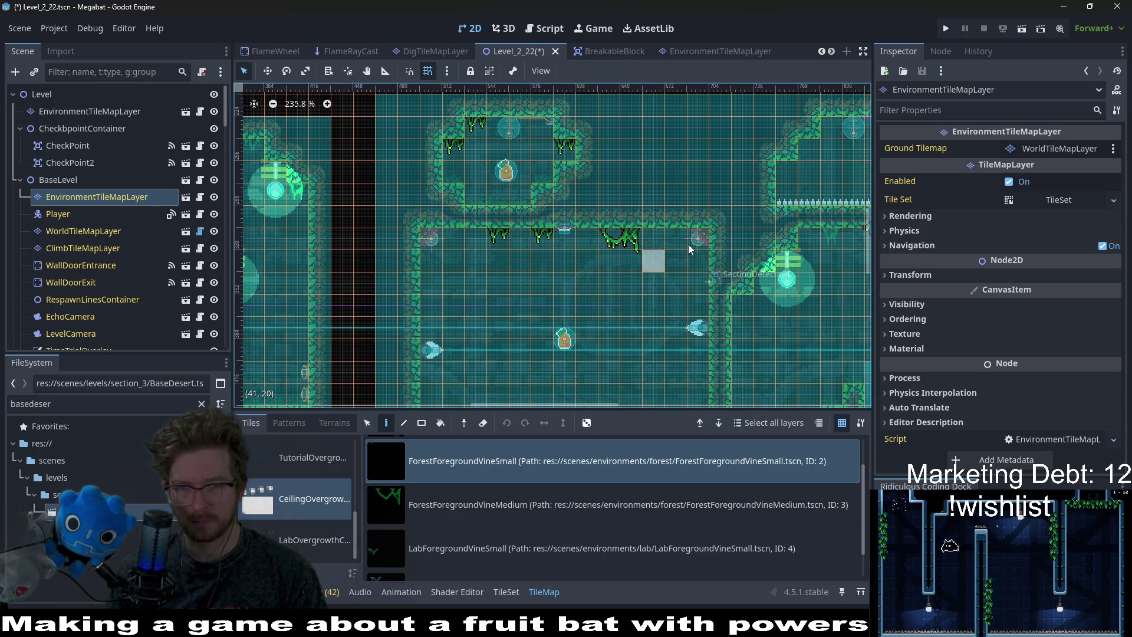
{"action": "left_click", "coordinate": [675, 244]}
{"action": "left_click", "coordinate": [520, 508]}
{"action": "left_click", "coordinate": [477, 237]}
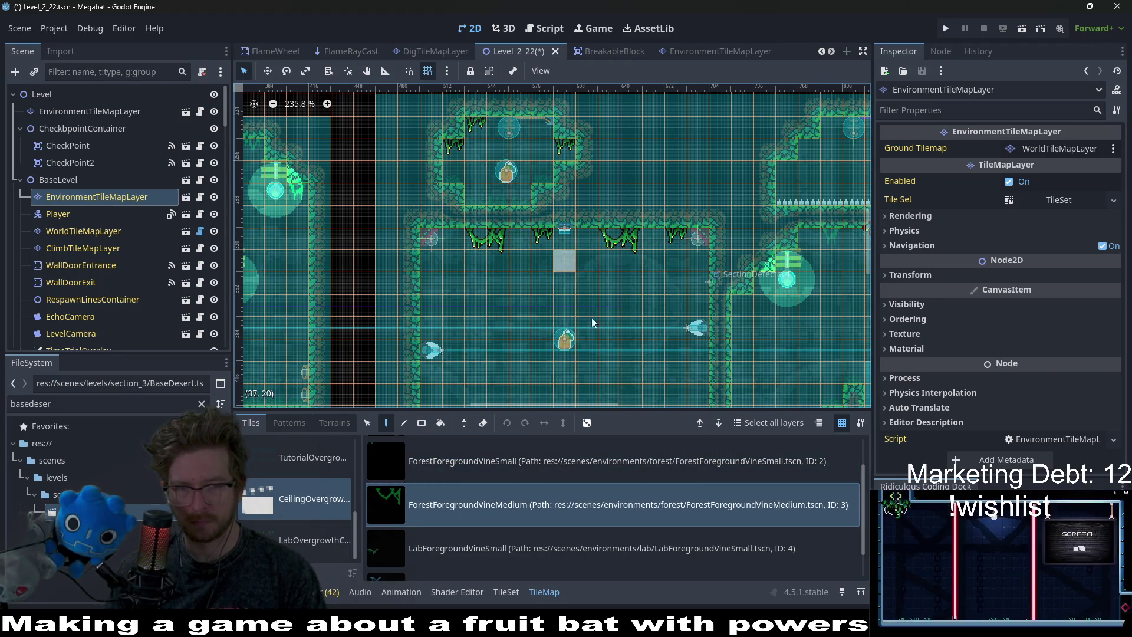
Hang small vines on the lower room ceiling, its left edge, the next room and the upper ceiling.
{"action": "scroll", "coordinate": [625, 338], "scroll_direction": "down", "scroll_amount": 3}
{"action": "scroll", "coordinate": [635, 296], "scroll_direction": "down", "scroll_amount": 3}
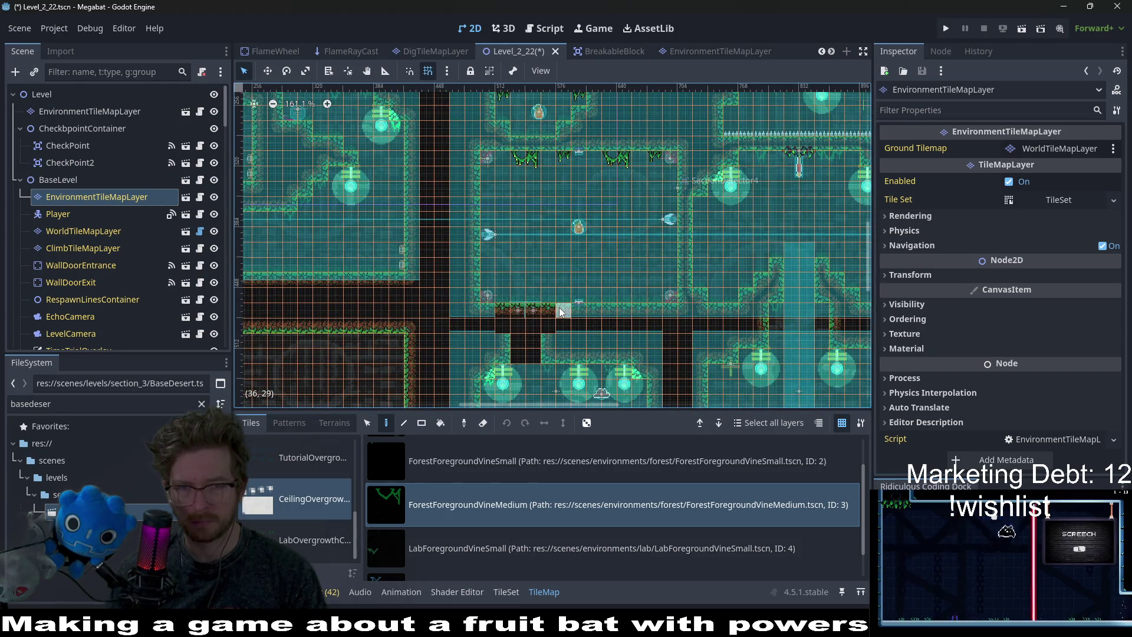
{"action": "left_click", "coordinate": [507, 466]}
{"action": "scroll", "coordinate": [573, 272], "scroll_direction": "up", "scroll_amount": 2}
{"action": "scroll", "coordinate": [574, 272], "scroll_direction": "up", "scroll_amount": 3}
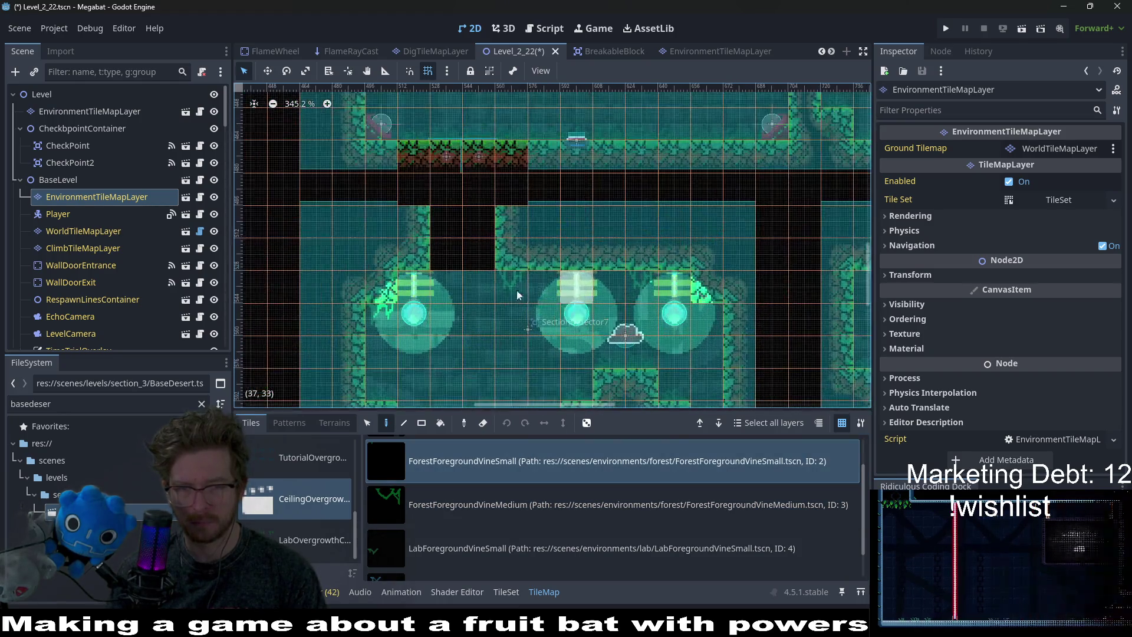
{"action": "left_click", "coordinate": [516, 290]}
{"action": "left_click", "coordinate": [655, 291]}
{"action": "scroll", "coordinate": [486, 287], "scroll_direction": "down", "scroll_amount": 3}
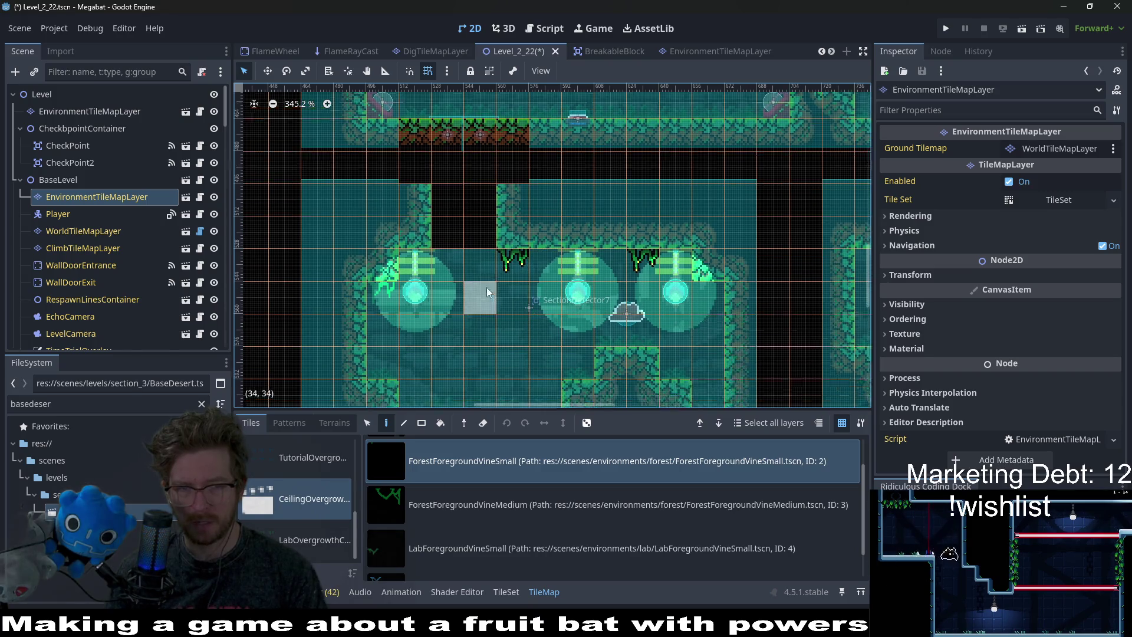
{"action": "left_click", "coordinate": [382, 276]}
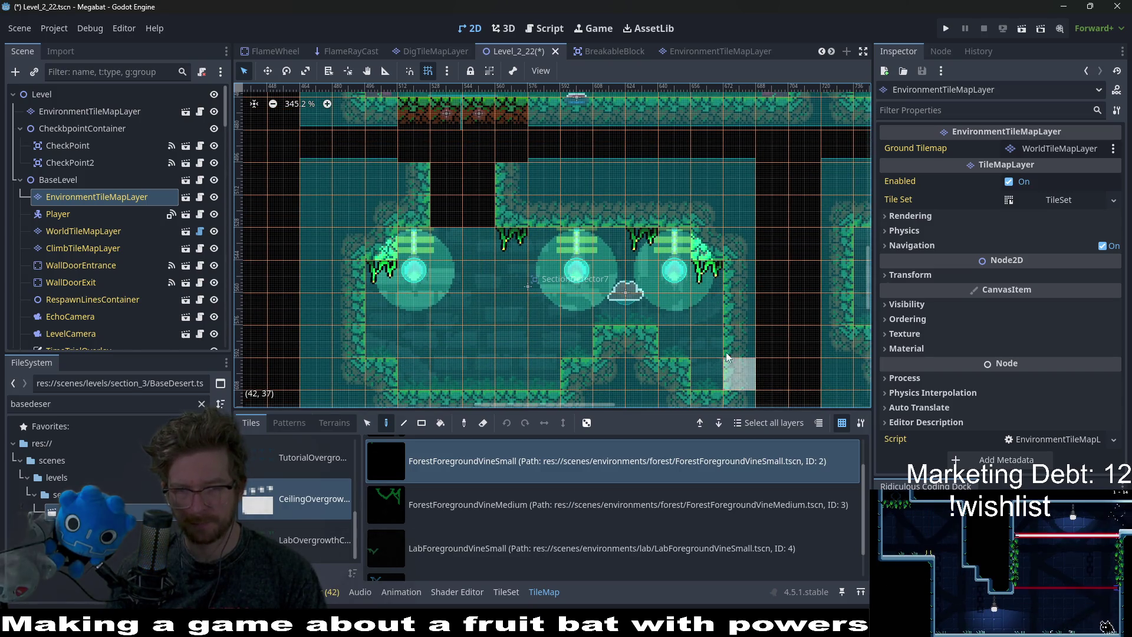
{"action": "scroll", "coordinate": [725, 353], "scroll_direction": "right", "scroll_amount": 10}
{"action": "scroll", "coordinate": [726, 353], "scroll_direction": "up", "scroll_amount": 3}
{"action": "left_click", "coordinate": [592, 285]}
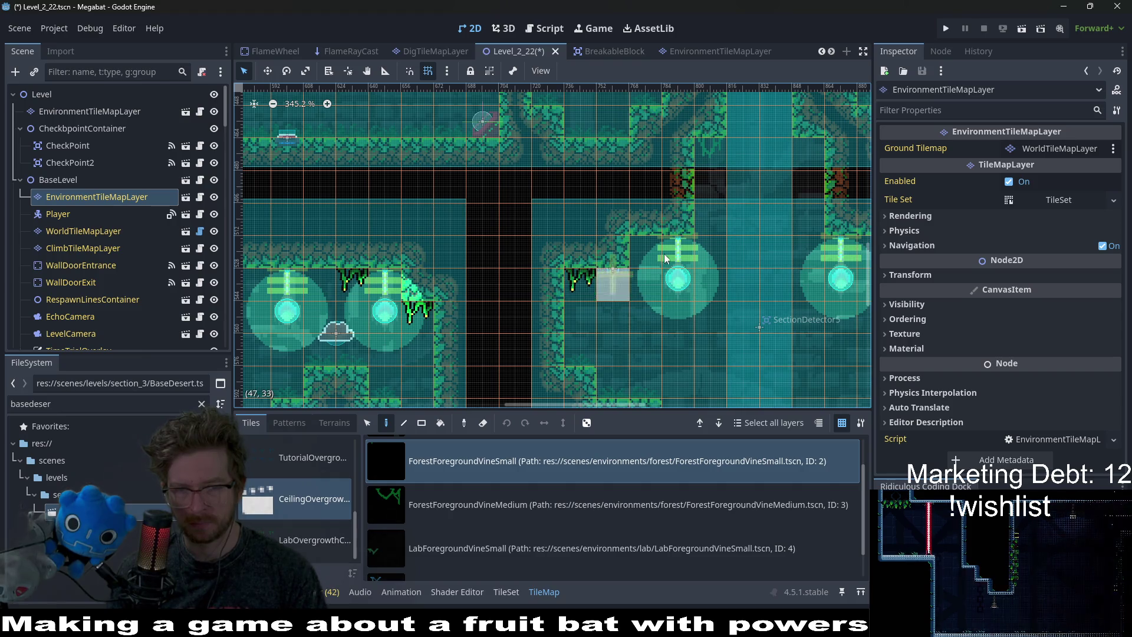
{"action": "left_click", "coordinate": [714, 162]}
{"action": "left_click", "coordinate": [813, 159]}
Place a medium vine on the spiked room ceiling and paint a run of small vines beside it.
{"action": "scroll", "coordinate": [530, 297], "scroll_direction": "up", "scroll_amount": 5}
{"action": "scroll", "coordinate": [531, 297], "scroll_direction": "right", "scroll_amount": 4}
{"action": "scroll", "coordinate": [530, 296], "scroll_direction": "up", "scroll_amount": 6}
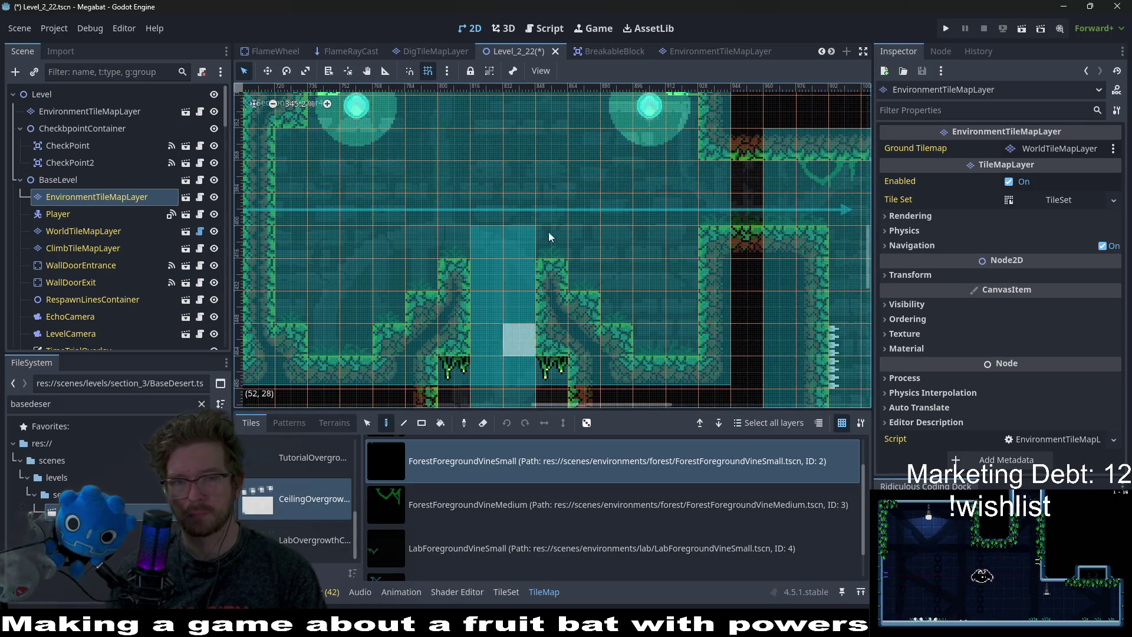
{"action": "scroll", "coordinate": [549, 232], "scroll_direction": "right", "scroll_amount": 5}
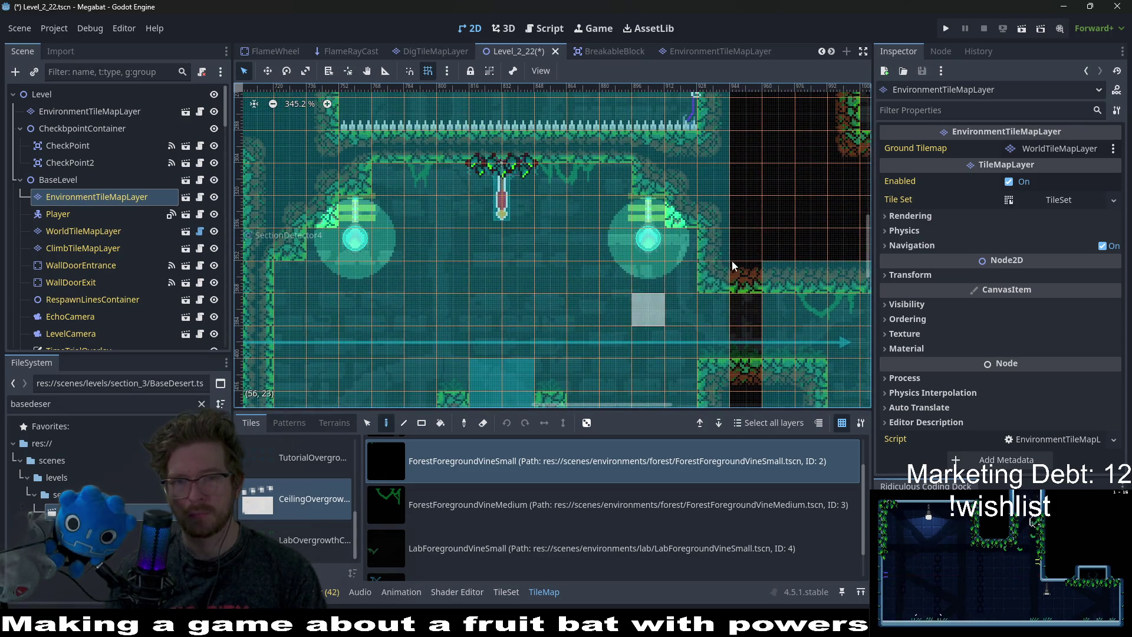
{"action": "left_click", "coordinate": [567, 513]}
{"action": "left_click", "coordinate": [573, 185]}
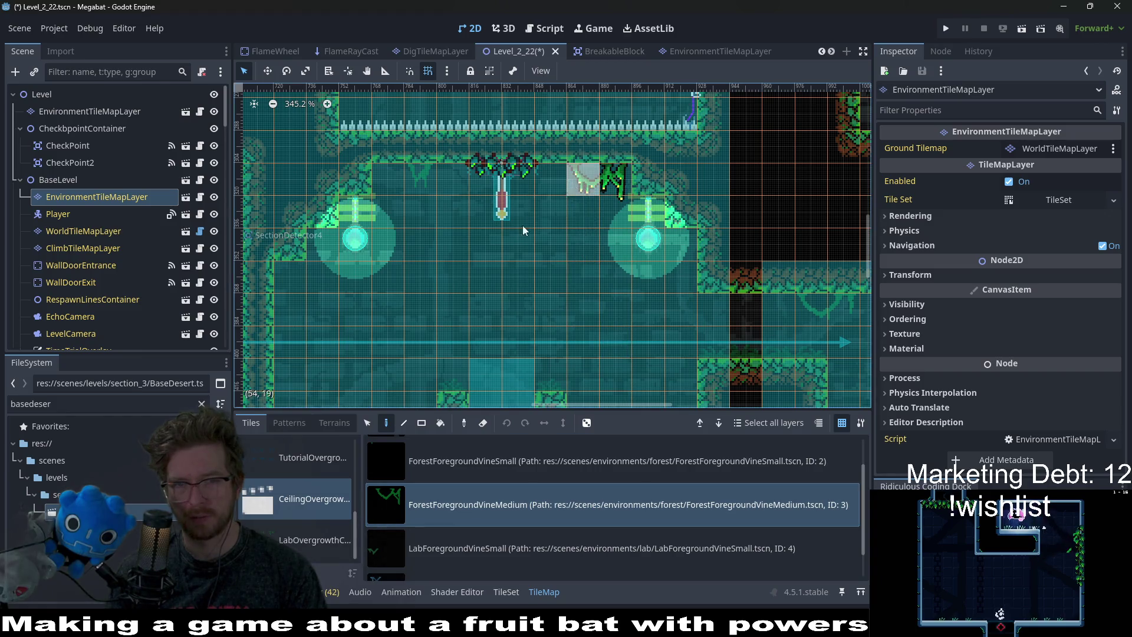
{"action": "left_click", "coordinate": [520, 478]}
{"action": "left_click_drag", "start_coordinate": [424, 176], "coordinate": [399, 177]}
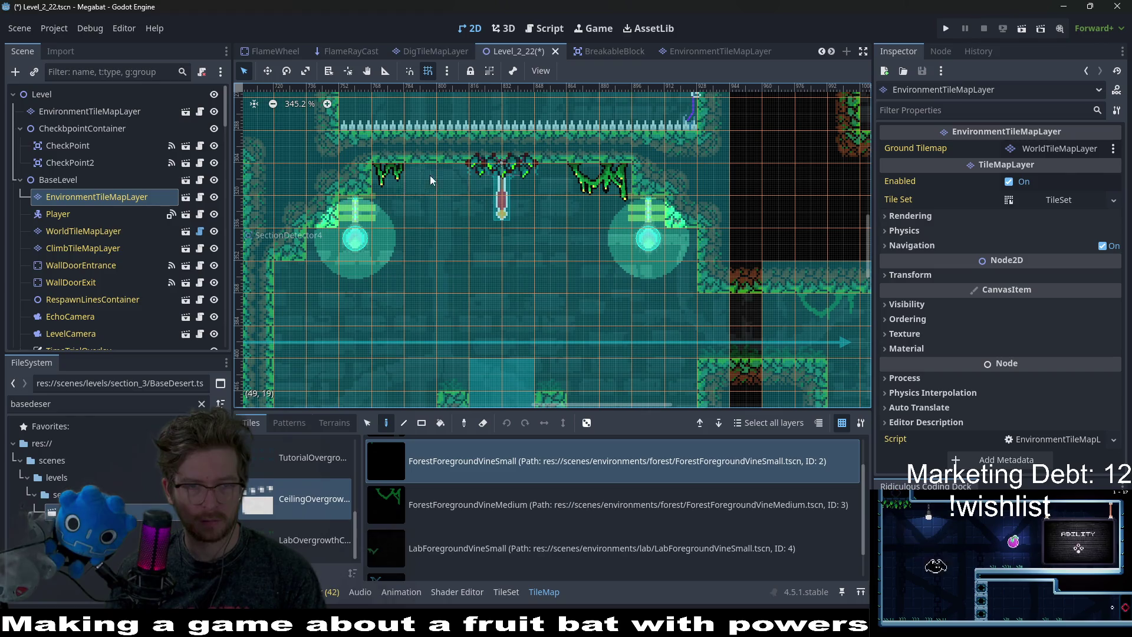
Add small vines to the left and lower ceiling steps and top ceiling, plus one medium vine.
{"action": "scroll", "coordinate": [571, 244], "scroll_direction": "up", "scroll_amount": 5}
{"action": "left_click", "coordinate": [370, 277]}
{"action": "left_click", "coordinate": [334, 314]}
{"action": "left_click", "coordinate": [470, 244]}
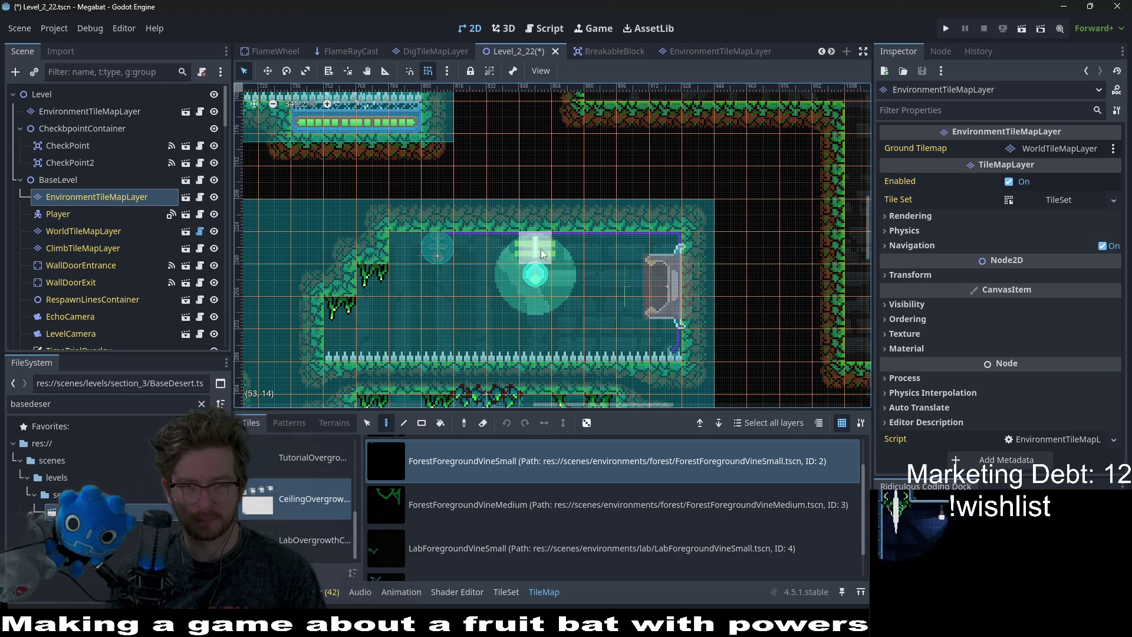
{"action": "left_click", "coordinate": [601, 243]}
{"action": "scroll", "coordinate": [587, 272], "scroll_direction": "down", "scroll_amount": 3}
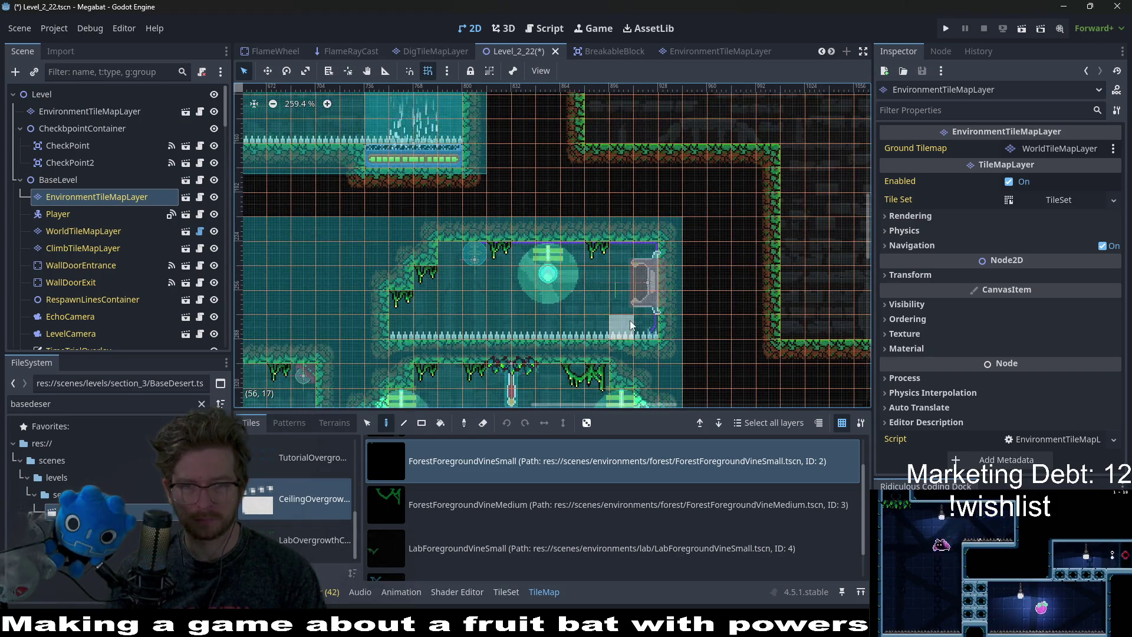
{"action": "left_click", "coordinate": [560, 504]}
{"action": "left_click", "coordinate": [603, 260]}
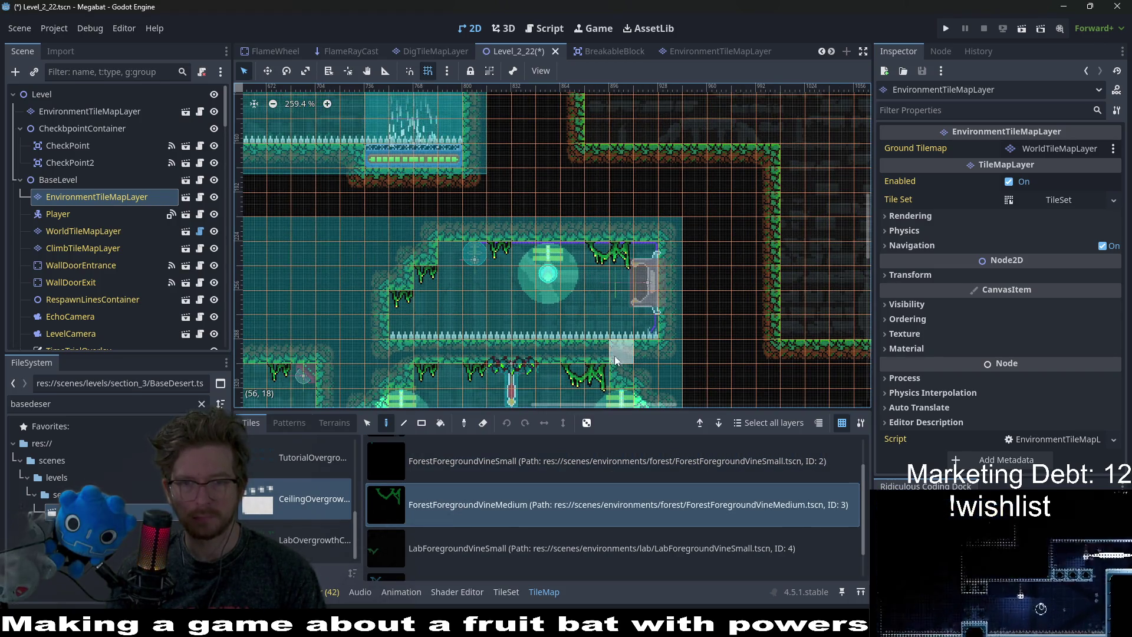
{"action": "left_click", "coordinate": [589, 460]}
Place a medium vine on the next corridor's ceiling.
{"action": "scroll", "coordinate": [656, 334], "scroll_direction": "down", "scroll_amount": 3}
{"action": "left_click_drag", "start_coordinate": [657, 339], "coordinate": [538, 220]}
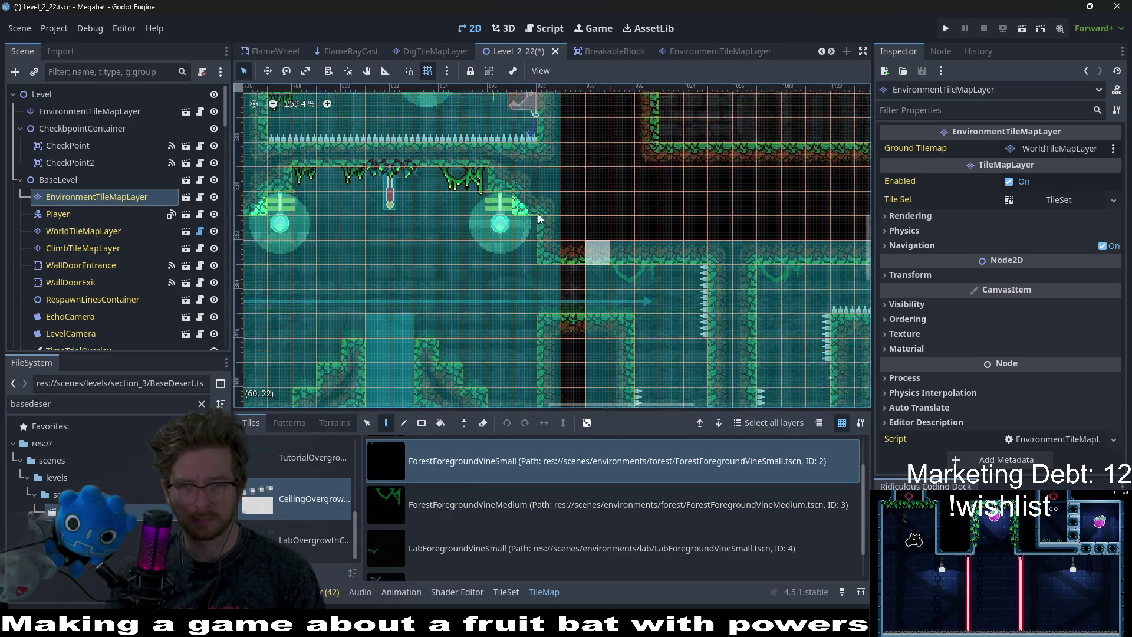
{"action": "left_click", "coordinate": [480, 504]}
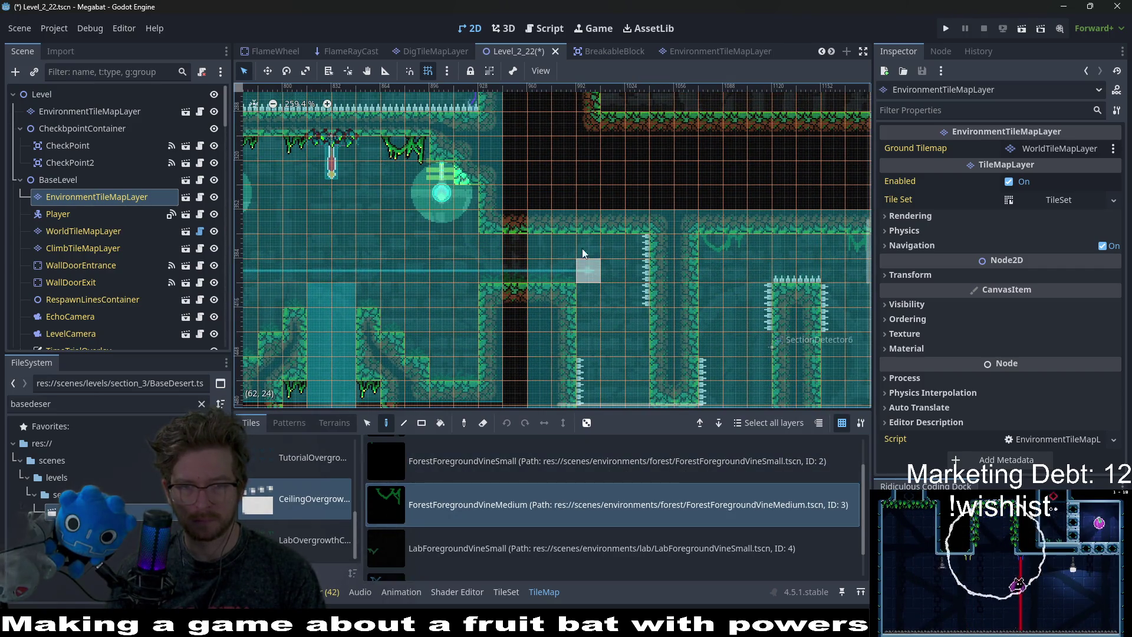
{"action": "left_click_drag", "start_coordinate": [708, 282], "coordinate": [578, 224]}
{"action": "left_click", "coordinate": [546, 221]}
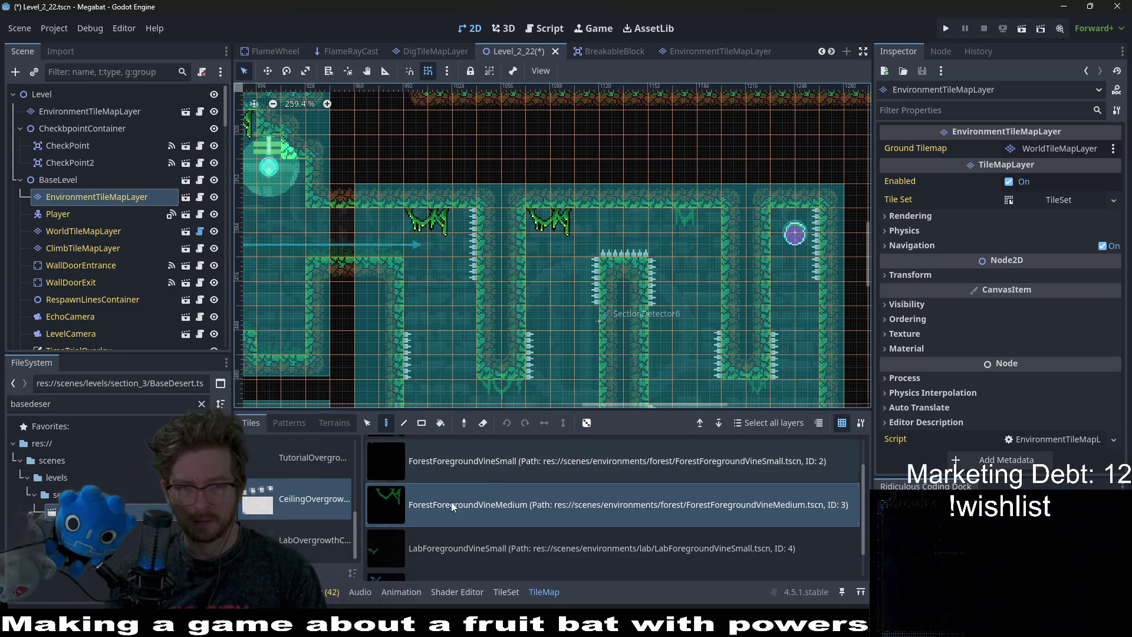
Hang small and medium vines under the U-shaped wall and along the room's ceiling.
{"action": "scroll", "coordinate": [667, 226], "scroll_direction": "down", "scroll_amount": 2}
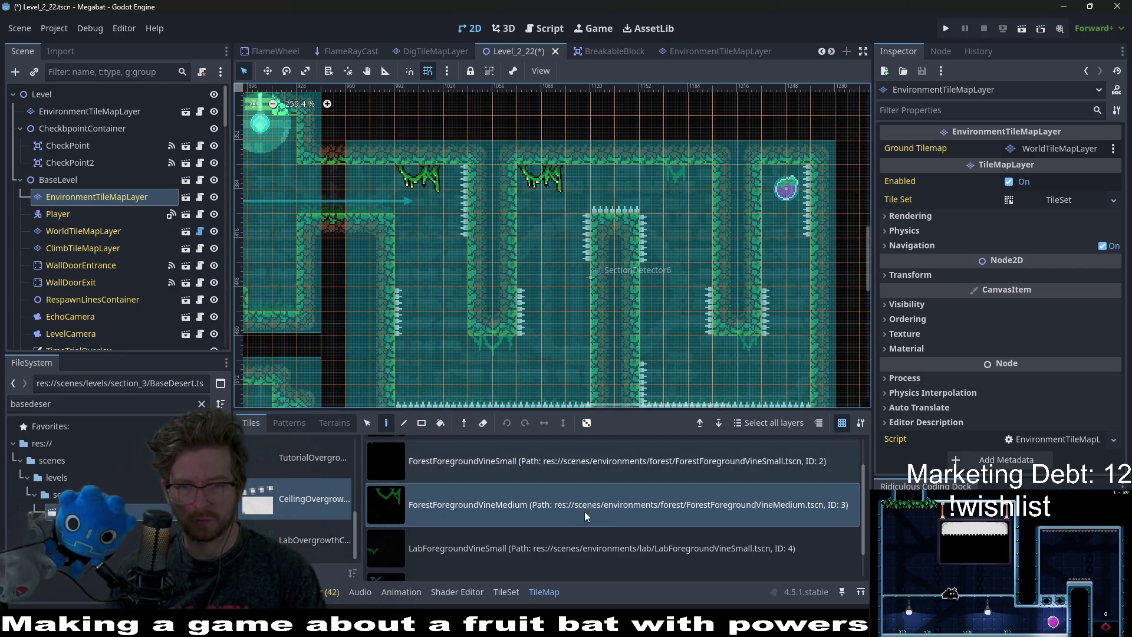
{"action": "left_click", "coordinate": [607, 461]}
{"action": "left_click", "coordinate": [745, 347]}
{"action": "left_click", "coordinate": [681, 188]}
{"action": "left_click", "coordinate": [636, 180]}
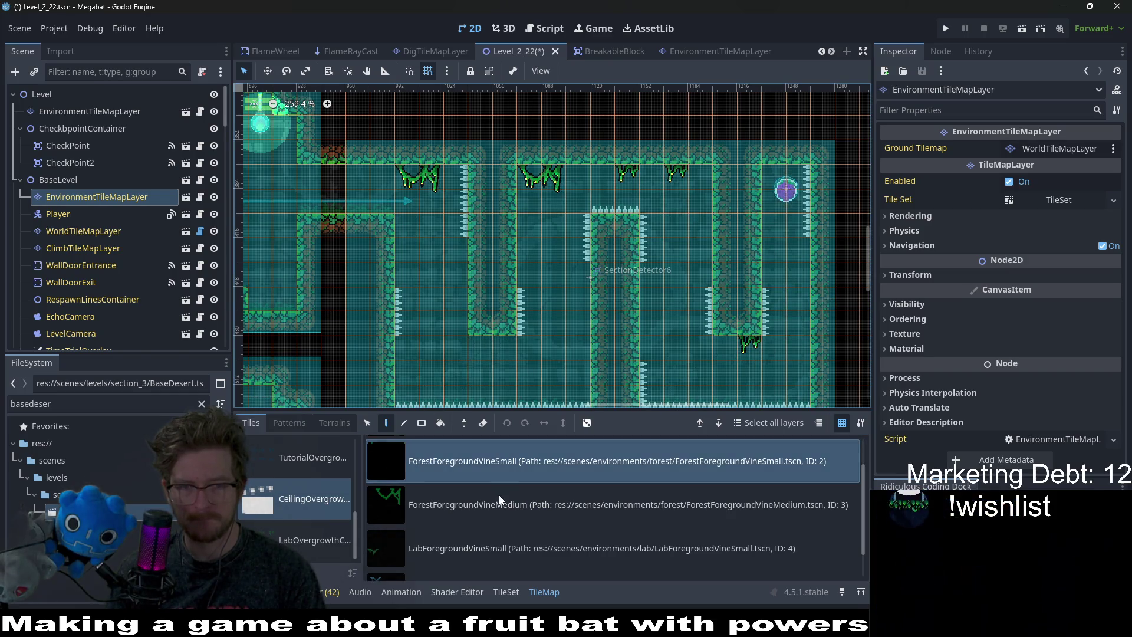
{"action": "left_click", "coordinate": [499, 497]}
{"action": "left_click", "coordinate": [496, 349]}
{"action": "left_click", "coordinate": [502, 461]}
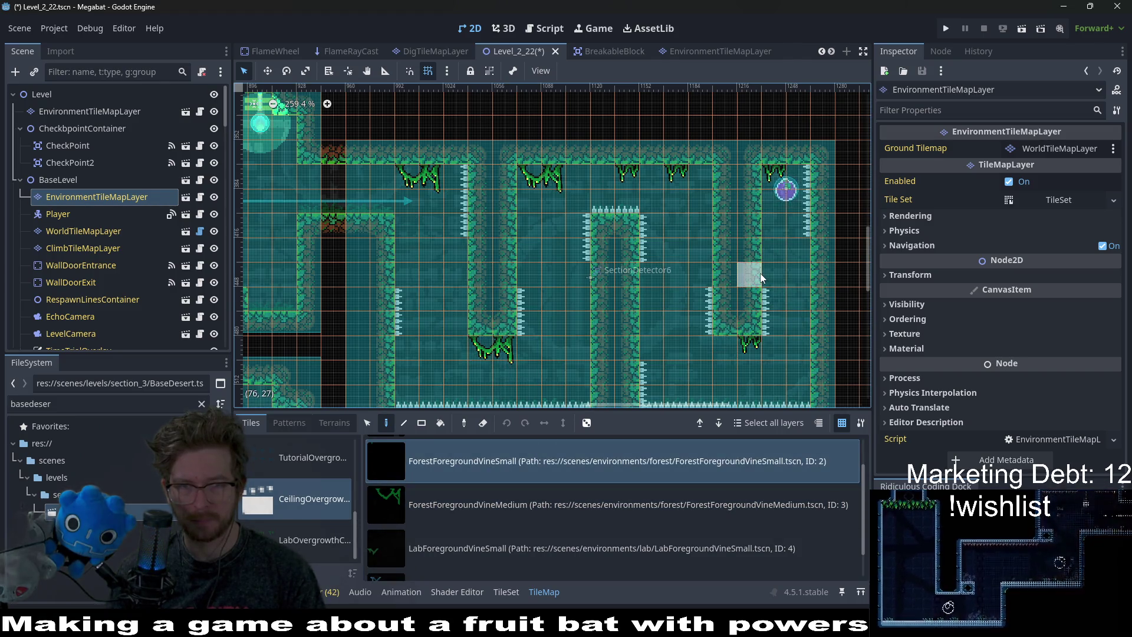
{"action": "left_click", "coordinate": [372, 176]}
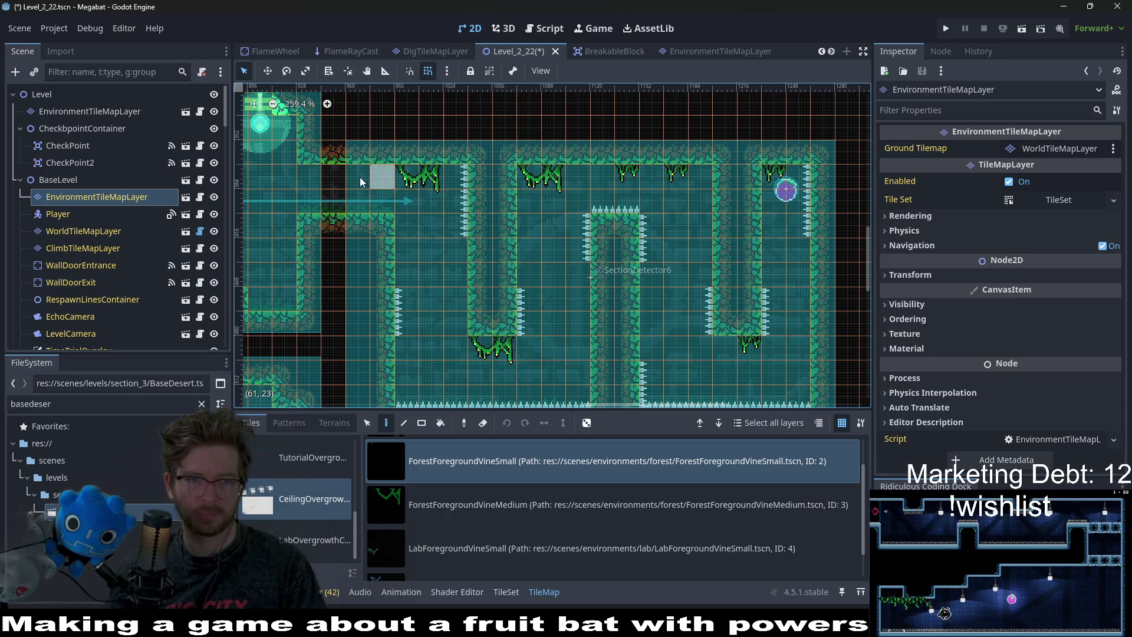
Hang a medium forest vine from another room's ceiling.
{"action": "mouse_move", "coordinate": [315, 300]}
{"action": "left_mouse_down"}
{"action": "mouse_move", "coordinate": [520, 244]}
{"action": "mouse_move", "coordinate": [687, 118]}
{"action": "left_mouse_up"}
{"action": "scroll", "coordinate": [666, 322], "scroll_direction": "down", "scroll_amount": 5}
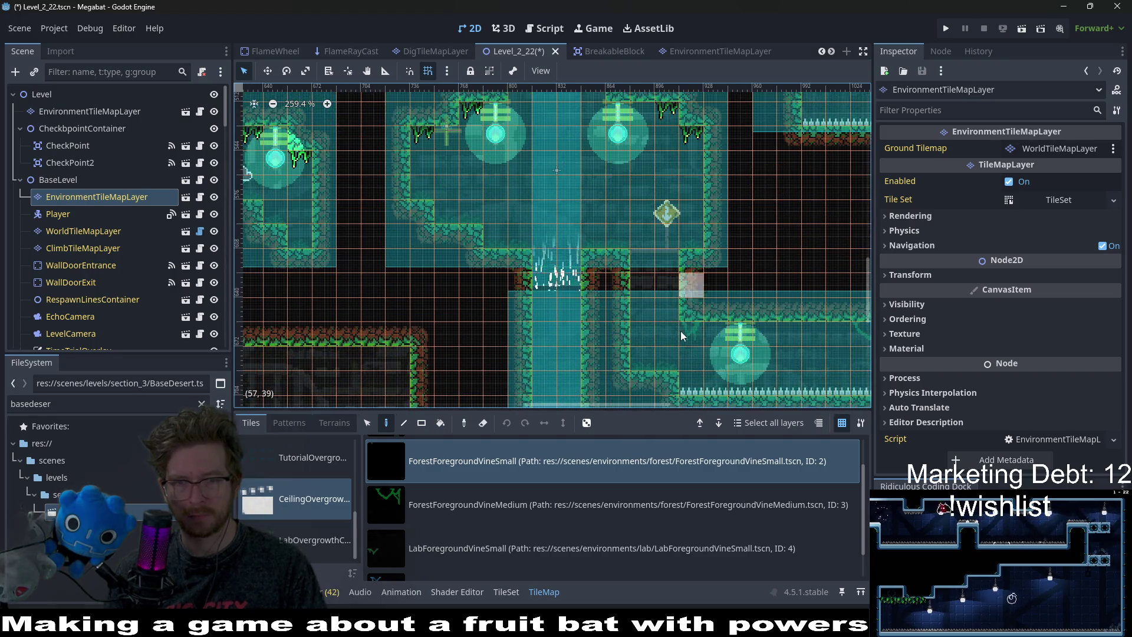
{"action": "scroll", "coordinate": [565, 250], "scroll_direction": "right", "scroll_amount": 5}
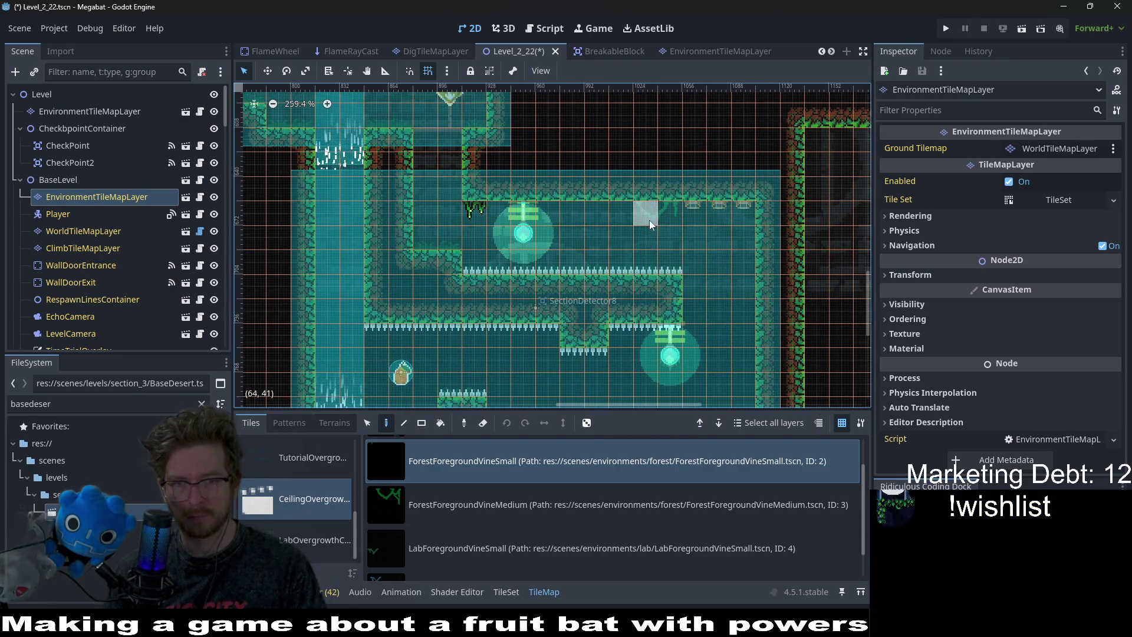
{"action": "left_click", "coordinate": [480, 500]}
{"action": "left_click", "coordinate": [642, 263]}
Add two small forest vines to the lantern room's ceiling.
{"action": "scroll", "coordinate": [677, 289], "scroll_direction": "down", "scroll_amount": 2}
{"action": "scroll", "coordinate": [648, 284], "scroll_direction": "down", "scroll_amount": 2}
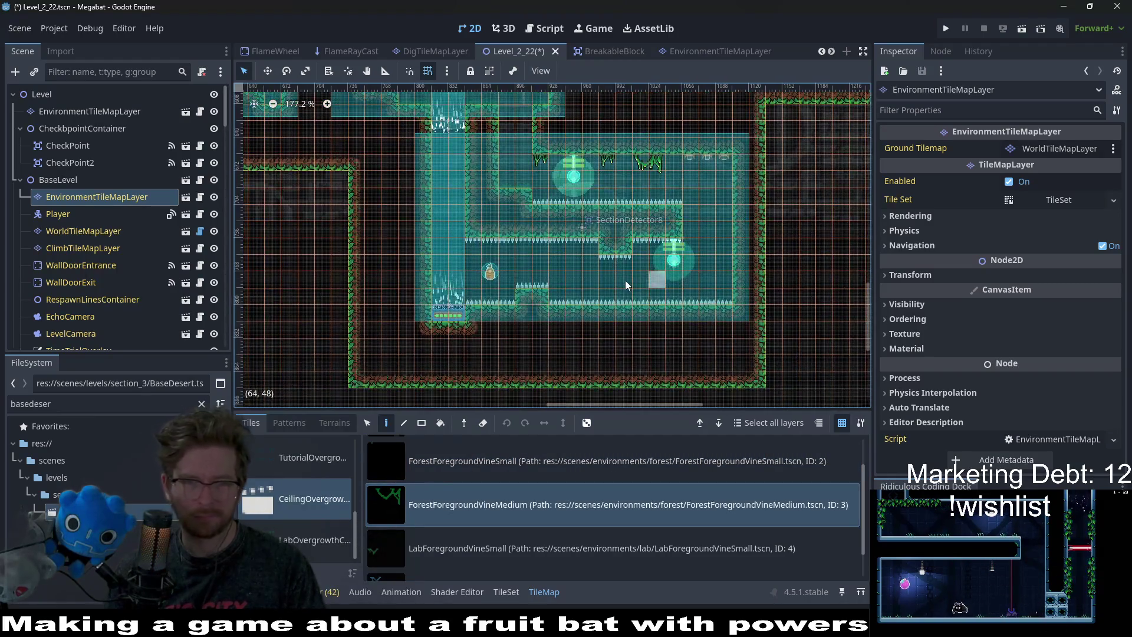
{"action": "scroll", "coordinate": [629, 267], "scroll_direction": "down", "scroll_amount": 2}
{"action": "scroll", "coordinate": [629, 269], "scroll_direction": "up", "scroll_amount": 8}
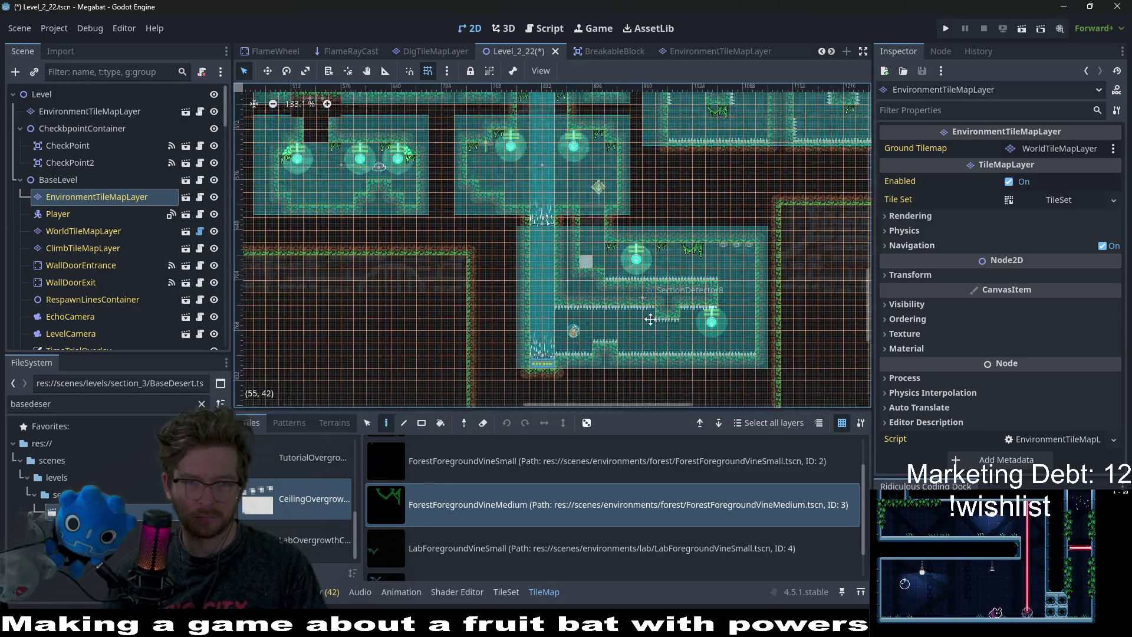
{"action": "scroll", "coordinate": [650, 254], "scroll_direction": "left", "scroll_amount": 4}
{"action": "scroll", "coordinate": [712, 344], "scroll_direction": "up", "scroll_amount": 2}
{"action": "scroll", "coordinate": [712, 343], "scroll_direction": "left", "scroll_amount": 3}
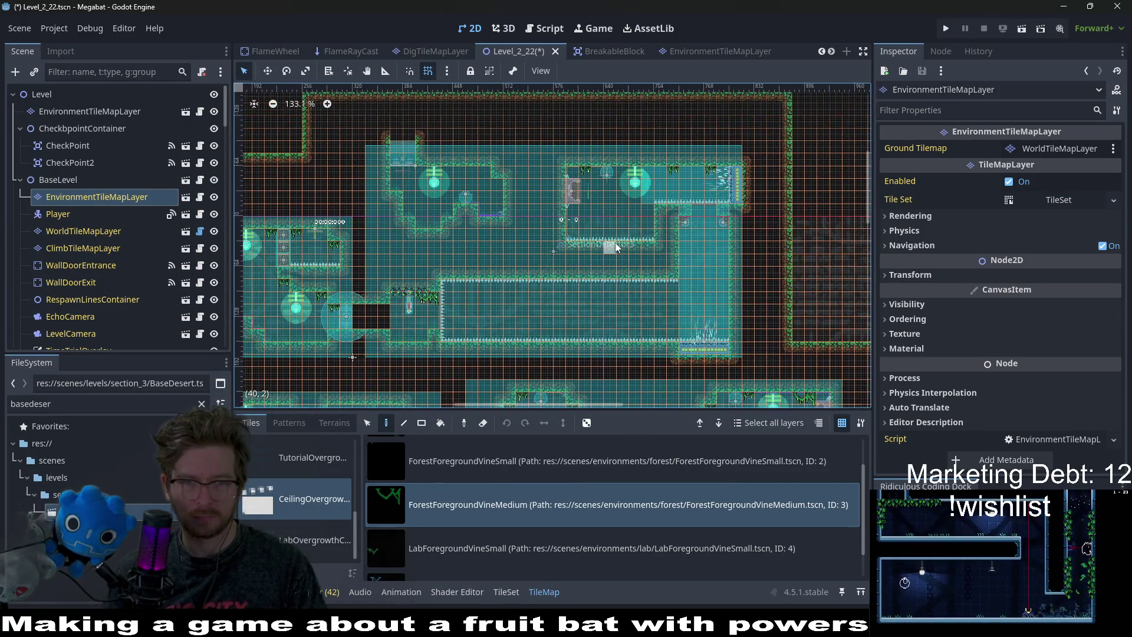
{"action": "scroll", "coordinate": [436, 180], "scroll_direction": "up", "scroll_amount": 6}
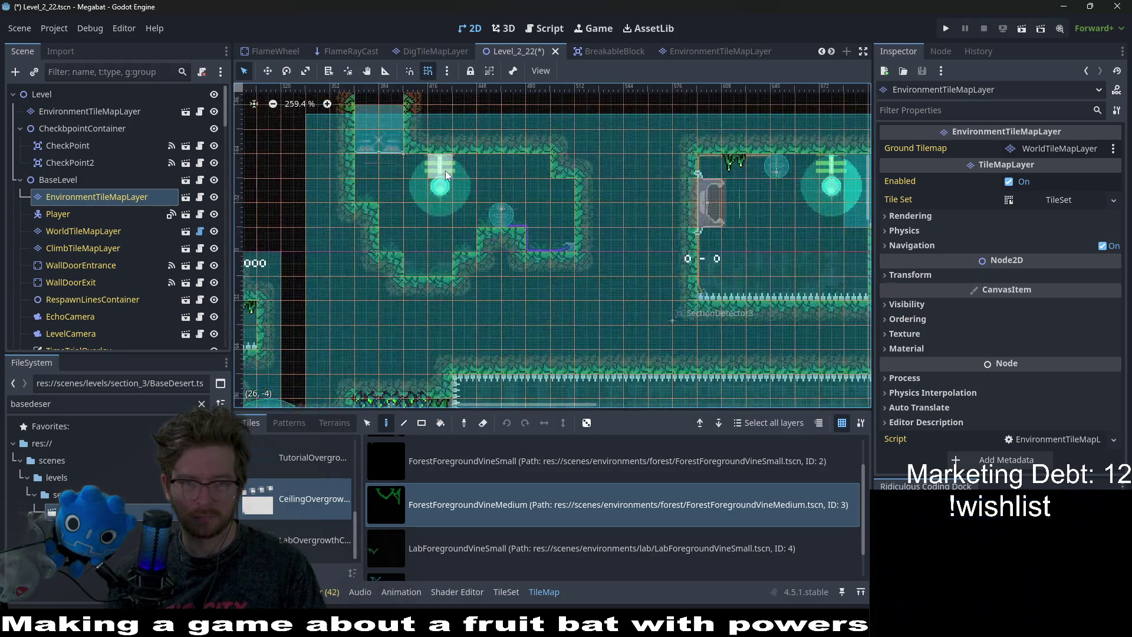
{"action": "left_click", "coordinate": [447, 447]}
{"action": "left_click", "coordinate": [400, 154]}
{"action": "left_click", "coordinate": [587, 192]}
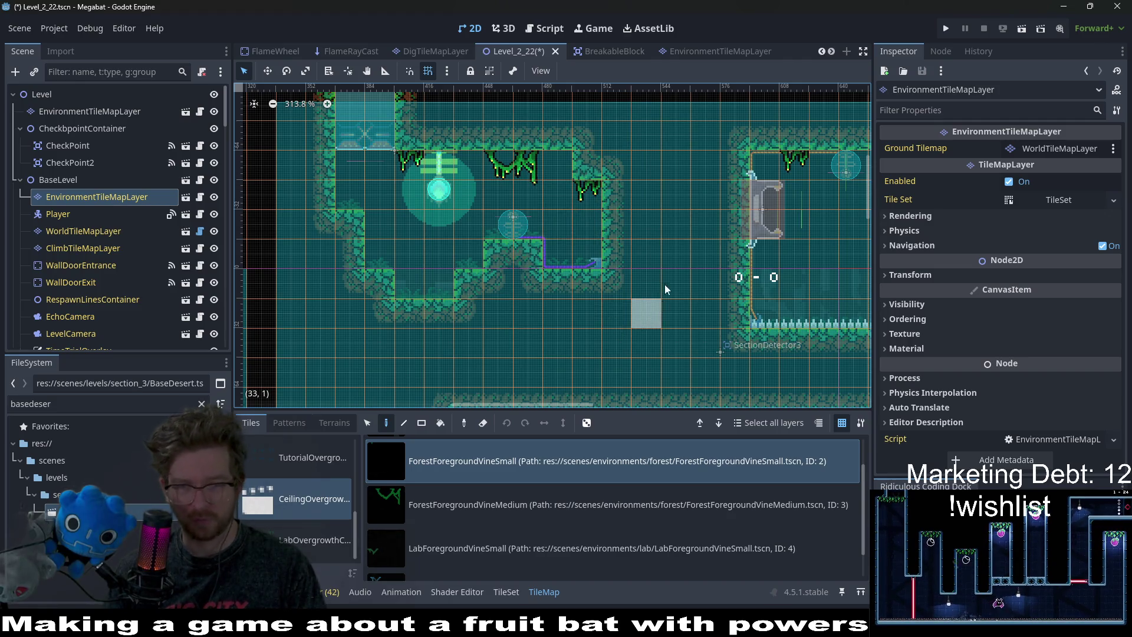
Select the top-level EnvironmentTileMapLayer node.
{"action": "scroll", "coordinate": [629, 334], "scroll_direction": "down", "scroll_amount": 5}
{"action": "scroll", "coordinate": [629, 333], "scroll_direction": "down", "scroll_amount": 5}
{"action": "scroll", "coordinate": [628, 334], "scroll_direction": "left", "scroll_amount": 5}
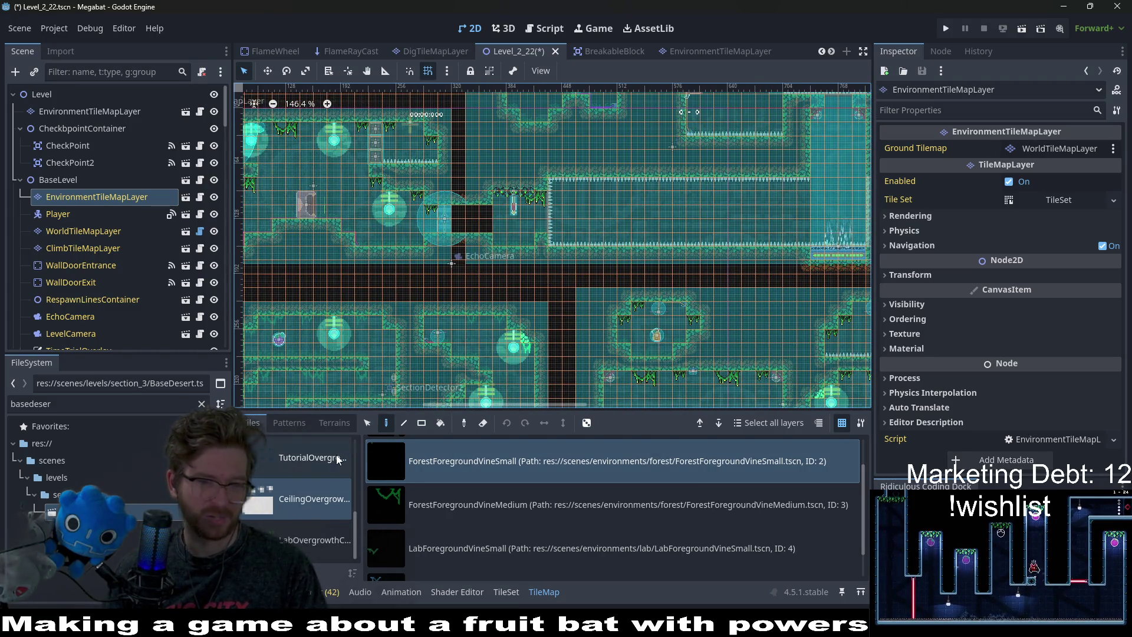
{"action": "left_click", "coordinate": [108, 111]}
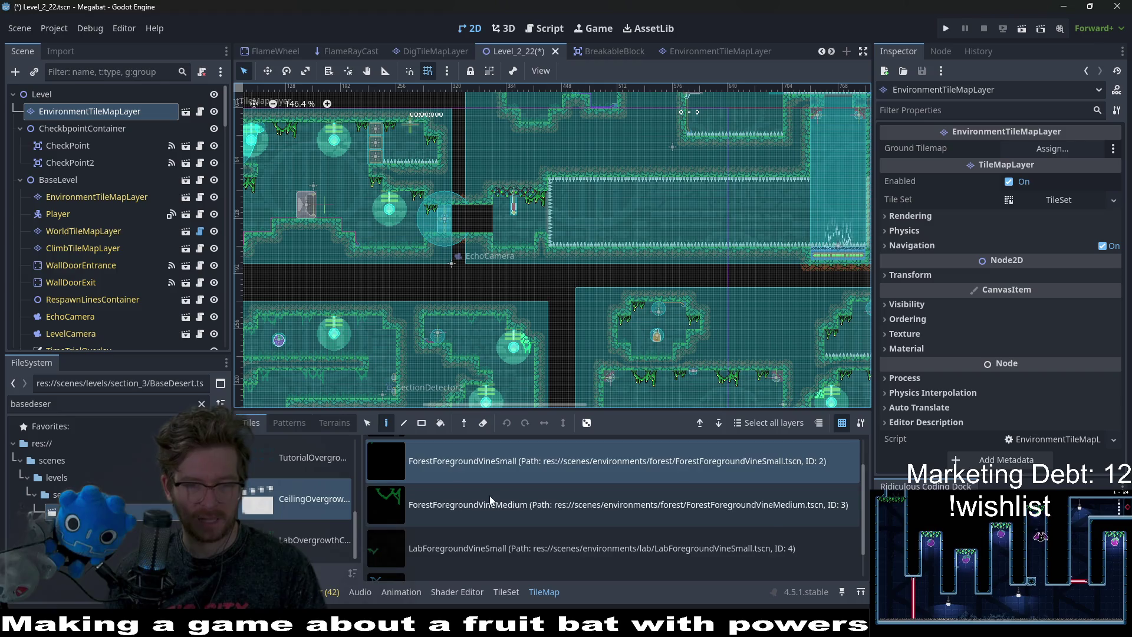
{"action": "scroll", "coordinate": [489, 496], "scroll_direction": "down", "scroll_amount": 2}
{"action": "scroll", "coordinate": [310, 482], "scroll_direction": "up", "scroll_amount": 1}
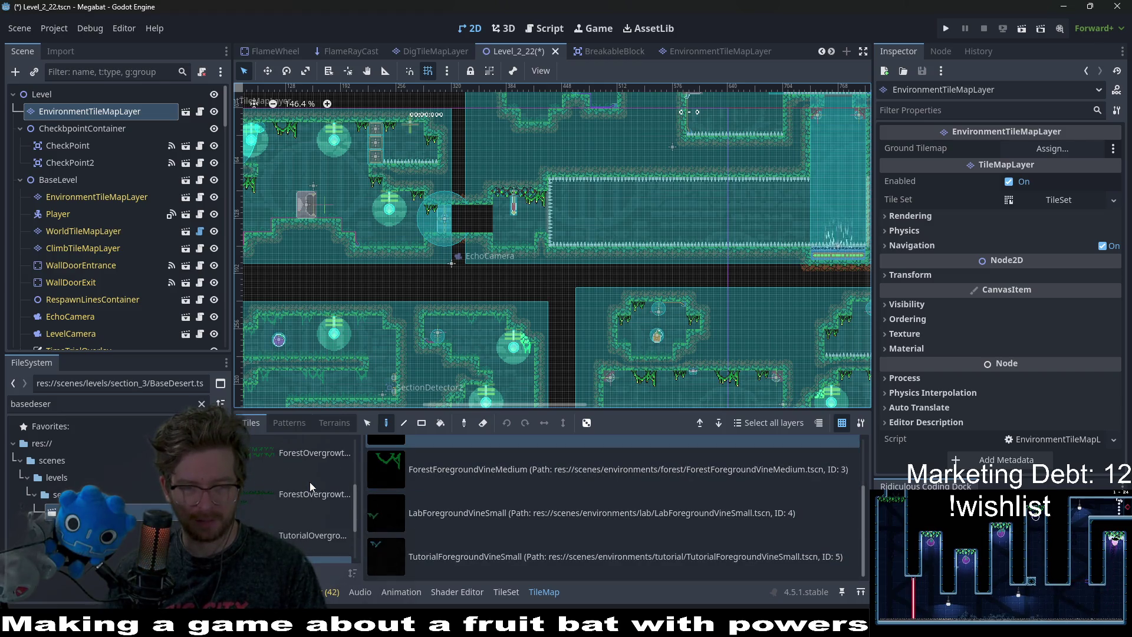
{"action": "scroll", "coordinate": [488, 502], "scroll_direction": "up", "scroll_amount": 2}
{"action": "left_click", "coordinate": [462, 460]}
{"action": "scroll", "coordinate": [495, 230], "scroll_direction": "up", "scroll_amount": 5}
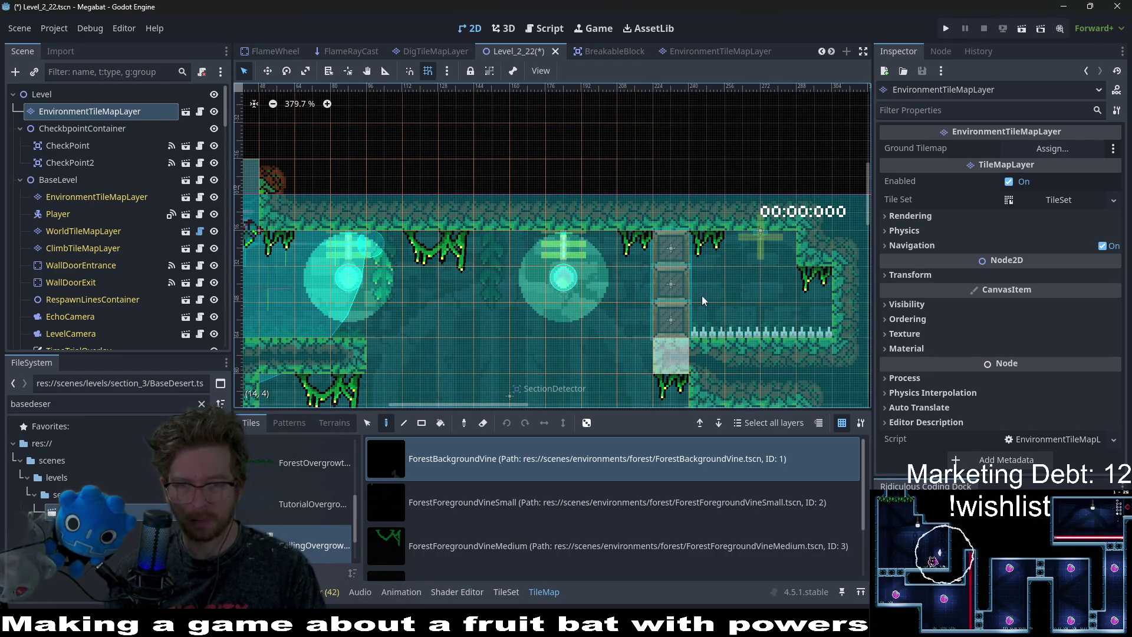
{"action": "scroll", "coordinate": [708, 295], "scroll_direction": "down", "scroll_amount": 5}
{"action": "scroll", "coordinate": [741, 291], "scroll_direction": "left", "scroll_amount": 6}
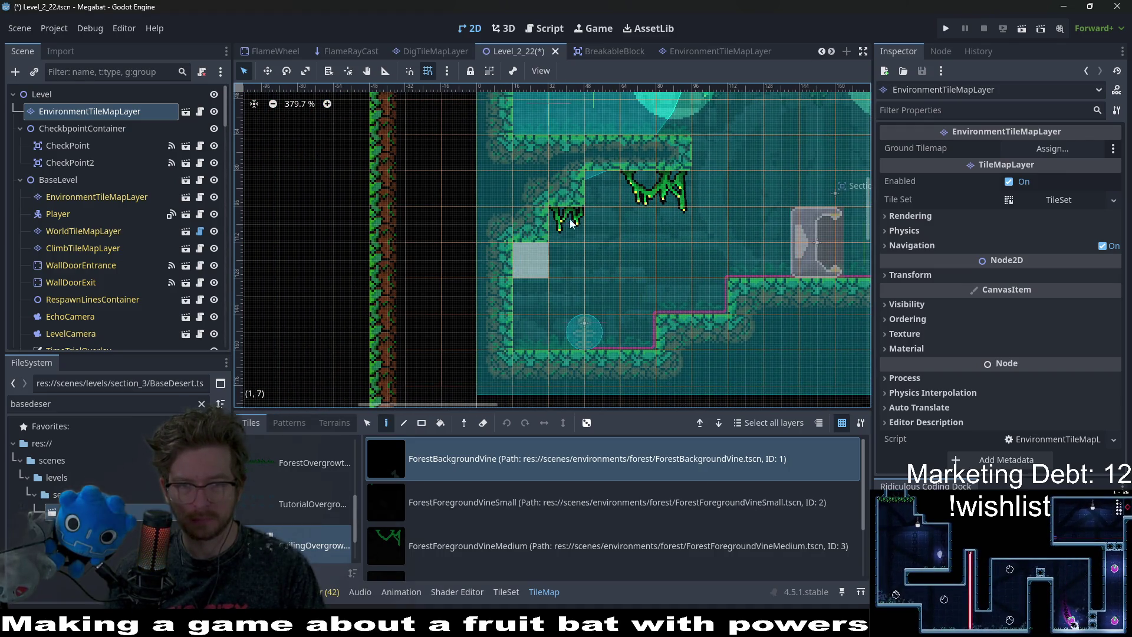
{"action": "scroll", "coordinate": [505, 253], "scroll_direction": "right", "scroll_amount": 10}
{"action": "scroll", "coordinate": [679, 218], "scroll_direction": "right", "scroll_amount": 7}
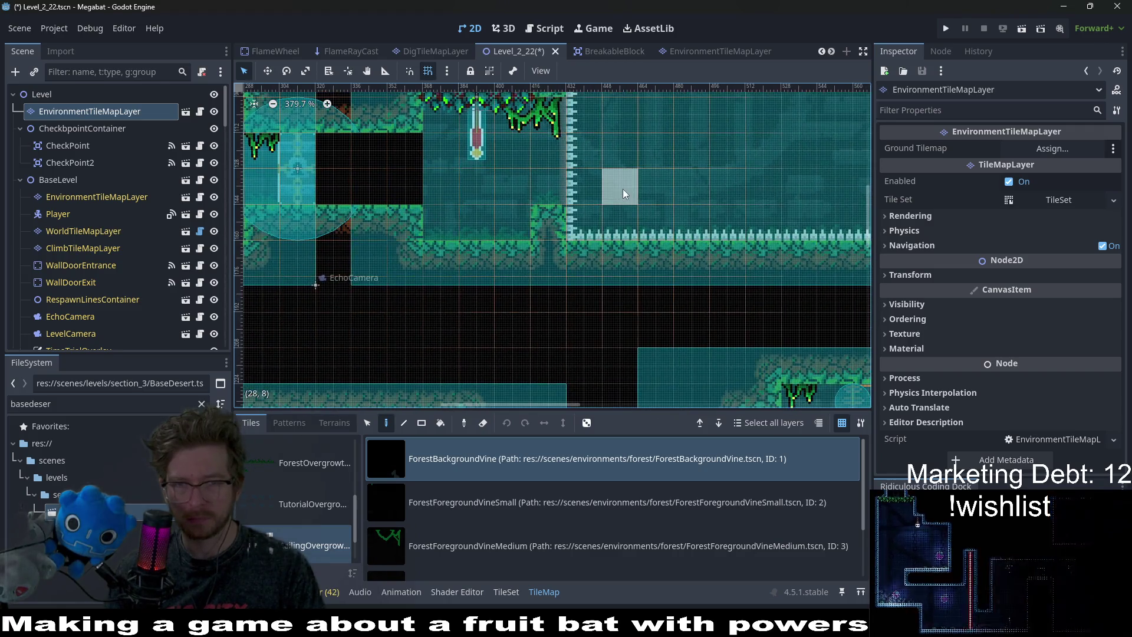
{"action": "scroll", "coordinate": [418, 242], "scroll_direction": "up", "scroll_amount": 2}
{"action": "scroll", "coordinate": [418, 263], "scroll_direction": "right", "scroll_amount": 4}
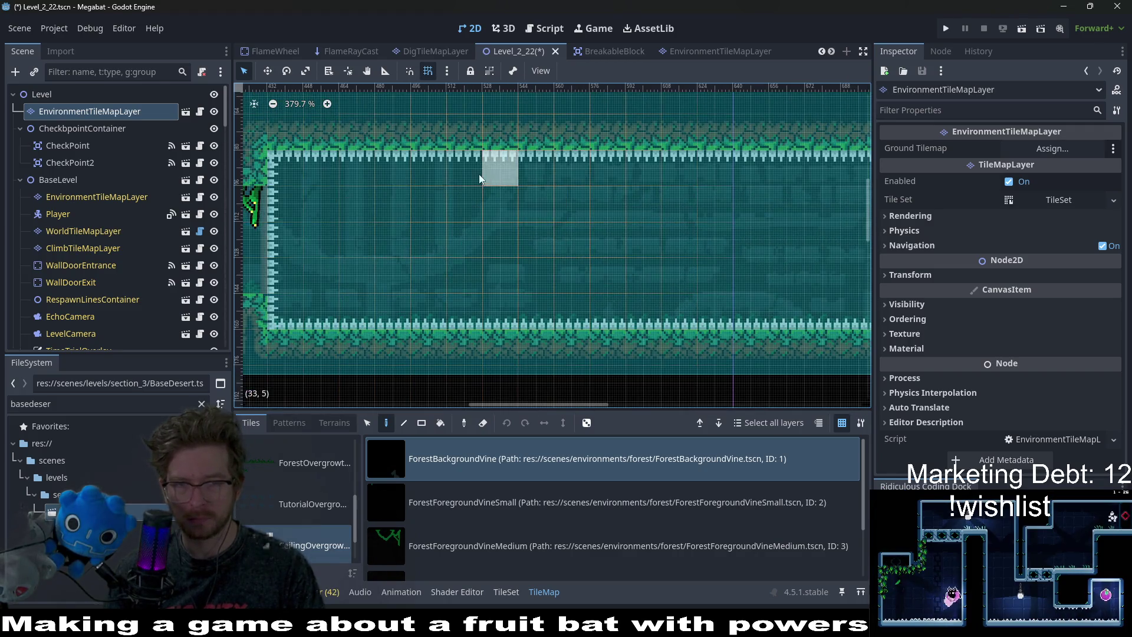
{"action": "scroll", "coordinate": [649, 245], "scroll_direction": "right", "scroll_amount": 4}
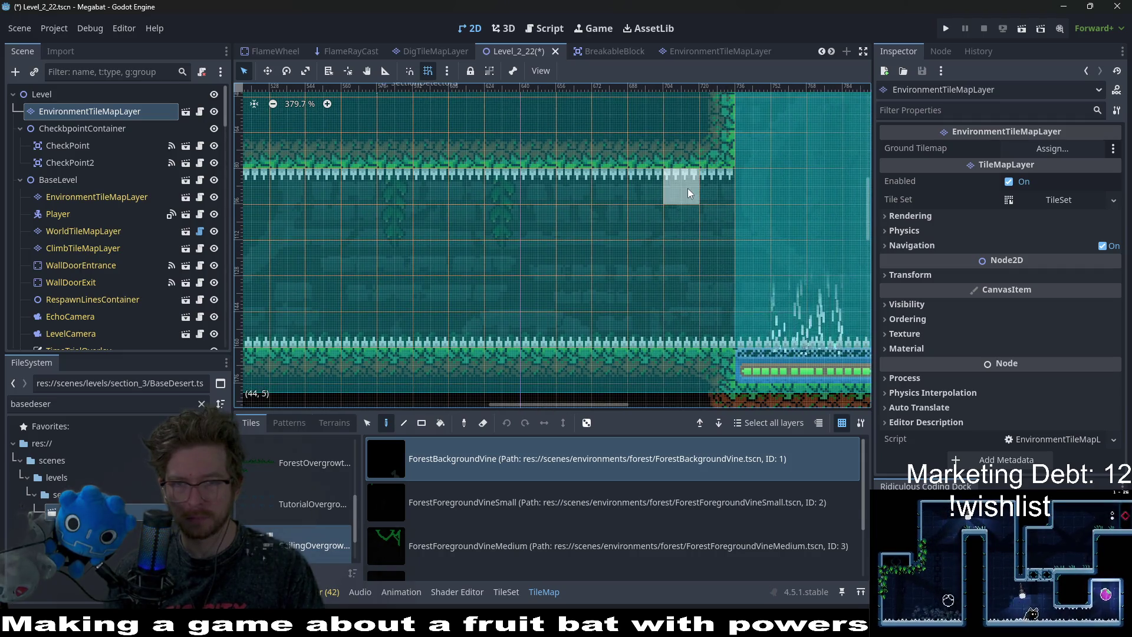
{"action": "scroll", "coordinate": [678, 289], "scroll_direction": "right", "scroll_amount": 4}
{"action": "scroll", "coordinate": [619, 231], "scroll_direction": "up", "scroll_amount": 1}
{"action": "scroll", "coordinate": [630, 306], "scroll_direction": "down", "scroll_amount": 2}
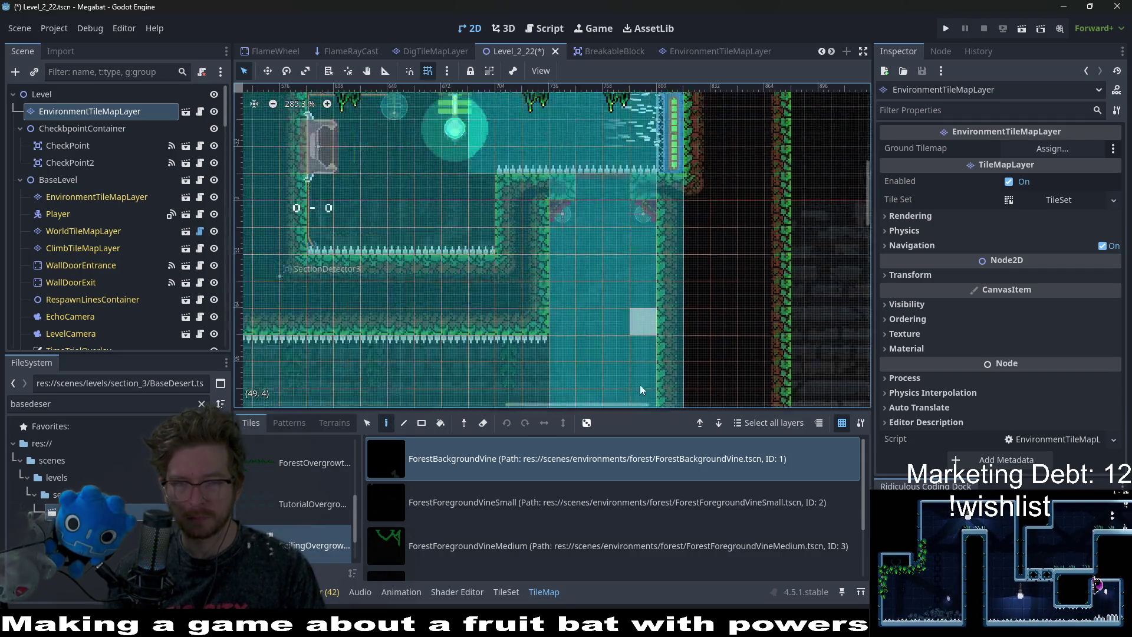
{"action": "scroll", "coordinate": [595, 266], "scroll_direction": "up", "scroll_amount": 3}
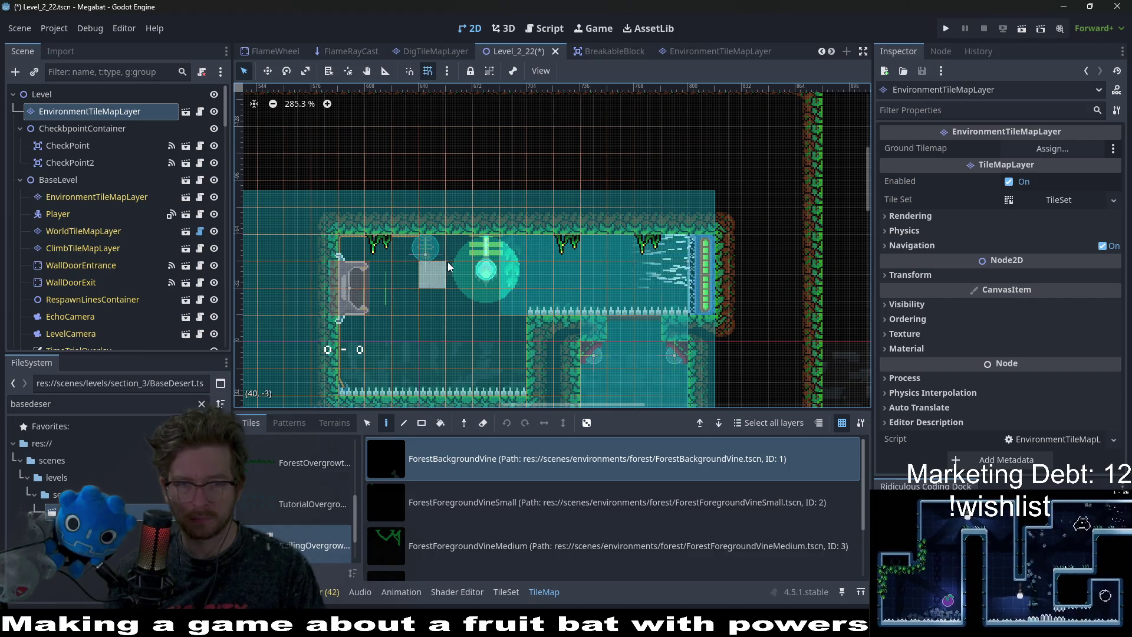
{"action": "scroll", "coordinate": [619, 242], "scroll_direction": "down", "scroll_amount": 5}
{"action": "scroll", "coordinate": [619, 242], "scroll_direction": "left", "scroll_amount": 5}
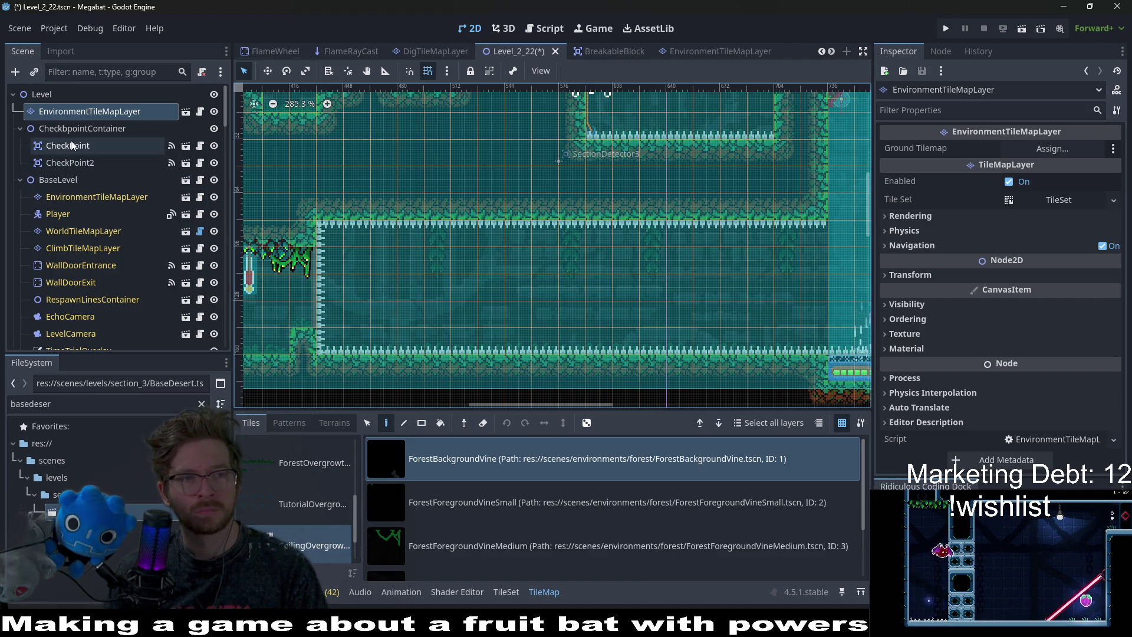
{"action": "left_click", "coordinate": [88, 199]}
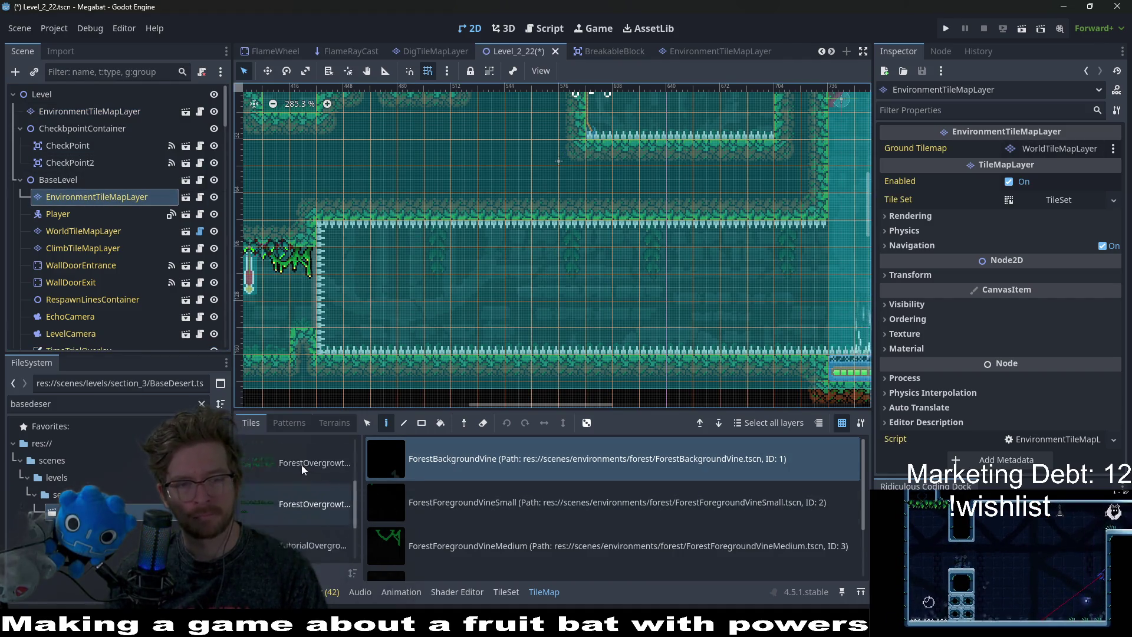
Paint two Lantern tiles from the Lights source along the spiked corridor ceiling.
{"action": "scroll", "coordinate": [301, 464], "scroll_direction": "up", "scroll_amount": 5}
{"action": "left_click", "coordinate": [323, 471]}
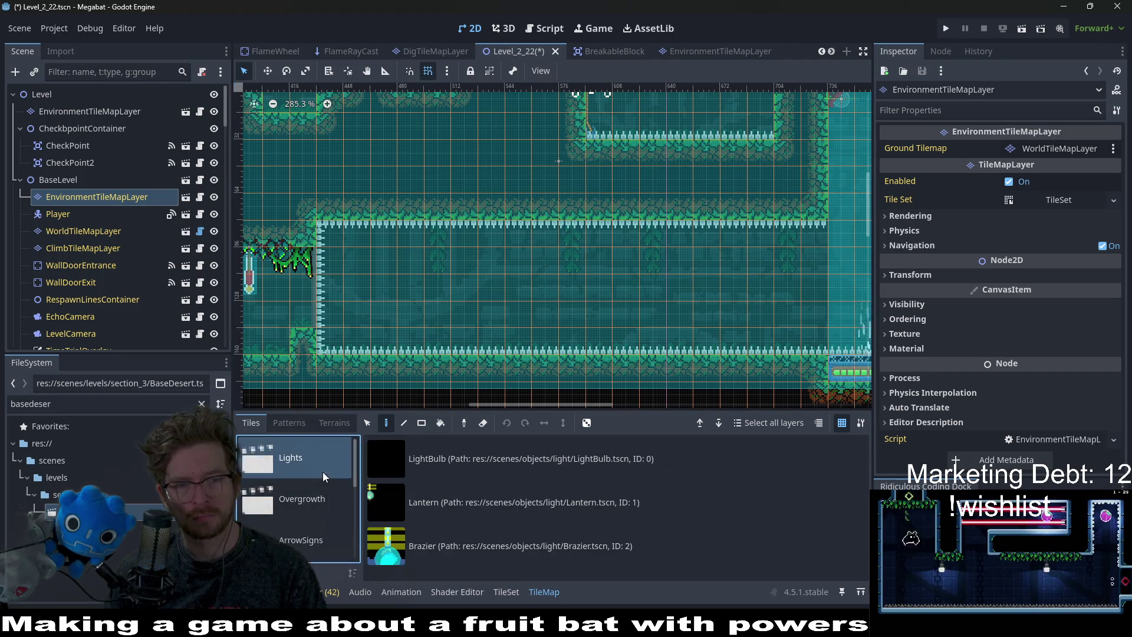
{"action": "left_click", "coordinate": [451, 459]}
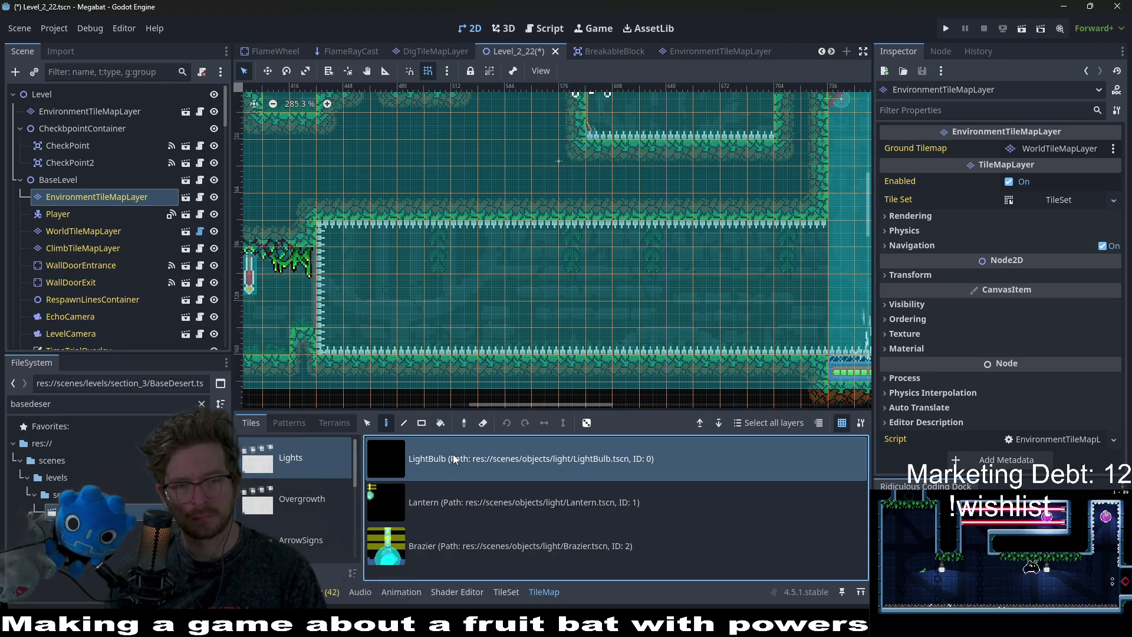
{"action": "left_click", "coordinate": [456, 487]}
{"action": "left_click", "coordinate": [498, 240]}
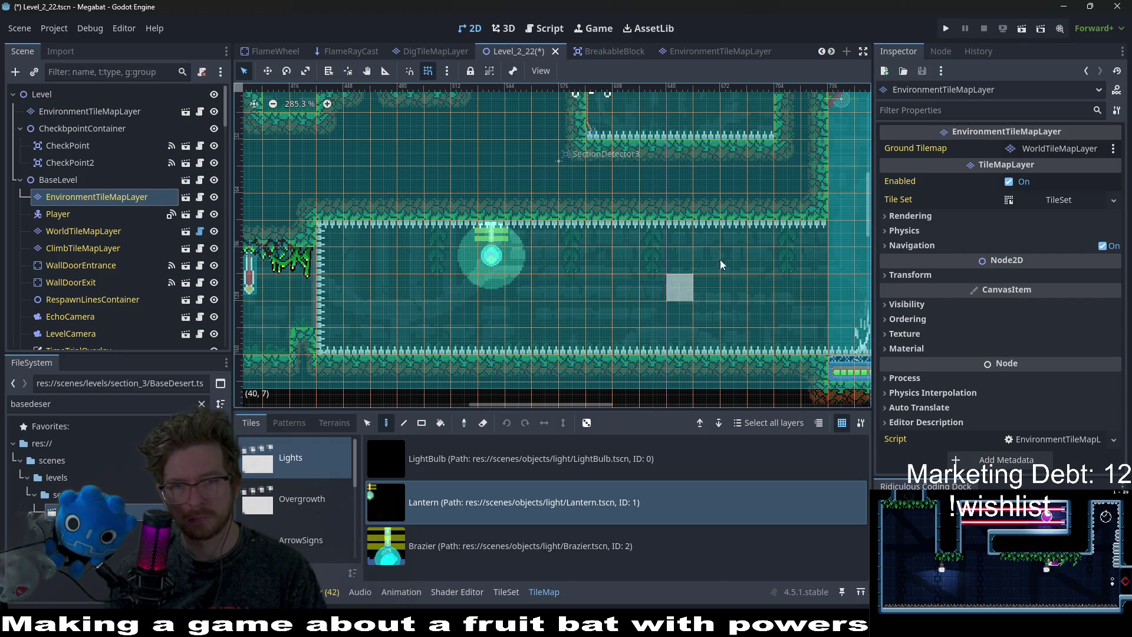
{"action": "left_click", "coordinate": [728, 241]}
Pick the LightBulb scene tile and reselect the top-level EnvironmentTileMapLayer.
{"action": "scroll", "coordinate": [705, 270], "scroll_direction": "down", "scroll_amount": 1}
{"action": "scroll", "coordinate": [704, 270], "scroll_direction": "down", "scroll_amount": 1}
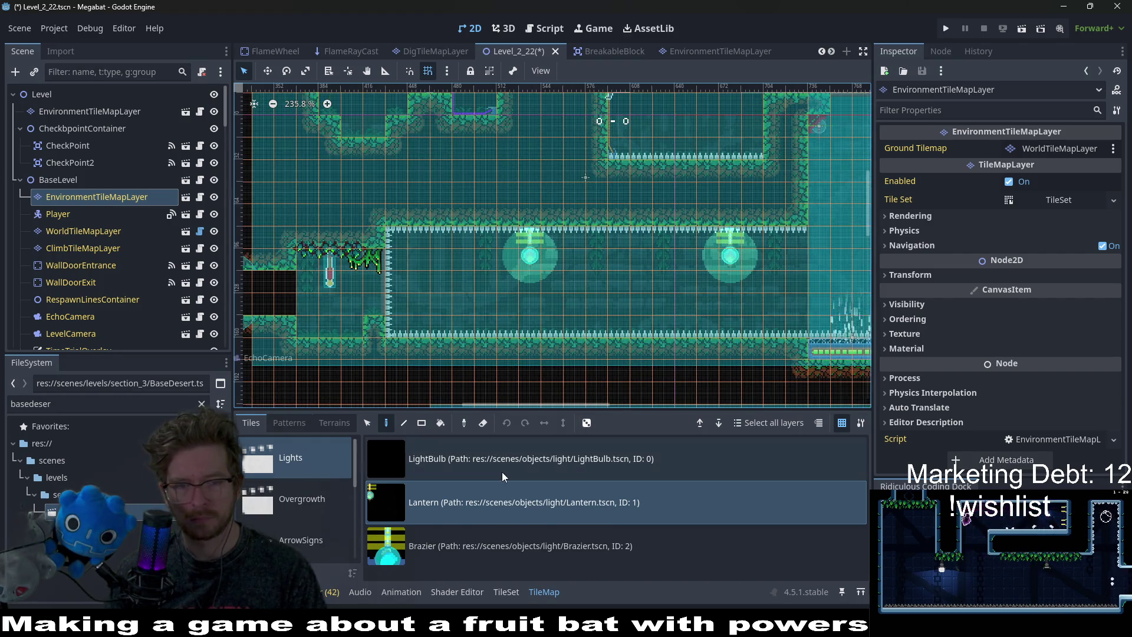
{"action": "left_click", "coordinate": [502, 471]}
{"action": "left_click", "coordinate": [70, 109]}
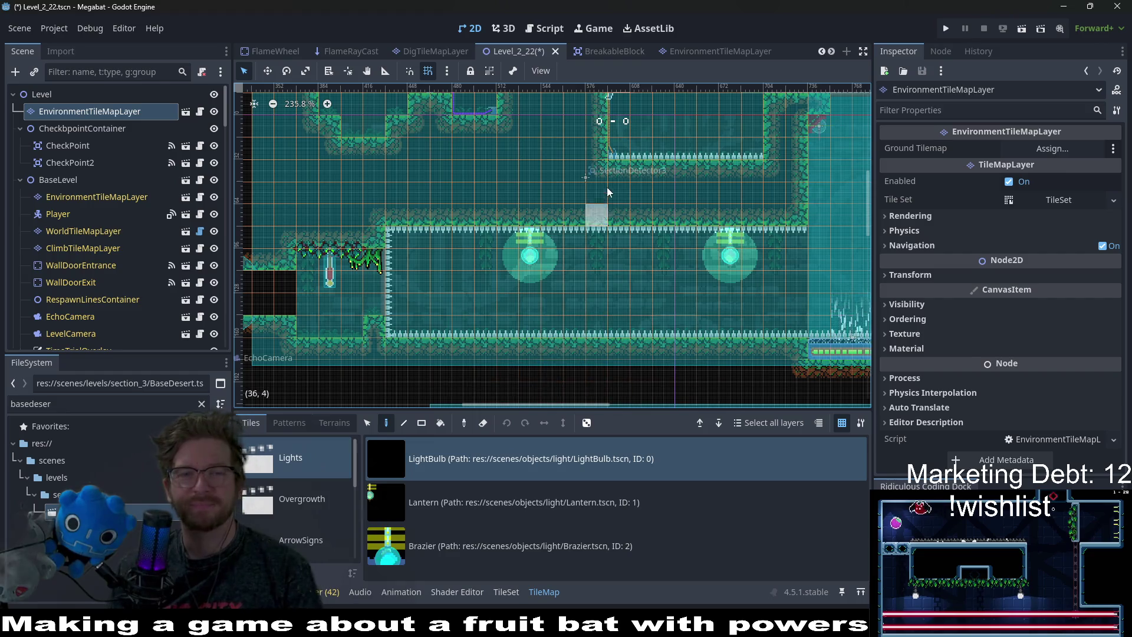
{"action": "scroll", "coordinate": [330, 383], "scroll_direction": "up", "scroll_amount": 3}
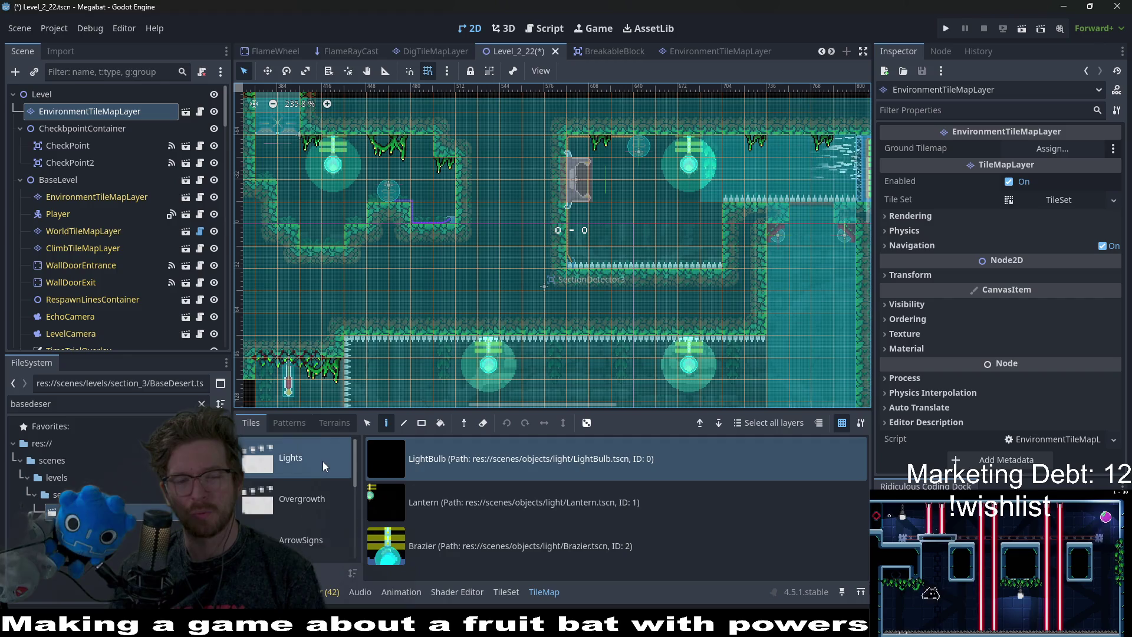
{"action": "scroll", "coordinate": [323, 461], "scroll_direction": "down", "scroll_amount": 1}
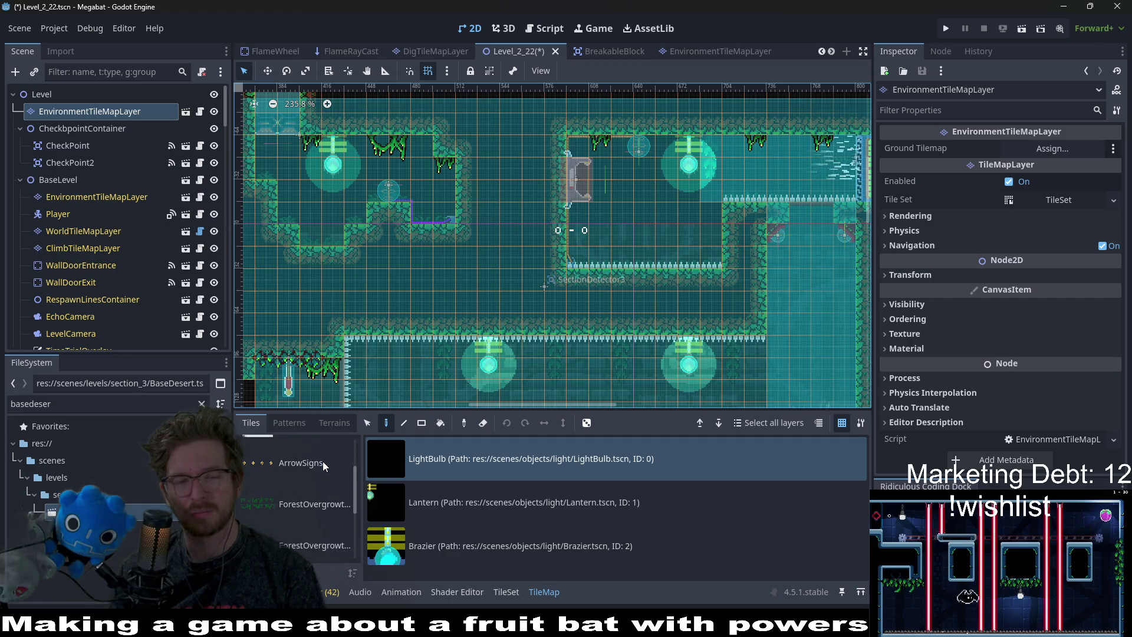
Glance at the terrain sets, then return to browsing the individual scene tiles.
{"action": "left_click", "coordinate": [337, 422]}
{"action": "left_click", "coordinate": [248, 424]}
{"action": "scroll", "coordinate": [323, 463], "scroll_direction": "down", "scroll_amount": 2}
{"action": "scroll", "coordinate": [324, 464], "scroll_direction": "up", "scroll_amount": 3}
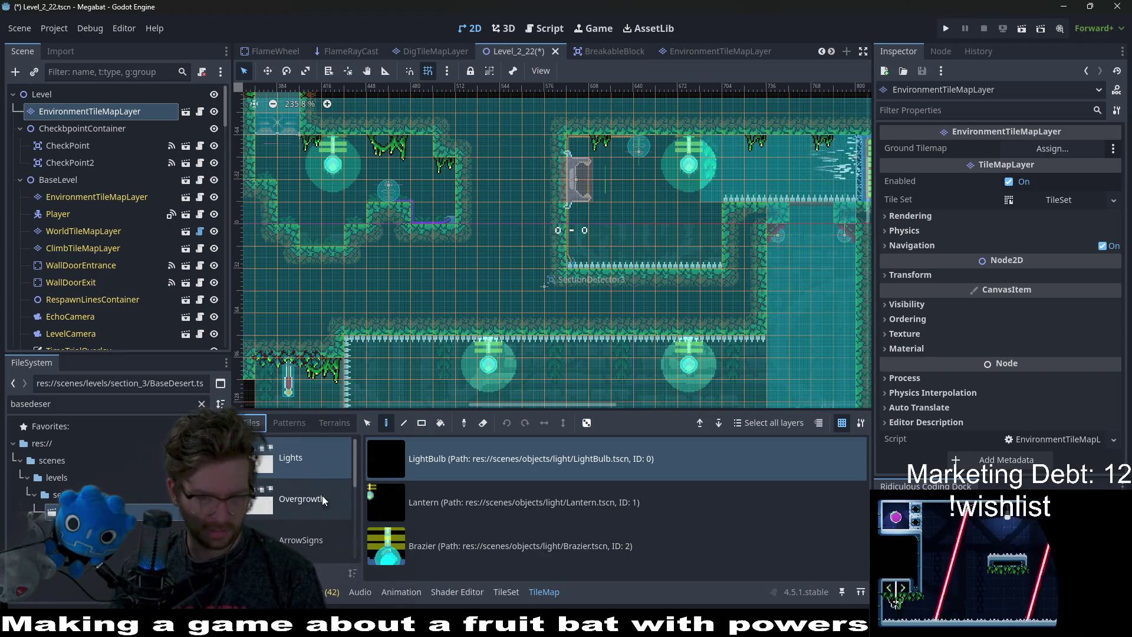
{"action": "scroll", "coordinate": [311, 502], "scroll_direction": "down", "scroll_amount": 2}
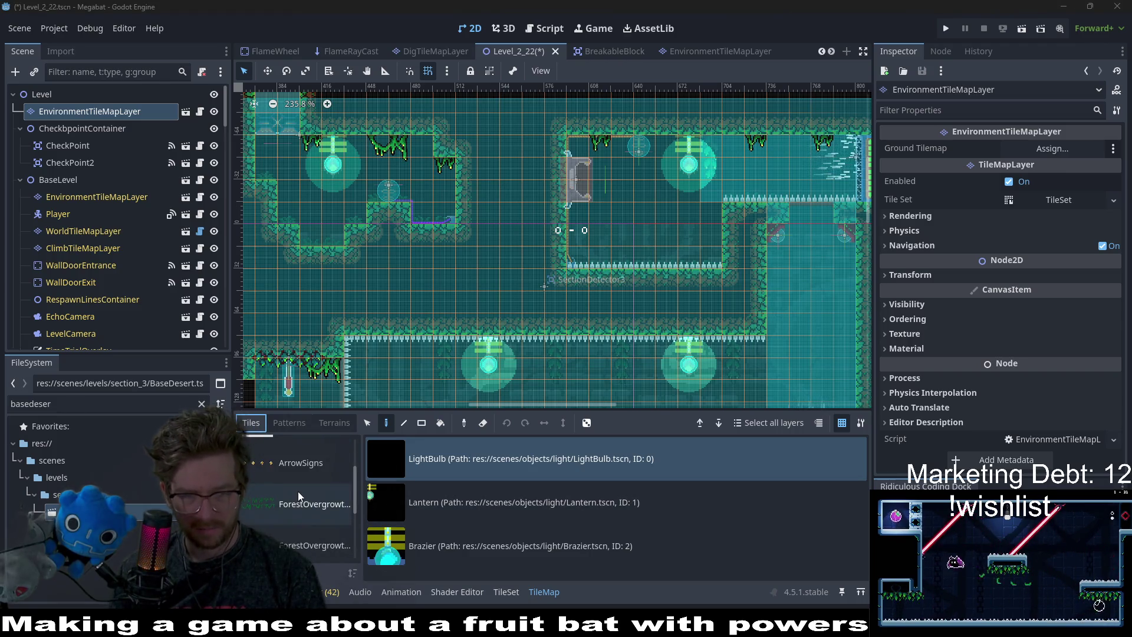
{"action": "scroll", "coordinate": [298, 491], "scroll_direction": "up", "scroll_amount": 2}
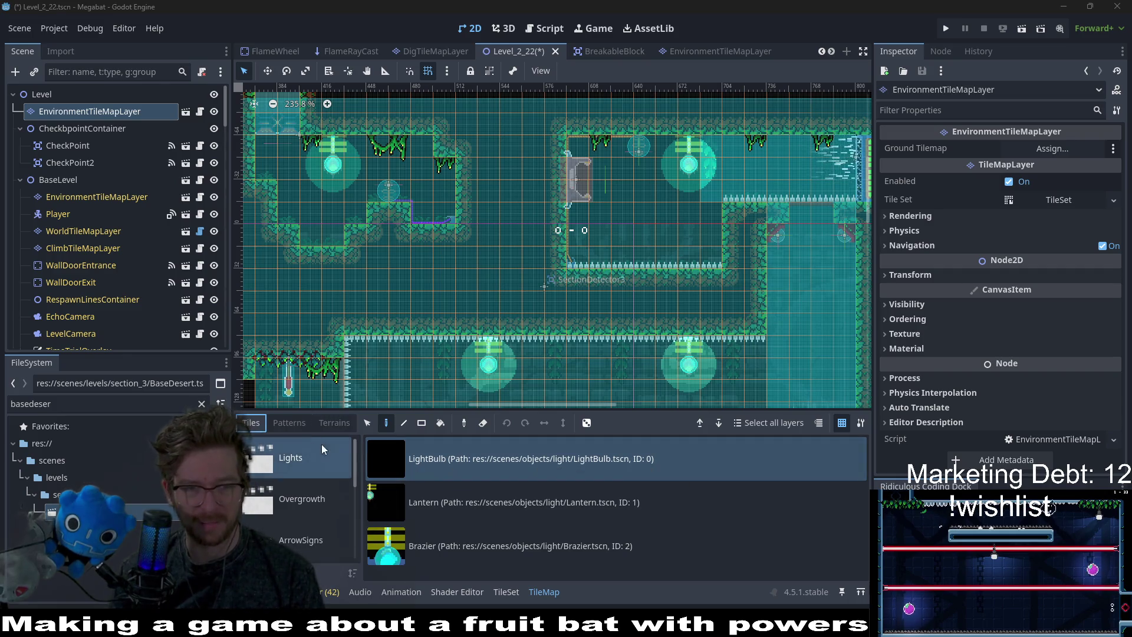
Show the Overgrowth scene collection and zoom the 2D view out over the level.
{"action": "left_click", "coordinate": [307, 489]}
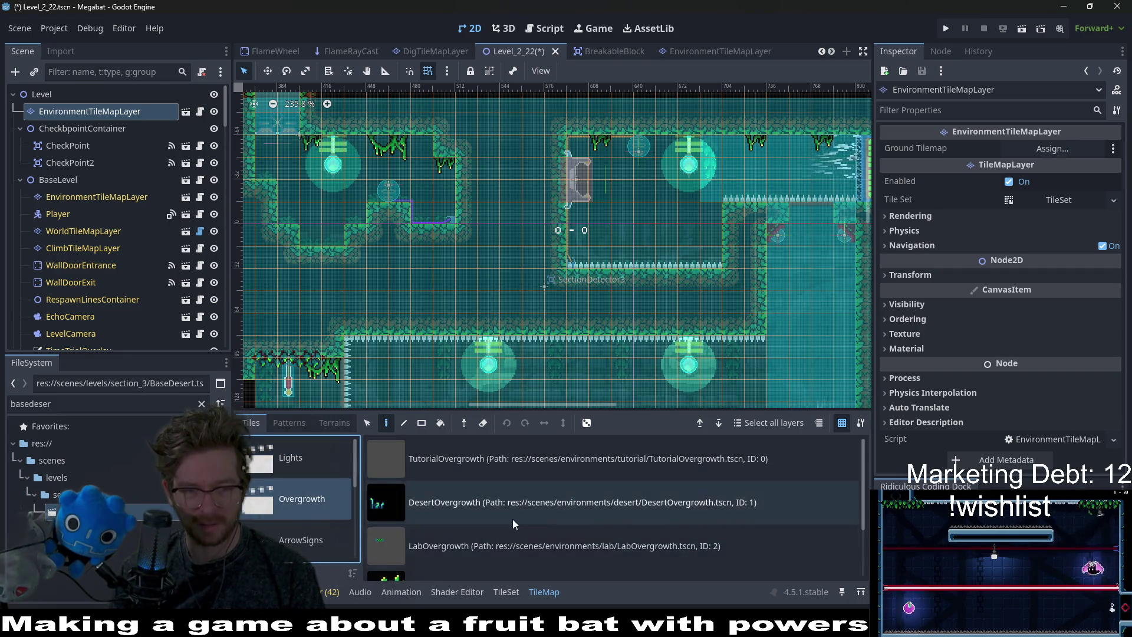
{"action": "scroll", "coordinate": [576, 532], "scroll_direction": "down", "scroll_amount": 2}
{"action": "left_click_drag", "start_coordinate": [618, 361], "coordinate": [561, 223]}
{"action": "scroll", "coordinate": [561, 222], "scroll_direction": "down", "scroll_amount": 3}
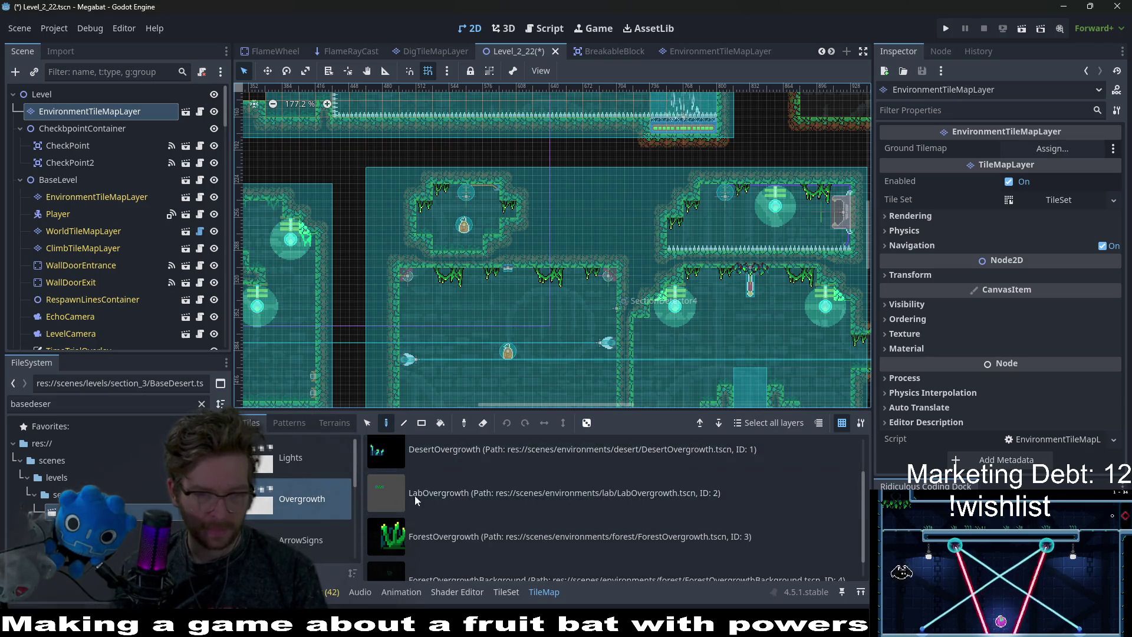
{"action": "scroll", "coordinate": [410, 517], "scroll_direction": "up", "scroll_amount": 2}
{"action": "scroll", "coordinate": [299, 485], "scroll_direction": "down", "scroll_amount": 5}
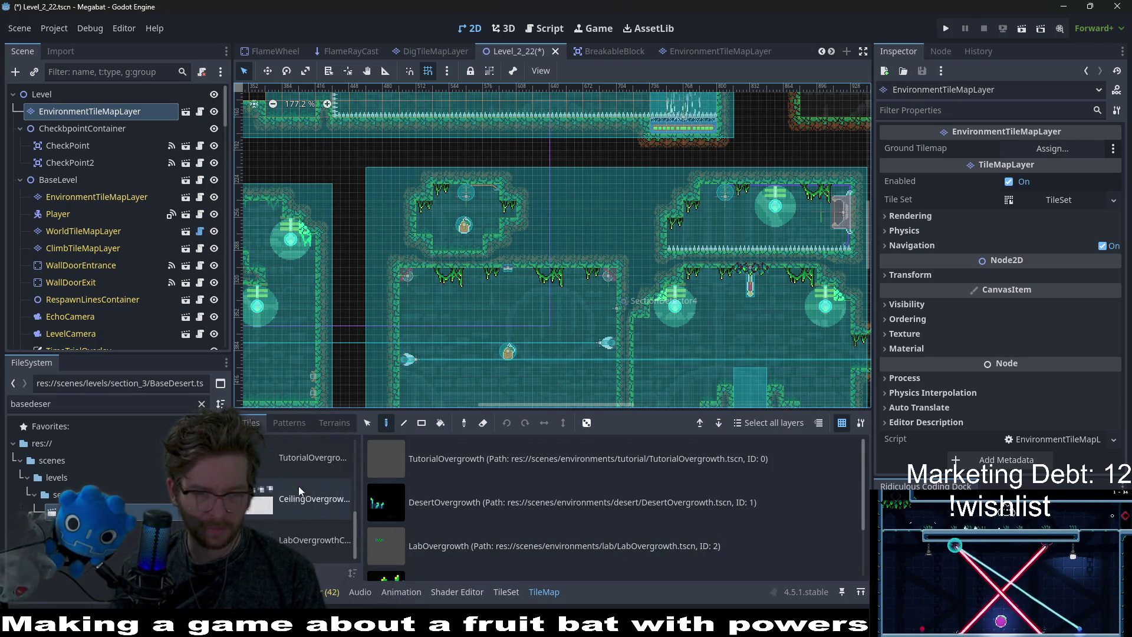
Choose ForestBackgroundVine from the CeilingOvergrowth set and look over Level_2_22's rooms.
{"action": "left_click", "coordinate": [299, 486]}
{"action": "left_click", "coordinate": [510, 474]}
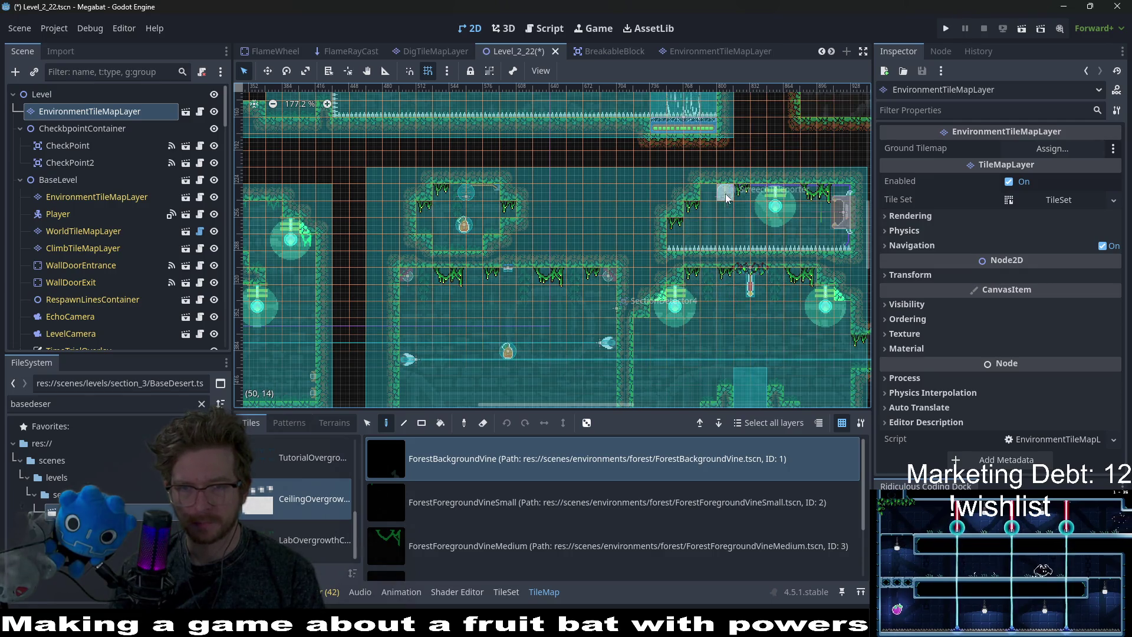
{"action": "scroll", "coordinate": [699, 231], "scroll_direction": "down", "scroll_amount": 5}
{"action": "scroll", "coordinate": [552, 305], "scroll_direction": "down", "scroll_amount": 4}
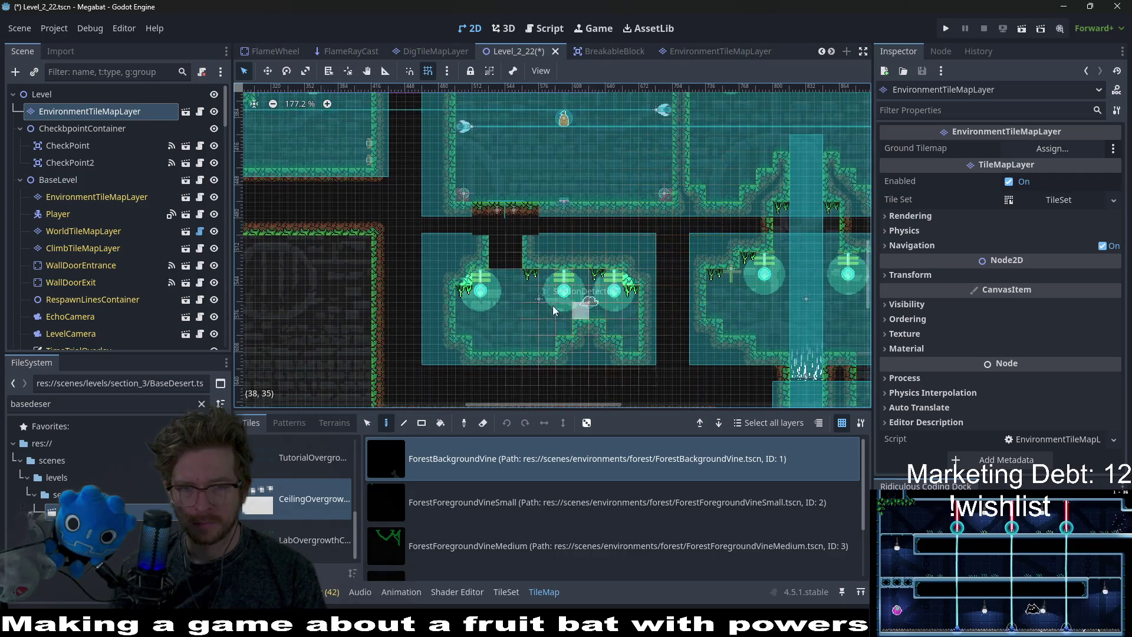
{"action": "scroll", "coordinate": [541, 282], "scroll_direction": "up", "scroll_amount": 3}
{"action": "scroll", "coordinate": [704, 263], "scroll_direction": "up", "scroll_amount": 2}
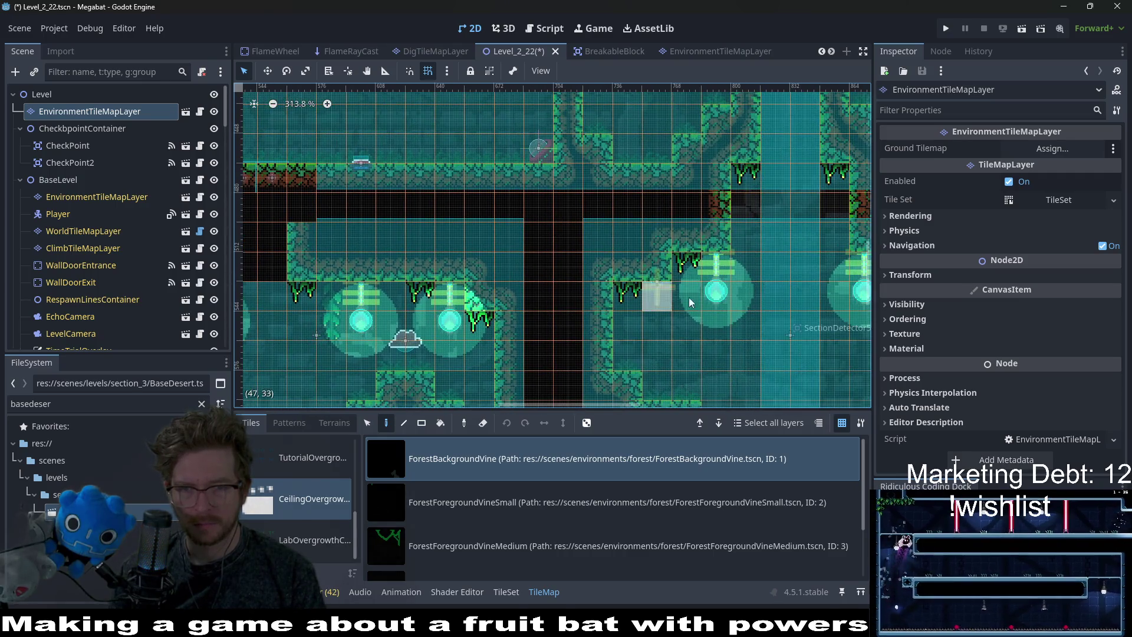
{"action": "scroll", "coordinate": [688, 287], "scroll_direction": "right", "scroll_amount": 10}
{"action": "scroll", "coordinate": [674, 290], "scroll_direction": "down", "scroll_amount": 5}
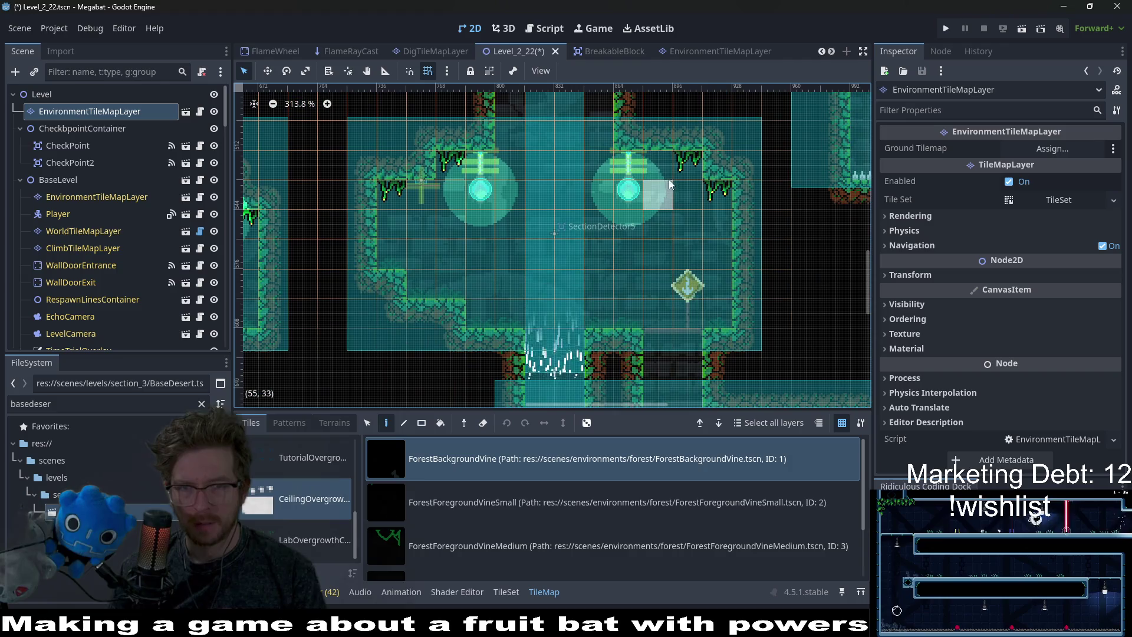
{"action": "scroll", "coordinate": [718, 257], "scroll_direction": "down", "scroll_amount": 6}
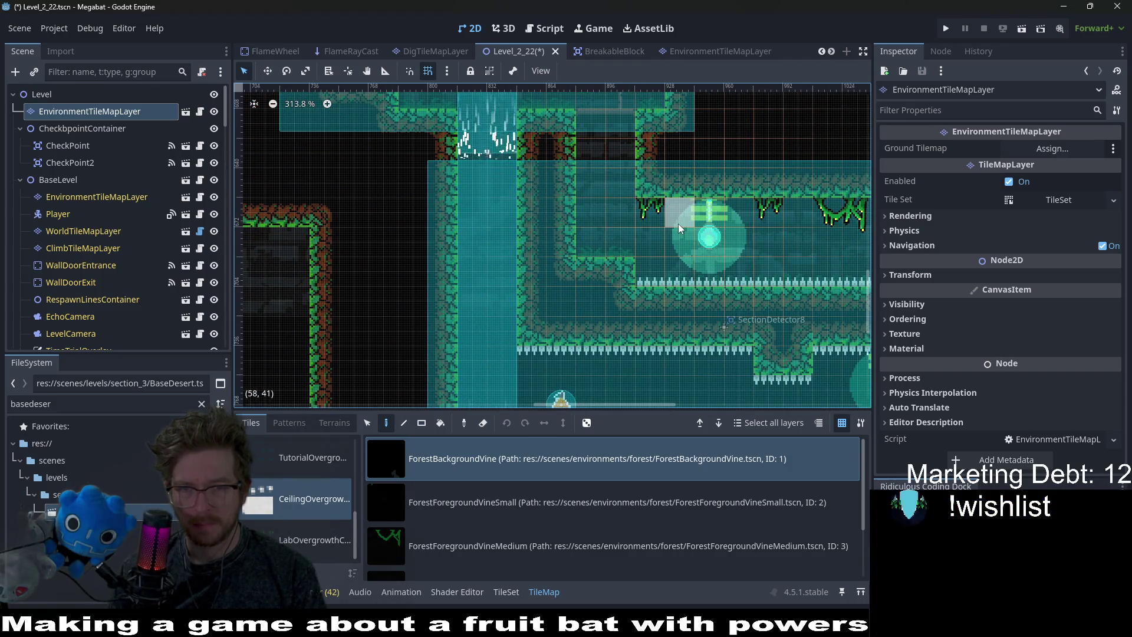
{"action": "scroll", "coordinate": [679, 224], "scroll_direction": "right", "scroll_amount": 6}
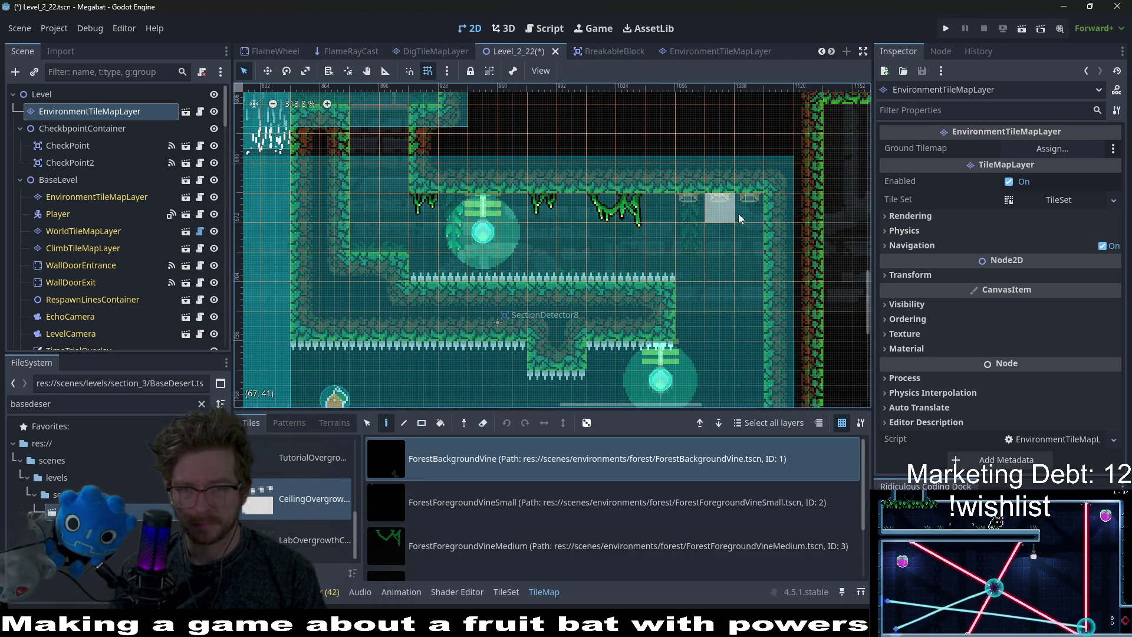
{"action": "scroll", "coordinate": [696, 242], "scroll_direction": "down", "scroll_amount": 4}
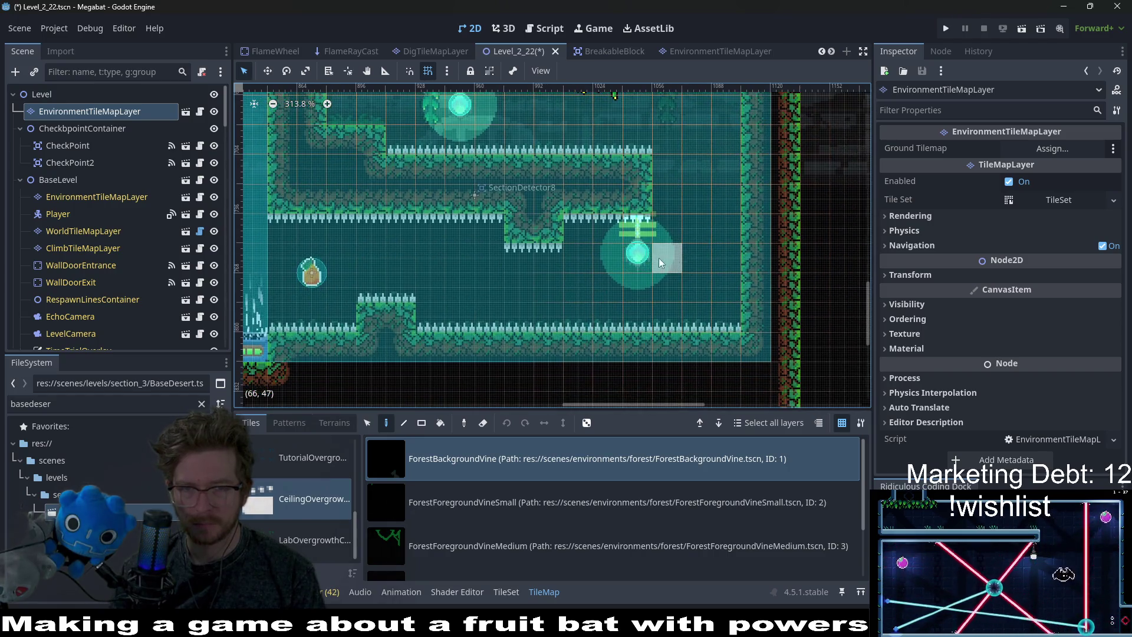
{"action": "scroll", "coordinate": [402, 249], "scroll_direction": "left", "scroll_amount": 5}
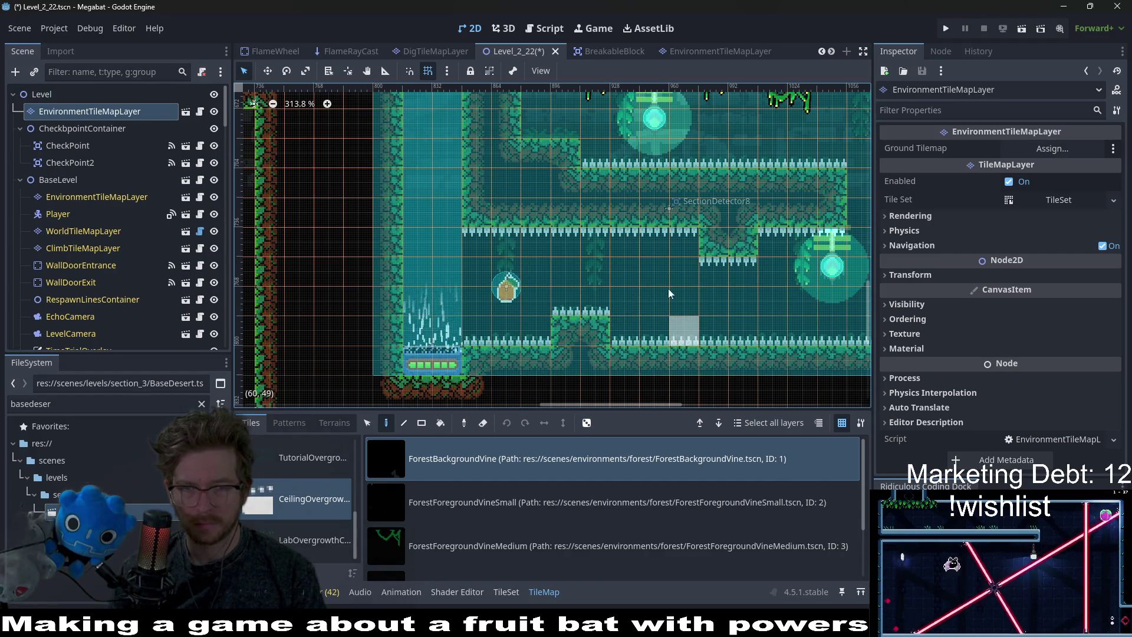
{"action": "scroll", "coordinate": [580, 272], "scroll_direction": "down", "scroll_amount": 4}
{"action": "scroll", "coordinate": [638, 223], "scroll_direction": "up", "scroll_amount": 3}
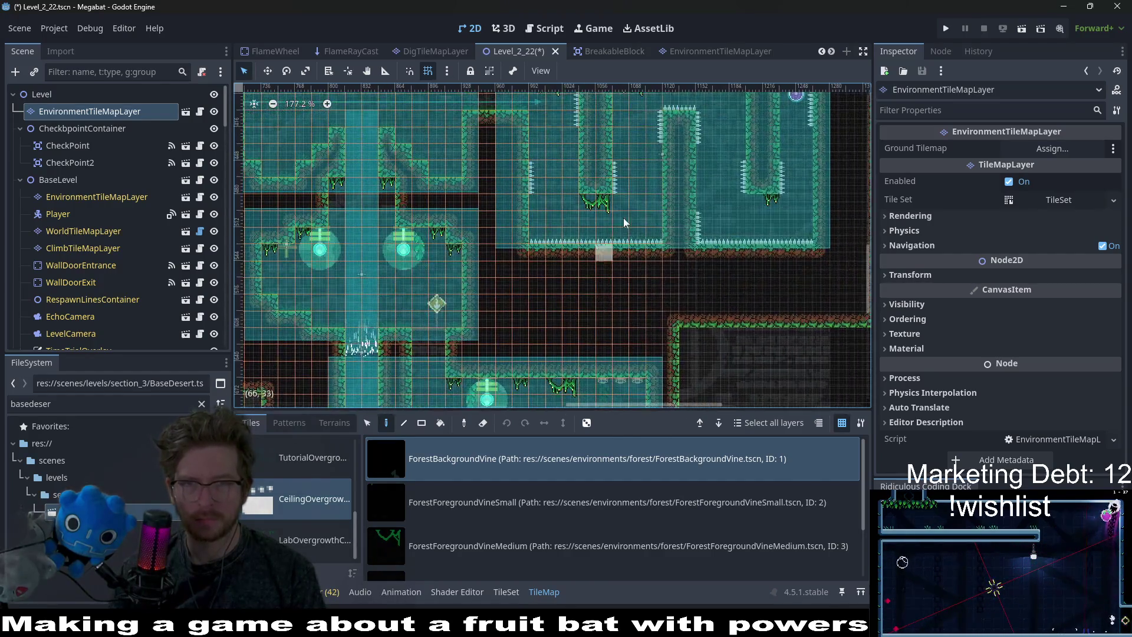
{"action": "scroll", "coordinate": [688, 240], "scroll_direction": "up", "scroll_amount": 2}
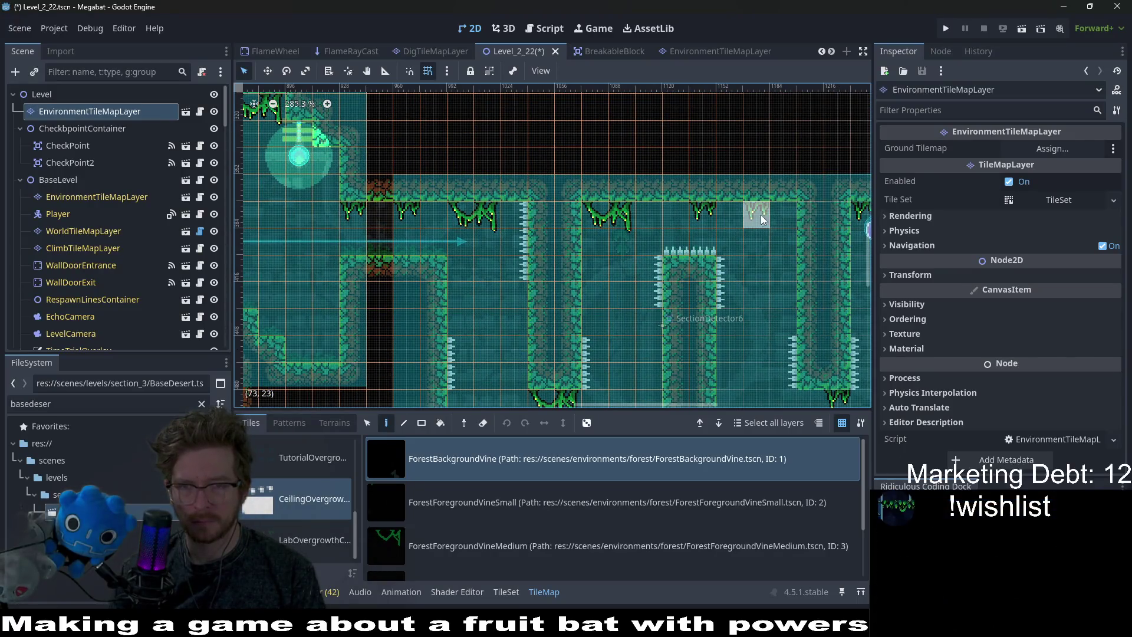
{"action": "left_click_drag", "start_coordinate": [758, 382], "coordinate": [720, 276]}
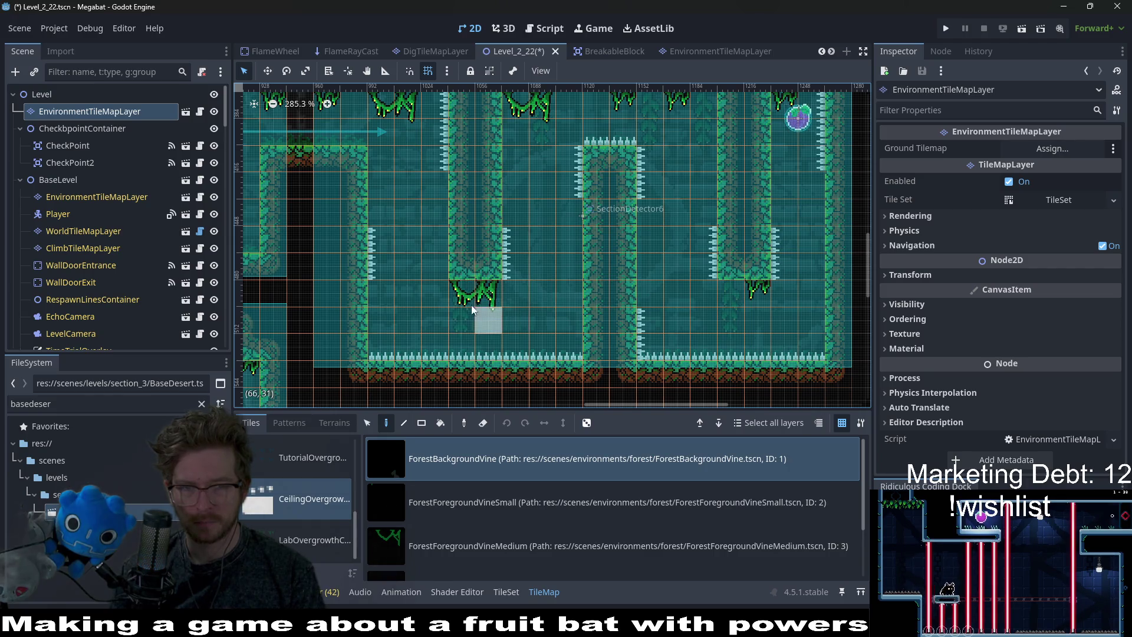
{"action": "left_click_drag", "start_coordinate": [538, 206], "coordinate": [535, 283]}
{"action": "scroll", "coordinate": [535, 282], "scroll_direction": "down", "scroll_amount": 6}
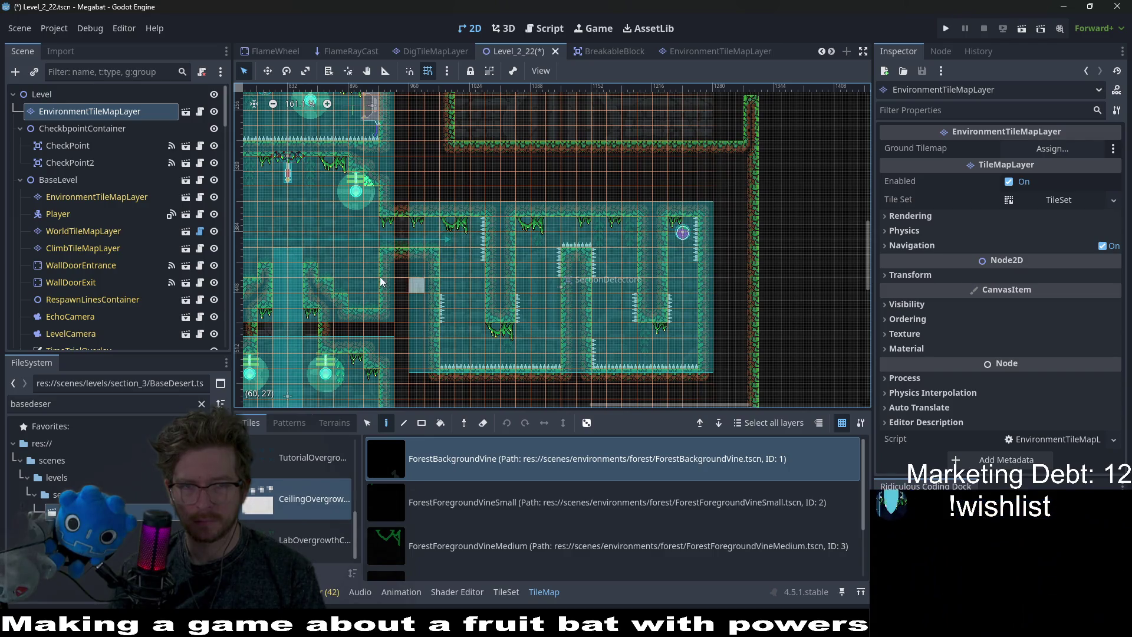
{"action": "left_click_drag", "start_coordinate": [379, 277], "coordinate": [631, 280]}
Save Level_2_22, then paint a ceiling vine in the upper room.
{"action": "key", "text": "ctrl+s"}
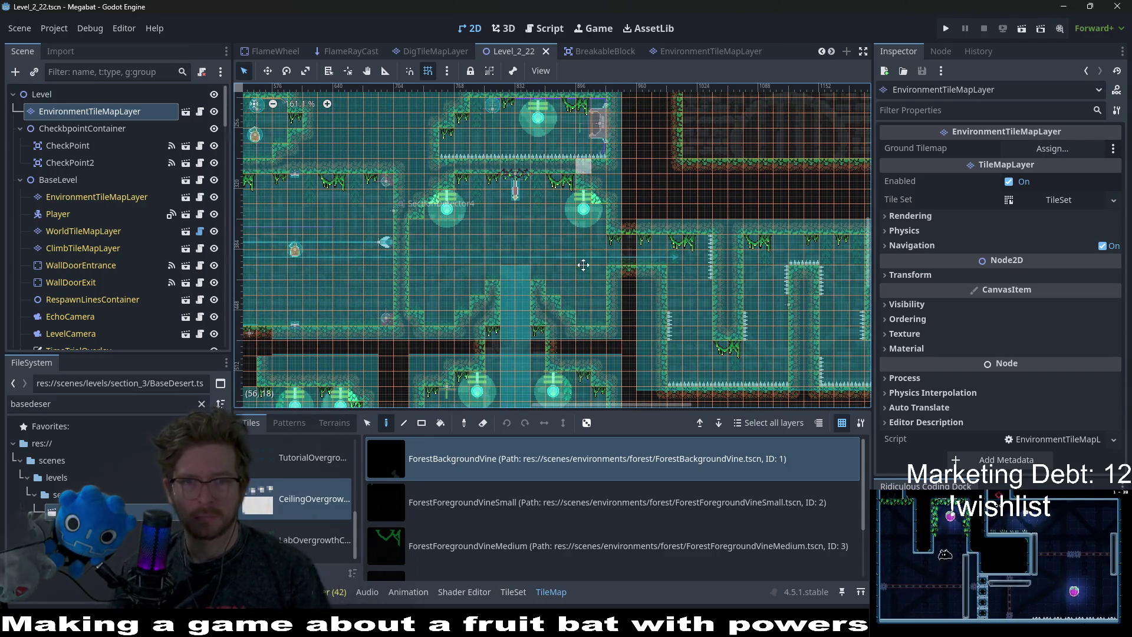
{"action": "scroll", "coordinate": [524, 256], "scroll_direction": "up", "scroll_amount": 5}
{"action": "scroll", "coordinate": [525, 258], "scroll_direction": "left", "scroll_amount": 3}
{"action": "scroll", "coordinate": [587, 310], "scroll_direction": "up", "scroll_amount": 2}
{"action": "scroll", "coordinate": [586, 309], "scroll_direction": "left", "scroll_amount": 3}
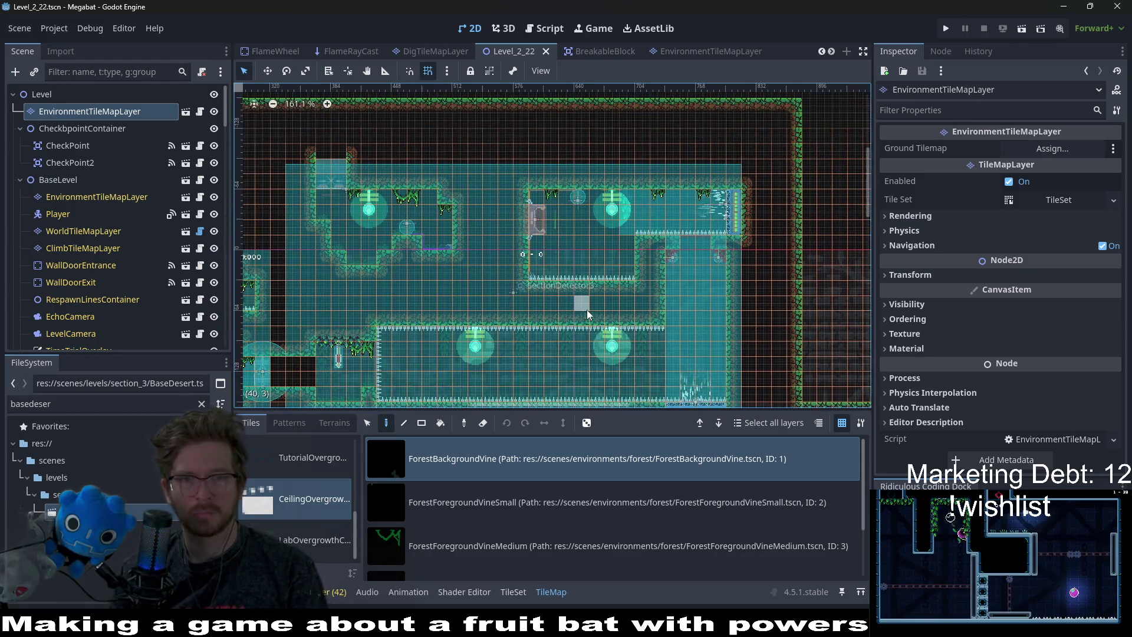
{"action": "scroll", "coordinate": [386, 192], "scroll_direction": "up", "scroll_amount": 6}
{"action": "left_click", "coordinate": [476, 273]}
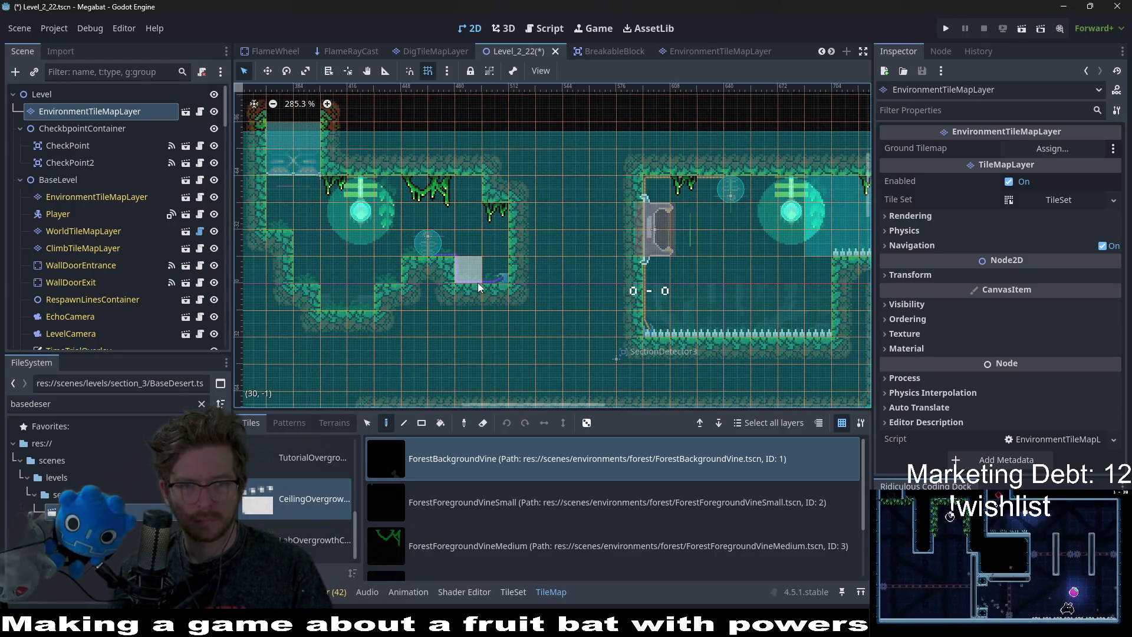
{"action": "scroll", "coordinate": [595, 310], "scroll_direction": "down", "scroll_amount": 9}
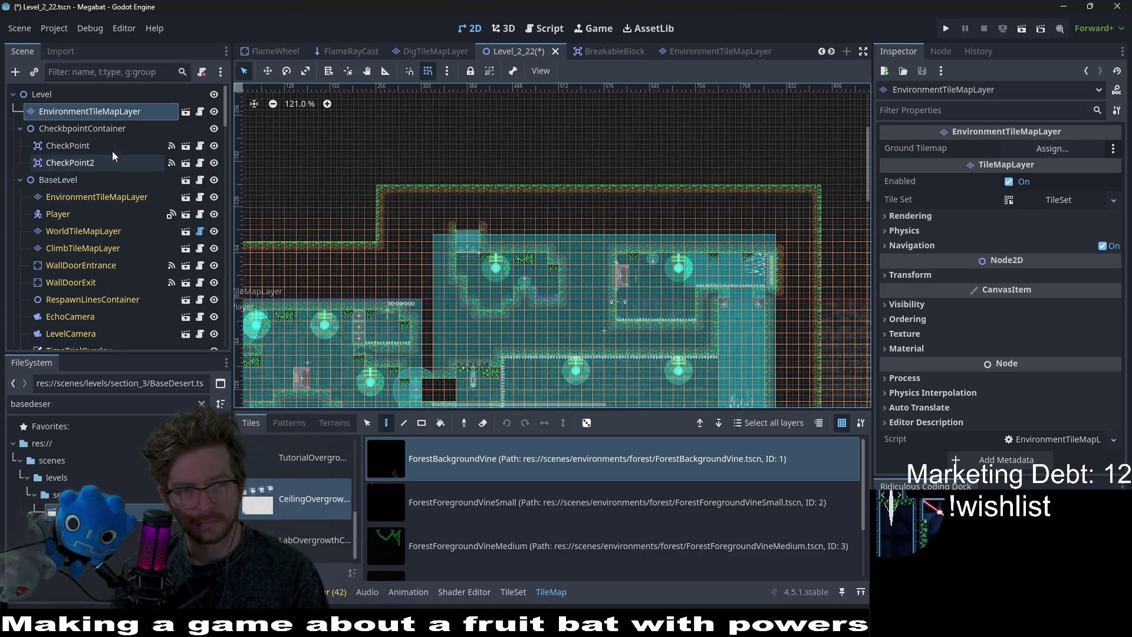
{"action": "scroll", "coordinate": [542, 517], "scroll_direction": "down", "scroll_amount": 2}
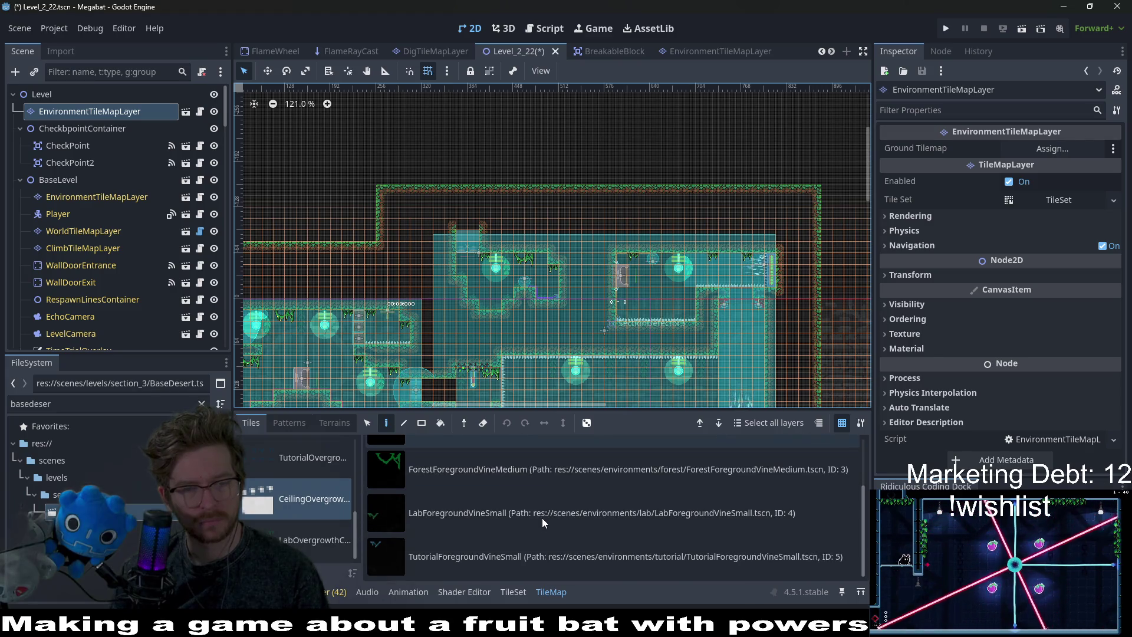
Place ForestOvergrowth plants from the Overgrowth set on the lower-left floor and a ledge.
{"action": "left_click", "coordinate": [542, 513]}
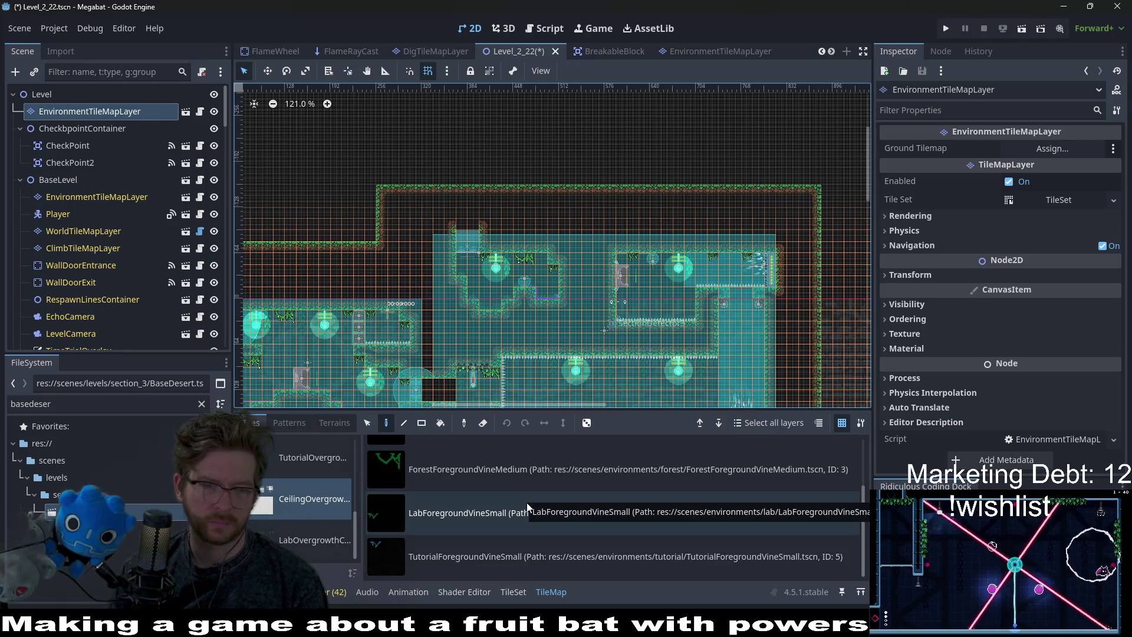
{"action": "scroll", "coordinate": [292, 488], "scroll_direction": "up", "scroll_amount": 5}
{"action": "left_click", "coordinate": [302, 498]}
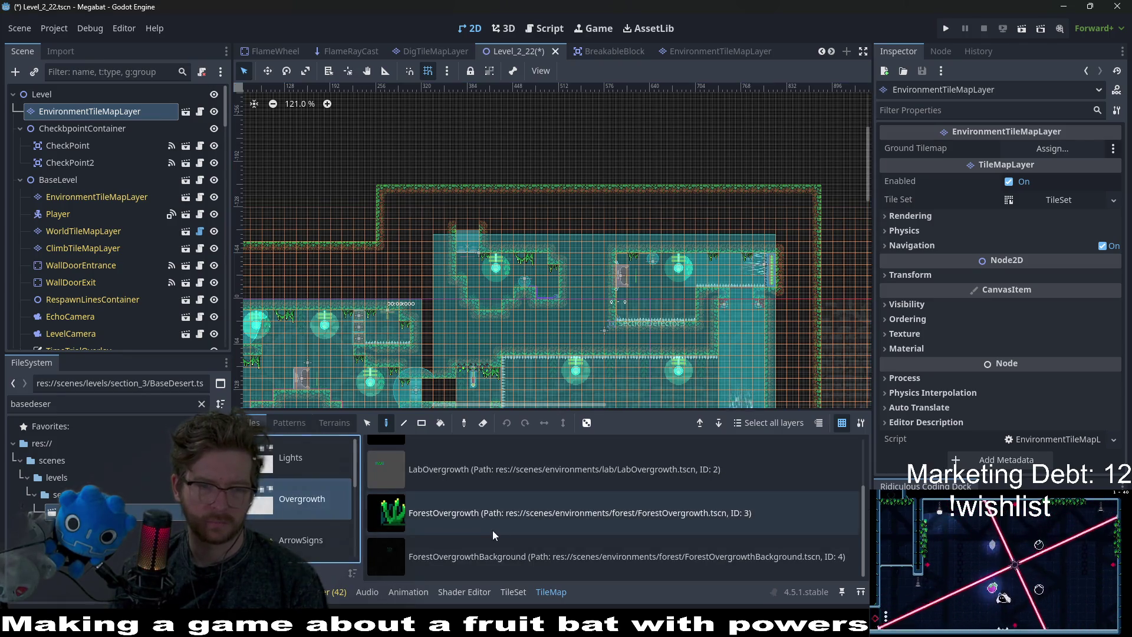
{"action": "left_click", "coordinate": [472, 557]}
{"action": "scroll", "coordinate": [498, 269], "scroll_direction": "down", "scroll_amount": 3}
{"action": "scroll", "coordinate": [498, 269], "scroll_direction": "left", "scroll_amount": 3}
{"action": "scroll", "coordinate": [415, 259], "scroll_direction": "up", "scroll_amount": 5}
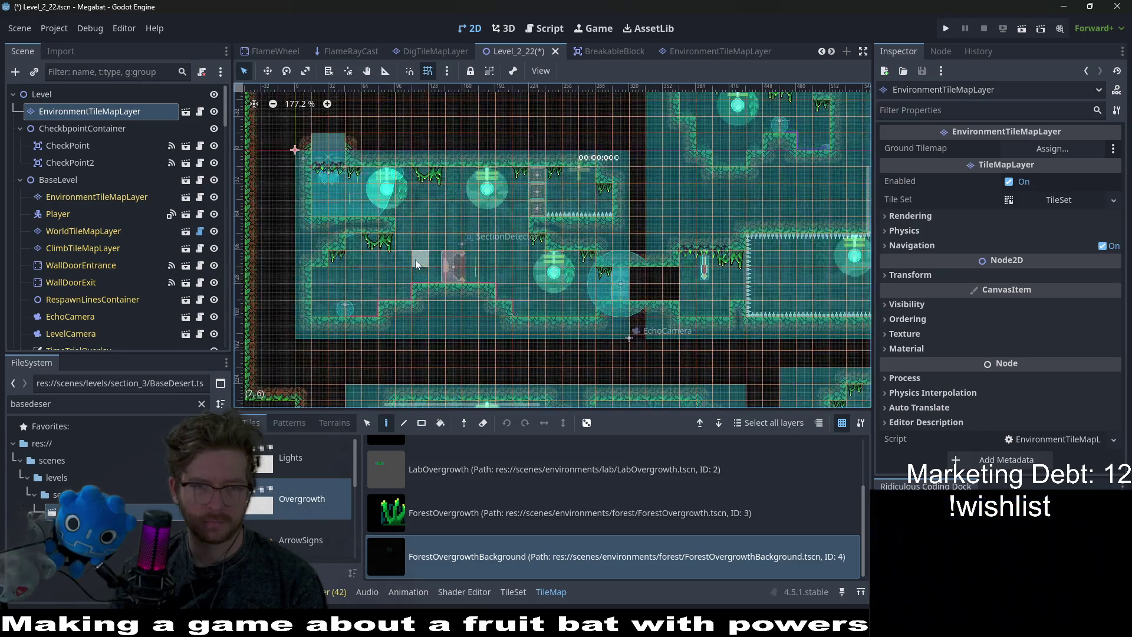
{"action": "left_click", "coordinate": [520, 513]}
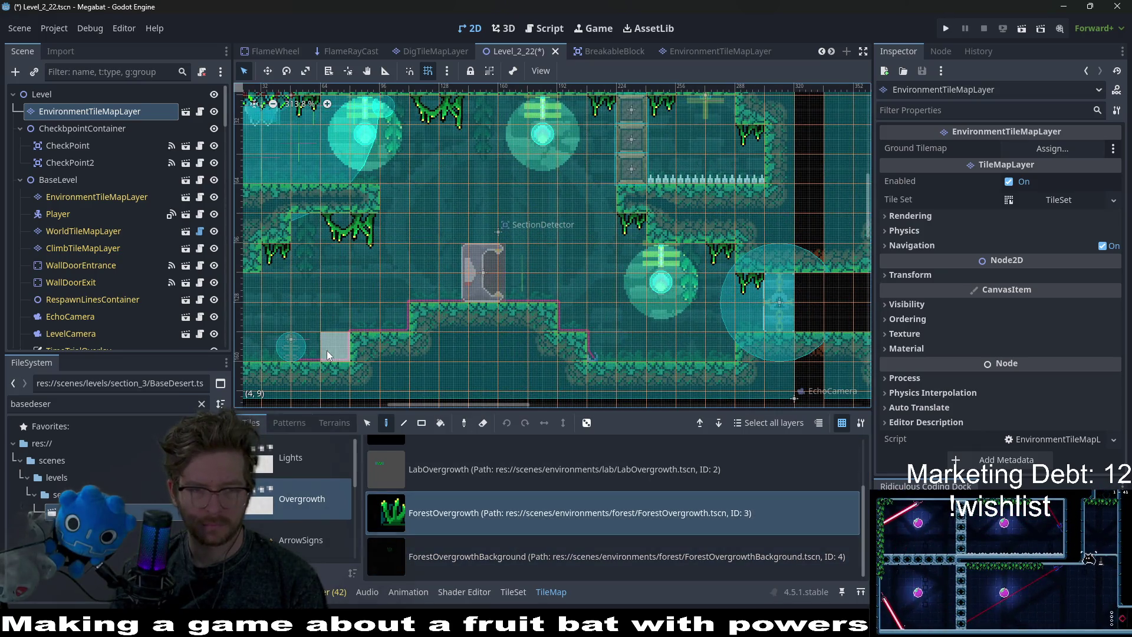
{"action": "left_click", "coordinate": [263, 351]}
{"action": "left_click", "coordinate": [381, 323]}
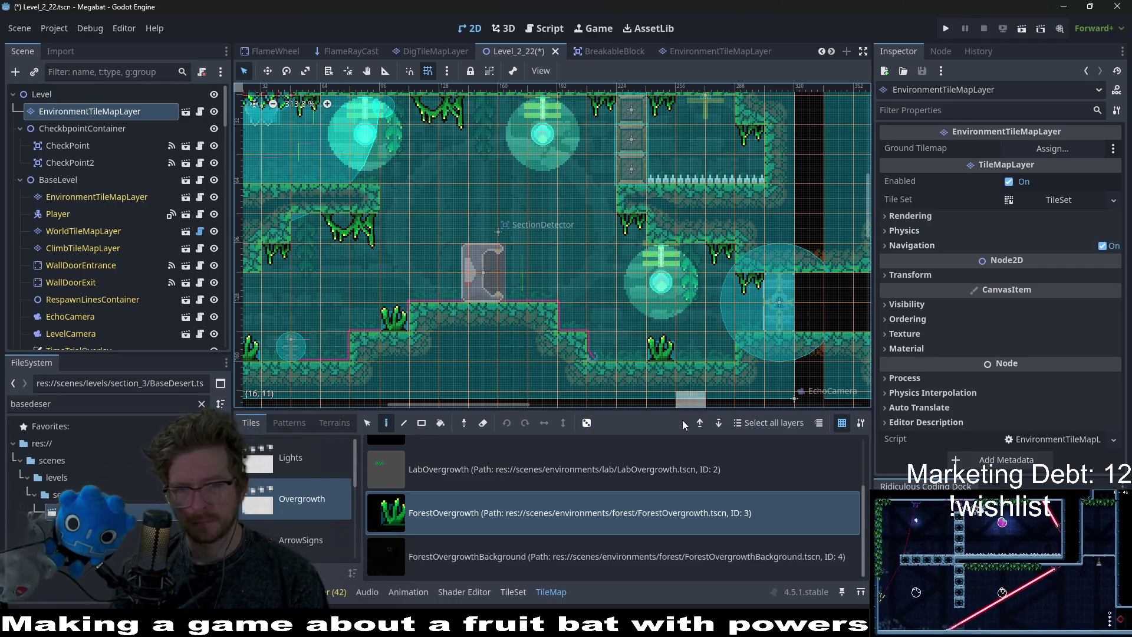
Paint three more ForestOvergrowth plants across the room floors.
{"action": "scroll", "coordinate": [662, 287], "scroll_direction": "up", "scroll_amount": 3}
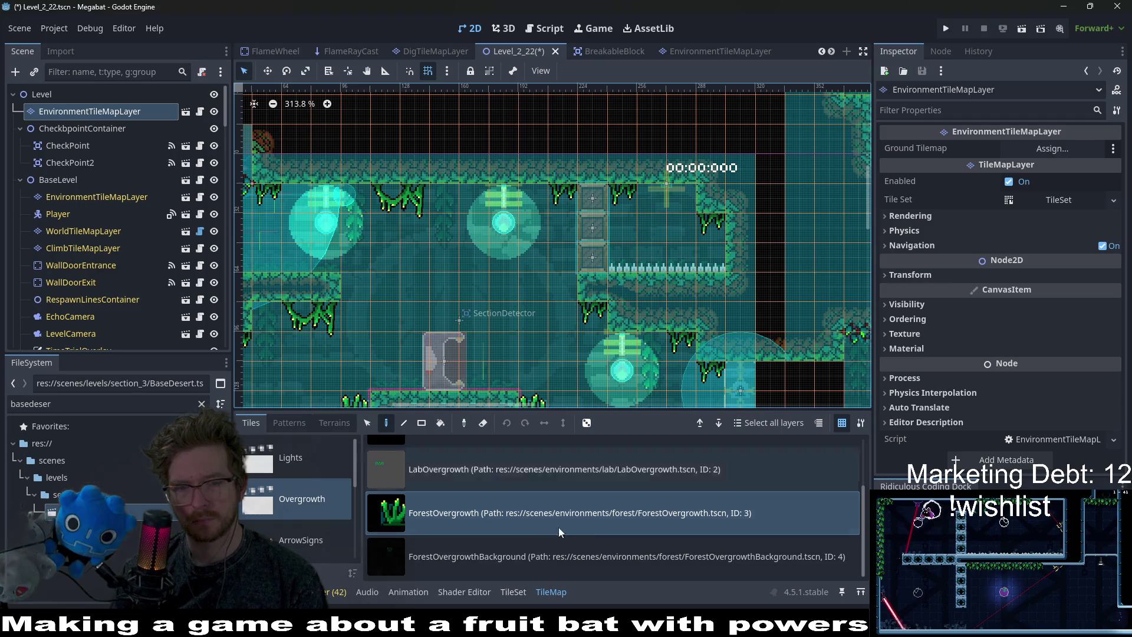
{"action": "left_click", "coordinate": [525, 549]}
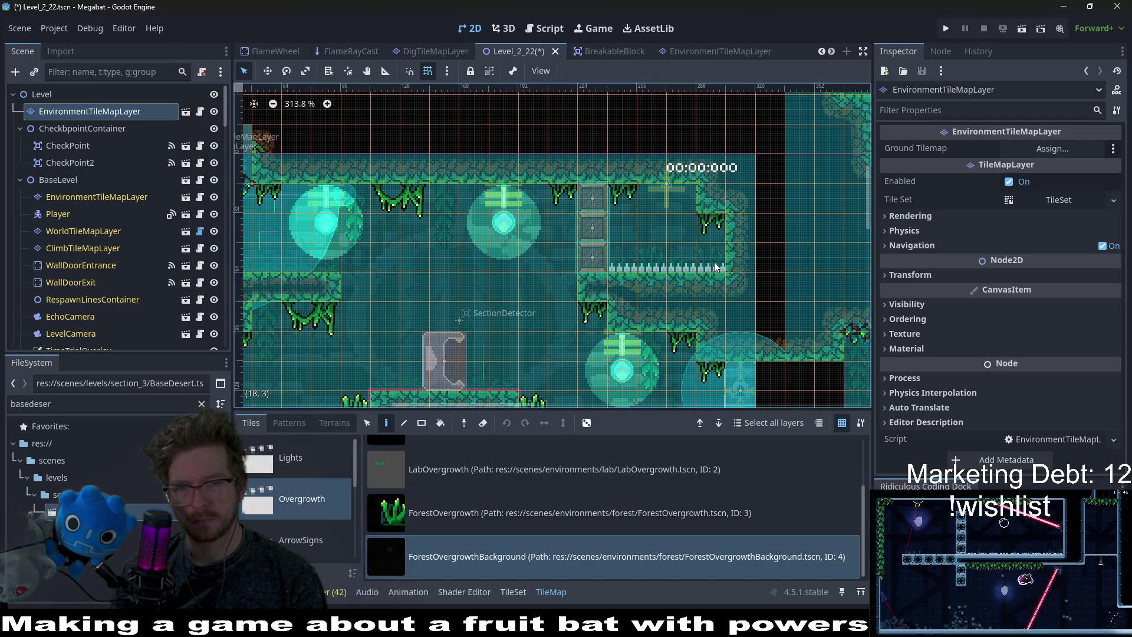
{"action": "scroll", "coordinate": [625, 221], "scroll_direction": "right", "scroll_amount": 5}
{"action": "scroll", "coordinate": [469, 249], "scroll_direction": "down", "scroll_amount": 2}
{"action": "scroll", "coordinate": [470, 248], "scroll_direction": "right", "scroll_amount": 1}
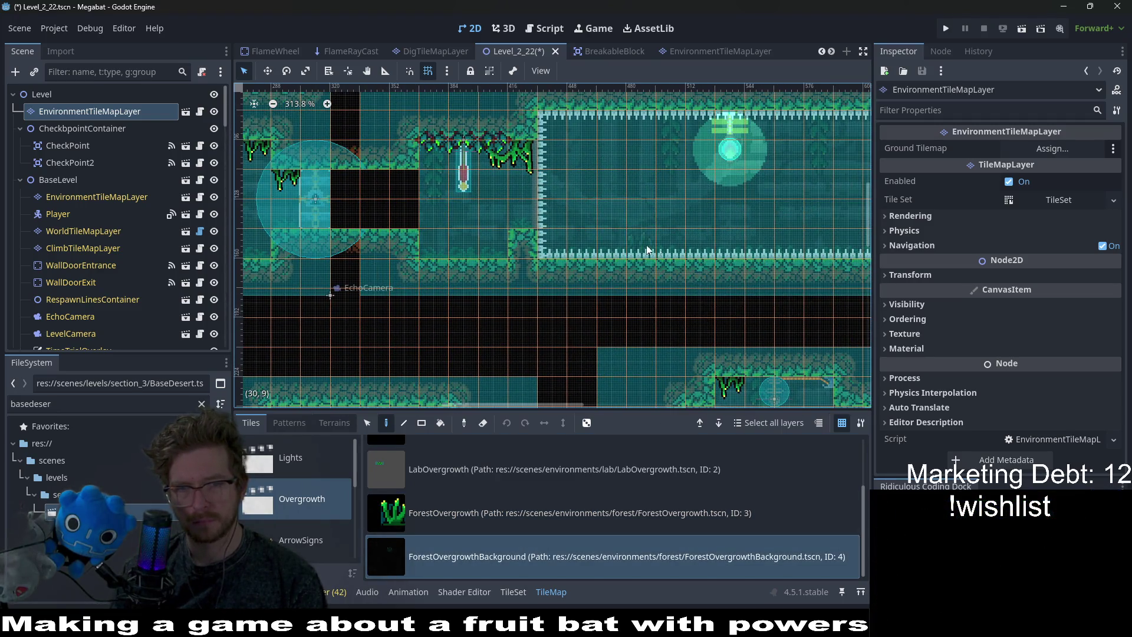
{"action": "scroll", "coordinate": [811, 256], "scroll_direction": "right", "scroll_amount": 2}
{"action": "scroll", "coordinate": [737, 261], "scroll_direction": "left", "scroll_amount": 1}
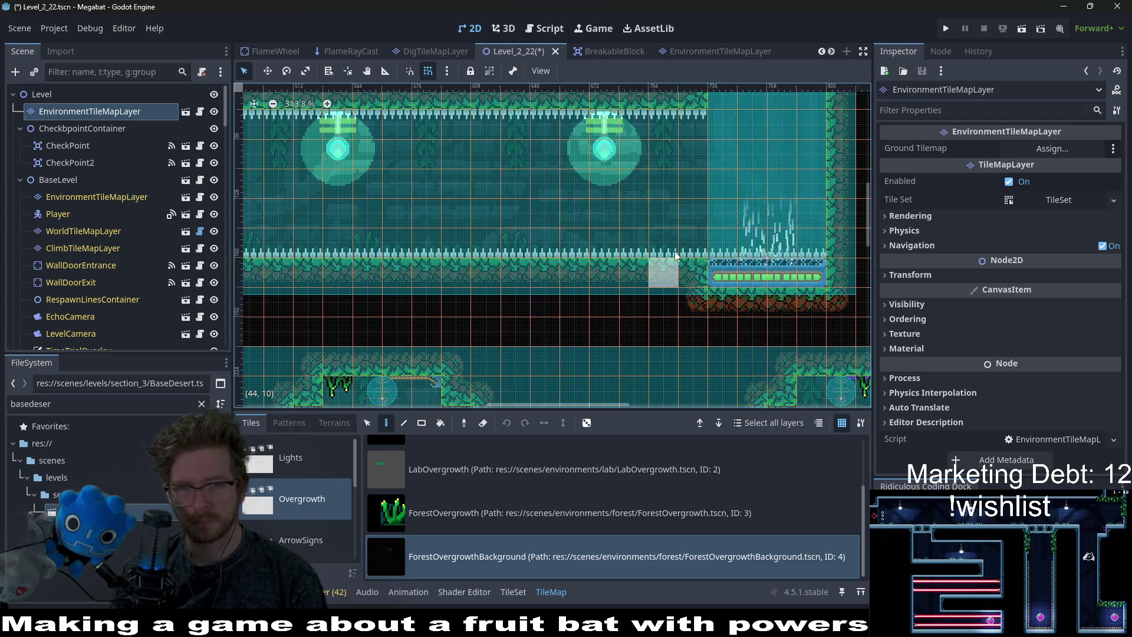
{"action": "scroll", "coordinate": [447, 282], "scroll_direction": "left", "scroll_amount": 2}
{"action": "left_click", "coordinate": [500, 508]}
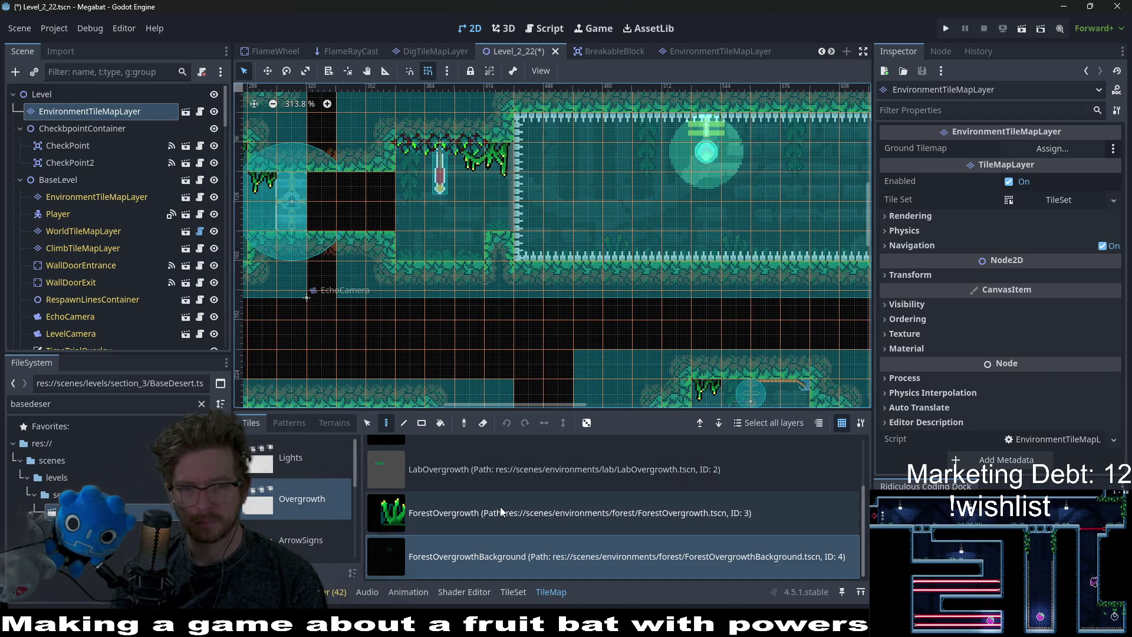
{"action": "left_click", "coordinate": [450, 251]}
{"action": "scroll", "coordinate": [562, 280], "scroll_direction": "left", "scroll_amount": 1}
{"action": "scroll", "coordinate": [562, 281], "scroll_direction": "down", "scroll_amount": 1}
{"action": "left_click", "coordinate": [576, 165]}
{"action": "scroll", "coordinate": [598, 246], "scroll_direction": "down", "scroll_amount": 2}
{"action": "scroll", "coordinate": [598, 246], "scroll_direction": "down", "scroll_amount": 1}
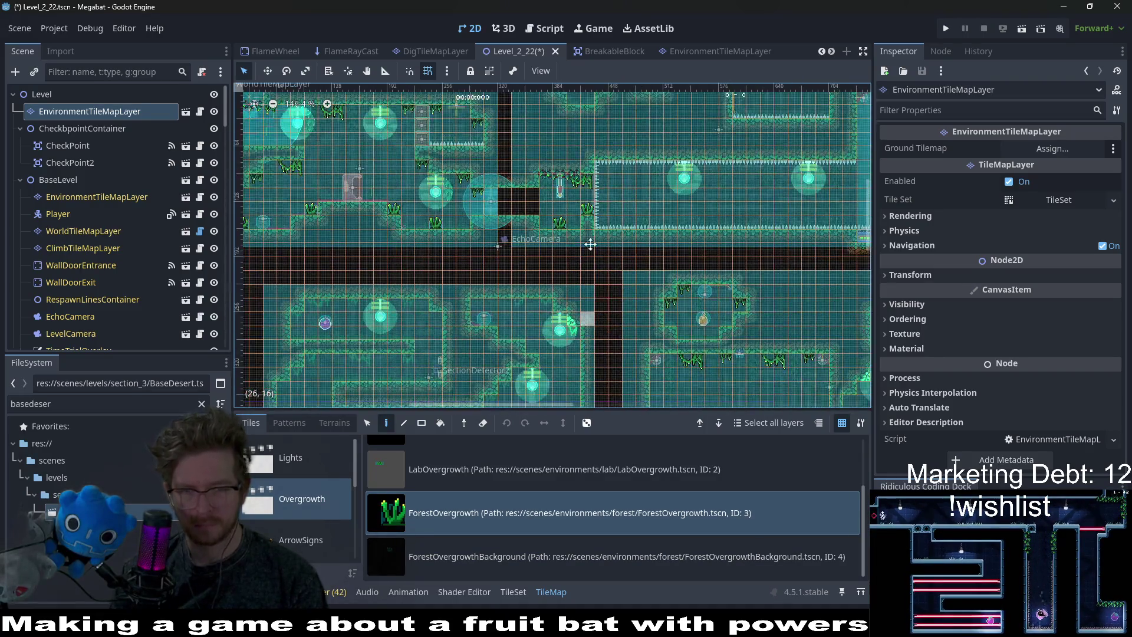
{"action": "scroll", "coordinate": [549, 260], "scroll_direction": "up", "scroll_amount": 1}
{"action": "left_click", "coordinate": [497, 220]}
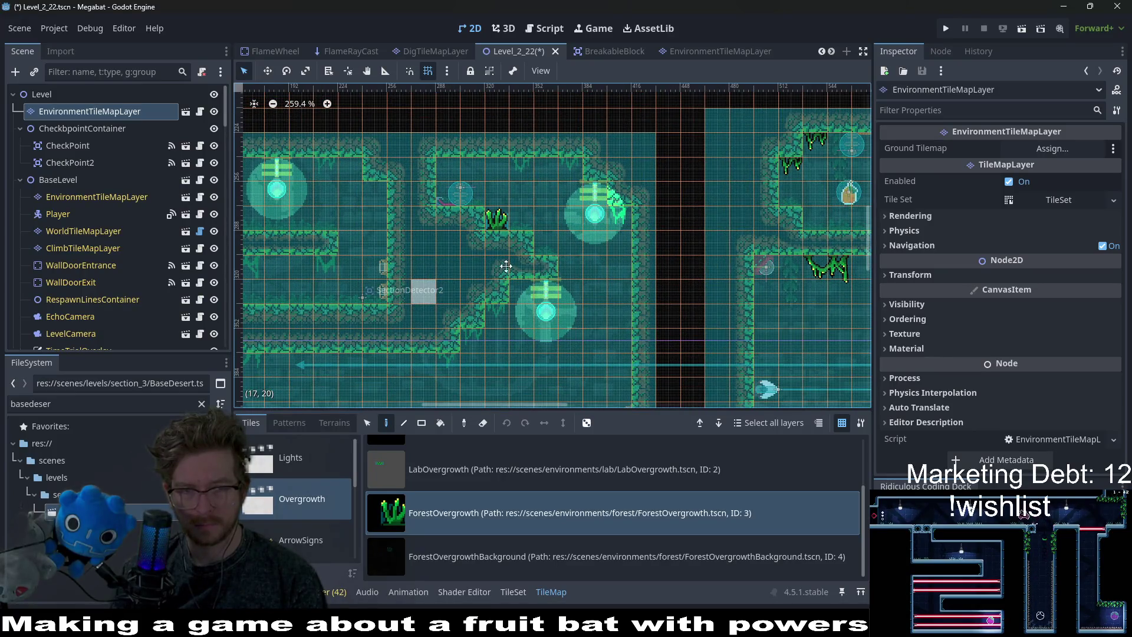
Select the EnvironmentTileMapLayer under BaseLevel in the Scene dock.
{"action": "scroll", "coordinate": [612, 274], "scroll_direction": "down", "scroll_amount": 3}
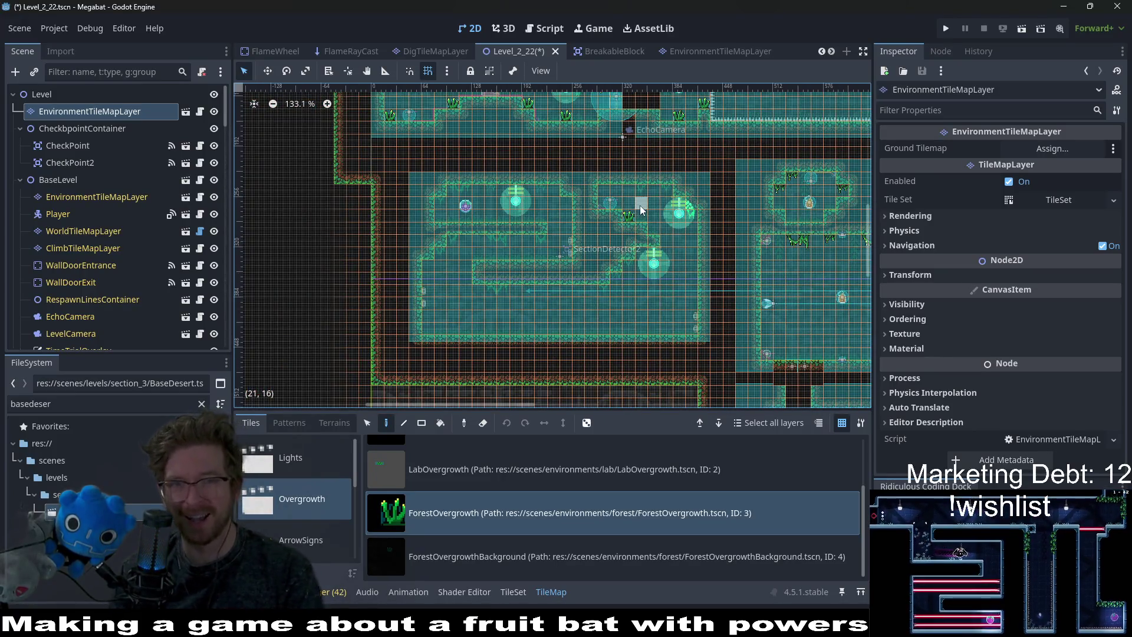
{"action": "scroll", "coordinate": [639, 206], "scroll_direction": "up", "scroll_amount": 2}
{"action": "scroll", "coordinate": [678, 207], "scroll_direction": "down", "scroll_amount": 1}
{"action": "scroll", "coordinate": [698, 280], "scroll_direction": "down", "scroll_amount": 1}
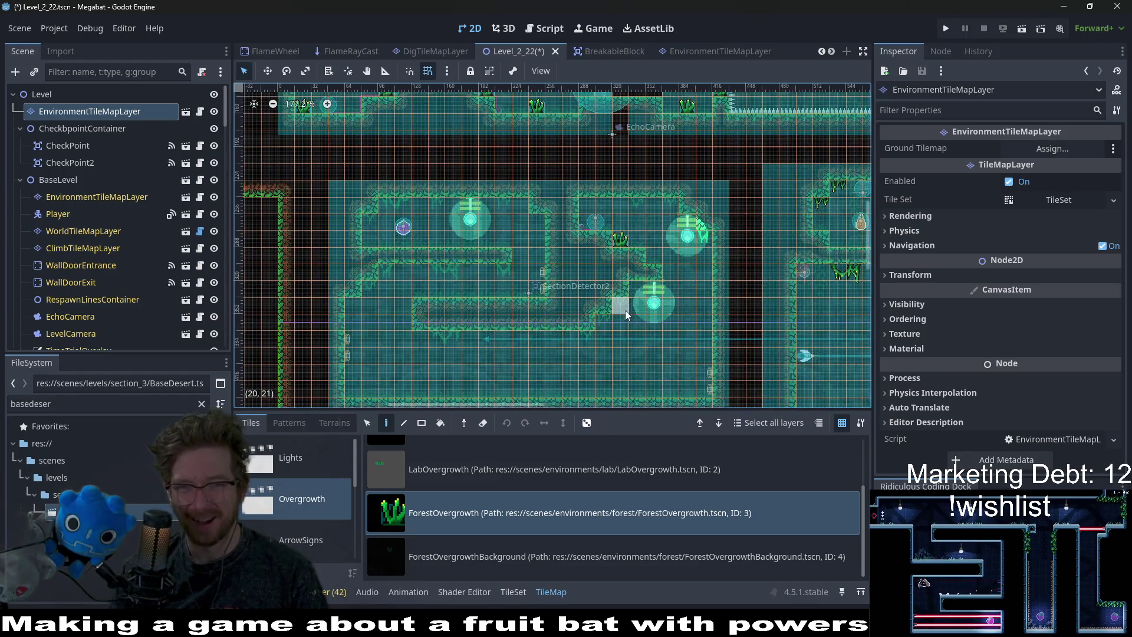
{"action": "left_click", "coordinate": [112, 197]}
{"action": "left_click_drag", "start_coordinate": [112, 231], "coordinate": [1052, 148]}
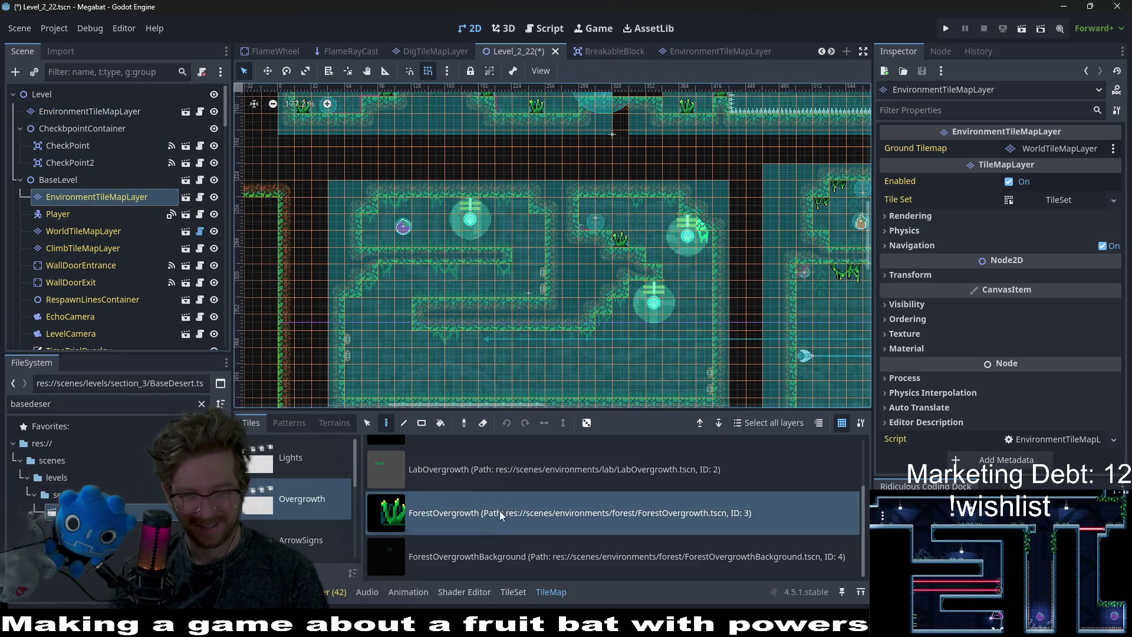
Hang four ForestForegroundVineMedium vines from ceilings and under a ledge.
{"action": "scroll", "coordinate": [504, 493], "scroll_direction": "up", "scroll_amount": 2}
{"action": "scroll", "coordinate": [469, 503], "scroll_direction": "down", "scroll_amount": 2}
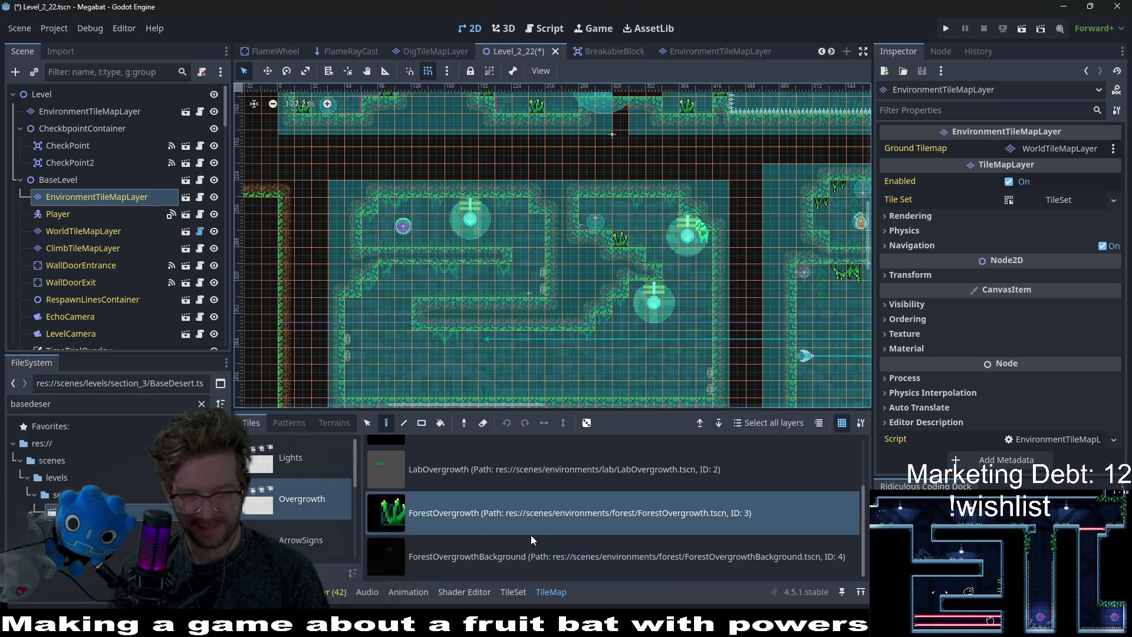
{"action": "scroll", "coordinate": [309, 478], "scroll_direction": "down", "scroll_amount": 3}
{"action": "left_click", "coordinate": [314, 499]}
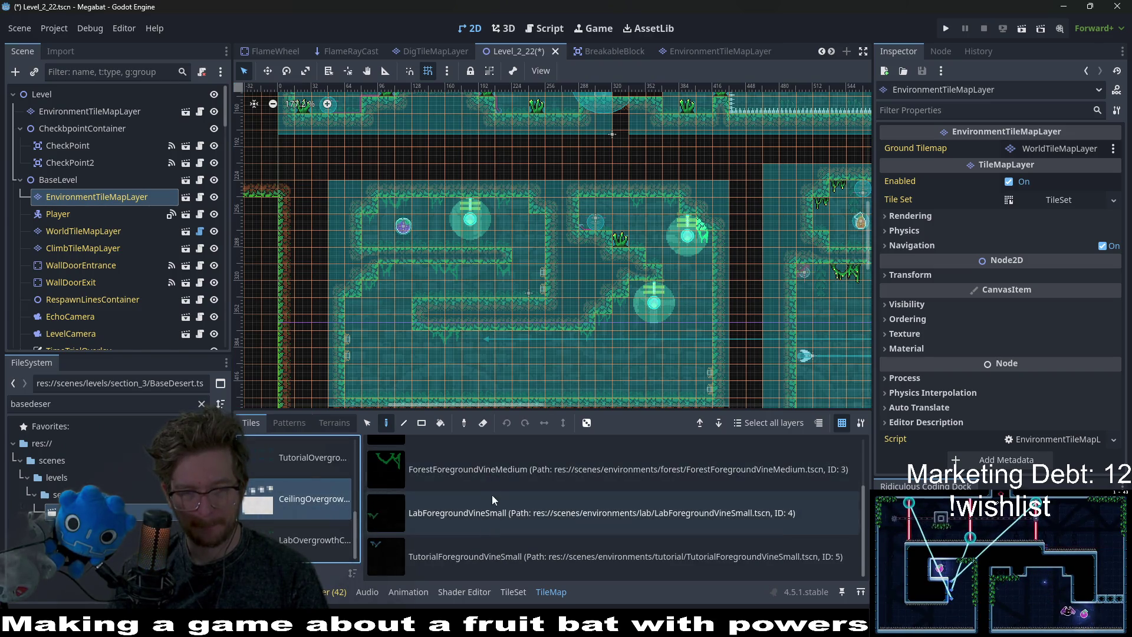
{"action": "left_click", "coordinate": [495, 475]}
{"action": "scroll", "coordinate": [499, 342], "scroll_direction": "up", "scroll_amount": 4}
{"action": "left_click", "coordinate": [404, 337]}
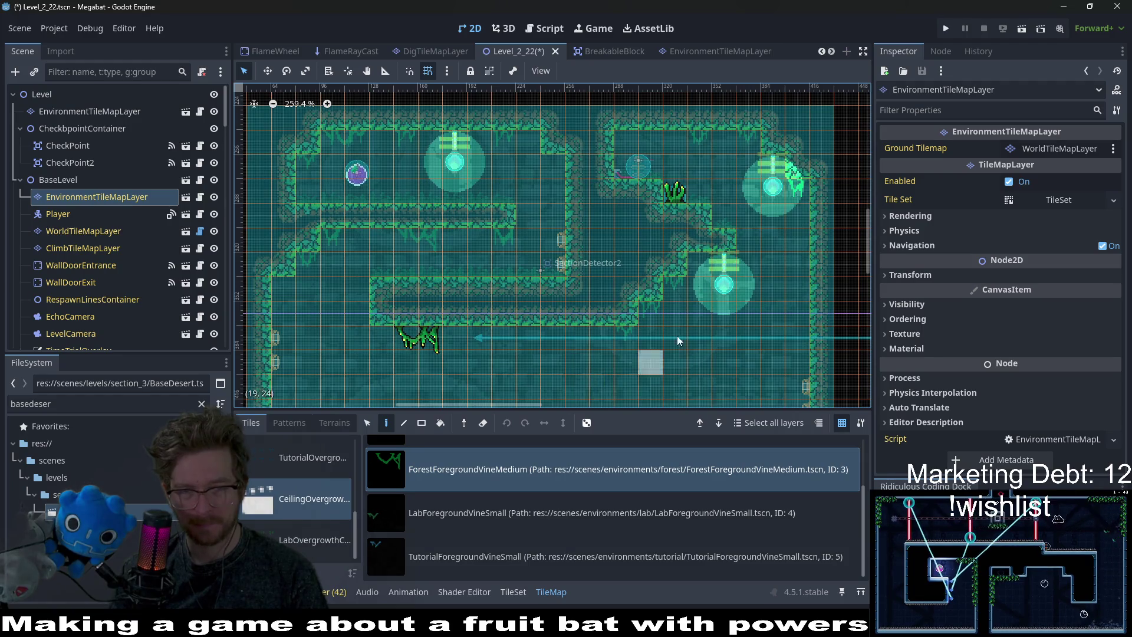
{"action": "scroll", "coordinate": [539, 338], "scroll_direction": "right", "scroll_amount": 2}
{"action": "left_click", "coordinate": [377, 254]}
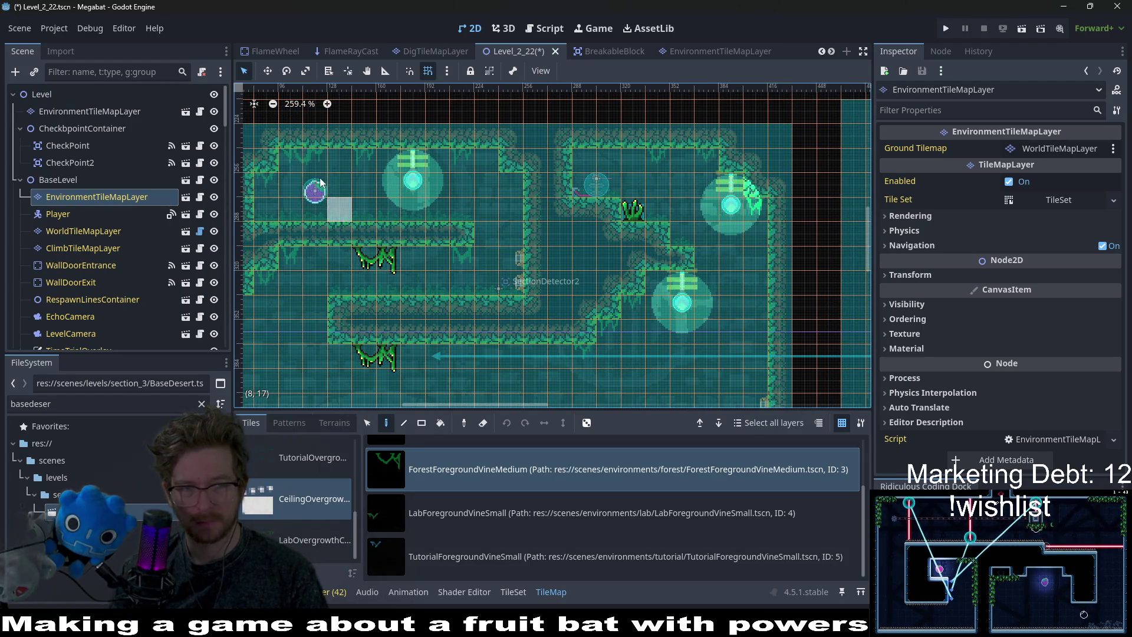
{"action": "left_click", "coordinate": [299, 165]}
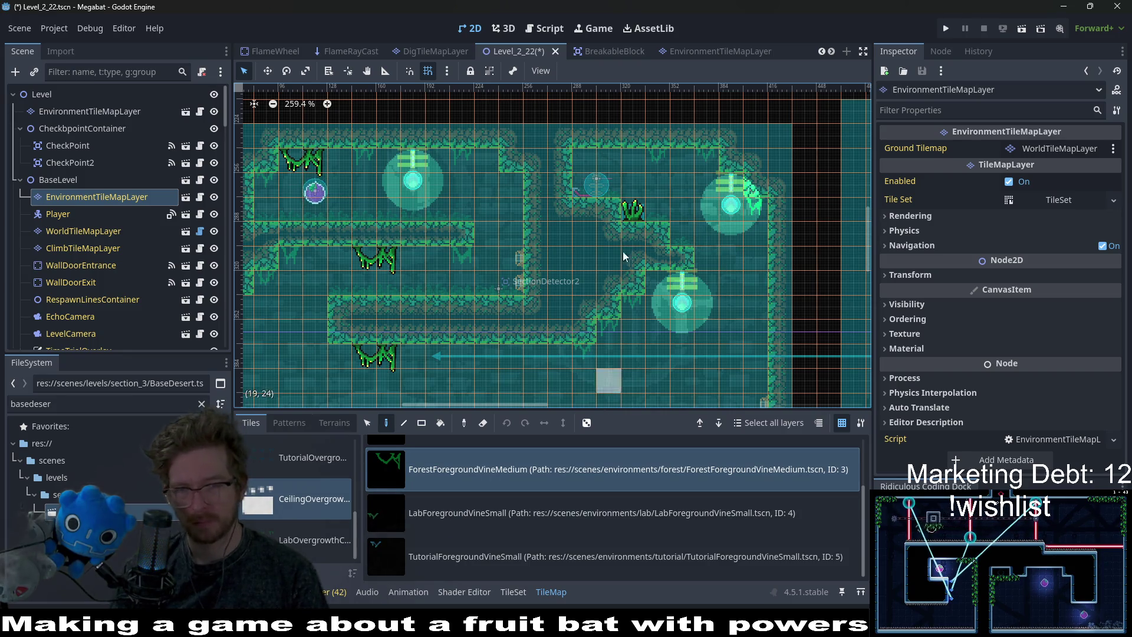
{"action": "left_click", "coordinate": [622, 167]}
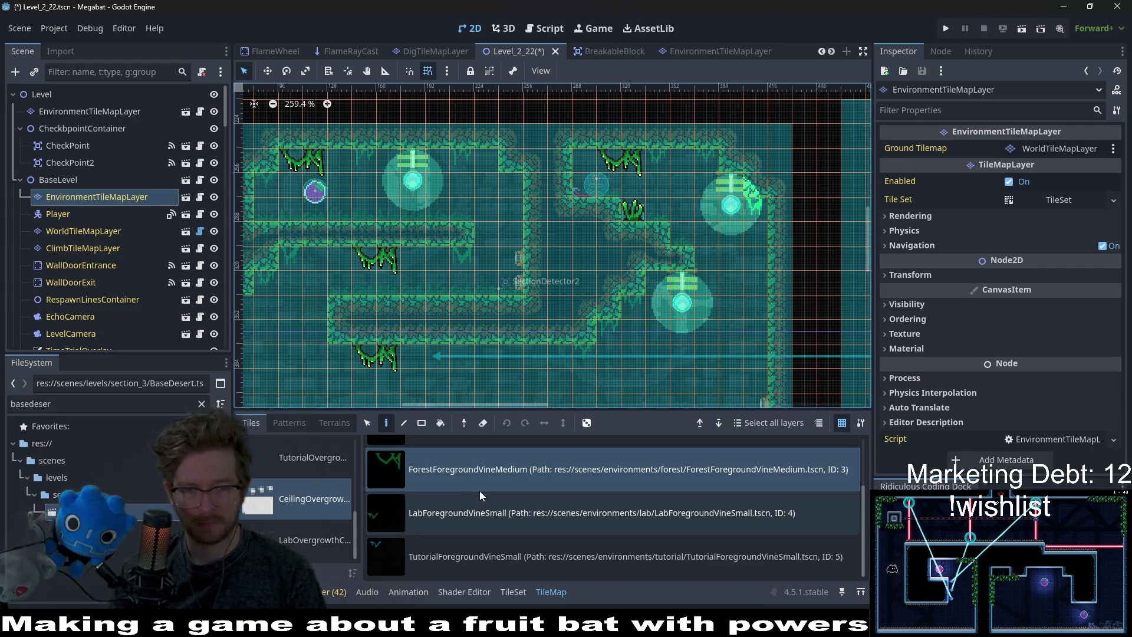
Hang ForestForegroundVineSmall vines at the right ceiling, right wall and under the stair steps.
{"action": "left_click", "coordinate": [473, 519]}
{"action": "scroll", "coordinate": [498, 498], "scroll_direction": "up", "scroll_amount": 1}
{"action": "scroll", "coordinate": [498, 498], "scroll_direction": "up", "scroll_amount": 1}
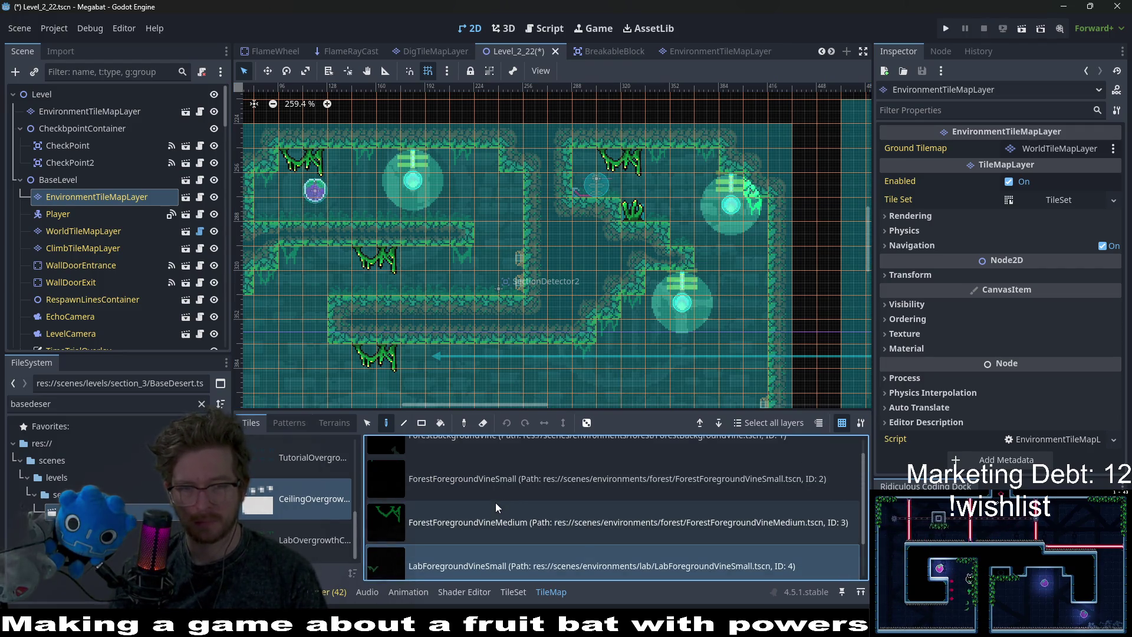
{"action": "left_click", "coordinate": [501, 494]}
{"action": "left_click", "coordinate": [705, 154]}
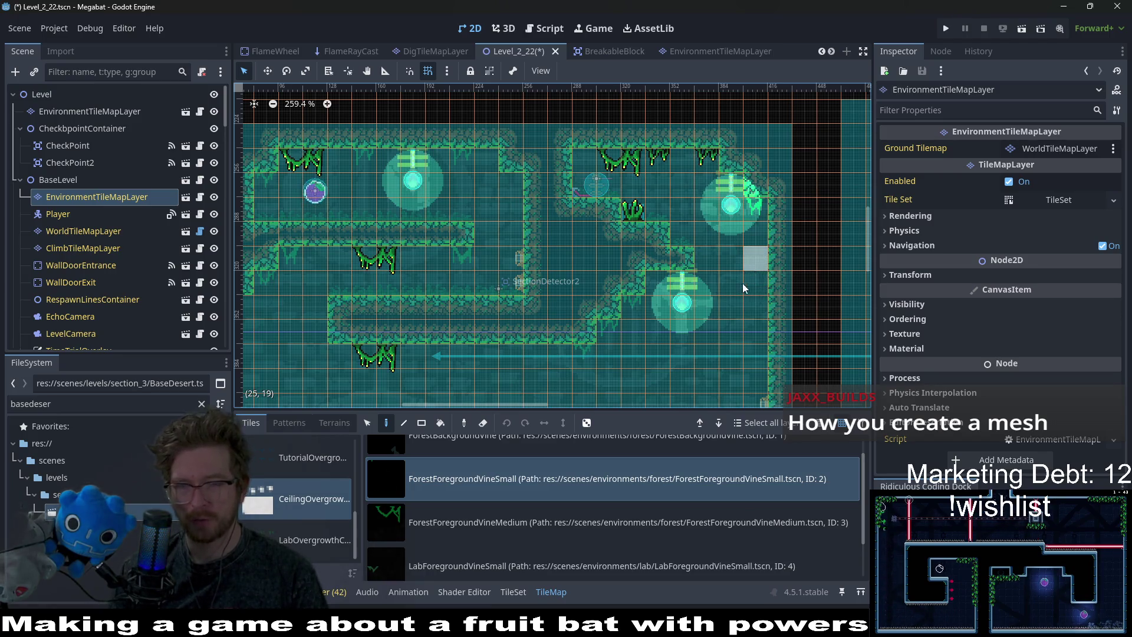
{"action": "left_click", "coordinate": [760, 212]}
{"action": "left_click", "coordinate": [608, 326]}
{"action": "left_click", "coordinate": [584, 356]}
{"action": "left_click", "coordinate": [633, 307]}
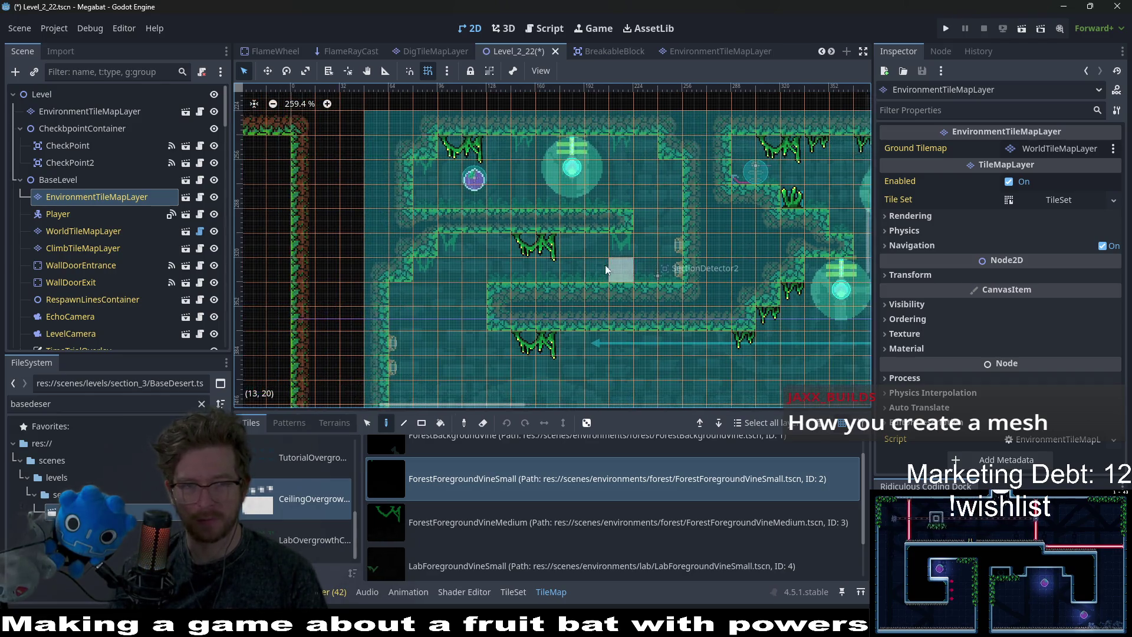
Add more small vines along the left and upper ceilings and on a ledge.
{"action": "scroll", "coordinate": [524, 298], "scroll_direction": "left", "scroll_amount": 5}
{"action": "left_click", "coordinate": [449, 244]}
{"action": "left_click", "coordinate": [425, 266]}
{"action": "left_click", "coordinate": [625, 247]}
{"action": "left_click", "coordinate": [620, 147]}
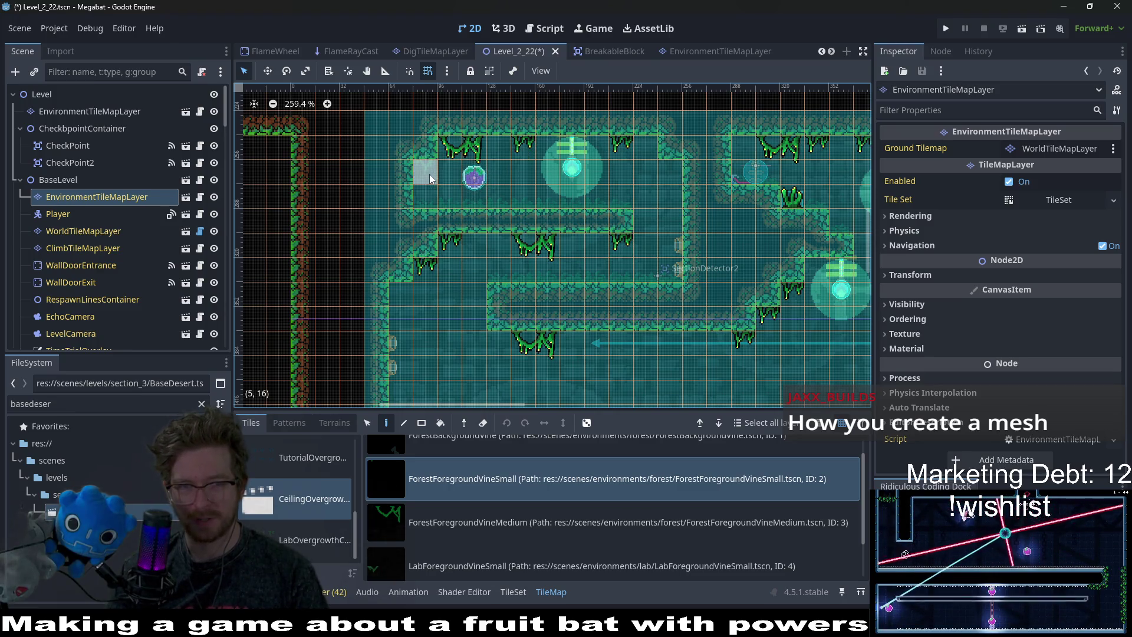
{"action": "scroll", "coordinate": [531, 237], "scroll_direction": "down", "scroll_amount": 5}
{"action": "scroll", "coordinate": [560, 248], "scroll_direction": "right", "scroll_amount": 7}
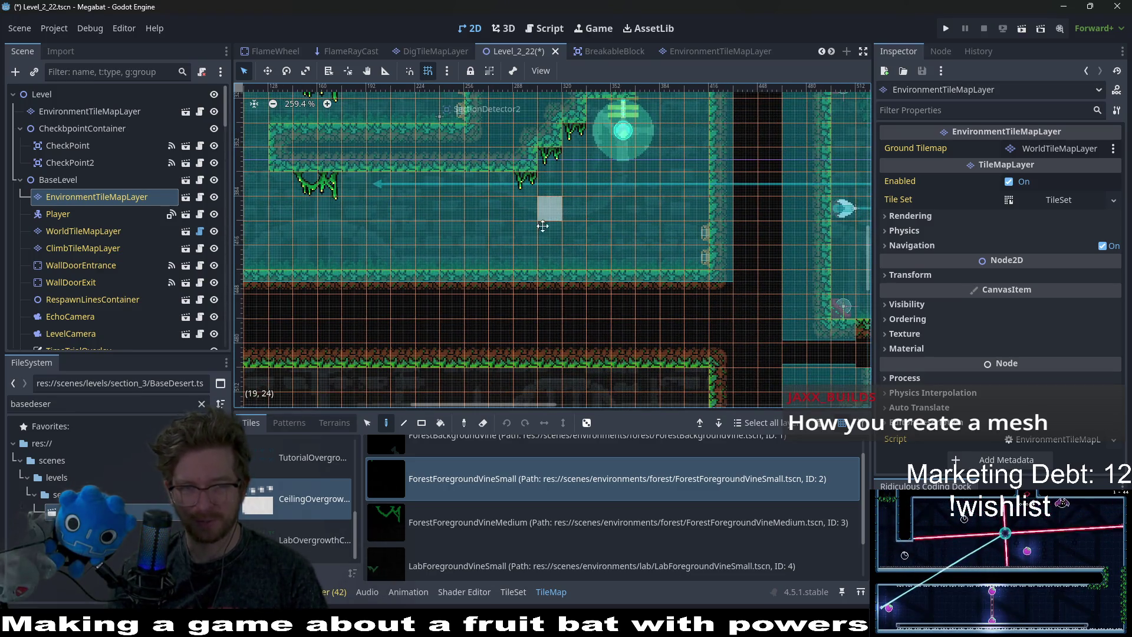
{"action": "scroll", "coordinate": [530, 277], "scroll_direction": "up", "scroll_amount": 2}
{"action": "scroll", "coordinate": [531, 277], "scroll_direction": "right", "scroll_amount": 1}
{"action": "left_click", "coordinate": [391, 257]}
{"action": "left_click_drag", "start_coordinate": [440, 260], "coordinate": [687, 255]}
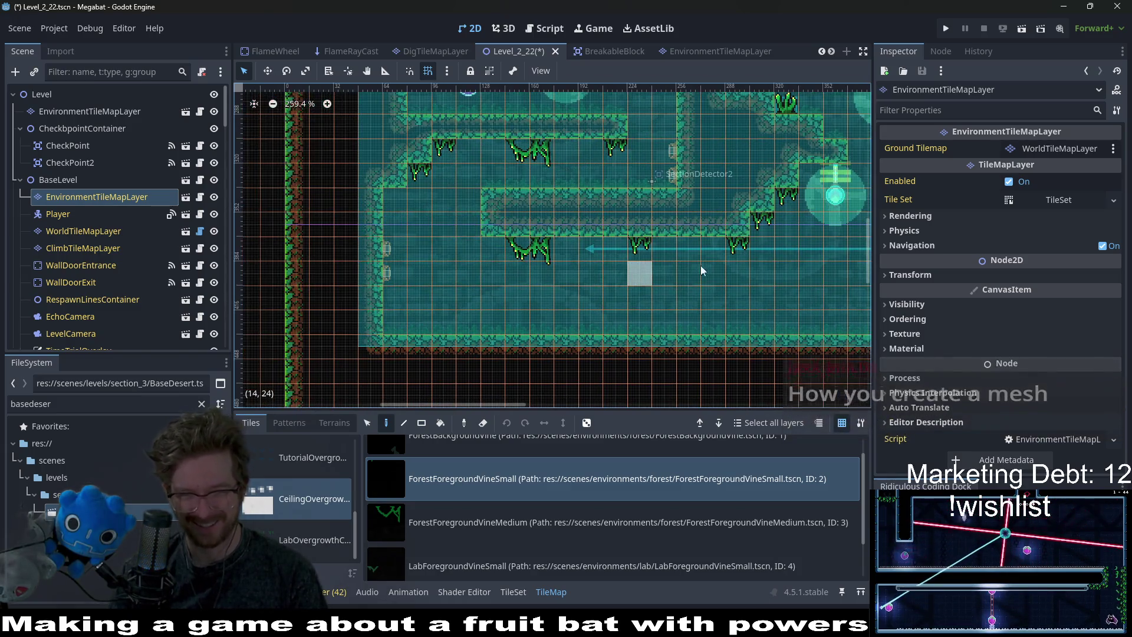
{"action": "scroll", "coordinate": [583, 481], "scroll_direction": "up", "scroll_amount": 1}
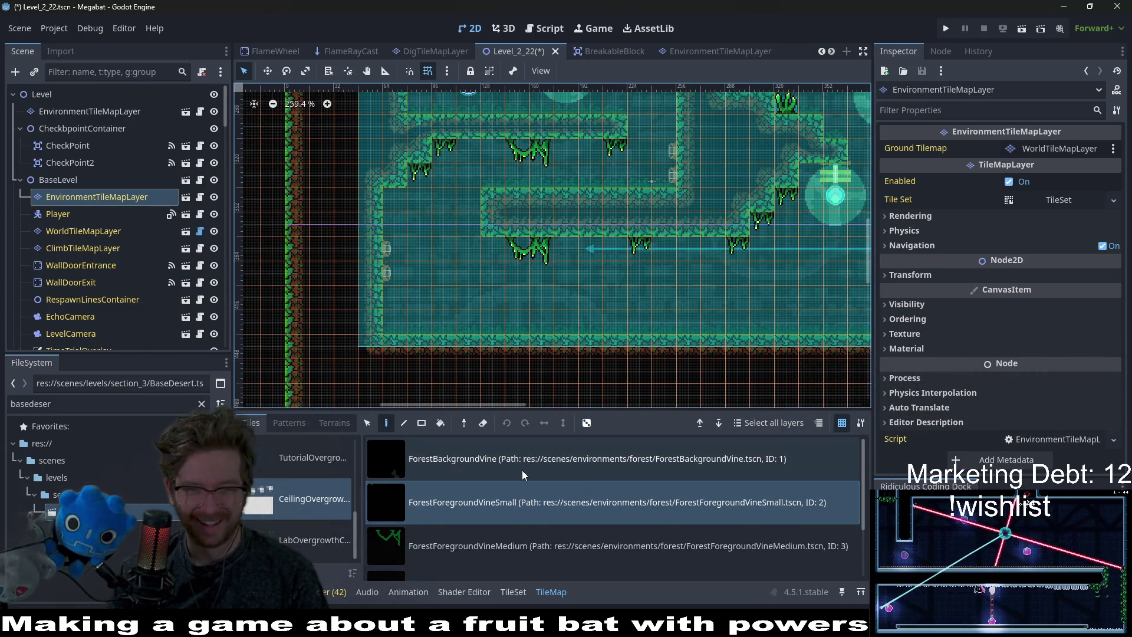
Pick ForestBackgroundVine and bring the upper vine-decorated rooms into view.
{"action": "left_click", "coordinate": [522, 470]}
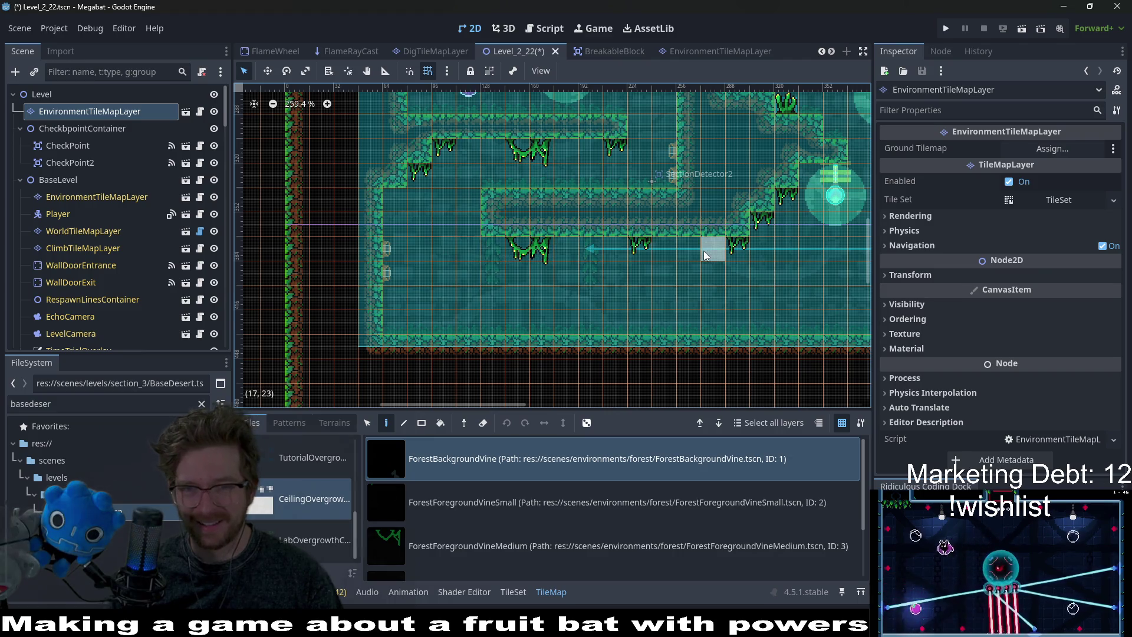
{"action": "left_click_drag", "start_coordinate": [703, 251], "coordinate": [635, 369]}
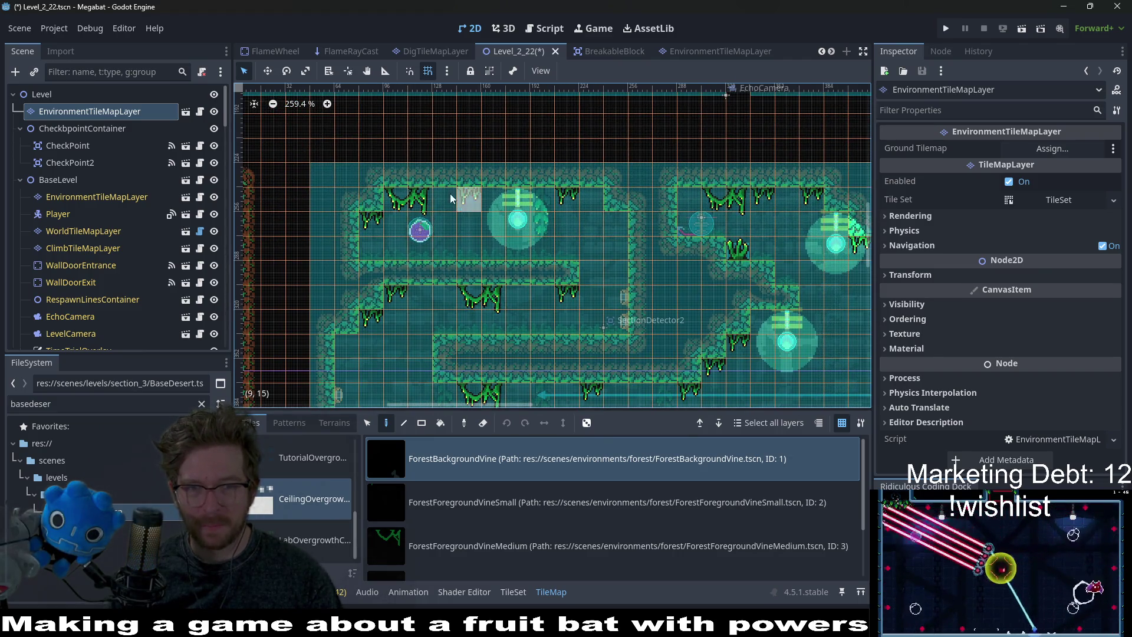
{"action": "left_click_drag", "start_coordinate": [811, 291], "coordinate": [755, 216]}
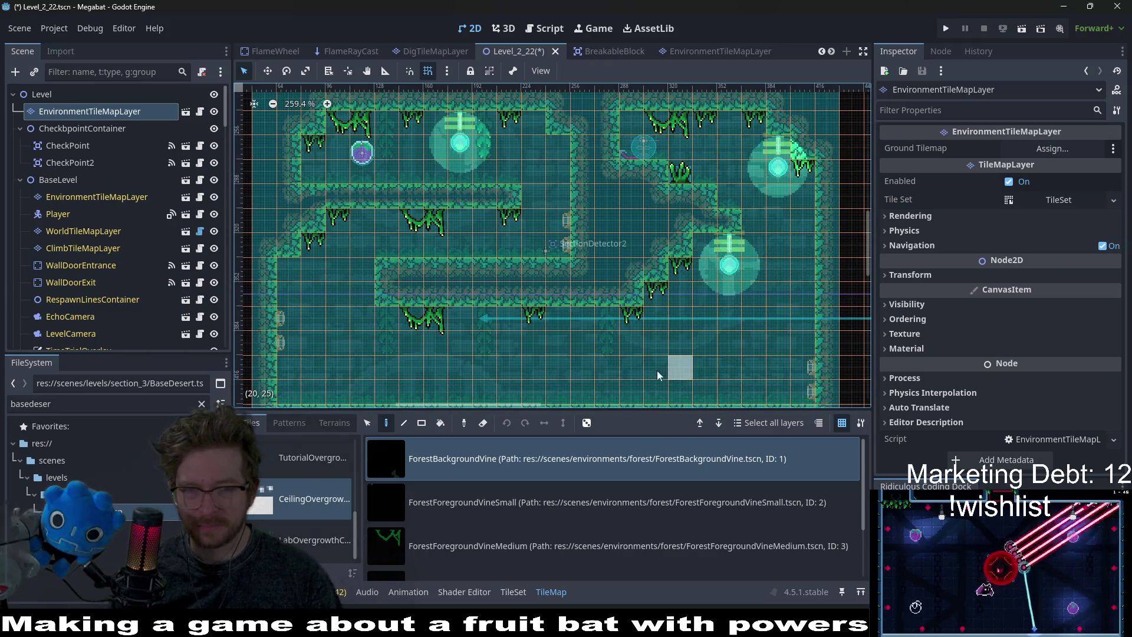
{"action": "scroll", "coordinate": [467, 541], "scroll_direction": "down", "scroll_amount": 2}
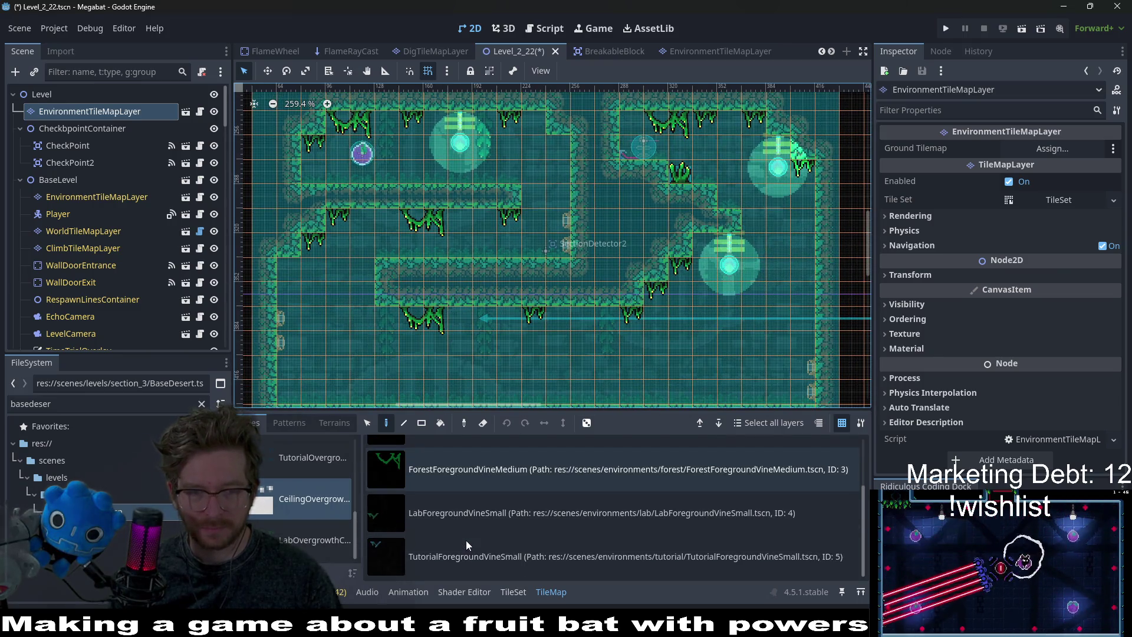
{"action": "scroll", "coordinate": [309, 513], "scroll_direction": "up", "scroll_amount": 2}
Compare ForestOvergrowth and ForestOvergrowthBackground pieces in the Overgrowth set, then save Level_2_22.
{"action": "left_click", "coordinate": [307, 509]}
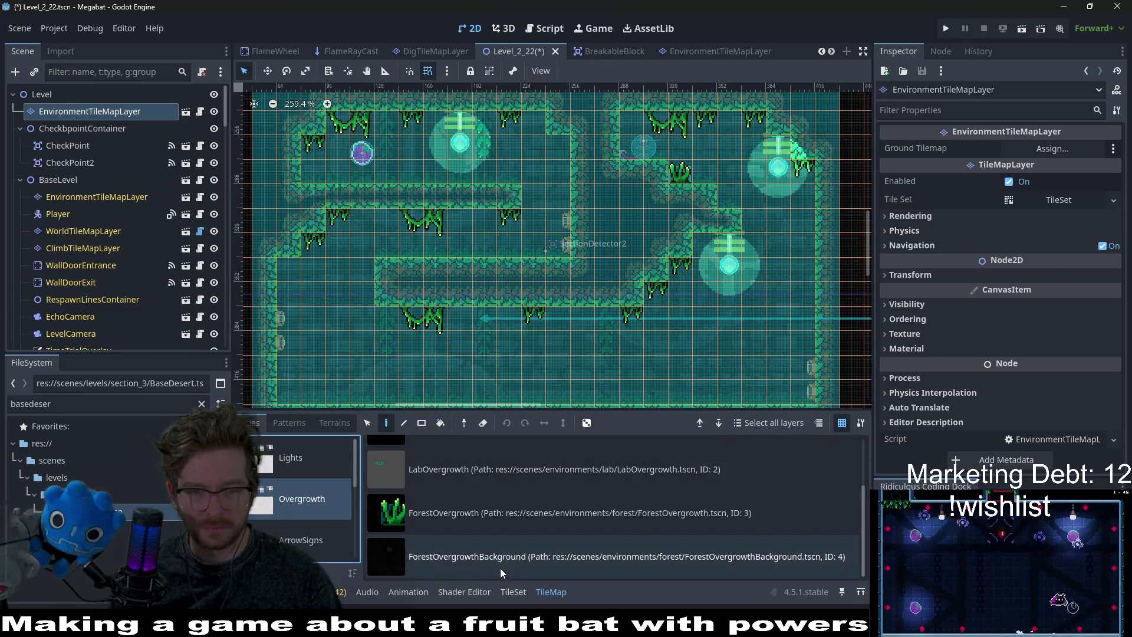
{"action": "left_click", "coordinate": [497, 522]}
{"action": "scroll", "coordinate": [347, 342], "scroll_direction": "down", "scroll_amount": 3}
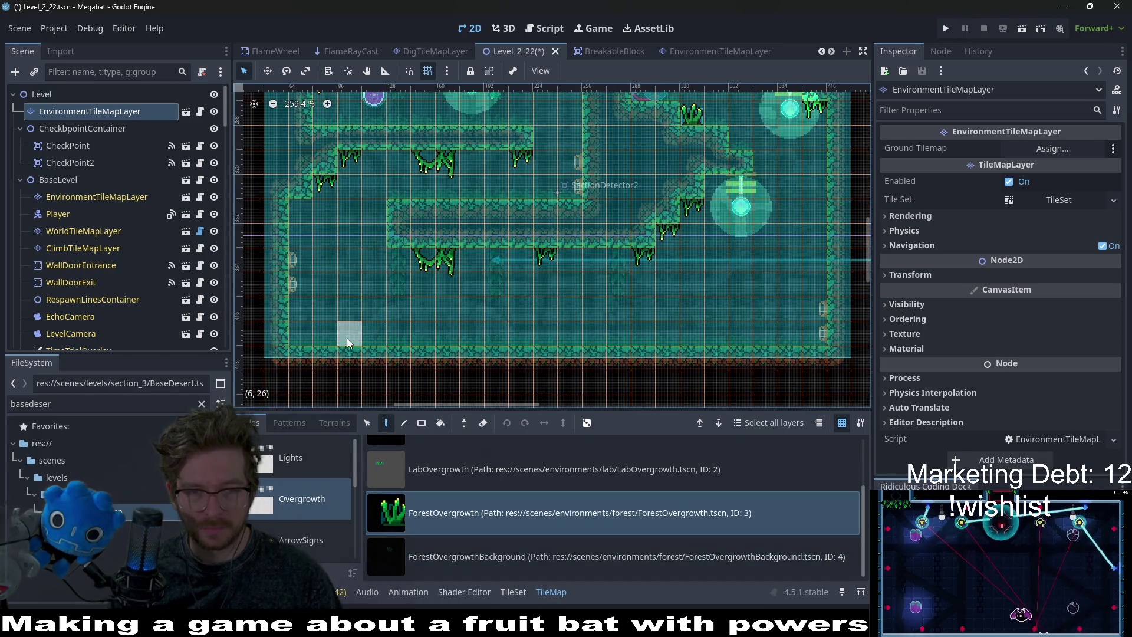
{"action": "scroll", "coordinate": [783, 244], "scroll_direction": "up", "scroll_amount": 3}
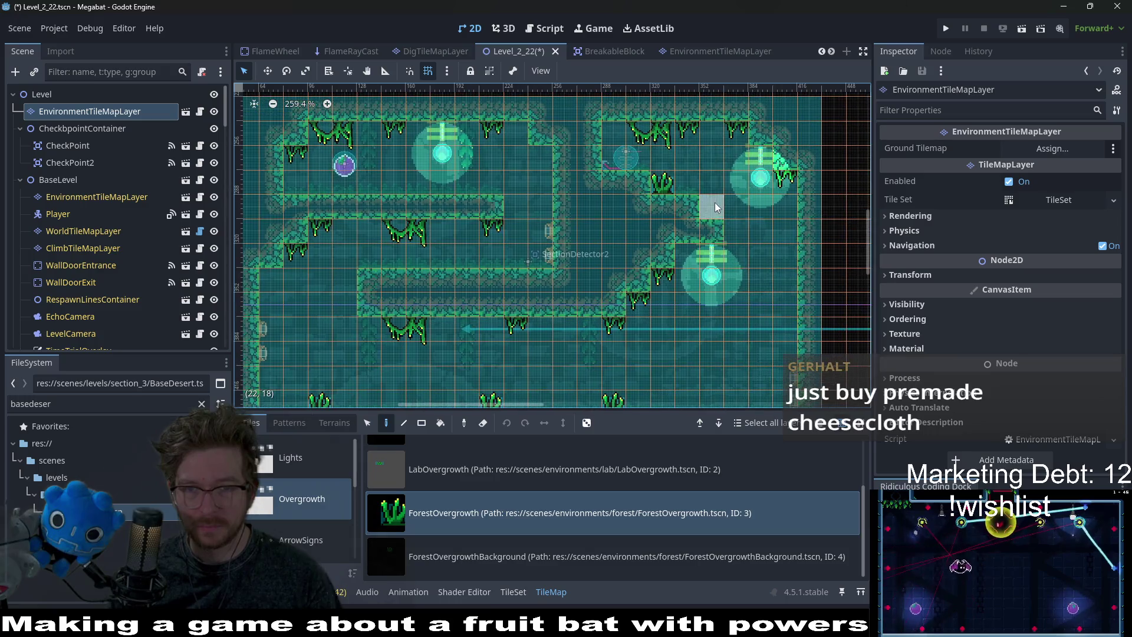
{"action": "left_click", "coordinate": [567, 549]}
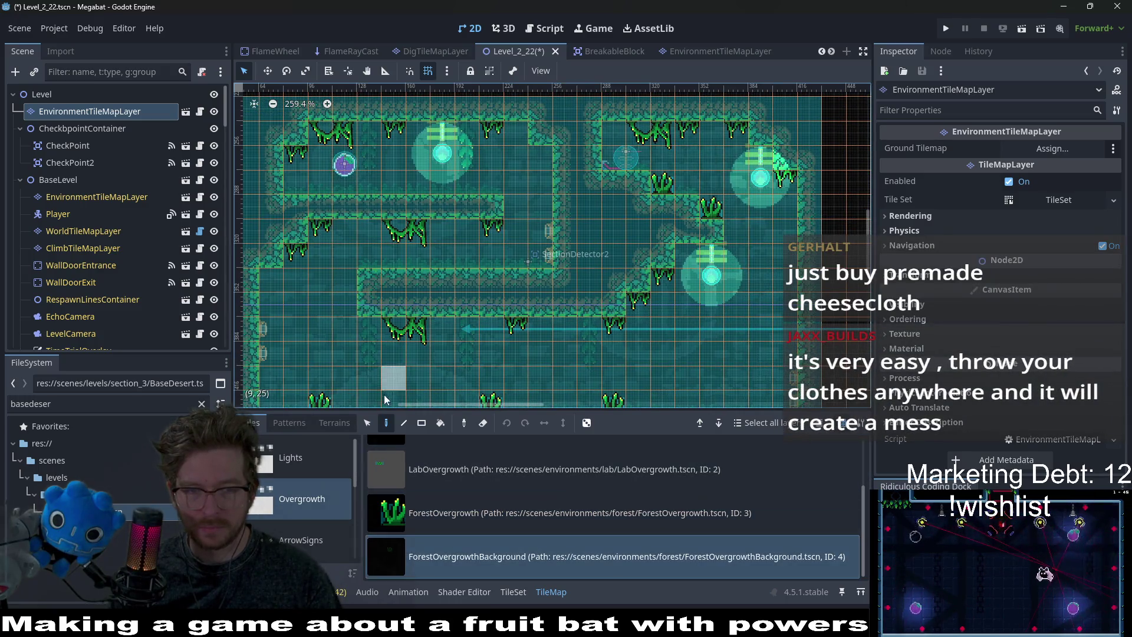
{"action": "scroll", "coordinate": [467, 229], "scroll_direction": "down", "scroll_amount": 1}
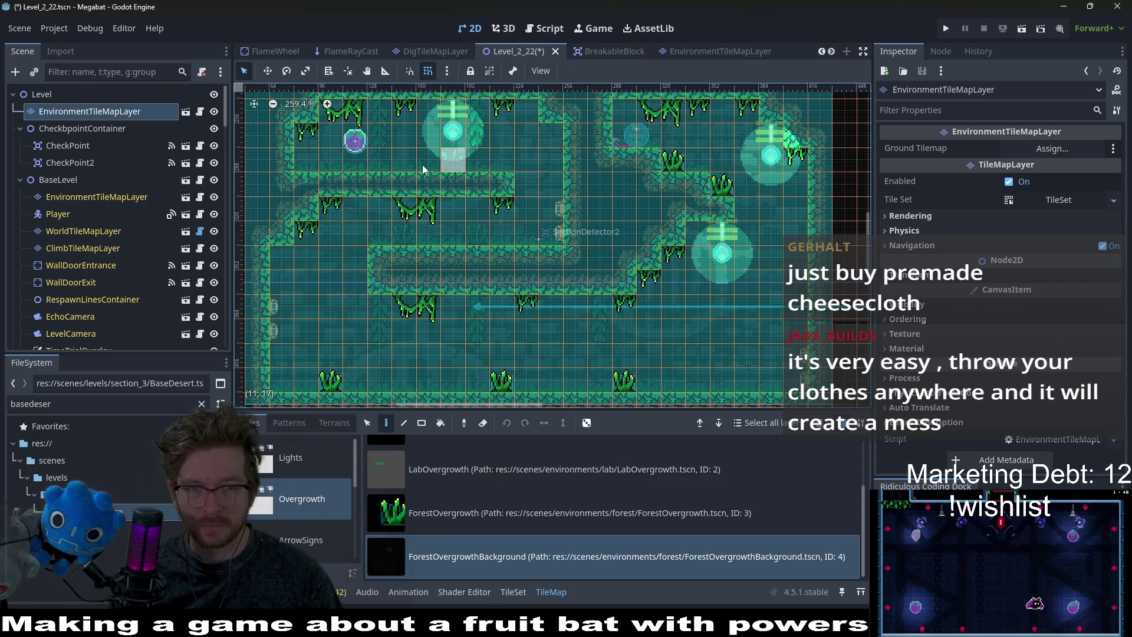
{"action": "left_click", "coordinate": [462, 499]}
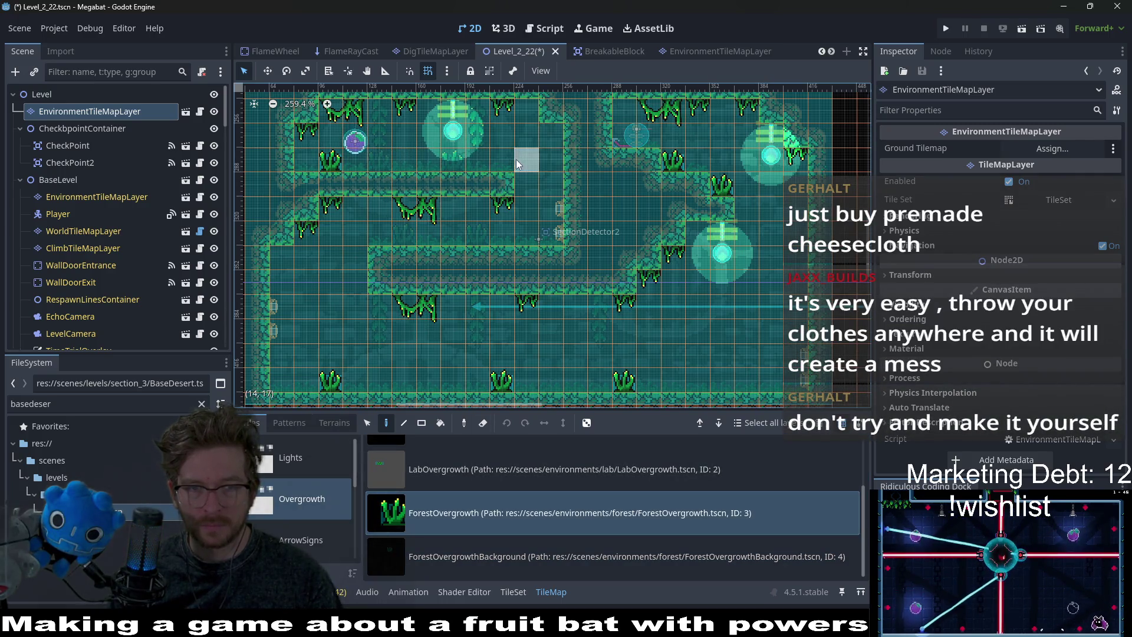
{"action": "scroll", "coordinate": [540, 225], "scroll_direction": "down", "scroll_amount": 5}
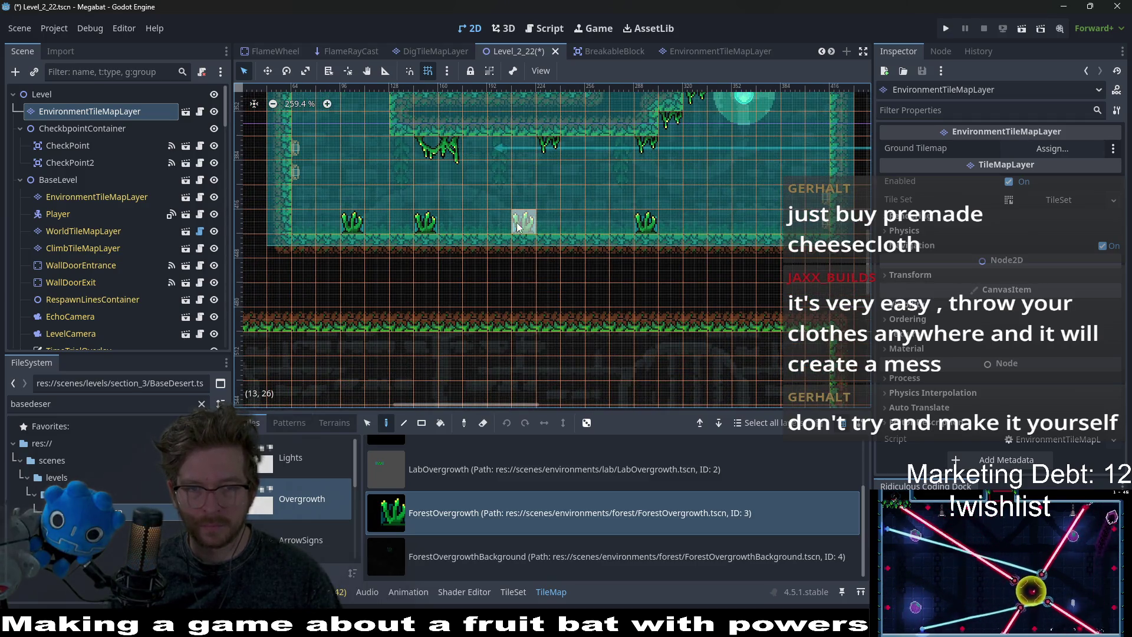
{"action": "left_click", "coordinate": [460, 556]}
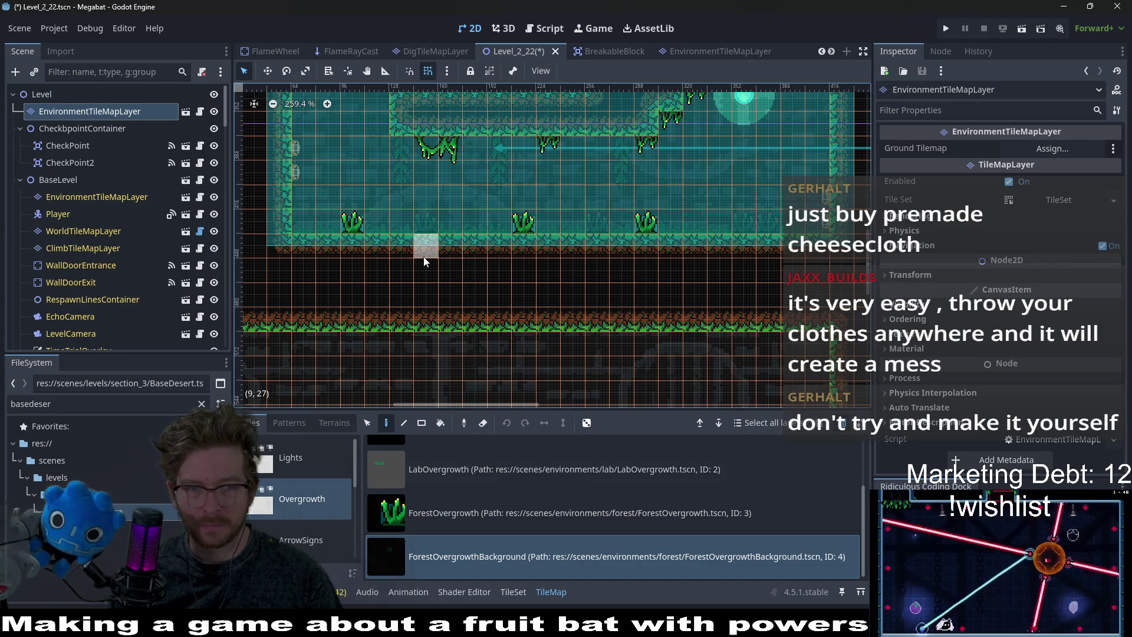
{"action": "scroll", "coordinate": [543, 289], "scroll_direction": "down", "scroll_amount": 6}
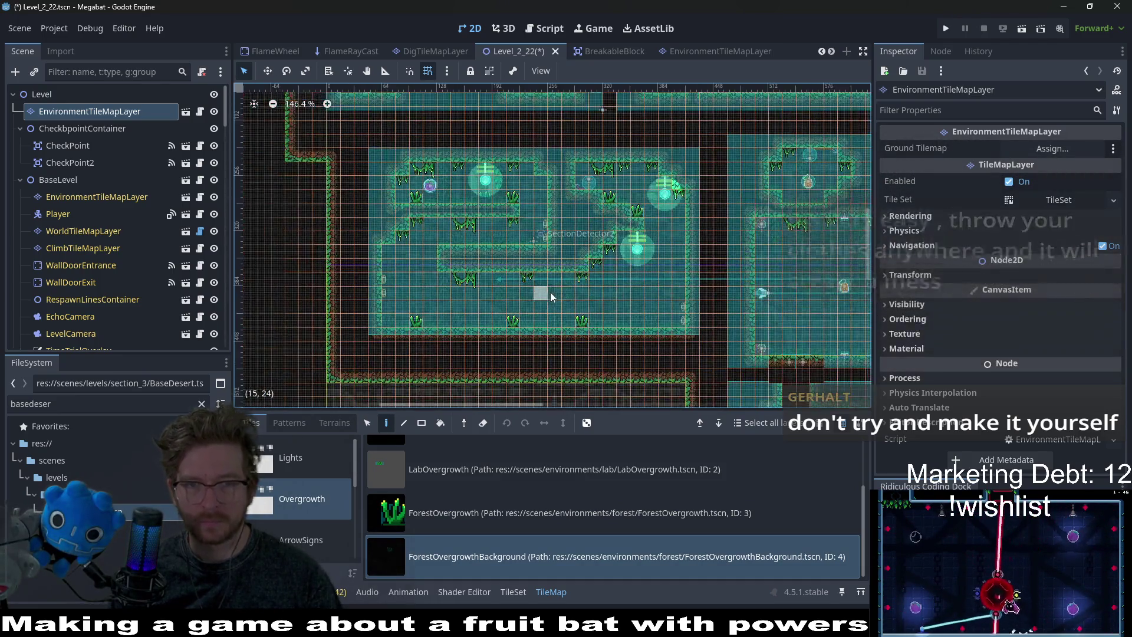
{"action": "key", "text": "ctrl+s"}
Place a ForestOvergrowth plant in the small upper room and save again.
{"action": "scroll", "coordinate": [626, 230], "scroll_direction": "up", "scroll_amount": 4}
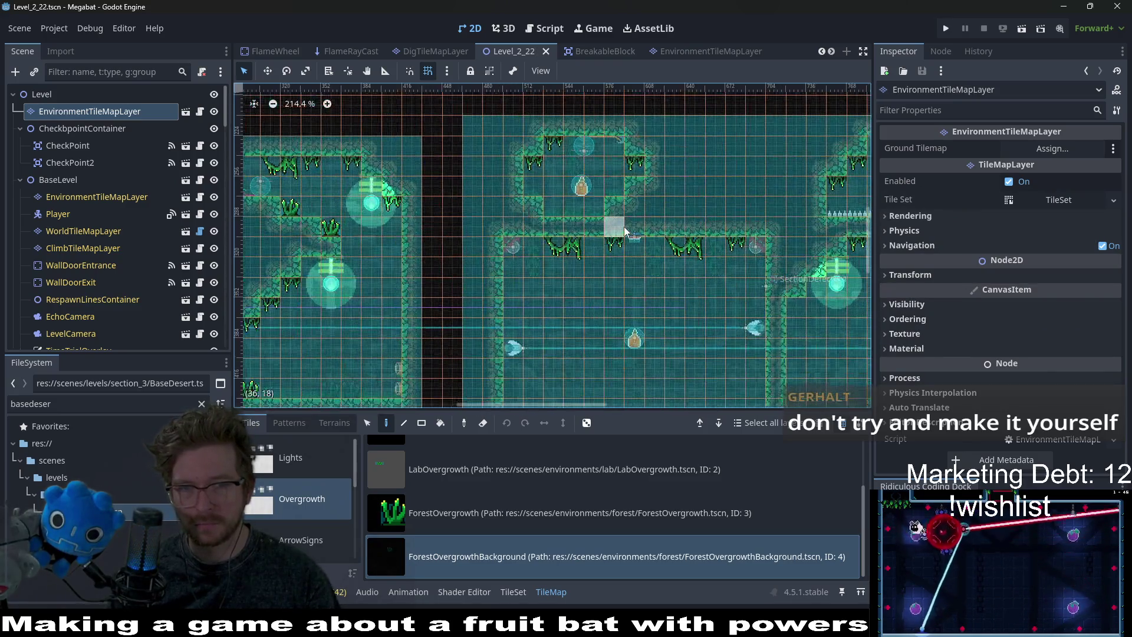
{"action": "left_click", "coordinate": [523, 507]}
{"action": "left_click", "coordinate": [545, 201]}
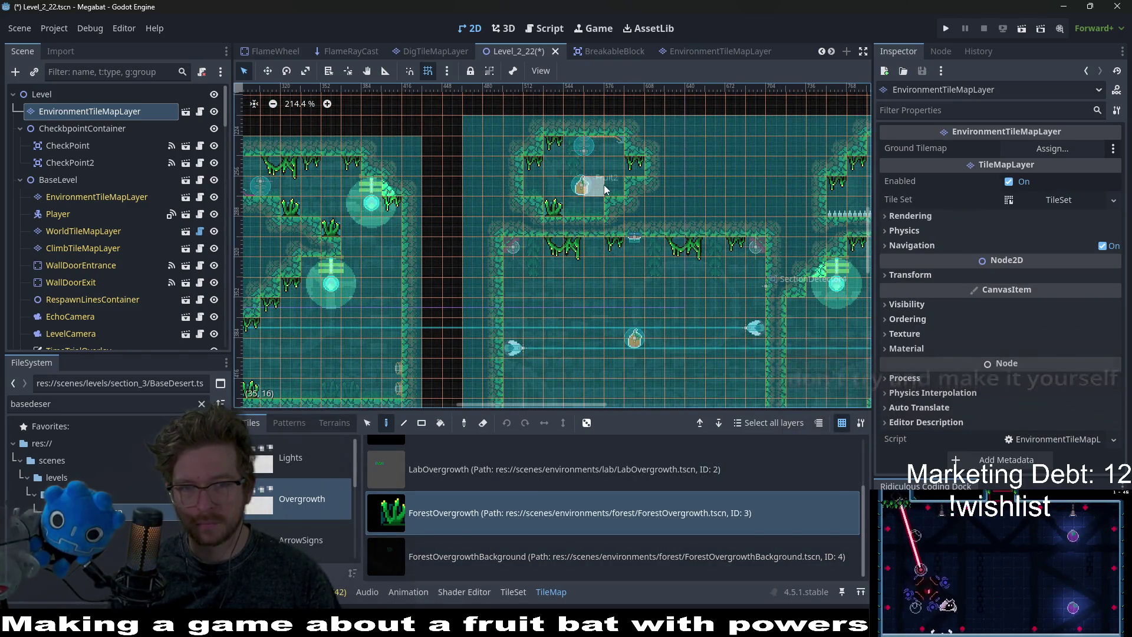
{"action": "scroll", "coordinate": [618, 303], "scroll_direction": "down", "scroll_amount": 5}
{"action": "key", "text": "ctrl+s"}
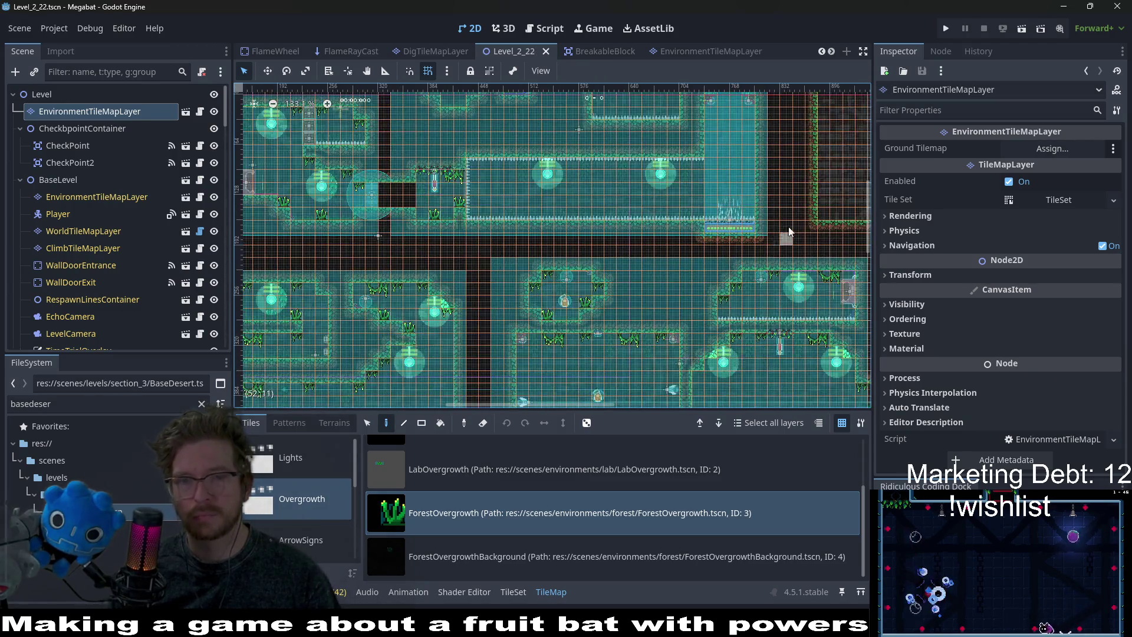
Select ForestOvergrowthBackground as the brush and save Level_2_22.
{"action": "scroll", "coordinate": [586, 247], "scroll_direction": "up", "scroll_amount": 4}
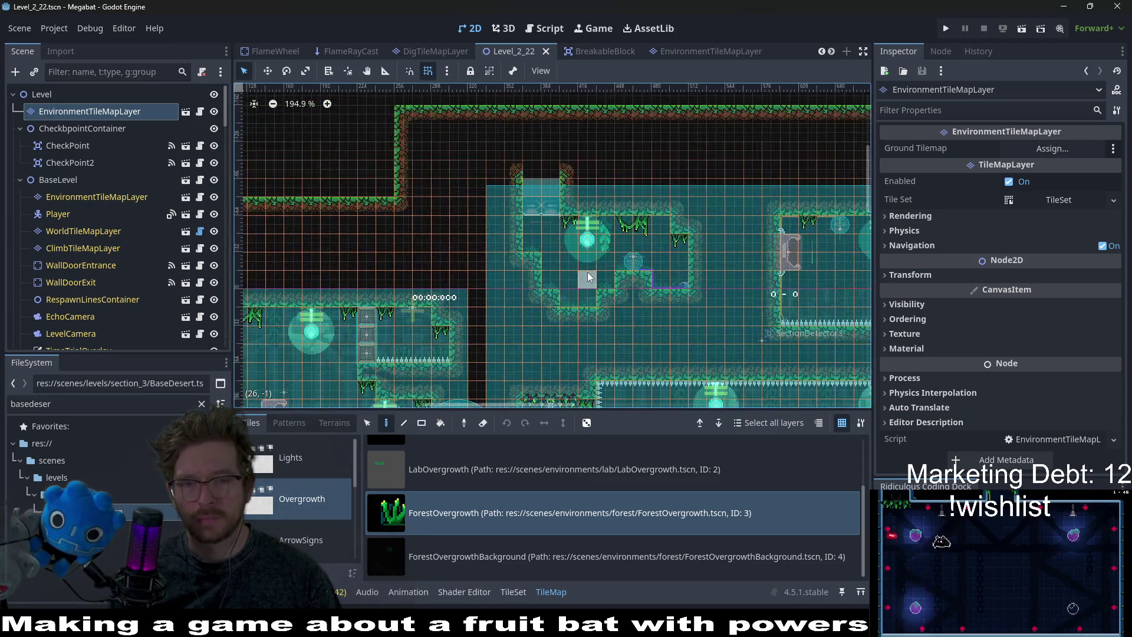
{"action": "scroll", "coordinate": [588, 276], "scroll_direction": "up", "scroll_amount": 3}
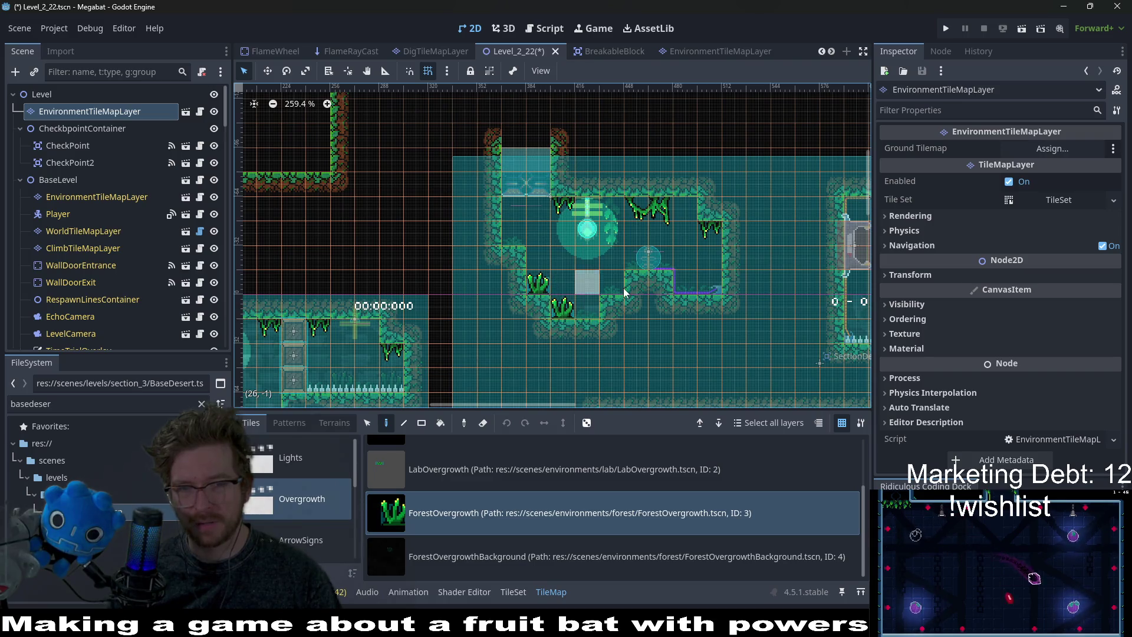
{"action": "scroll", "coordinate": [652, 284], "scroll_direction": "down", "scroll_amount": 12}
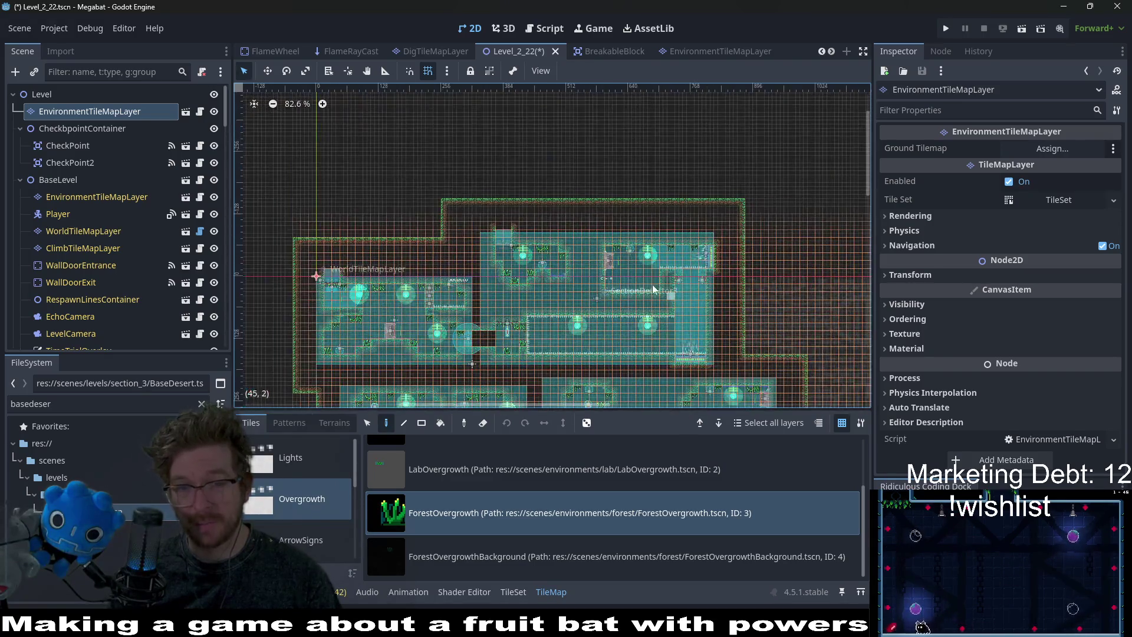
{"action": "scroll", "coordinate": [652, 285], "scroll_direction": "up", "scroll_amount": 9}
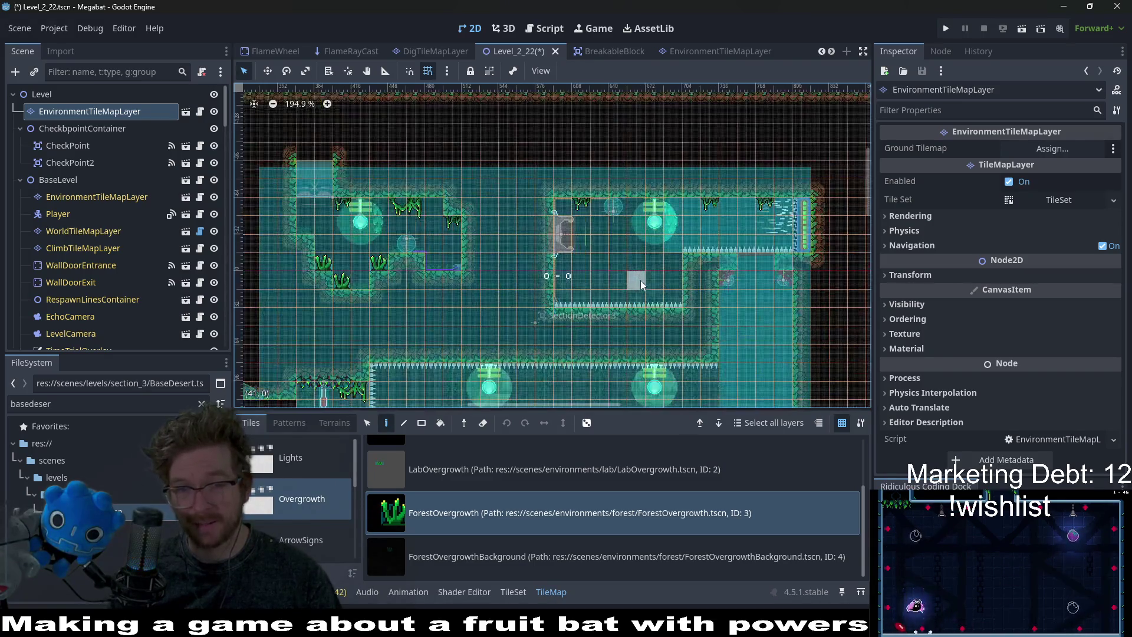
{"action": "left_click", "coordinate": [547, 544]}
{"action": "scroll", "coordinate": [591, 325], "scroll_direction": "down", "scroll_amount": 5}
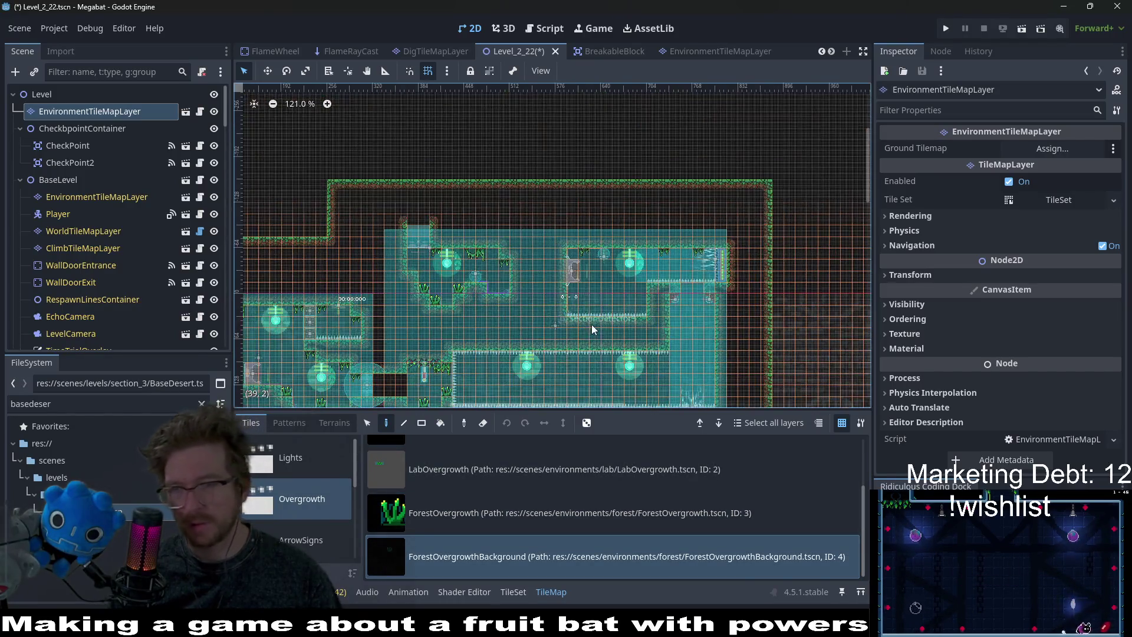
{"action": "key", "text": "ctrl+s"}
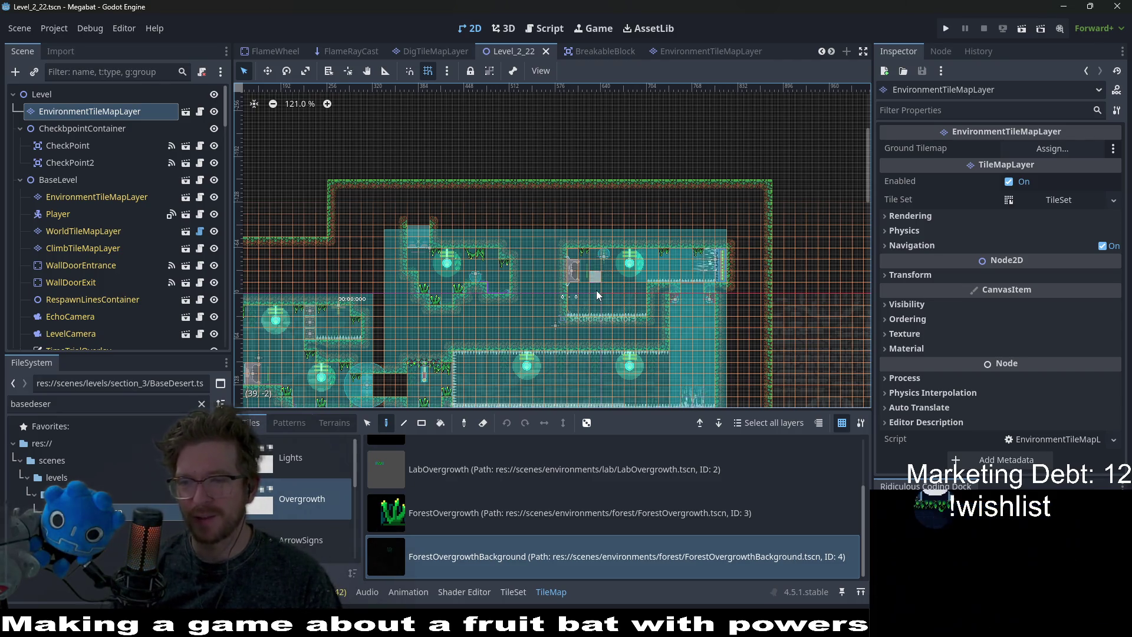
{"action": "scroll", "coordinate": [581, 313], "scroll_direction": "down", "scroll_amount": 2}
{"action": "scroll", "coordinate": [581, 313], "scroll_direction": "down", "scroll_amount": 4}
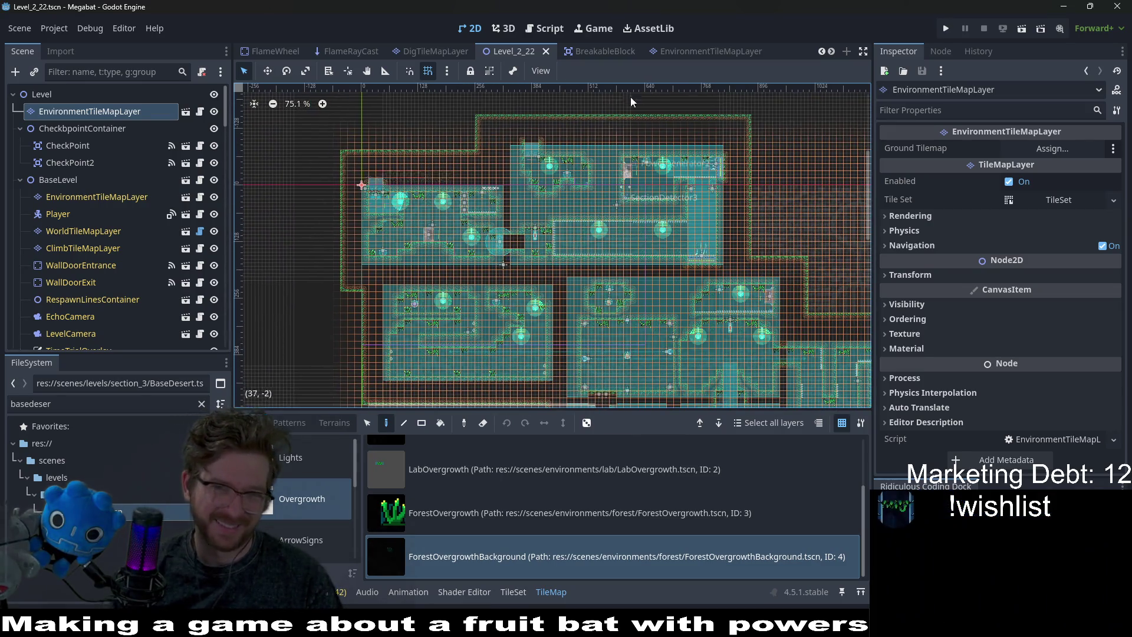
Open Level_2_23.tscn through the quick file search for 'level_2_23'.
{"action": "key", "text": "shift+alt+o"}
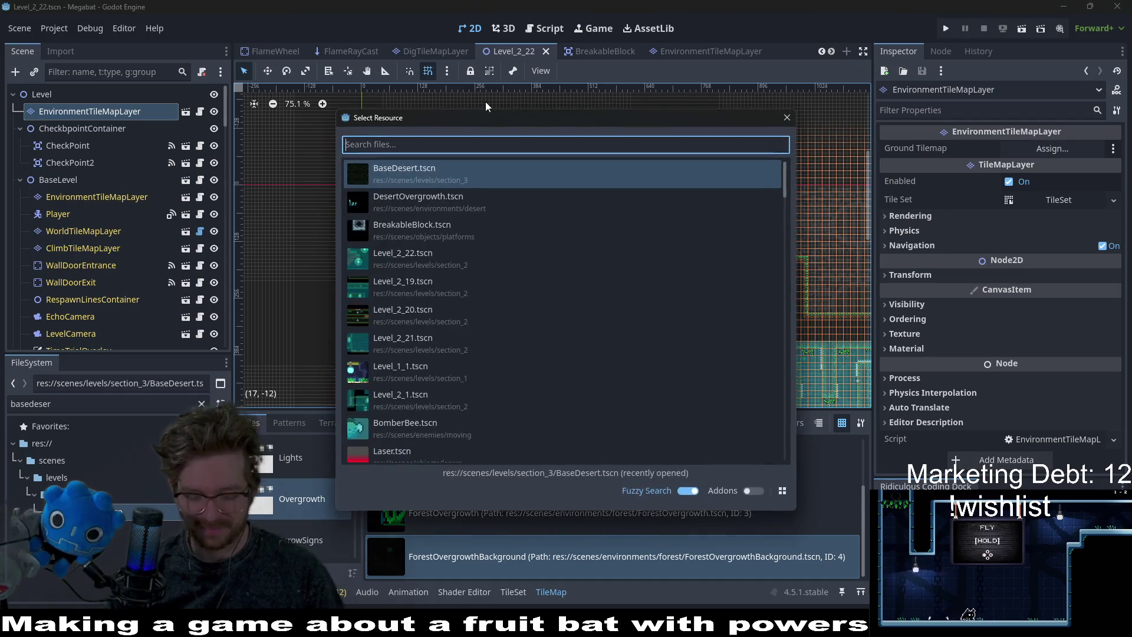
{"action": "type", "text": "level_2_23"}
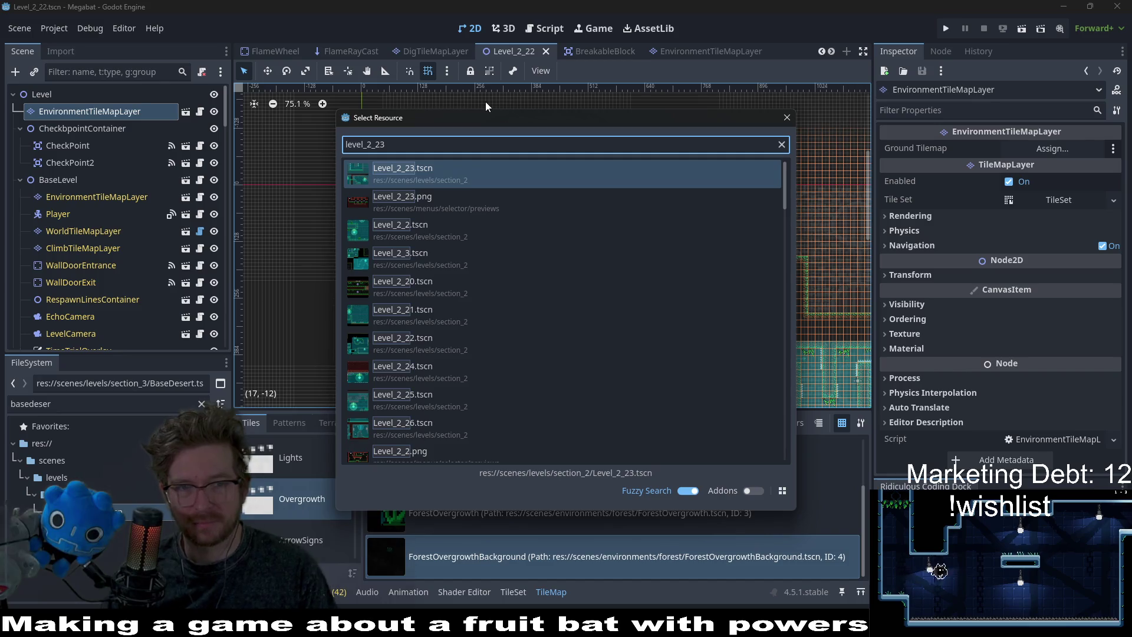
{"action": "key", "text": "Return"}
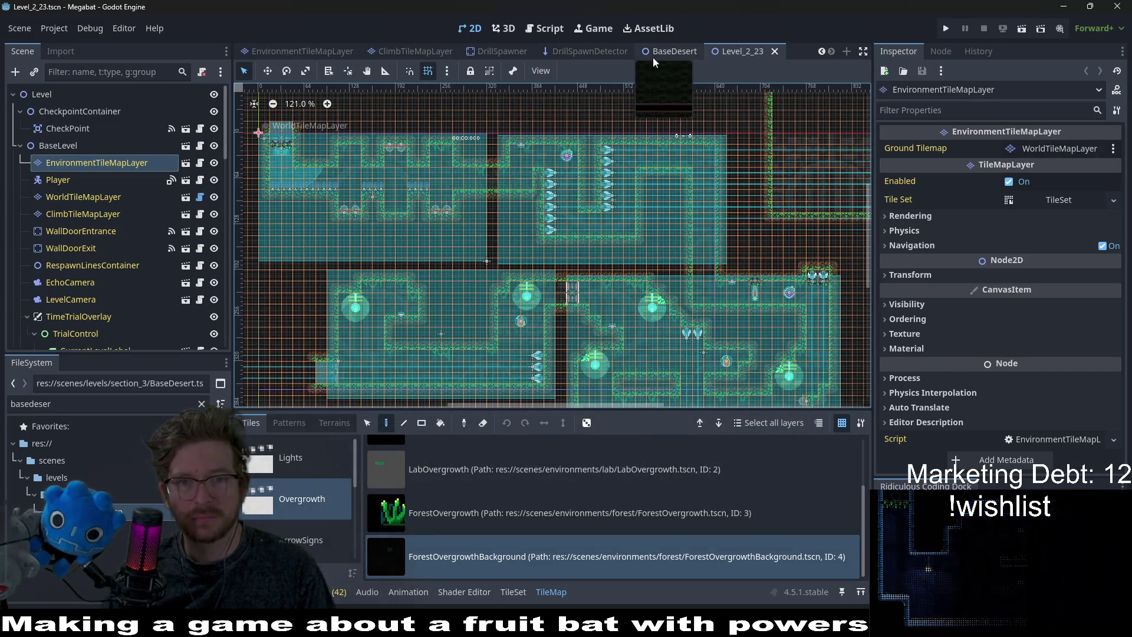
Move the Level_2_23 tab beside DigTileMapLayer, center its upper rooms, and select CheckpointContainer.
{"action": "left_click_drag", "start_coordinate": [720, 52], "coordinate": [425, 46]}
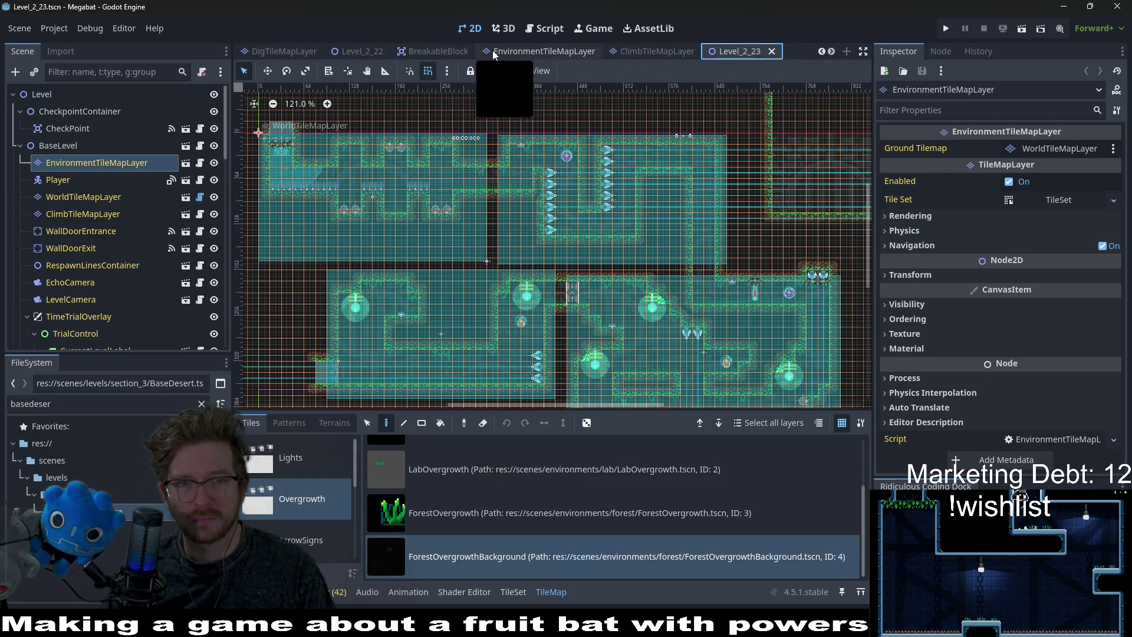
{"action": "left_click_drag", "start_coordinate": [594, 49], "coordinate": [385, 53]}
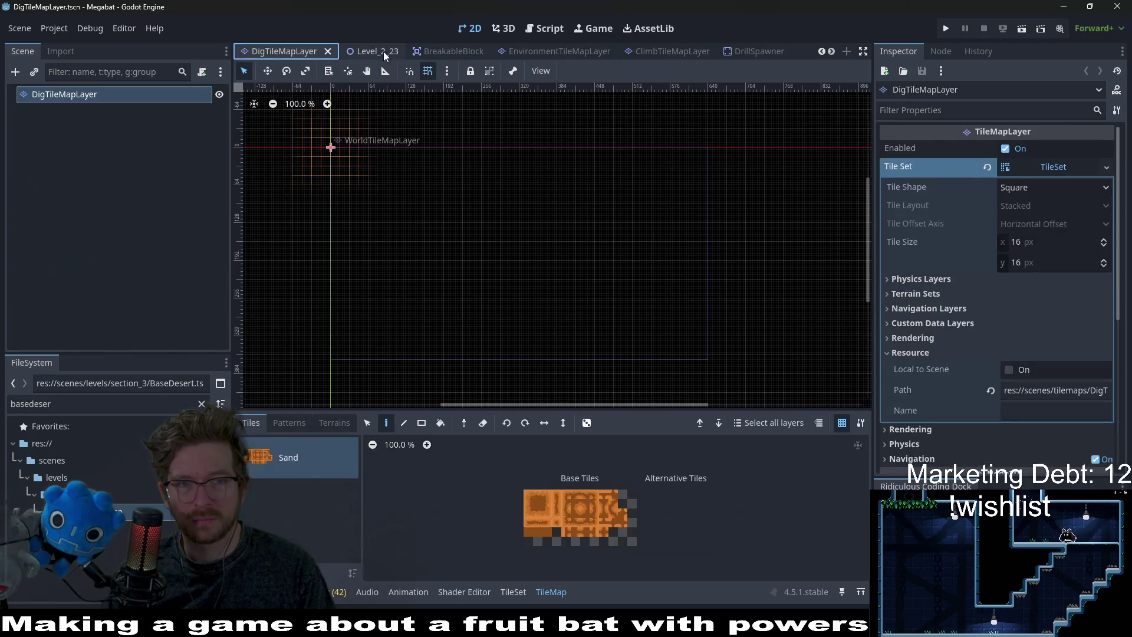
{"action": "left_click", "coordinate": [380, 47]}
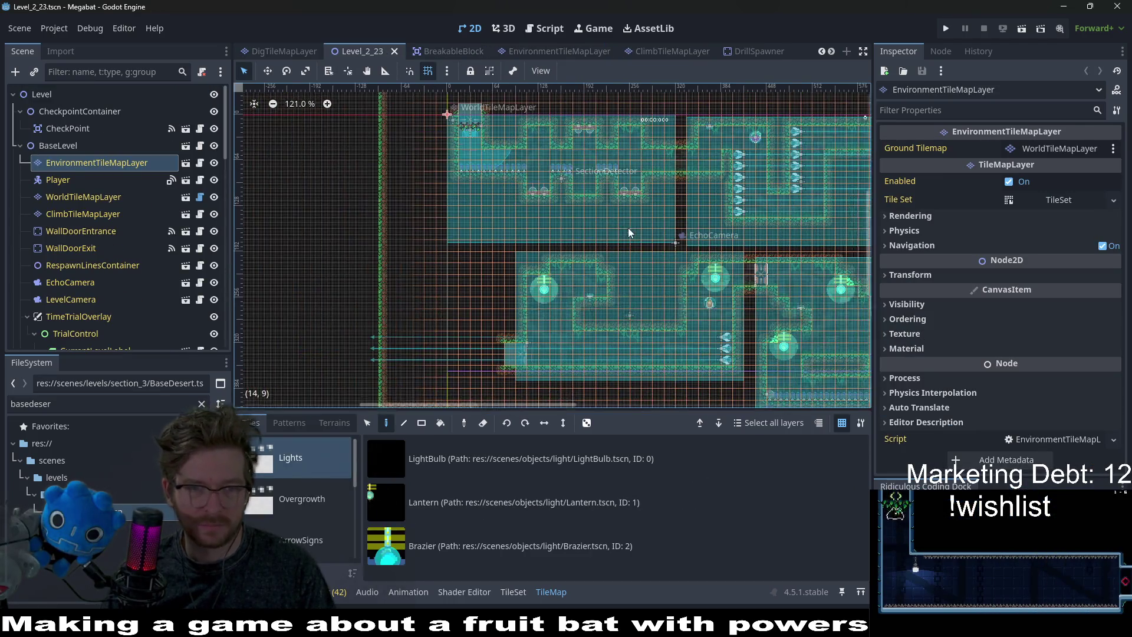
{"action": "scroll", "coordinate": [471, 177], "scroll_direction": "up", "scroll_amount": 3}
{"action": "scroll", "coordinate": [648, 218], "scroll_direction": "left", "scroll_amount": 5}
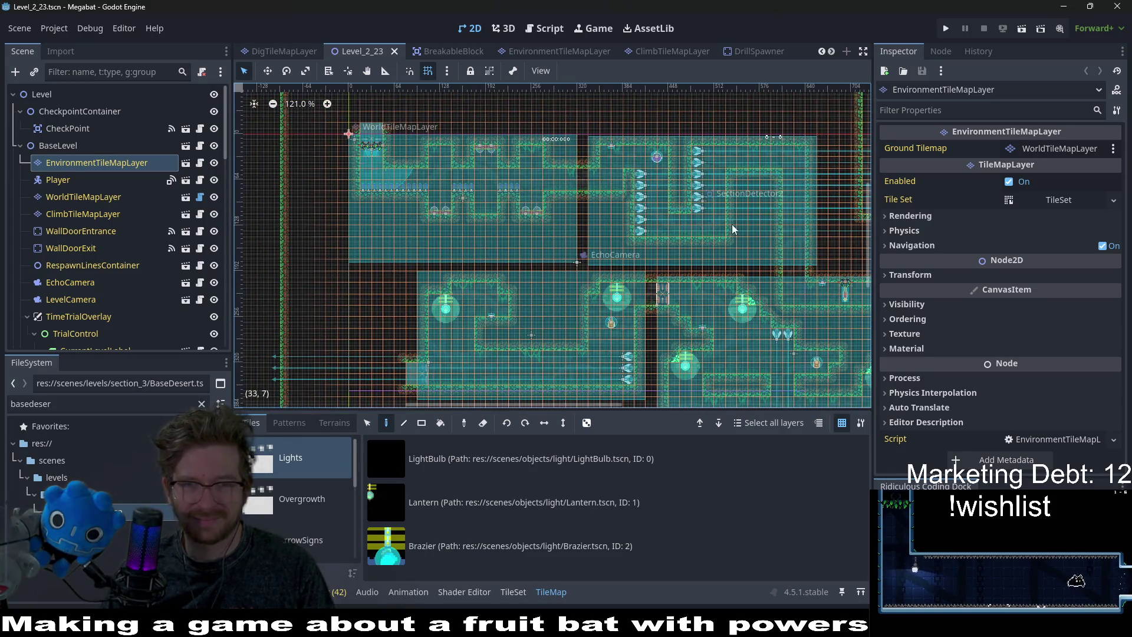
{"action": "left_click_drag", "start_coordinate": [732, 226], "coordinate": [649, 238]}
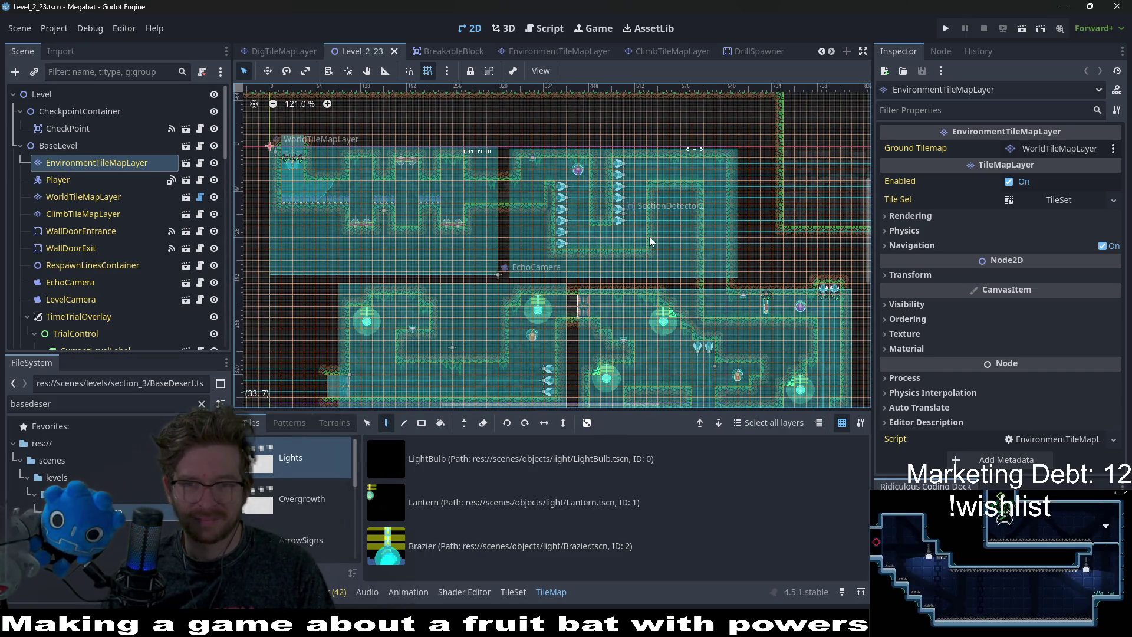
{"action": "left_click", "coordinate": [89, 115]}
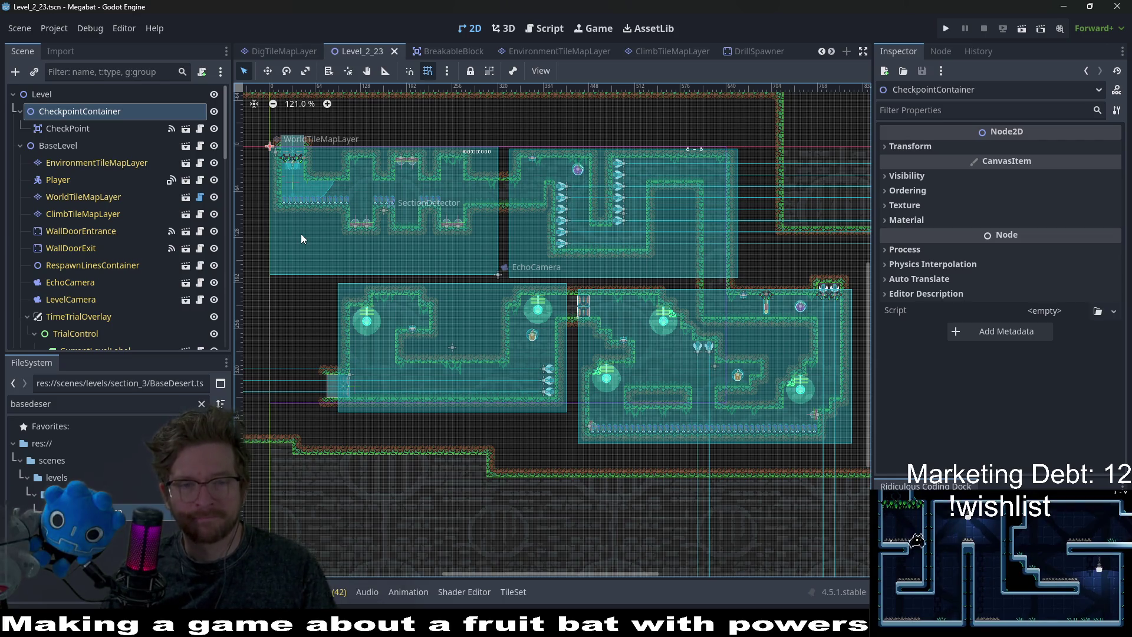
Instance EnvironmentTileMapLayer.tscn as a child scene and drag it to be Level's first child.
{"action": "right_click", "coordinate": [68, 111]}
{"action": "left_click", "coordinate": [116, 136]}
{"action": "key", "text": "Return"}
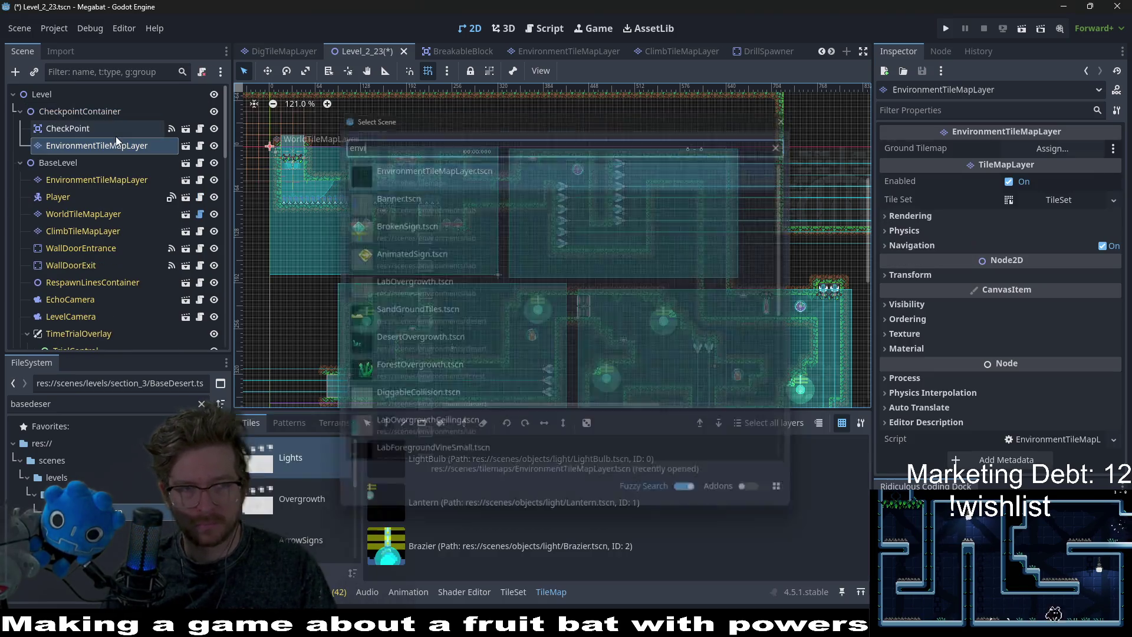
{"action": "left_click_drag", "start_coordinate": [91, 147], "coordinate": [63, 102]}
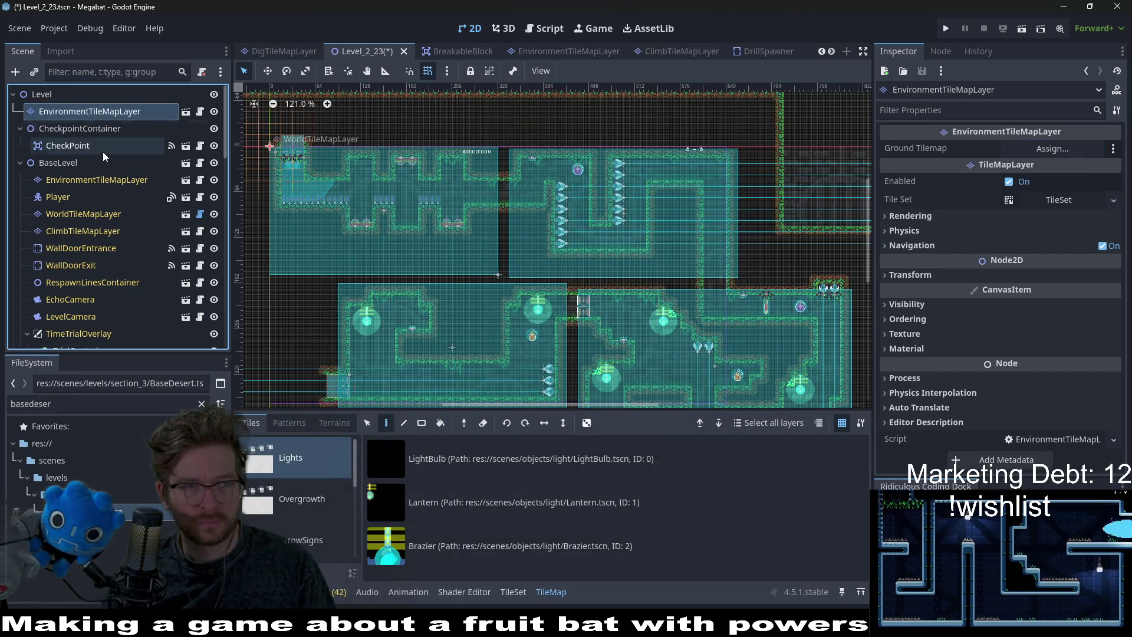
{"action": "left_click", "coordinate": [67, 149]}
{"action": "left_click", "coordinate": [83, 182]}
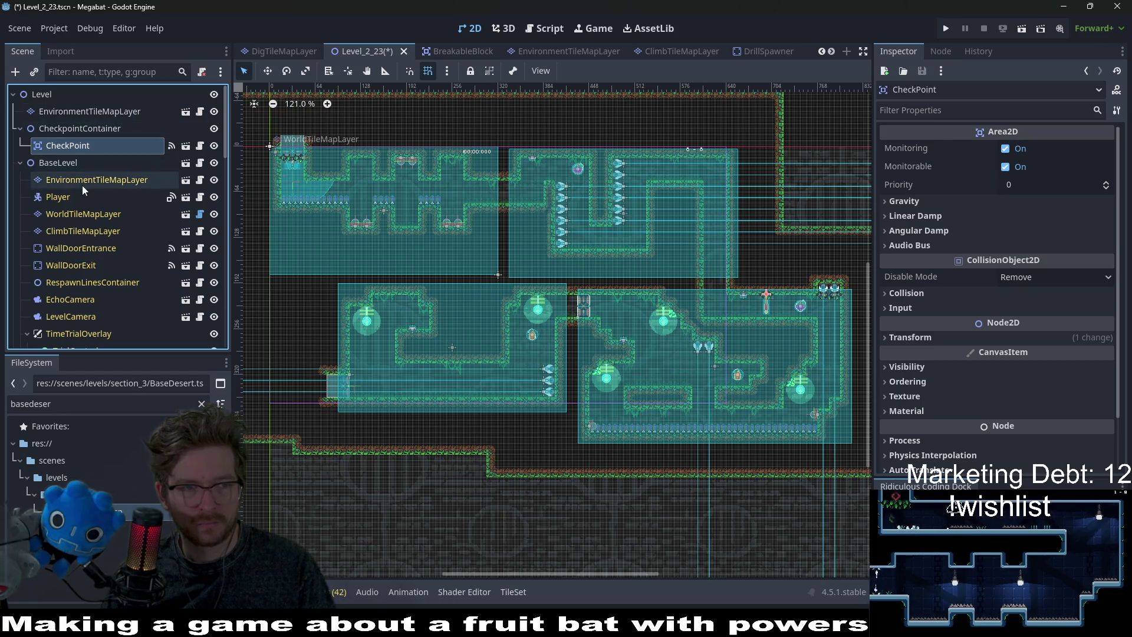
{"action": "scroll", "coordinate": [321, 544], "scroll_direction": "down", "scroll_amount": 5}
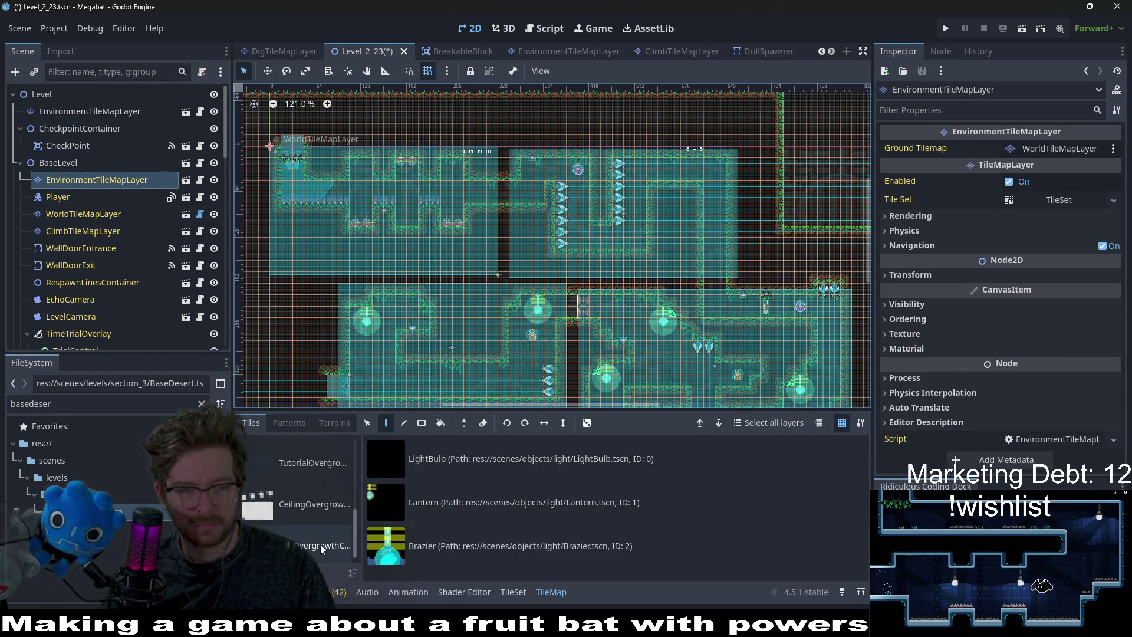
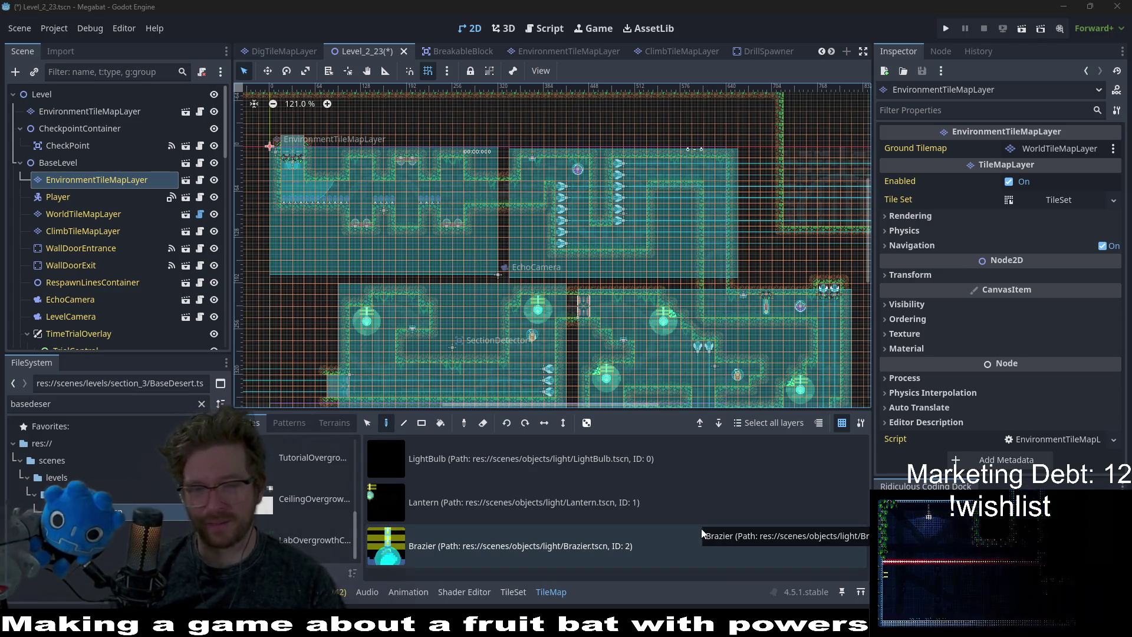
Browse the TutorialOvergrowth and ForestOvergrowth tile sources in the Tiles list.
{"action": "left_click", "coordinate": [323, 460]}
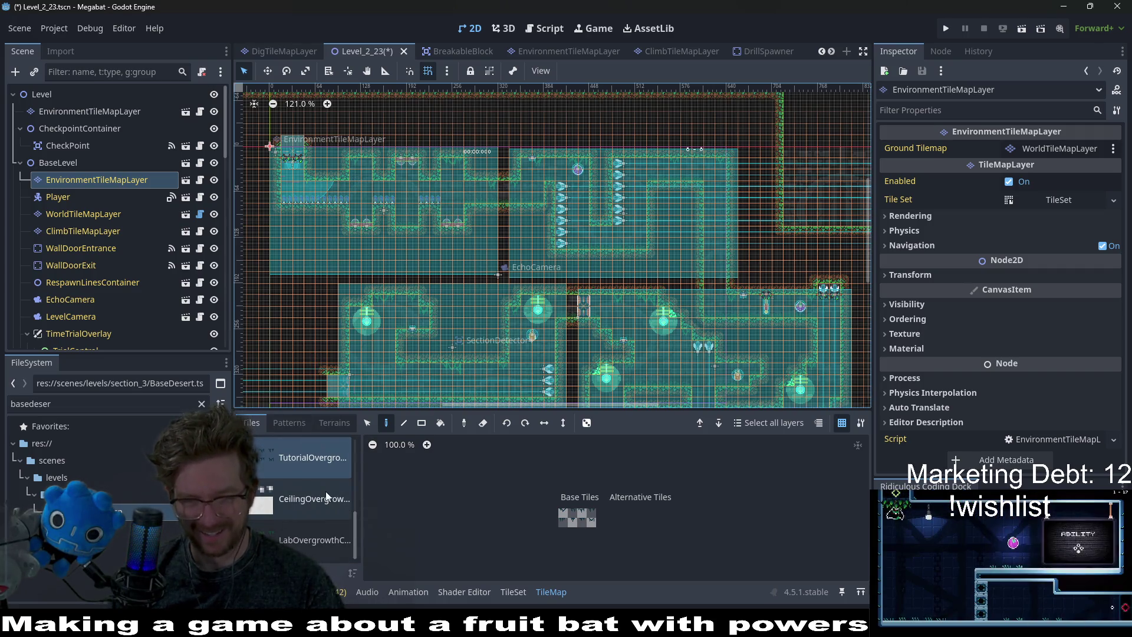
{"action": "scroll", "coordinate": [282, 516], "scroll_direction": "up", "scroll_amount": 1}
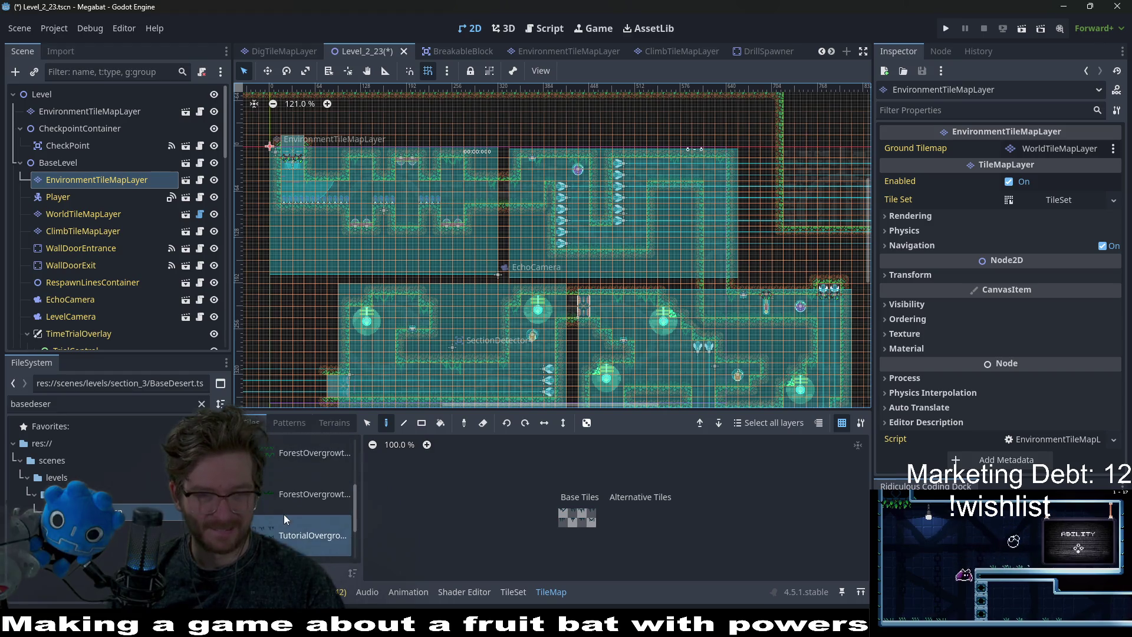
{"action": "scroll", "coordinate": [285, 514], "scroll_direction": "down", "scroll_amount": 1}
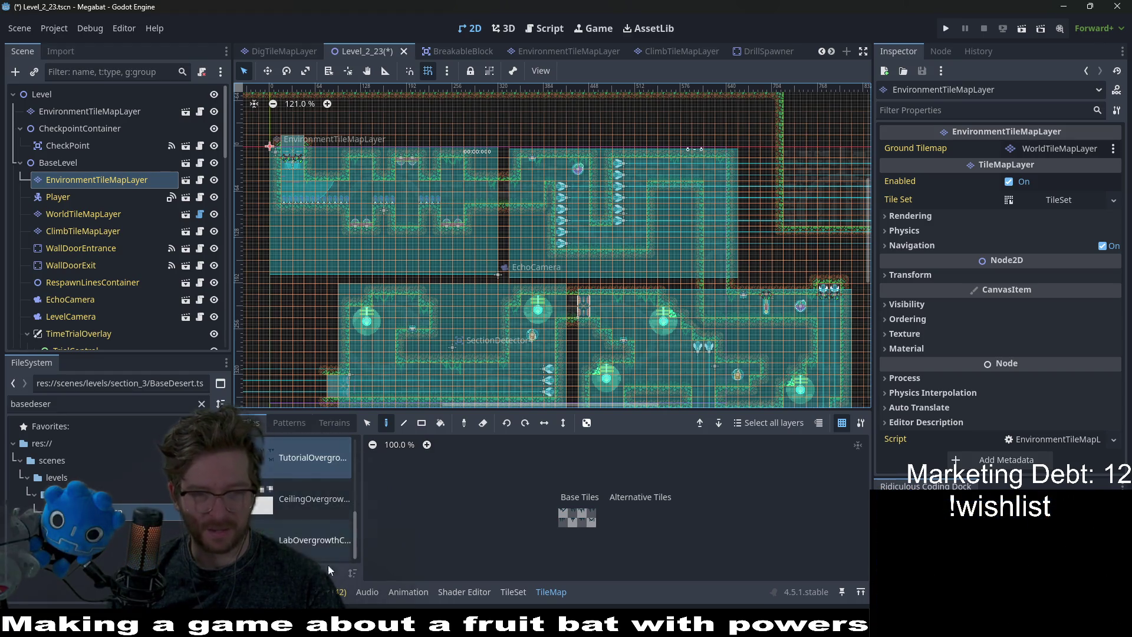
{"action": "left_click", "coordinate": [301, 473]}
{"action": "scroll", "coordinate": [304, 489], "scroll_direction": "up", "scroll_amount": 3}
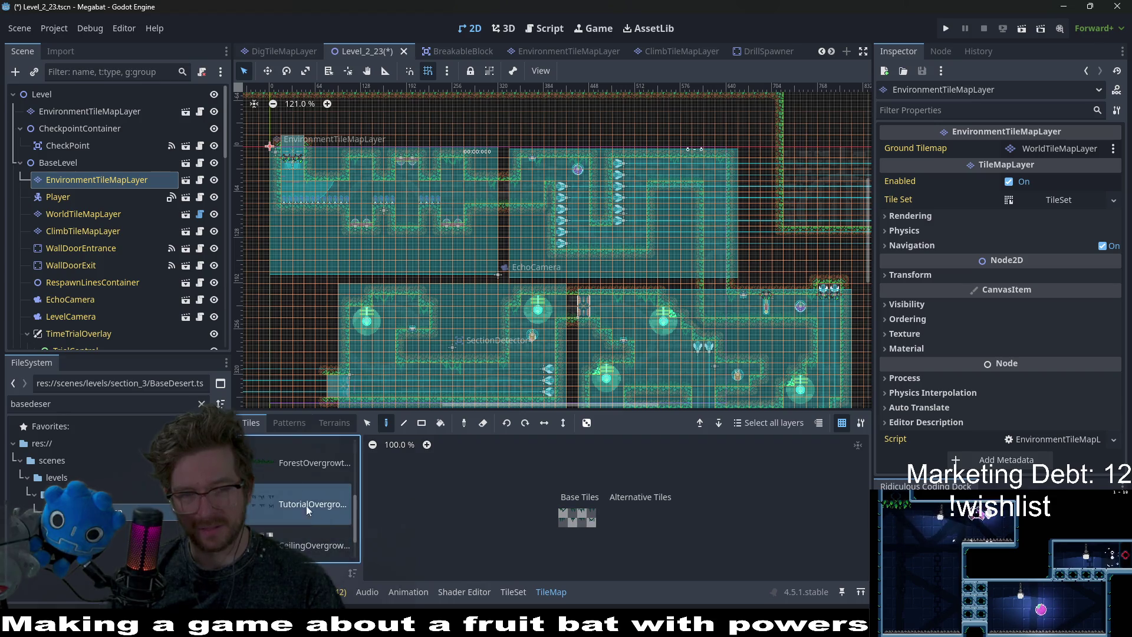
{"action": "left_click", "coordinate": [324, 528]}
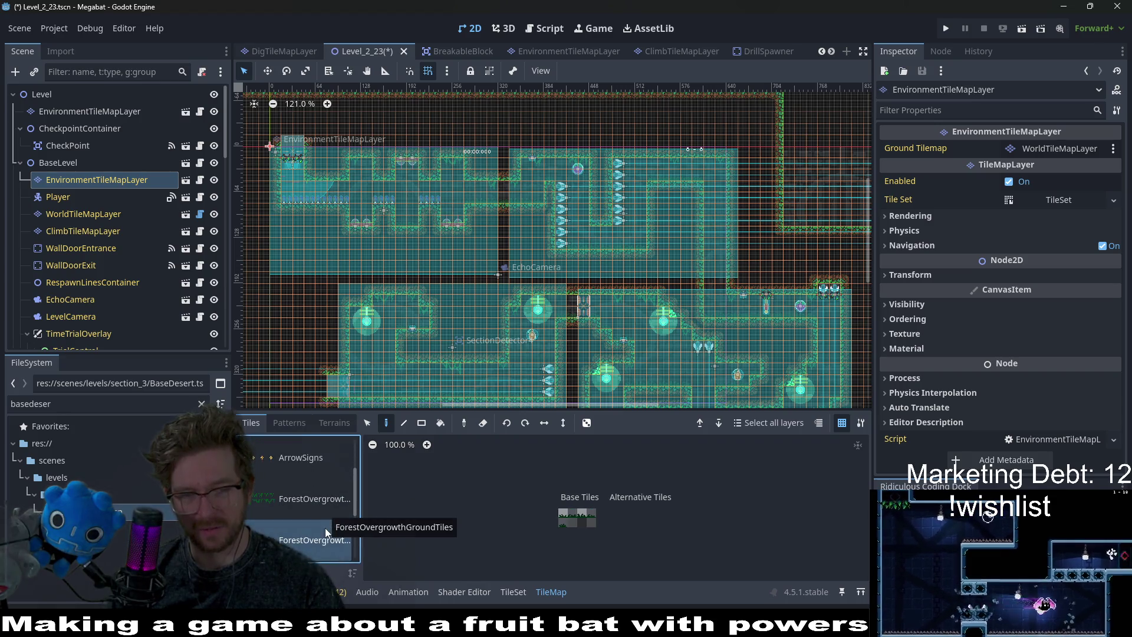
{"action": "left_click", "coordinate": [290, 493]}
{"action": "scroll", "coordinate": [301, 511], "scroll_direction": "up", "scroll_amount": 3}
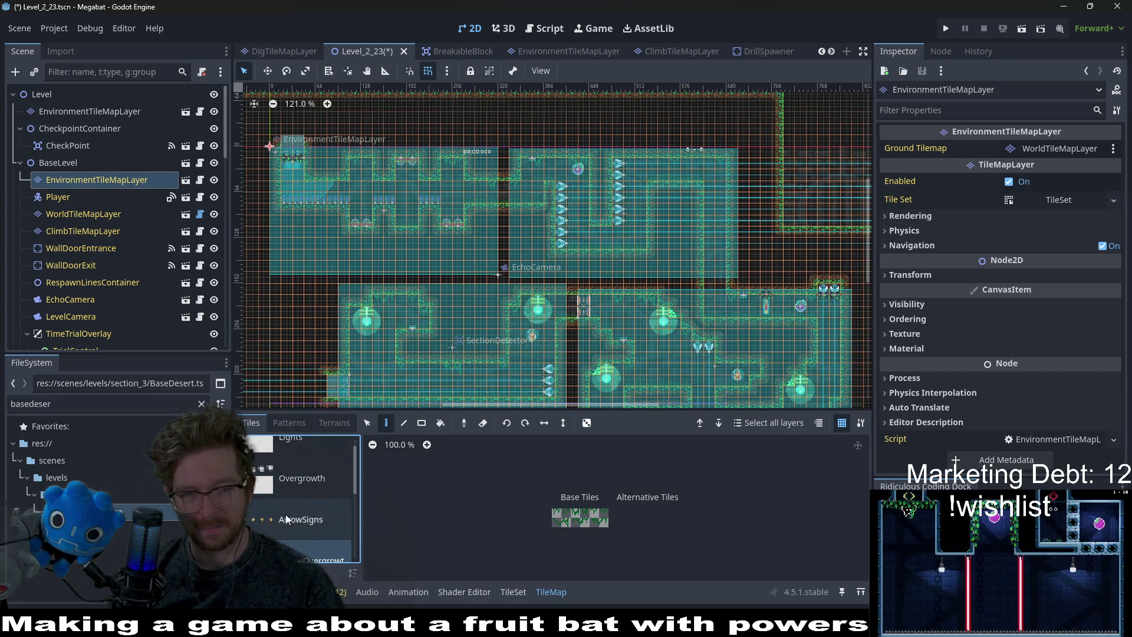
{"action": "scroll", "coordinate": [306, 467], "scroll_direction": "up", "scroll_amount": 1}
Open the CeilingOvergrowth scene tiles and select ForestForegroundVineSmall for painting.
{"action": "left_click", "coordinate": [306, 467]}
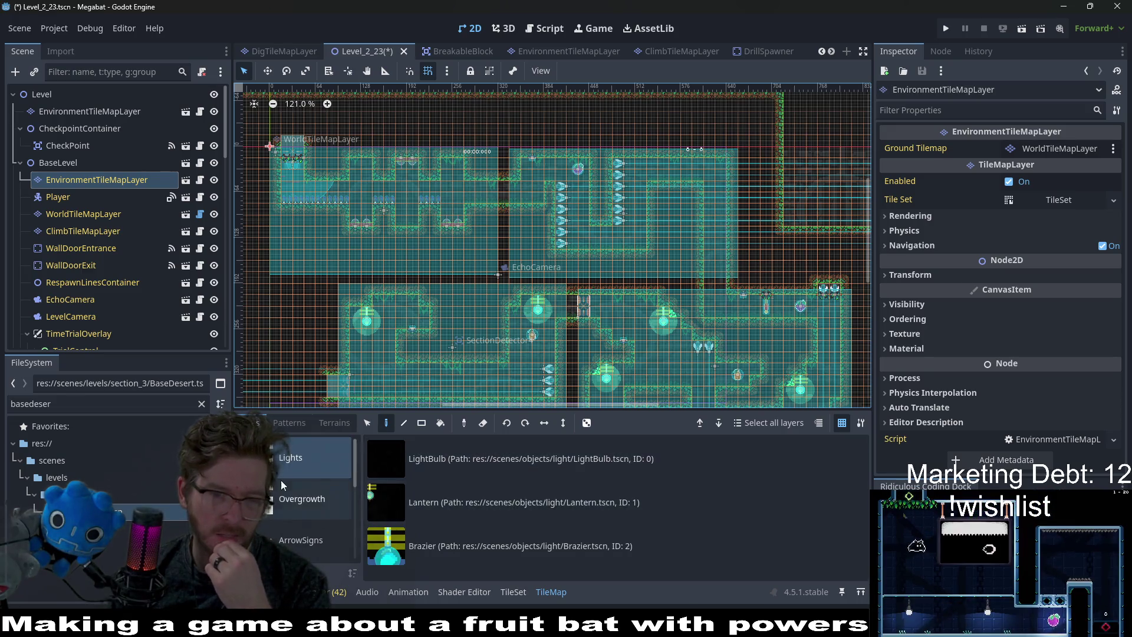
{"action": "left_click", "coordinate": [294, 501]}
{"action": "scroll", "coordinate": [469, 508], "scroll_direction": "down", "scroll_amount": 2}
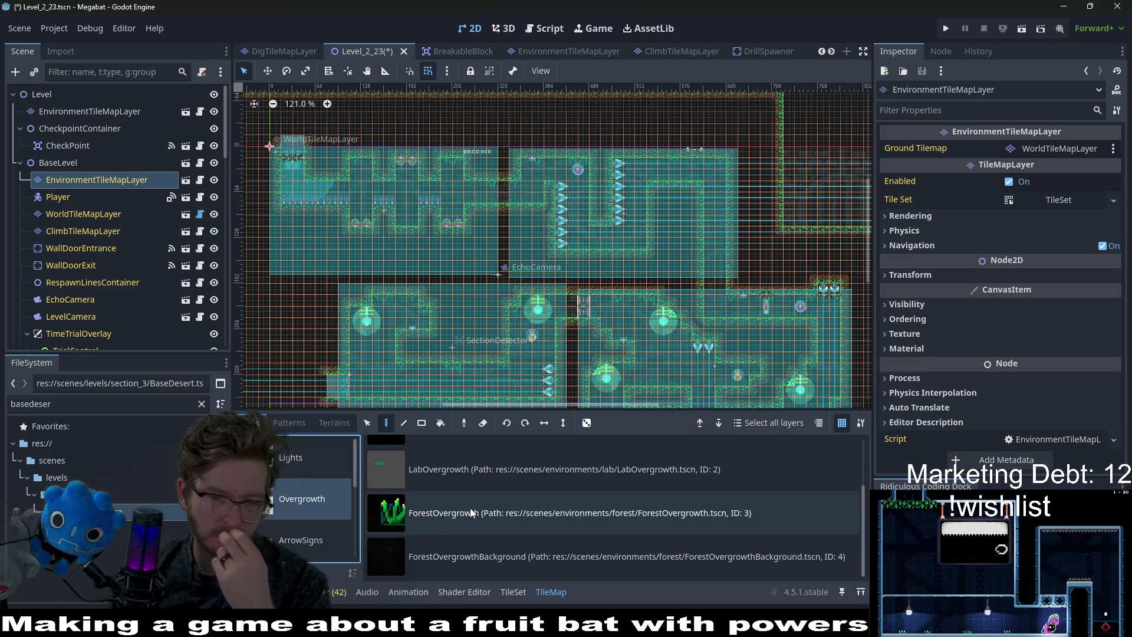
{"action": "key", "text": "Down"}
{"action": "key", "text": "Down"}
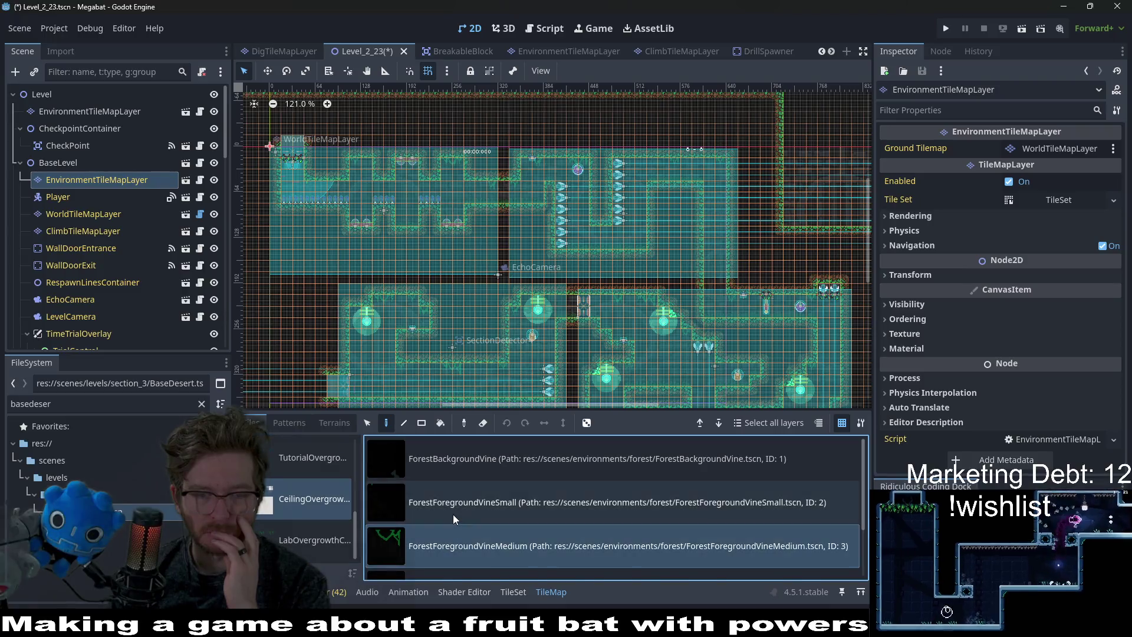
{"action": "left_click", "coordinate": [453, 514]}
Hang three small vines and one medium vine from the first room's ceilings.
{"action": "scroll", "coordinate": [372, 242], "scroll_direction": "up", "scroll_amount": 7}
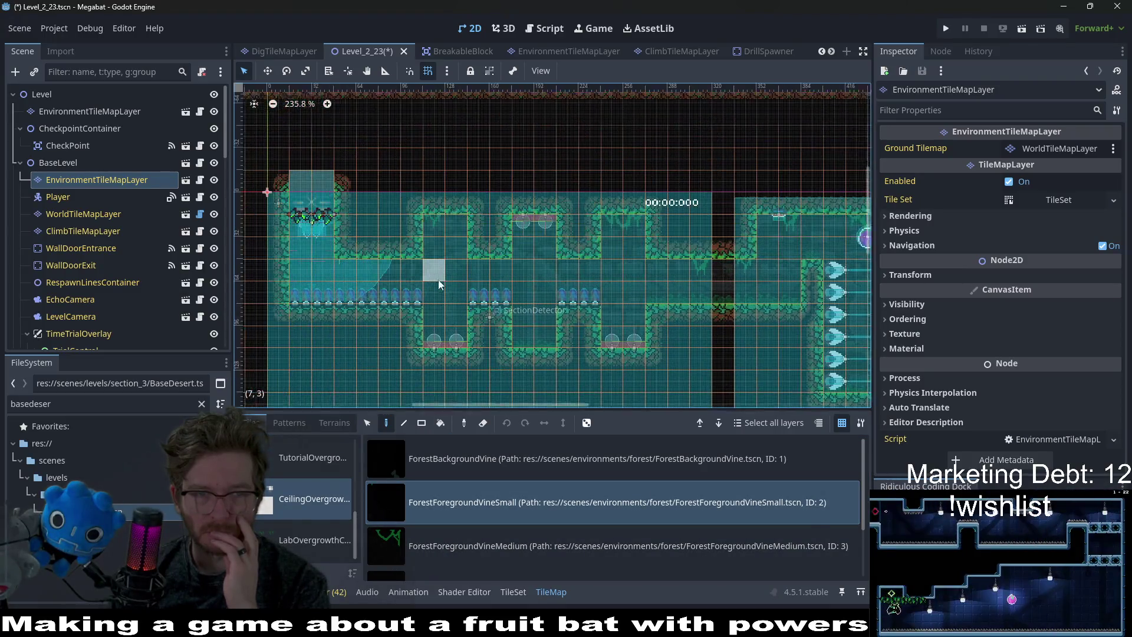
{"action": "left_click", "coordinate": [441, 226]}
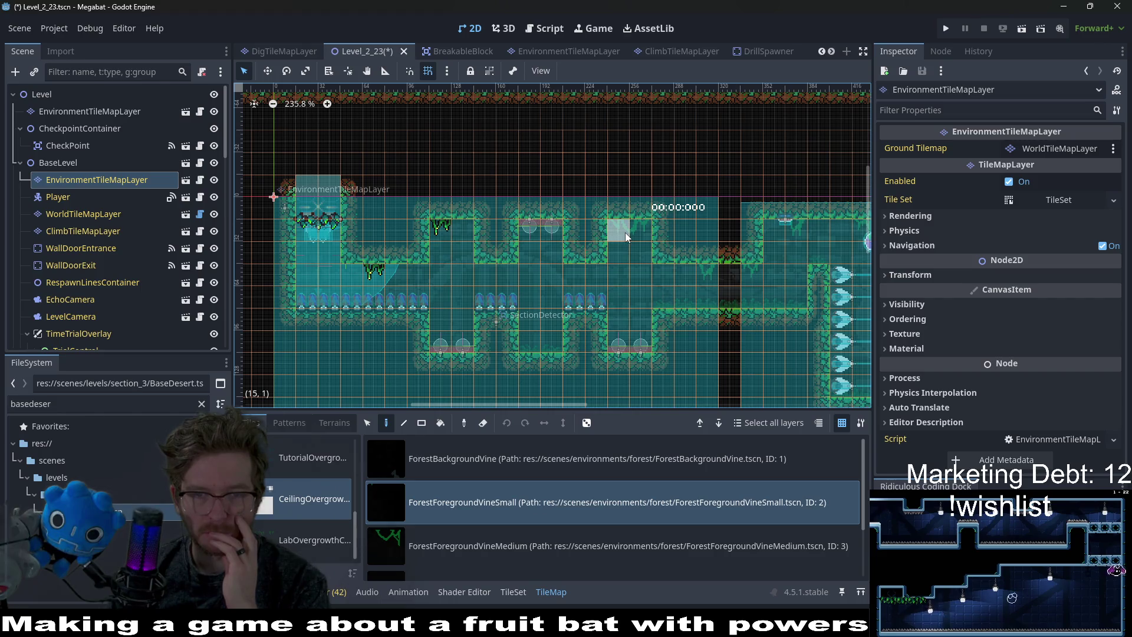
{"action": "left_click", "coordinate": [708, 272]}
{"action": "left_click", "coordinate": [752, 272]}
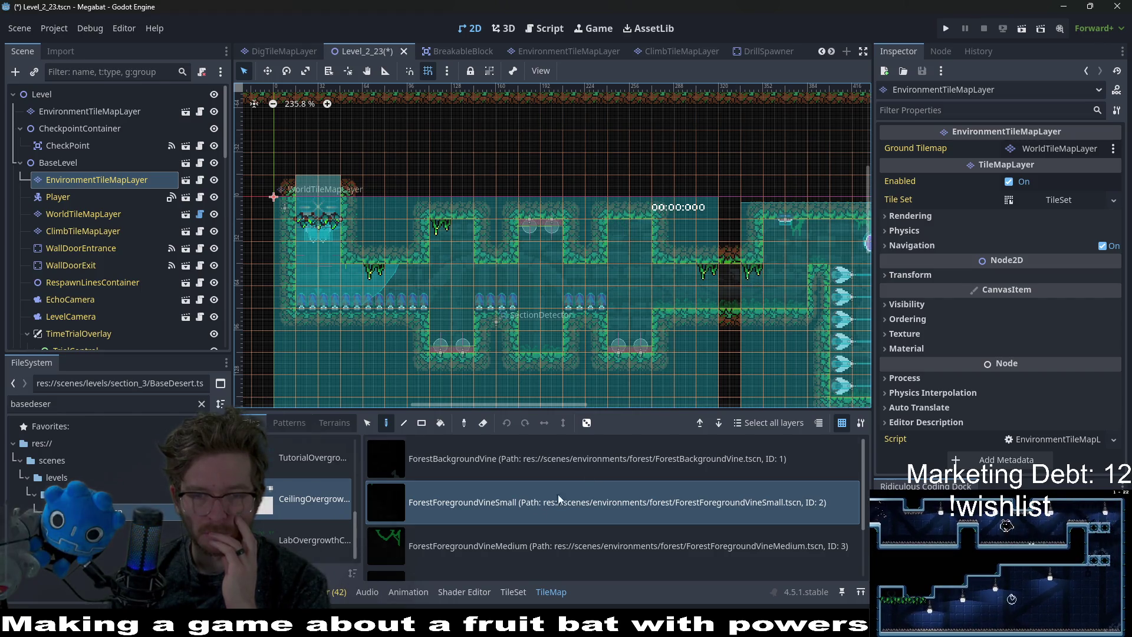
{"action": "left_click", "coordinate": [507, 546]}
{"action": "left_click", "coordinate": [627, 235]}
{"action": "left_click", "coordinate": [531, 501]}
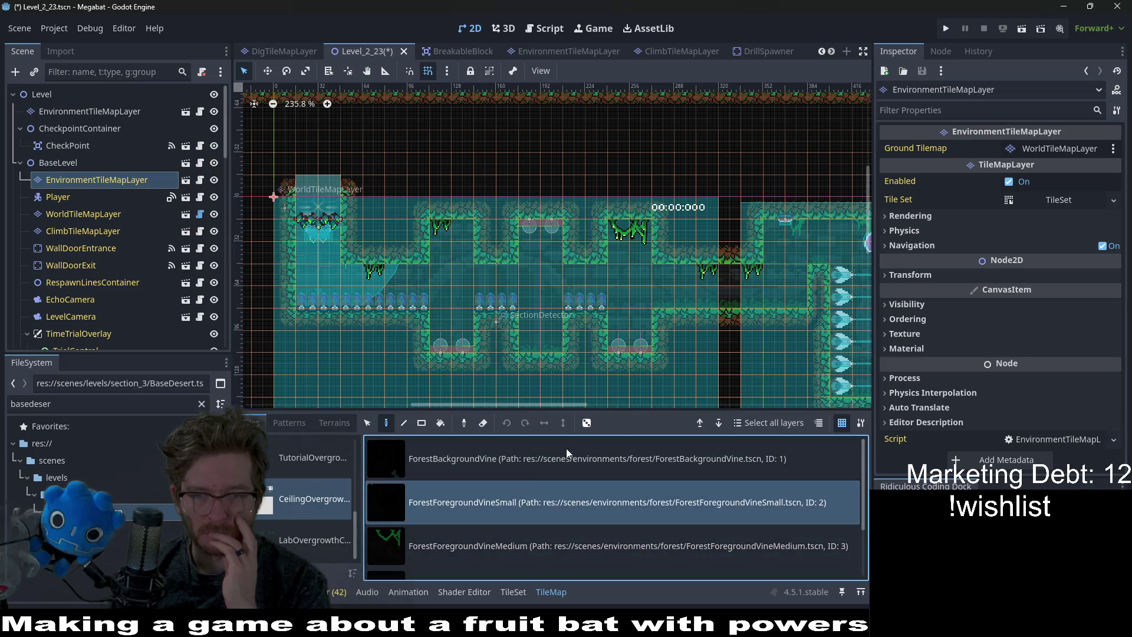
Further right, hang a medium vine and two small vines from the ceilings.
{"action": "scroll", "coordinate": [666, 254], "scroll_direction": "right", "scroll_amount": 3}
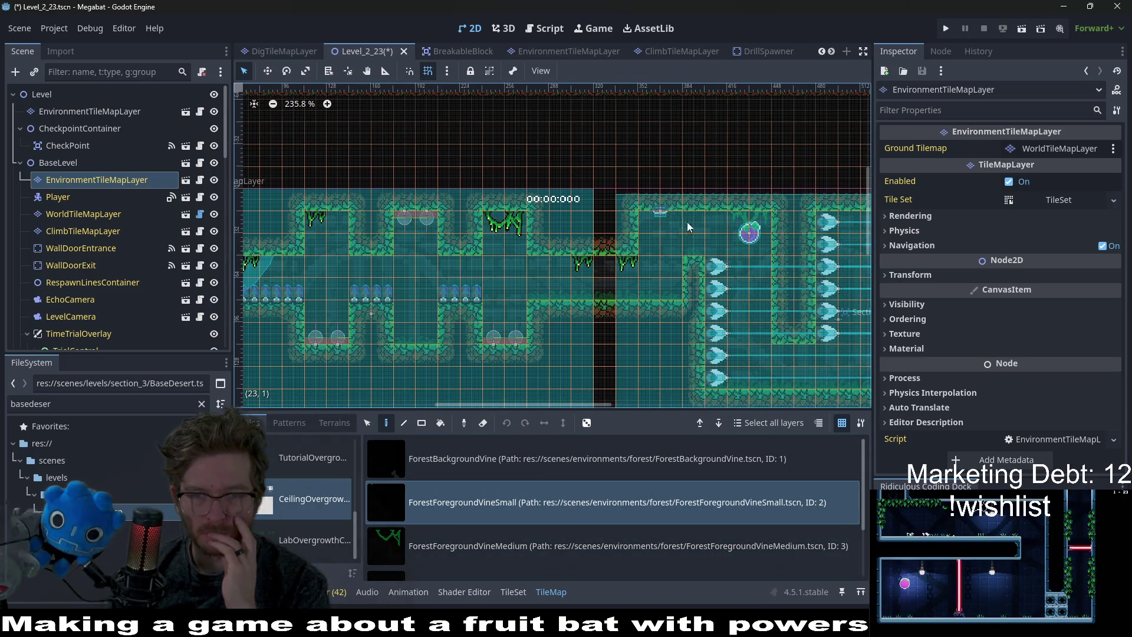
{"action": "left_click", "coordinate": [577, 548]}
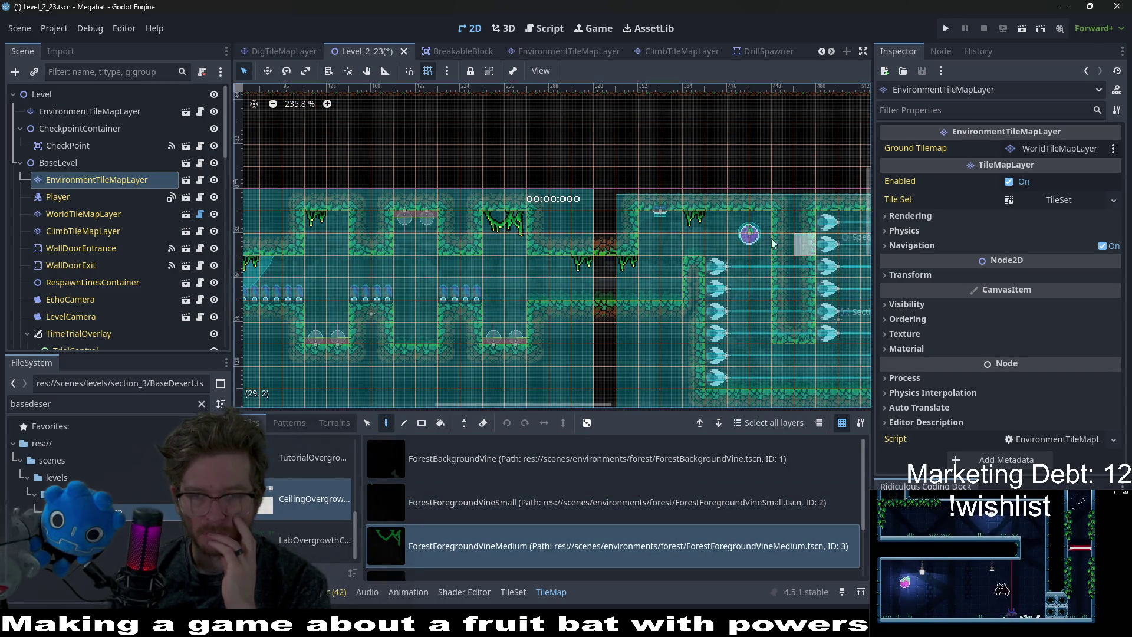
{"action": "left_click", "coordinate": [740, 227]}
{"action": "left_click", "coordinate": [531, 501]}
{"action": "scroll", "coordinate": [708, 300], "scroll_direction": "down", "scroll_amount": 2}
{"action": "scroll", "coordinate": [708, 301], "scroll_direction": "right", "scroll_amount": 3}
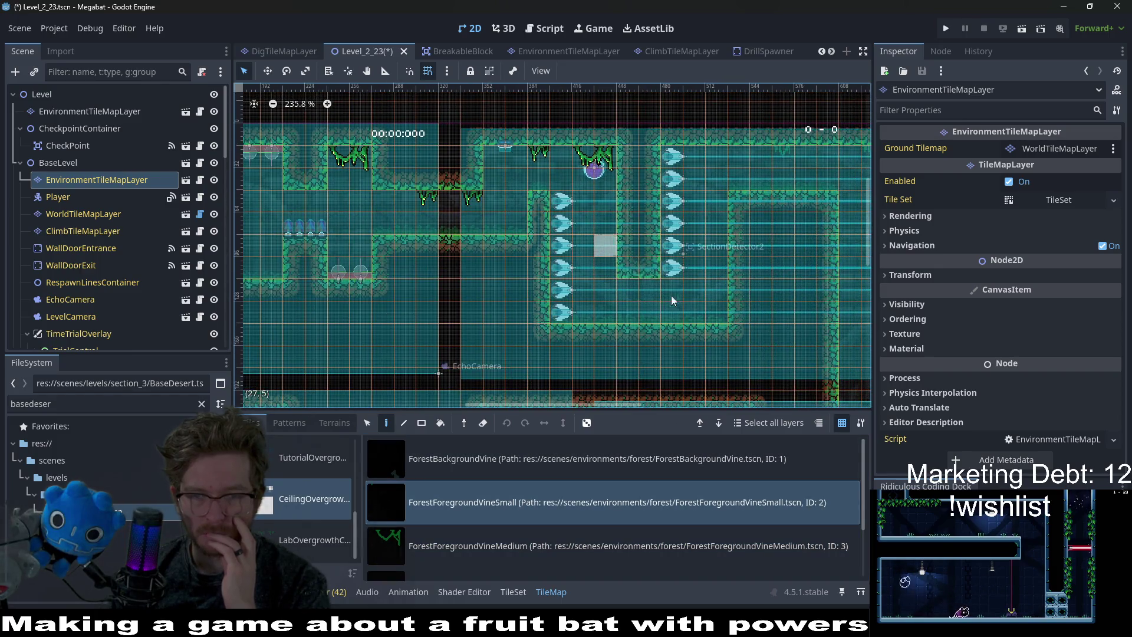
{"action": "scroll", "coordinate": [629, 286], "scroll_direction": "up", "scroll_amount": 1}
{"action": "scroll", "coordinate": [629, 286], "scroll_direction": "right", "scroll_amount": 3}
{"action": "left_click", "coordinate": [610, 207]}
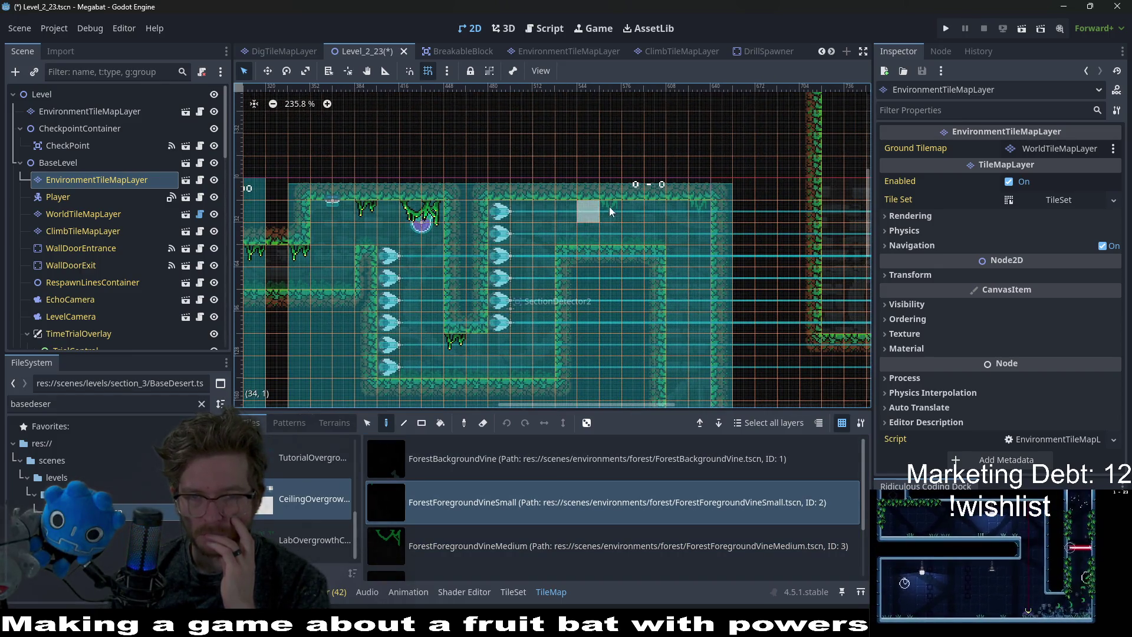
{"action": "left_click", "coordinate": [699, 209]}
Hang a small vine beside the checkpoint and four small vines under the lower ledges.
{"action": "scroll", "coordinate": [642, 307], "scroll_direction": "down", "scroll_amount": 5}
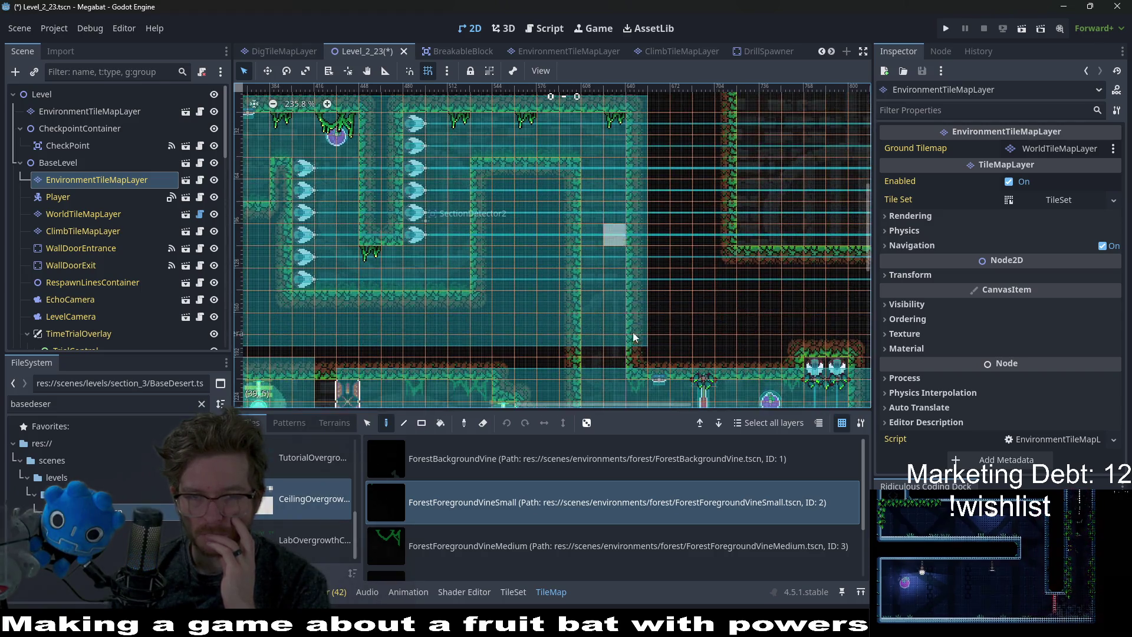
{"action": "scroll", "coordinate": [632, 331], "scroll_direction": "right", "scroll_amount": 2}
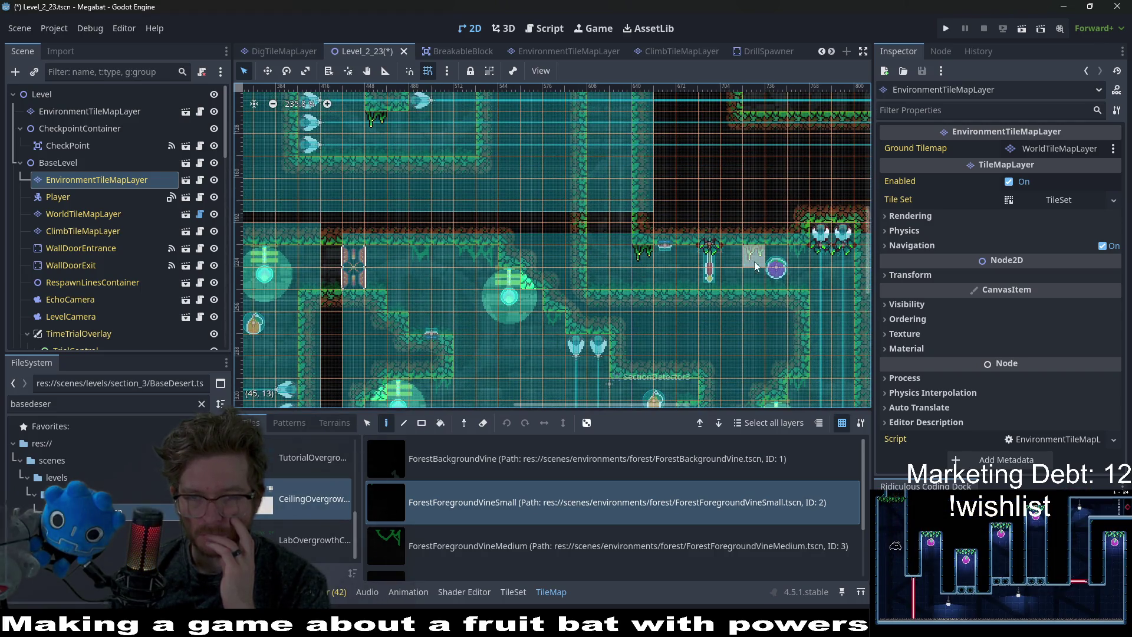
{"action": "scroll", "coordinate": [707, 253], "scroll_direction": "right", "scroll_amount": 3}
{"action": "scroll", "coordinate": [648, 307], "scroll_direction": "down", "scroll_amount": 3}
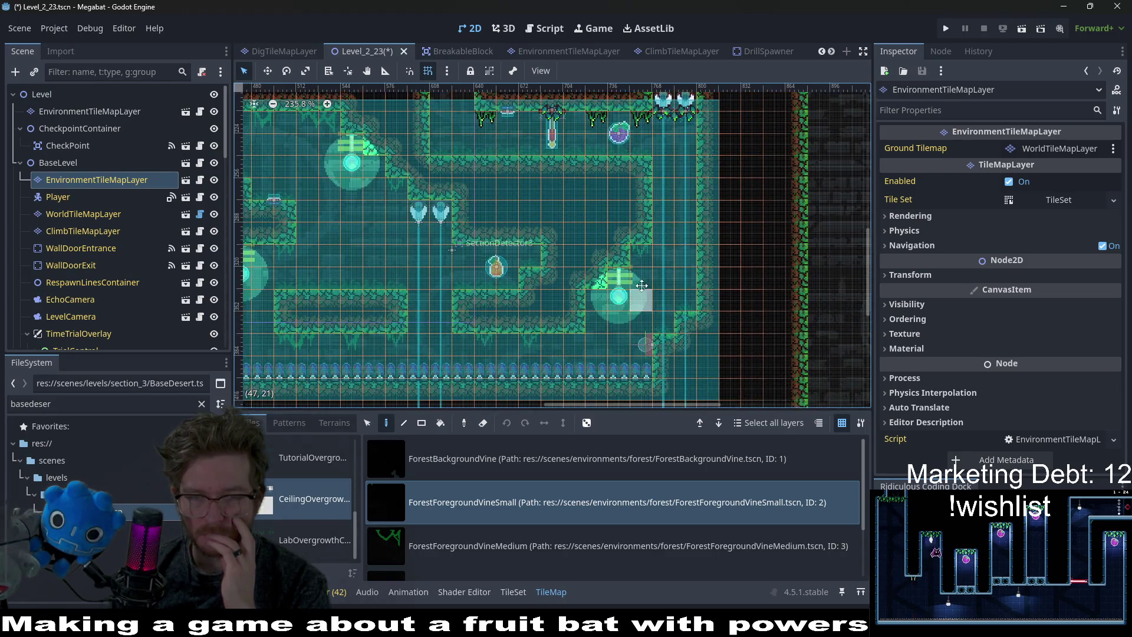
{"action": "scroll", "coordinate": [649, 254], "scroll_direction": "down", "scroll_amount": 2}
{"action": "left_click", "coordinate": [602, 268]}
{"action": "left_click", "coordinate": [540, 318]}
{"action": "left_click", "coordinate": [486, 313]}
{"action": "scroll", "coordinate": [578, 301], "scroll_direction": "left", "scroll_amount": 3}
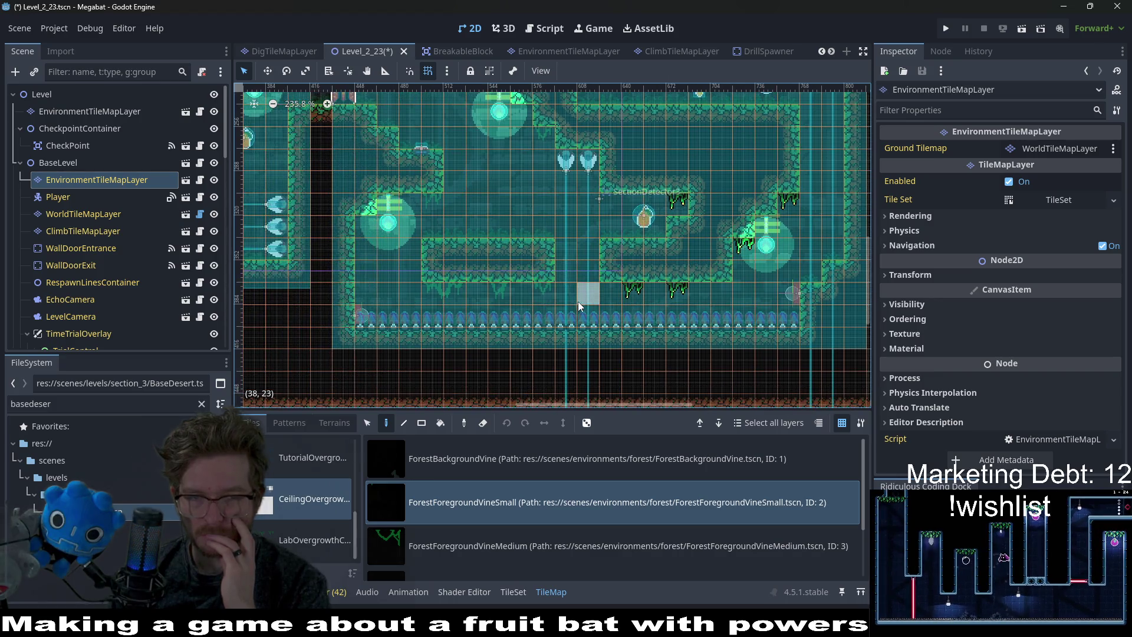
{"action": "left_click", "coordinate": [541, 297]}
{"action": "left_click", "coordinate": [496, 303]}
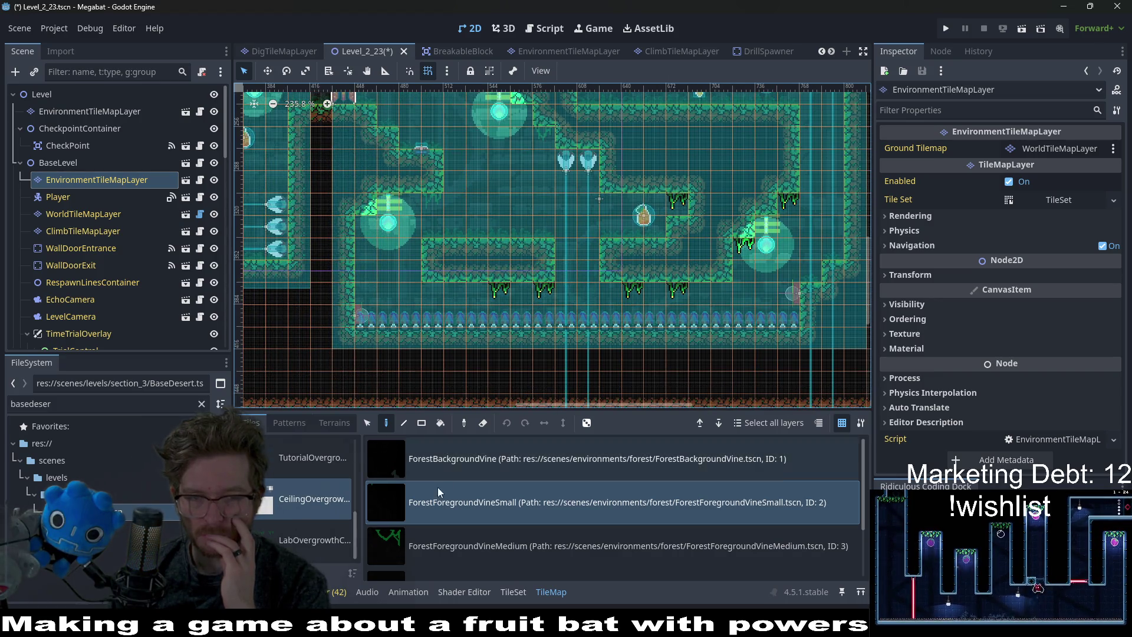
{"action": "left_click", "coordinate": [435, 530]}
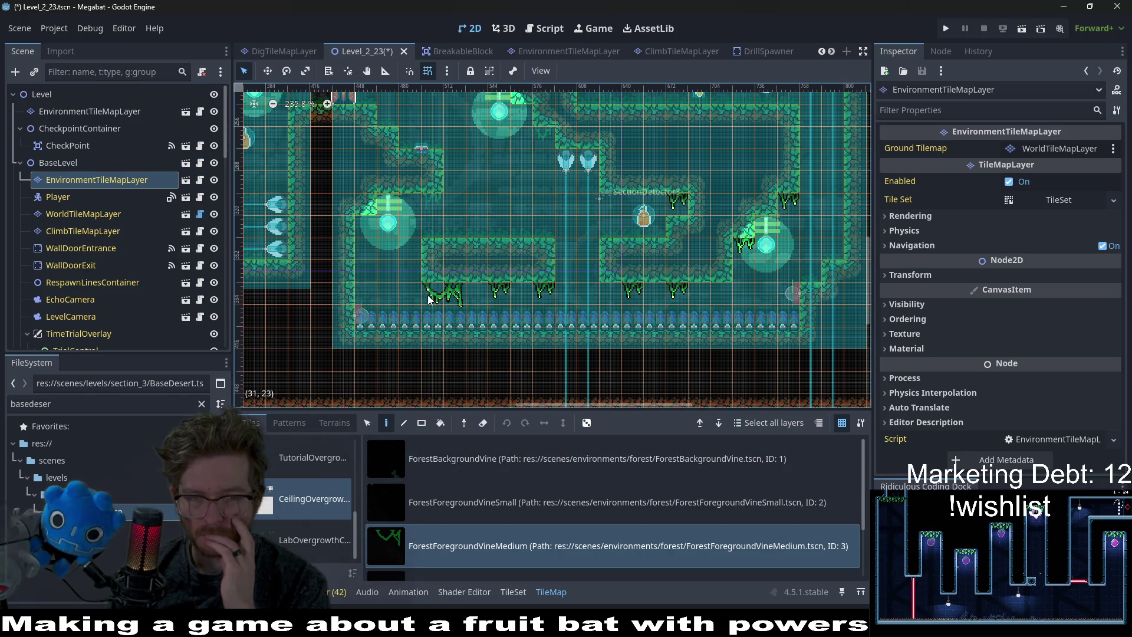
{"action": "left_click", "coordinate": [436, 502]}
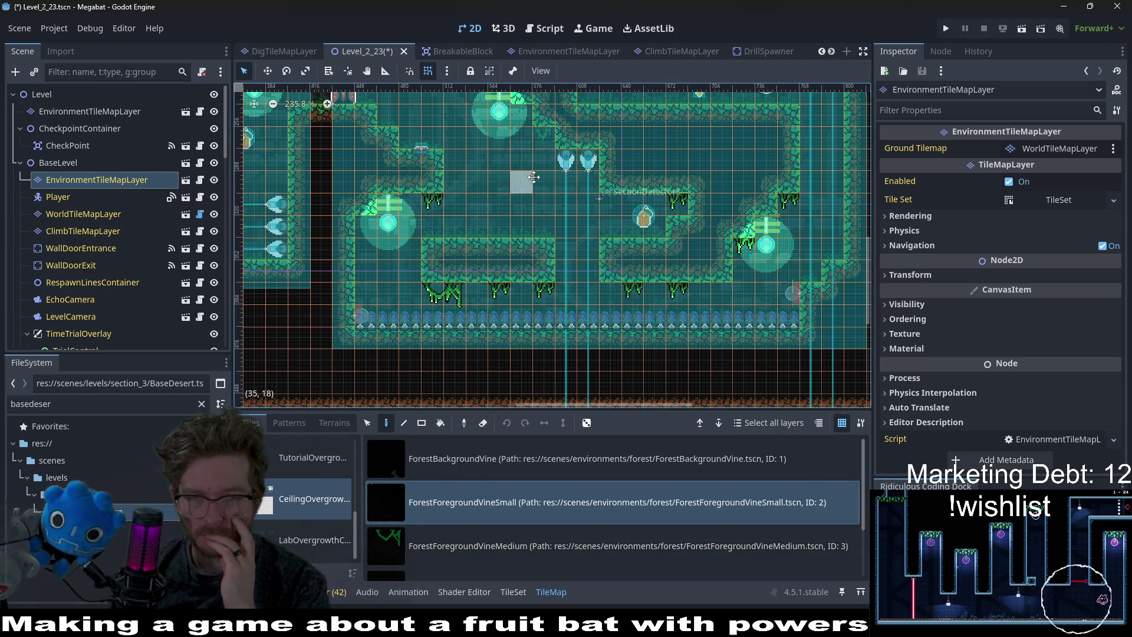
In the rooms to the left, hang four small vines and one medium vine from ceilings.
{"action": "left_click_drag", "start_coordinate": [533, 177], "coordinate": [579, 256]}
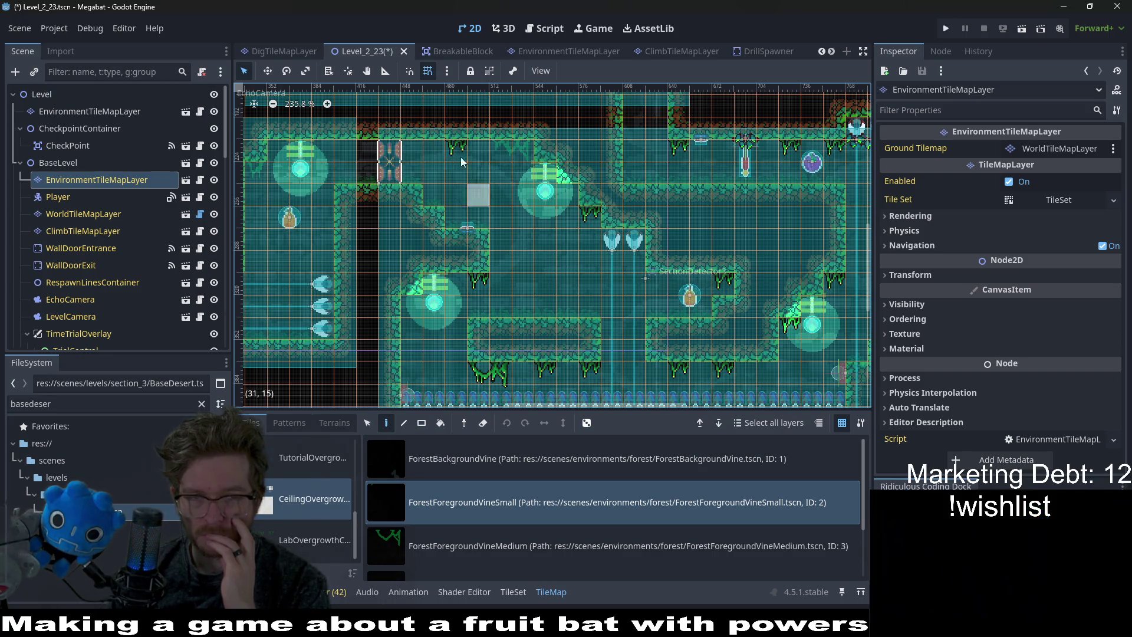
{"action": "left_click", "coordinate": [437, 538]}
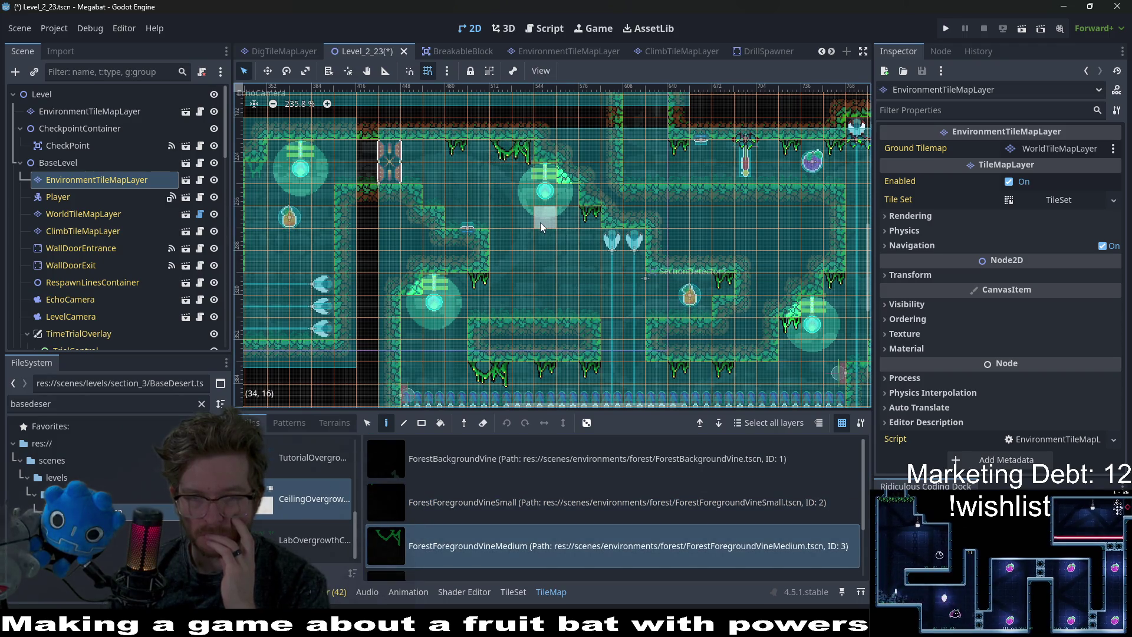
{"action": "scroll", "coordinate": [519, 155], "scroll_direction": "down", "scroll_amount": 1}
{"action": "left_click", "coordinate": [497, 507]}
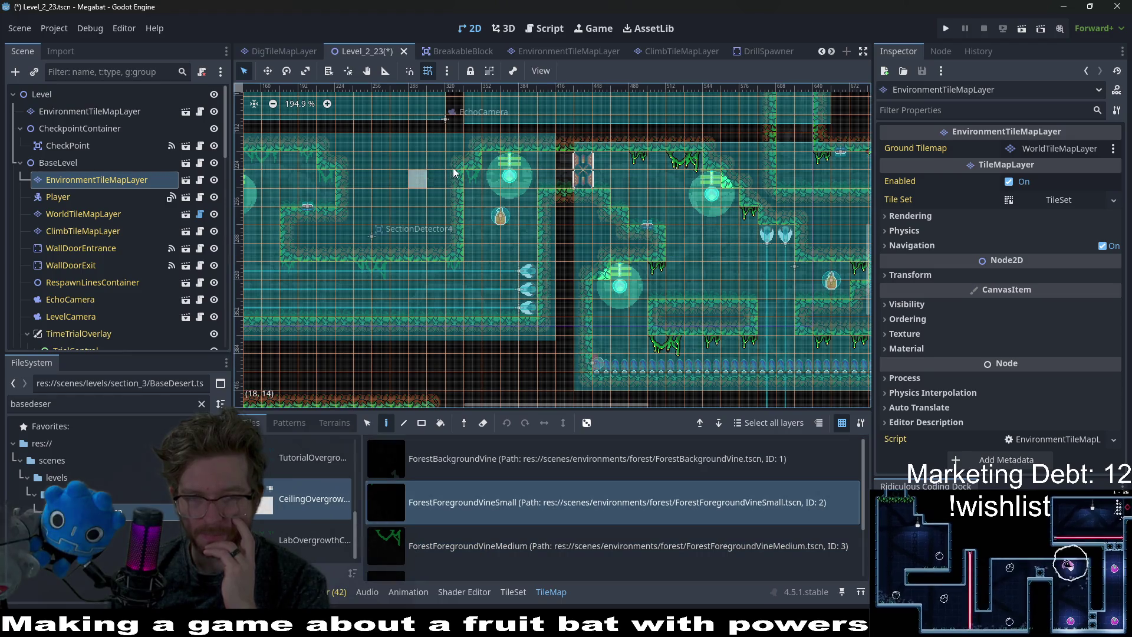
{"action": "left_click_drag", "start_coordinate": [370, 280], "coordinate": [512, 289]}
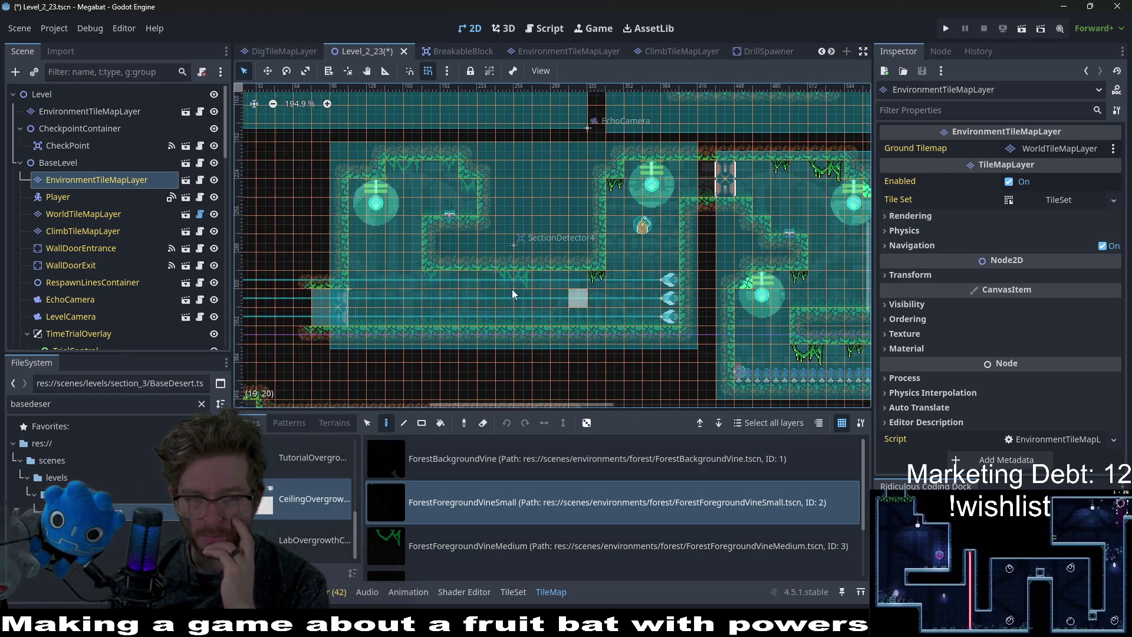
{"action": "left_click", "coordinate": [427, 281]}
{"action": "left_click", "coordinate": [468, 190]}
{"action": "left_click", "coordinate": [451, 170]}
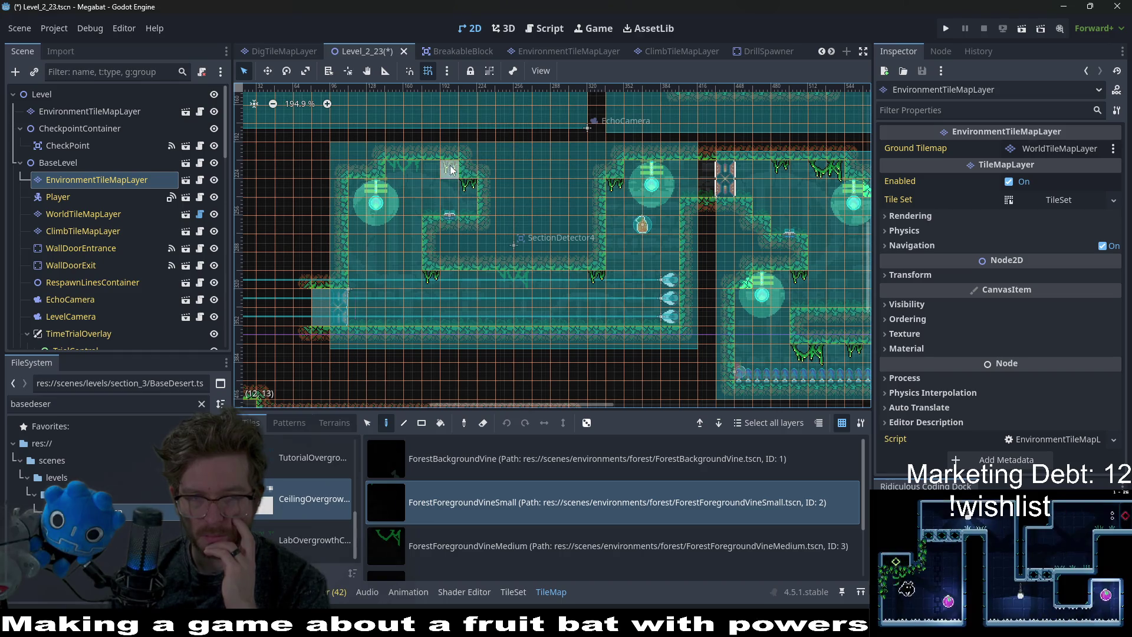
{"action": "left_click", "coordinate": [441, 526]}
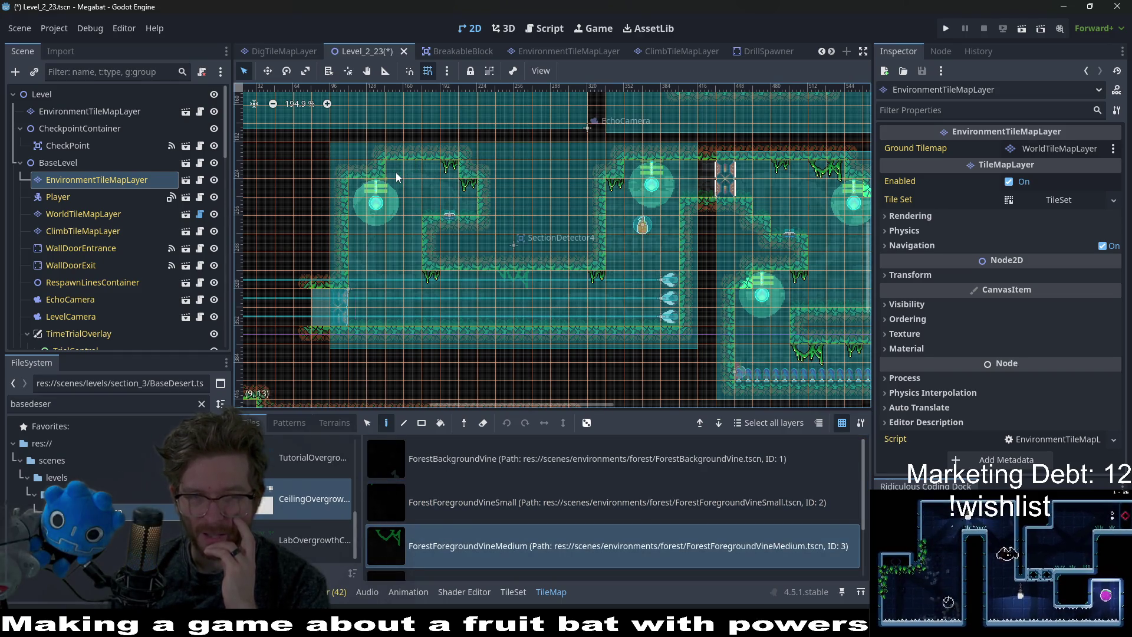
{"action": "left_click", "coordinate": [507, 284]}
{"action": "left_click", "coordinate": [437, 513]}
{"action": "left_click", "coordinate": [470, 280]}
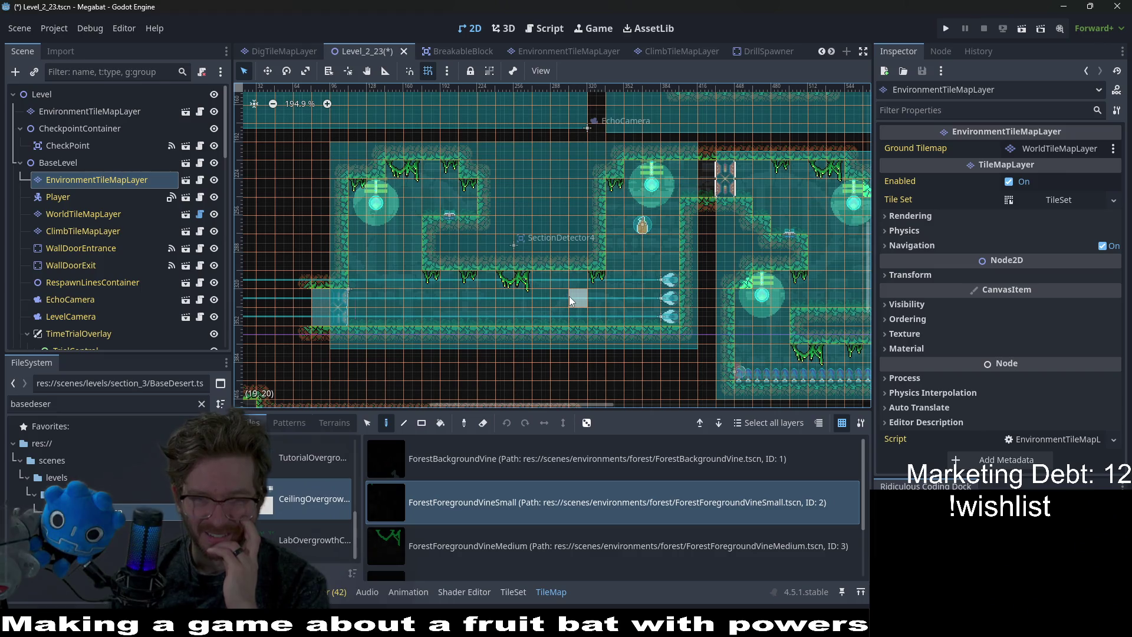
{"action": "left_click_drag", "start_coordinate": [482, 319], "coordinate": [567, 259]}
{"action": "scroll", "coordinate": [567, 259], "scroll_direction": "down", "scroll_amount": 5}
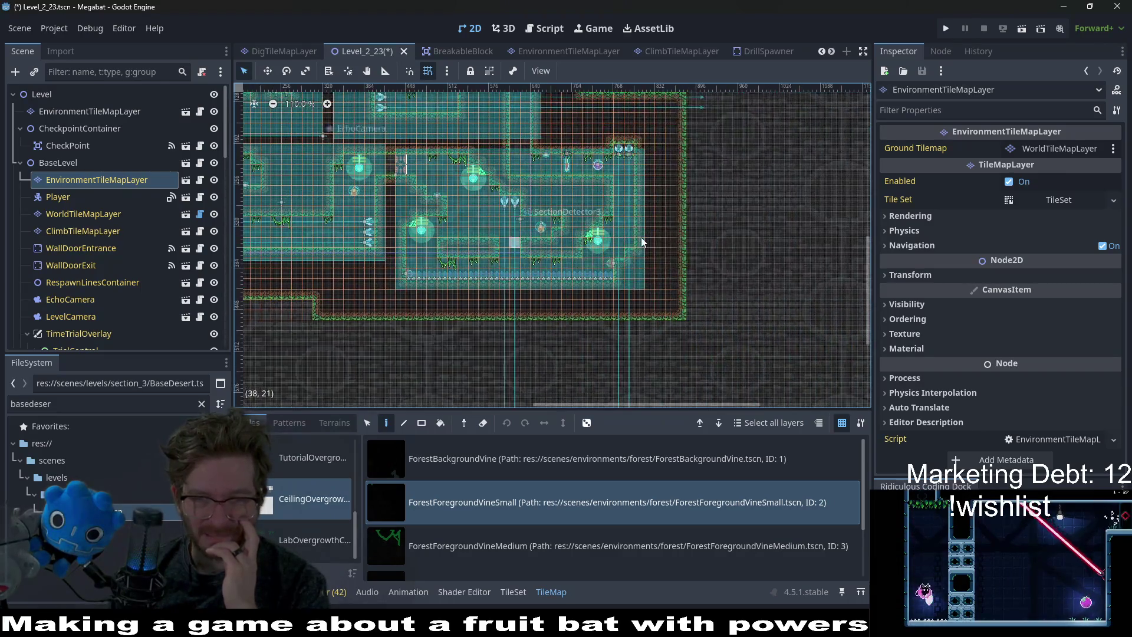
Target the root EnvironmentTileMapLayer, select the ForestOvergrowth tile, and place a first plant on a floor.
{"action": "left_click_drag", "start_coordinate": [501, 328], "coordinate": [649, 298]}
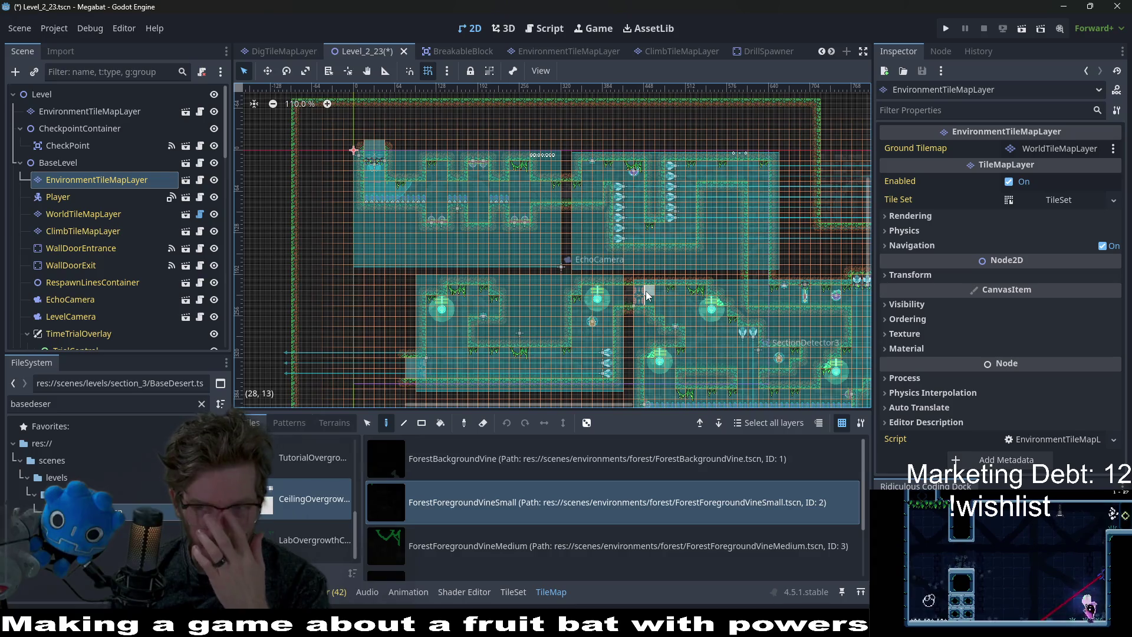
{"action": "scroll", "coordinate": [486, 554], "scroll_direction": "down", "scroll_amount": 2}
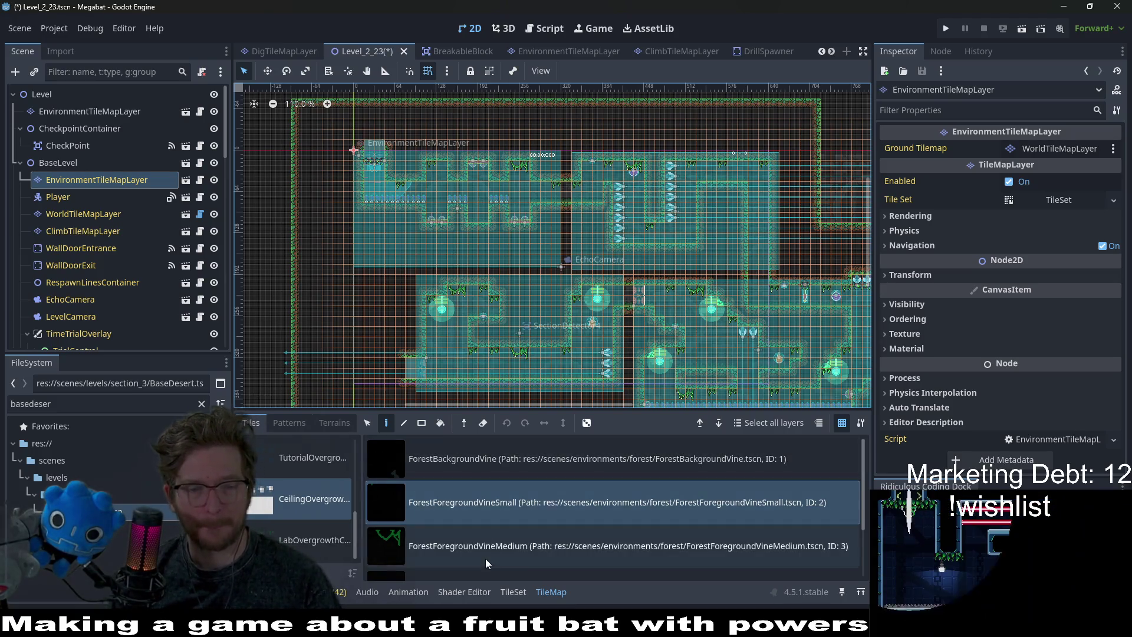
{"action": "left_click", "coordinate": [471, 563]}
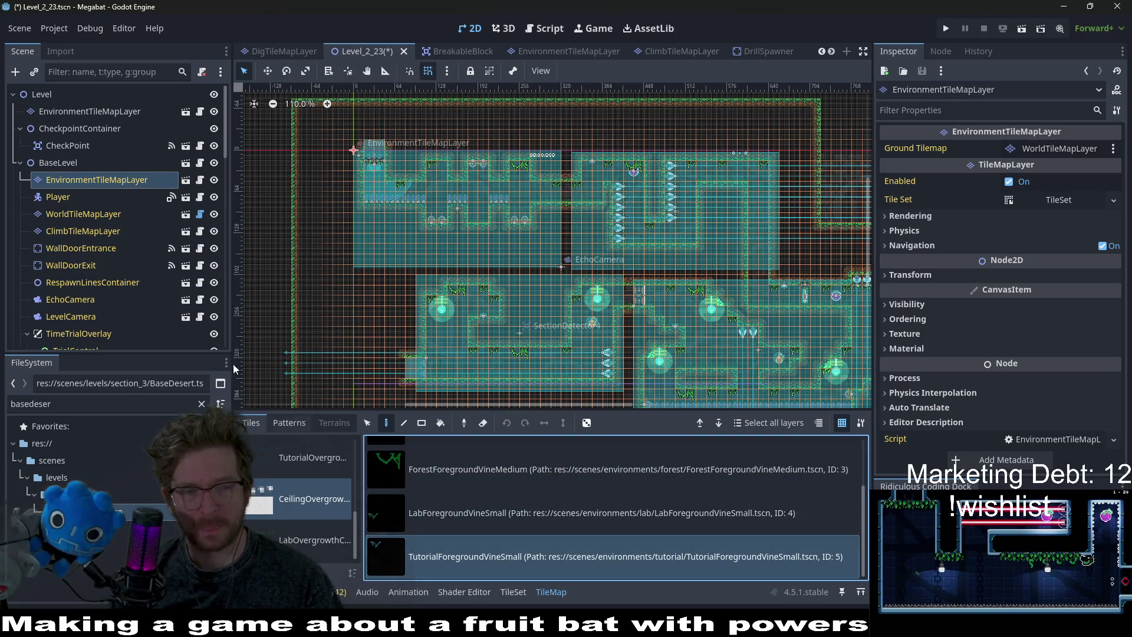
{"action": "left_click", "coordinate": [86, 112]}
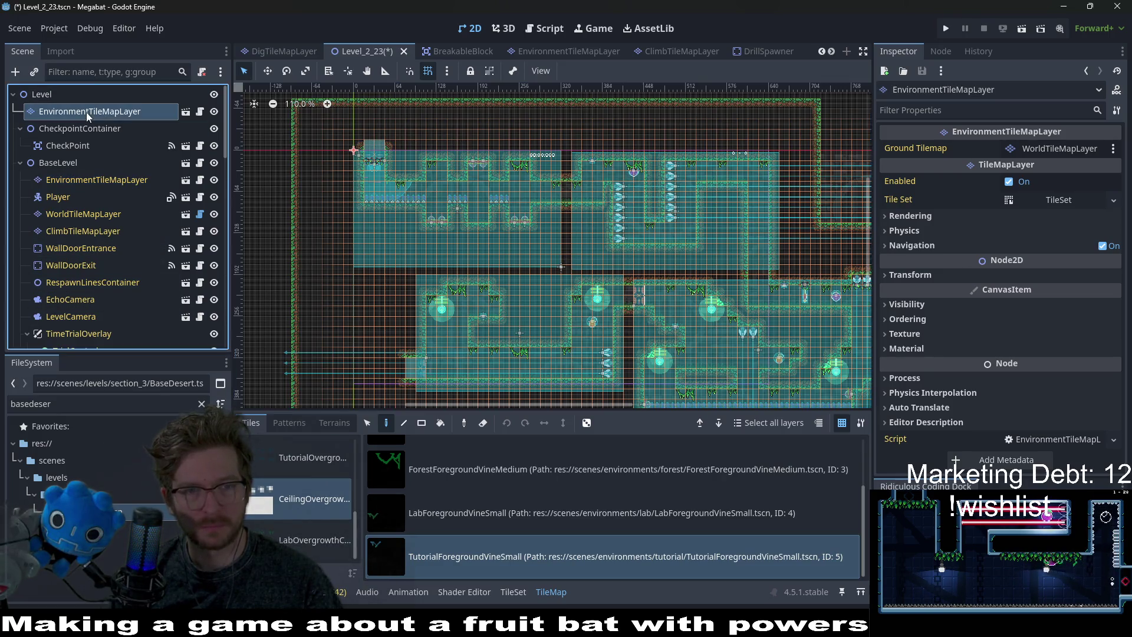
{"action": "scroll", "coordinate": [299, 501], "scroll_direction": "up", "scroll_amount": 5}
{"action": "left_click", "coordinate": [298, 501]}
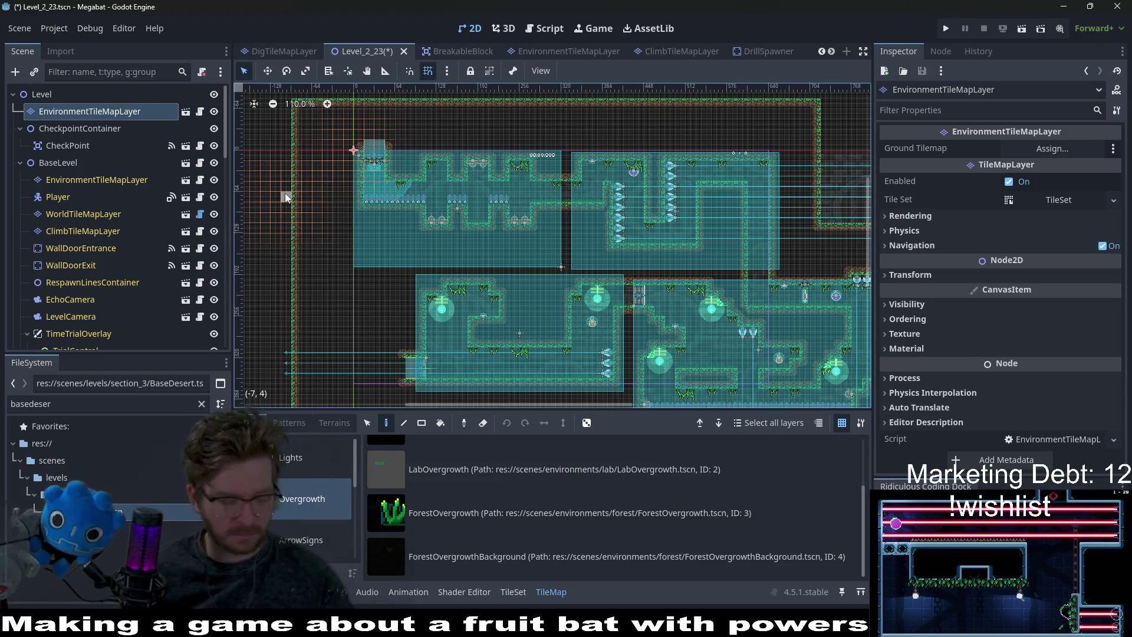
{"action": "left_click", "coordinate": [507, 500]}
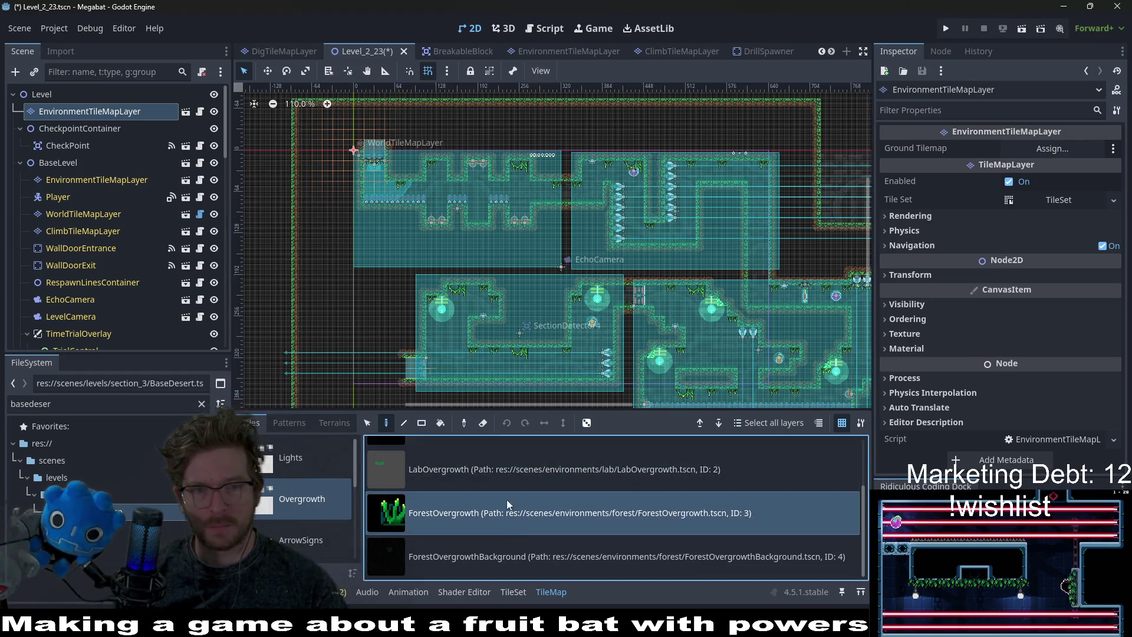
{"action": "scroll", "coordinate": [451, 229], "scroll_direction": "up", "scroll_amount": 4}
{"action": "left_click", "coordinate": [518, 206]}
Add a second plant on that ledge, then two plants on the next room's floor.
{"action": "left_click", "coordinate": [616, 172]}
{"action": "scroll", "coordinate": [574, 261], "scroll_direction": "up", "scroll_amount": 2}
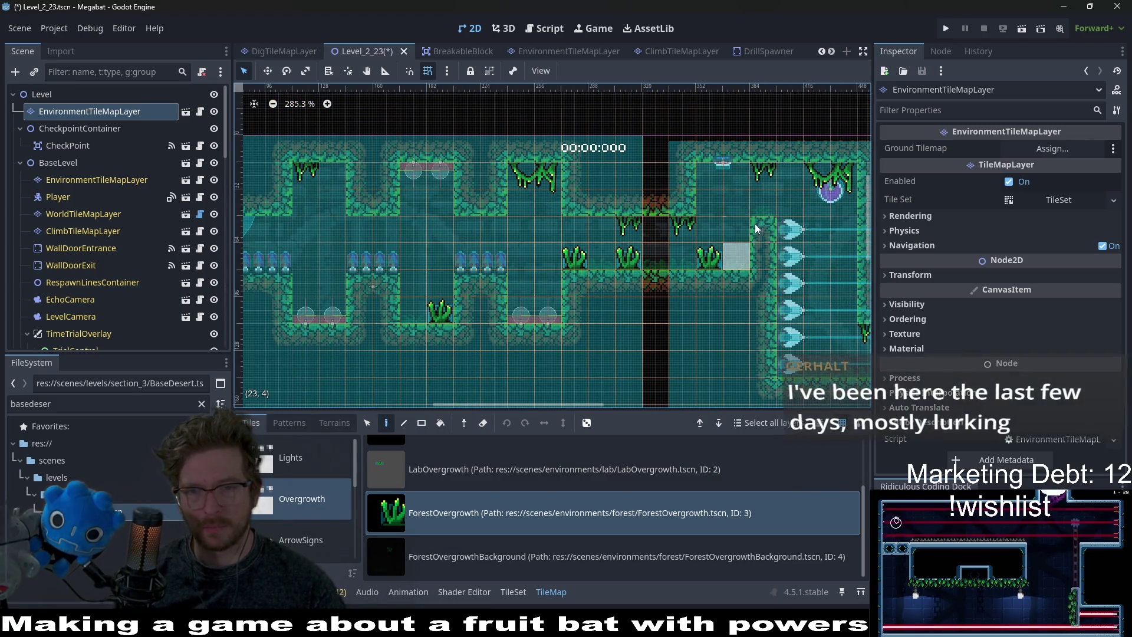
{"action": "scroll", "coordinate": [759, 217], "scroll_direction": "right", "scroll_amount": 5}
{"action": "scroll", "coordinate": [644, 272], "scroll_direction": "down", "scroll_amount": 2}
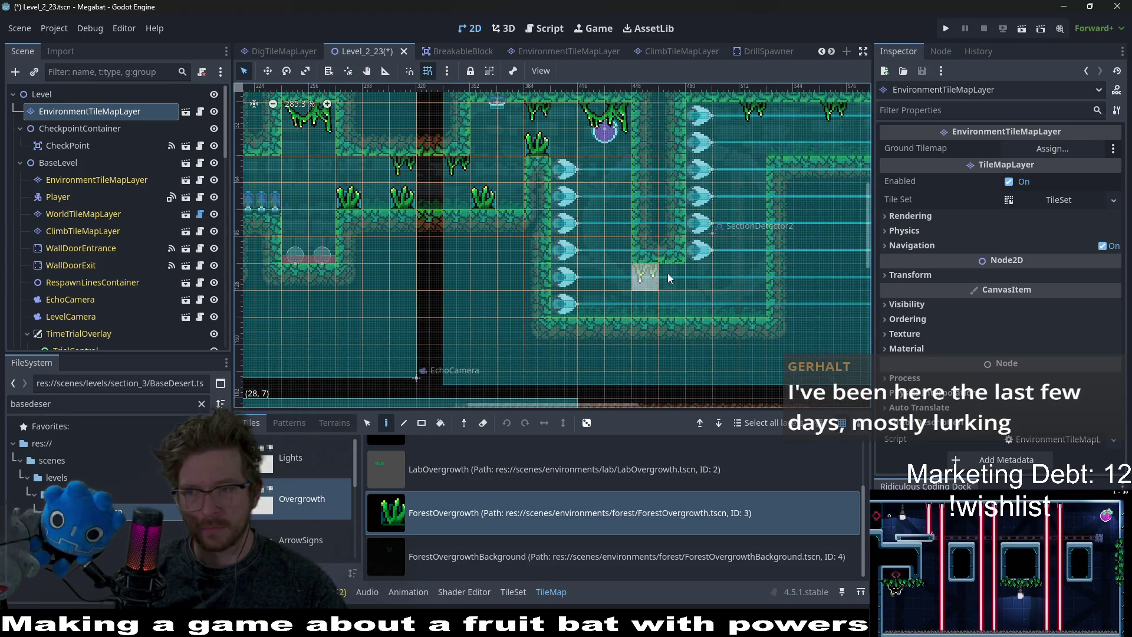
{"action": "scroll", "coordinate": [649, 277], "scroll_direction": "right", "scroll_amount": 2}
{"action": "scroll", "coordinate": [613, 287], "scroll_direction": "down", "scroll_amount": 1}
{"action": "left_click", "coordinate": [610, 289]}
{"action": "left_click", "coordinate": [553, 293]}
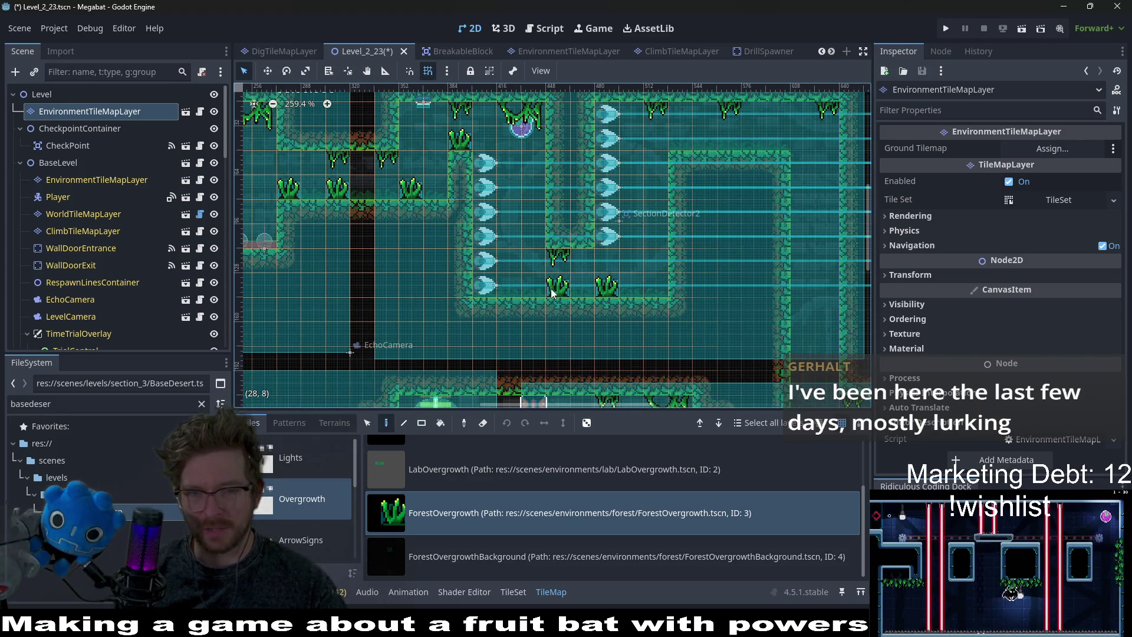
Place a plant on the upper-right floor and two along the lower room's floor.
{"action": "scroll", "coordinate": [589, 301], "scroll_direction": "up", "scroll_amount": 2}
{"action": "scroll", "coordinate": [590, 301], "scroll_direction": "right", "scroll_amount": 1}
{"action": "left_click", "coordinate": [682, 203]}
{"action": "scroll", "coordinate": [707, 200], "scroll_direction": "down", "scroll_amount": 3}
{"action": "scroll", "coordinate": [707, 200], "scroll_direction": "right", "scroll_amount": 2}
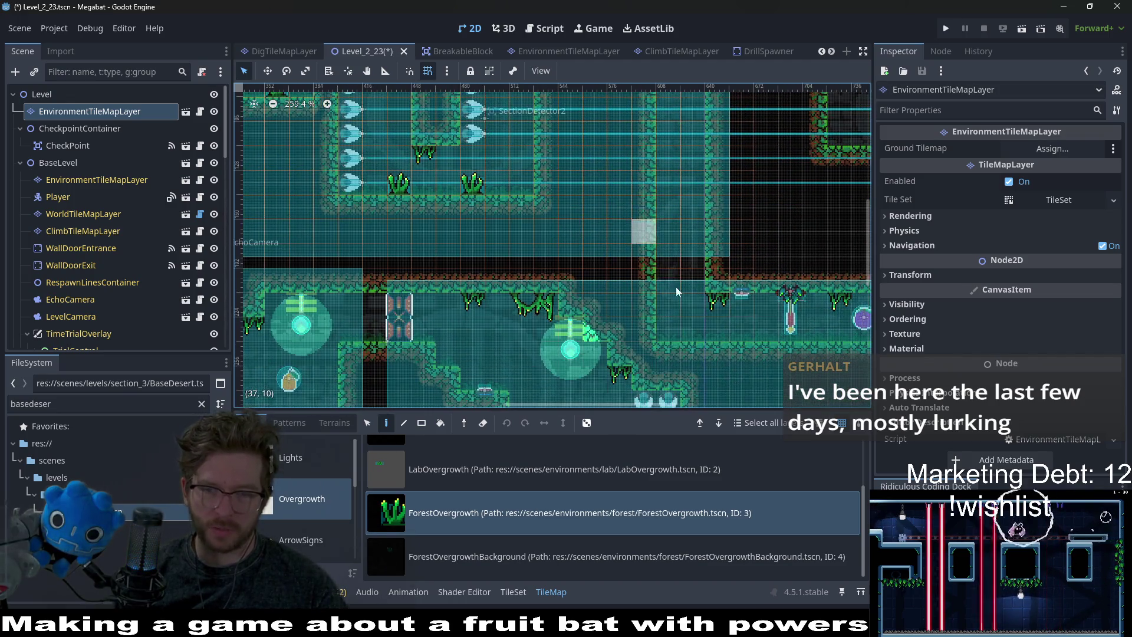
{"action": "left_click", "coordinate": [668, 329]}
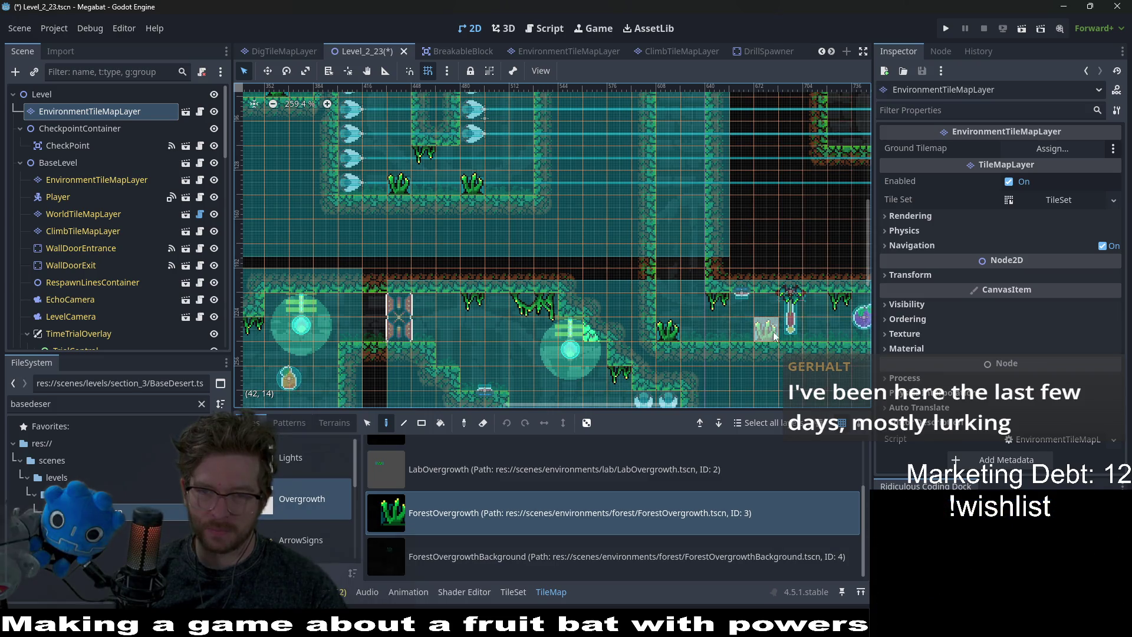
{"action": "left_click", "coordinate": [763, 331]}
{"action": "scroll", "coordinate": [597, 307], "scroll_direction": "right", "scroll_amount": 5}
{"action": "scroll", "coordinate": [597, 307], "scroll_direction": "down", "scroll_amount": 1}
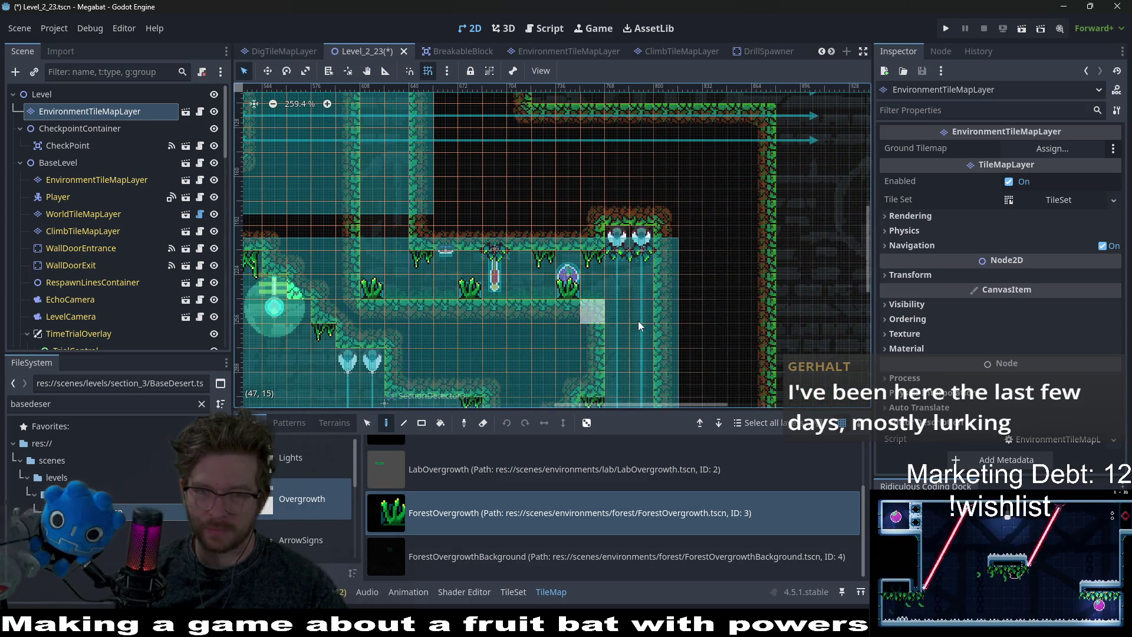
Place plants at floor cells (33,20) and (35,20), then pan across the level.
{"action": "left_click_drag", "start_coordinate": [598, 403], "coordinate": [638, 289]}
{"action": "scroll", "coordinate": [638, 288], "scroll_direction": "down", "scroll_amount": 3}
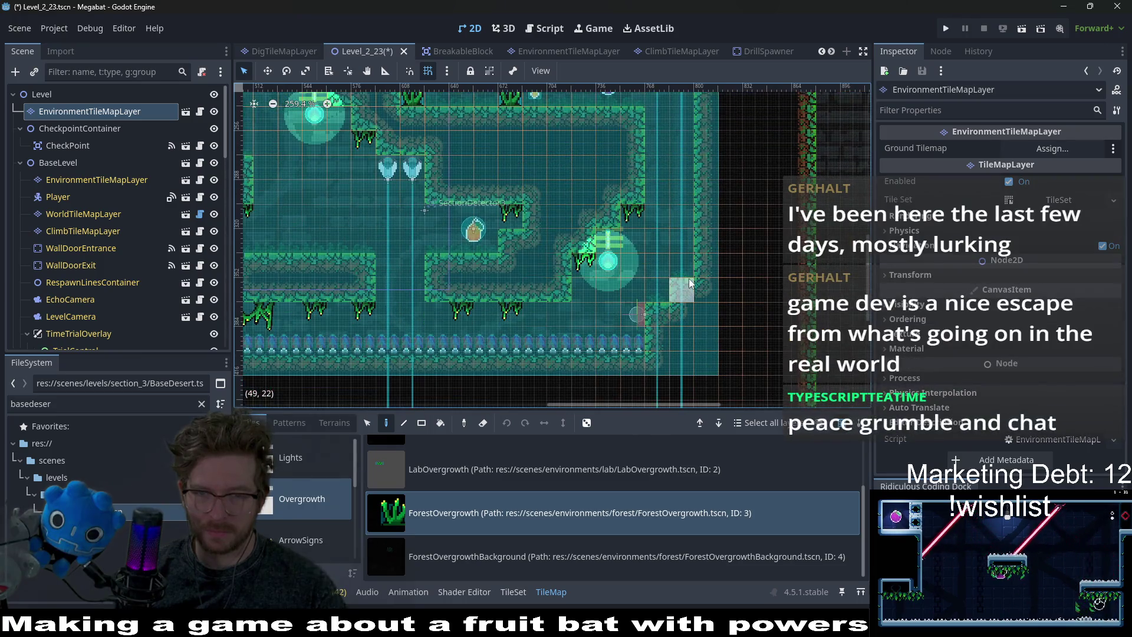
{"action": "scroll", "coordinate": [605, 258], "scroll_direction": "down", "scroll_amount": 1}
{"action": "scroll", "coordinate": [604, 257], "scroll_direction": "left", "scroll_amount": 1}
{"action": "scroll", "coordinate": [607, 236], "scroll_direction": "up", "scroll_amount": 2}
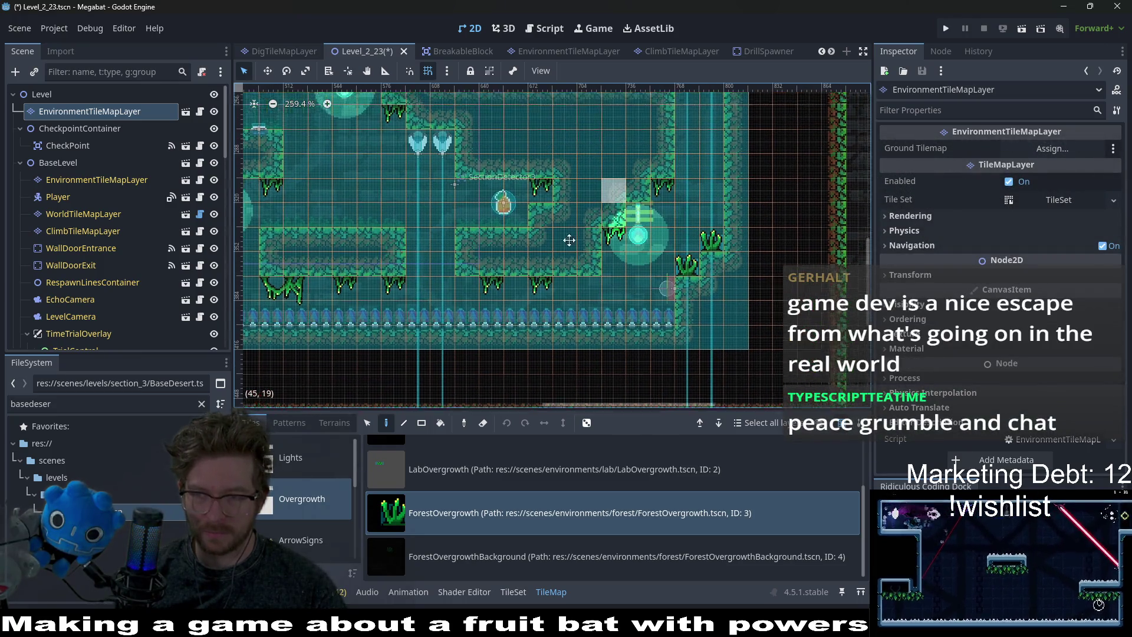
{"action": "scroll", "coordinate": [582, 245], "scroll_direction": "left", "scroll_amount": 3}
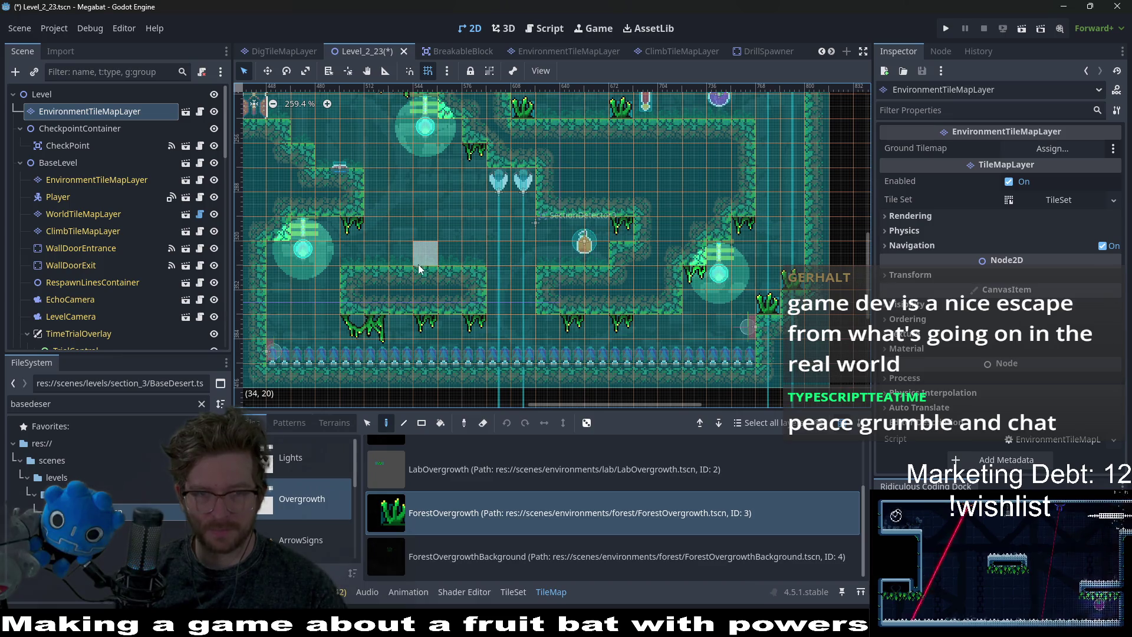
{"action": "left_click", "coordinate": [398, 258]}
{"action": "left_click", "coordinate": [450, 261]}
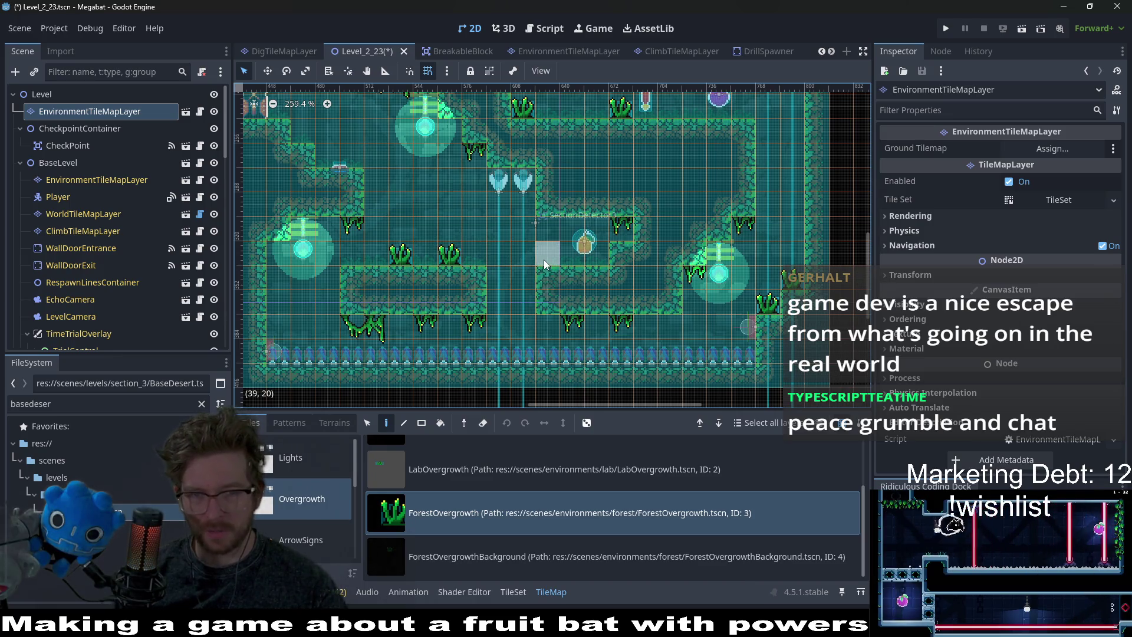
{"action": "scroll", "coordinate": [580, 295], "scroll_direction": "up", "scroll_amount": 4}
{"action": "scroll", "coordinate": [580, 295], "scroll_direction": "left", "scroll_amount": 4}
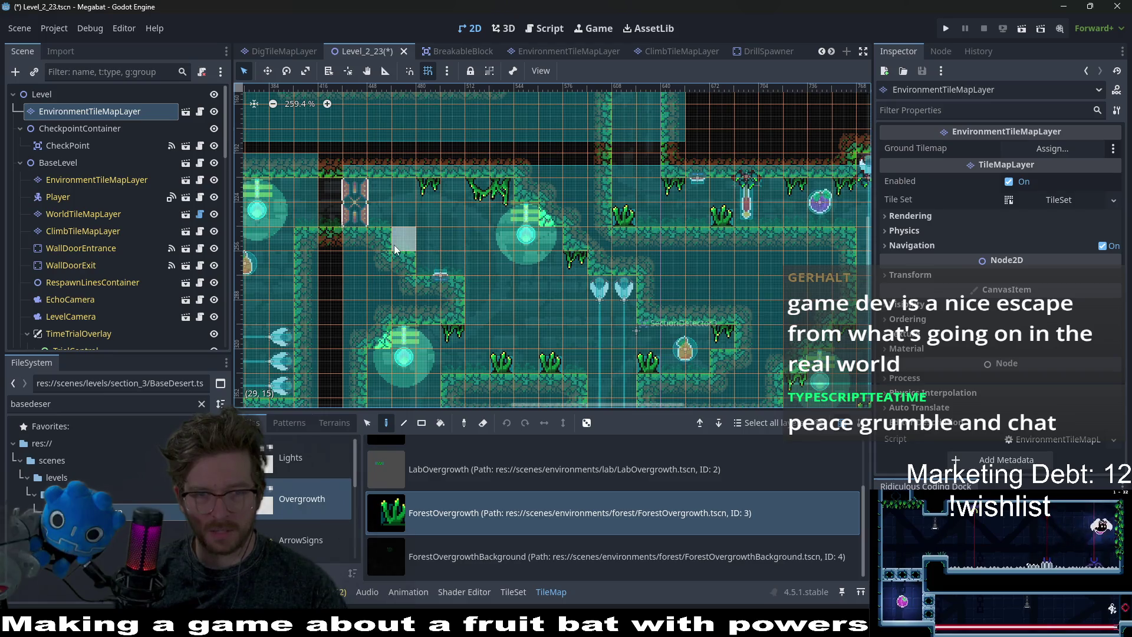
{"action": "scroll", "coordinate": [581, 295], "scroll_direction": "left", "scroll_amount": 8}
{"action": "scroll", "coordinate": [581, 295], "scroll_direction": "up", "scroll_amount": 1}
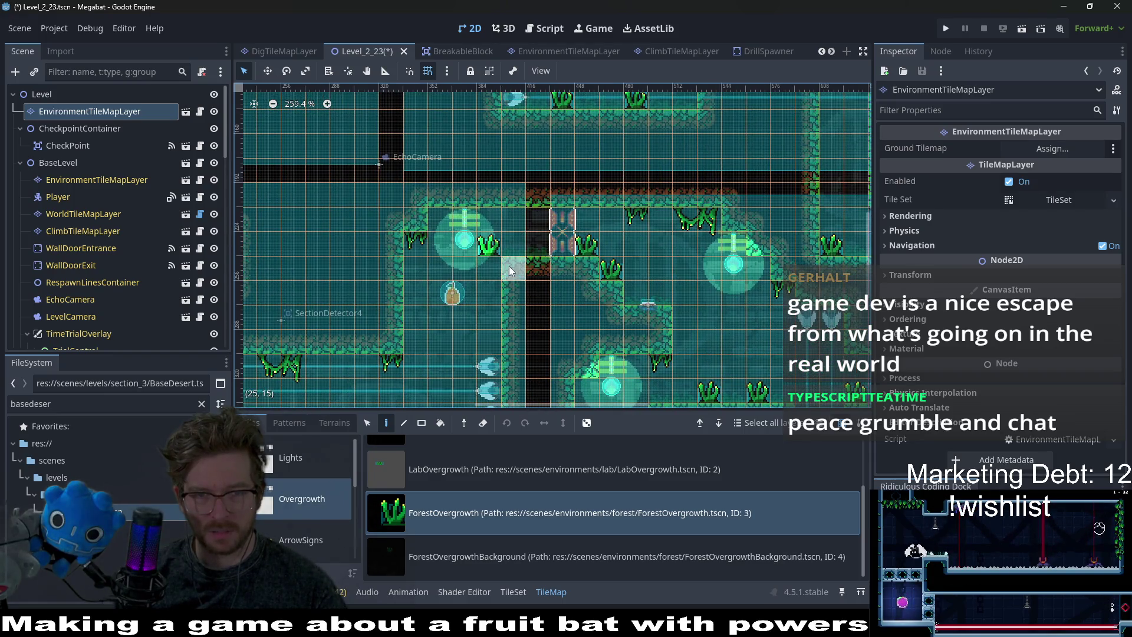
{"action": "scroll", "coordinate": [504, 252], "scroll_direction": "down", "scroll_amount": 3}
{"action": "scroll", "coordinate": [530, 212], "scroll_direction": "left", "scroll_amount": 2}
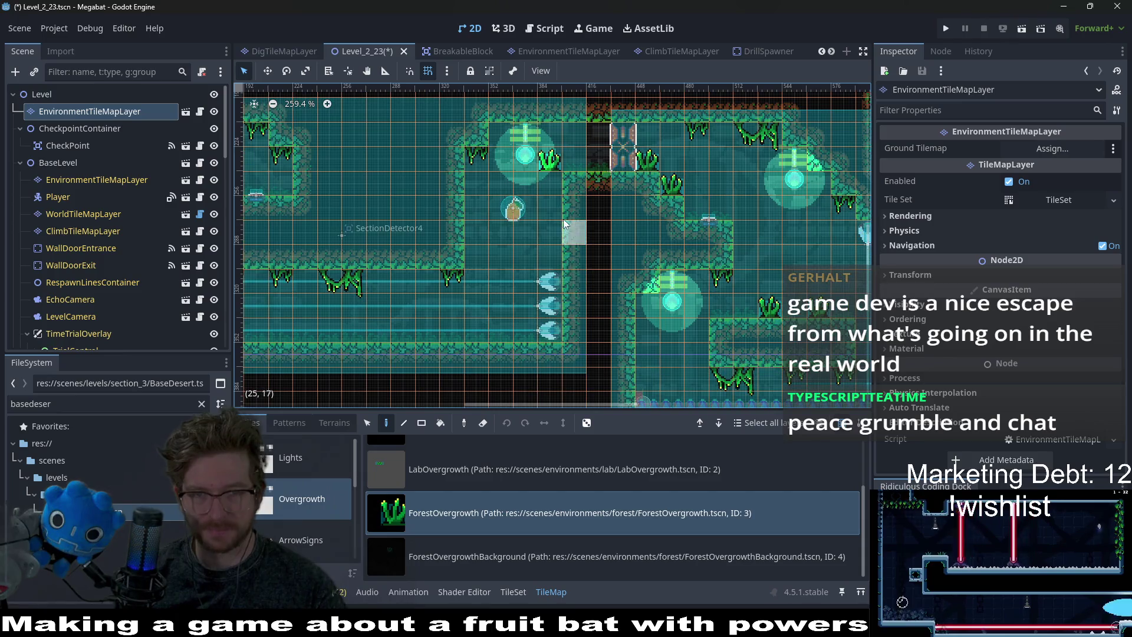
{"action": "scroll", "coordinate": [531, 236], "scroll_direction": "left", "scroll_amount": 5}
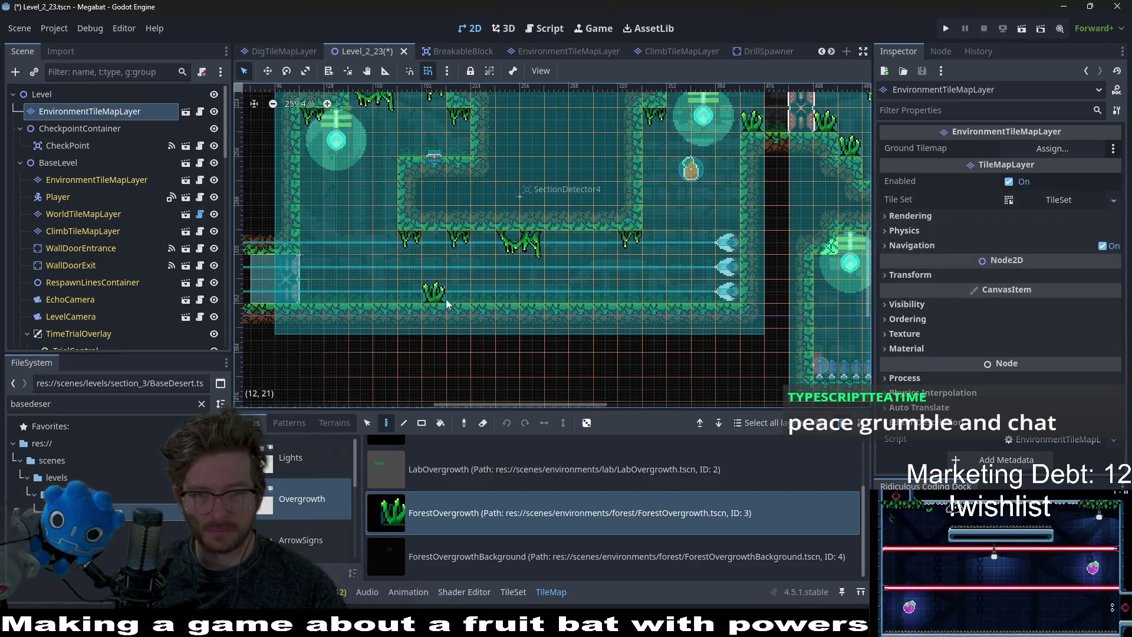
{"action": "scroll", "coordinate": [502, 247], "scroll_direction": "left", "scroll_amount": 5}
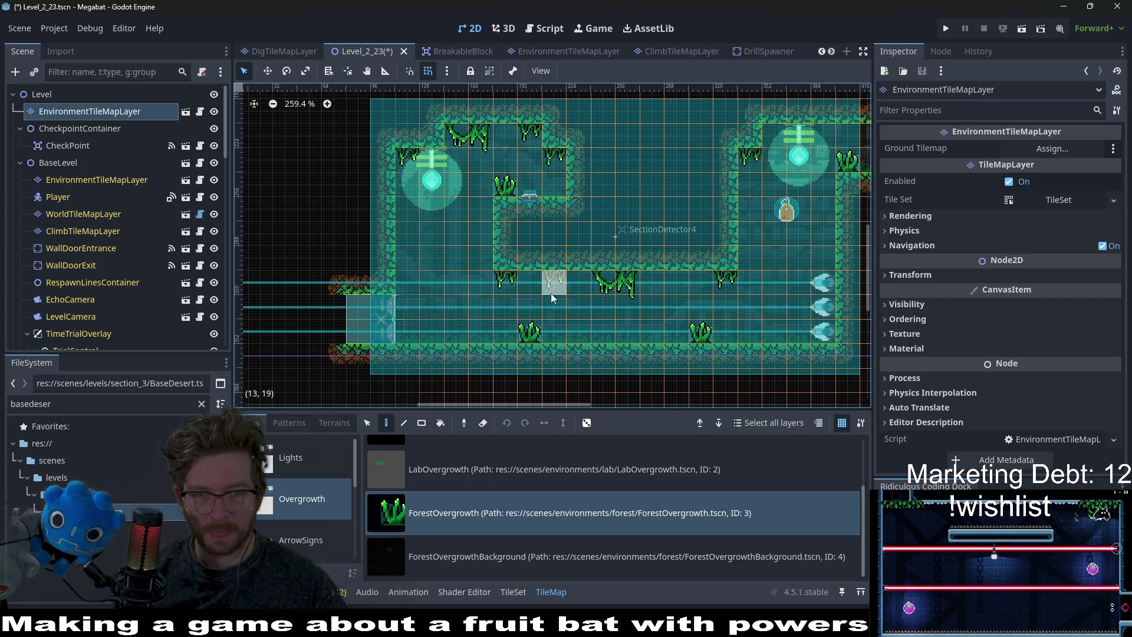
{"action": "scroll", "coordinate": [519, 308], "scroll_direction": "down", "scroll_amount": 2}
{"action": "scroll", "coordinate": [518, 308], "scroll_direction": "left", "scroll_amount": 1}
{"action": "scroll", "coordinate": [548, 273], "scroll_direction": "down", "scroll_amount": 1}
{"action": "scroll", "coordinate": [548, 273], "scroll_direction": "right", "scroll_amount": 3}
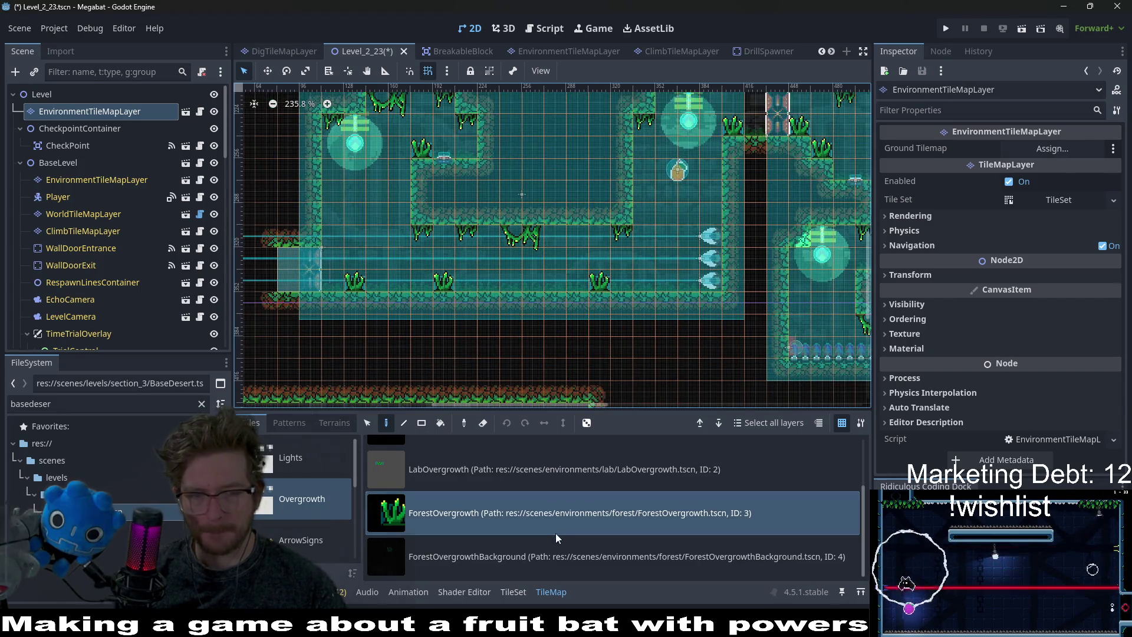
Select the ForestOvergrowthBackground scene tile and pan around the level.
{"action": "left_click", "coordinate": [555, 537]}
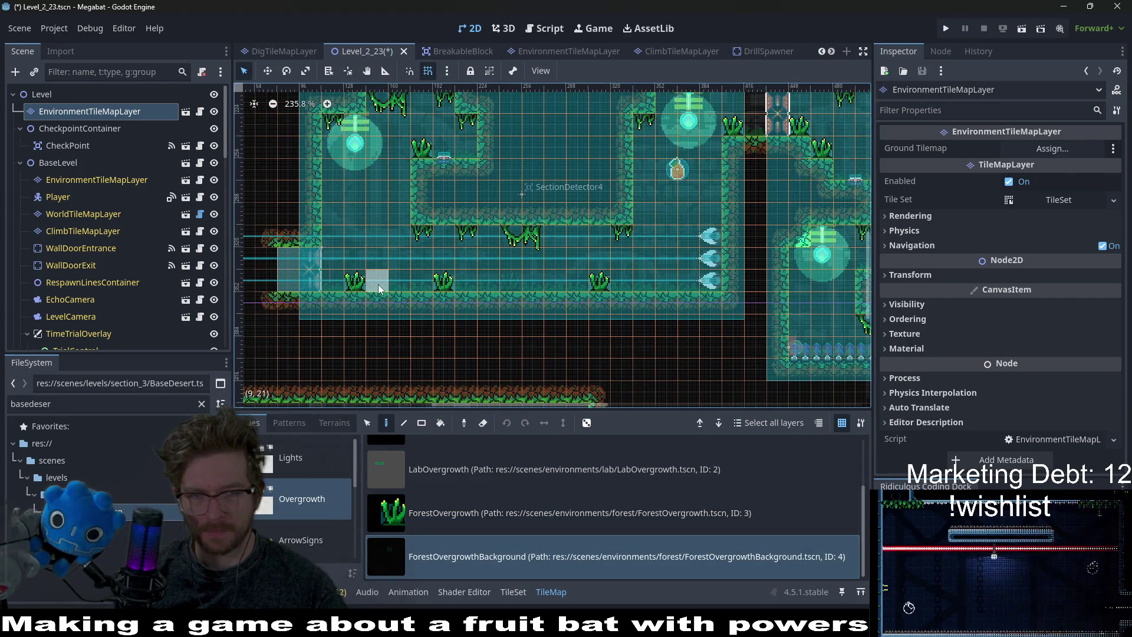
{"action": "scroll", "coordinate": [586, 350], "scroll_direction": "up", "scroll_amount": 2}
{"action": "scroll", "coordinate": [585, 351], "scroll_direction": "right", "scroll_amount": 1}
{"action": "scroll", "coordinate": [587, 306], "scroll_direction": "down", "scroll_amount": 5}
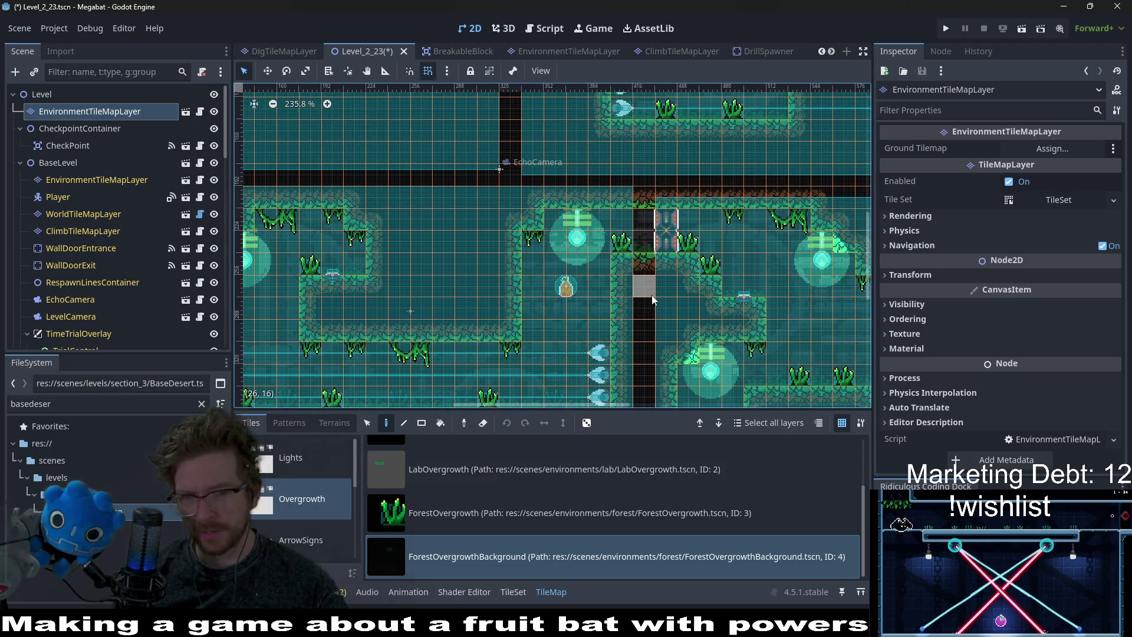
{"action": "scroll", "coordinate": [592, 256], "scroll_direction": "up", "scroll_amount": 4}
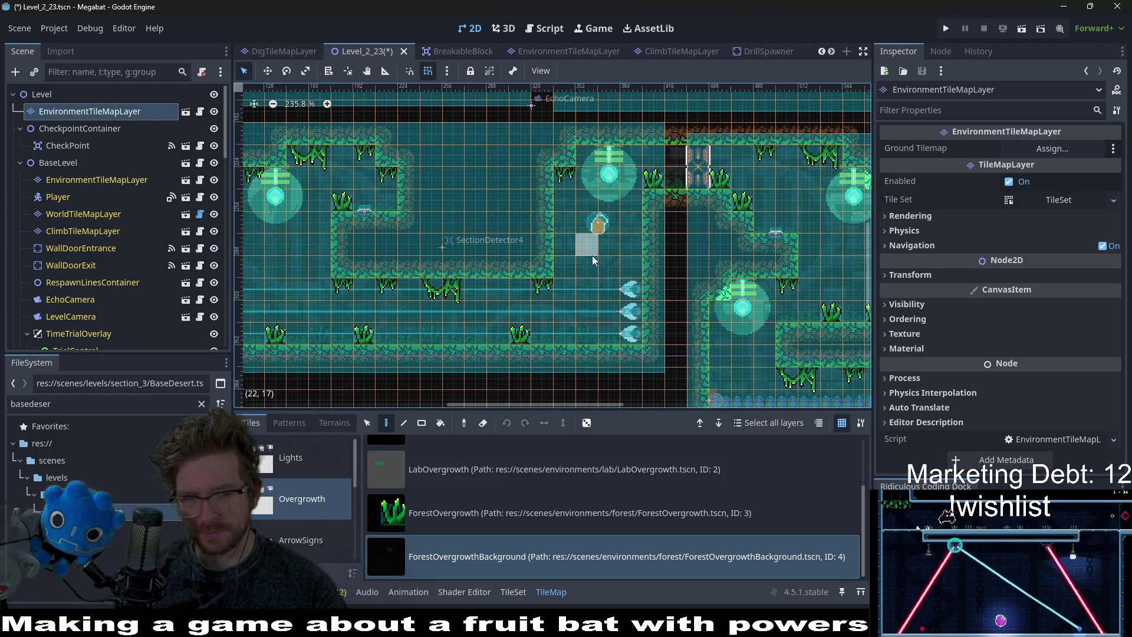
{"action": "scroll", "coordinate": [426, 216], "scroll_direction": "up", "scroll_amount": 3}
{"action": "scroll", "coordinate": [425, 218], "scroll_direction": "up", "scroll_amount": 4}
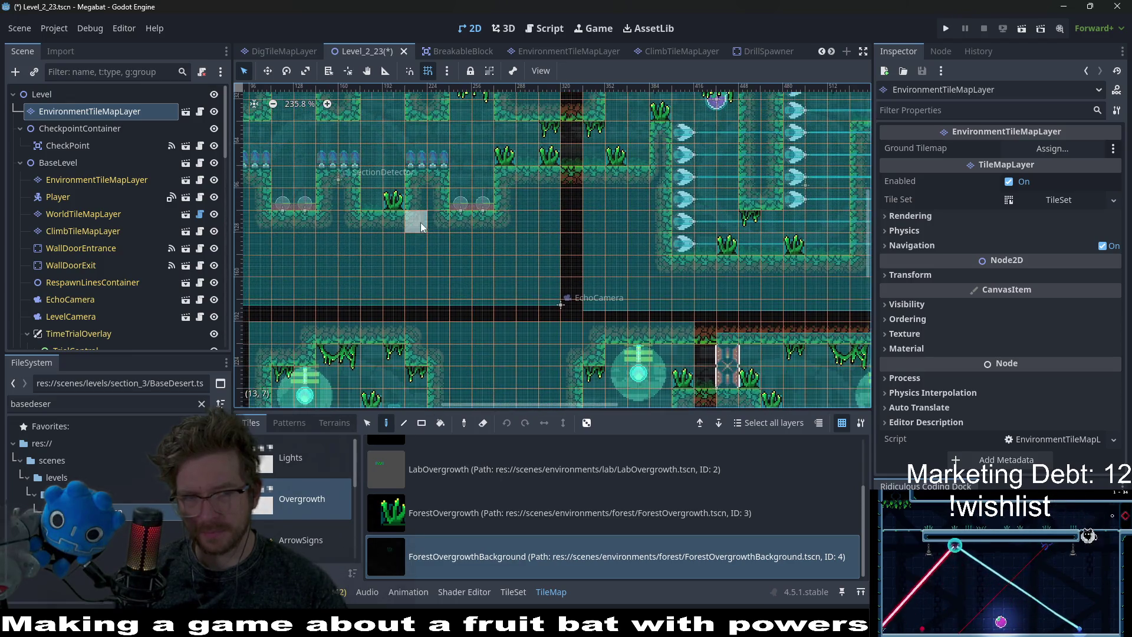
{"action": "scroll", "coordinate": [471, 253], "scroll_direction": "left", "scroll_amount": 5}
{"action": "scroll", "coordinate": [580, 269], "scroll_direction": "right", "scroll_amount": 4}
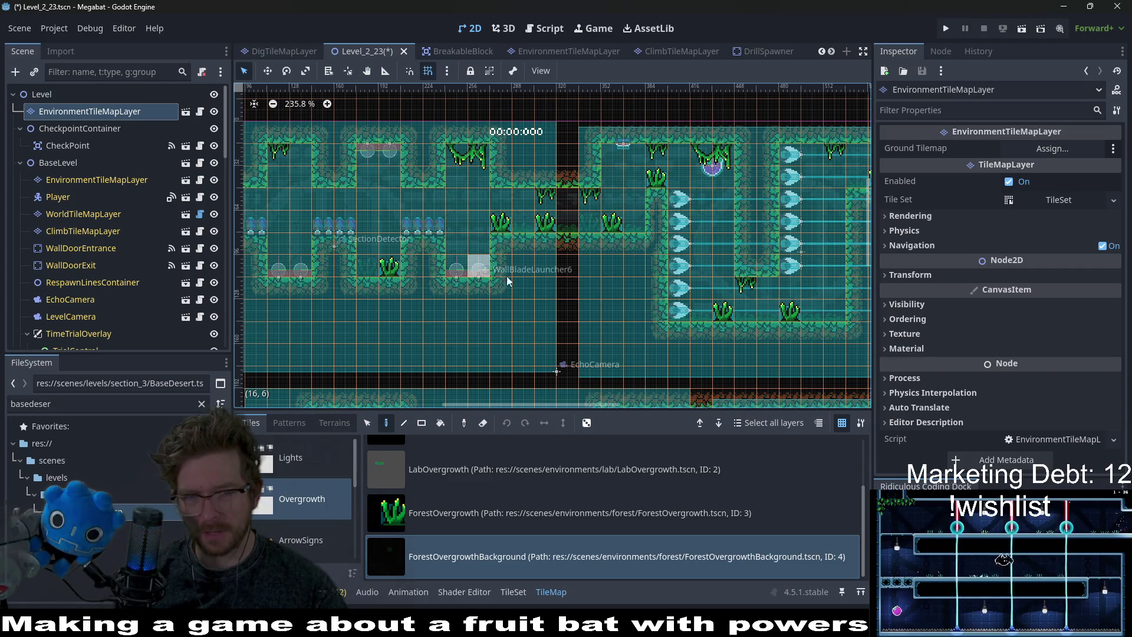
Review the decorated rooms and save Level_2_23 with Ctrl+S.
{"action": "scroll", "coordinate": [435, 305], "scroll_direction": "left", "scroll_amount": 5}
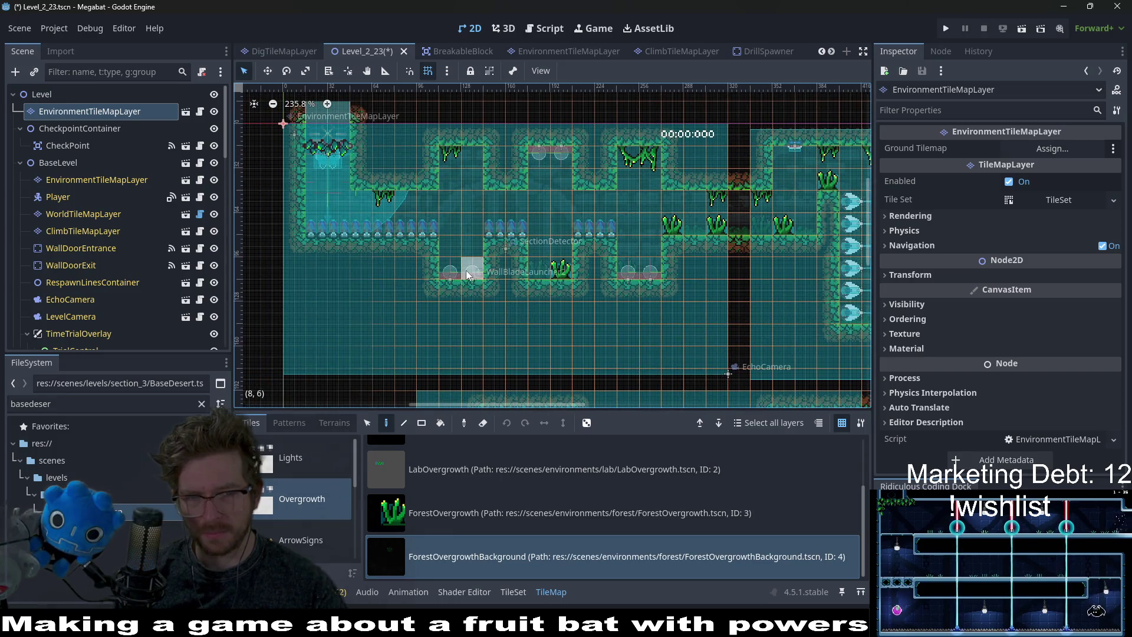
{"action": "scroll", "coordinate": [560, 277], "scroll_direction": "right", "scroll_amount": 15}
{"action": "scroll", "coordinate": [657, 271], "scroll_direction": "down", "scroll_amount": 5}
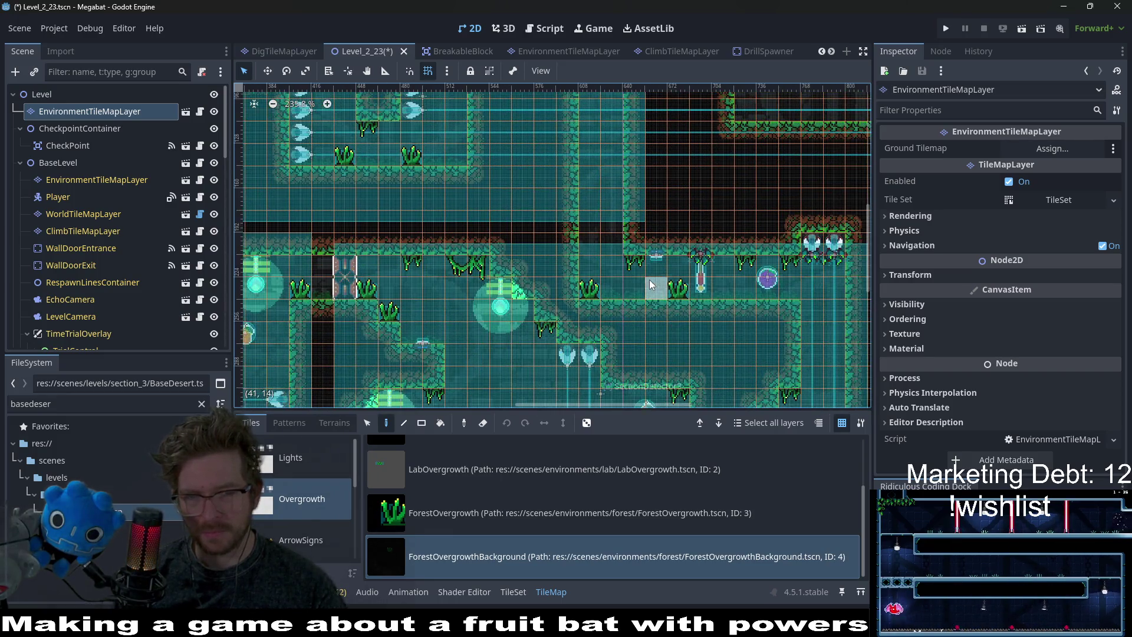
{"action": "scroll", "coordinate": [660, 293], "scroll_direction": "right", "scroll_amount": 5}
{"action": "scroll", "coordinate": [660, 274], "scroll_direction": "down", "scroll_amount": 1}
{"action": "scroll", "coordinate": [676, 251], "scroll_direction": "down", "scroll_amount": 5}
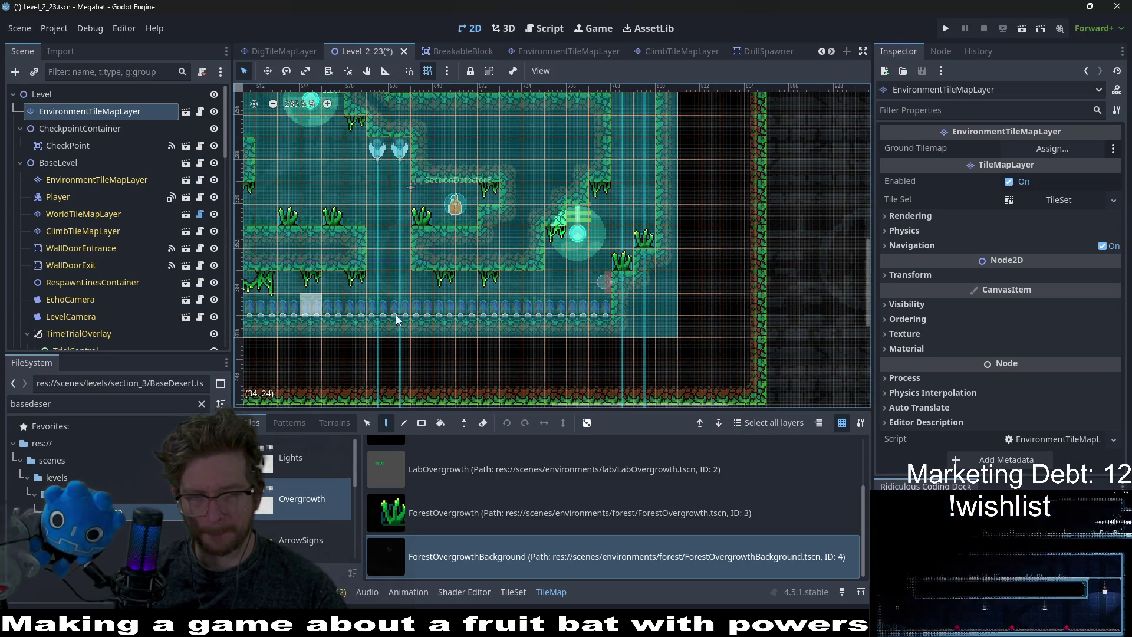
{"action": "scroll", "coordinate": [442, 319], "scroll_direction": "left", "scroll_amount": 7}
{"action": "scroll", "coordinate": [471, 311], "scroll_direction": "down", "scroll_amount": 1}
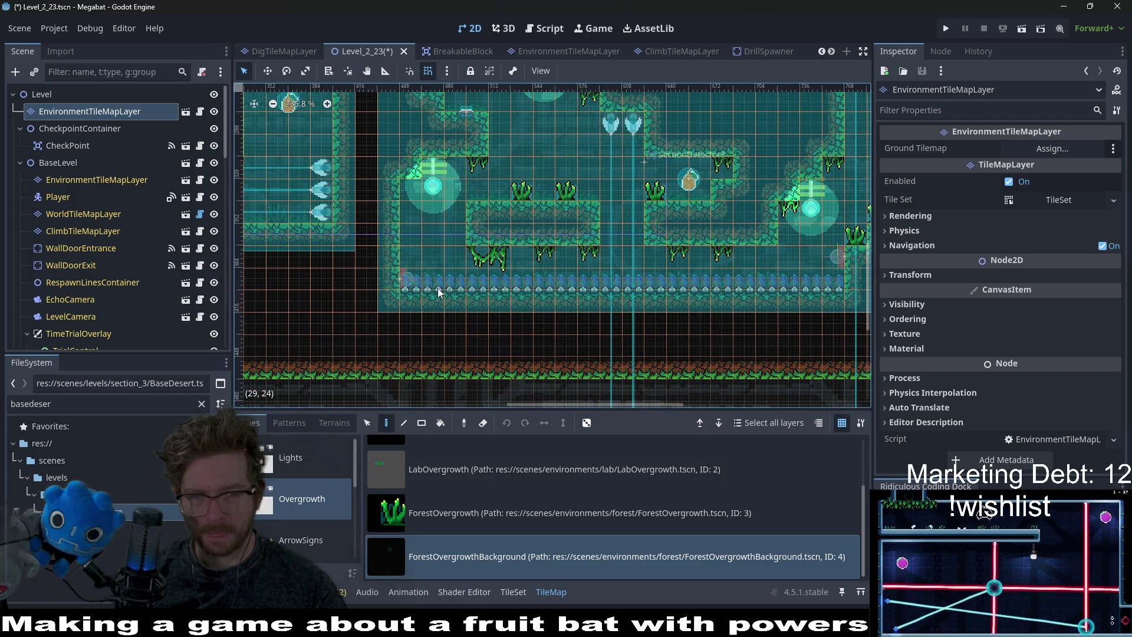
{"action": "scroll", "coordinate": [615, 166], "scroll_direction": "down", "scroll_amount": 2, "text": "ctrl"}
{"action": "scroll", "coordinate": [616, 206], "scroll_direction": "left", "scroll_amount": 5}
{"action": "scroll", "coordinate": [618, 247], "scroll_direction": "up", "scroll_amount": 3}
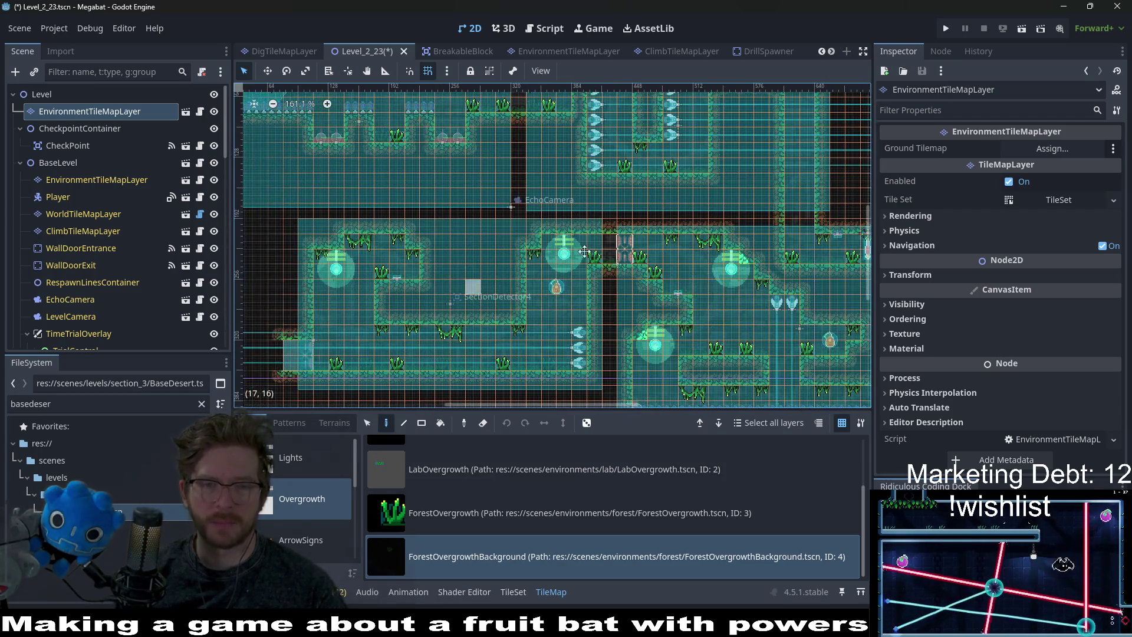
{"action": "key", "text": "ctrl+s"}
{"action": "scroll", "coordinate": [616, 269], "scroll_direction": "up", "scroll_amount": 4}
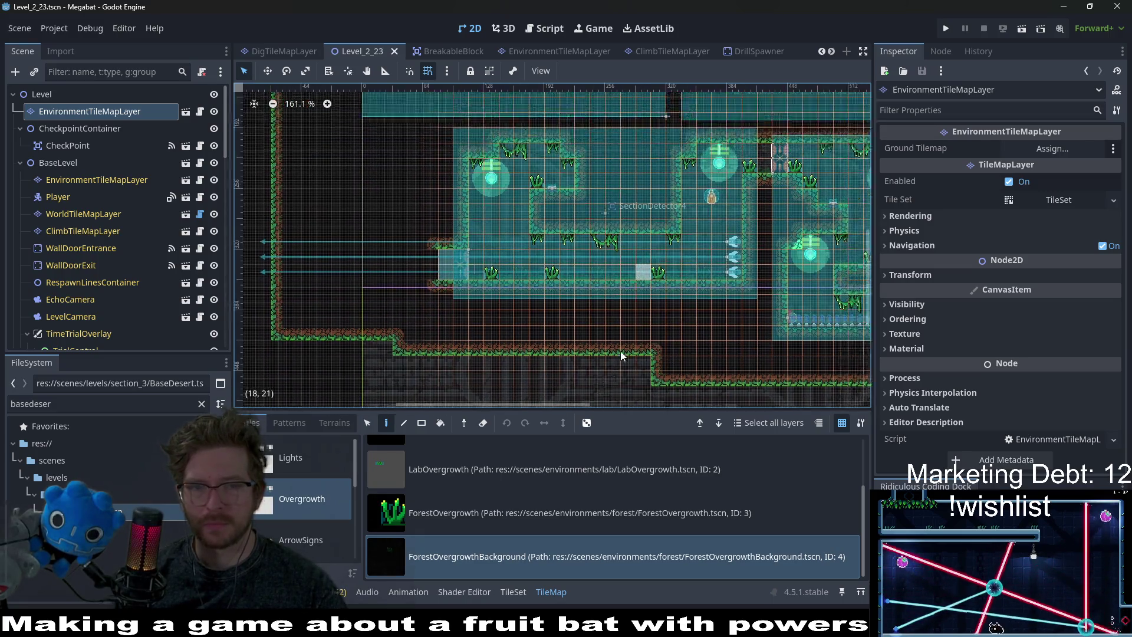
{"action": "scroll", "coordinate": [613, 277], "scroll_direction": "right", "scroll_amount": 2}
{"action": "scroll", "coordinate": [640, 231], "scroll_direction": "down", "scroll_amount": 2, "text": "ctrl"}
{"action": "scroll", "coordinate": [661, 254], "scroll_direction": "right", "scroll_amount": 2}
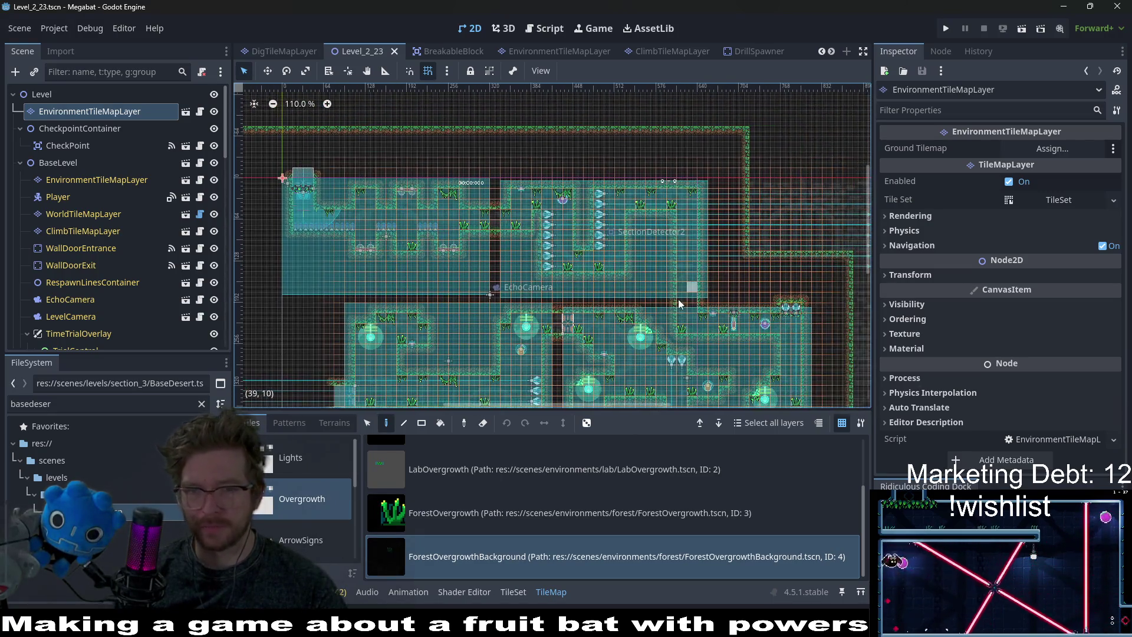
{"action": "scroll", "coordinate": [685, 276], "scroll_direction": "down", "scroll_amount": 2}
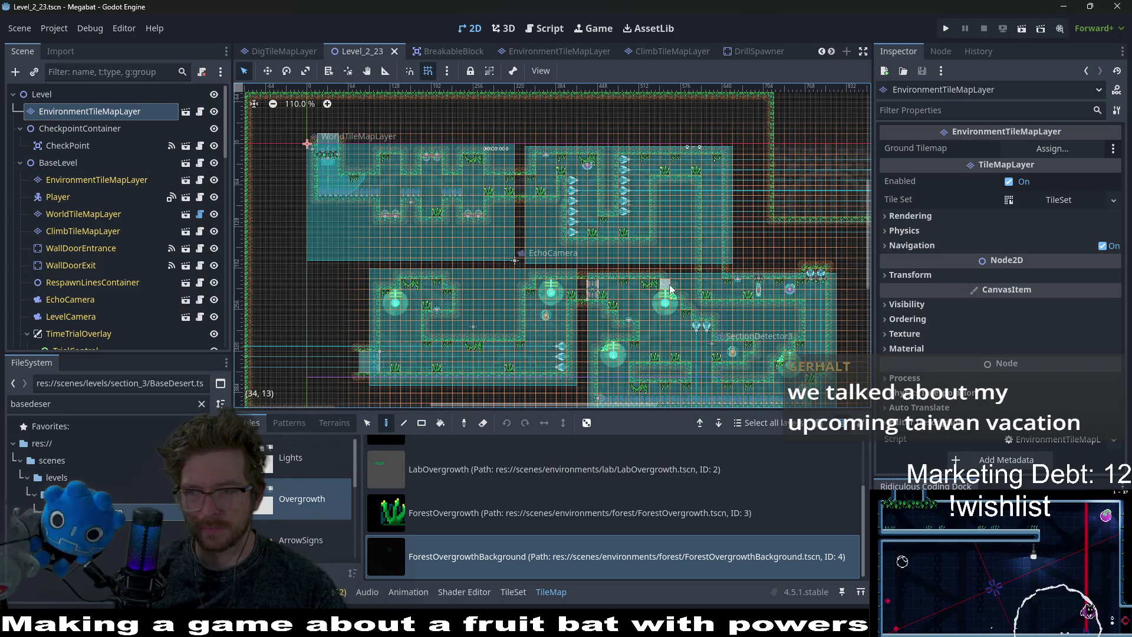
{"action": "scroll", "coordinate": [581, 310], "scroll_direction": "down", "scroll_amount": 1}
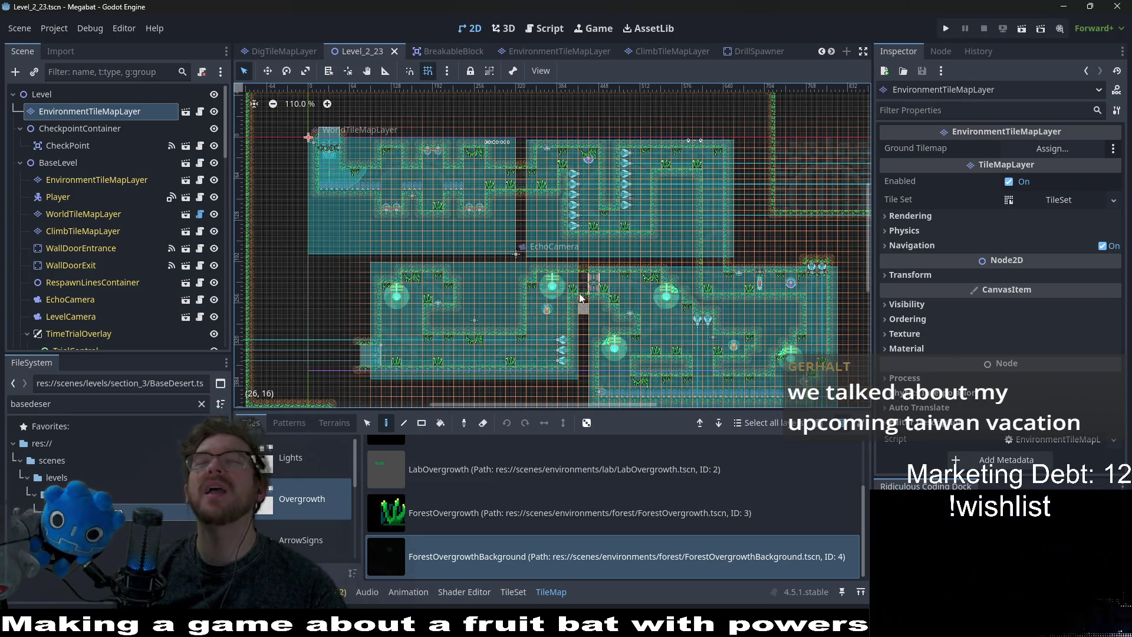
{"action": "scroll", "coordinate": [737, 260], "scroll_direction": "down", "scroll_amount": 5}
{"action": "scroll", "coordinate": [737, 259], "scroll_direction": "right", "scroll_amount": 4}
{"action": "scroll", "coordinate": [719, 251], "scroll_direction": "up", "scroll_amount": 3}
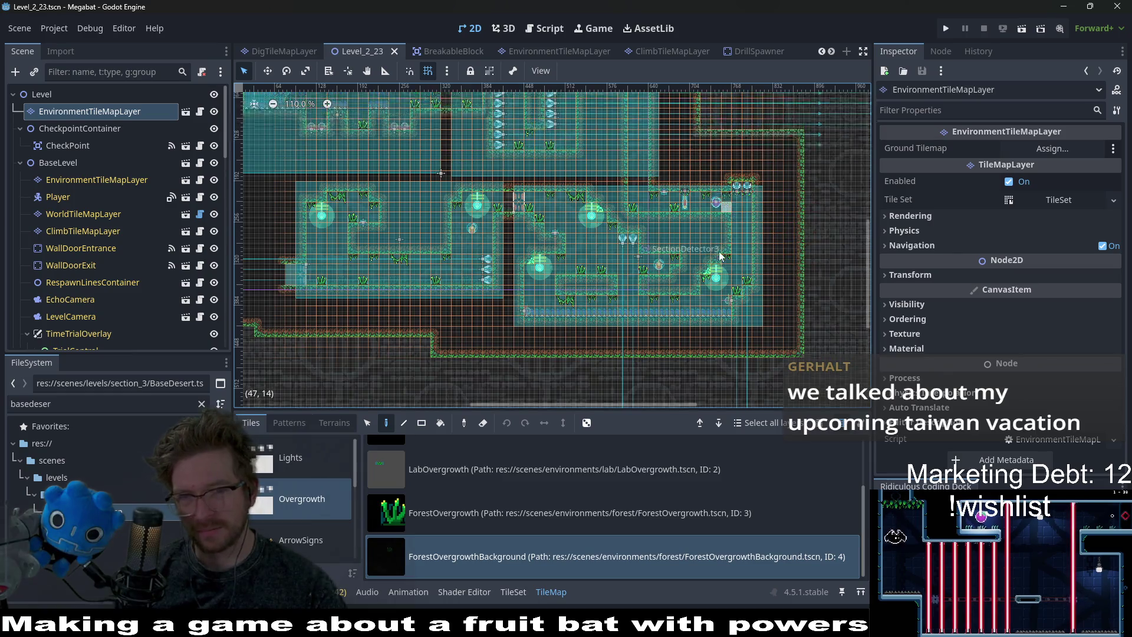
{"action": "key", "text": "ctrl+s"}
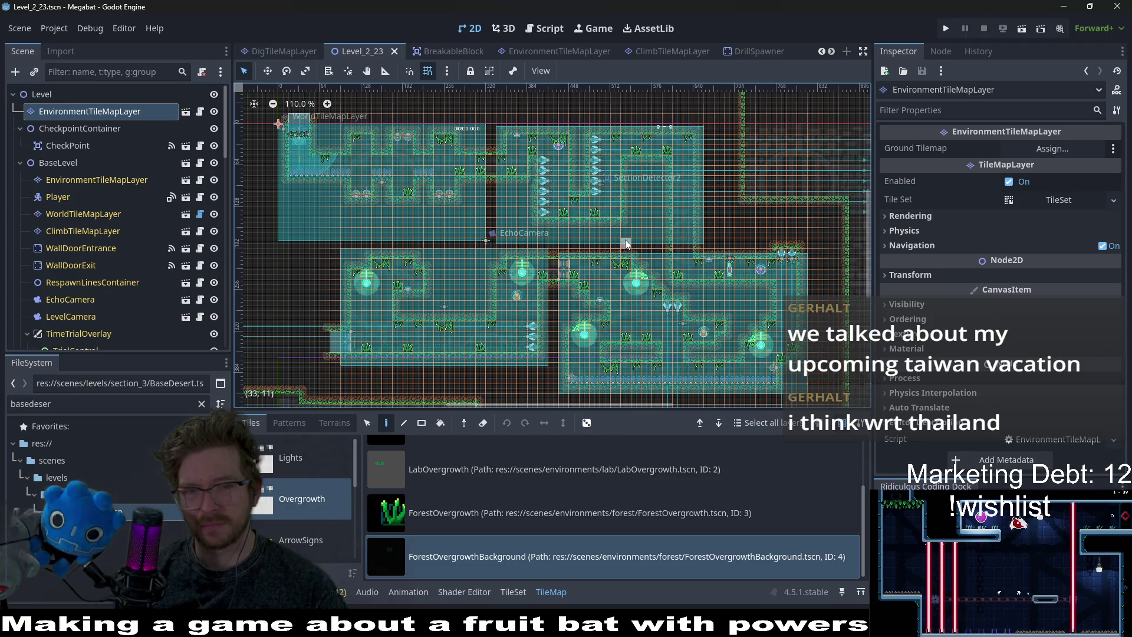
{"action": "scroll", "coordinate": [560, 275], "scroll_direction": "up", "scroll_amount": 8}
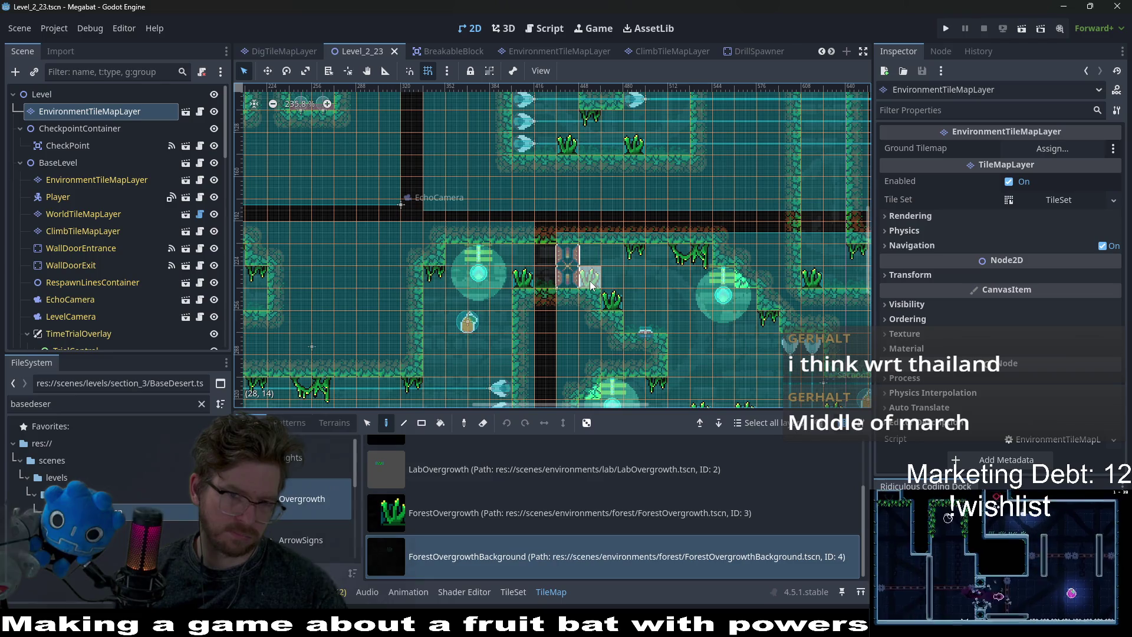
{"action": "scroll", "coordinate": [591, 285], "scroll_direction": "down", "scroll_amount": 4}
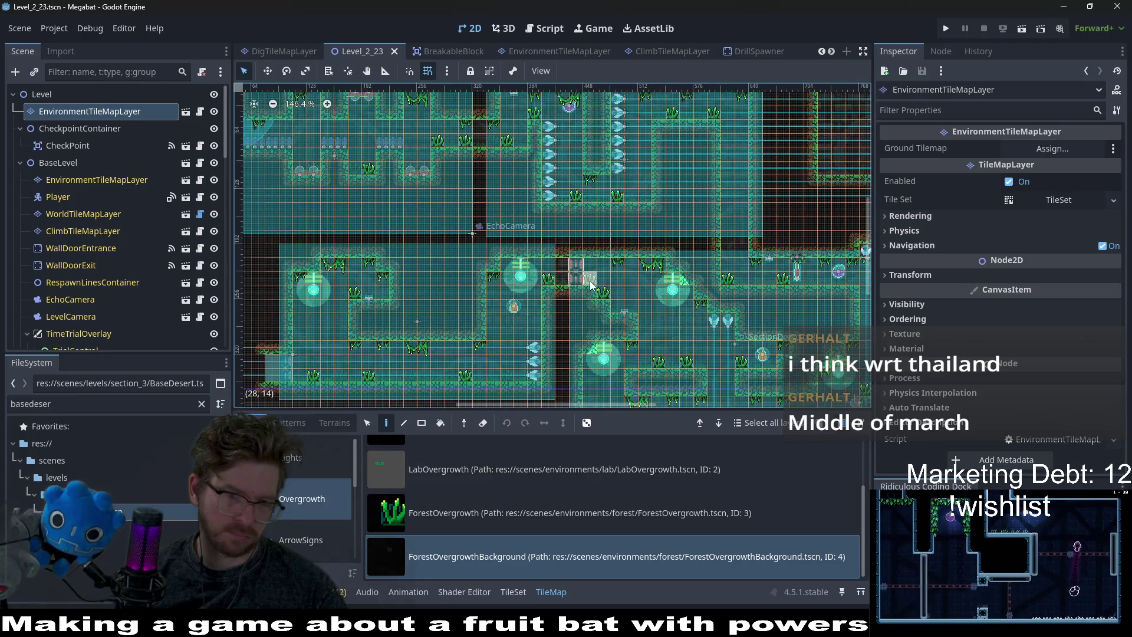
{"action": "scroll", "coordinate": [590, 289], "scroll_direction": "left", "scroll_amount": 2}
{"action": "scroll", "coordinate": [586, 293], "scroll_direction": "down", "scroll_amount": 1}
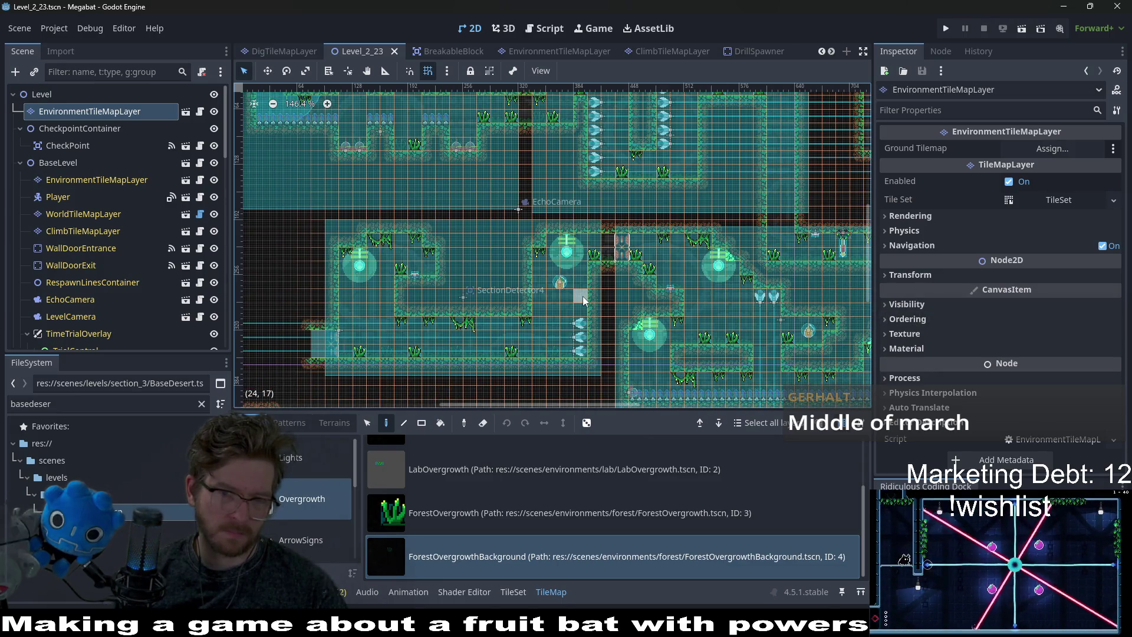
{"action": "scroll", "coordinate": [100, 235], "scroll_direction": "down", "scroll_amount": 10}
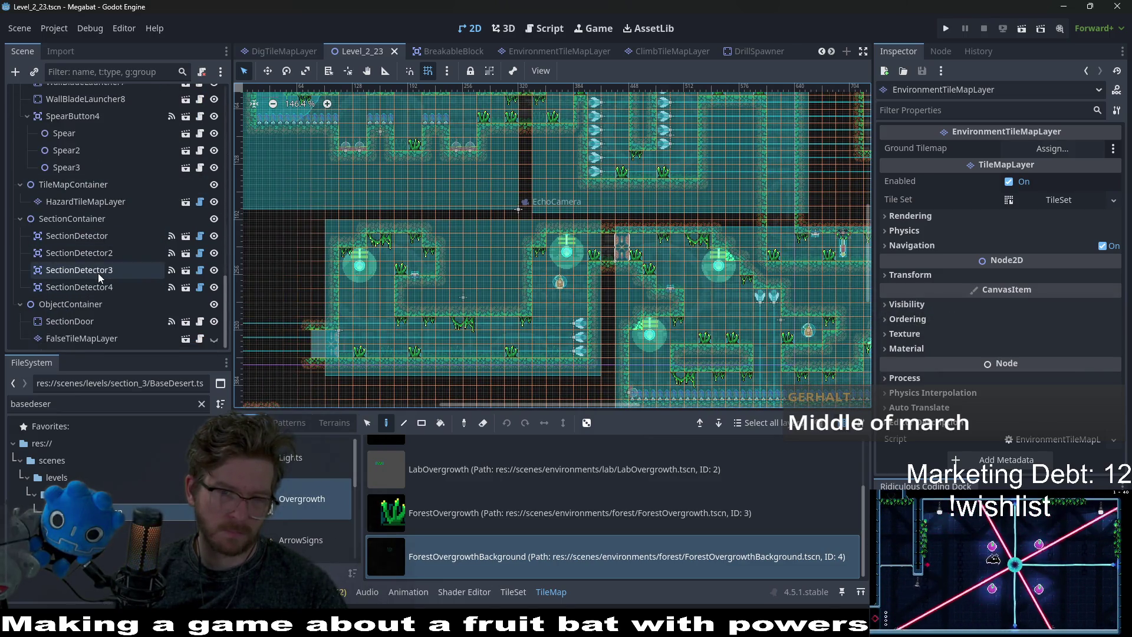
Nudge SectionDetector4 slightly down with the Move tool to line it up with its room.
{"action": "left_click", "coordinate": [98, 274]}
{"action": "left_click", "coordinate": [93, 288]}
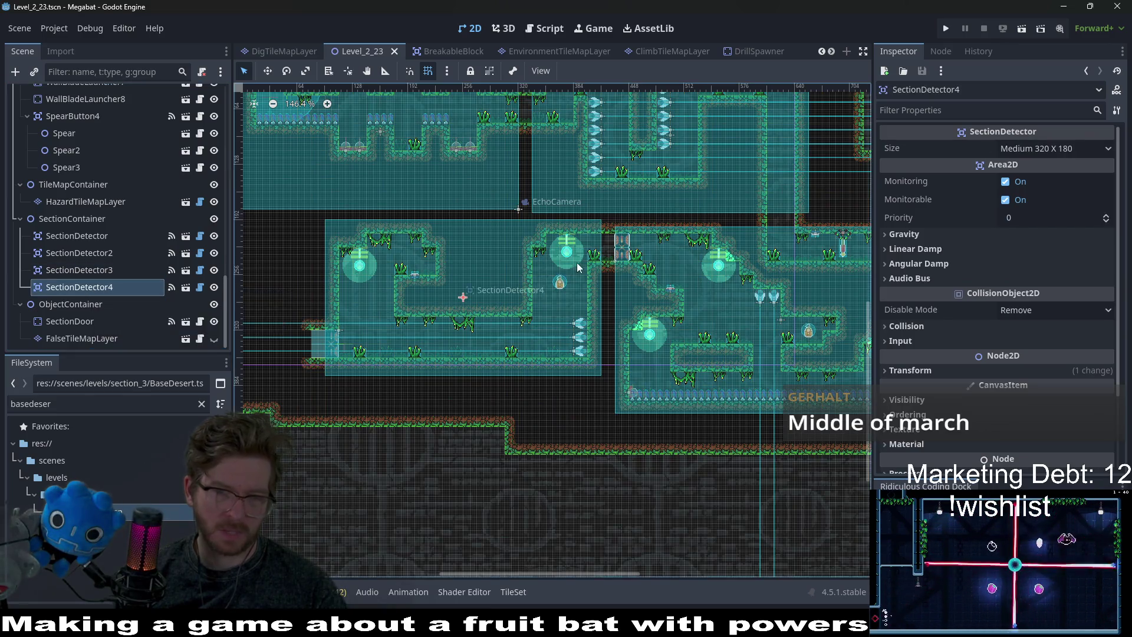
{"action": "scroll", "coordinate": [577, 265], "scroll_direction": "up", "scroll_amount": 3}
{"action": "key", "text": "w"}
{"action": "key", "text": "Down"}
{"action": "key", "text": "Down"}
{"action": "key", "text": "Down"}
{"action": "key", "text": "Down"}
{"action": "key", "text": "Down"}
{"action": "key", "text": "Down"}
{"action": "key", "text": "Down"}
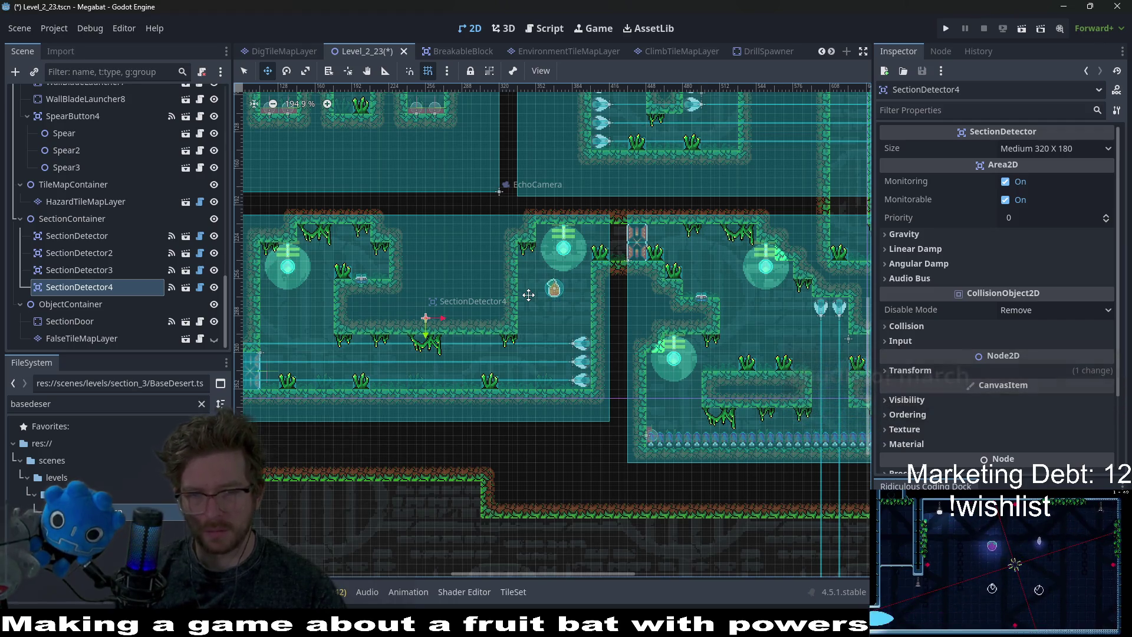
{"action": "scroll", "coordinate": [512, 293], "scroll_direction": "down", "scroll_amount": 3}
{"action": "scroll", "coordinate": [512, 293], "scroll_direction": "up", "scroll_amount": 4}
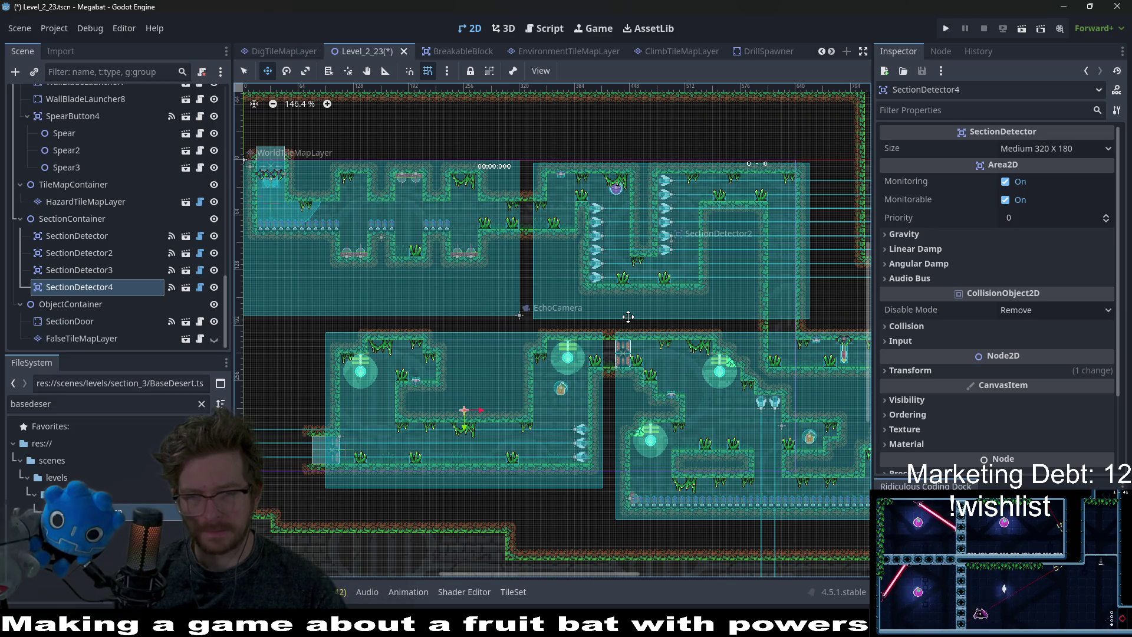
{"action": "scroll", "coordinate": [574, 219], "scroll_direction": "up", "scroll_amount": 5}
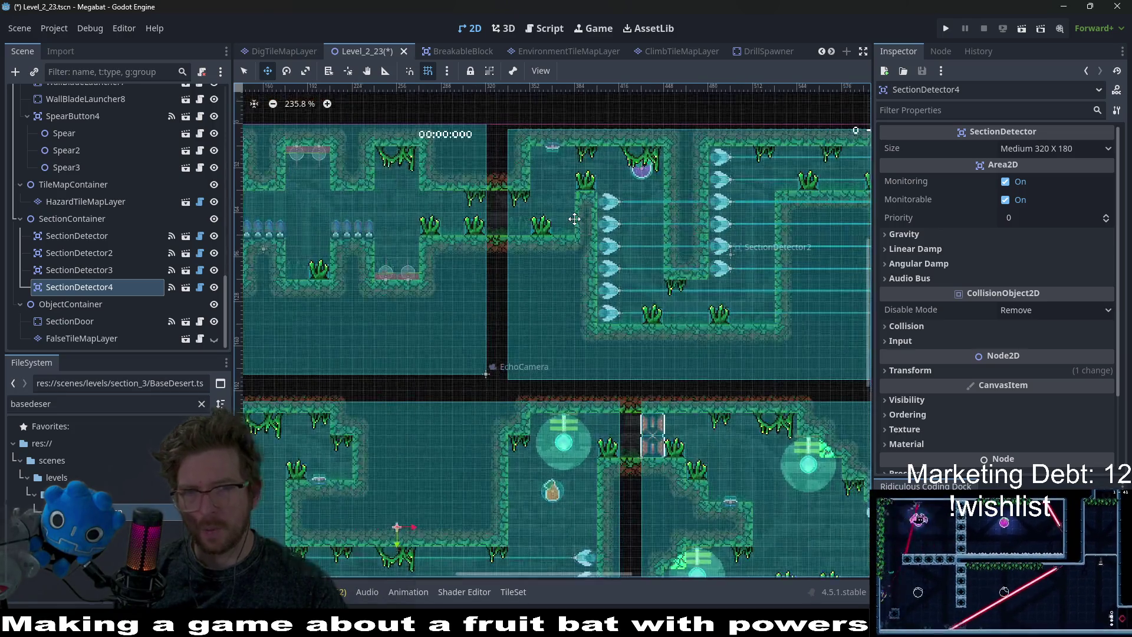
{"action": "scroll", "coordinate": [545, 268], "scroll_direction": "right", "scroll_amount": 5}
{"action": "scroll", "coordinate": [545, 269], "scroll_direction": "down", "scroll_amount": 2}
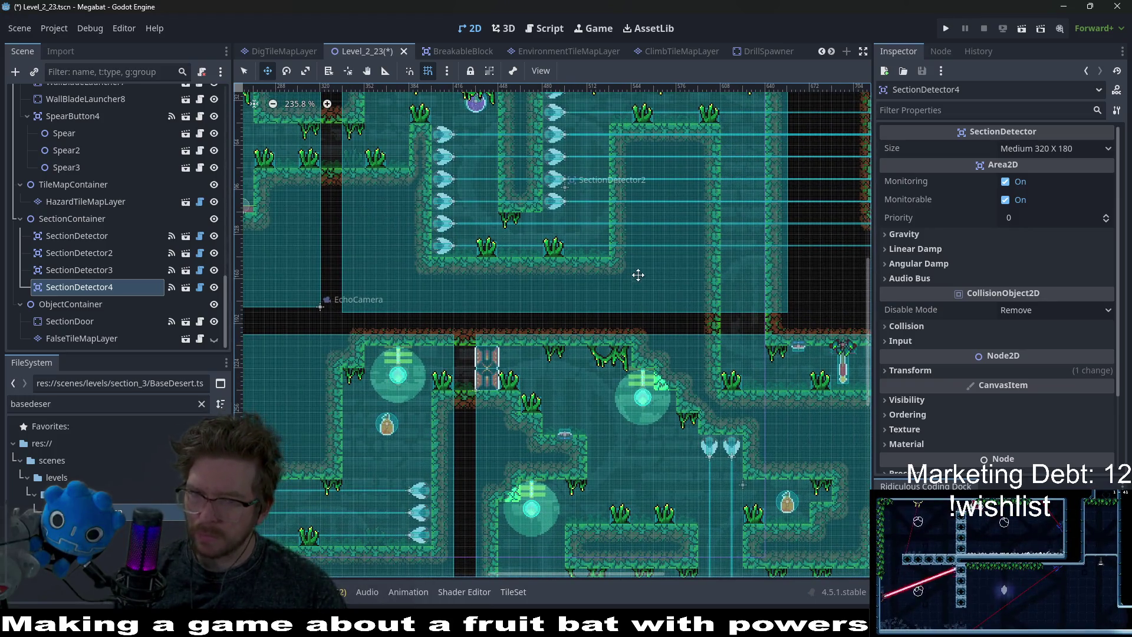
{"action": "scroll", "coordinate": [668, 189], "scroll_direction": "down", "scroll_amount": 4}
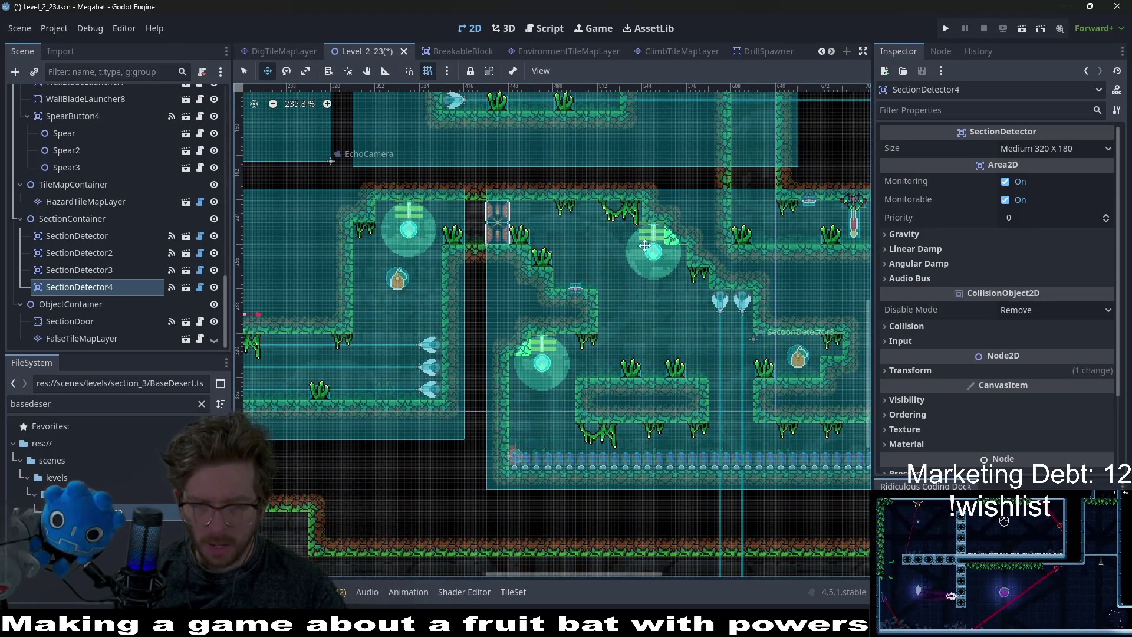
{"action": "scroll", "coordinate": [645, 245], "scroll_direction": "up", "scroll_amount": 4}
{"action": "scroll", "coordinate": [577, 229], "scroll_direction": "left", "scroll_amount": 3}
{"action": "scroll", "coordinate": [519, 214], "scroll_direction": "up", "scroll_amount": 2}
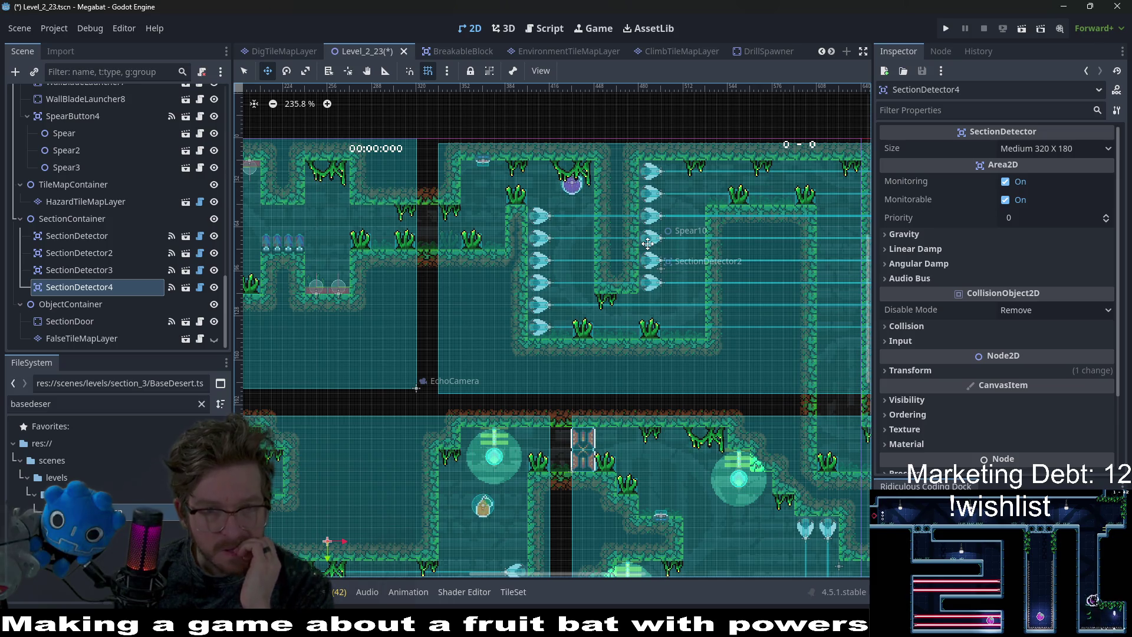
{"action": "scroll", "coordinate": [583, 270], "scroll_direction": "right", "scroll_amount": 5}
{"action": "scroll", "coordinate": [595, 254], "scroll_direction": "down", "scroll_amount": 1}
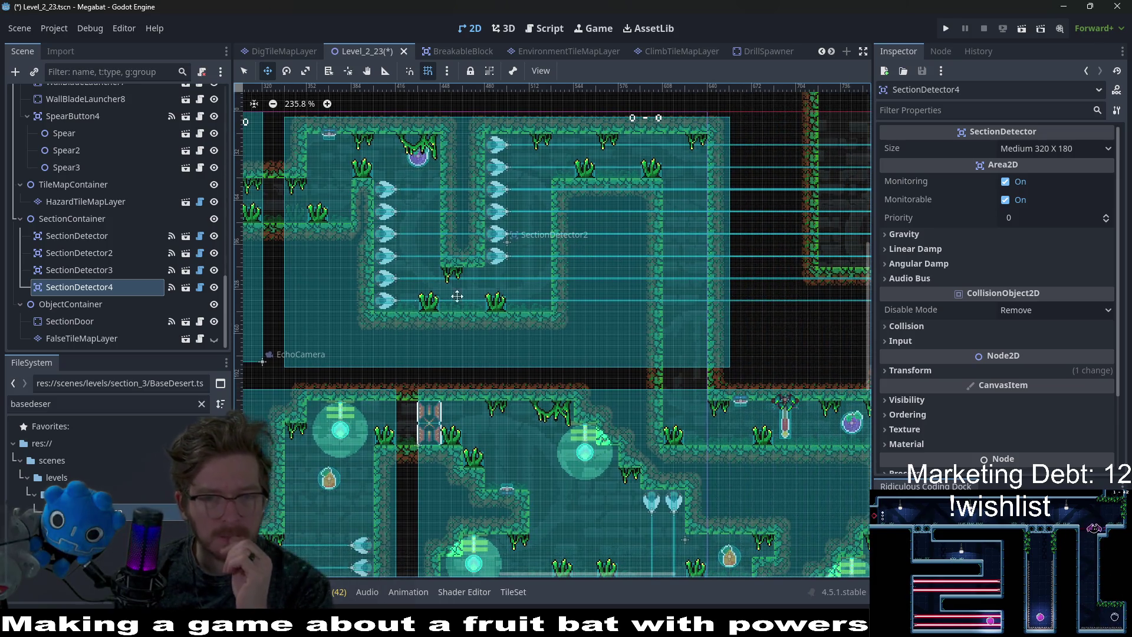
Nudge SectionDetector2 slightly up so it fits its room.
{"action": "left_click", "coordinate": [109, 258]}
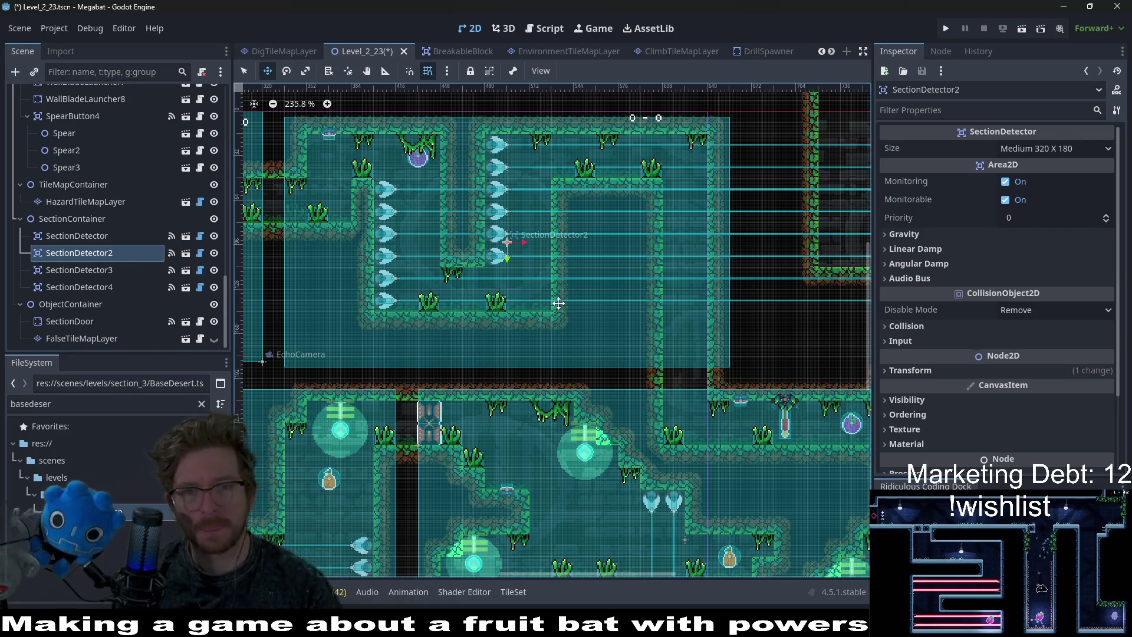
{"action": "key", "text": "Up"}
{"action": "key", "text": "Up"}
{"action": "key", "text": "Up"}
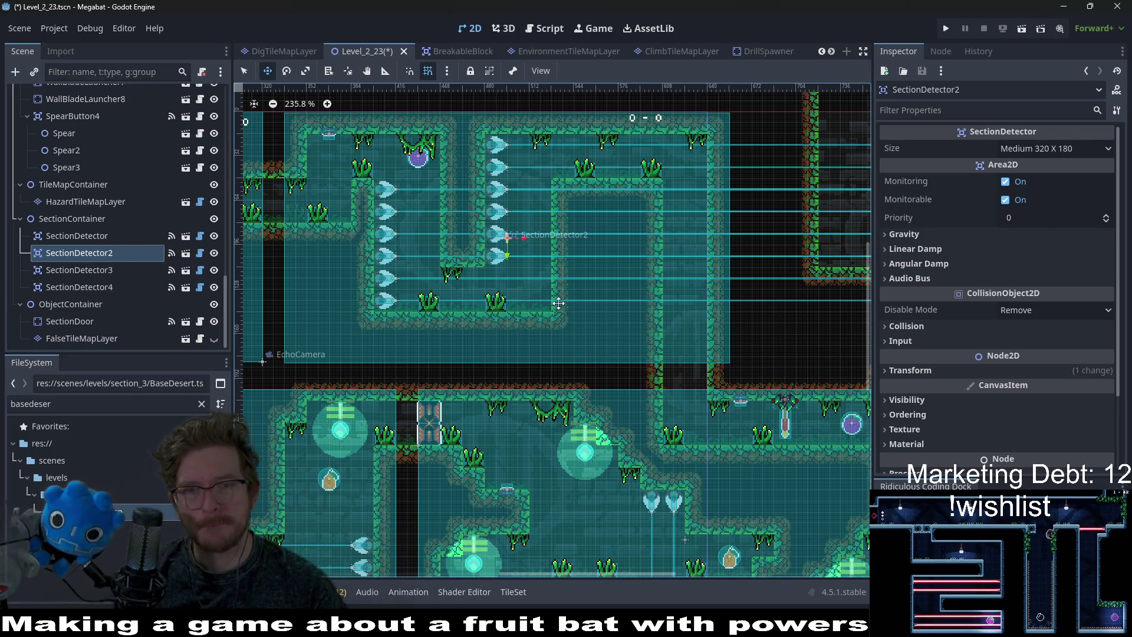
{"action": "scroll", "coordinate": [492, 300], "scroll_direction": "right", "scroll_amount": 6}
{"action": "scroll", "coordinate": [493, 299], "scroll_direction": "down", "scroll_amount": 1}
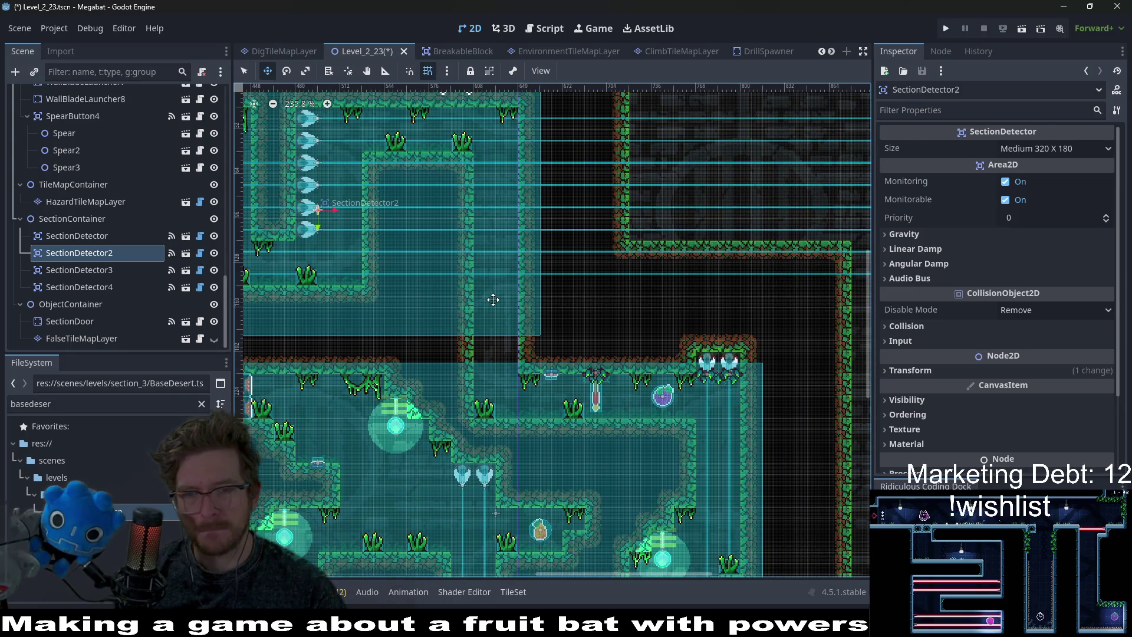
{"action": "scroll", "coordinate": [493, 299], "scroll_direction": "left", "scroll_amount": 6}
{"action": "scroll", "coordinate": [493, 300], "scroll_direction": "up", "scroll_amount": 1}
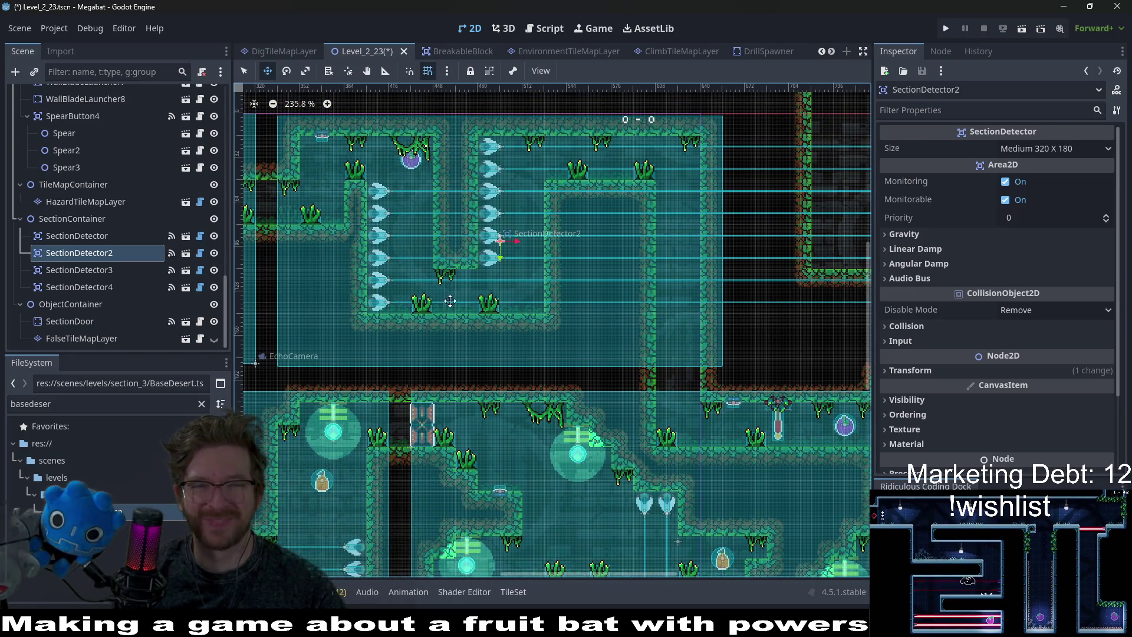
{"action": "scroll", "coordinate": [450, 302], "scroll_direction": "left", "scroll_amount": 6}
{"action": "scroll", "coordinate": [450, 301], "scroll_direction": "up", "scroll_amount": 1}
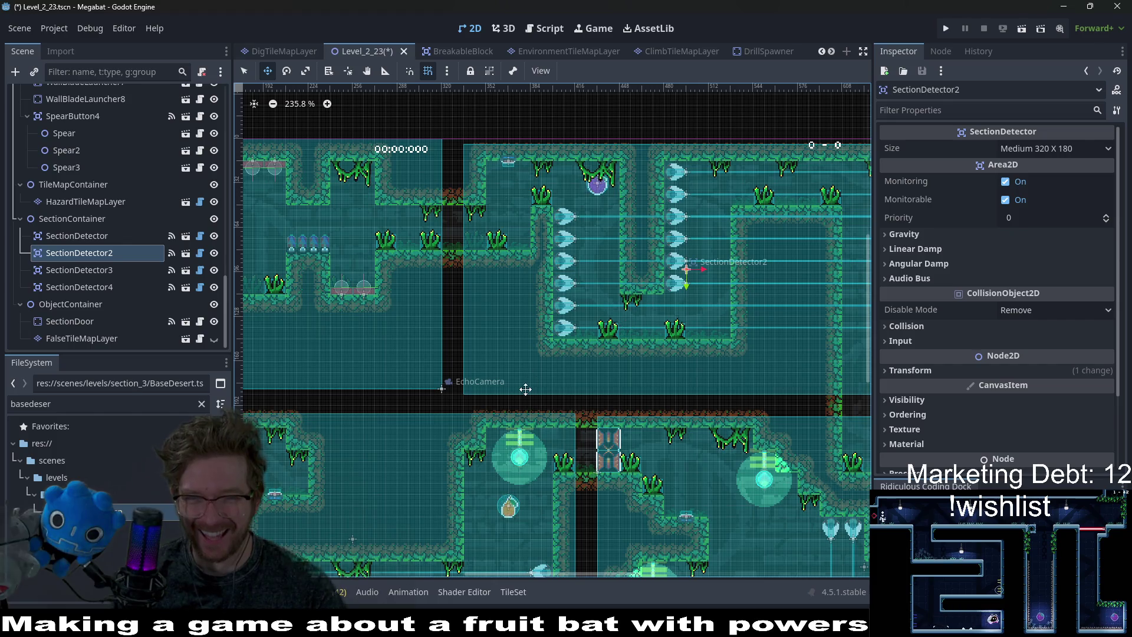
{"action": "scroll", "coordinate": [525, 389], "scroll_direction": "down", "scroll_amount": 2}
{"action": "scroll", "coordinate": [525, 389], "scroll_direction": "left", "scroll_amount": 2}
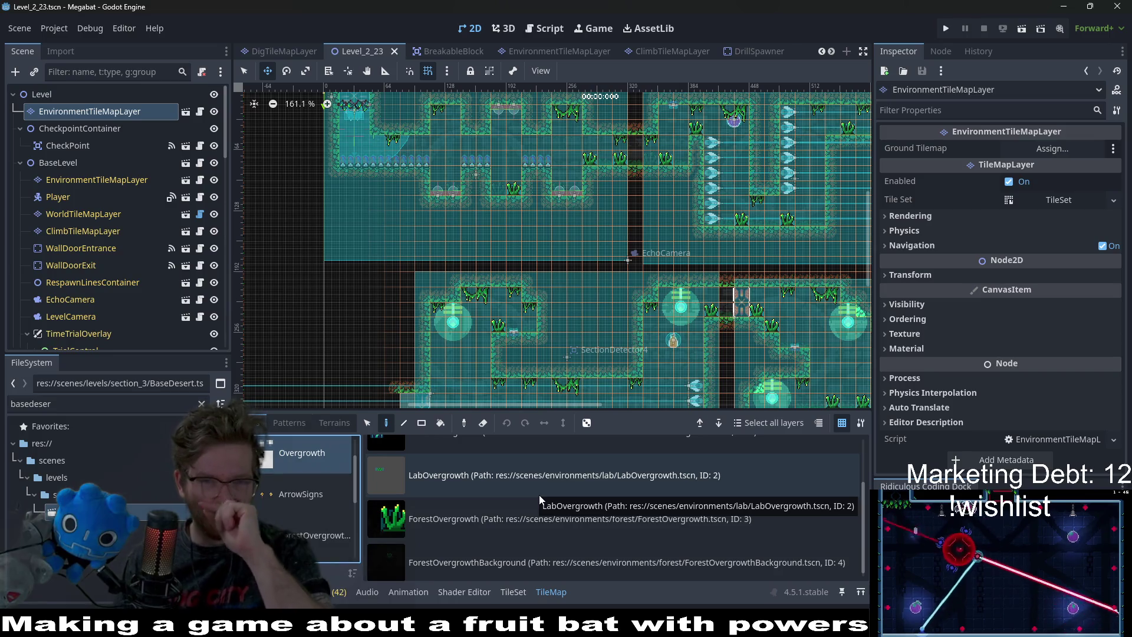
Pick the CeilingOvergrowth scene tiles while looking over Level_2_23's rooms.
{"action": "scroll", "coordinate": [561, 277], "scroll_direction": "down", "scroll_amount": 2}
{"action": "scroll", "coordinate": [561, 277], "scroll_direction": "left", "scroll_amount": 1}
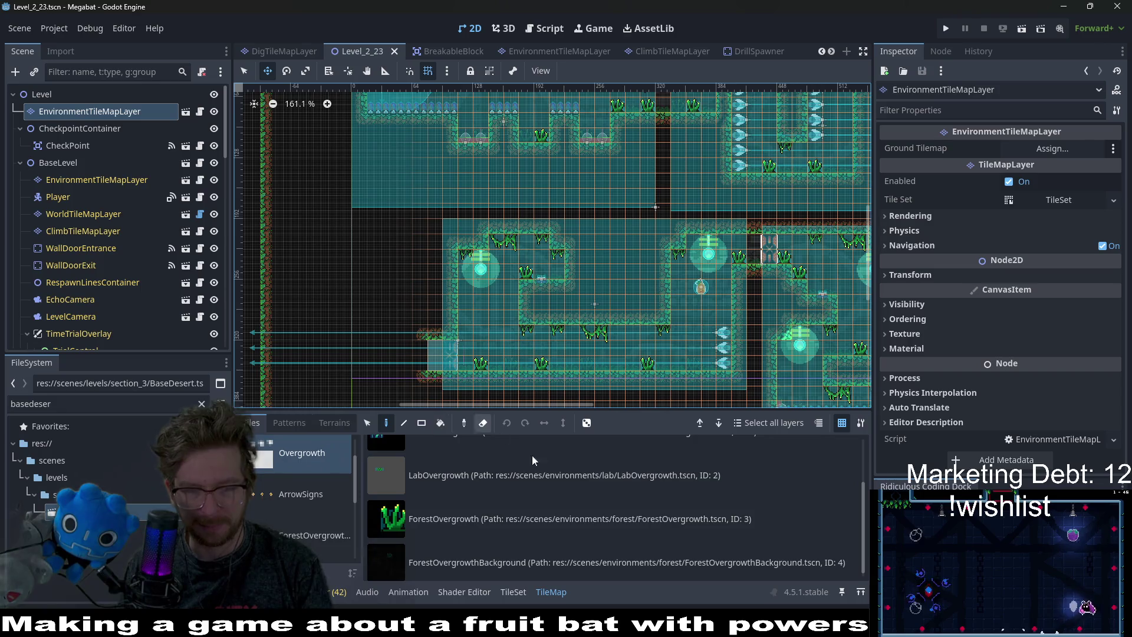
{"action": "scroll", "coordinate": [483, 479], "scroll_direction": "up", "scroll_amount": 3}
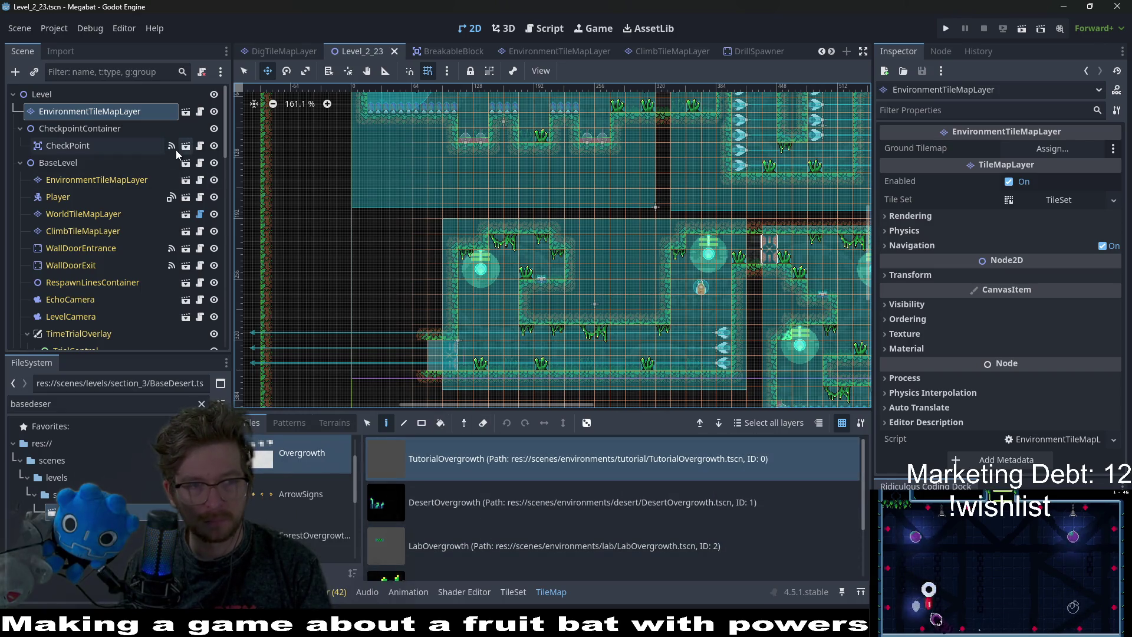
{"action": "scroll", "coordinate": [507, 492], "scroll_direction": "down", "scroll_amount": 2}
{"action": "scroll", "coordinate": [501, 521], "scroll_direction": "up", "scroll_amount": 2}
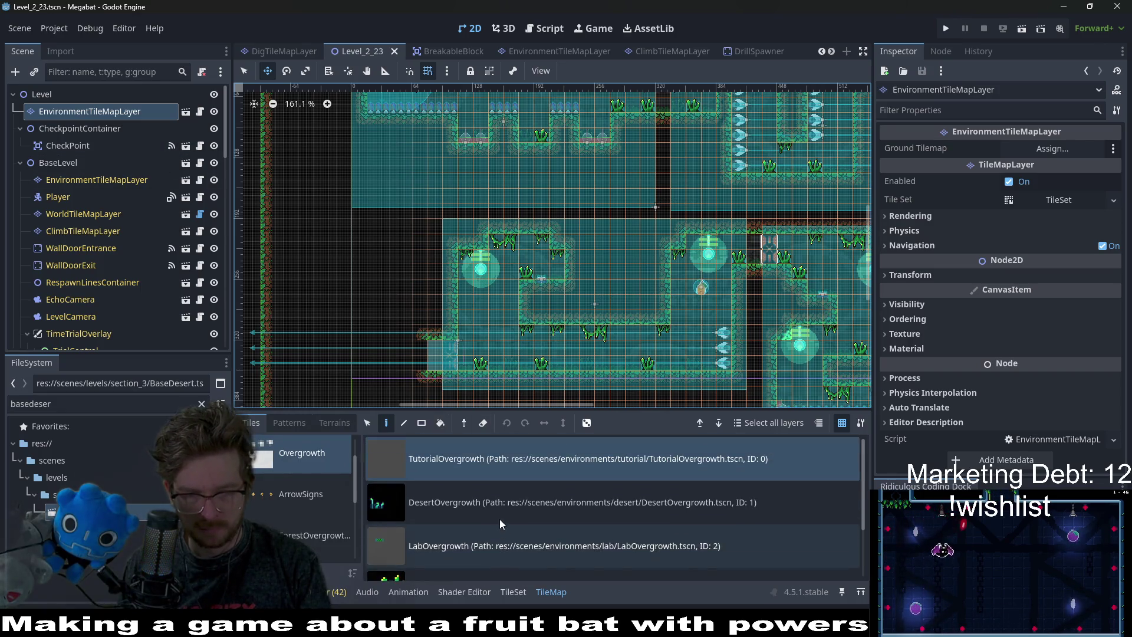
{"action": "scroll", "coordinate": [310, 492], "scroll_direction": "down", "scroll_amount": 3}
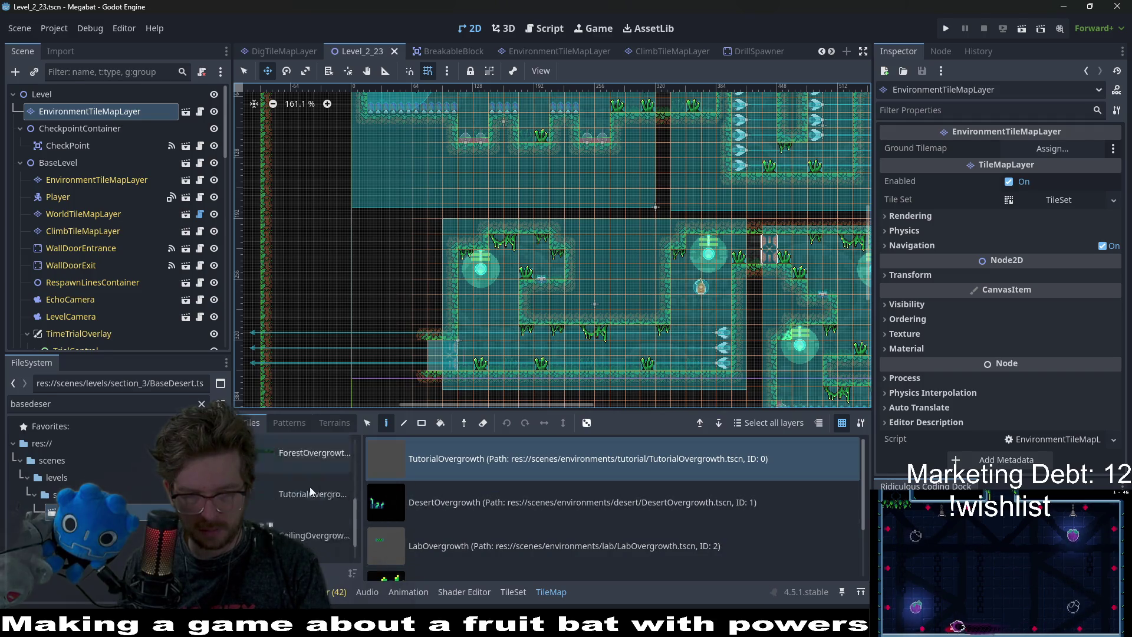
{"action": "left_click", "coordinate": [305, 495]}
{"action": "scroll", "coordinate": [527, 247], "scroll_direction": "up", "scroll_amount": 4}
{"action": "key", "text": "q"}
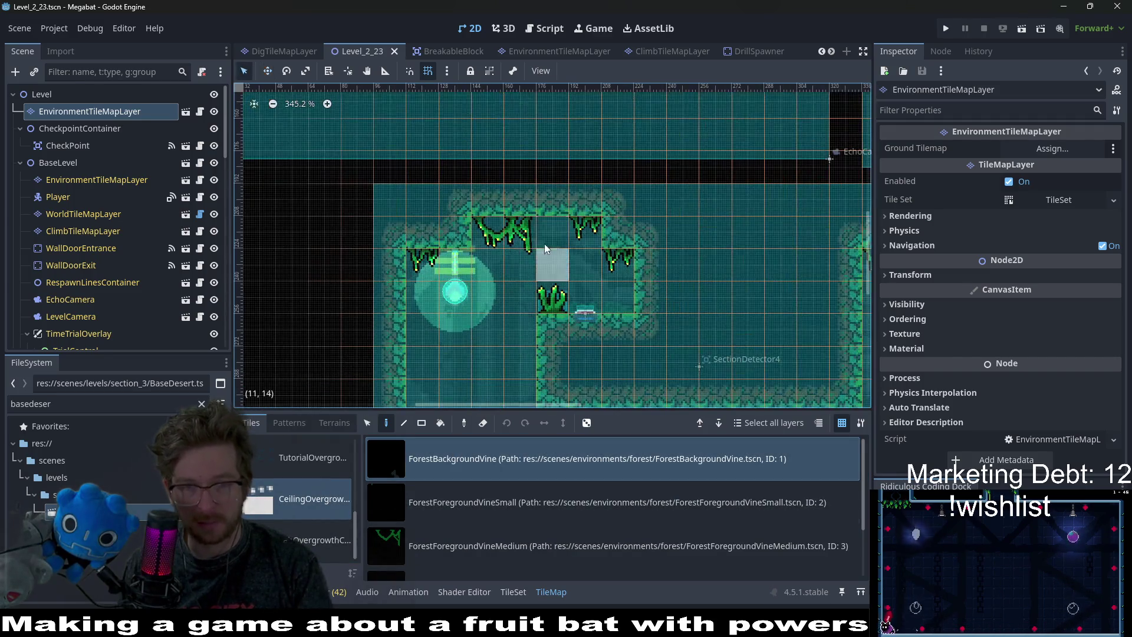
{"action": "scroll", "coordinate": [645, 259], "scroll_direction": "down", "scroll_amount": 5}
{"action": "scroll", "coordinate": [645, 260], "scroll_direction": "right", "scroll_amount": 8}
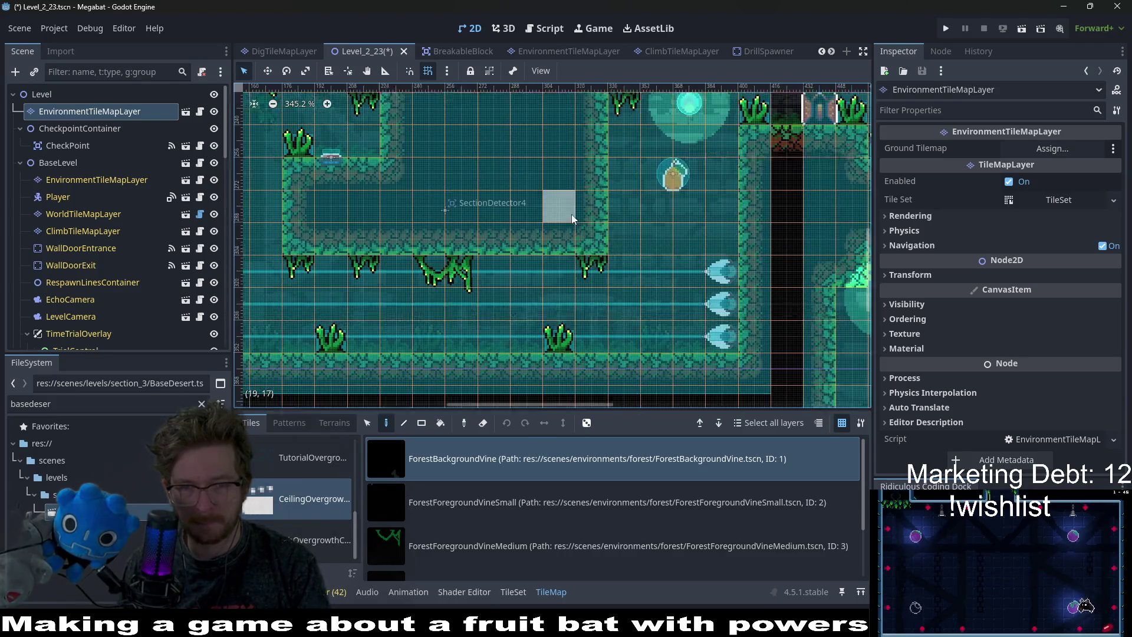
Pan across the neighbouring rooms to review the placed overgrowth and vine tiles.
{"action": "left_click_drag", "start_coordinate": [646, 156], "coordinate": [546, 283]}
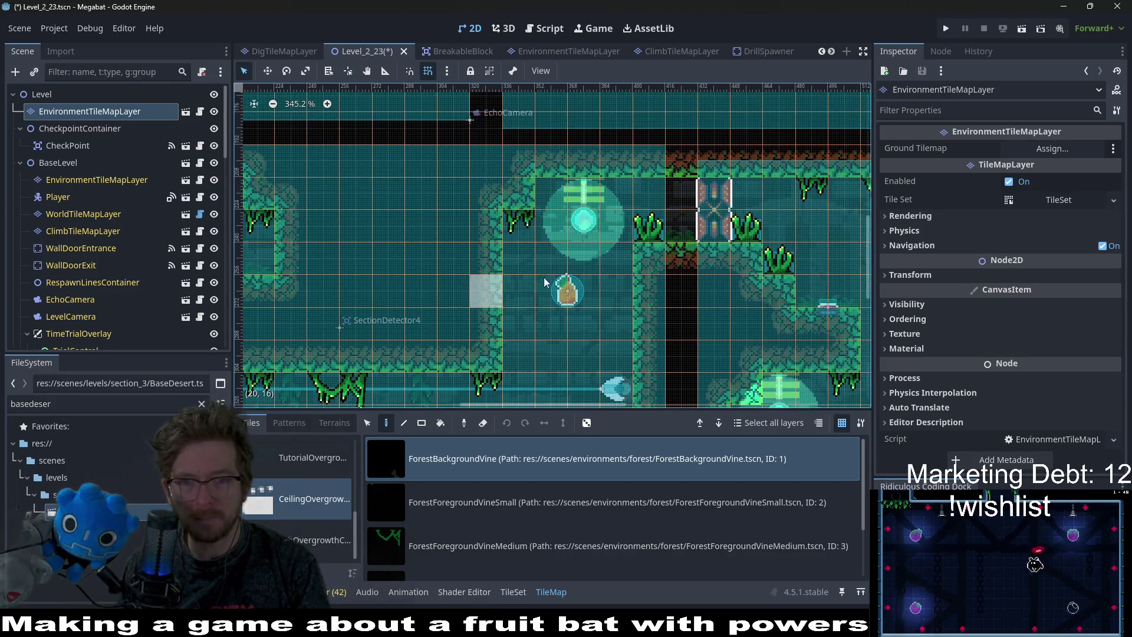
{"action": "left_click_drag", "start_coordinate": [717, 227], "coordinate": [533, 310]}
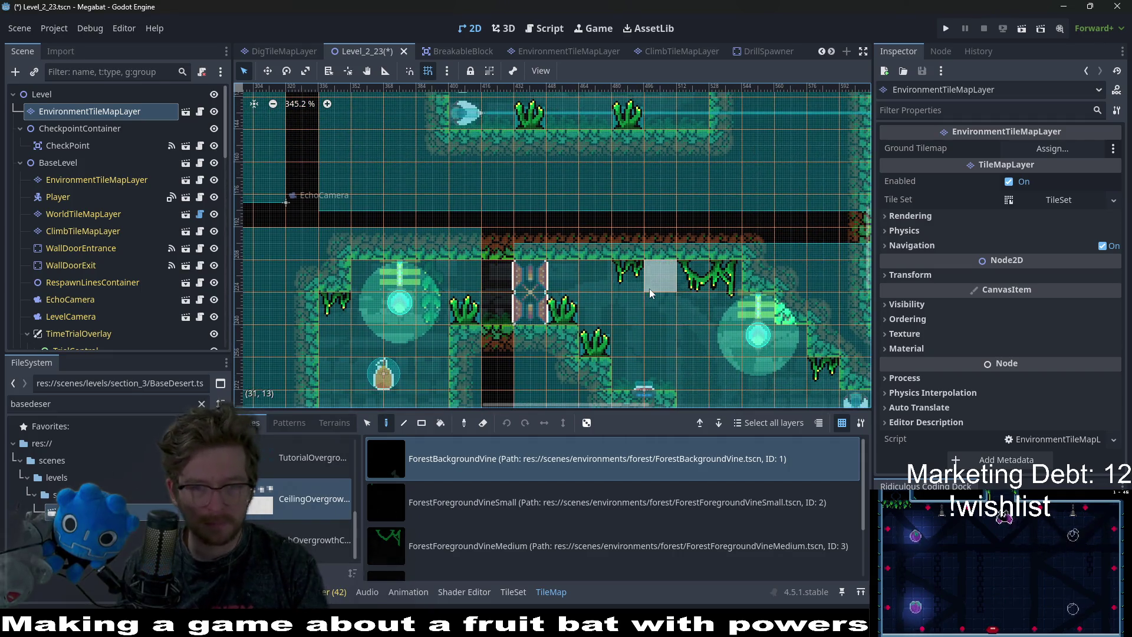
{"action": "scroll", "coordinate": [592, 235], "scroll_direction": "up", "scroll_amount": 5}
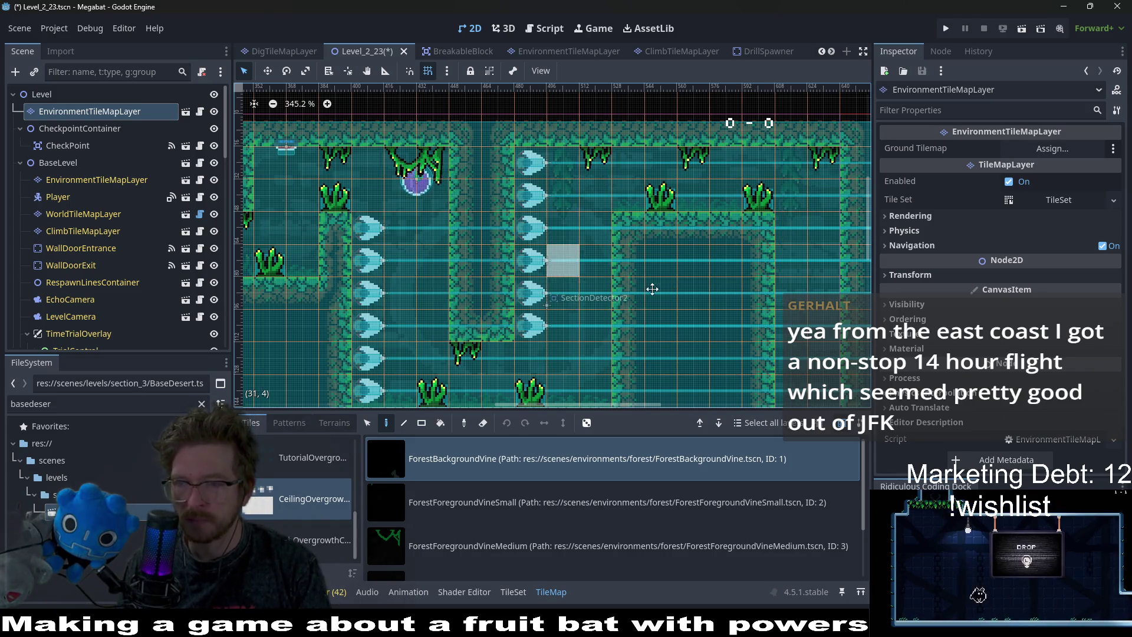
{"action": "scroll", "coordinate": [652, 289], "scroll_direction": "left", "scroll_amount": 5}
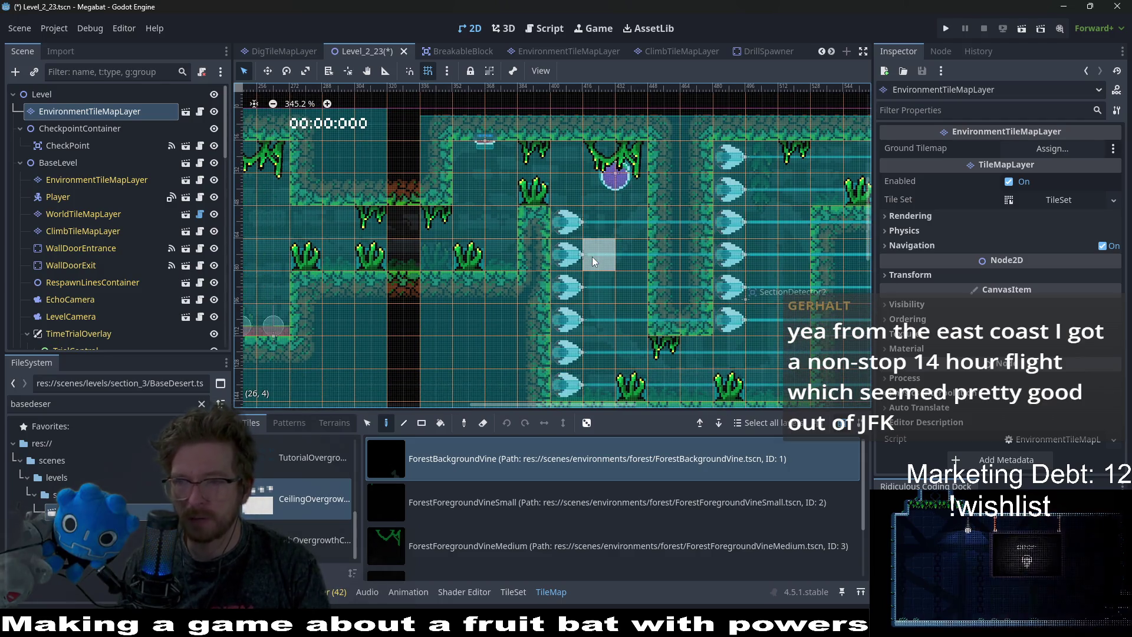
{"action": "scroll", "coordinate": [602, 253], "scroll_direction": "left", "scroll_amount": 5}
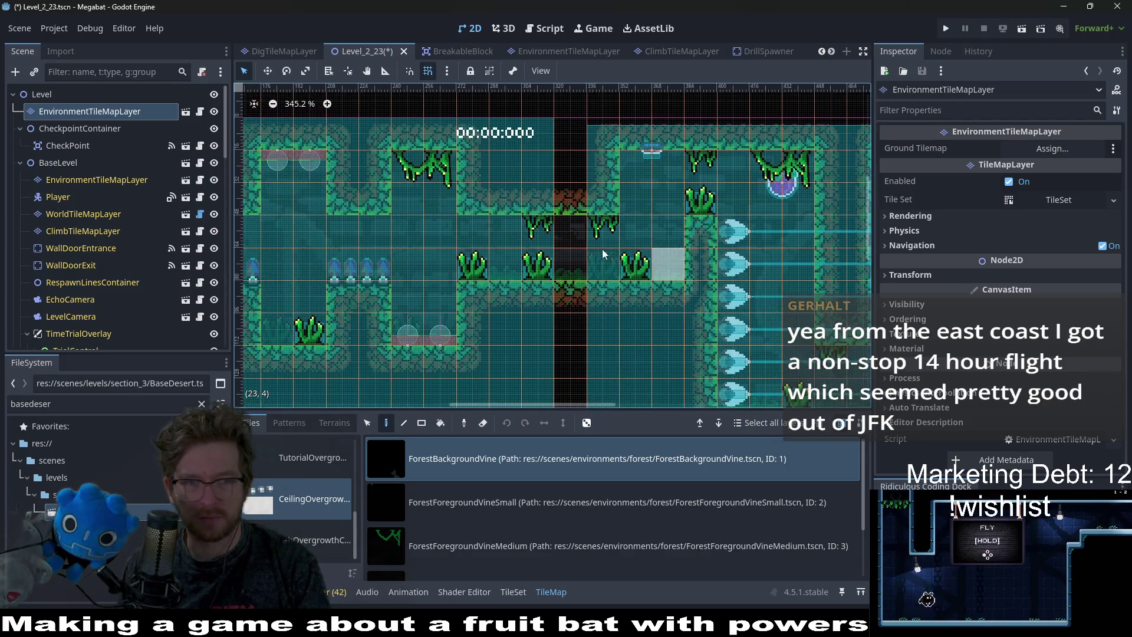
{"action": "scroll", "coordinate": [603, 253], "scroll_direction": "left", "scroll_amount": 5}
{"action": "scroll", "coordinate": [398, 198], "scroll_direction": "down", "scroll_amount": 3}
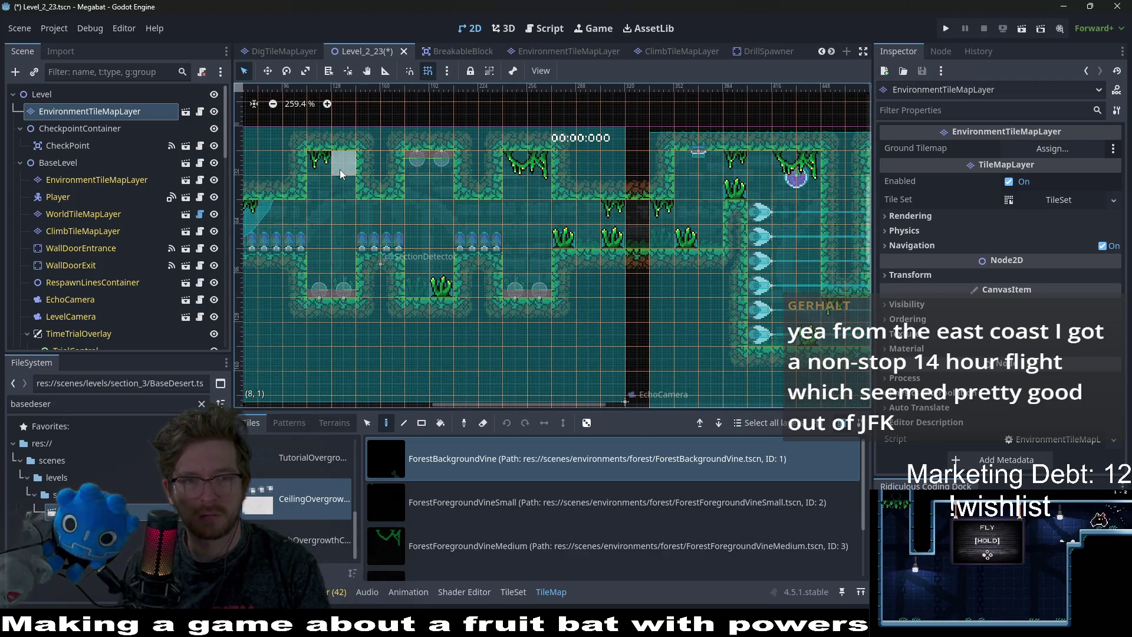
{"action": "scroll", "coordinate": [346, 252], "scroll_direction": "left", "scroll_amount": 5}
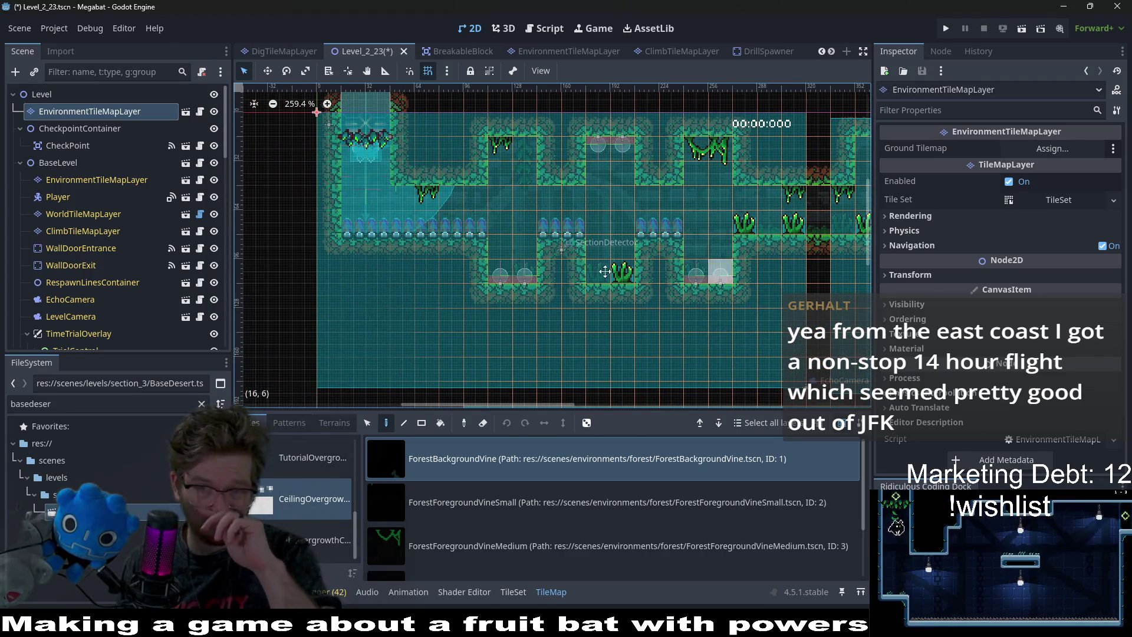
{"action": "scroll", "coordinate": [604, 271], "scroll_direction": "right", "scroll_amount": 2}
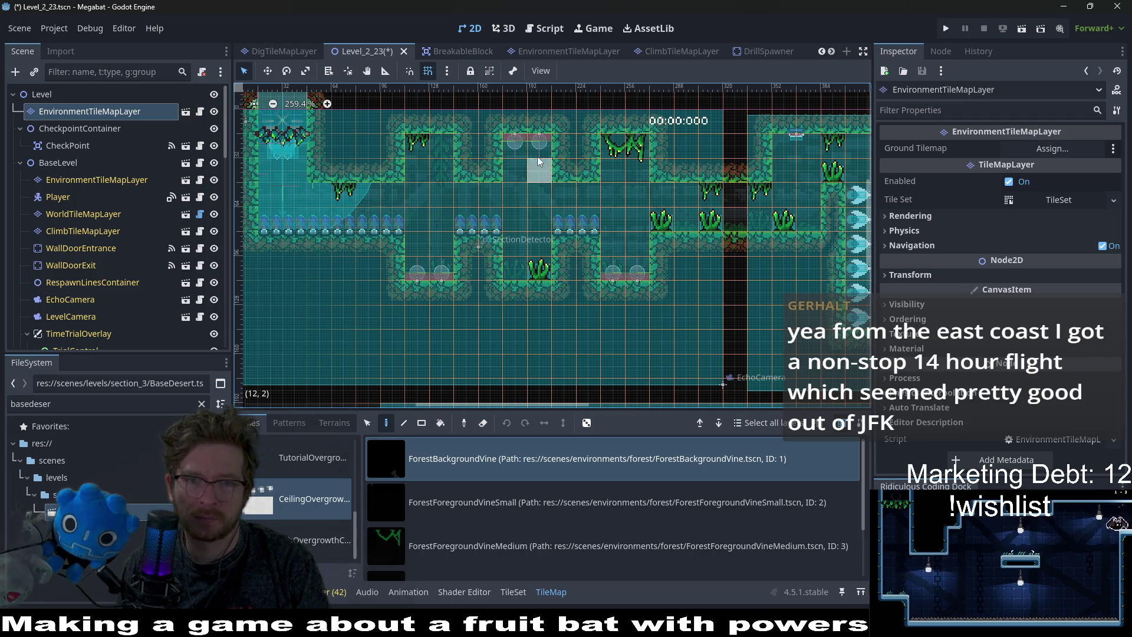
{"action": "scroll", "coordinate": [466, 215], "scroll_direction": "right", "scroll_amount": 4}
{"action": "scroll", "coordinate": [615, 271], "scroll_direction": "down", "scroll_amount": 1}
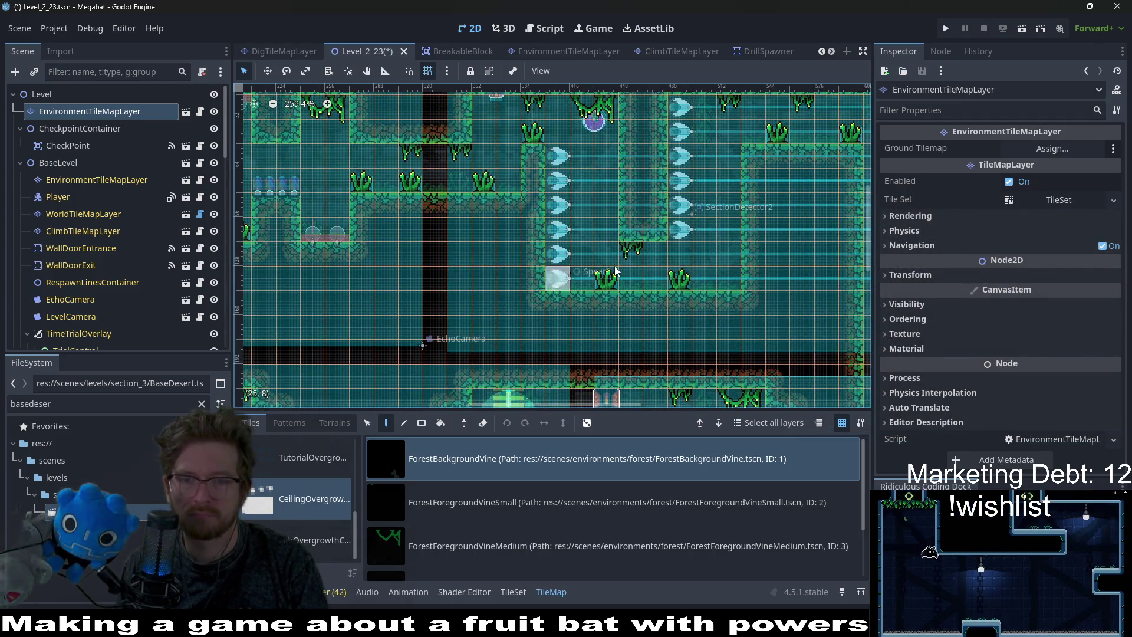
{"action": "scroll", "coordinate": [615, 270], "scroll_direction": "down", "scroll_amount": 3}
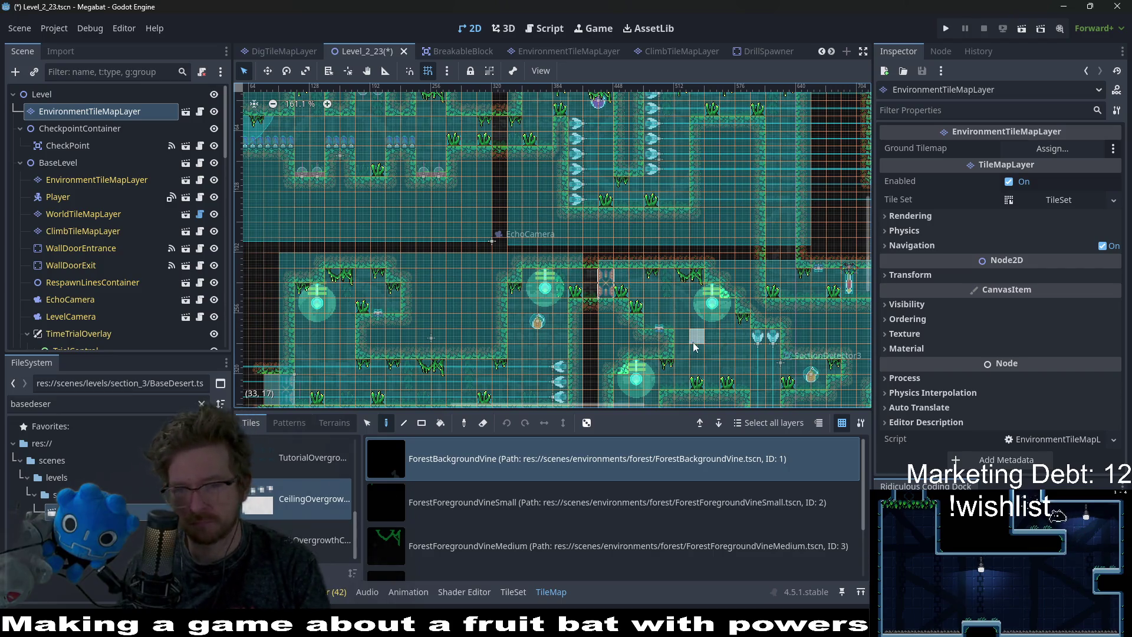
{"action": "scroll", "coordinate": [678, 318], "scroll_direction": "down", "scroll_amount": 2}
{"action": "scroll", "coordinate": [678, 319], "scroll_direction": "right", "scroll_amount": 2}
Save Level_2_23 and bring up Quick Open to search project scenes.
{"action": "key", "text": "ctrl+s"}
{"action": "scroll", "coordinate": [588, 219], "scroll_direction": "left", "scroll_amount": 4}
{"action": "scroll", "coordinate": [588, 218], "scroll_direction": "up", "scroll_amount": 2}
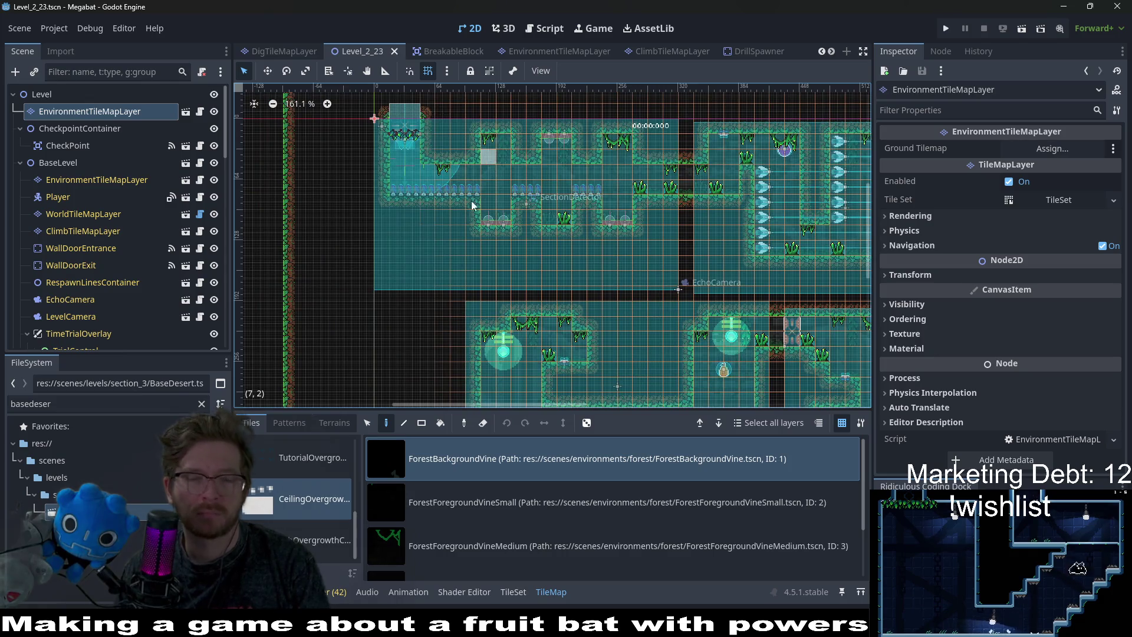
{"action": "key", "text": "shift+alt+o"}
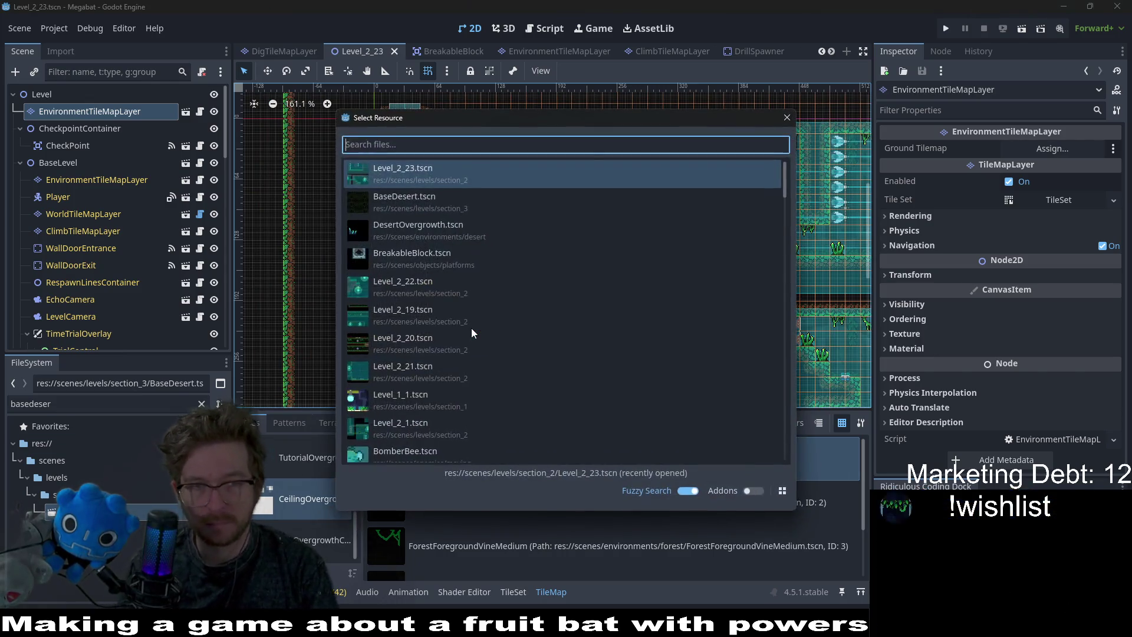
Open Level_2_24.tscn through Quick Open and look over its rooms.
{"action": "type", "text": "level_2_"}
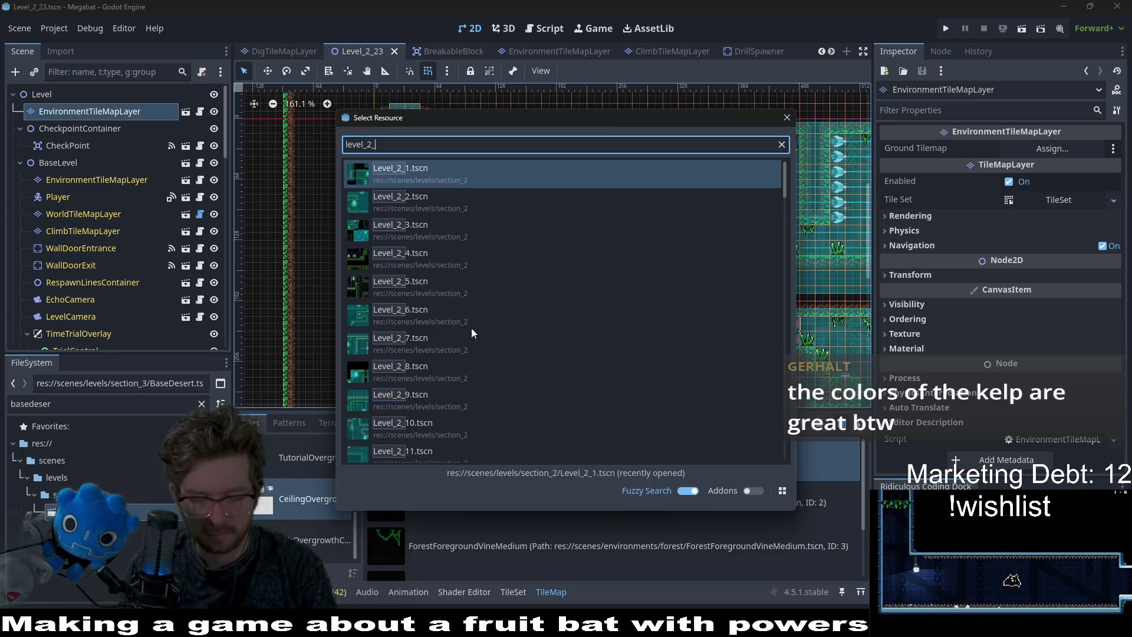
{"action": "type", "text": "24"}
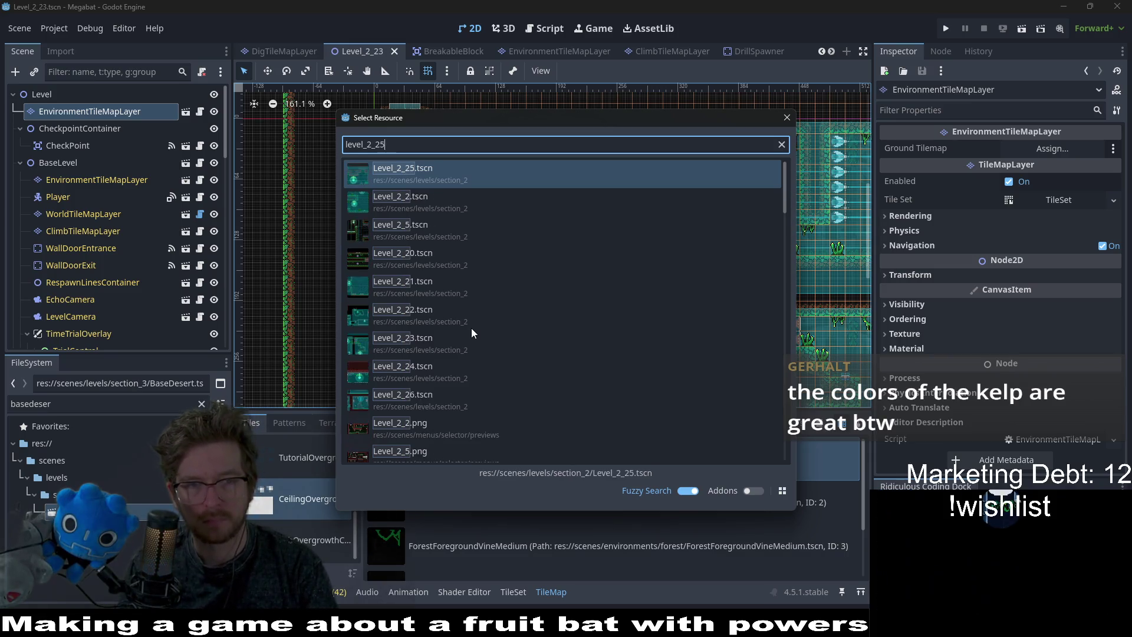
{"action": "key", "text": "Return"}
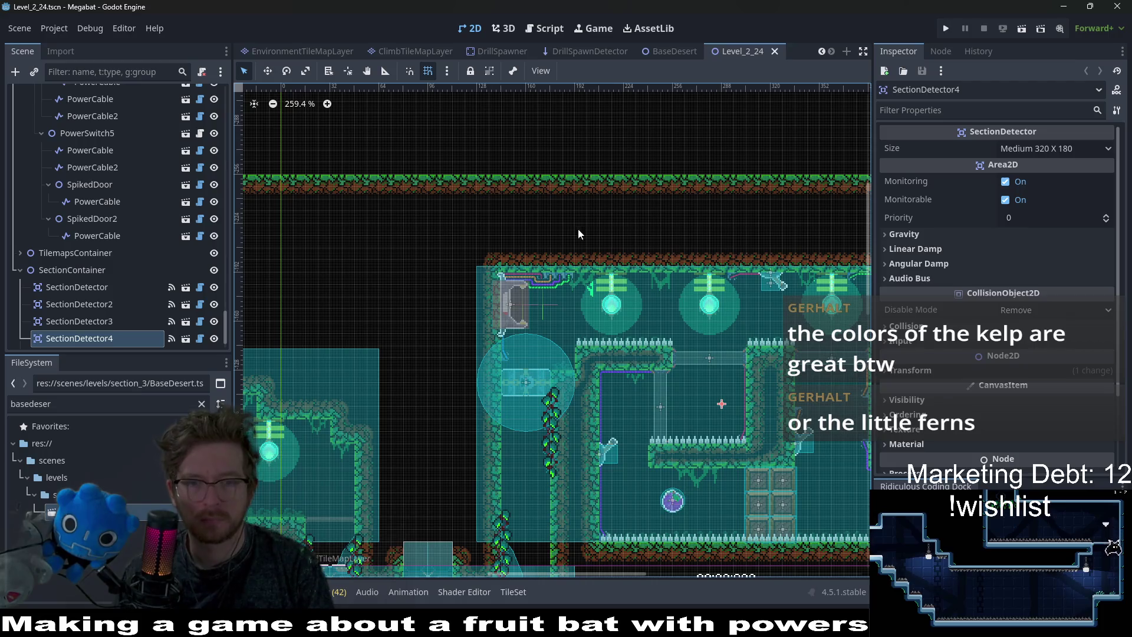
{"action": "scroll", "coordinate": [586, 242], "scroll_direction": "down", "scroll_amount": 4}
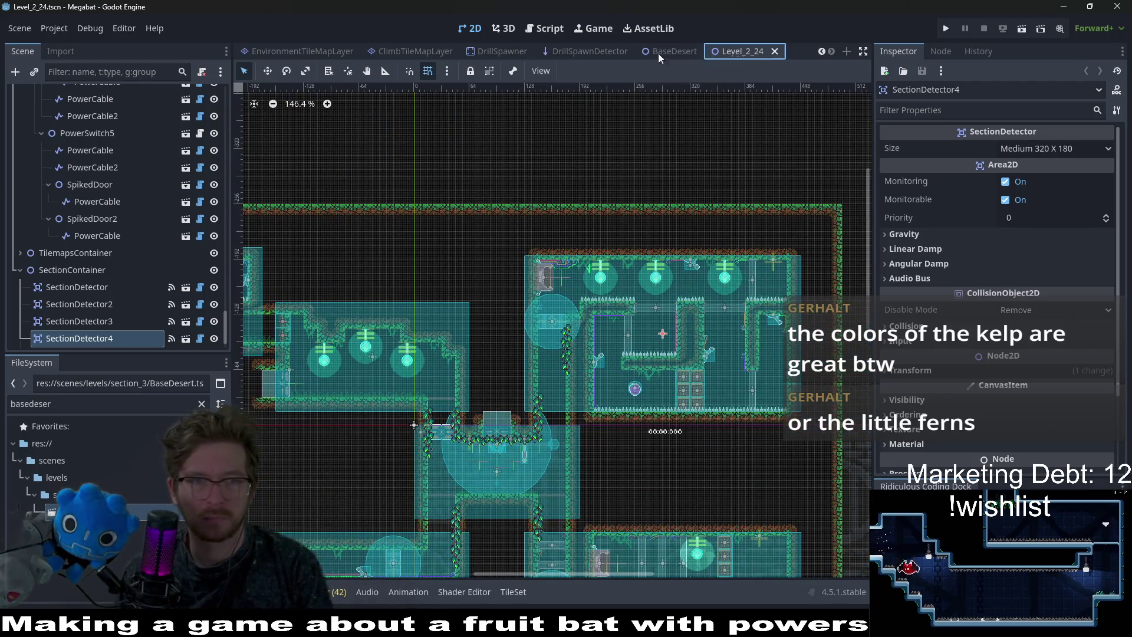
{"action": "scroll", "coordinate": [374, 47], "scroll_direction": "up", "scroll_amount": 3}
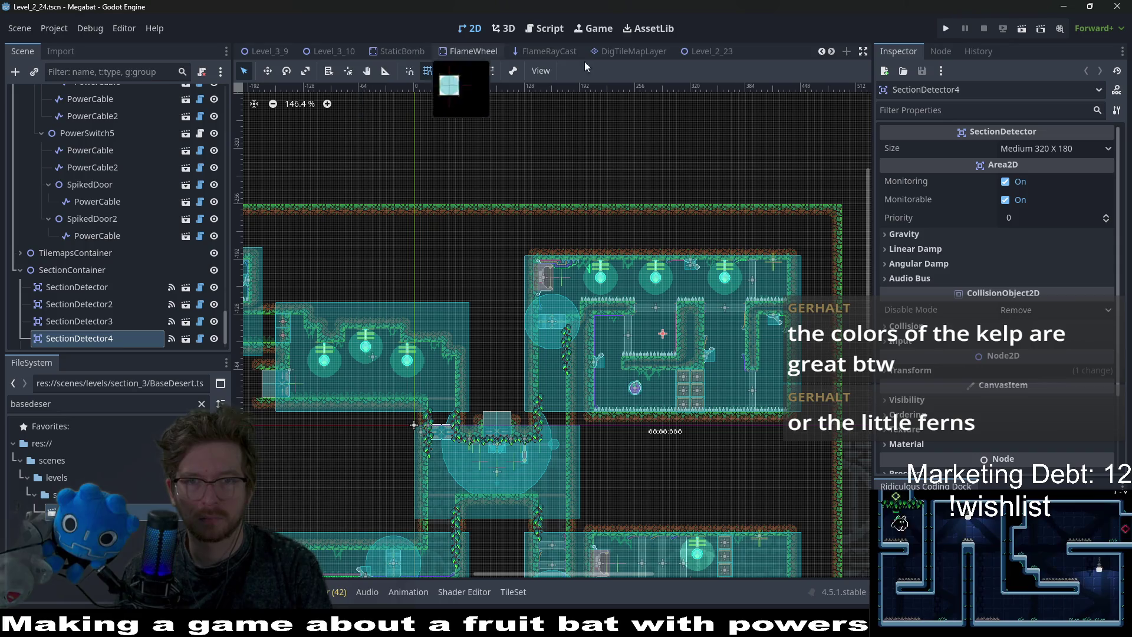
{"action": "scroll", "coordinate": [720, 59], "scroll_direction": "down", "scroll_amount": 5}
{"action": "scroll", "coordinate": [708, 59], "scroll_direction": "down", "scroll_amount": 2}
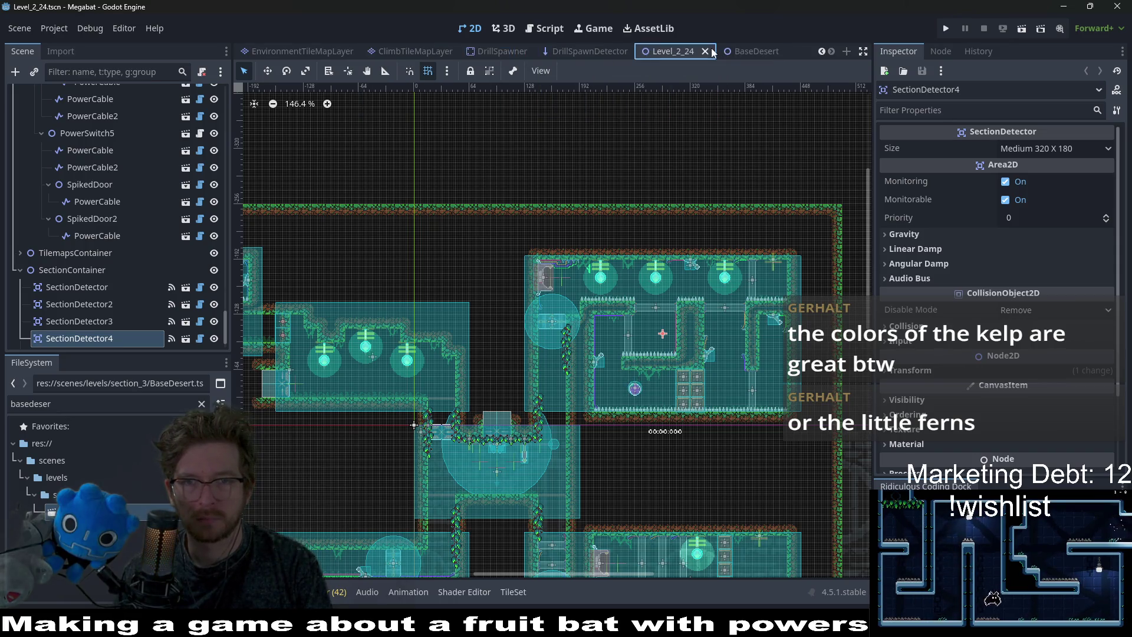
Move the Level_2_24 tab to follow BaseDesert and save the scene.
{"action": "left_click_drag", "start_coordinate": [750, 53], "coordinate": [780, 53]}
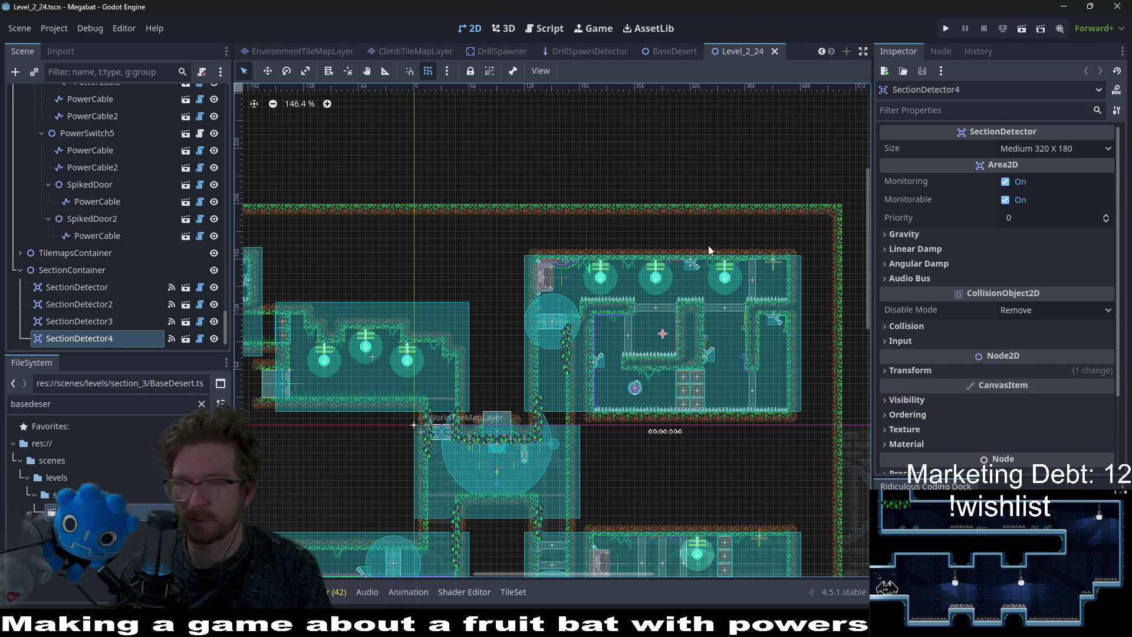
{"action": "scroll", "coordinate": [625, 306], "scroll_direction": "down", "scroll_amount": 4}
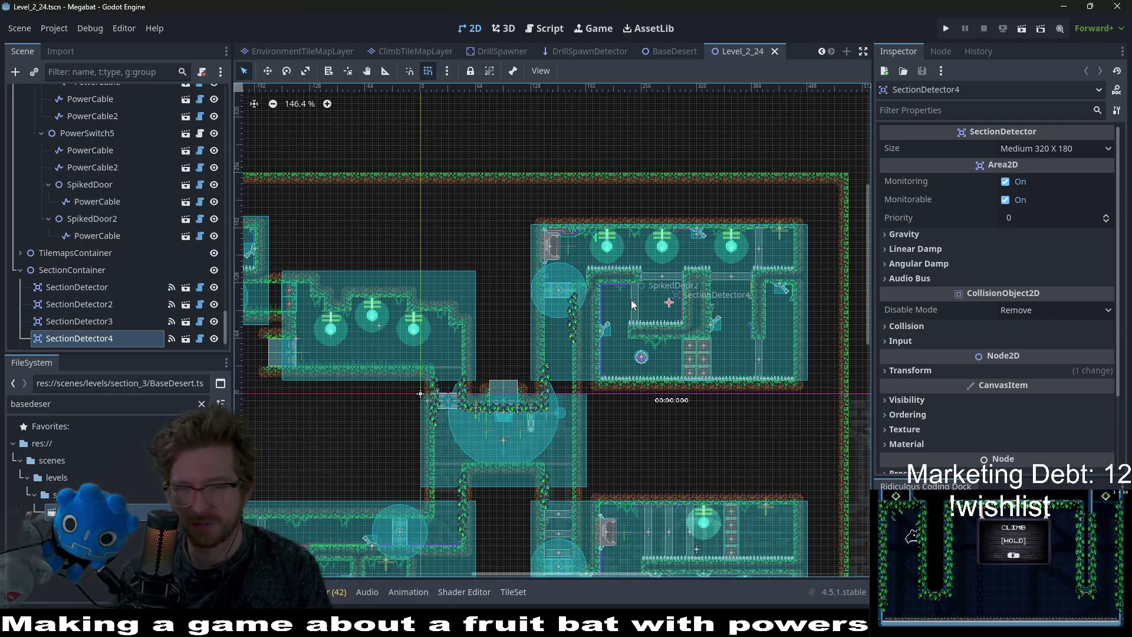
{"action": "key", "text": "ctrl+s"}
{"action": "scroll", "coordinate": [497, 47], "scroll_direction": "up", "scroll_amount": 5}
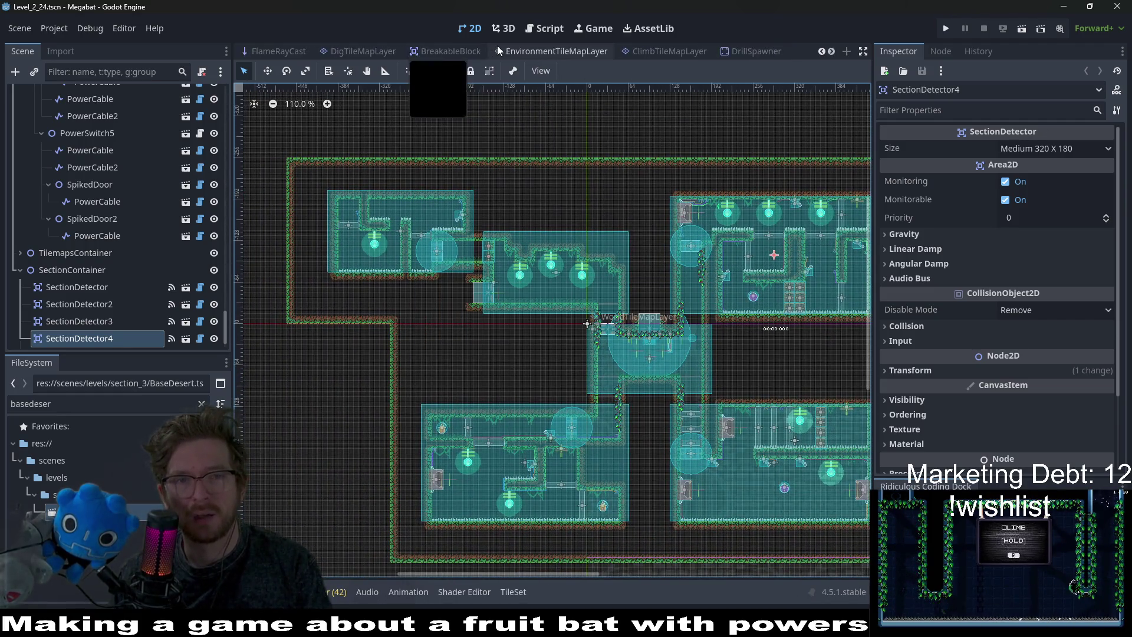
{"action": "scroll", "coordinate": [653, 53], "scroll_direction": "down", "scroll_amount": 5}
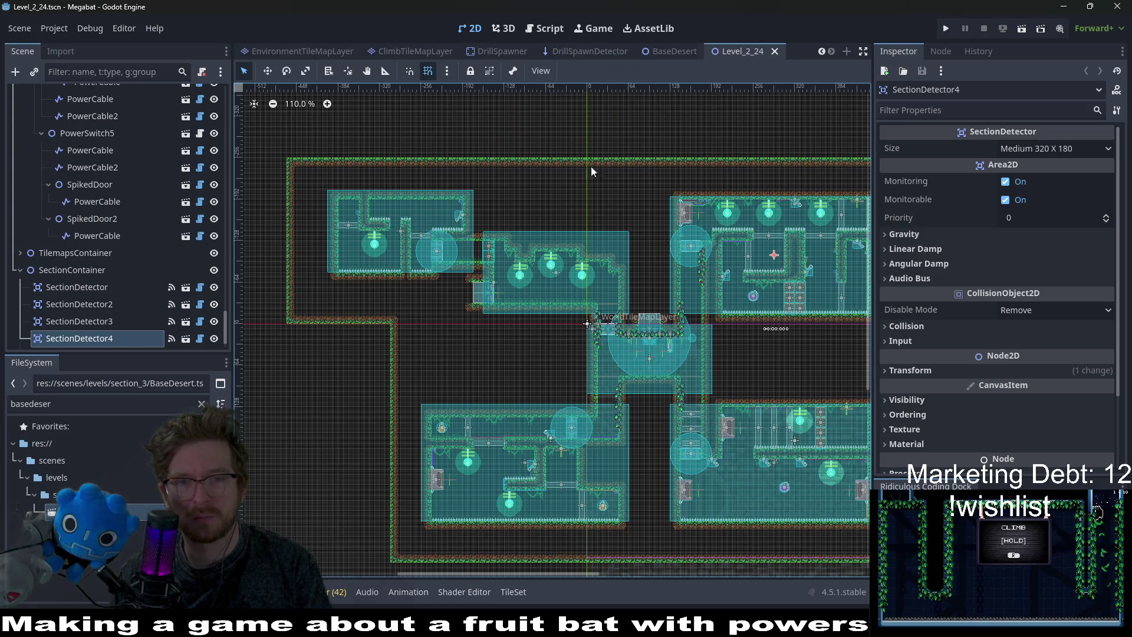
Quick Open the Level_2_12.tscn scene.
{"action": "key", "text": "shift+alt+o"}
{"action": "type", "text": "level_2"}
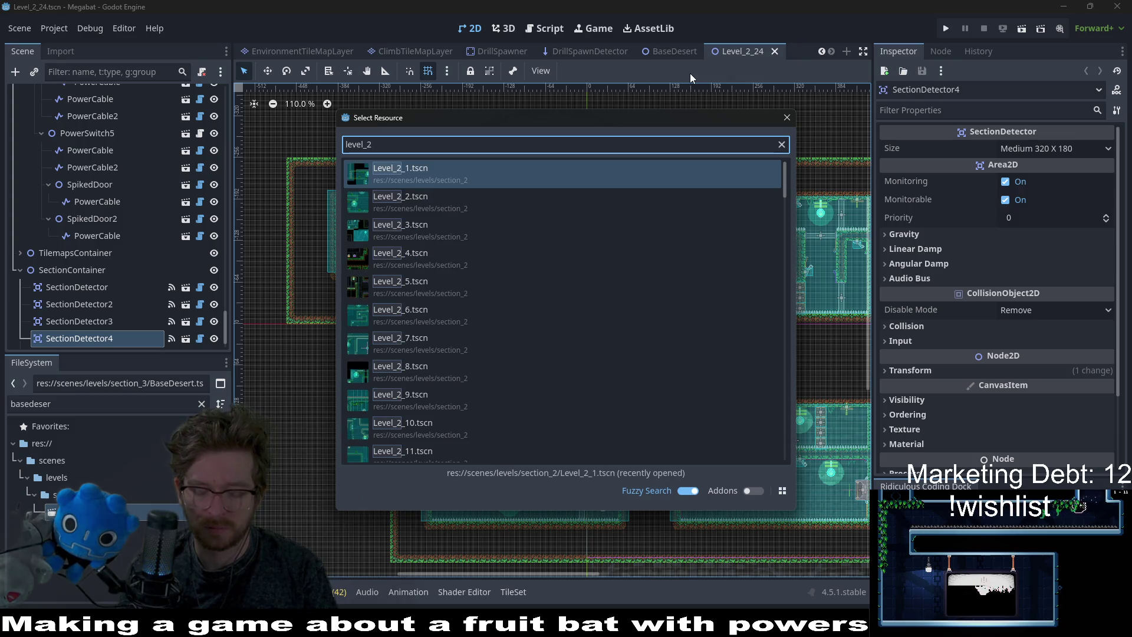
{"action": "type", "text": "_12"}
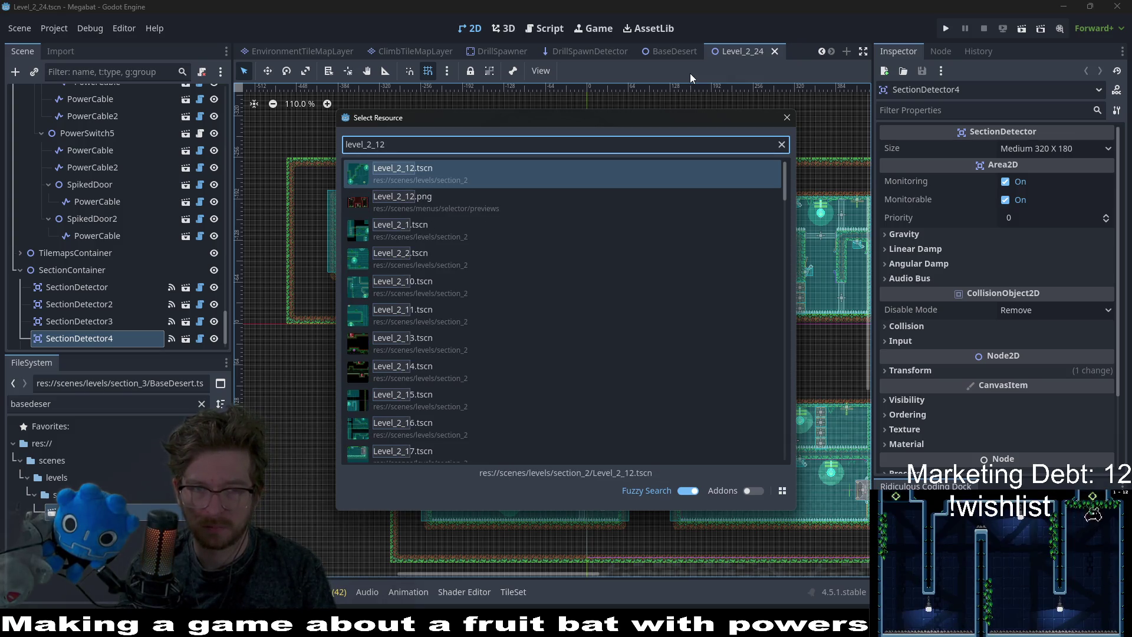
{"action": "key", "text": "Return"}
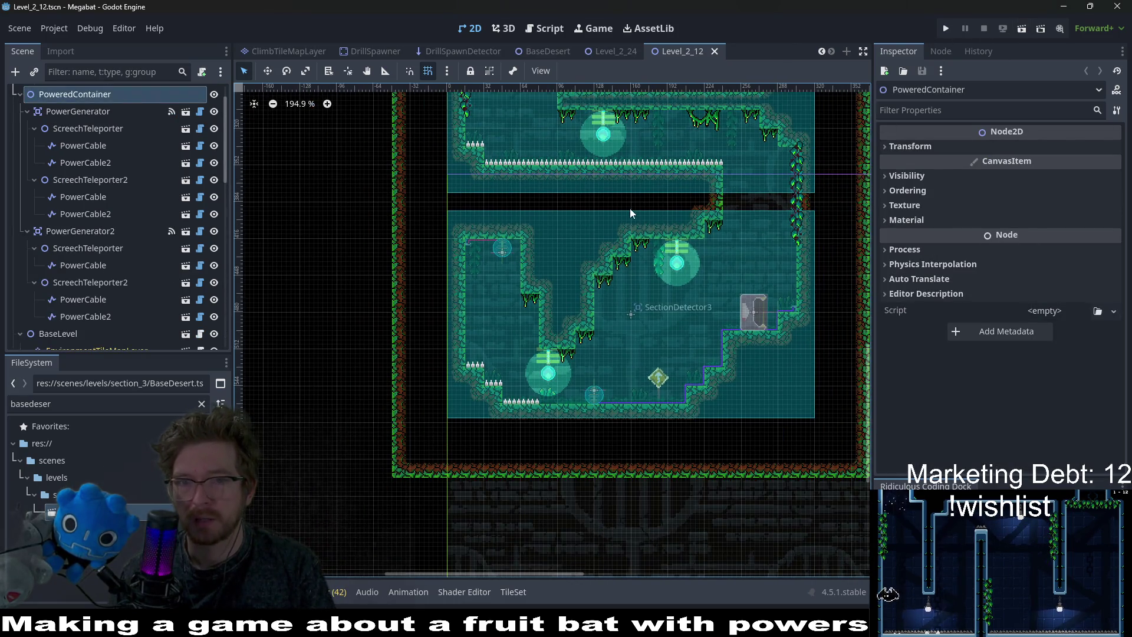
Playtest Level_2_12, flying the bat through the teleporter rooms up to the pod.
{"action": "scroll", "coordinate": [681, 175], "scroll_direction": "up", "scroll_amount": 3}
{"action": "left_click", "coordinate": [1021, 28]}
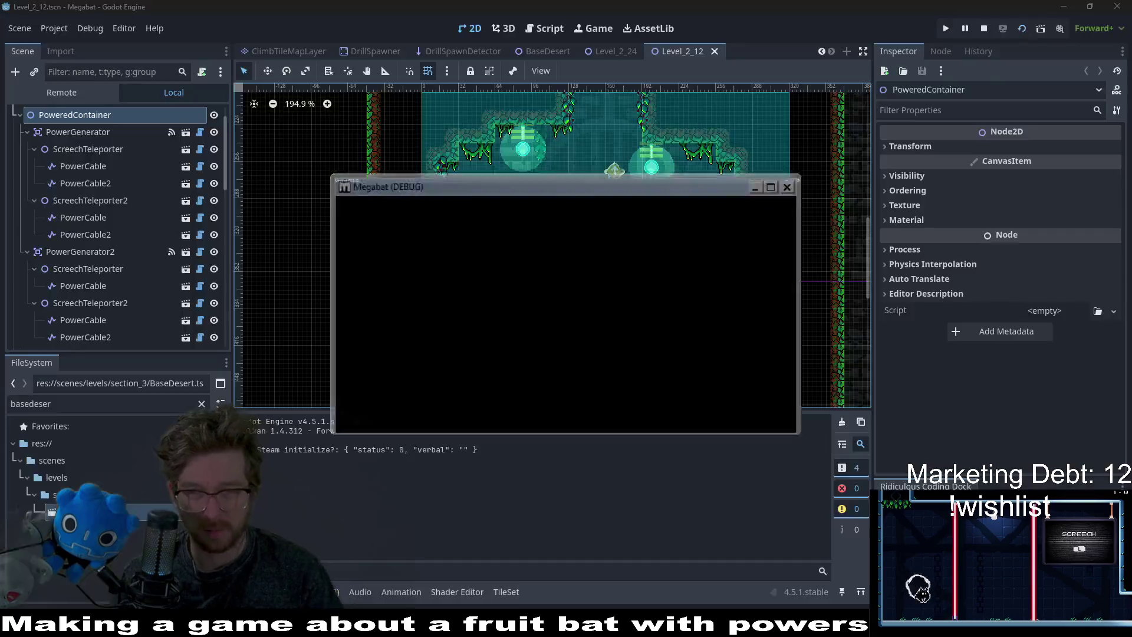
{"action": "key", "text": "Right"}
{"action": "key", "text": "Left"}
{"action": "key", "text": "Down"}
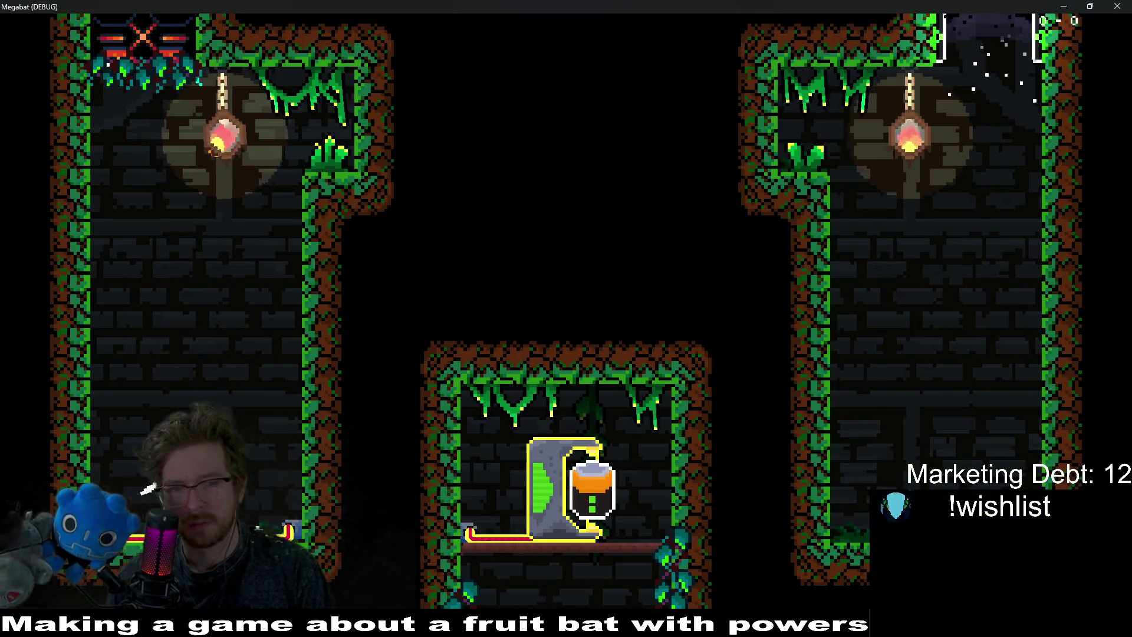
{"action": "key", "text": "Right"}
{"action": "key", "text": "Up"}
{"action": "key", "text": "Right"}
{"action": "key", "text": "Left"}
{"action": "key", "text": "Up"}
{"action": "key", "text": "Right"}
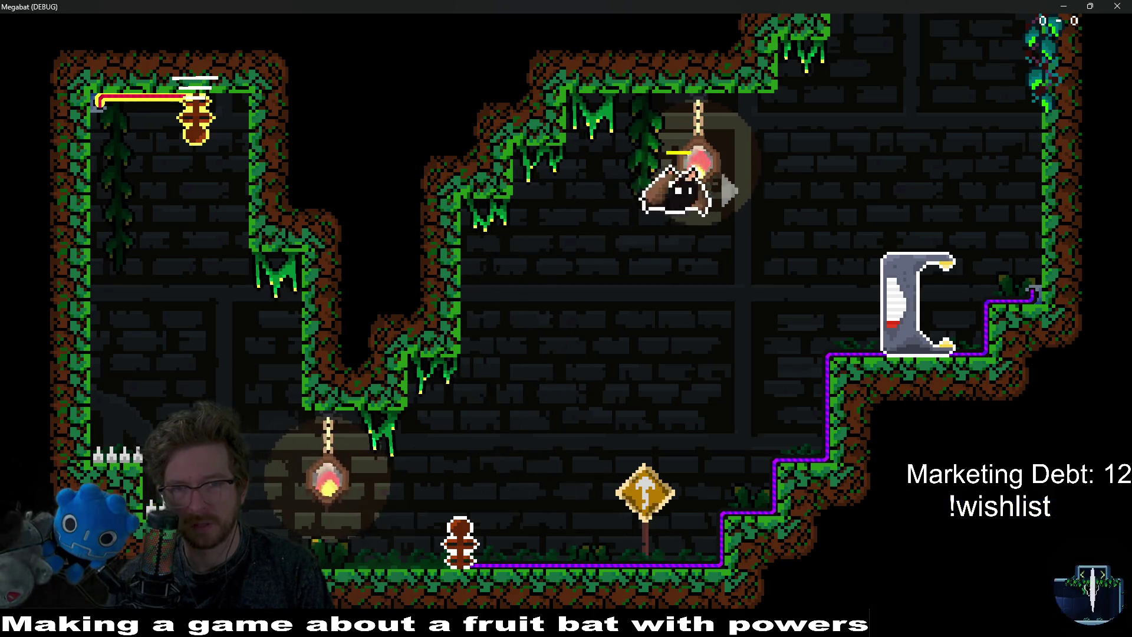
{"action": "key", "text": "Up"}
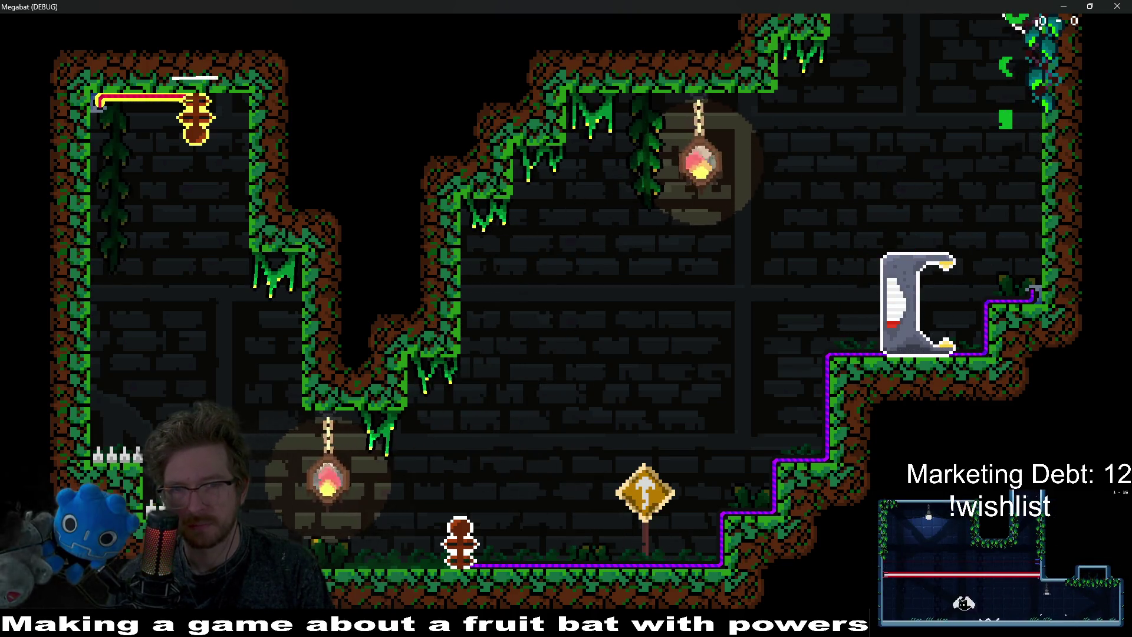
{"action": "key", "text": "Left"}
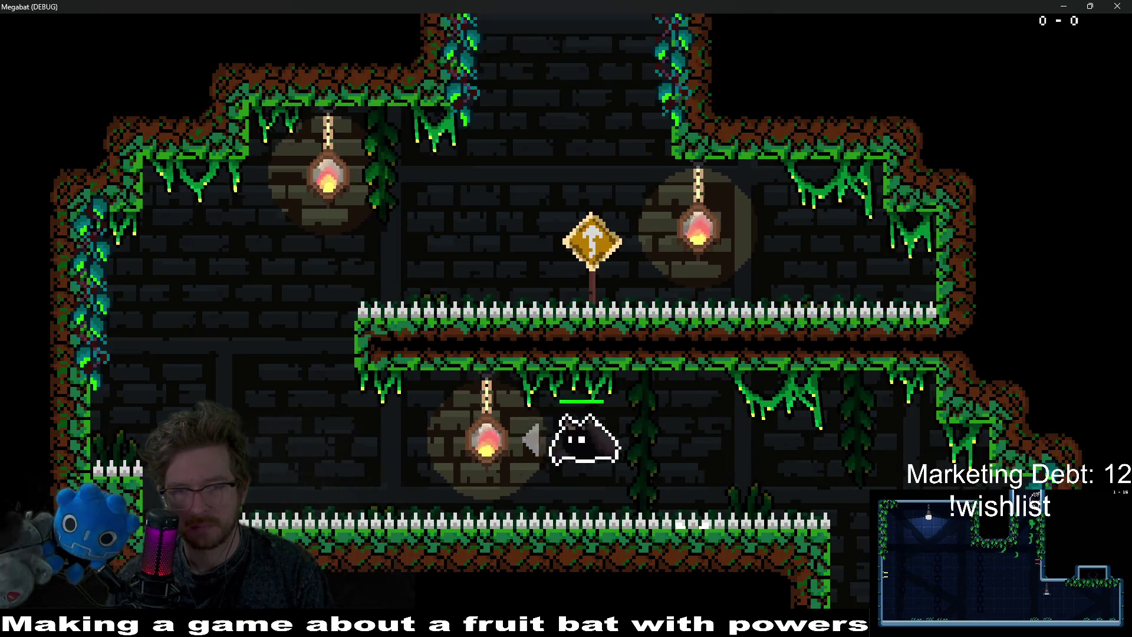
{"action": "key", "text": "Up"}
{"action": "key", "text": "Right"}
{"action": "key", "text": "Up"}
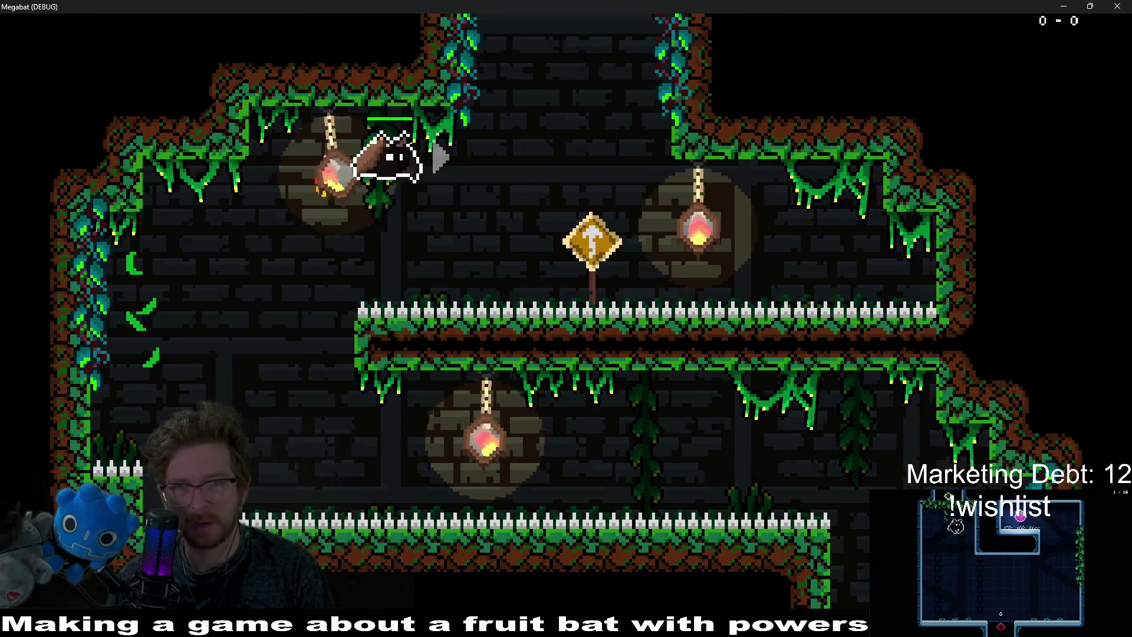
Carry the pod into the right receptacle, then stop the game with F8.
{"action": "key", "text": "Down"}
{"action": "key", "text": "Left"}
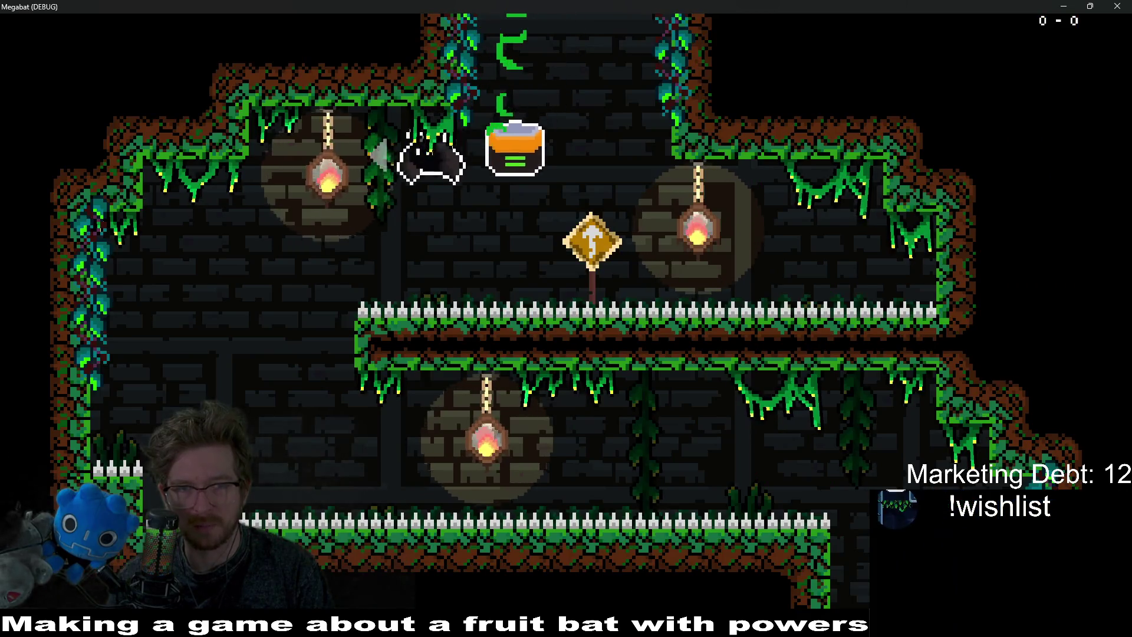
{"action": "key", "text": "Down"}
{"action": "key", "text": "Right"}
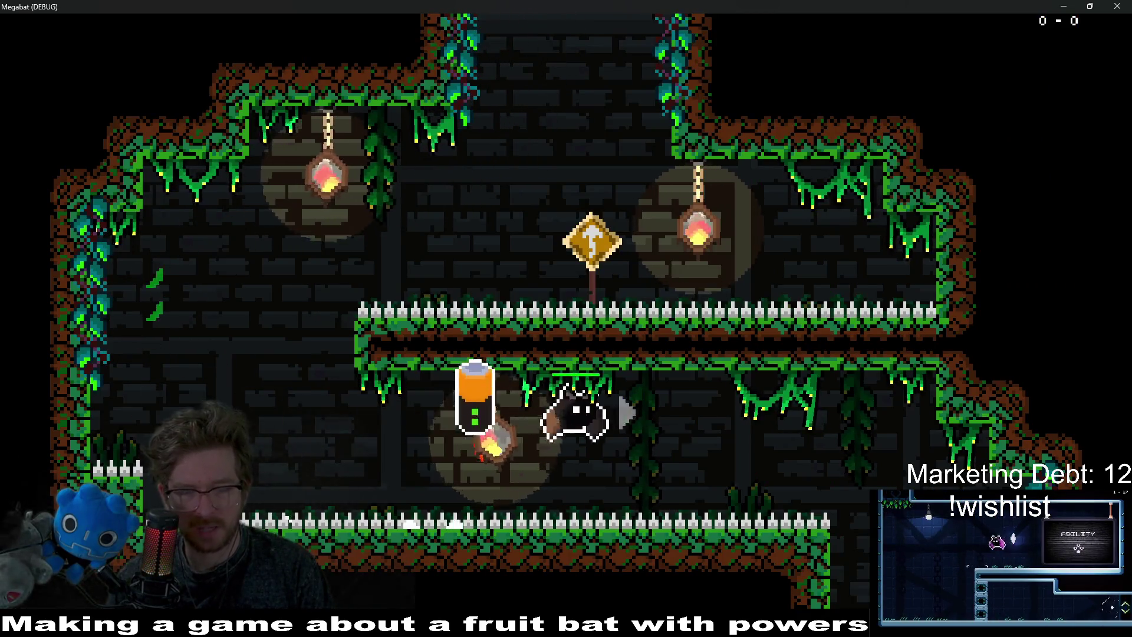
{"action": "key", "text": "Down"}
{"action": "key", "text": "Left"}
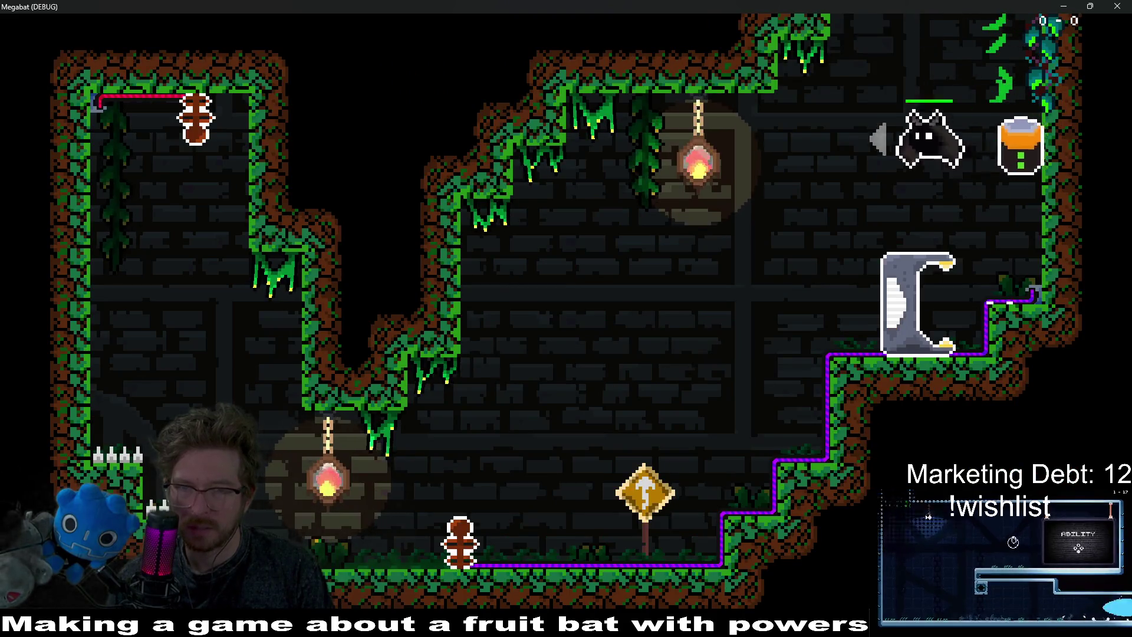
{"action": "key", "text": "Right"}
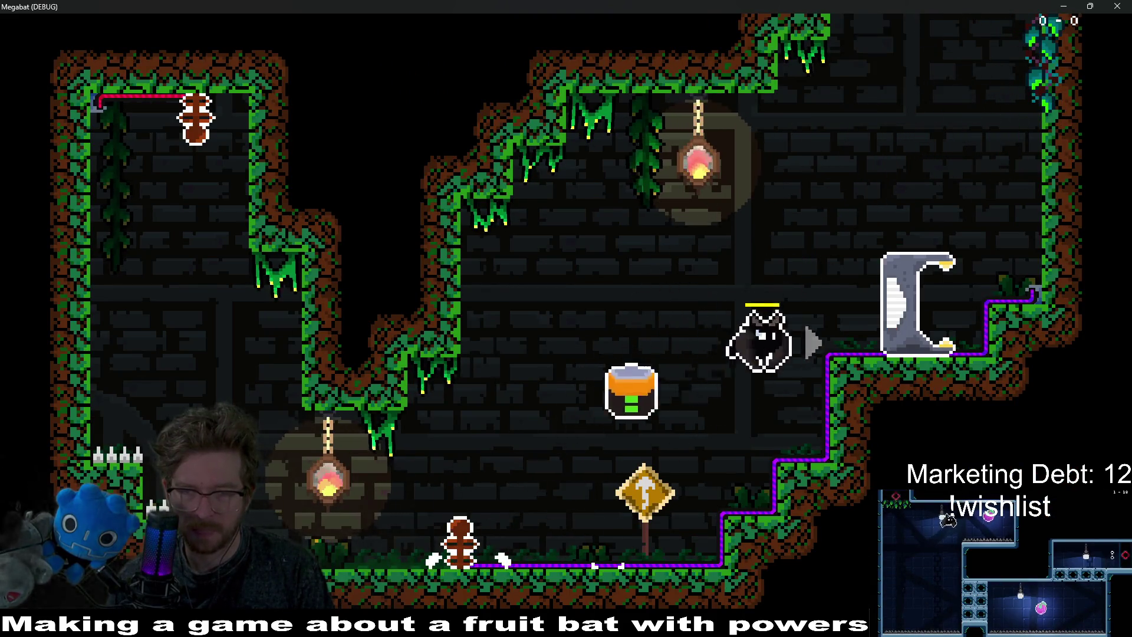
{"action": "key", "text": "Left"}
{"action": "key", "text": "Up"}
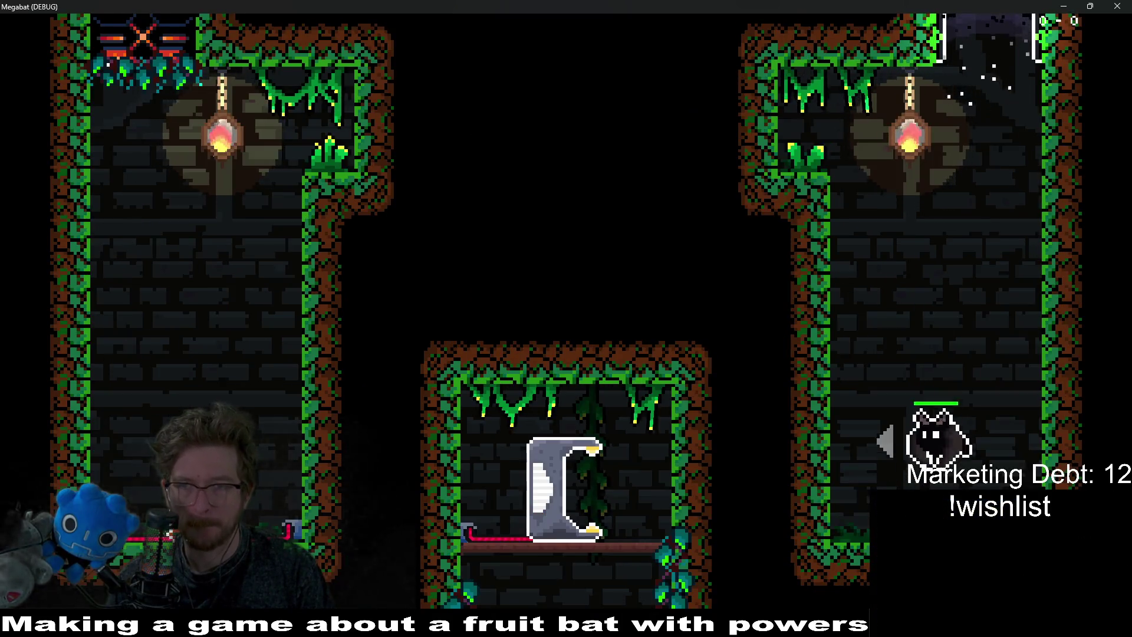
{"action": "key", "text": "Up"}
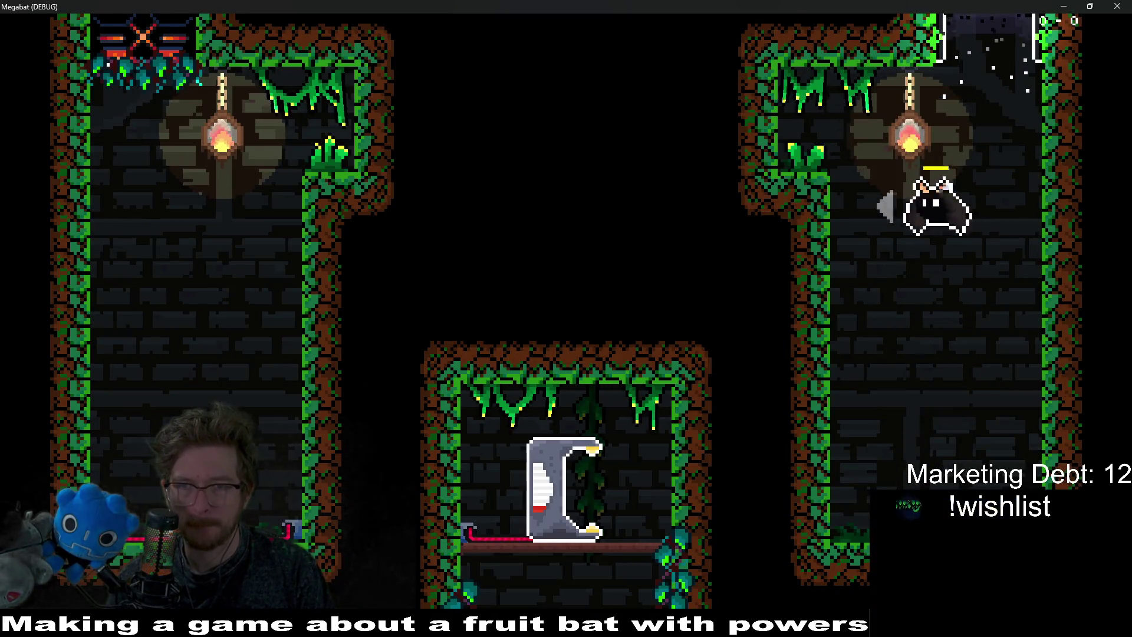
{"action": "key", "text": "Left"}
{"action": "key", "text": "Right"}
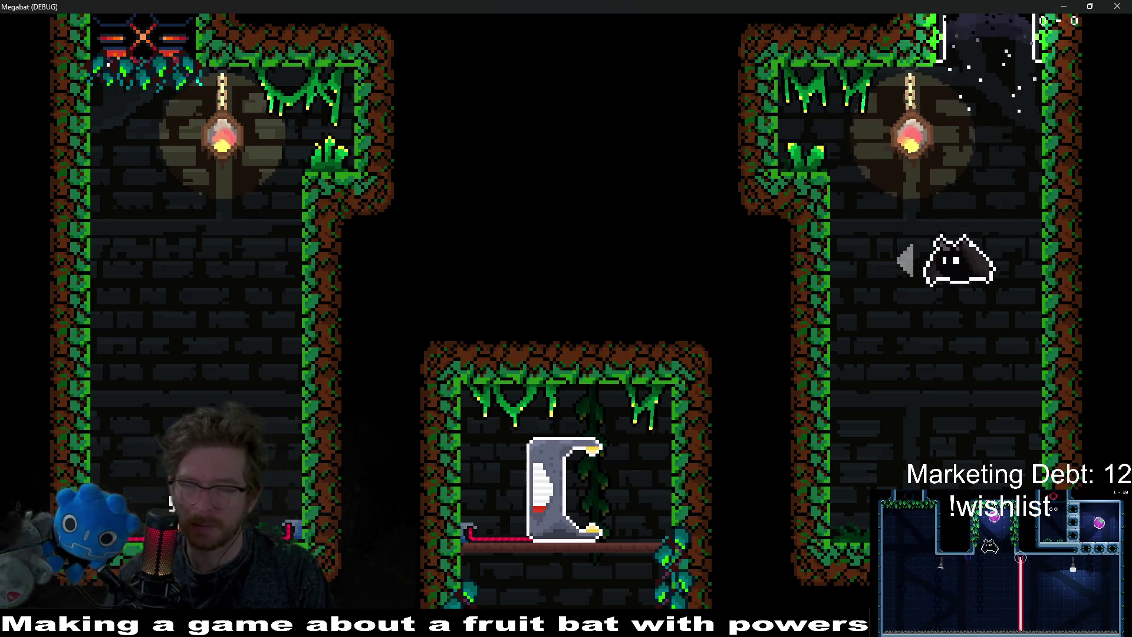
{"action": "key", "text": "F8"}
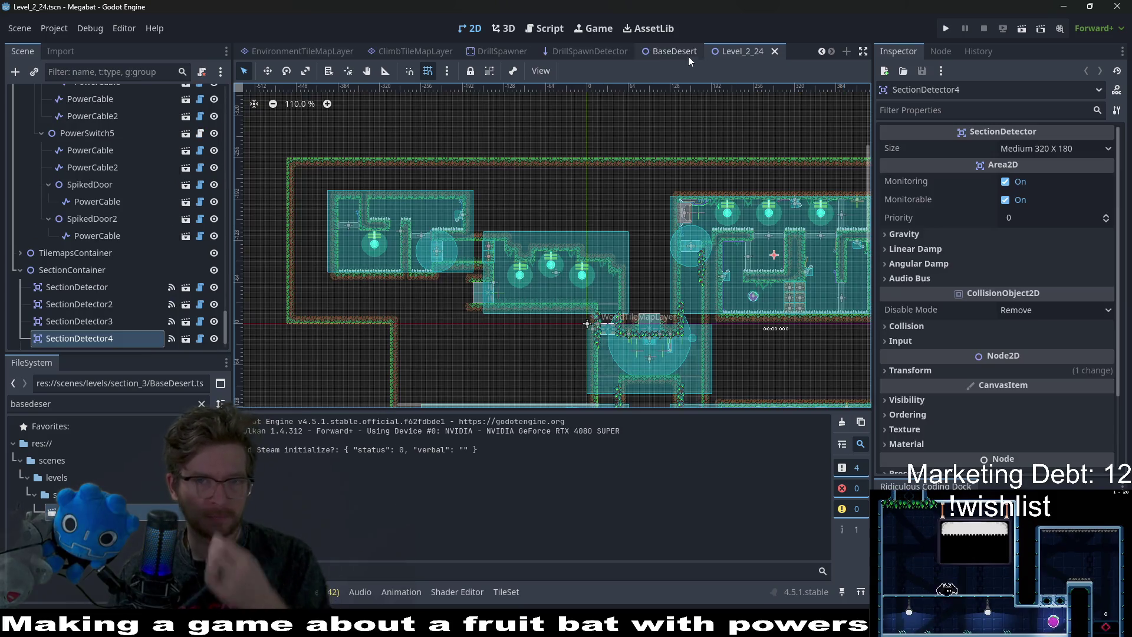
Close the Level_2_12 tab and pan across Level_2_24's rooms.
{"action": "middle_click", "coordinate": [692, 55]}
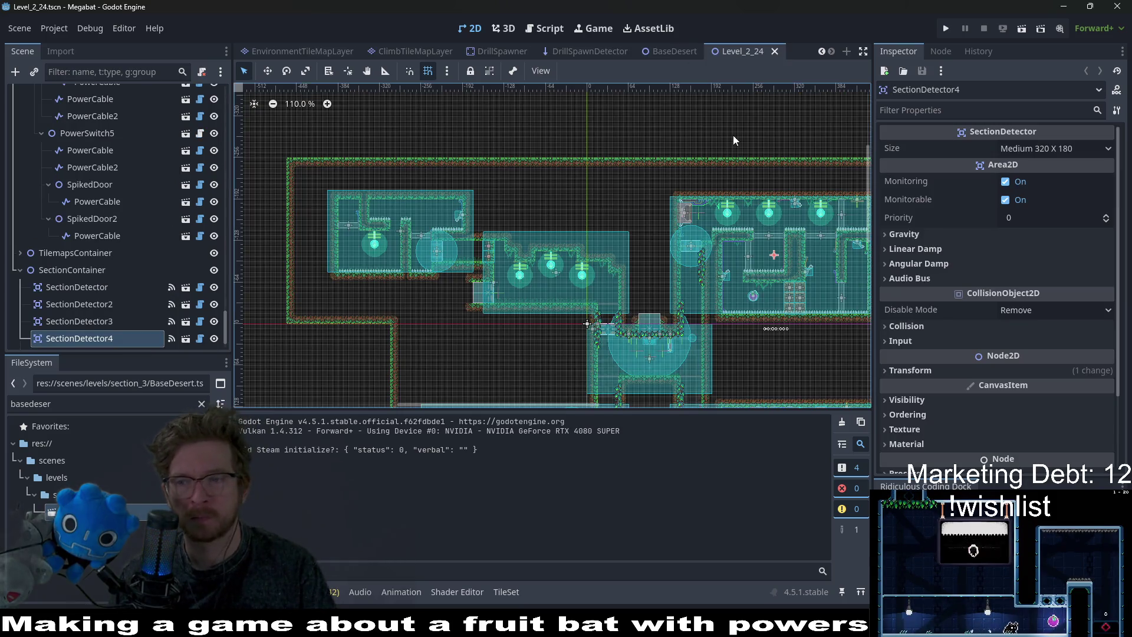
{"action": "scroll", "coordinate": [455, 262], "scroll_direction": "up", "scroll_amount": 7}
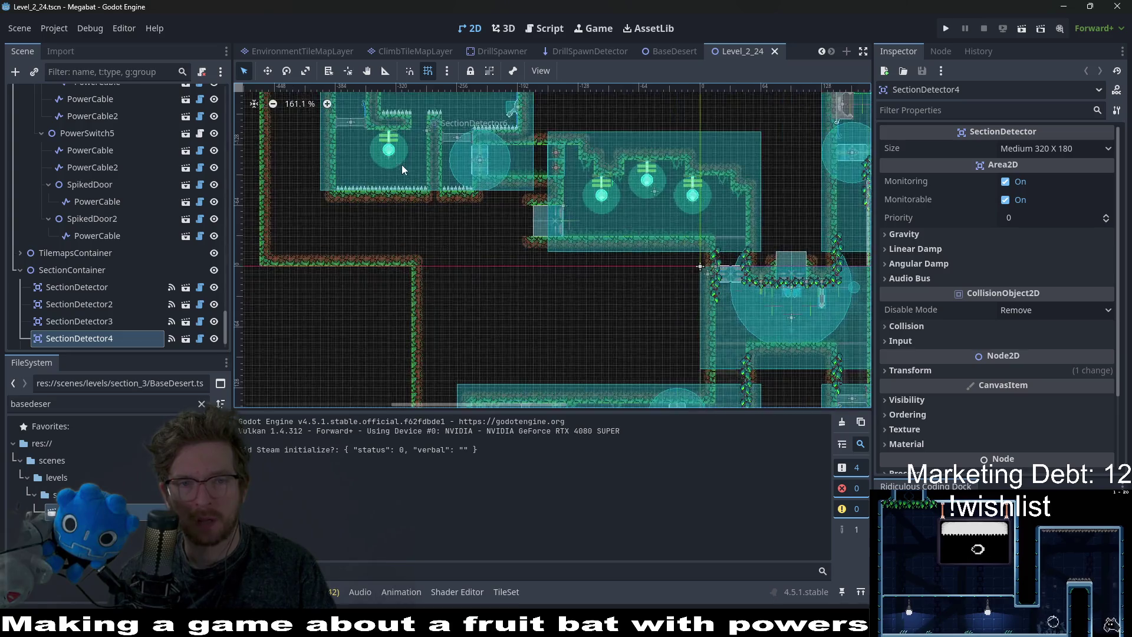
{"action": "left_click_drag", "start_coordinate": [443, 214], "coordinate": [574, 254]}
{"action": "mouse_move", "coordinate": [660, 282]}
{"action": "left_mouse_down"}
{"action": "mouse_move", "coordinate": [586, 245]}
{"action": "mouse_move", "coordinate": [669, 253]}
{"action": "left_mouse_up"}
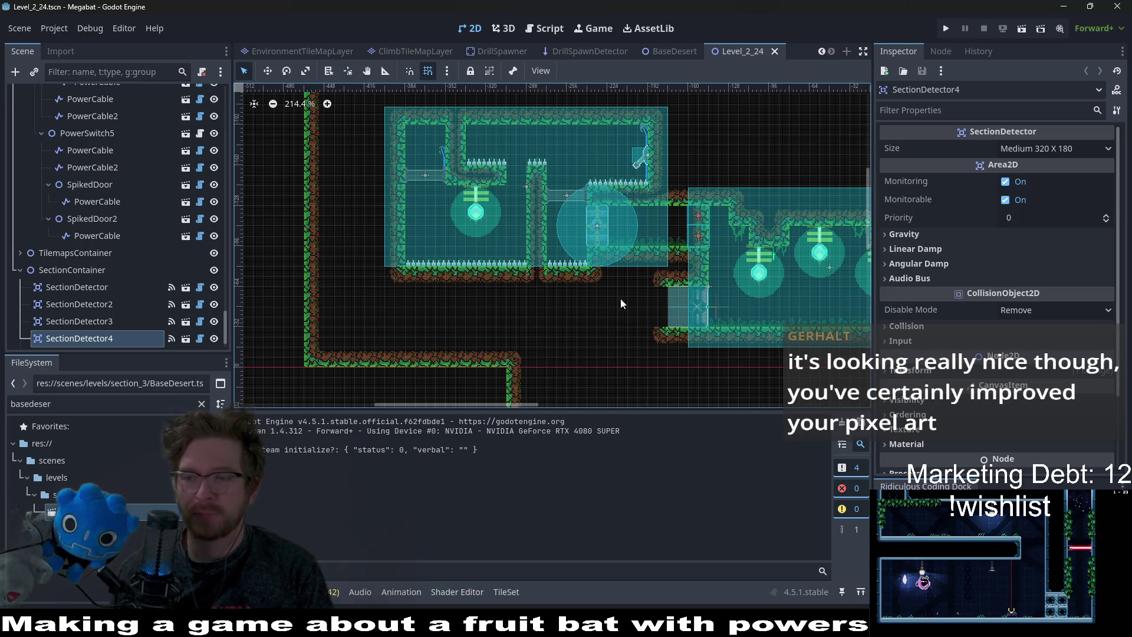
Scroll the Scene tree to the top and select the Level root node.
{"action": "scroll", "coordinate": [620, 304], "scroll_direction": "down", "scroll_amount": 3}
{"action": "scroll", "coordinate": [621, 303], "scroll_direction": "right", "scroll_amount": 5}
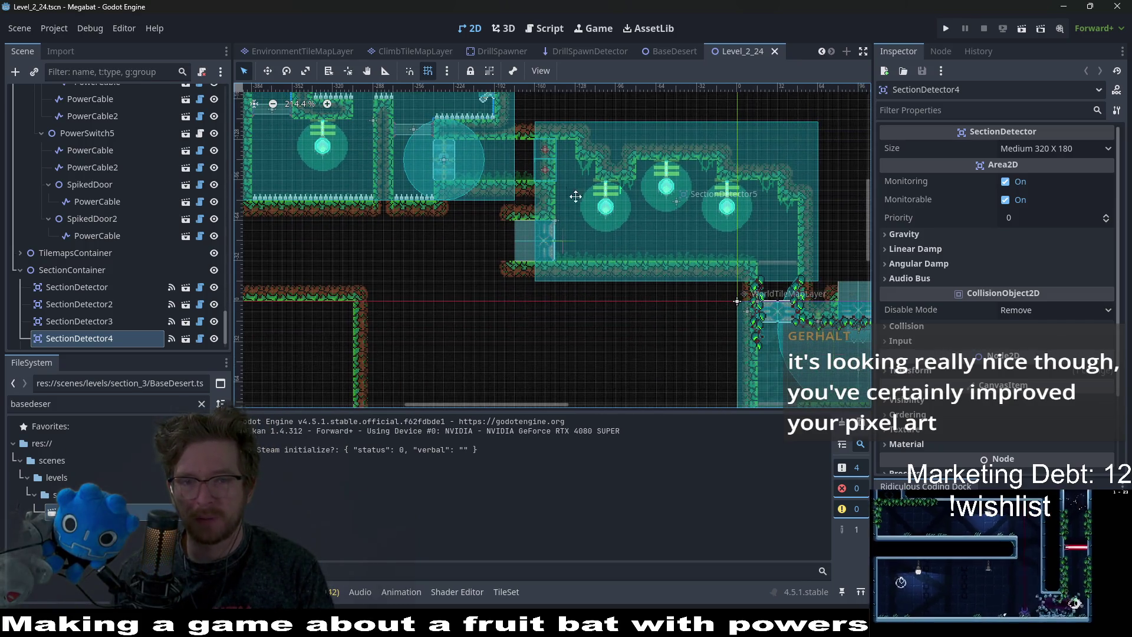
{"action": "scroll", "coordinate": [637, 197], "scroll_direction": "left", "scroll_amount": 3}
{"action": "scroll", "coordinate": [658, 220], "scroll_direction": "up", "scroll_amount": 2}
{"action": "scroll", "coordinate": [367, 165], "scroll_direction": "right", "scroll_amount": 4}
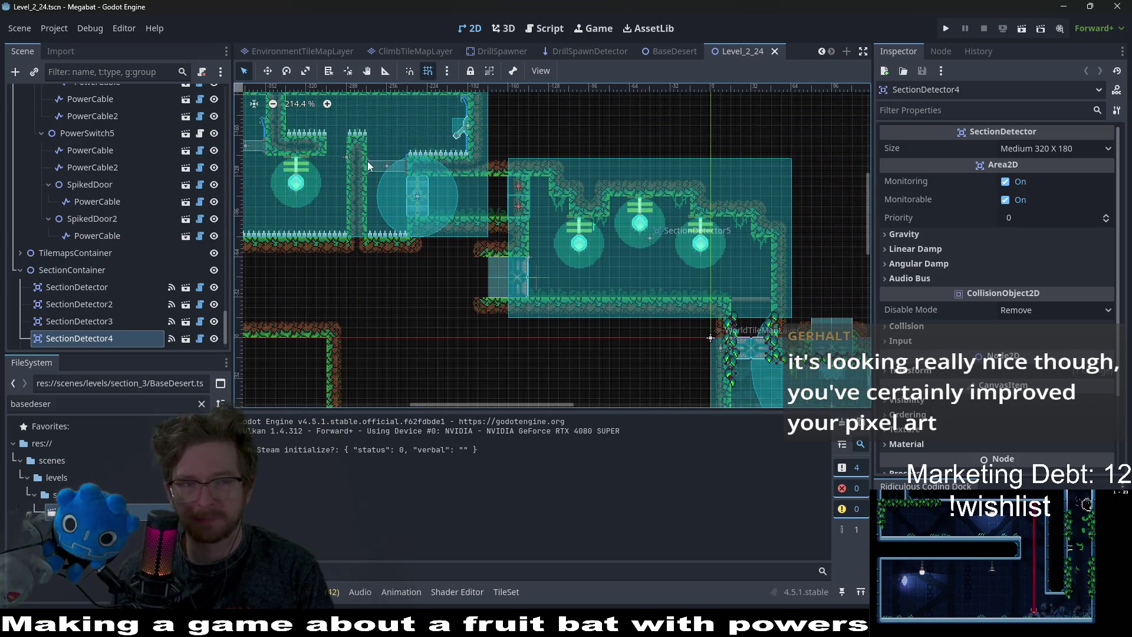
{"action": "scroll", "coordinate": [83, 149], "scroll_direction": "up", "scroll_amount": 10}
{"action": "scroll", "coordinate": [156, 188], "scroll_direction": "up", "scroll_amount": 5}
{"action": "left_click", "coordinate": [58, 101]}
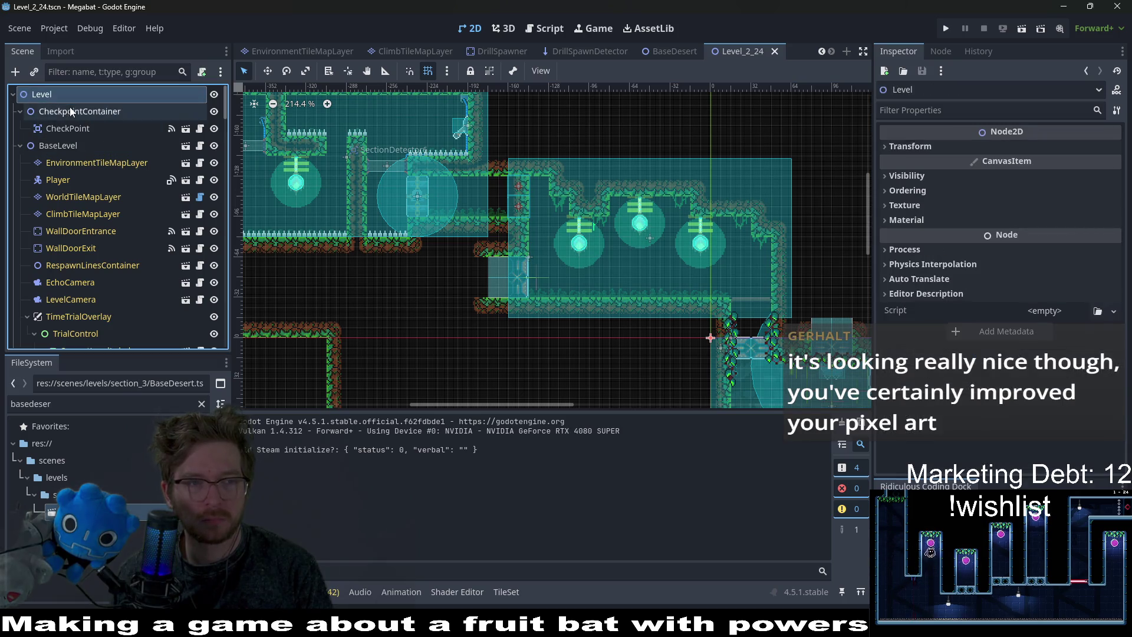
Instantiate the EnvironmentTileMapLayer scene via CheckpointContainer and move it directly under Level.
{"action": "right_click", "coordinate": [71, 109]}
{"action": "left_click", "coordinate": [115, 141]}
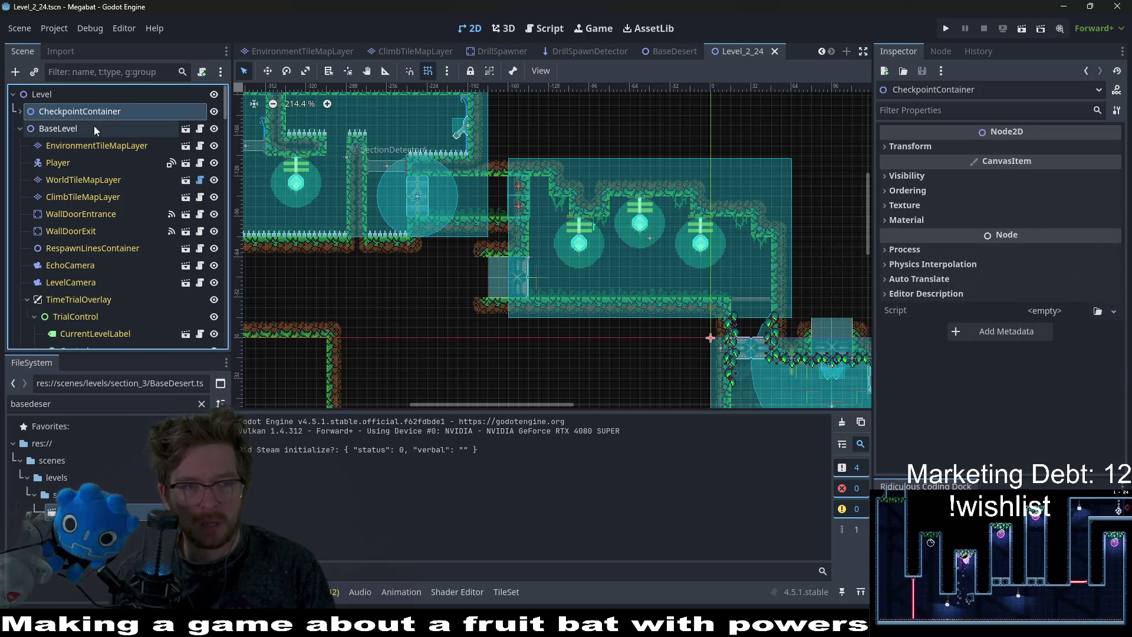
{"action": "left_click", "coordinate": [20, 112]}
{"action": "double_click", "coordinate": [54, 111]}
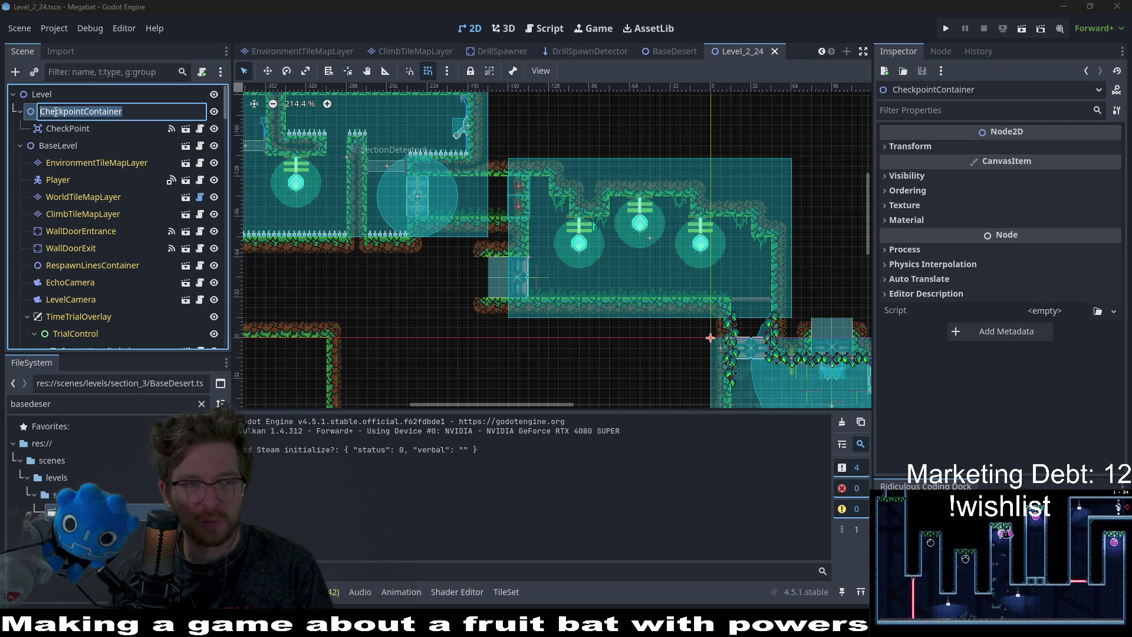
{"action": "left_click", "coordinate": [90, 129]}
{"action": "left_click", "coordinate": [104, 115]}
{"action": "right_click", "coordinate": [106, 115]}
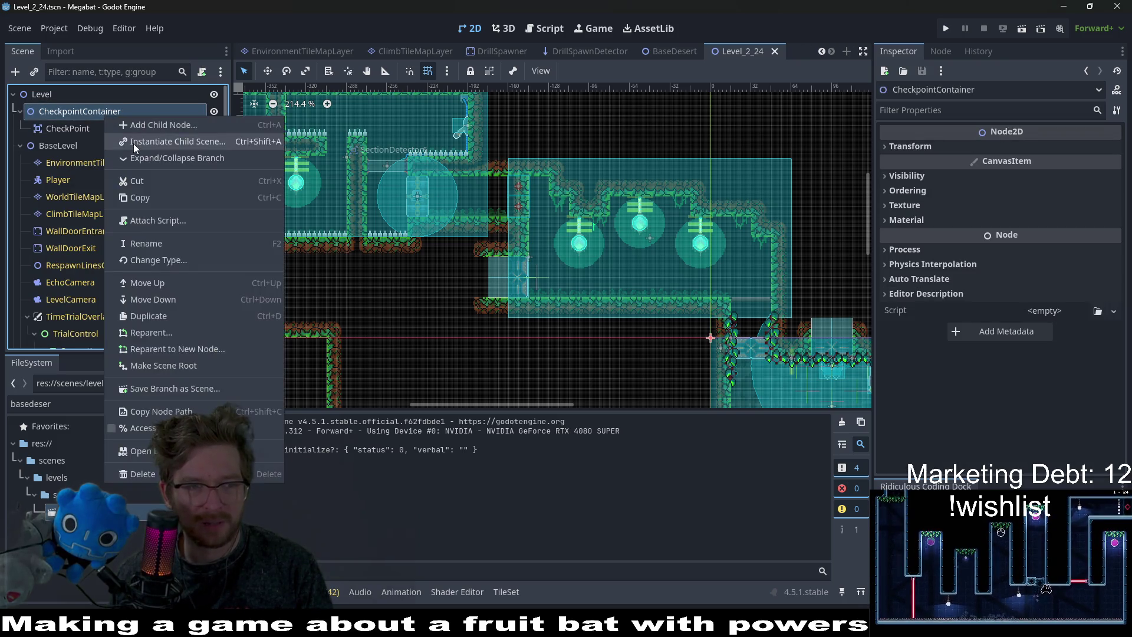
{"action": "left_click", "coordinate": [140, 143]}
{"action": "double_click", "coordinate": [510, 187]}
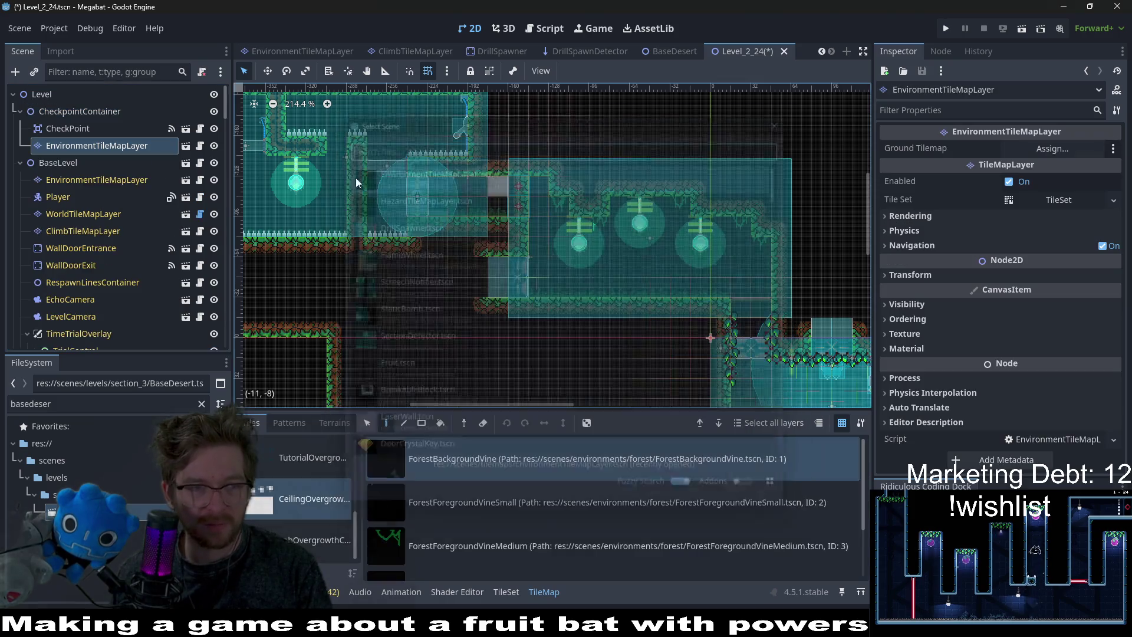
{"action": "left_click_drag", "start_coordinate": [78, 148], "coordinate": [53, 107]}
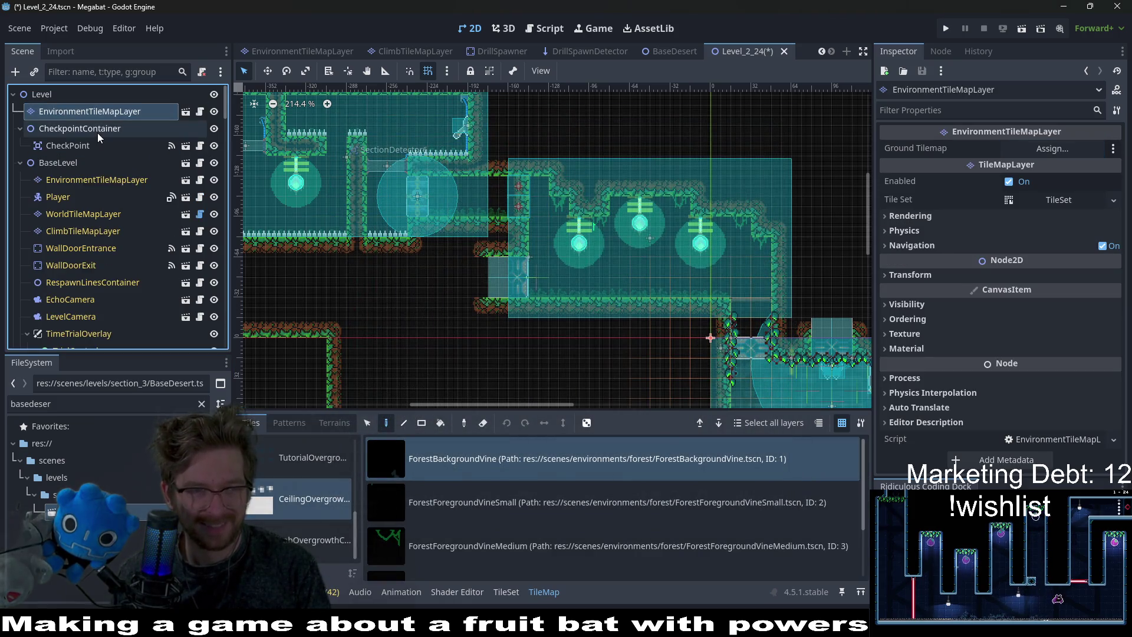
{"action": "left_click", "coordinate": [77, 178]}
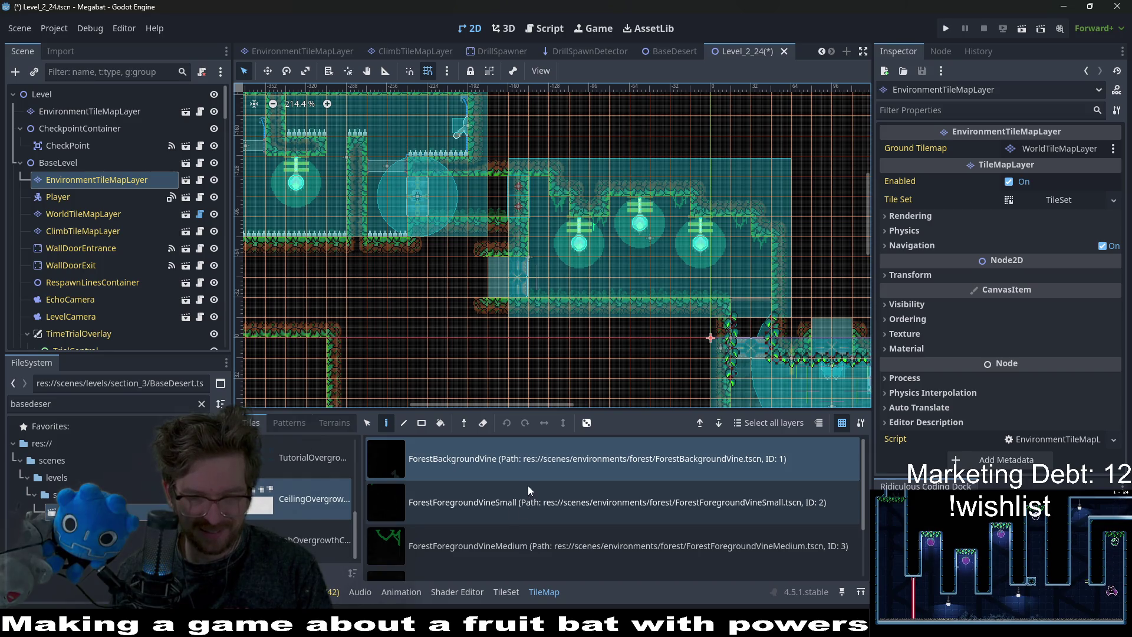
Paint two ForestForegroundVineSmall tiles on the room ceilings.
{"action": "left_click", "coordinate": [528, 503]}
{"action": "scroll", "coordinate": [528, 504], "scroll_direction": "down", "scroll_amount": 1}
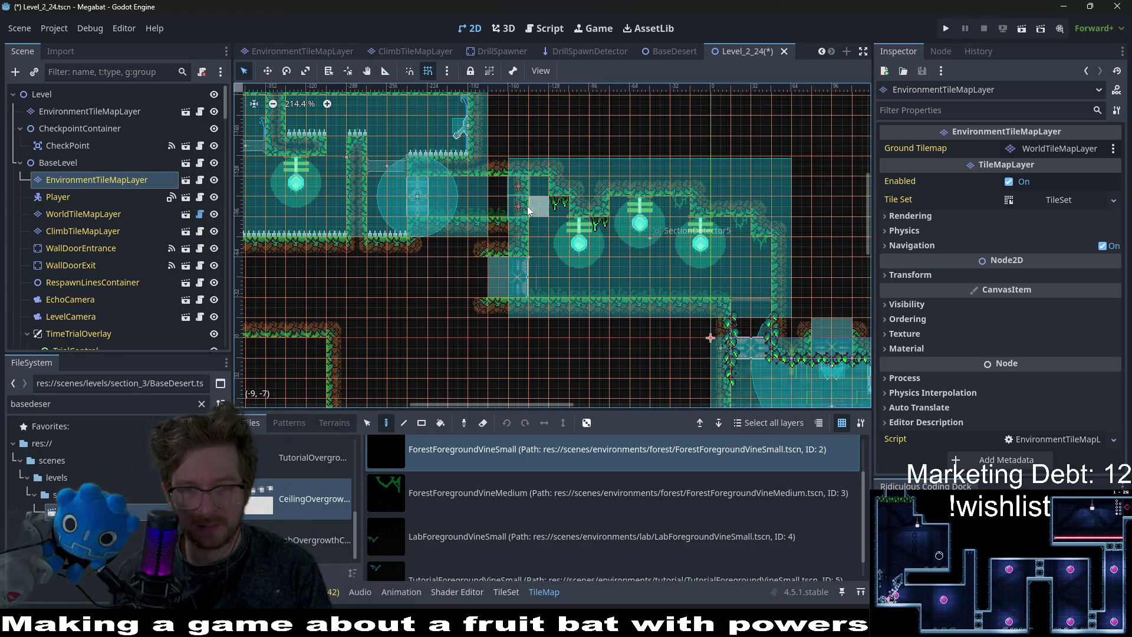
{"action": "scroll", "coordinate": [503, 281], "scroll_direction": "up", "scroll_amount": 3}
{"action": "scroll", "coordinate": [503, 281], "scroll_direction": "left", "scroll_amount": 3}
{"action": "left_click", "coordinate": [486, 166]}
{"action": "left_click", "coordinate": [377, 225]}
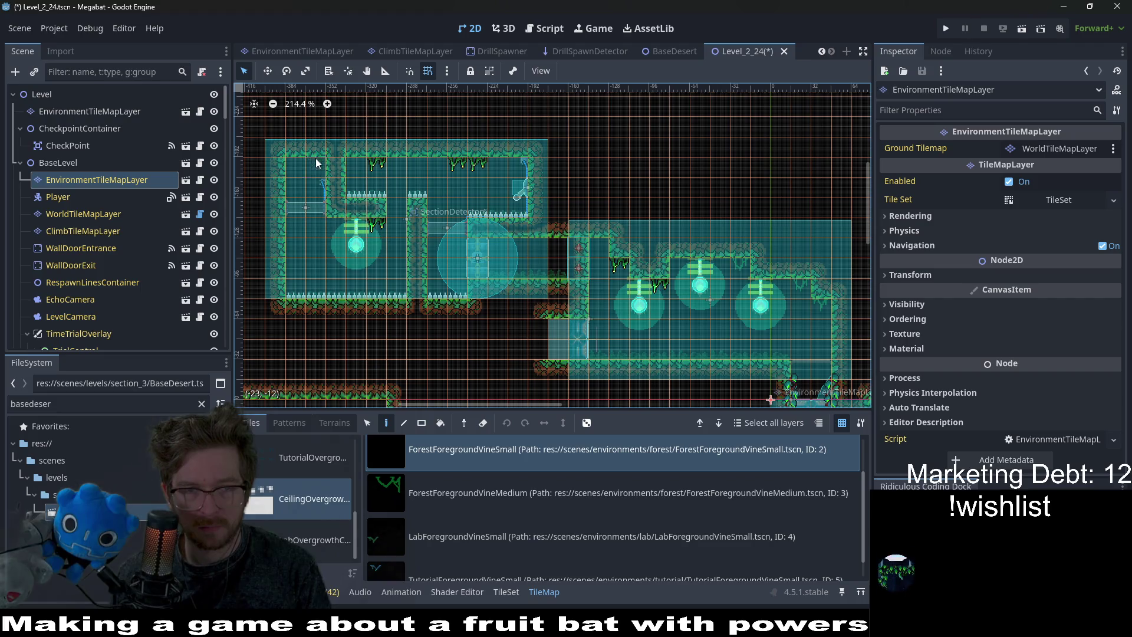
Move a misplaced small vine one cell left and add another small vine to a ceiling.
{"action": "right_click", "coordinate": [519, 247]}
{"action": "left_click", "coordinate": [500, 249]}
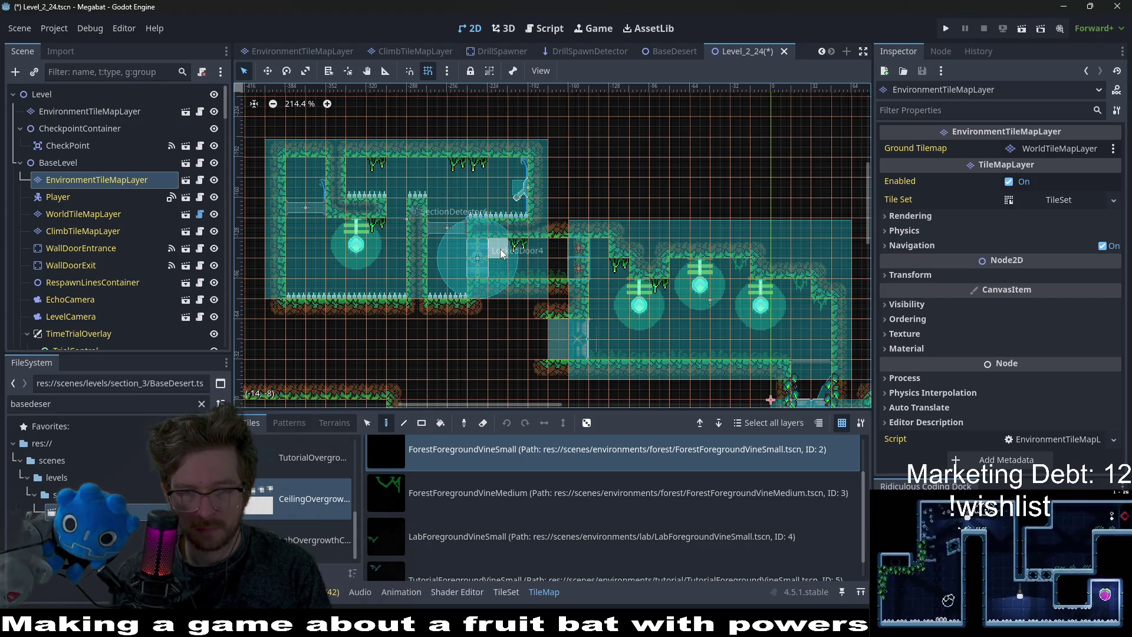
{"action": "scroll", "coordinate": [532, 245], "scroll_direction": "down", "scroll_amount": 5}
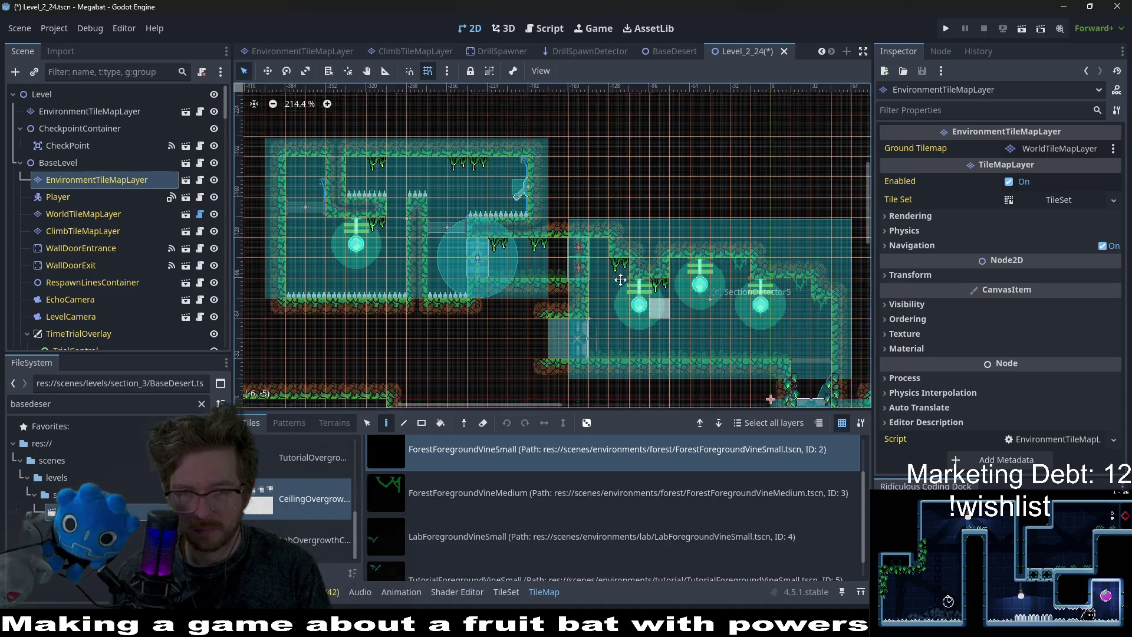
{"action": "scroll", "coordinate": [532, 245], "scroll_direction": "right", "scroll_amount": 8}
{"action": "scroll", "coordinate": [637, 289], "scroll_direction": "down", "scroll_amount": 5}
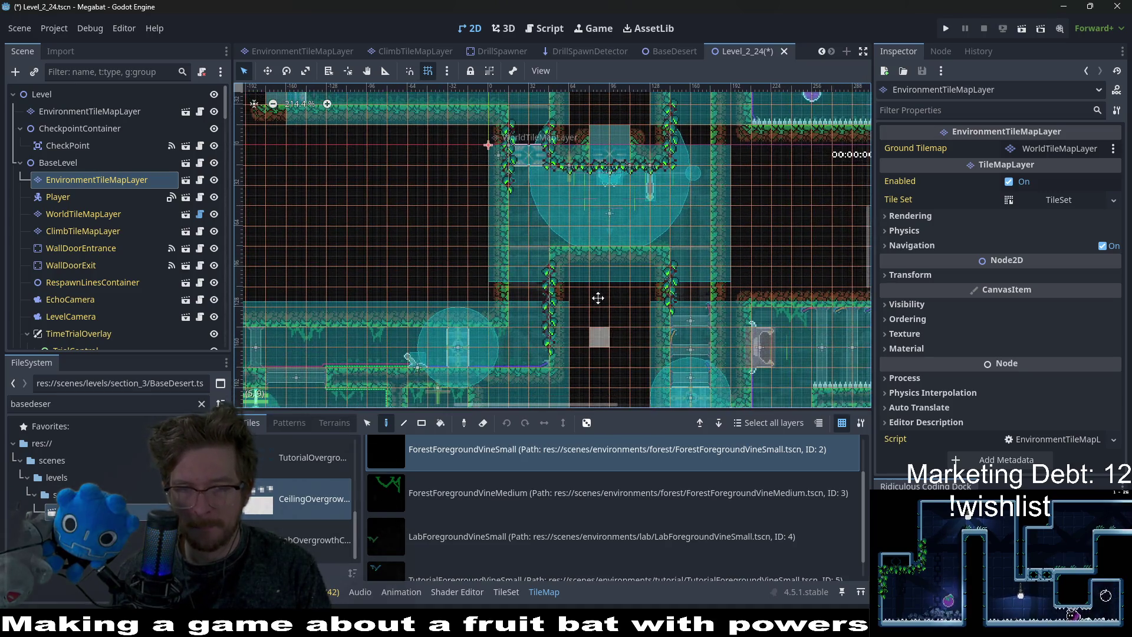
{"action": "scroll", "coordinate": [625, 271], "scroll_direction": "left", "scroll_amount": 5}
{"action": "scroll", "coordinate": [613, 258], "scroll_direction": "up", "scroll_amount": 1, "text": "ctrl"}
{"action": "scroll", "coordinate": [613, 257], "scroll_direction": "up", "scroll_amount": 2, "text": "ctrl"}
{"action": "left_click", "coordinate": [579, 250]}
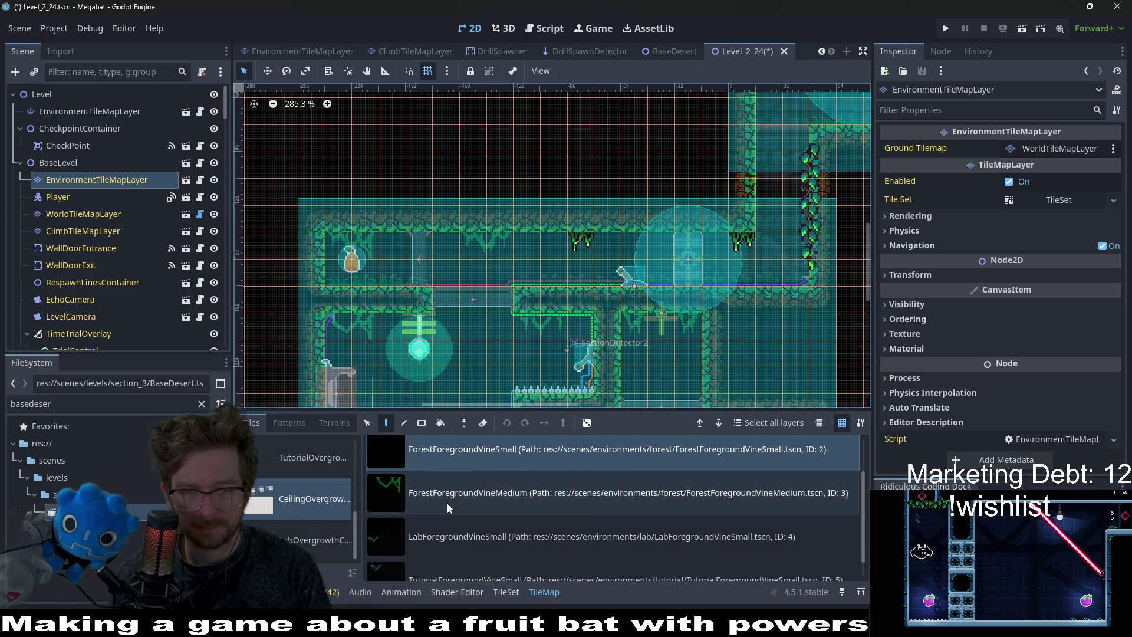
Hang four ForestForegroundVineMedium tiles from the upper and lower ceilings.
{"action": "left_click", "coordinate": [513, 492]}
{"action": "left_click", "coordinate": [483, 250]}
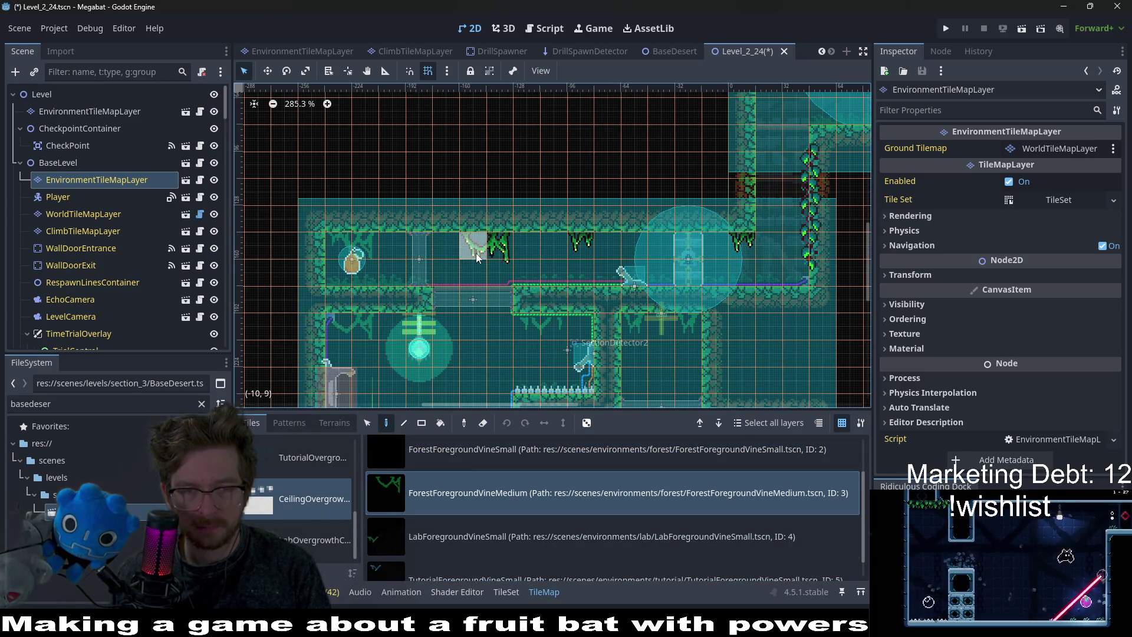
{"action": "left_click", "coordinate": [360, 254]}
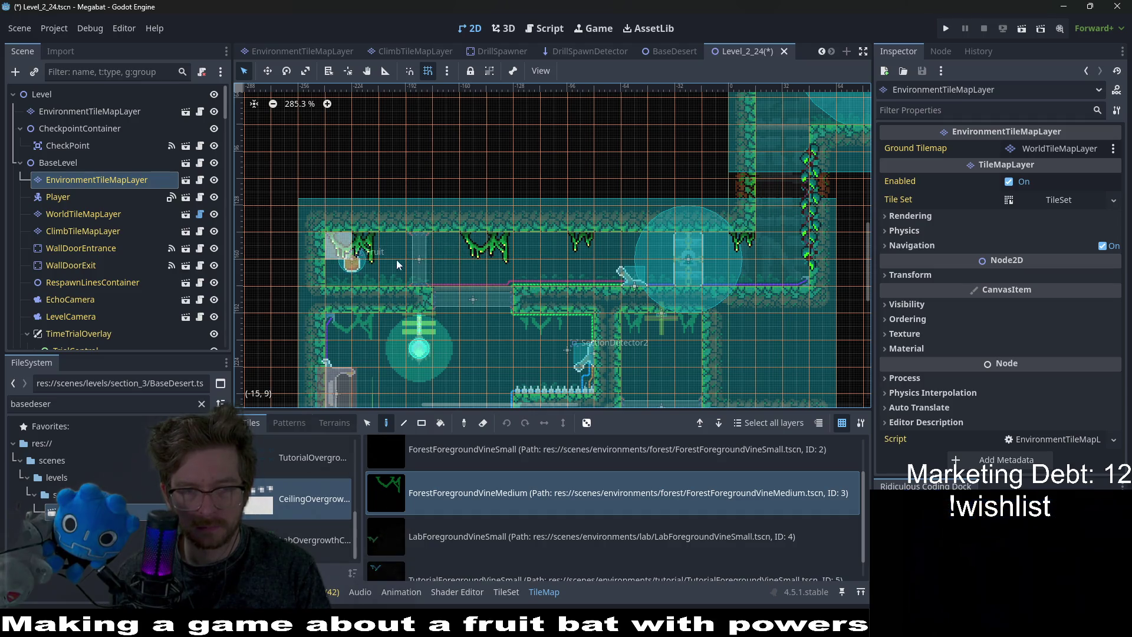
{"action": "scroll", "coordinate": [524, 274], "scroll_direction": "right", "scroll_amount": 3}
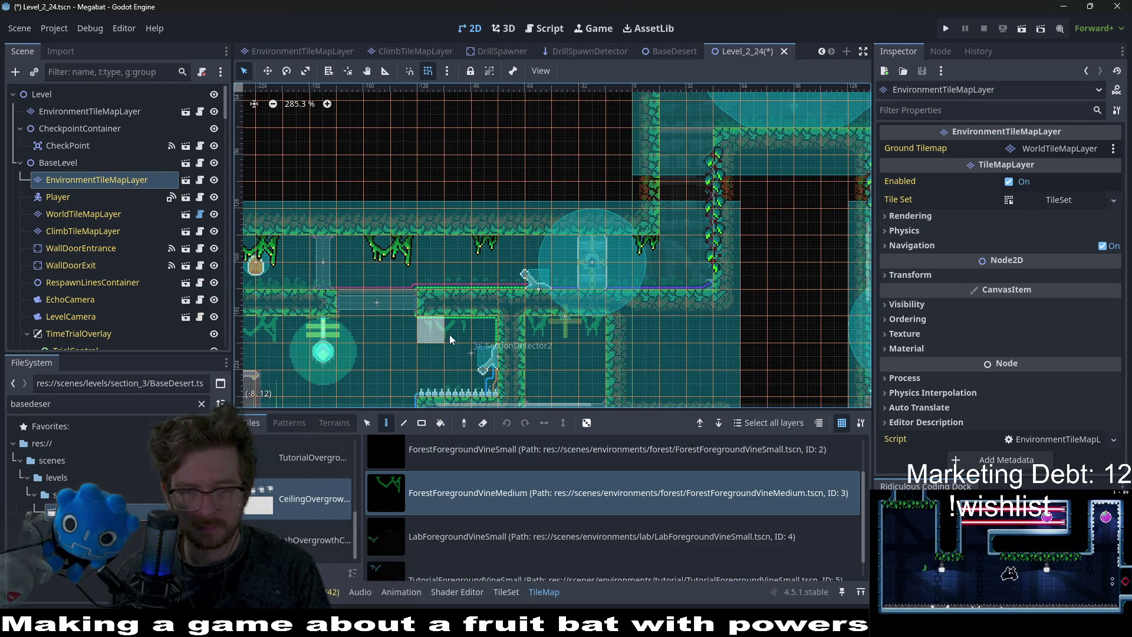
{"action": "left_click", "coordinate": [434, 331]}
{"action": "scroll", "coordinate": [440, 277], "scroll_direction": "left", "scroll_amount": 5}
{"action": "scroll", "coordinate": [440, 277], "scroll_direction": "down", "scroll_amount": 2}
{"action": "left_click", "coordinate": [391, 268]}
{"action": "scroll", "coordinate": [547, 296], "scroll_direction": "down", "scroll_amount": 1}
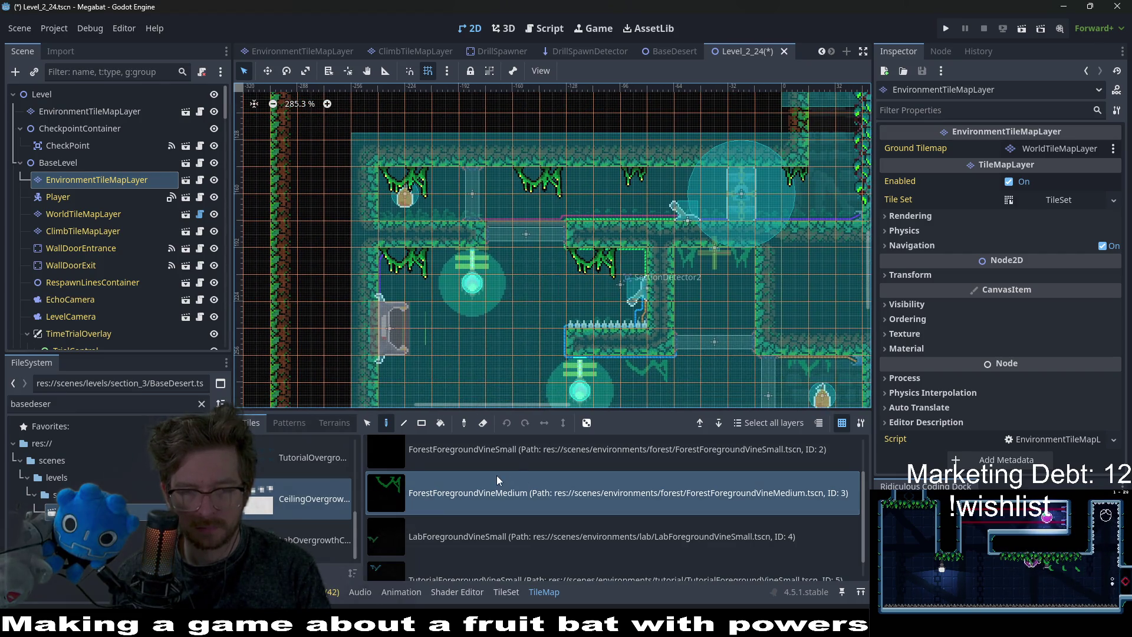
Hang a LabForegroundVineSmall tile from a ceiling, then reselect ForestForegroundVineMedium.
{"action": "left_click", "coordinate": [507, 525]}
{"action": "left_click", "coordinate": [692, 256]}
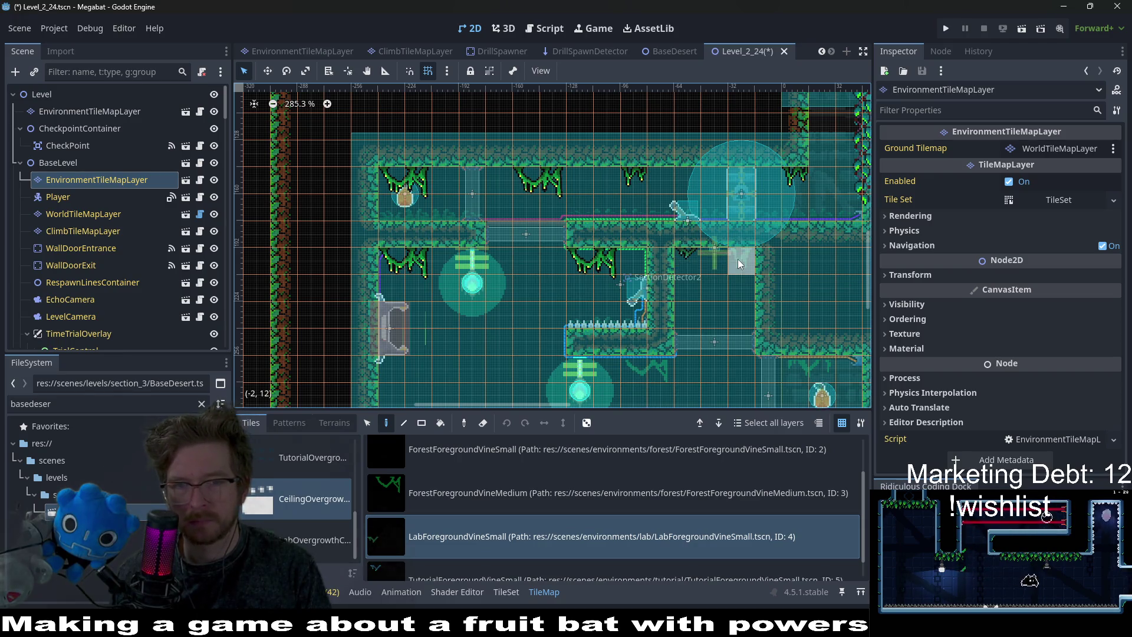
{"action": "scroll", "coordinate": [678, 258], "scroll_direction": "down", "scroll_amount": 5}
{"action": "left_click", "coordinate": [496, 498]}
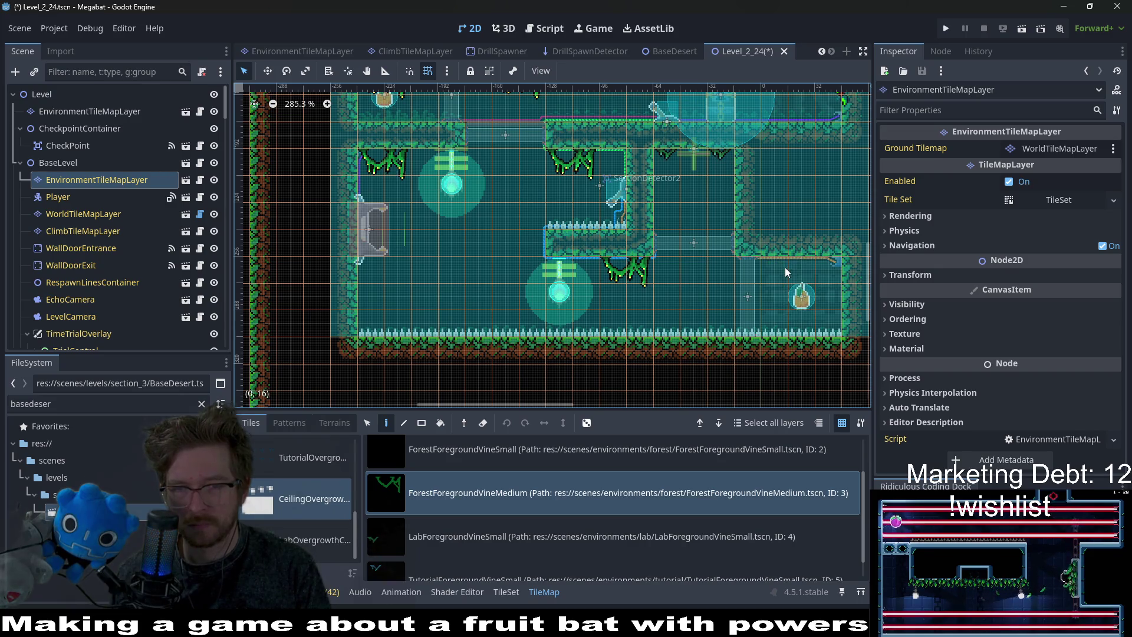
Paint a ForestForegroundVineSmall tile in the lower room.
{"action": "scroll", "coordinate": [737, 260], "scroll_direction": "up", "scroll_amount": 3}
{"action": "scroll", "coordinate": [693, 241], "scroll_direction": "down", "scroll_amount": 2}
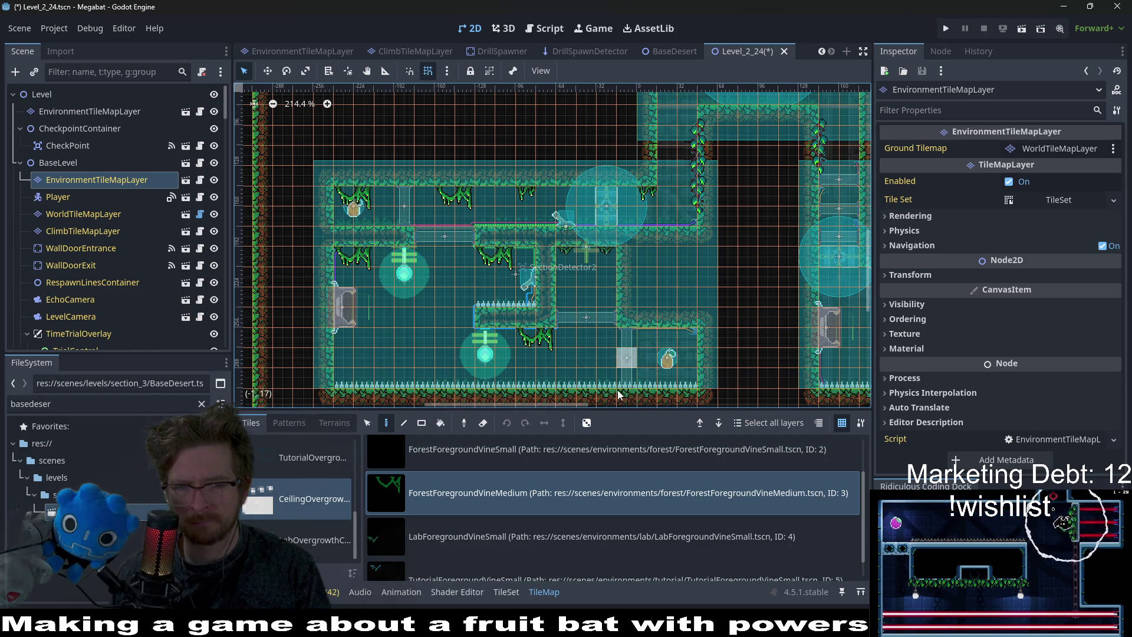
{"action": "left_click", "coordinate": [484, 445]}
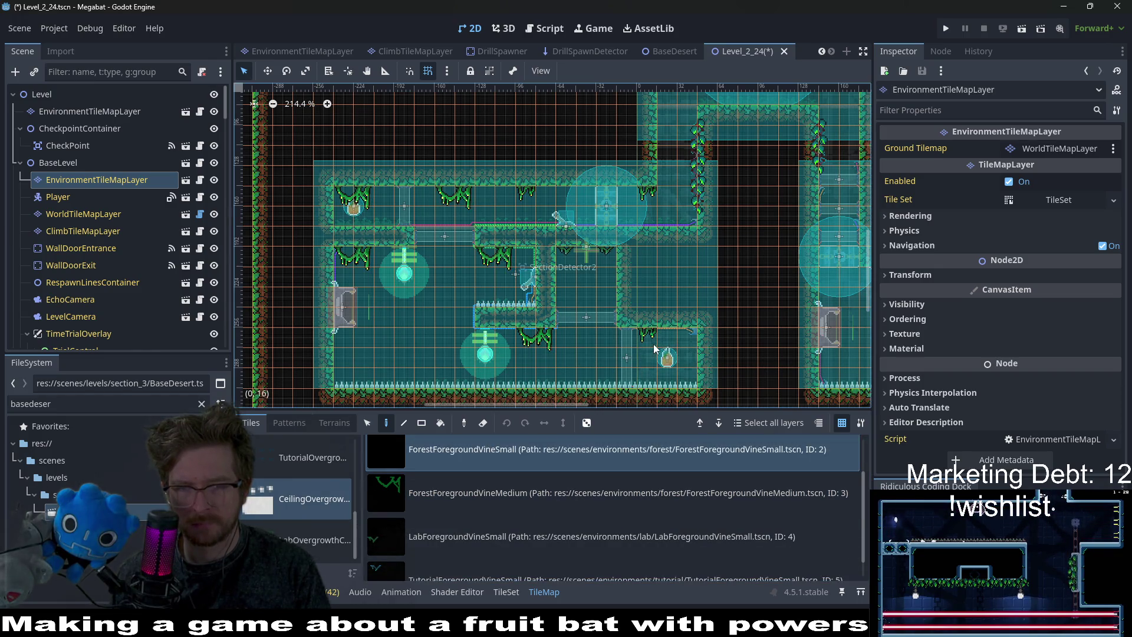
{"action": "left_click", "coordinate": [687, 337]}
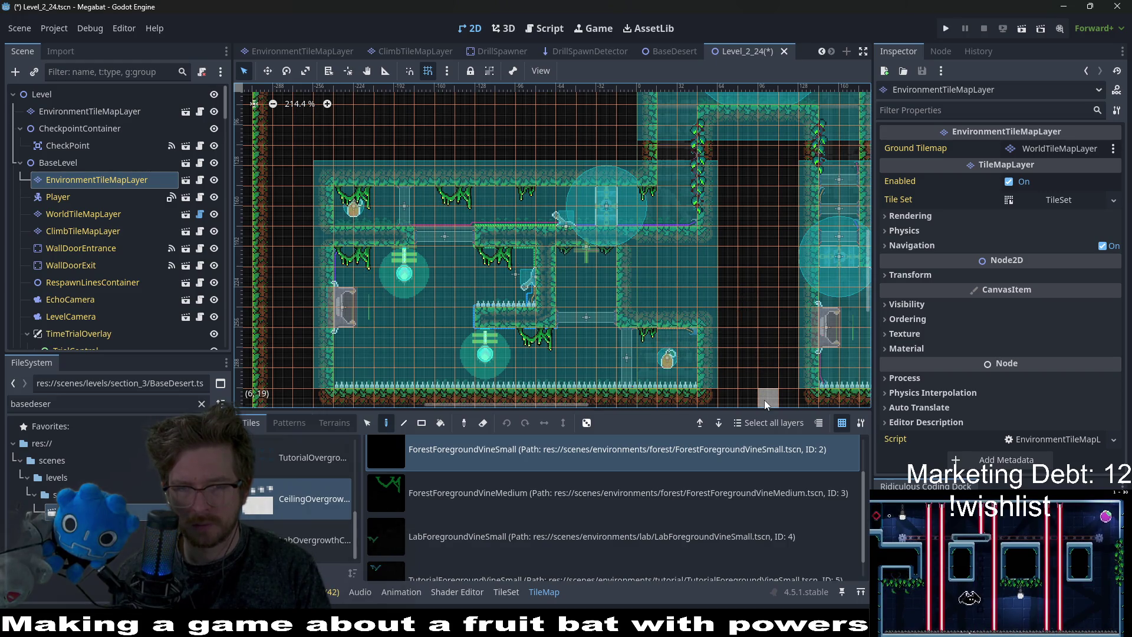
Place a ForestForegroundVineMedium tile on another room's ceiling.
{"action": "left_click_drag", "start_coordinate": [687, 192], "coordinate": [592, 340]}
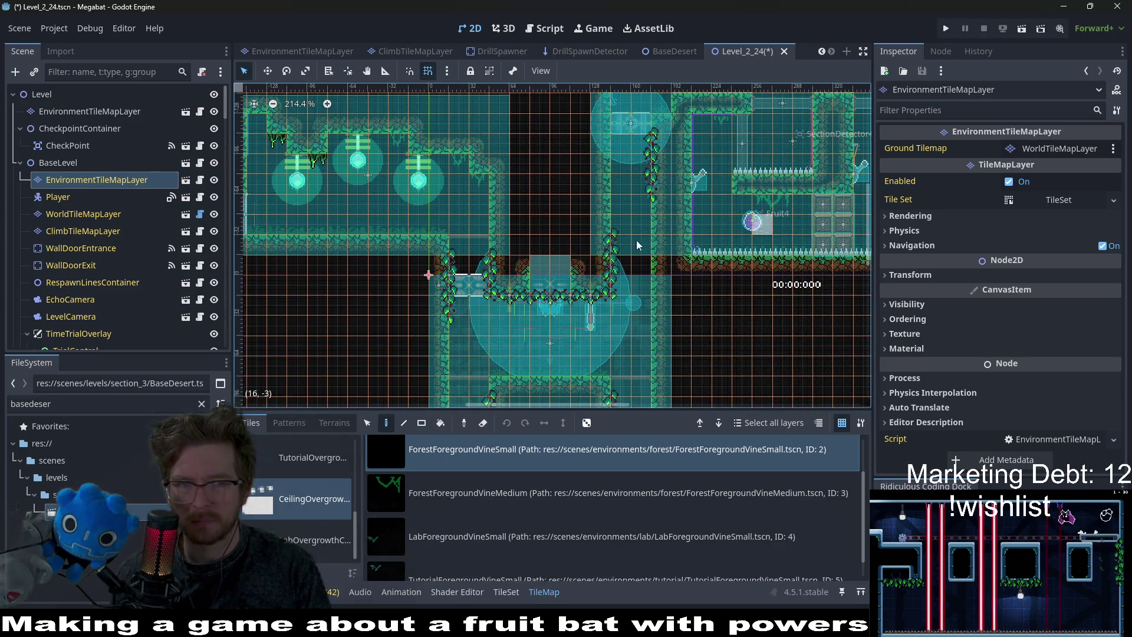
{"action": "scroll", "coordinate": [530, 220], "scroll_direction": "left", "scroll_amount": 5}
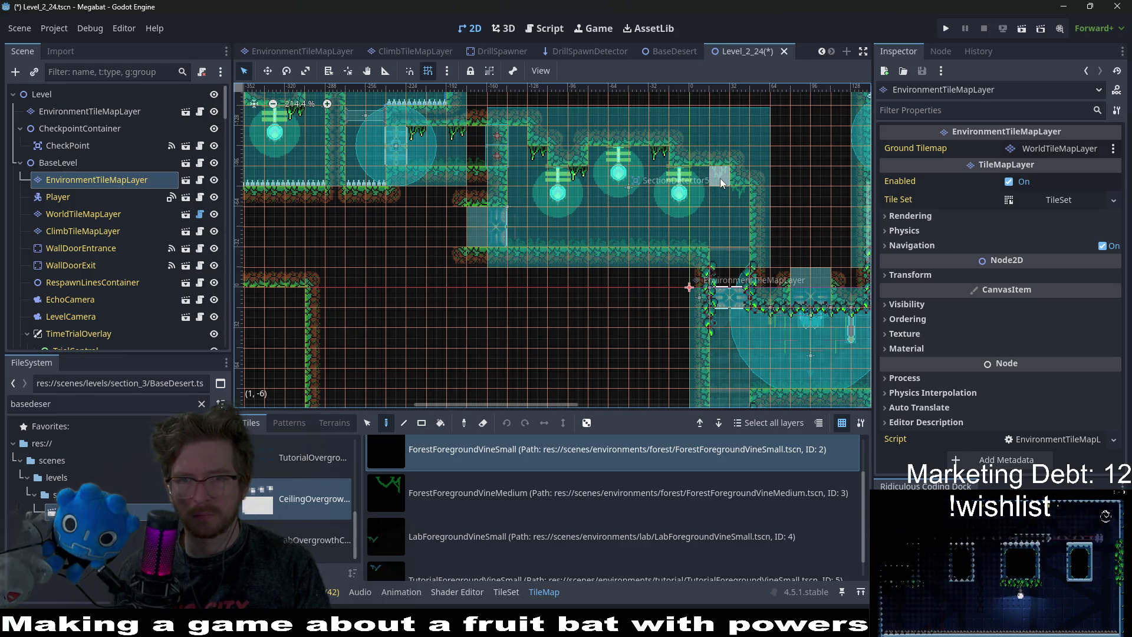
{"action": "scroll", "coordinate": [634, 213], "scroll_direction": "left", "scroll_amount": 3}
{"action": "left_click", "coordinate": [476, 507]}
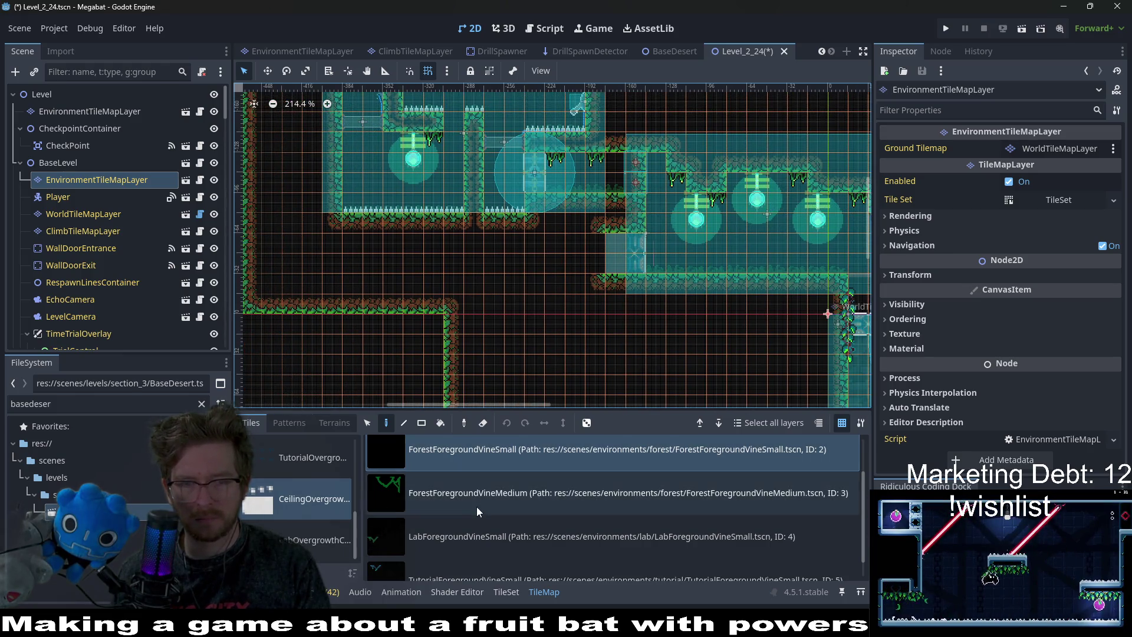
{"action": "scroll", "coordinate": [435, 261], "scroll_direction": "up", "scroll_amount": 2}
{"action": "scroll", "coordinate": [435, 261], "scroll_direction": "right", "scroll_amount": 1}
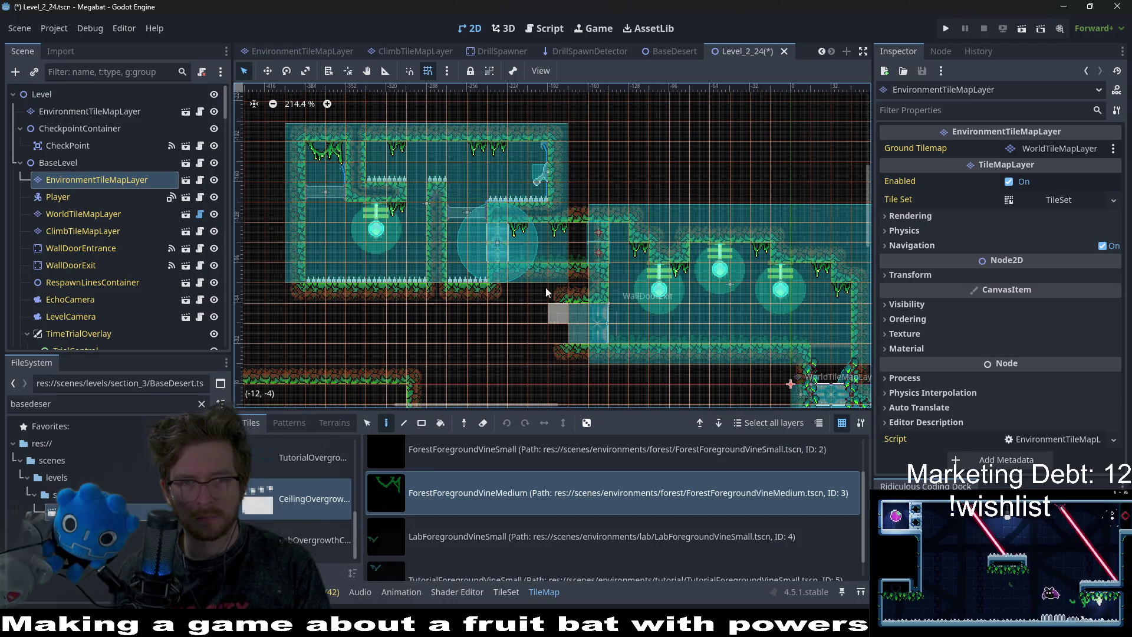
{"action": "scroll", "coordinate": [608, 296], "scroll_direction": "right", "scroll_amount": 12}
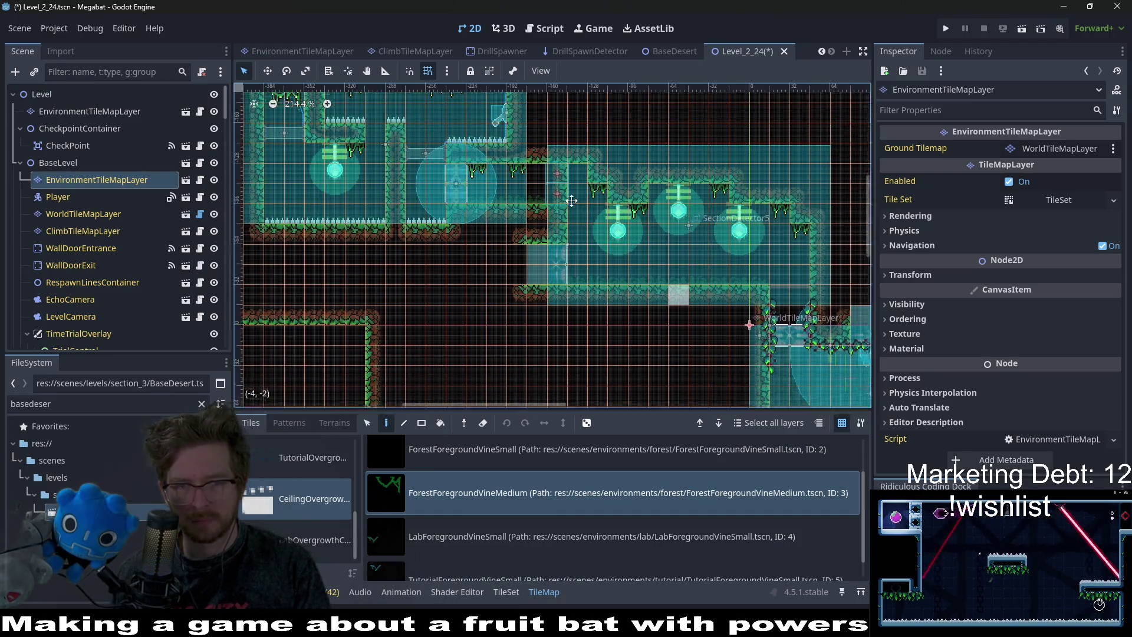
{"action": "scroll", "coordinate": [471, 215], "scroll_direction": "up", "scroll_amount": 1}
{"action": "scroll", "coordinate": [472, 216], "scroll_direction": "left", "scroll_amount": 1}
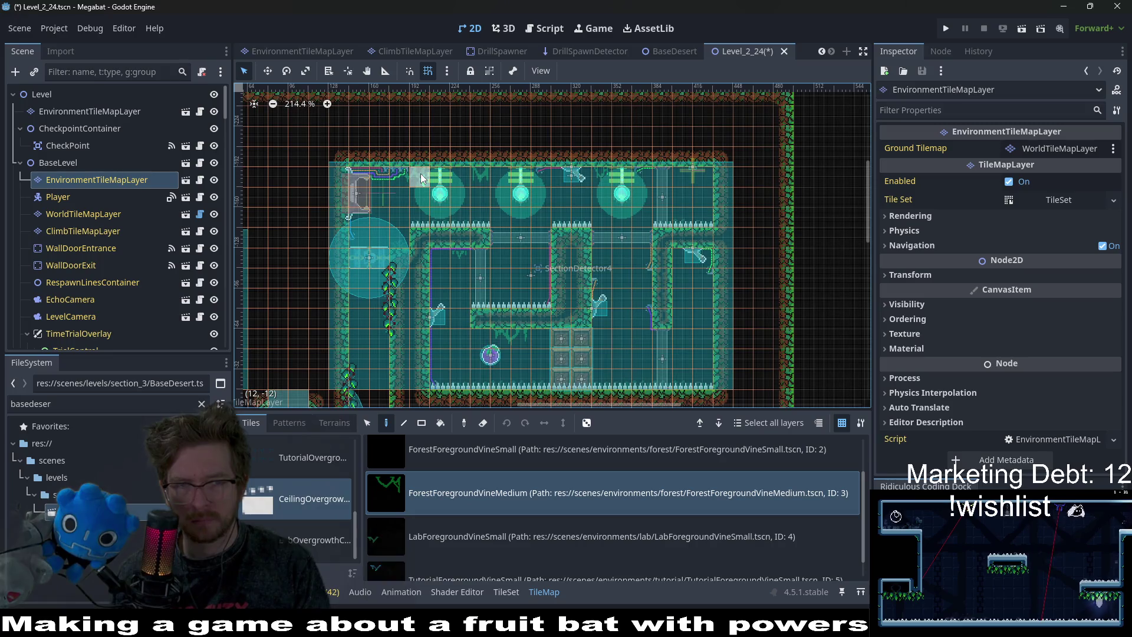
{"action": "left_click", "coordinate": [400, 177]}
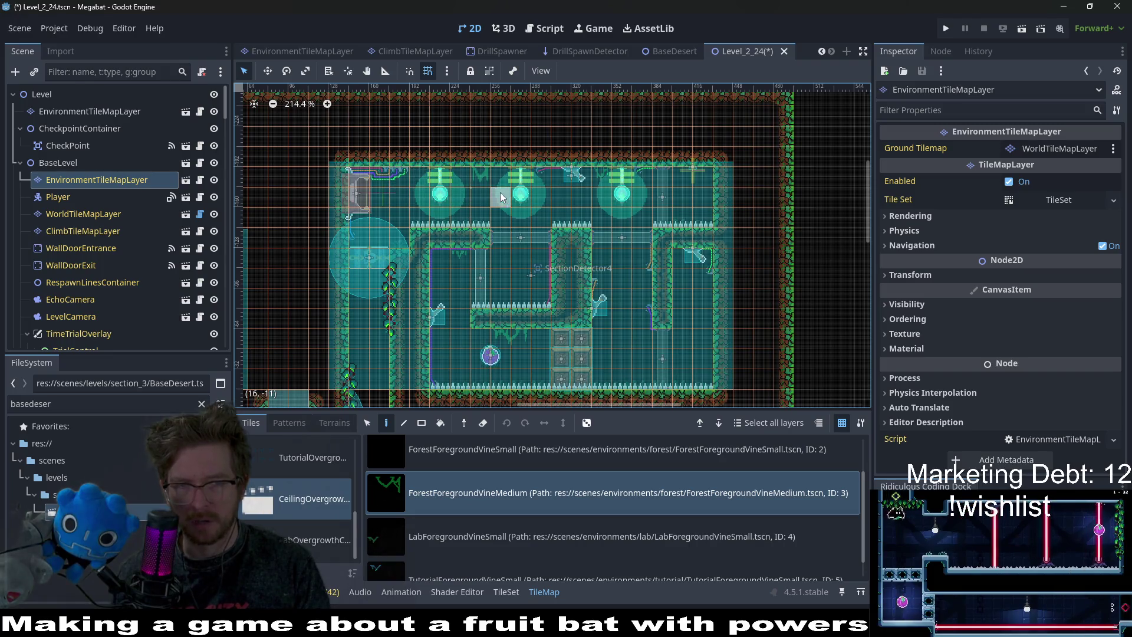
Add small forest vines along nearby ceilings, erasing one misplaced vine.
{"action": "left_click", "coordinate": [501, 449]}
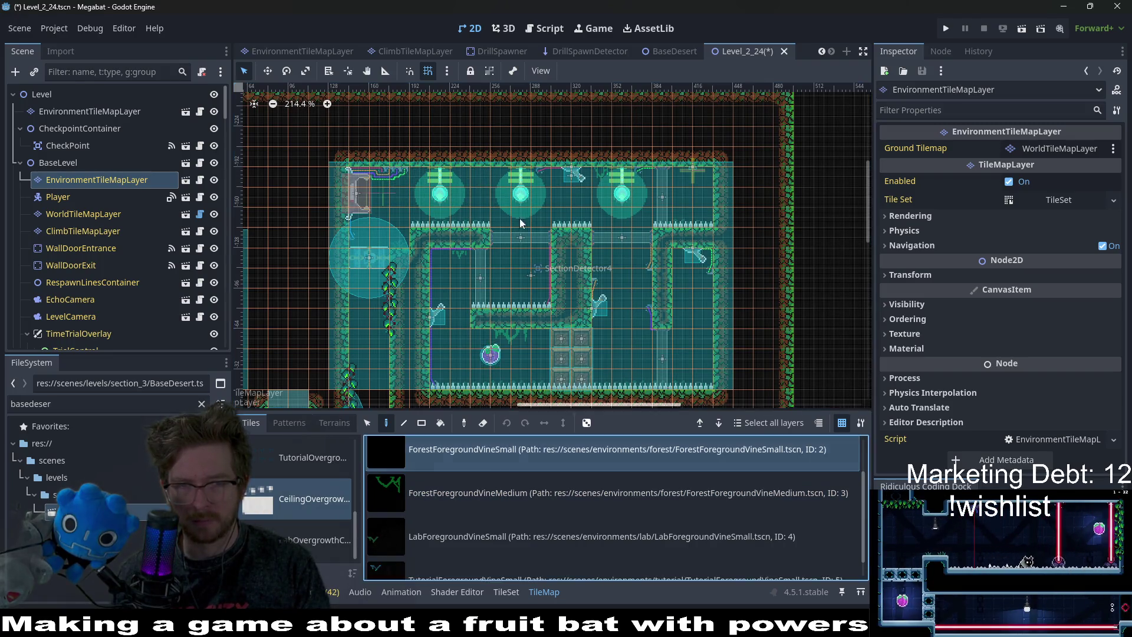
{"action": "left_click", "coordinate": [461, 182]}
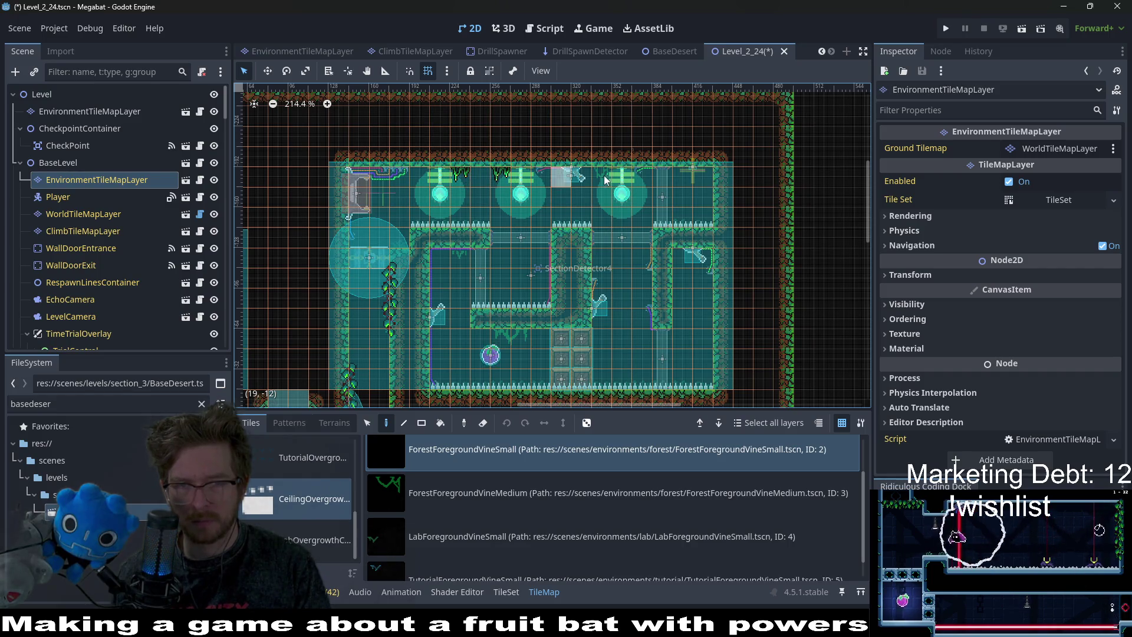
{"action": "scroll", "coordinate": [709, 214], "scroll_direction": "down", "scroll_amount": 3}
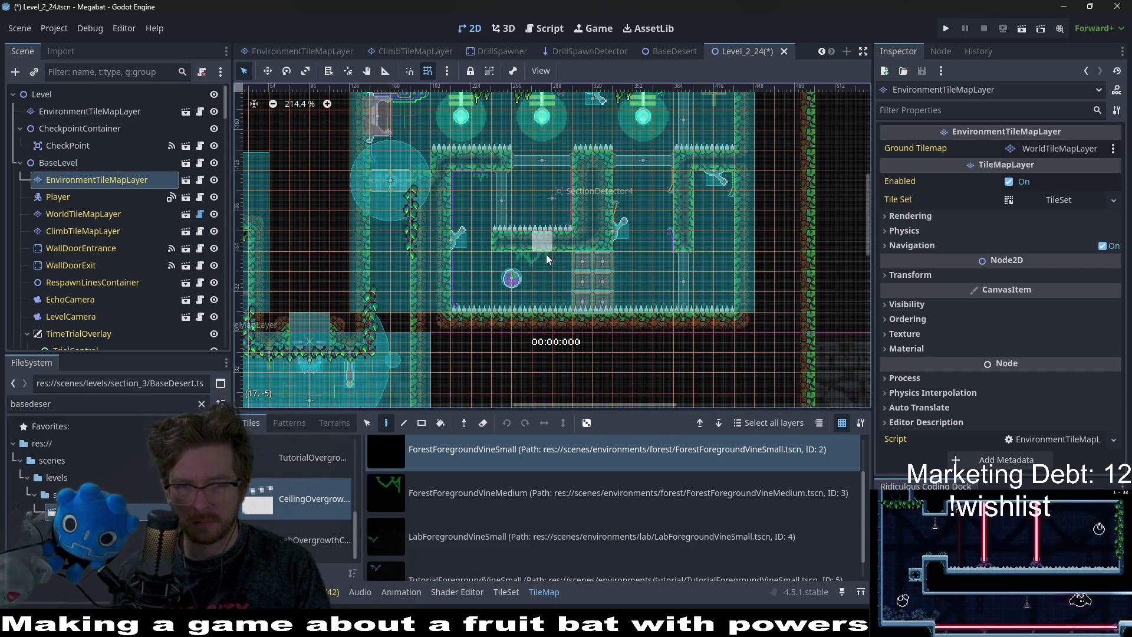
{"action": "left_click", "coordinate": [483, 179]}
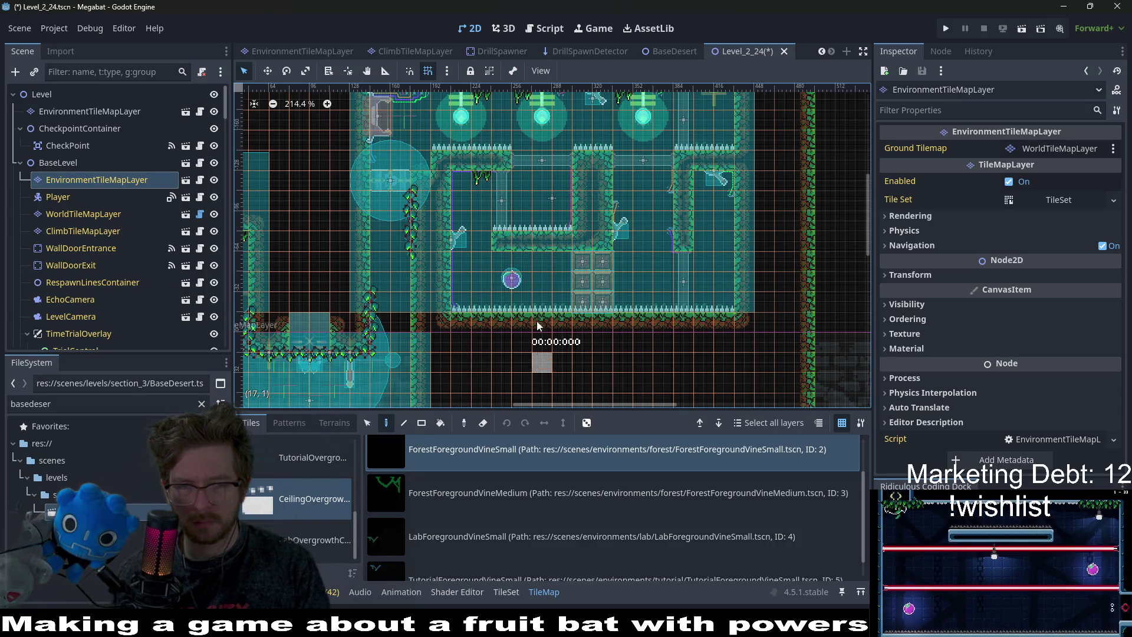
{"action": "right_click", "coordinate": [480, 176]}
{"action": "left_click", "coordinate": [468, 176], "text": "ctrl"}
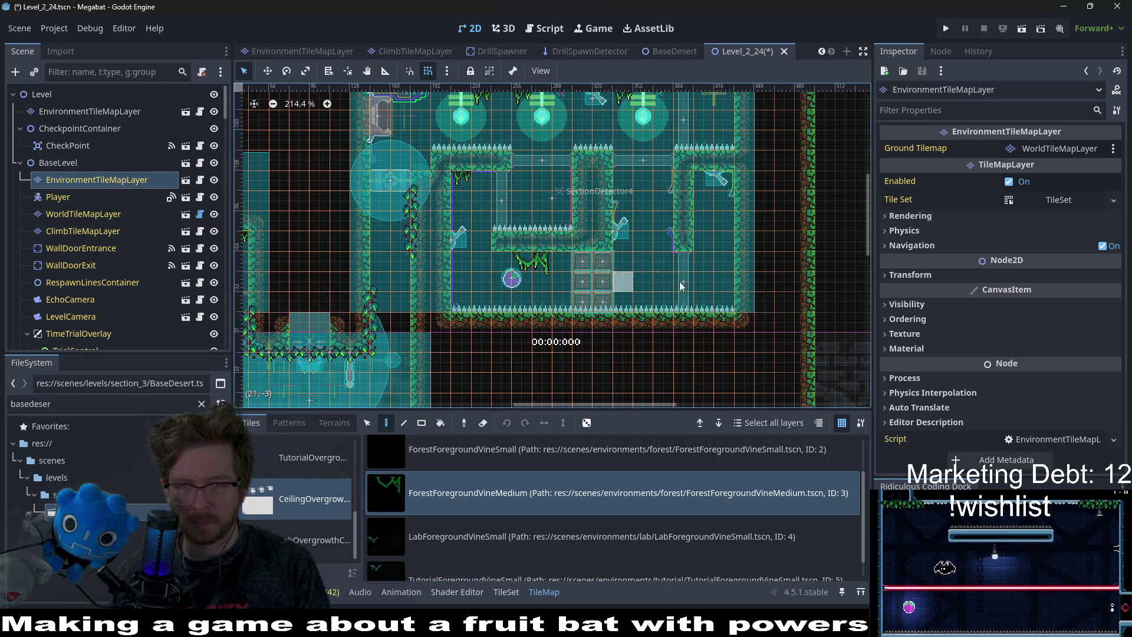
{"action": "left_click", "coordinate": [599, 277], "text": "ctrl"}
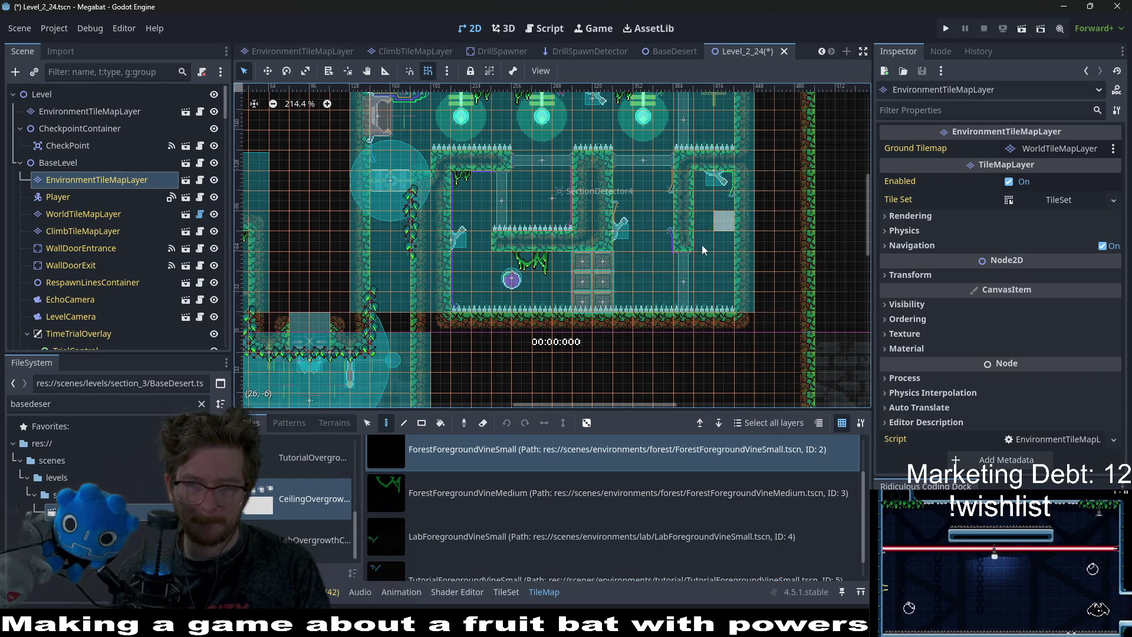
{"action": "scroll", "coordinate": [570, 226], "scroll_direction": "down", "scroll_amount": 5}
{"action": "scroll", "coordinate": [570, 225], "scroll_direction": "left", "scroll_amount": 2}
{"action": "left_click", "coordinate": [571, 227]}
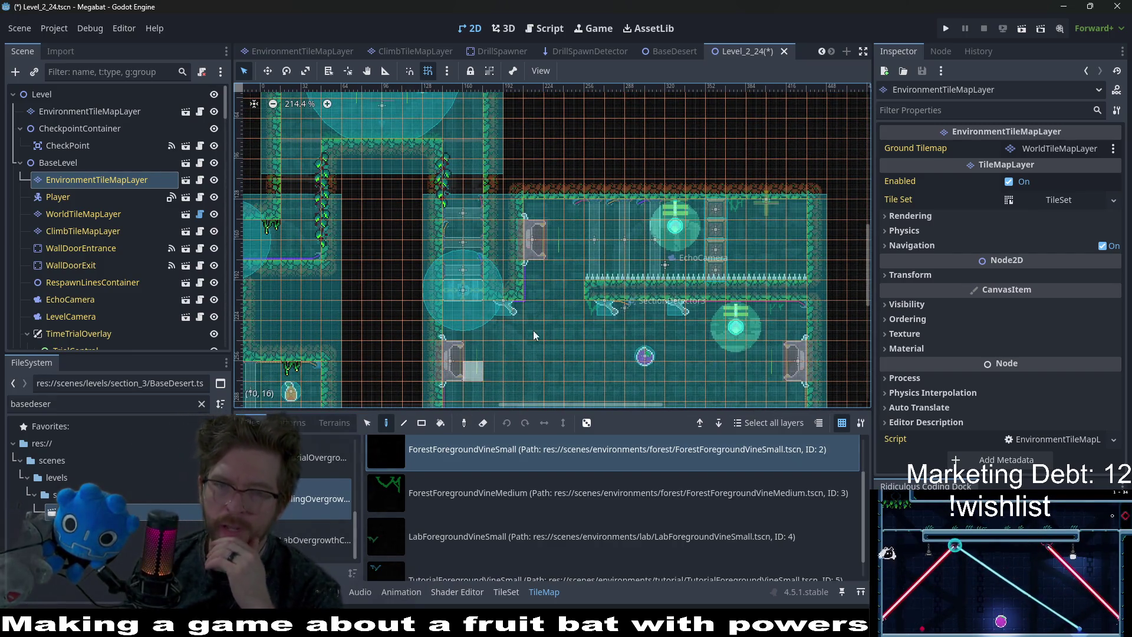
Place one more ForestForegroundVineSmall tile on the room ceiling.
{"action": "left_click", "coordinate": [551, 213]}
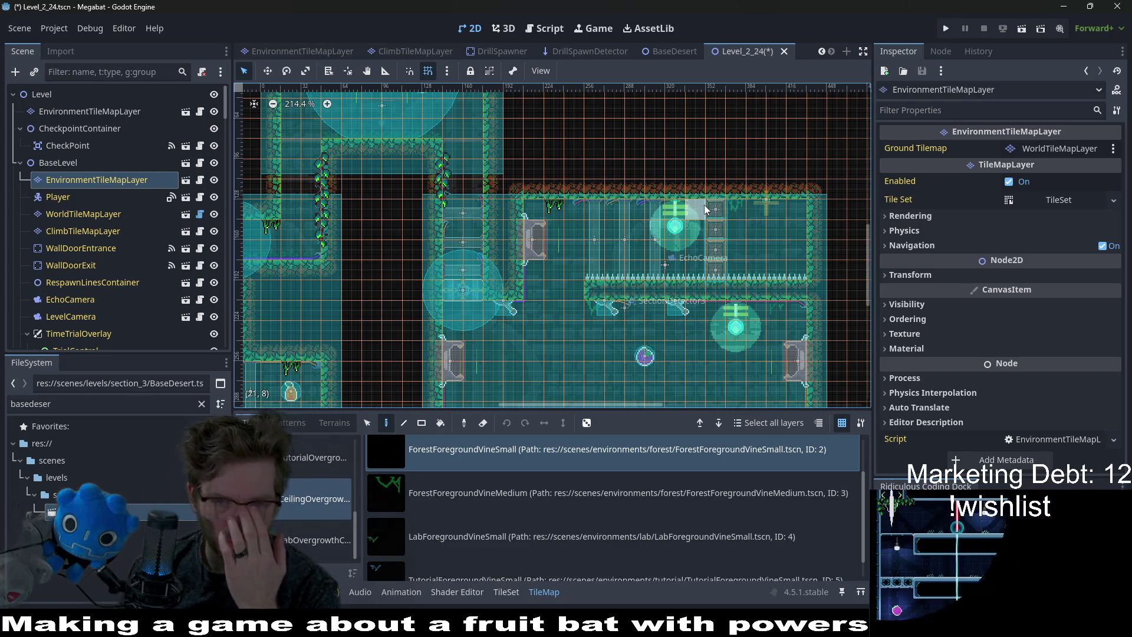
{"action": "scroll", "coordinate": [765, 233], "scroll_direction": "up", "scroll_amount": 6}
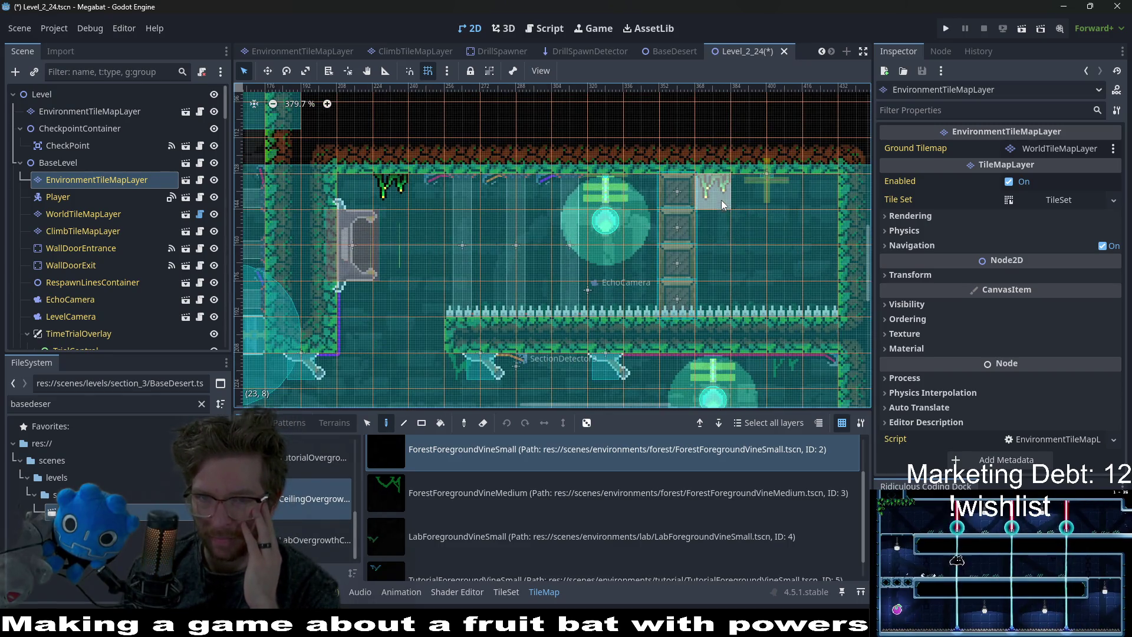
{"action": "scroll", "coordinate": [656, 251], "scroll_direction": "down", "scroll_amount": 3}
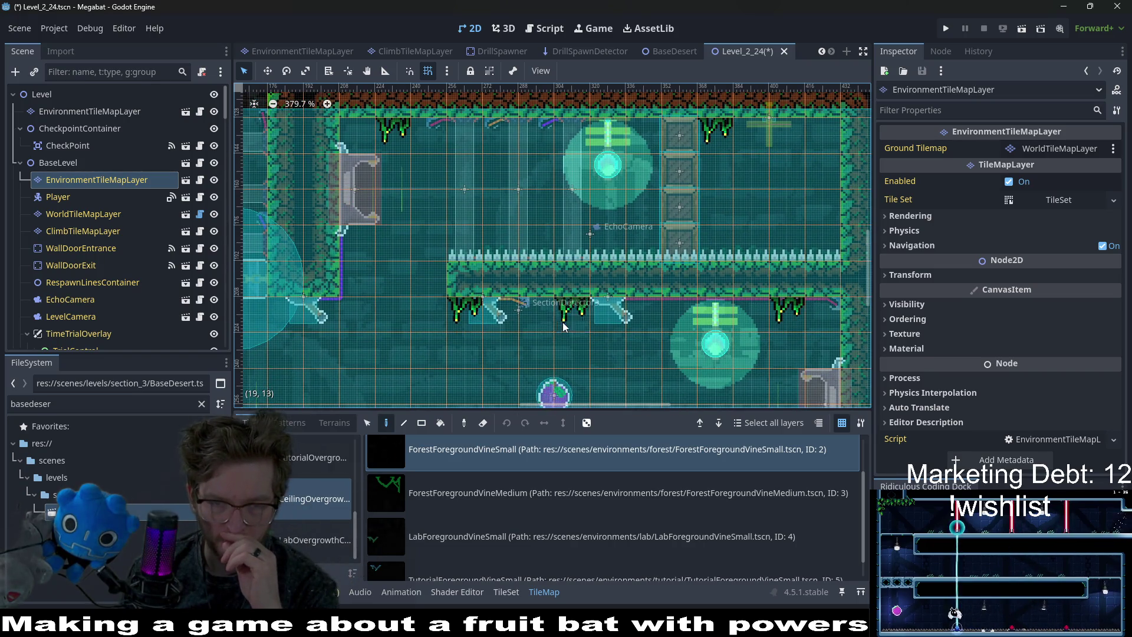
Zoom and pan across the level to review the vine decoration.
{"action": "scroll", "coordinate": [606, 333], "scroll_direction": "down", "scroll_amount": 3}
{"action": "scroll", "coordinate": [606, 334], "scroll_direction": "down", "scroll_amount": 6}
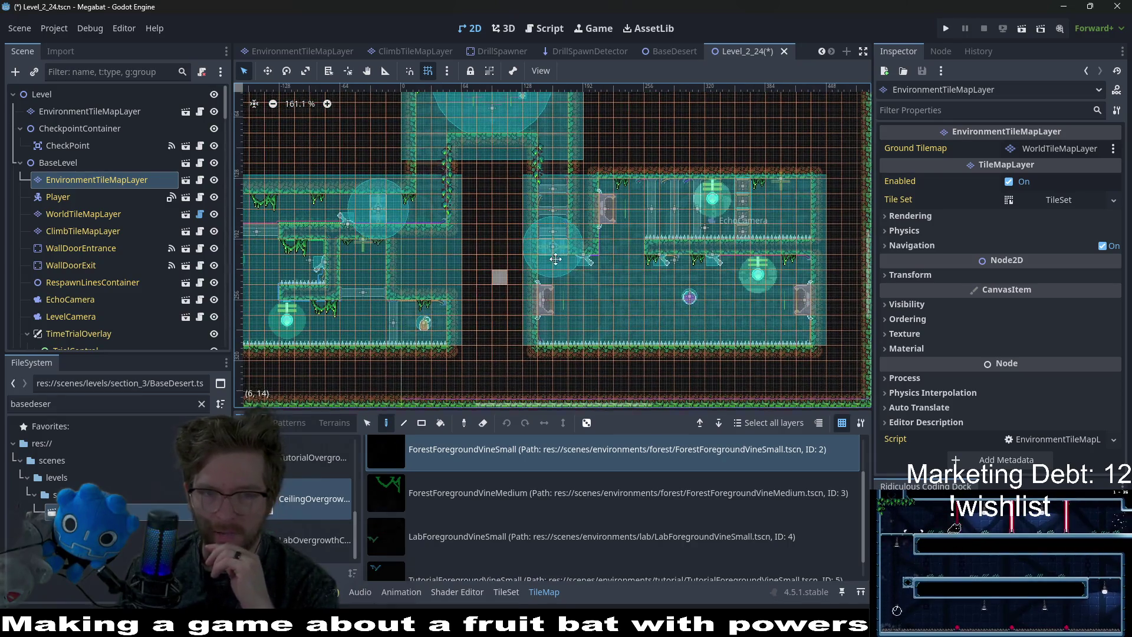
{"action": "left_click_drag", "start_coordinate": [600, 178], "coordinate": [624, 257]}
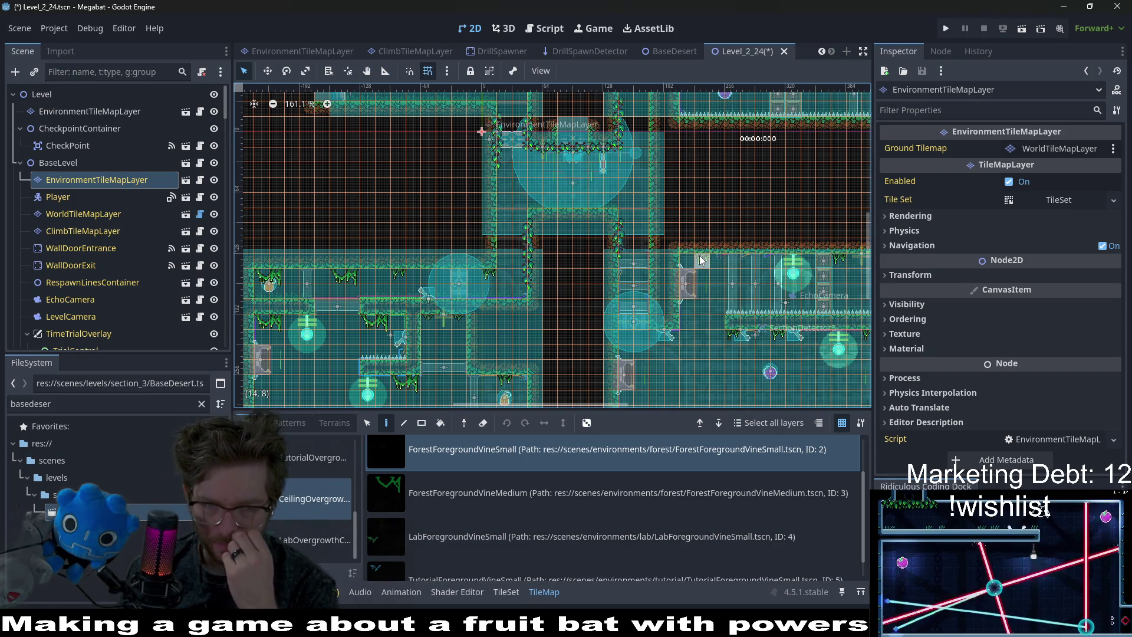
{"action": "scroll", "coordinate": [447, 316], "scroll_direction": "up", "scroll_amount": 7}
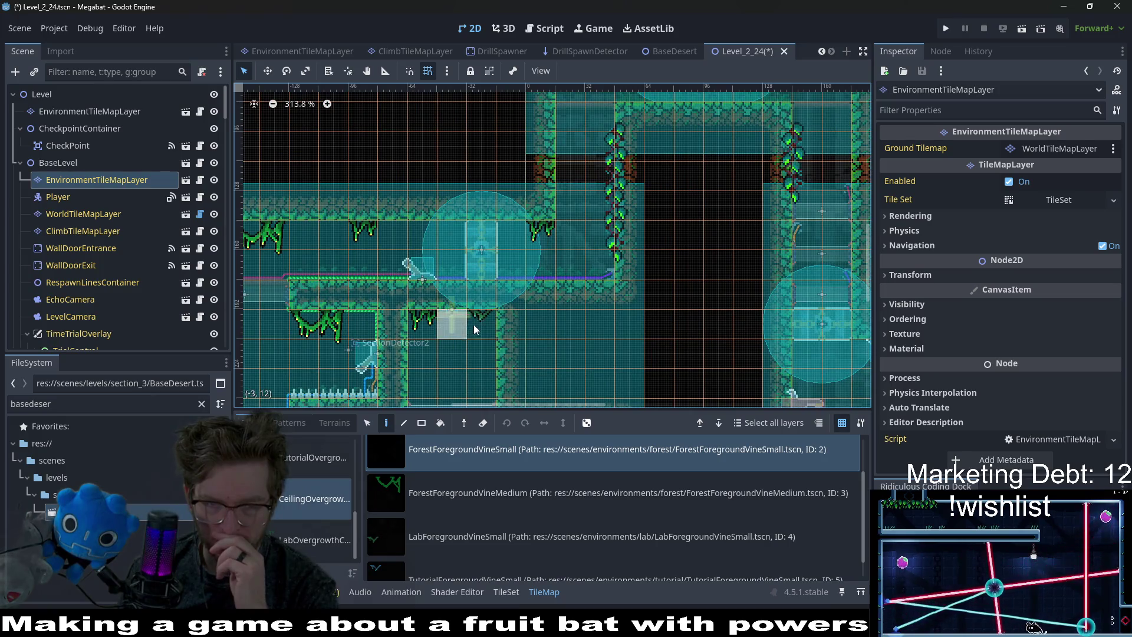
{"action": "scroll", "coordinate": [576, 321], "scroll_direction": "down", "scroll_amount": 10}
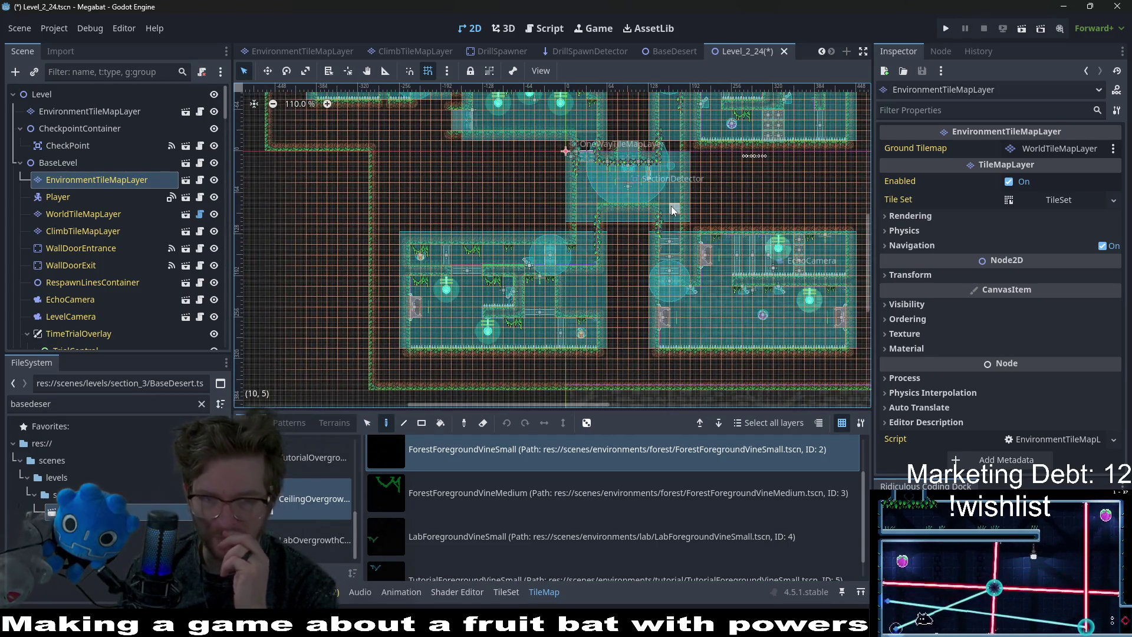
{"action": "left_click_drag", "start_coordinate": [649, 224], "coordinate": [603, 303]}
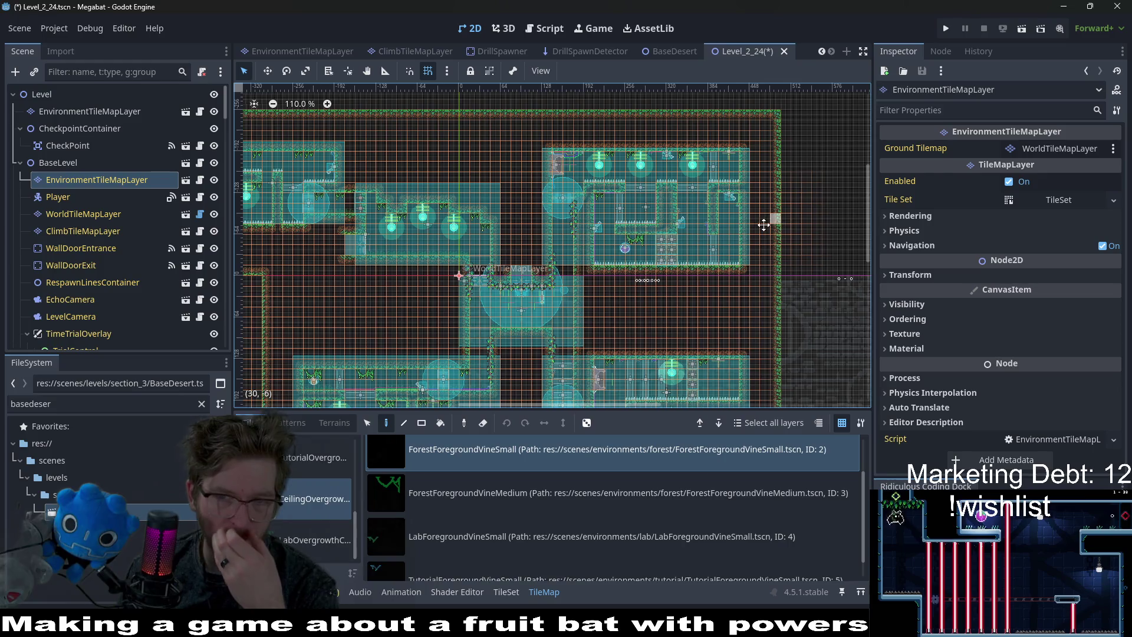
Save the Level_2_24 scene with Ctrl+S.
{"action": "left_click_drag", "start_coordinate": [763, 224], "coordinate": [764, 229]}
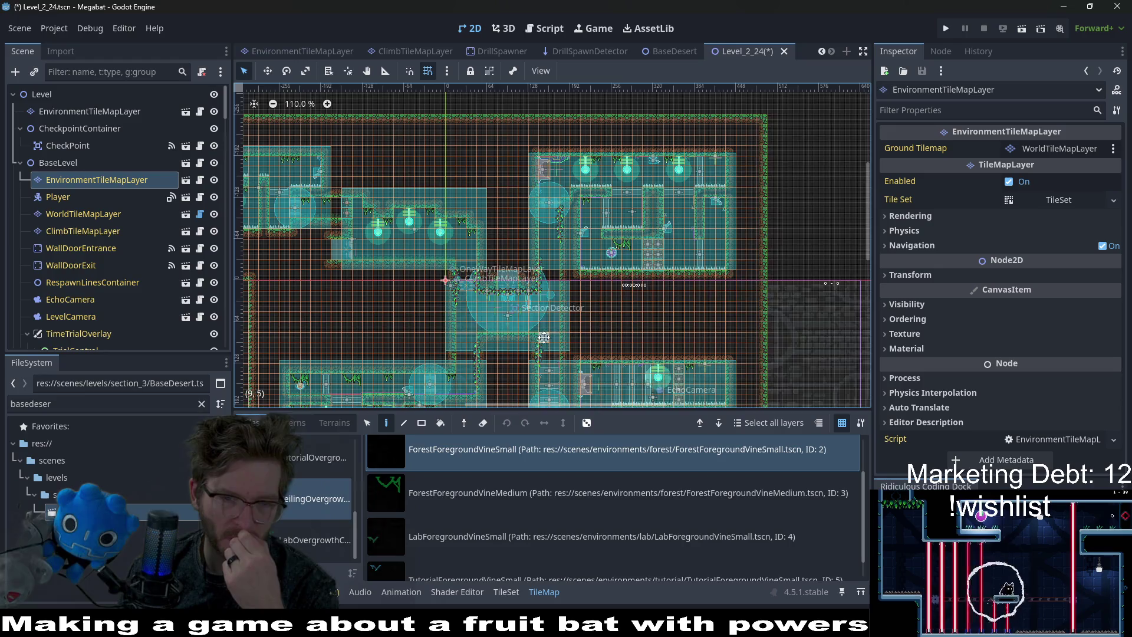
{"action": "left_click_drag", "start_coordinate": [553, 327], "coordinate": [611, 279]}
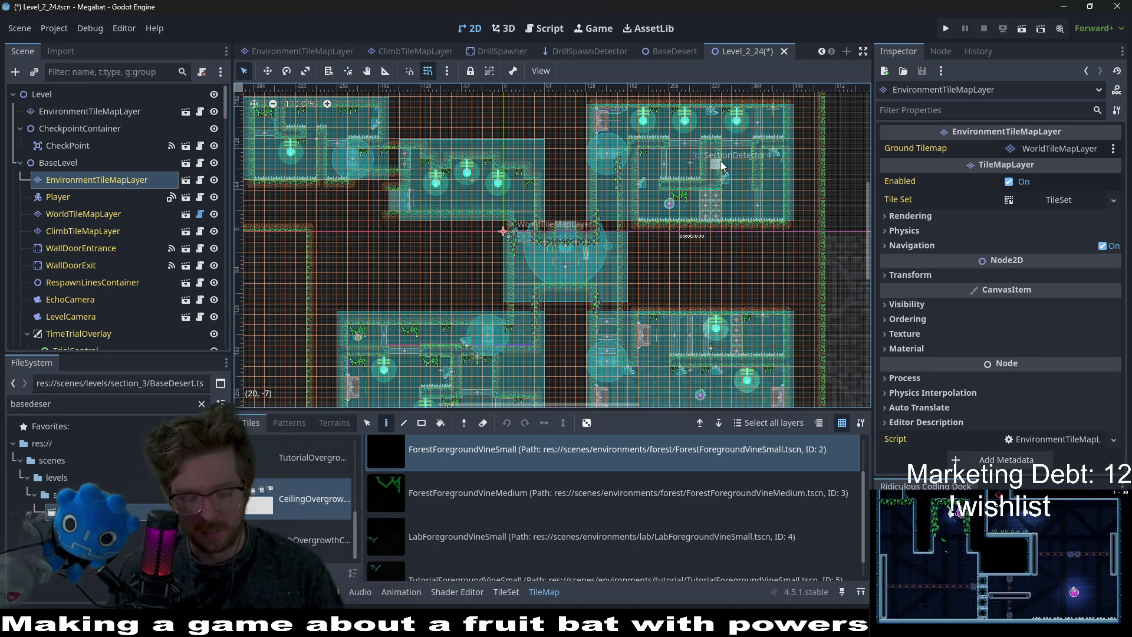
{"action": "key", "text": "ctrl+s"}
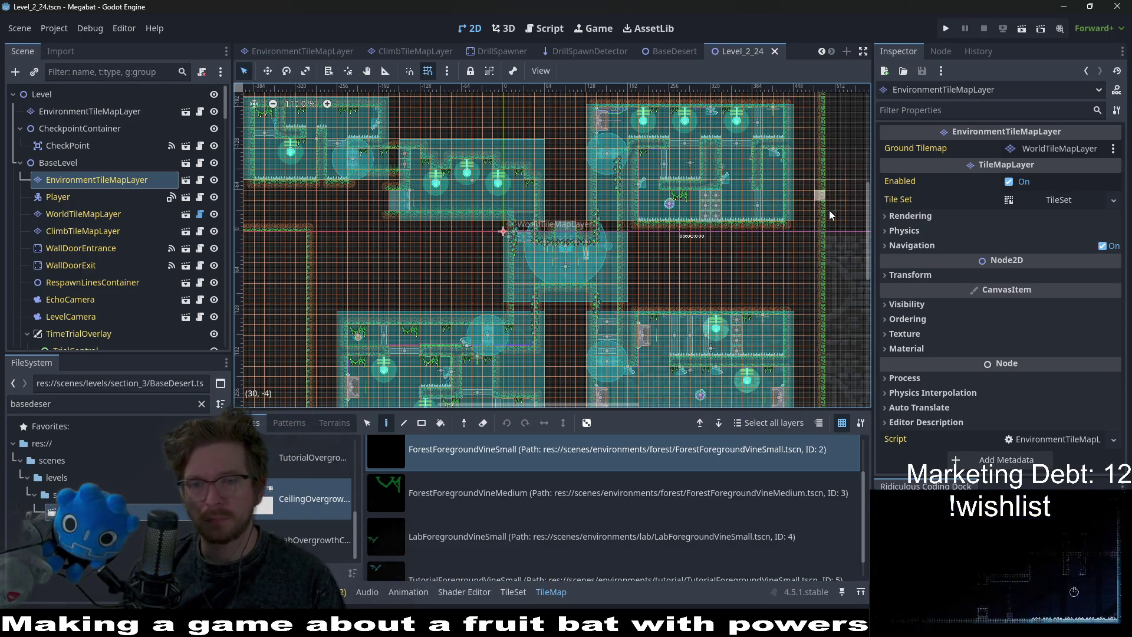
Select WorldTileMapLayer in the Scene dock for editing.
{"action": "left_click_drag", "start_coordinate": [780, 155], "coordinate": [673, 168]}
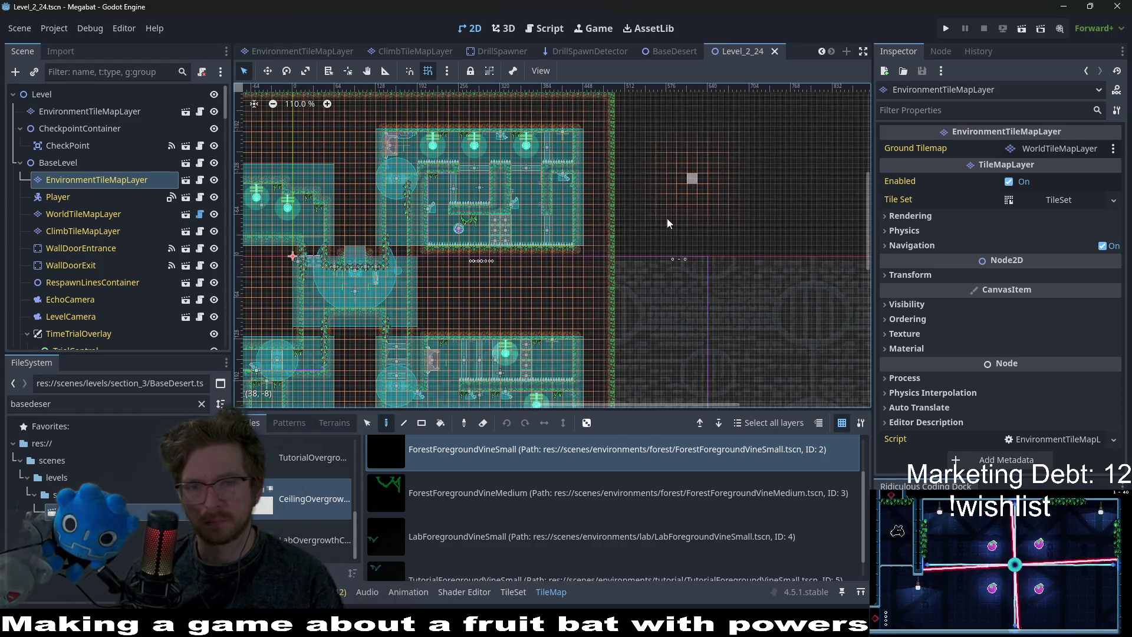
{"action": "scroll", "coordinate": [667, 218], "scroll_direction": "down", "scroll_amount": 5}
{"action": "scroll", "coordinate": [654, 274], "scroll_direction": "left", "scroll_amount": 4}
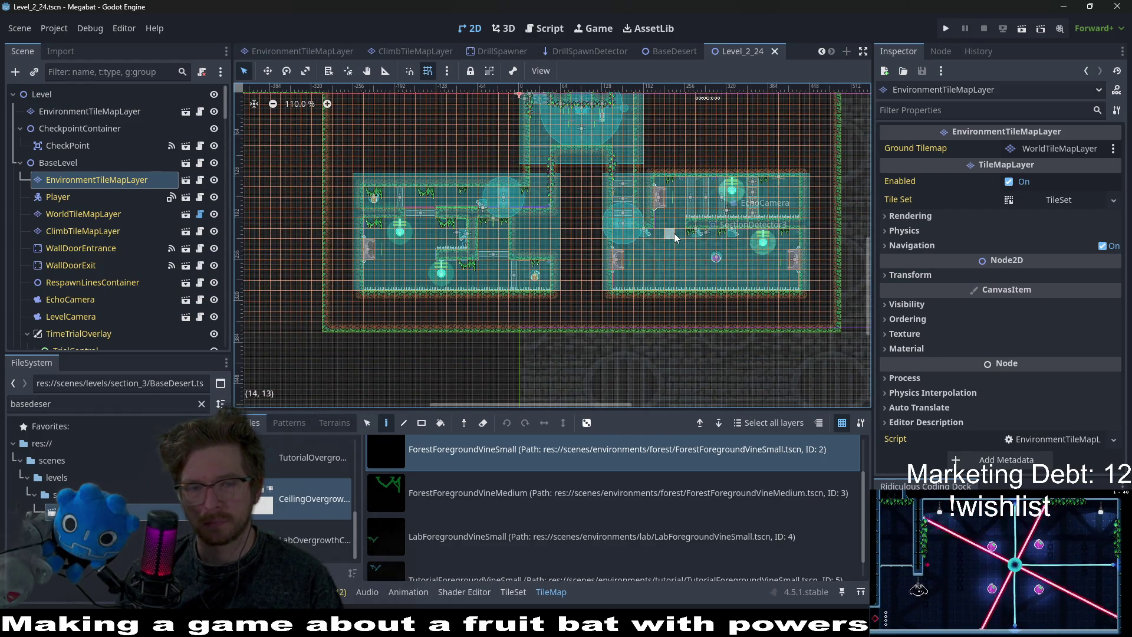
{"action": "left_click", "coordinate": [76, 214]}
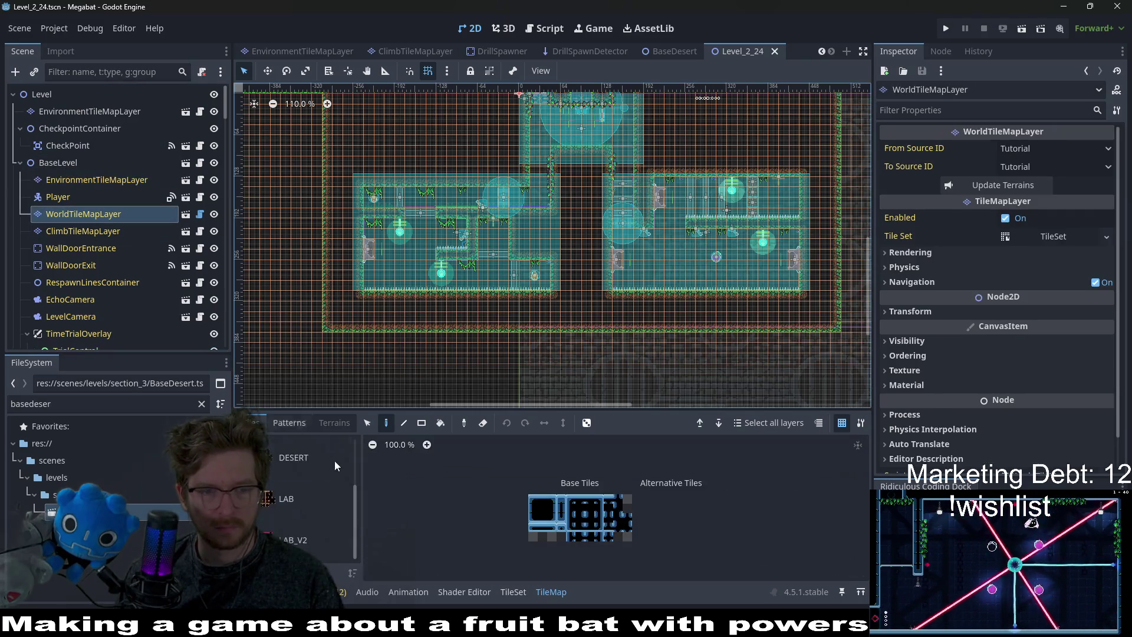
Extend the room's bottom wall with FOREST terrain and save the scene.
{"action": "left_click", "coordinate": [335, 423]}
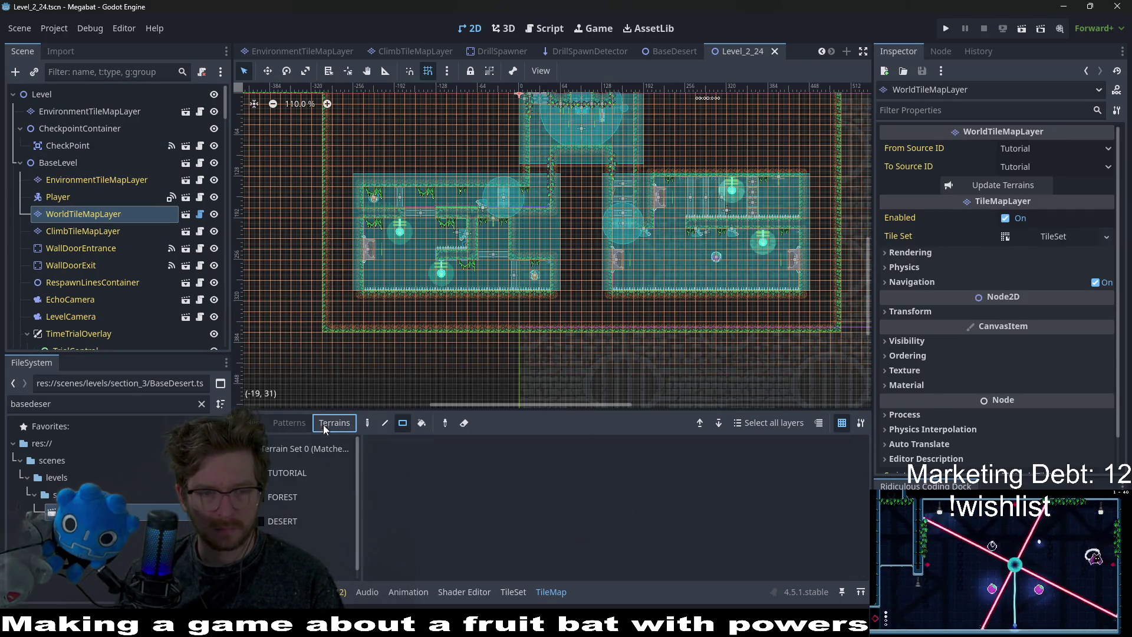
{"action": "left_click", "coordinate": [296, 497]}
{"action": "scroll", "coordinate": [370, 299], "scroll_direction": "down", "scroll_amount": 2}
{"action": "left_click_drag", "start_coordinate": [319, 287], "coordinate": [825, 288]}
{"action": "key", "text": "ctrl+s"}
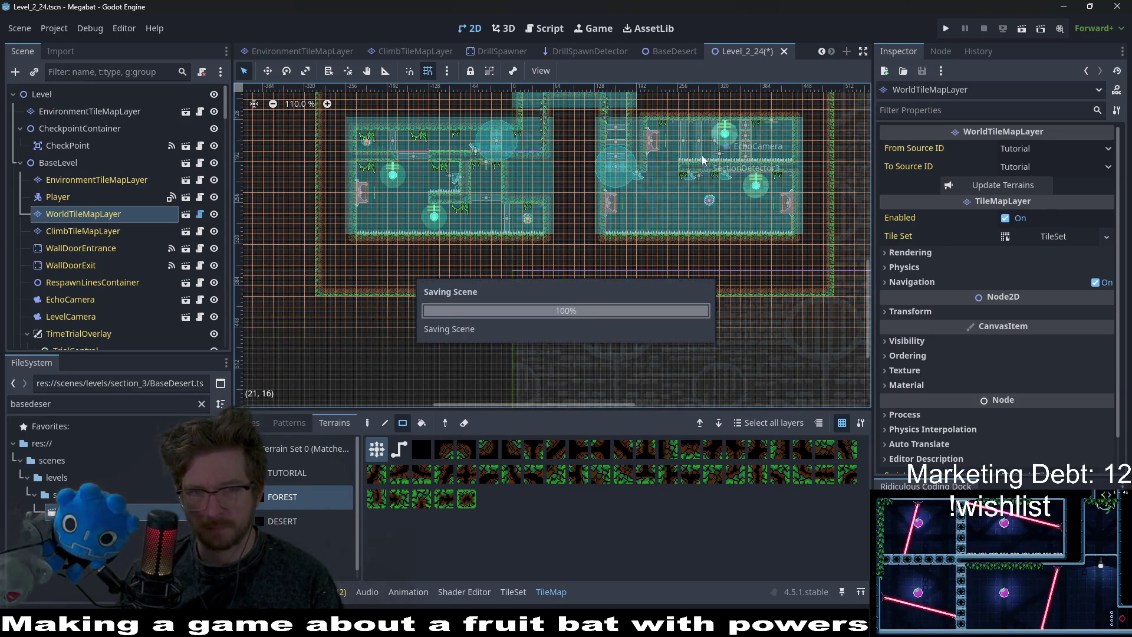
Review the level, save again, and make EnvironmentTileMapLayer the edited layer.
{"action": "scroll", "coordinate": [701, 155], "scroll_direction": "down", "scroll_amount": 4}
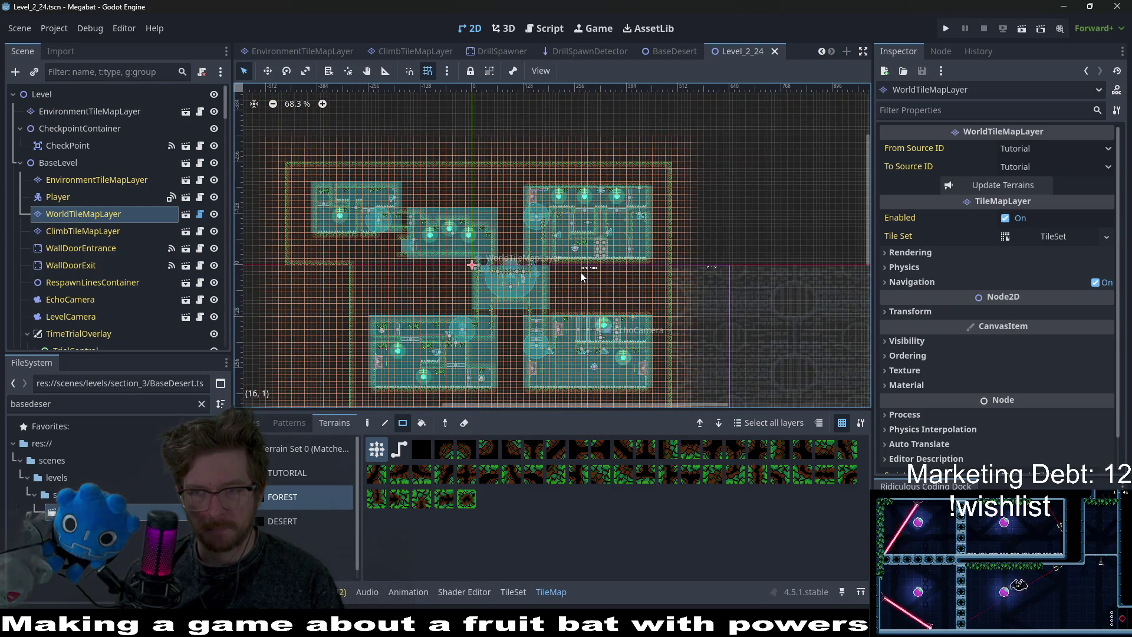
{"action": "scroll", "coordinate": [575, 280], "scroll_direction": "up", "scroll_amount": 5}
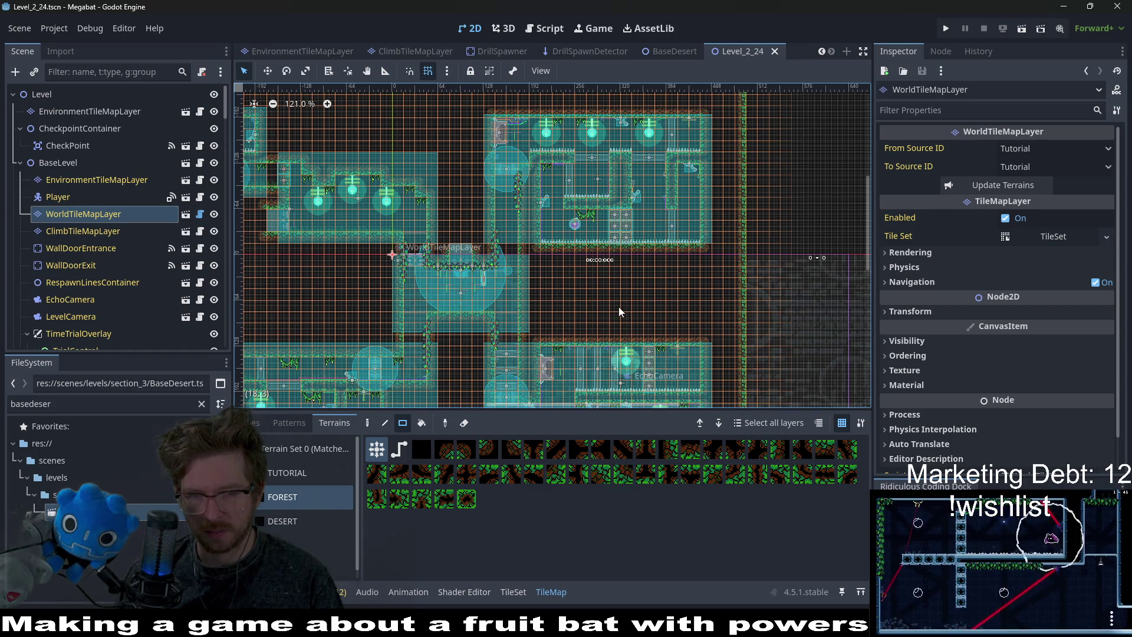
{"action": "scroll", "coordinate": [648, 355], "scroll_direction": "down", "scroll_amount": 5}
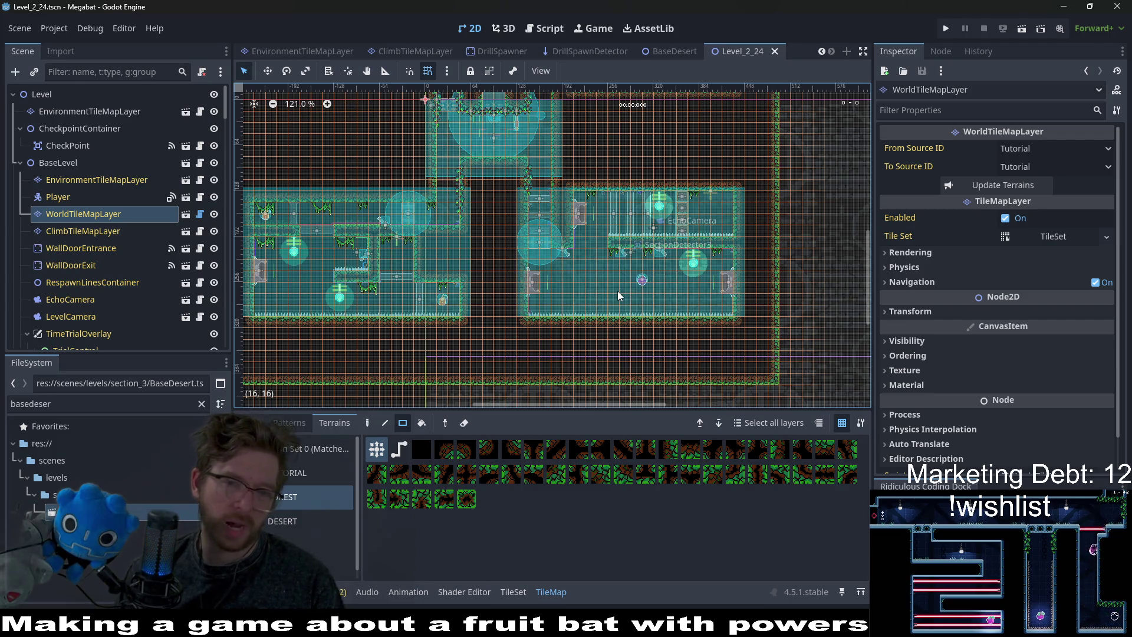
{"action": "scroll", "coordinate": [603, 296], "scroll_direction": "up", "scroll_amount": 5}
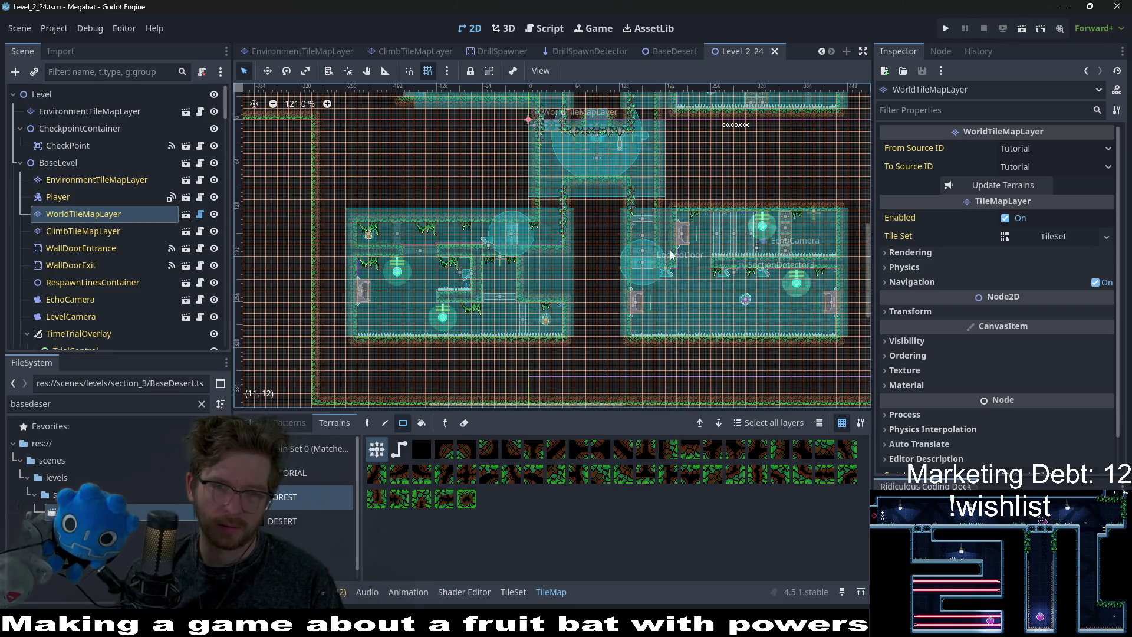
{"action": "scroll", "coordinate": [629, 259], "scroll_direction": "up", "scroll_amount": 1}
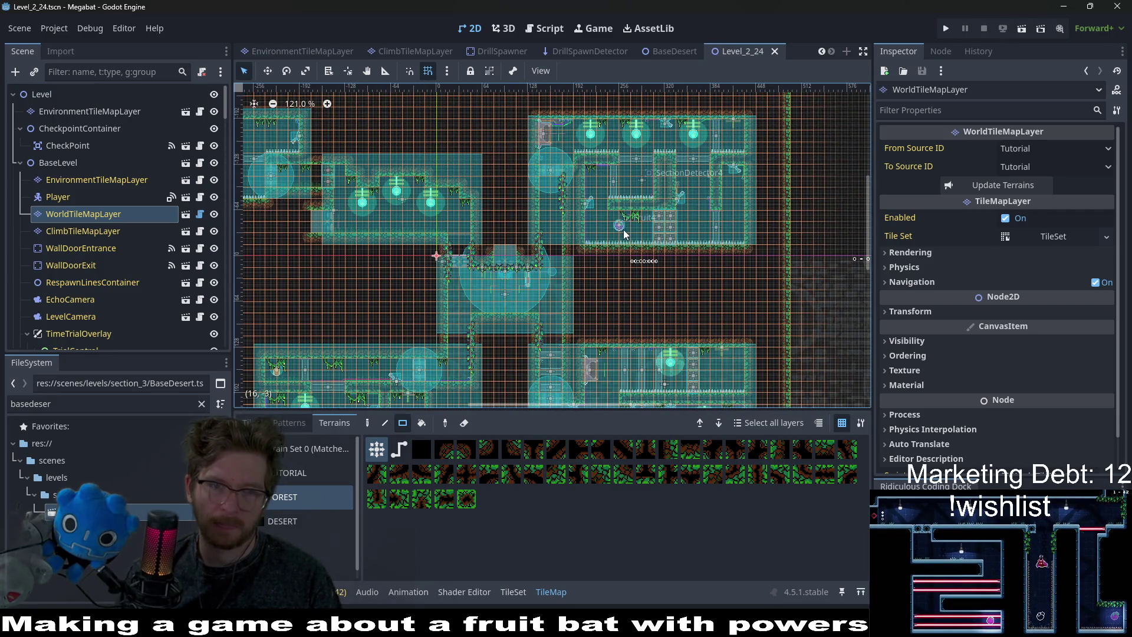
{"action": "scroll", "coordinate": [626, 194], "scroll_direction": "left", "scroll_amount": 6}
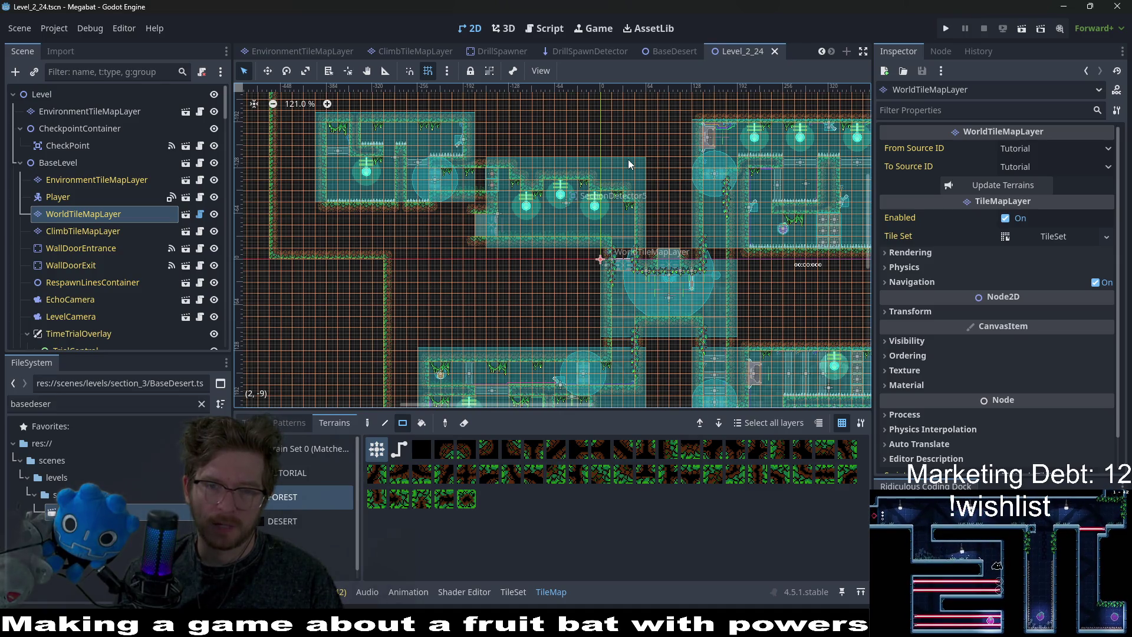
{"action": "scroll", "coordinate": [614, 253], "scroll_direction": "down", "scroll_amount": 5}
{"action": "scroll", "coordinate": [615, 253], "scroll_direction": "right", "scroll_amount": 8}
{"action": "scroll", "coordinate": [615, 254], "scroll_direction": "up", "scroll_amount": 4}
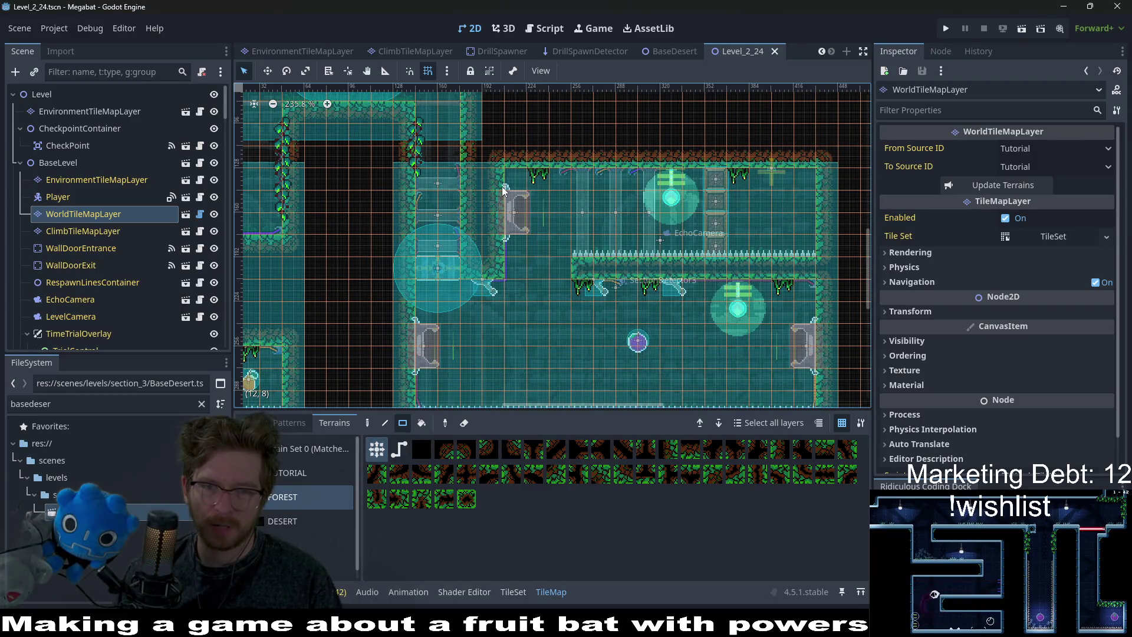
{"action": "scroll", "coordinate": [501, 186], "scroll_direction": "down", "scroll_amount": 4}
{"action": "scroll", "coordinate": [546, 198], "scroll_direction": "up", "scroll_amount": 8}
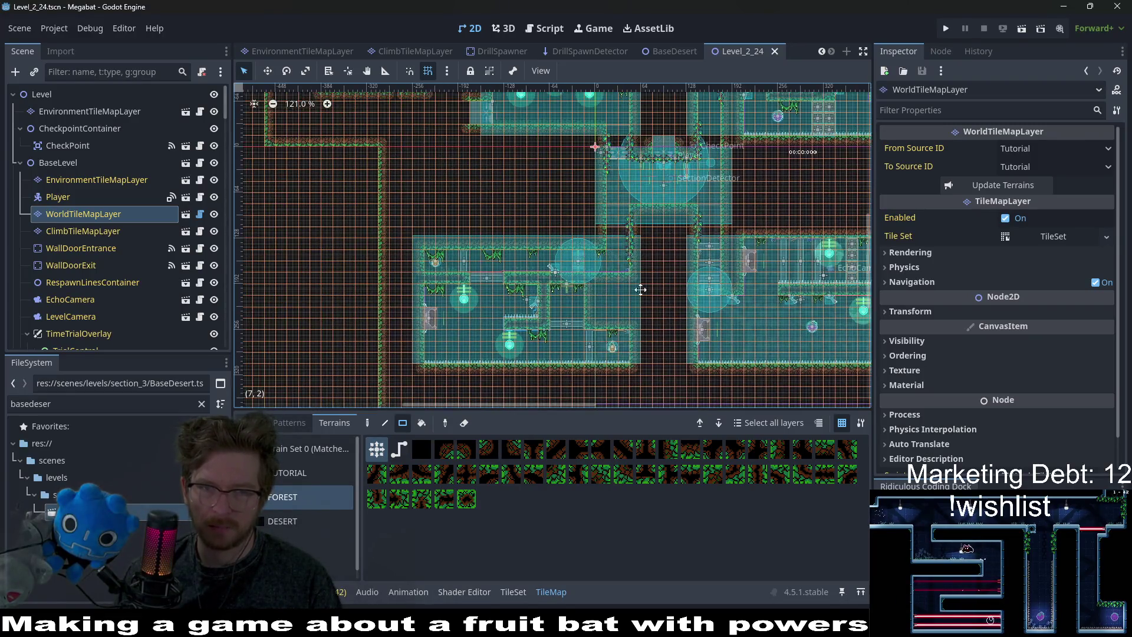
{"action": "scroll", "coordinate": [693, 217], "scroll_direction": "down", "scroll_amount": 2}
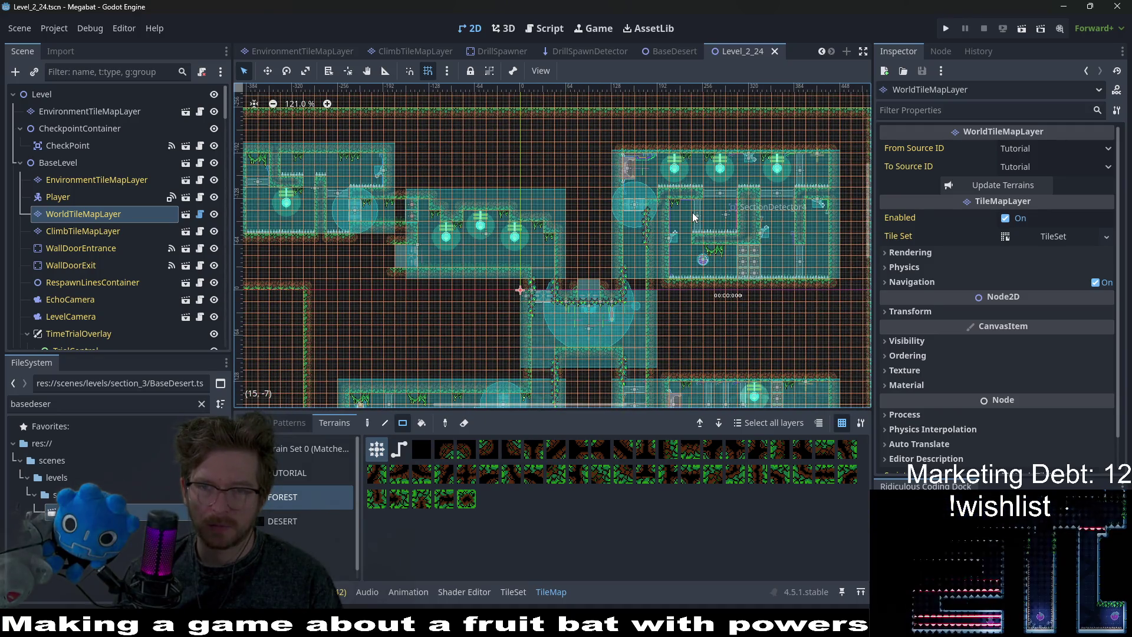
{"action": "key", "text": "ctrl+s"}
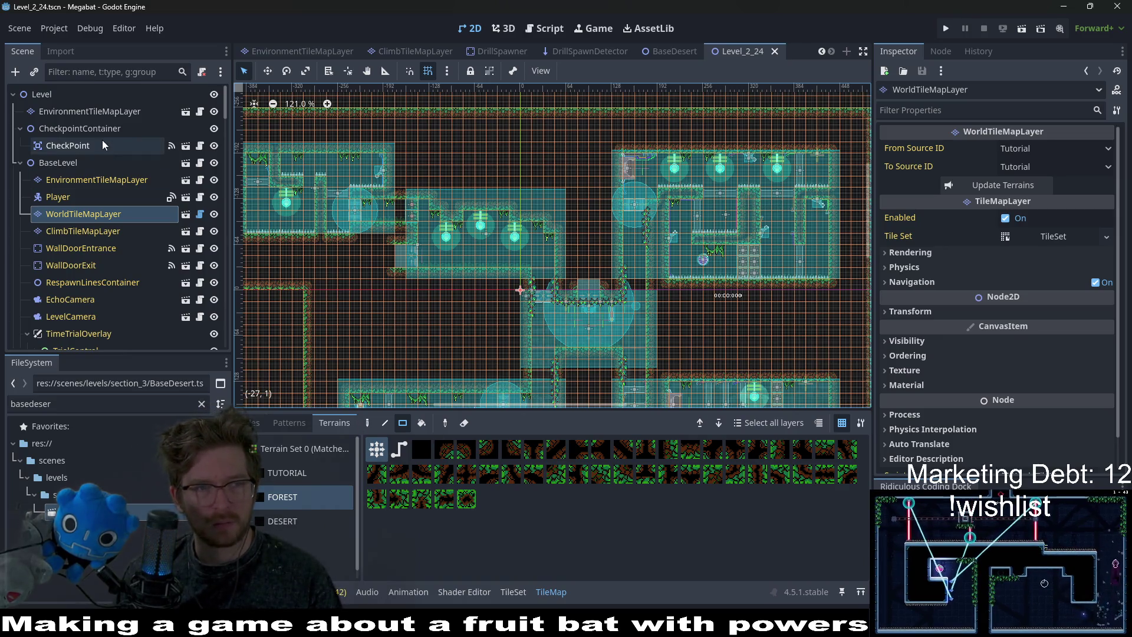
{"action": "left_click", "coordinate": [81, 112]}
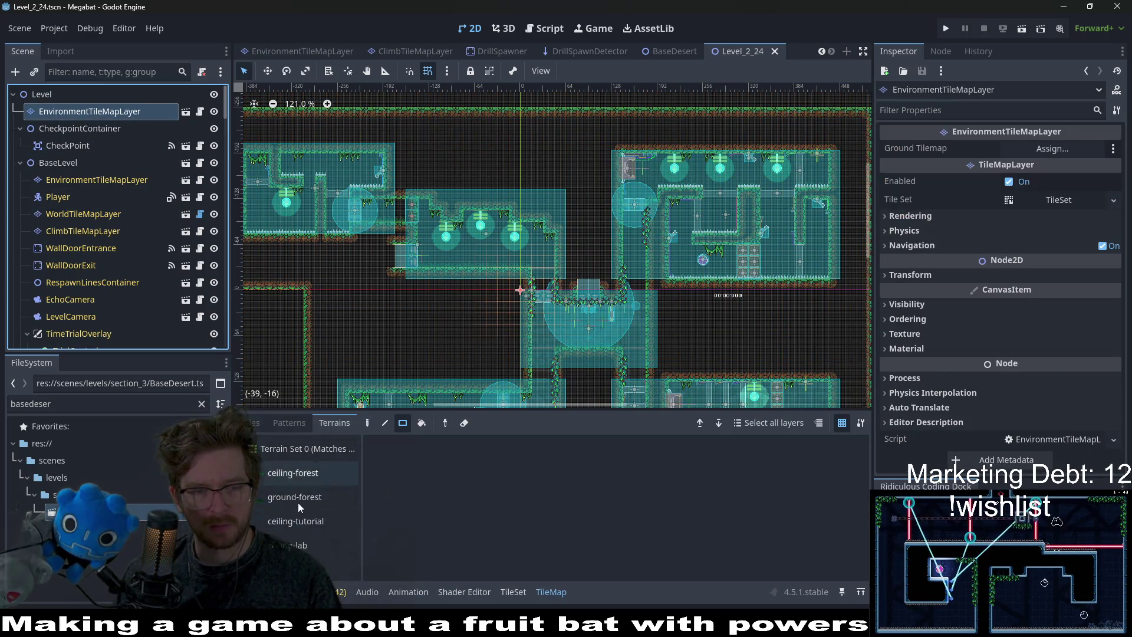
Choose the Overgrowth > ForestOvergrowth tile and place two grass tiles on a room floor.
{"action": "left_click", "coordinate": [253, 423]}
{"action": "left_click", "coordinate": [304, 494]}
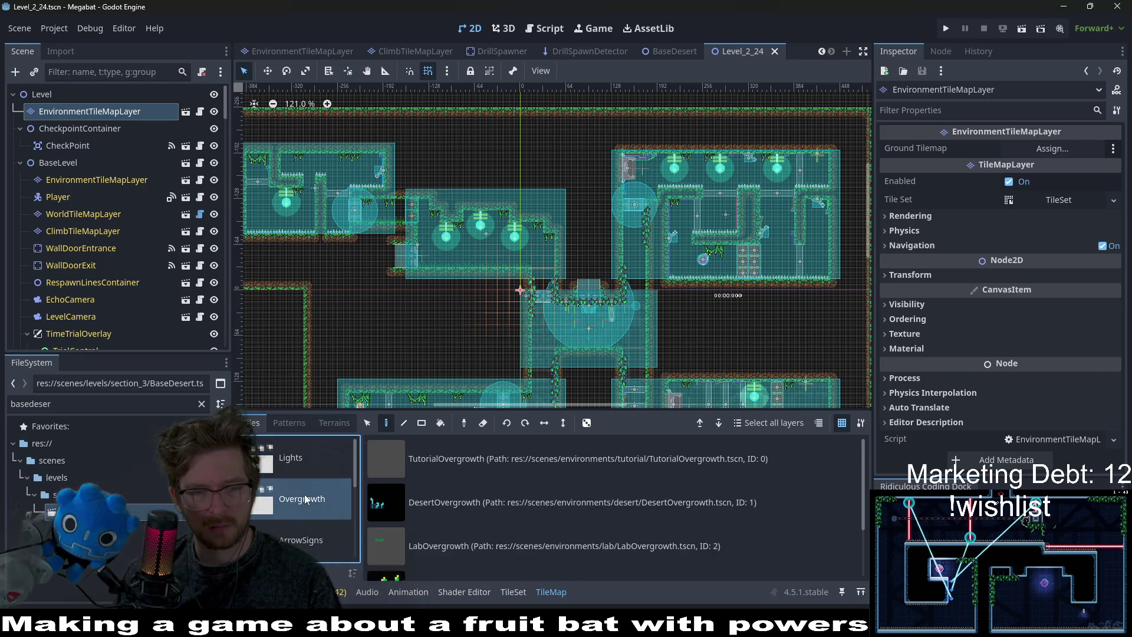
{"action": "scroll", "coordinate": [453, 520], "scroll_direction": "down", "scroll_amount": 2}
{"action": "left_click", "coordinate": [446, 518]}
{"action": "scroll", "coordinate": [398, 277], "scroll_direction": "up", "scroll_amount": 2}
{"action": "left_click", "coordinate": [374, 215]}
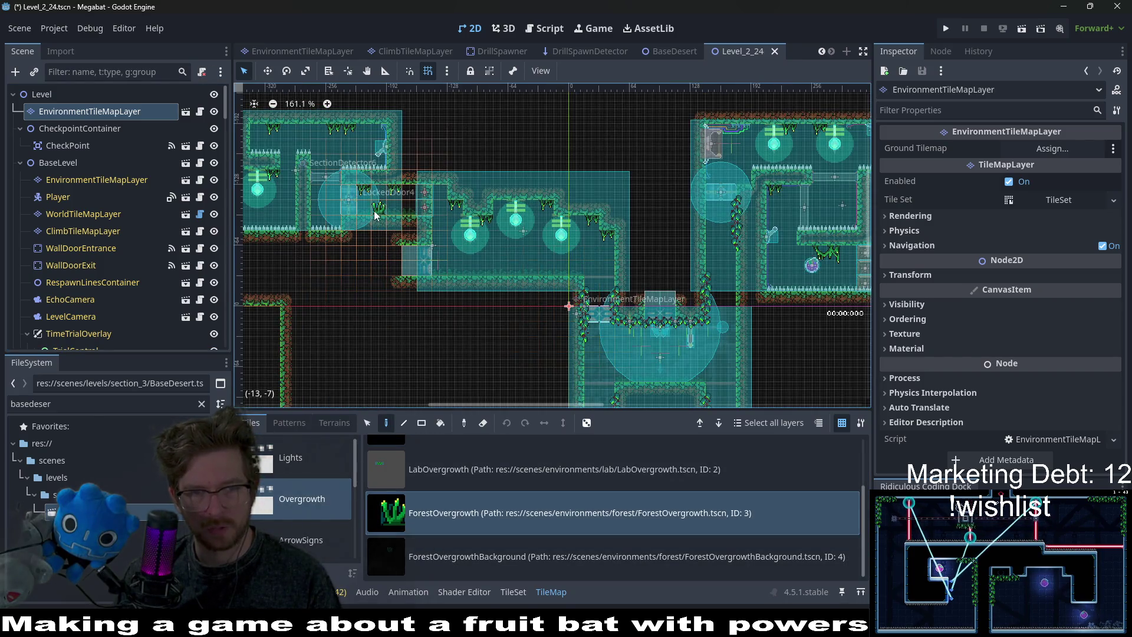
{"action": "left_click", "coordinate": [485, 268]}
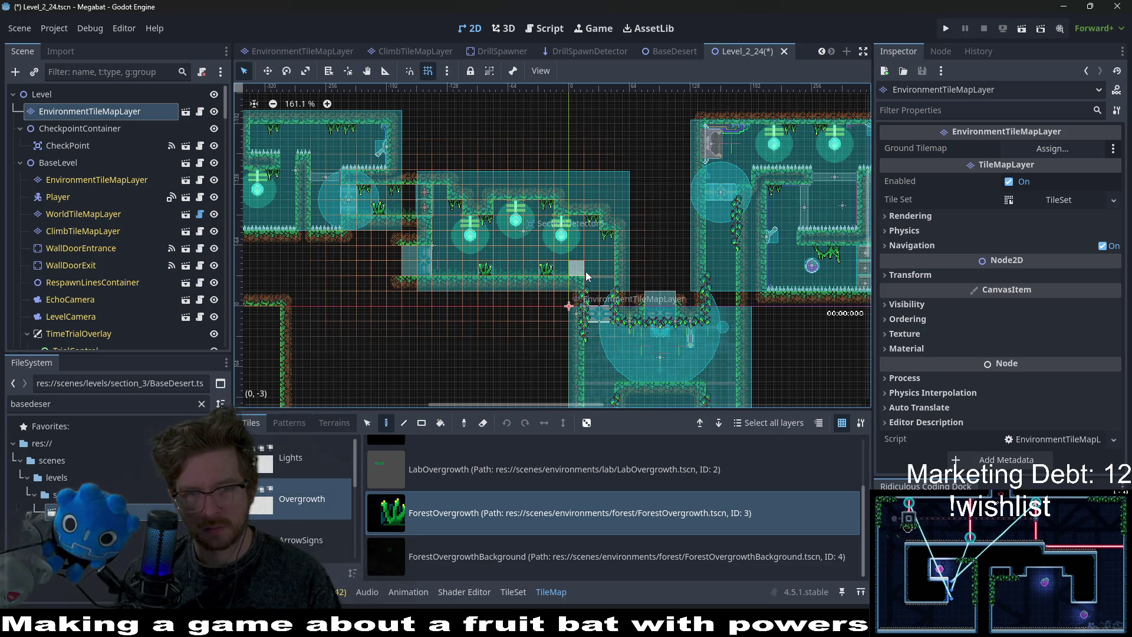
{"action": "left_click", "coordinate": [606, 269]}
Switch to ForestOvergrowthBackground and place grass along the lower room floor.
{"action": "left_click", "coordinate": [456, 566]}
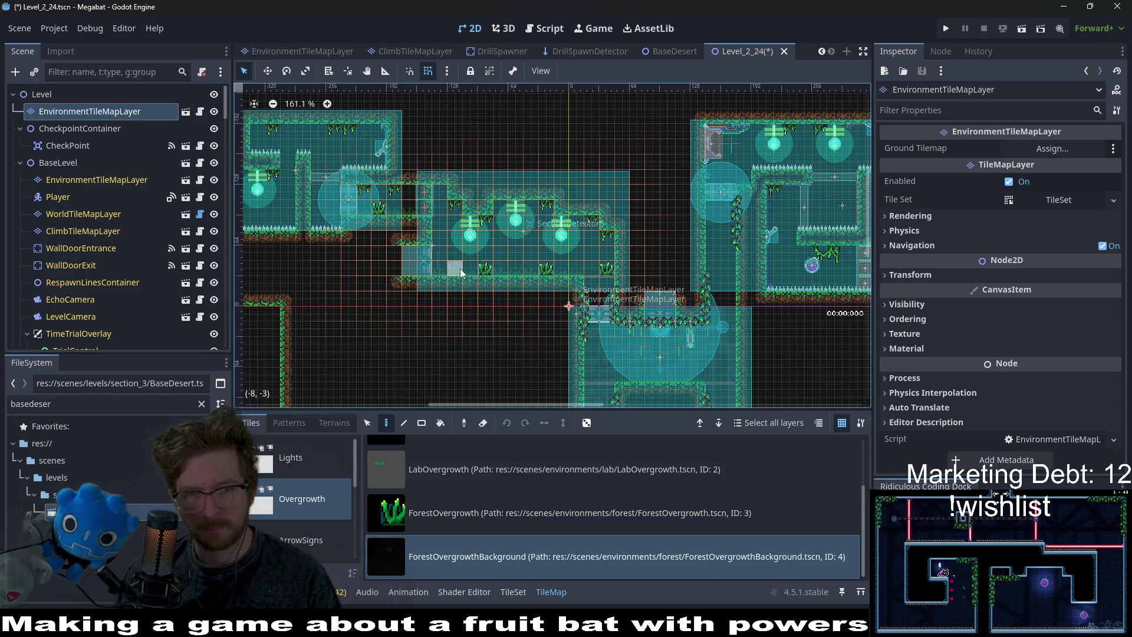
{"action": "scroll", "coordinate": [552, 303], "scroll_direction": "up", "scroll_amount": 5}
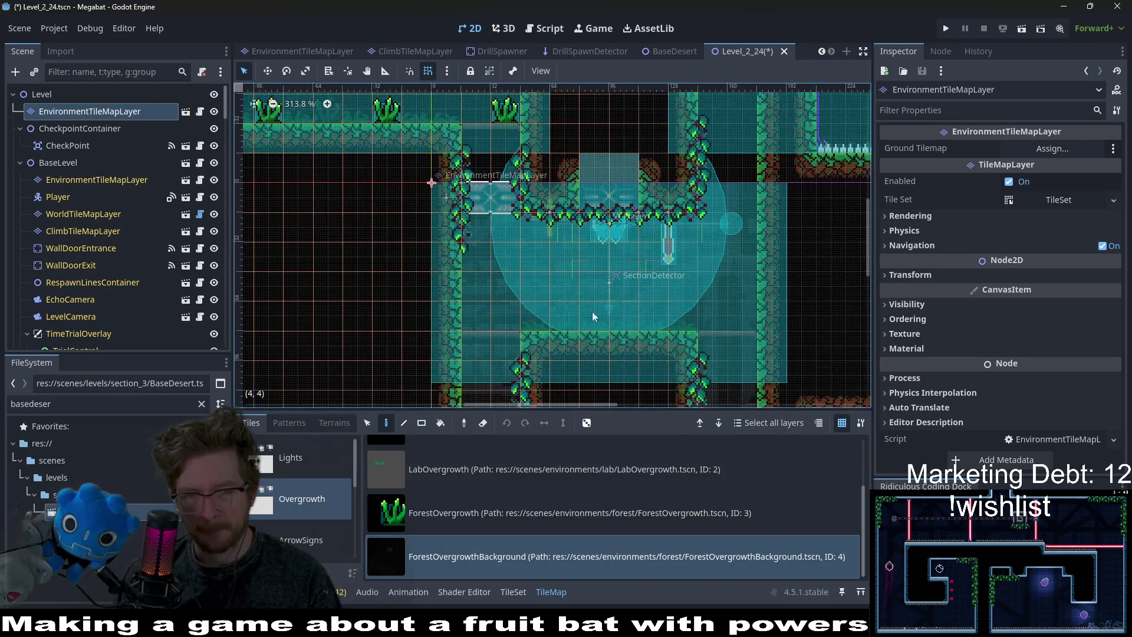
{"action": "left_click", "coordinate": [499, 513]}
{"action": "left_click", "coordinate": [684, 321]}
{"action": "left_click", "coordinate": [594, 318]}
{"action": "left_click", "coordinate": [742, 321]}
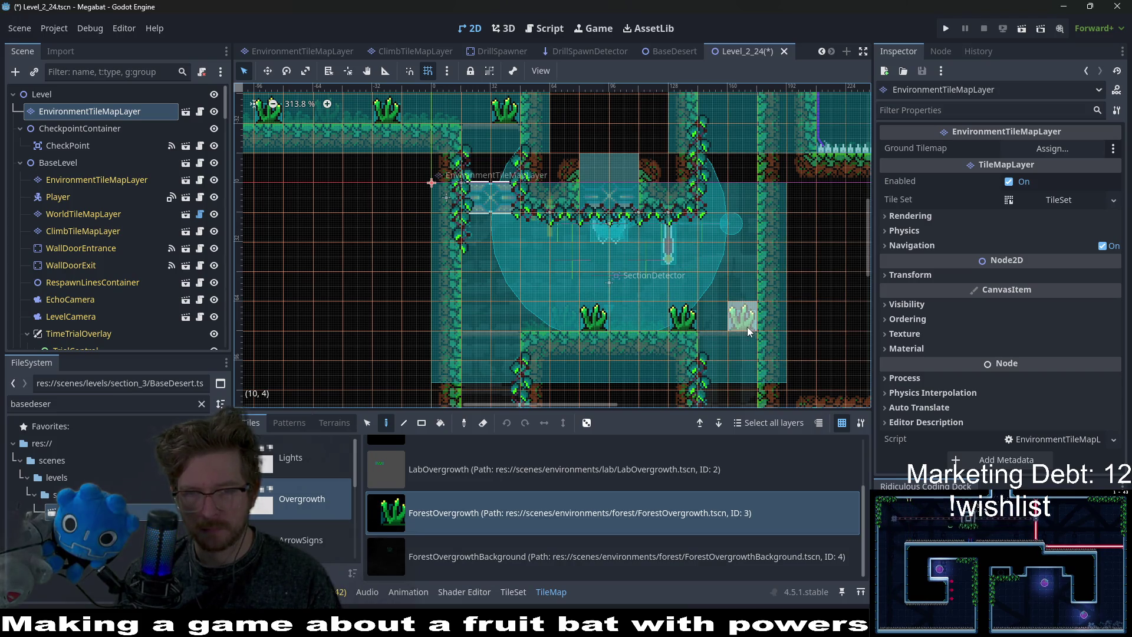
Browse the level while alternating between ForestOvergrowth and ForestOvergrowthBackground tiles.
{"action": "scroll", "coordinate": [691, 360], "scroll_direction": "up", "scroll_amount": 5}
{"action": "scroll", "coordinate": [685, 327], "scroll_direction": "right", "scroll_amount": 3}
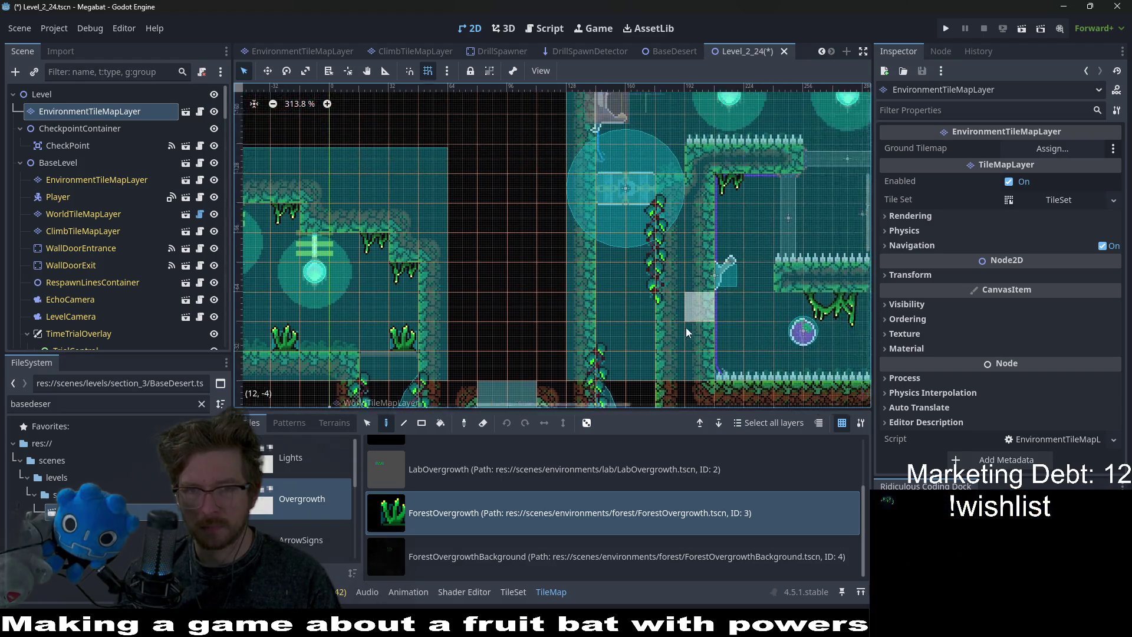
{"action": "scroll", "coordinate": [734, 274], "scroll_direction": "down", "scroll_amount": 2}
{"action": "scroll", "coordinate": [734, 274], "scroll_direction": "right", "scroll_amount": 4}
{"action": "scroll", "coordinate": [564, 285], "scroll_direction": "down", "scroll_amount": 2}
{"action": "scroll", "coordinate": [564, 285], "scroll_direction": "right", "scroll_amount": 4}
{"action": "left_click", "coordinate": [467, 548]}
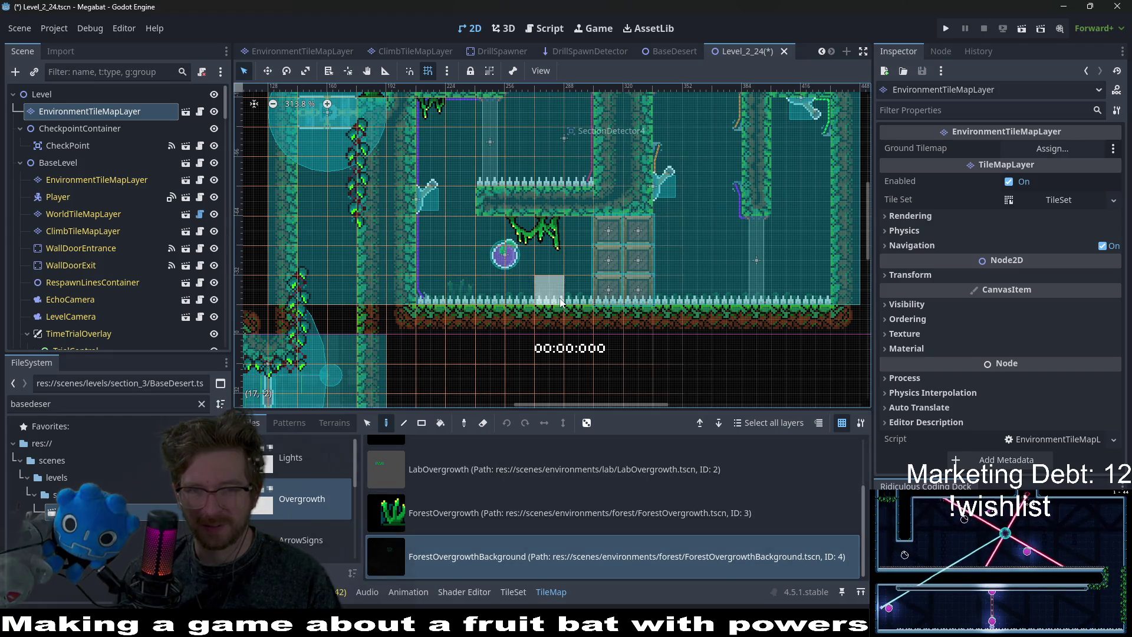
{"action": "scroll", "coordinate": [693, 299], "scroll_direction": "up", "scroll_amount": 3}
{"action": "scroll", "coordinate": [649, 294], "scroll_direction": "right", "scroll_amount": 2}
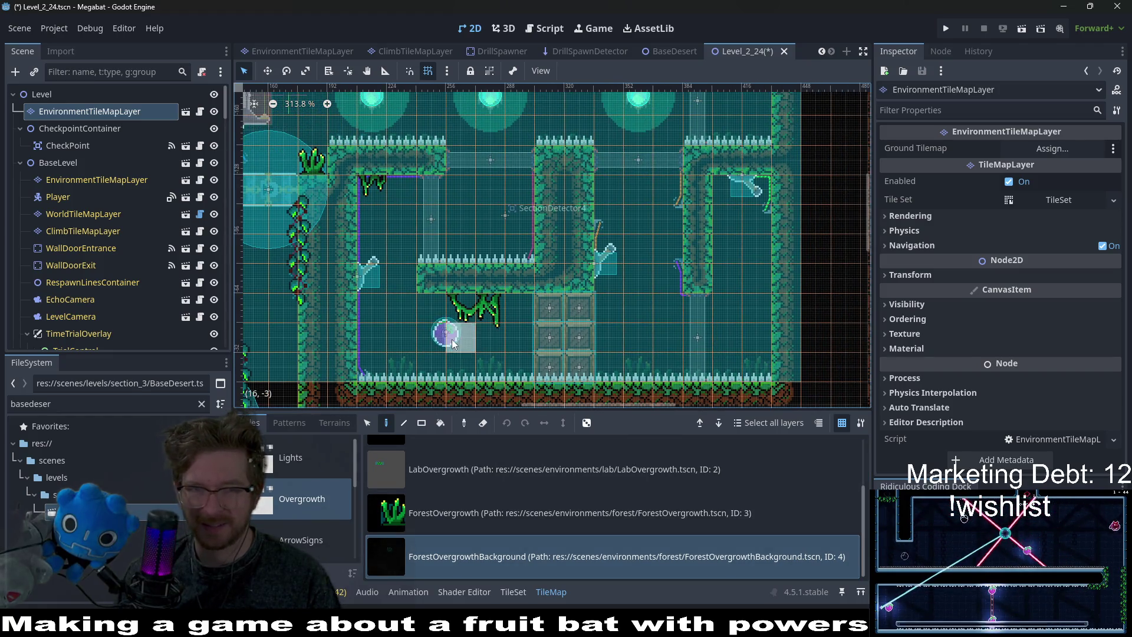
{"action": "scroll", "coordinate": [607, 293], "scroll_direction": "up", "scroll_amount": 3}
{"action": "scroll", "coordinate": [606, 294], "scroll_direction": "left", "scroll_amount": 5}
{"action": "scroll", "coordinate": [659, 144], "scroll_direction": "down", "scroll_amount": 2}
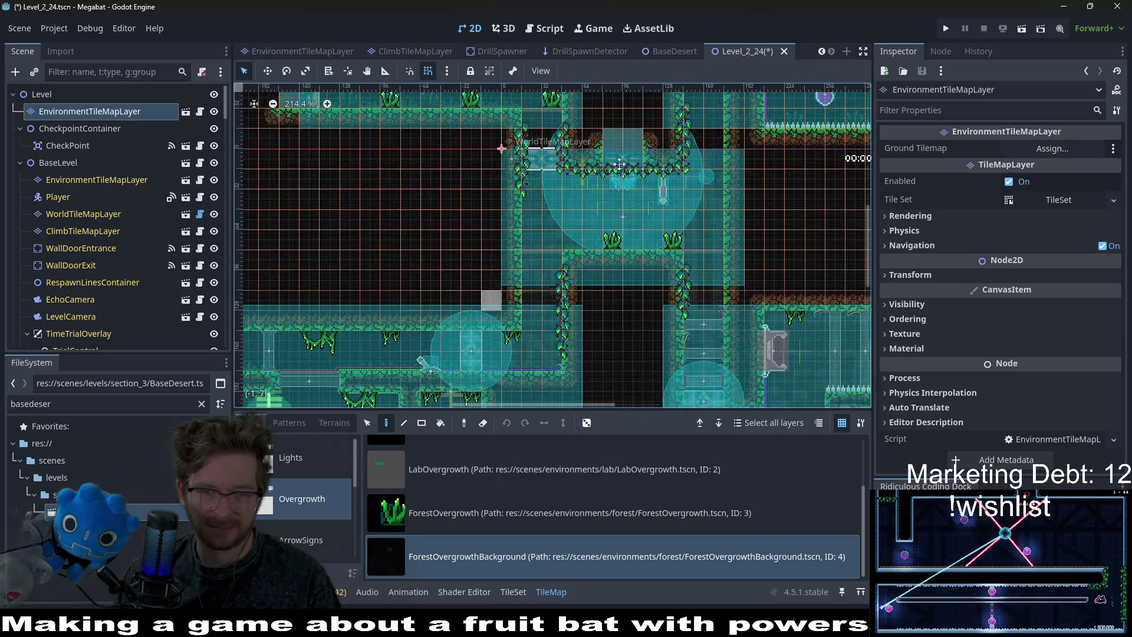
{"action": "scroll", "coordinate": [659, 144], "scroll_direction": "down", "scroll_amount": 2}
{"action": "scroll", "coordinate": [659, 144], "scroll_direction": "left", "scroll_amount": 3}
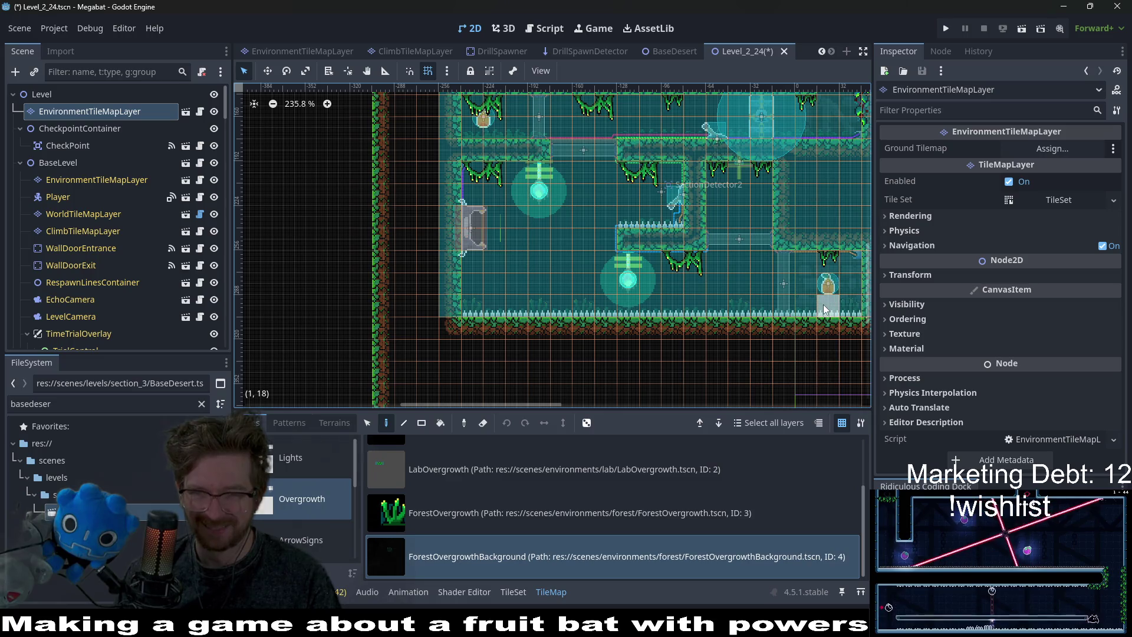
{"action": "left_click", "coordinate": [597, 521]}
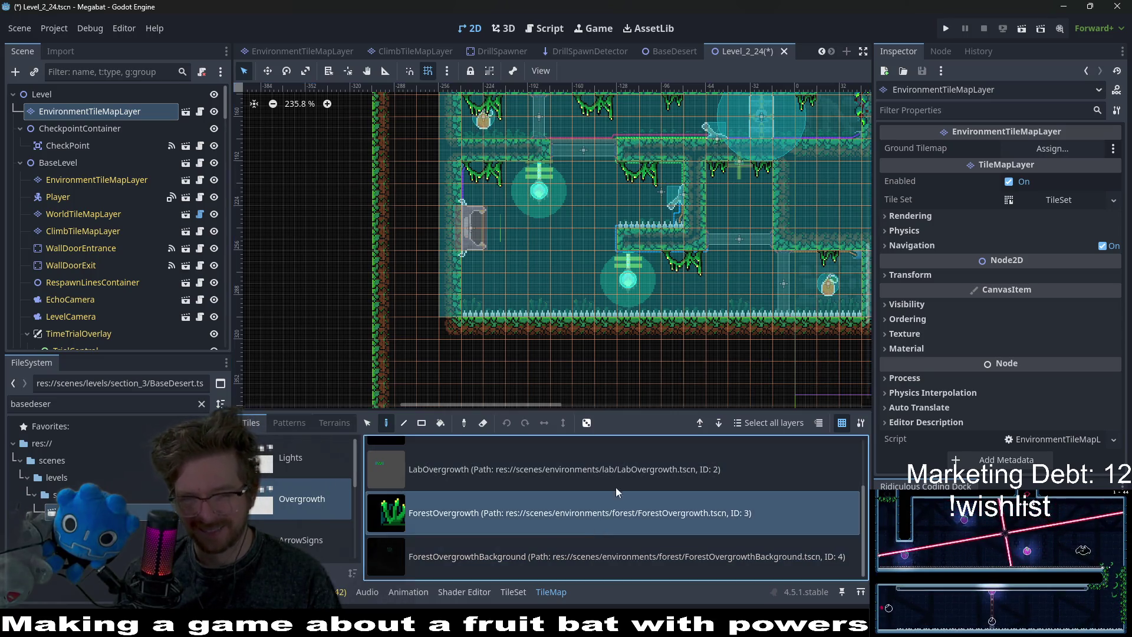
{"action": "scroll", "coordinate": [419, 227], "scroll_direction": "right", "scroll_amount": 10}
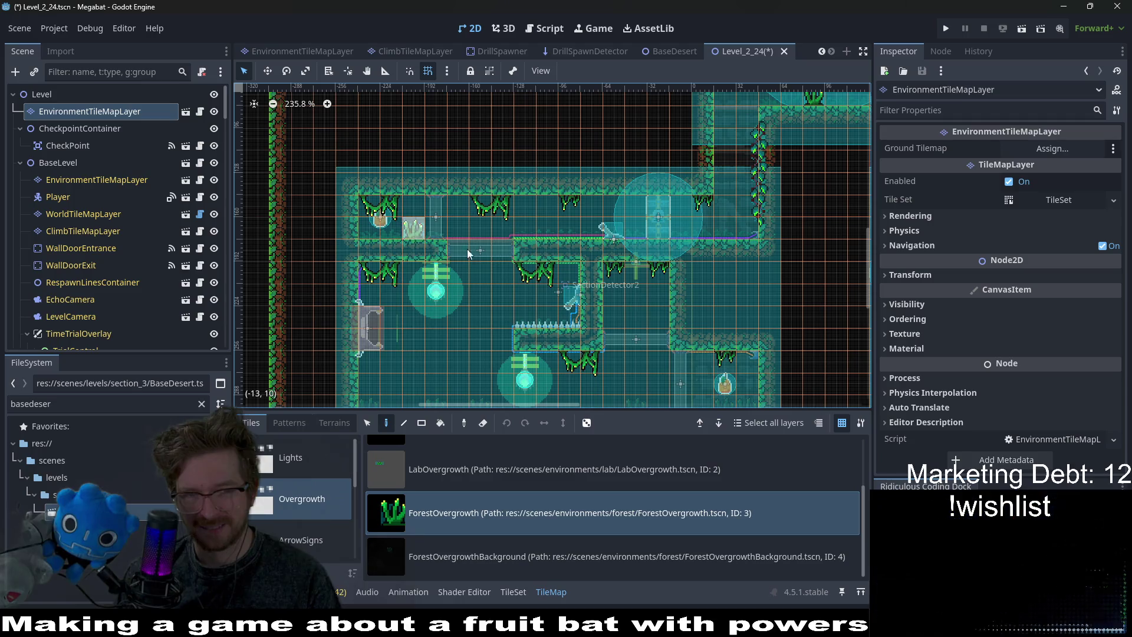
{"action": "scroll", "coordinate": [440, 267], "scroll_direction": "up", "scroll_amount": 4}
{"action": "scroll", "coordinate": [513, 277], "scroll_direction": "right", "scroll_amount": 10}
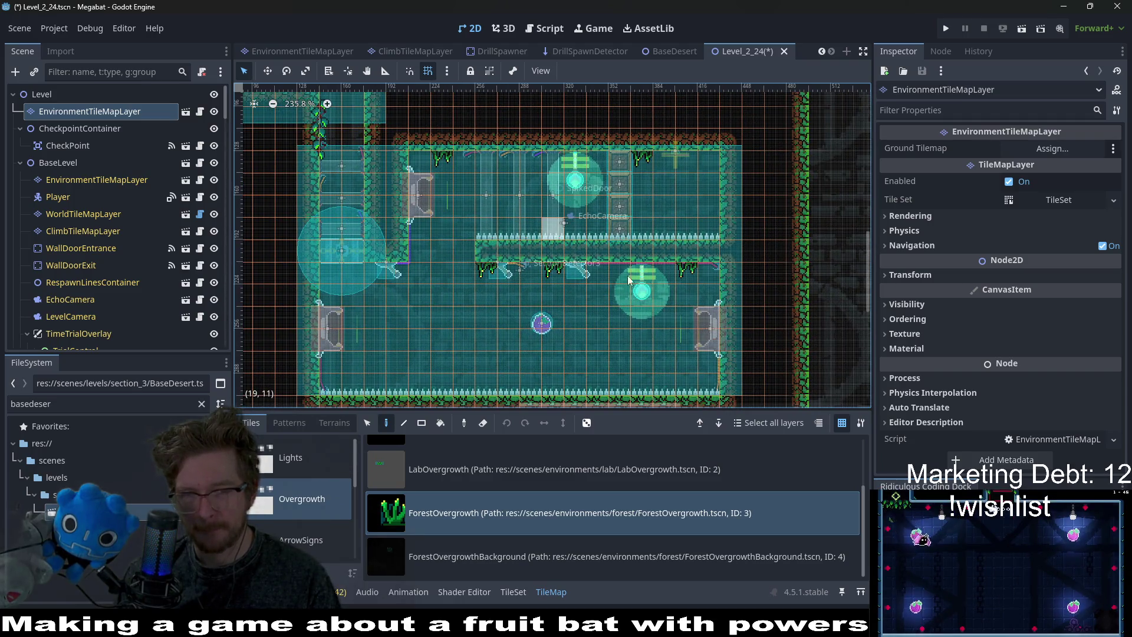
{"action": "left_click", "coordinate": [540, 542]}
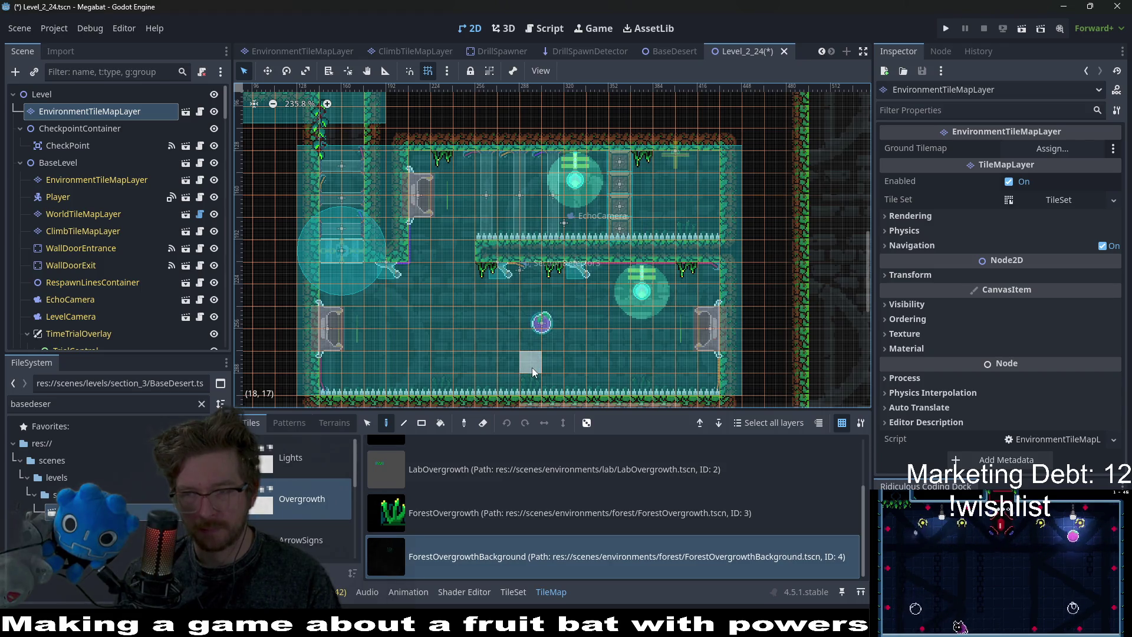
Bring the big room's floor into view, reselect ForestOvergrowth, and save the scene.
{"action": "left_click_drag", "start_coordinate": [514, 325], "coordinate": [586, 278]}
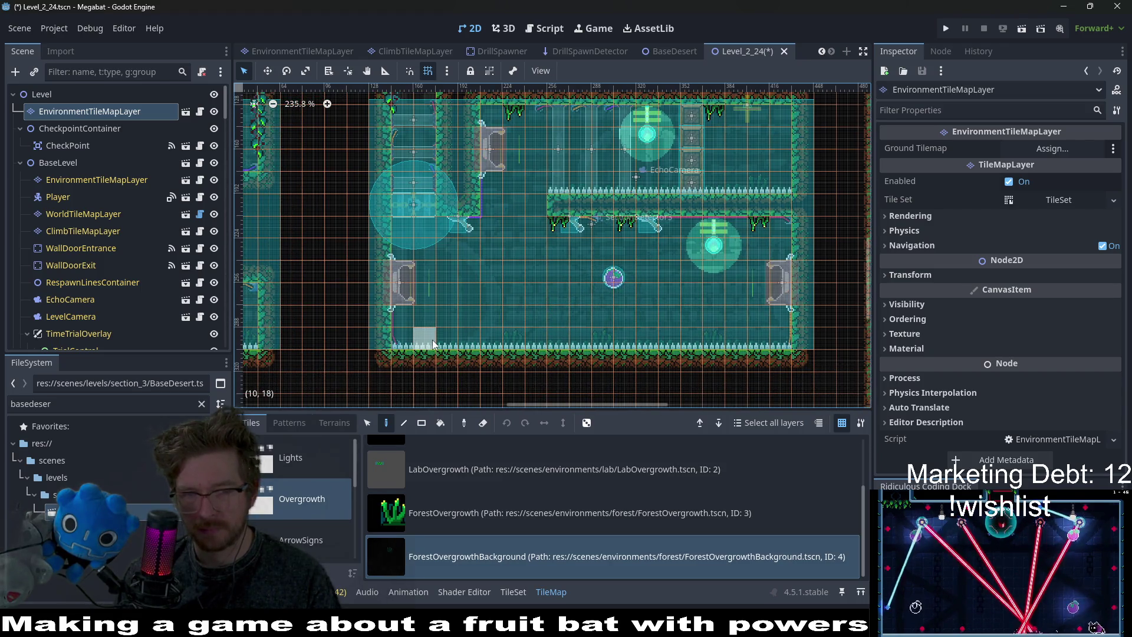
{"action": "scroll", "coordinate": [551, 318], "scroll_direction": "up", "scroll_amount": 10}
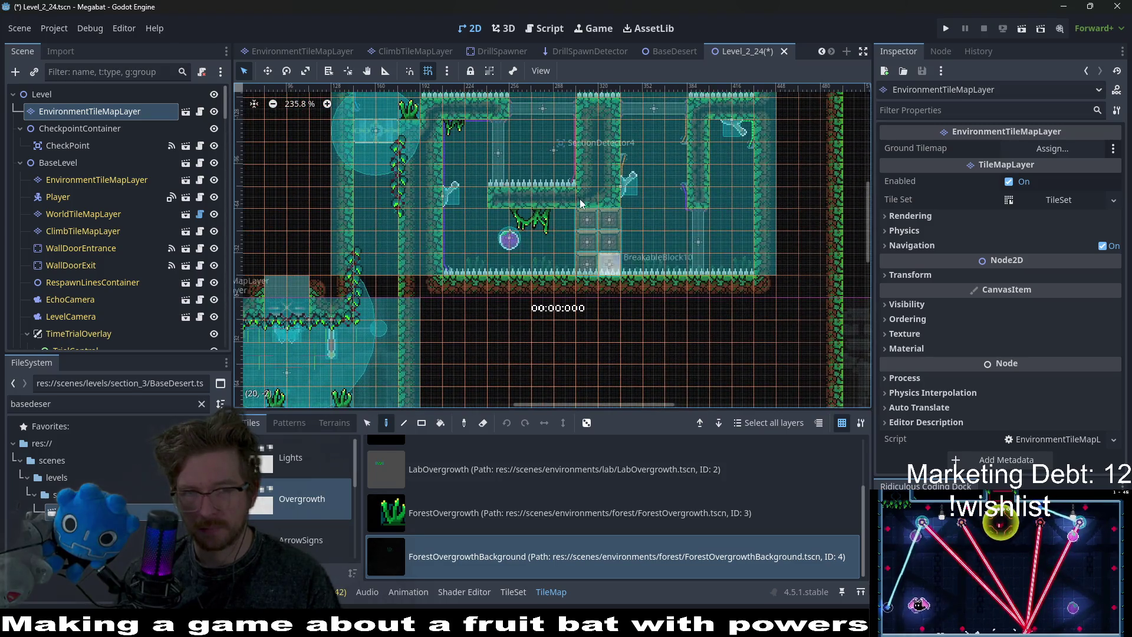
{"action": "scroll", "coordinate": [581, 204], "scroll_direction": "up", "scroll_amount": 4}
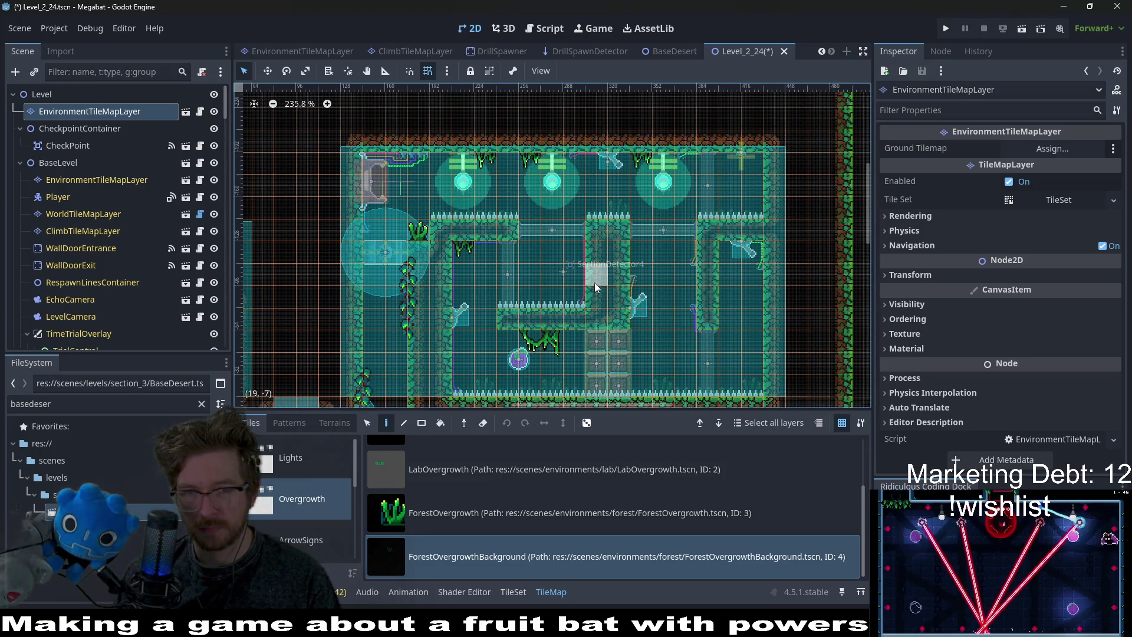
{"action": "scroll", "coordinate": [542, 318], "scroll_direction": "down", "scroll_amount": 2}
{"action": "scroll", "coordinate": [541, 318], "scroll_direction": "left", "scroll_amount": 3}
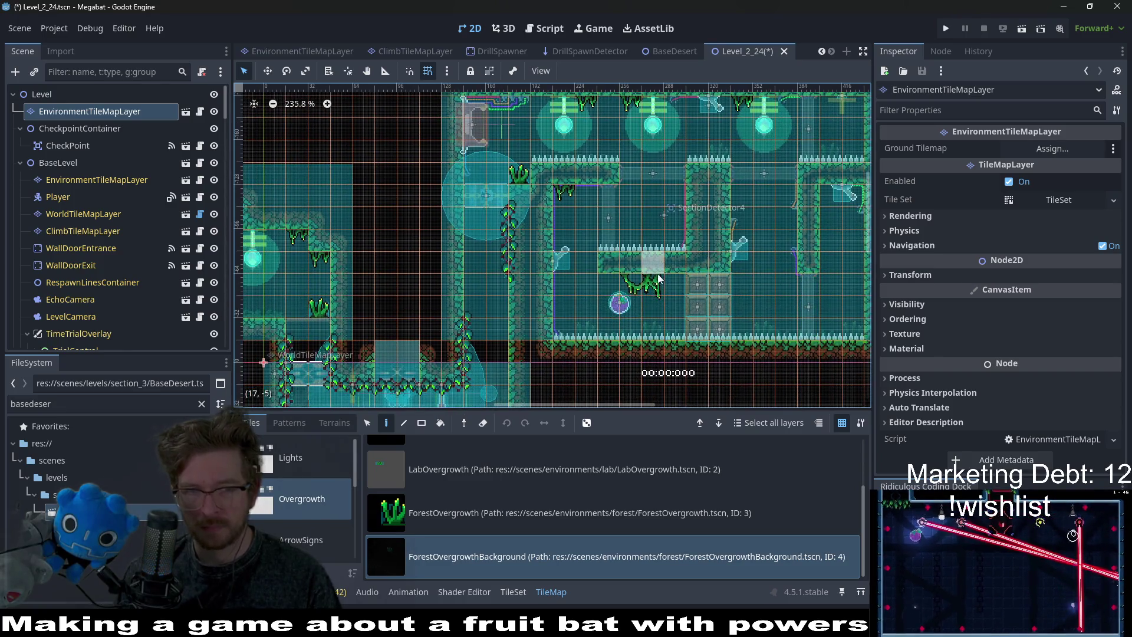
{"action": "left_click", "coordinate": [494, 513]}
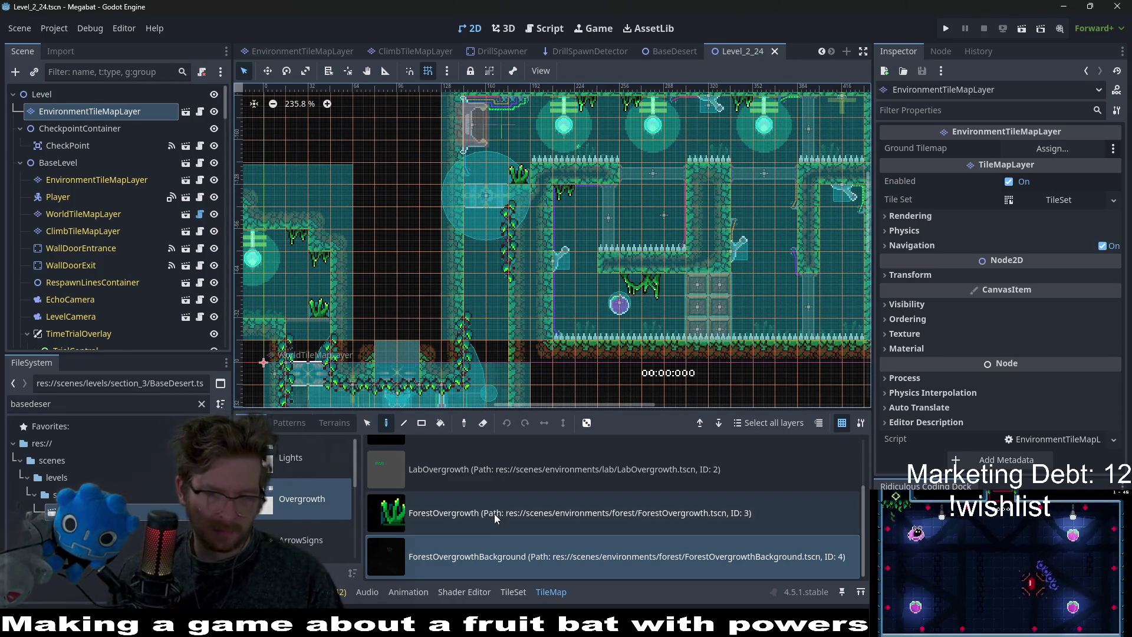
{"action": "key", "text": "ctrl+s"}
Place another ForestOvergrowth grass tile on a room floor.
{"action": "scroll", "coordinate": [604, 189], "scroll_direction": "down", "scroll_amount": 3}
{"action": "scroll", "coordinate": [603, 188], "scroll_direction": "left", "scroll_amount": 4}
{"action": "scroll", "coordinate": [399, 222], "scroll_direction": "down", "scroll_amount": 1}
{"action": "scroll", "coordinate": [398, 221], "scroll_direction": "left", "scroll_amount": 3}
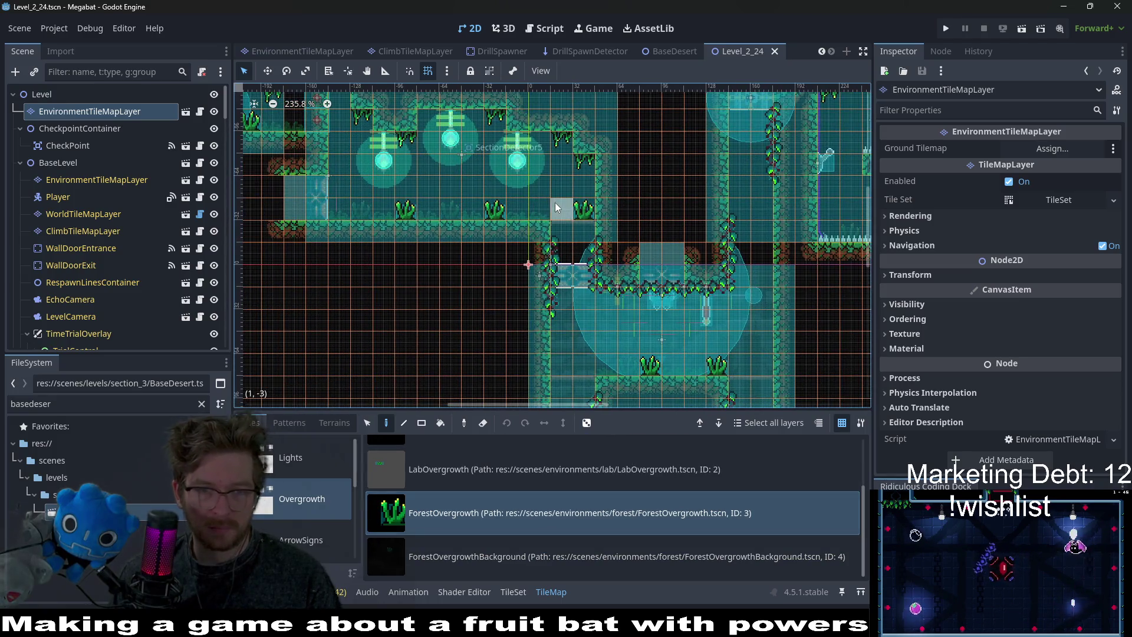
{"action": "left_click", "coordinate": [586, 209]}
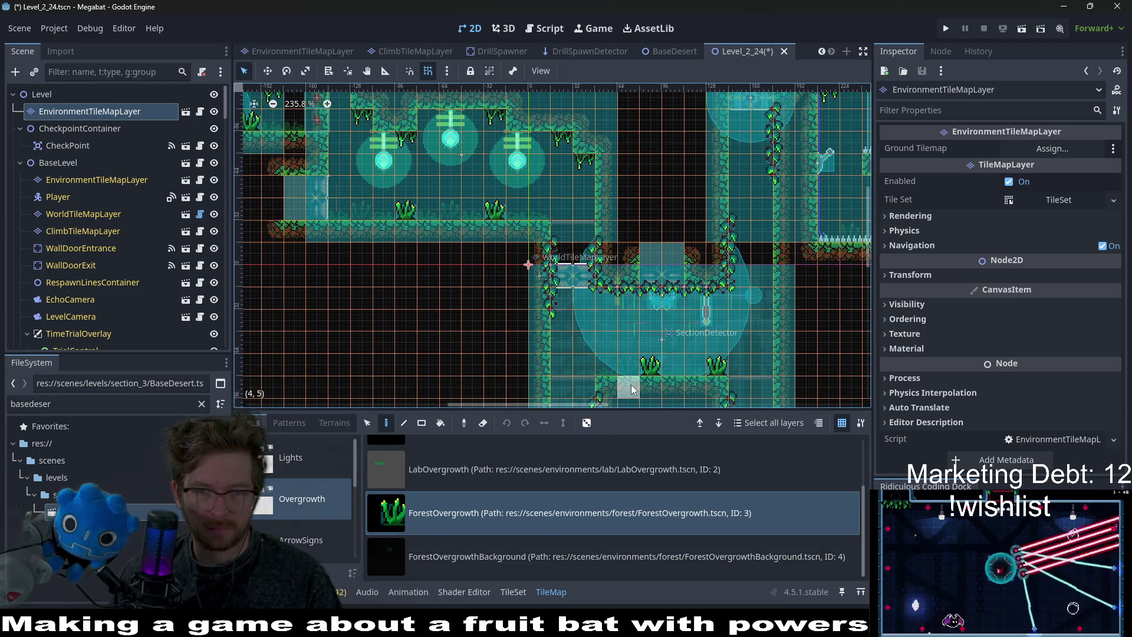
{"action": "scroll", "coordinate": [469, 466], "scroll_direction": "up", "scroll_amount": 3}
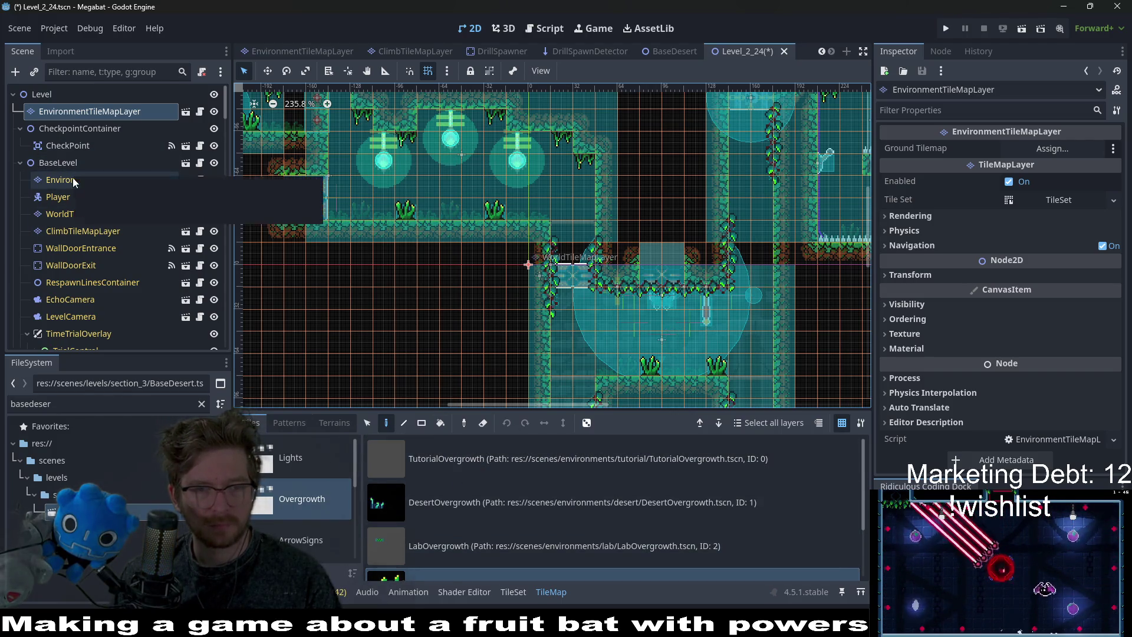
{"action": "scroll", "coordinate": [285, 502], "scroll_direction": "down", "scroll_amount": 3}
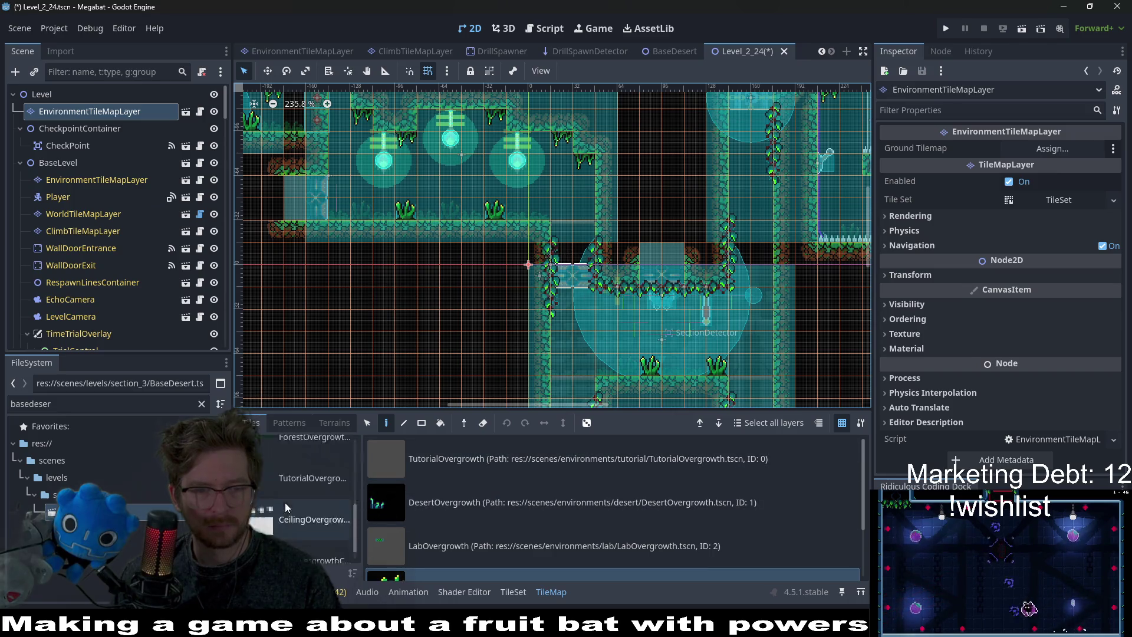
Pick the ForestBackgroundVine tile from the CeilingOvergrowth source and survey the level.
{"action": "left_click", "coordinate": [308, 507]}
{"action": "left_click", "coordinate": [552, 442]}
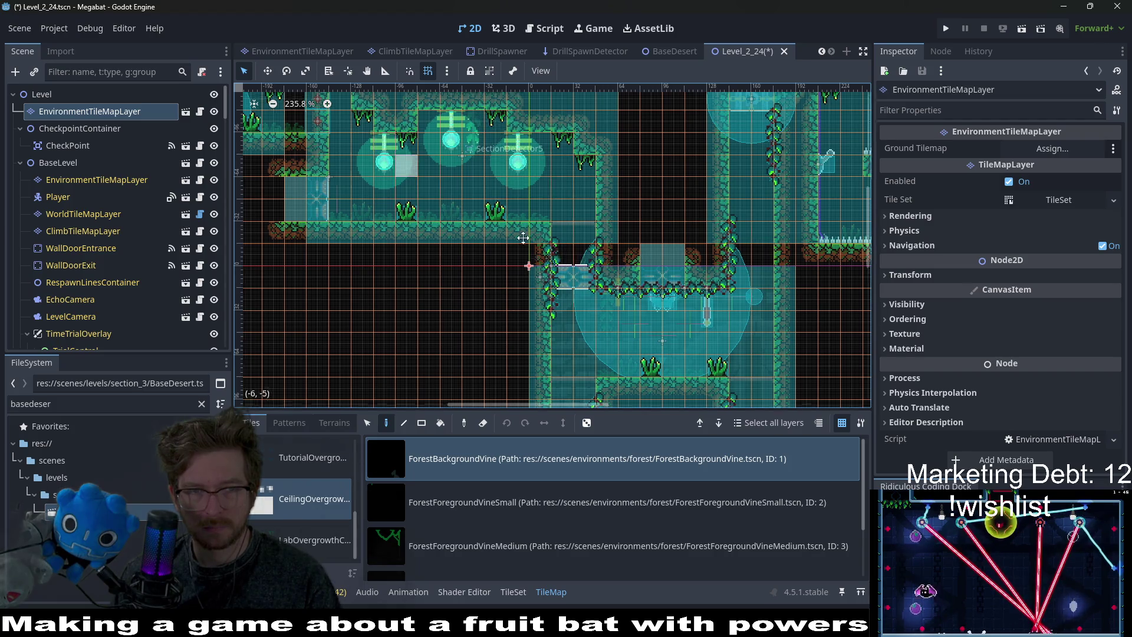
{"action": "scroll", "coordinate": [535, 202], "scroll_direction": "up", "scroll_amount": 5}
{"action": "scroll", "coordinate": [535, 202], "scroll_direction": "left", "scroll_amount": 5}
{"action": "scroll", "coordinate": [508, 332], "scroll_direction": "down", "scroll_amount": 8}
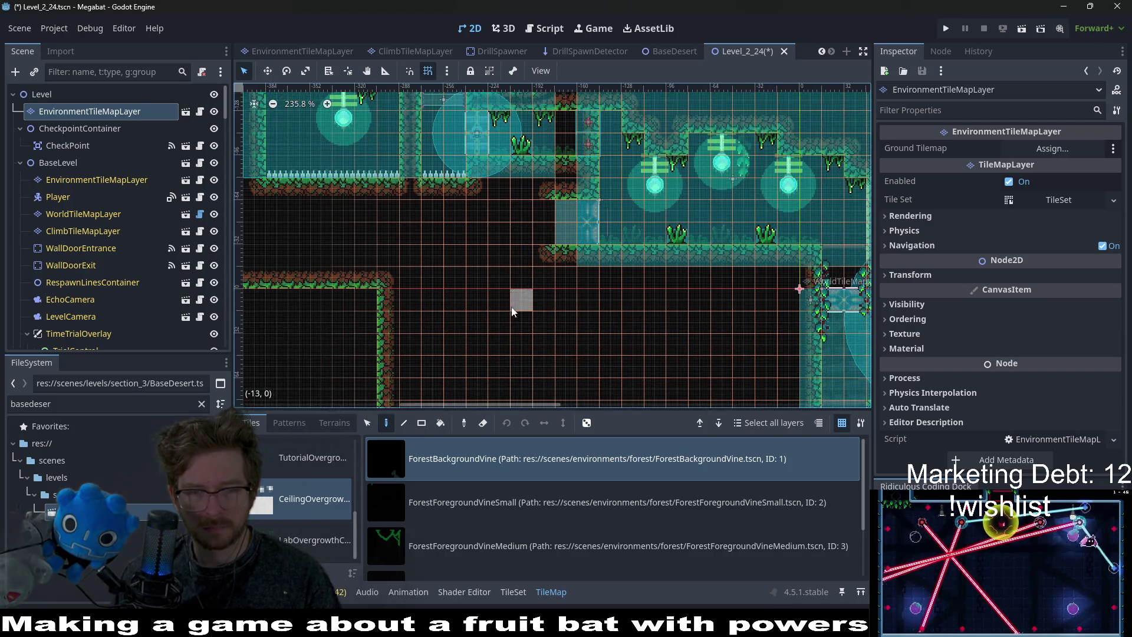
{"action": "scroll", "coordinate": [455, 273], "scroll_direction": "up", "scroll_amount": 6}
{"action": "scroll", "coordinate": [455, 274], "scroll_direction": "left", "scroll_amount": 3}
{"action": "scroll", "coordinate": [401, 133], "scroll_direction": "down", "scroll_amount": 8}
{"action": "scroll", "coordinate": [401, 134], "scroll_direction": "right", "scroll_amount": 4}
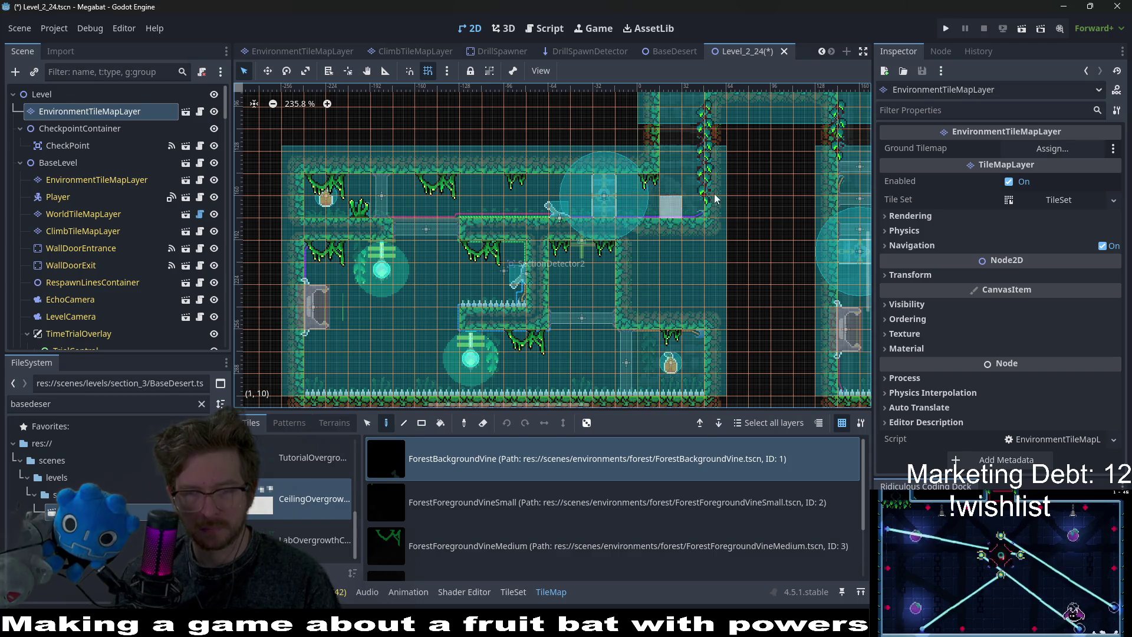
{"action": "scroll", "coordinate": [571, 312], "scroll_direction": "right", "scroll_amount": 8}
Save the Level_2_24 scene.
{"action": "scroll", "coordinate": [571, 312], "scroll_direction": "up", "scroll_amount": 1}
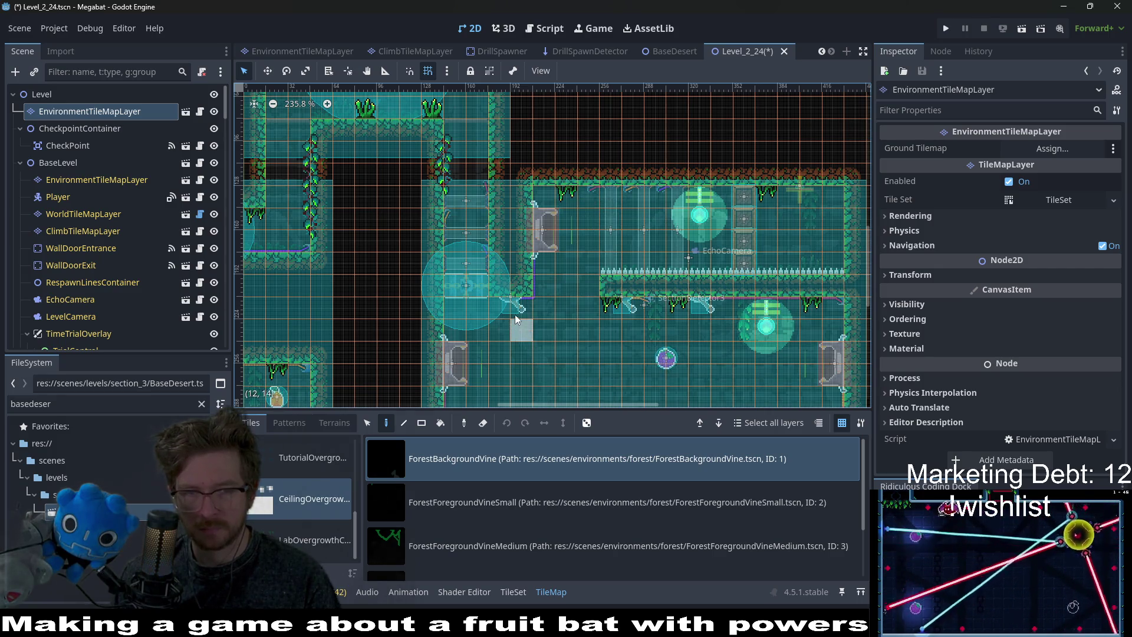
{"action": "scroll", "coordinate": [531, 307], "scroll_direction": "up", "scroll_amount": 8}
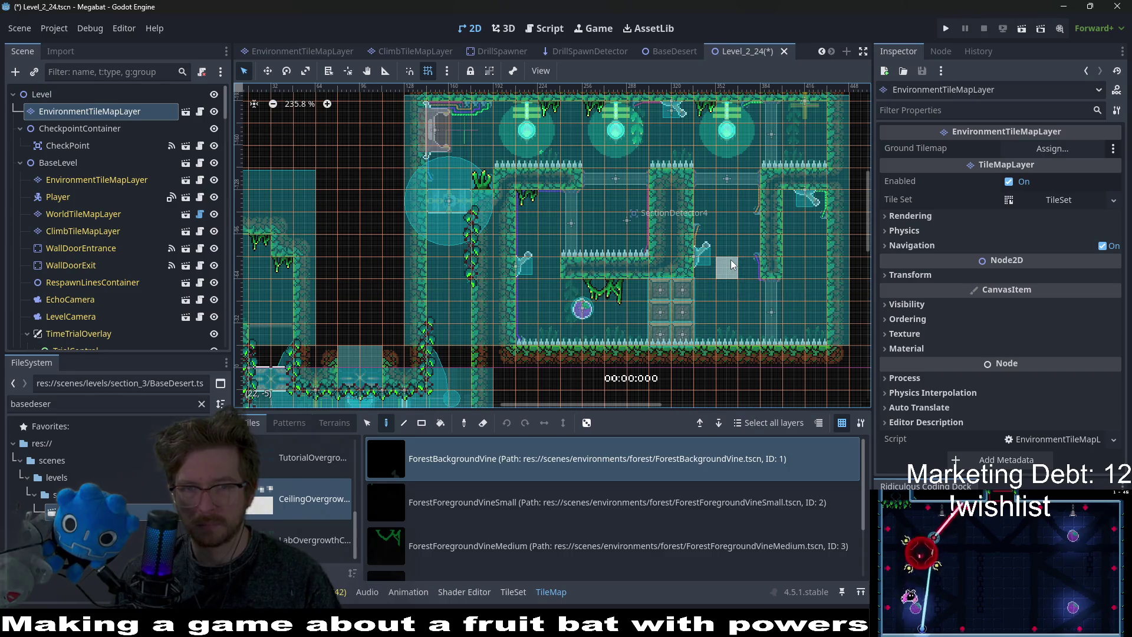
{"action": "key", "text": "ctrl+s"}
{"action": "scroll", "coordinate": [628, 233], "scroll_direction": "down", "scroll_amount": 3}
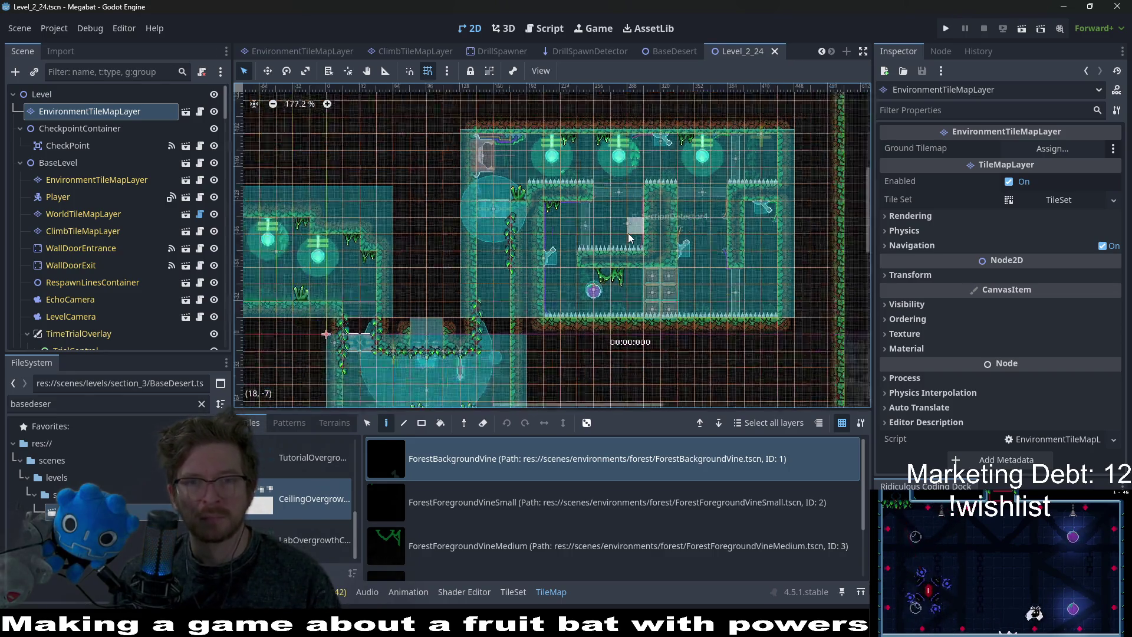
{"action": "scroll", "coordinate": [628, 232], "scroll_direction": "down", "scroll_amount": 8}
Quick-open the Level_2_25 and Level_2_26 scenes.
{"action": "key", "text": "shift+alt+o"}
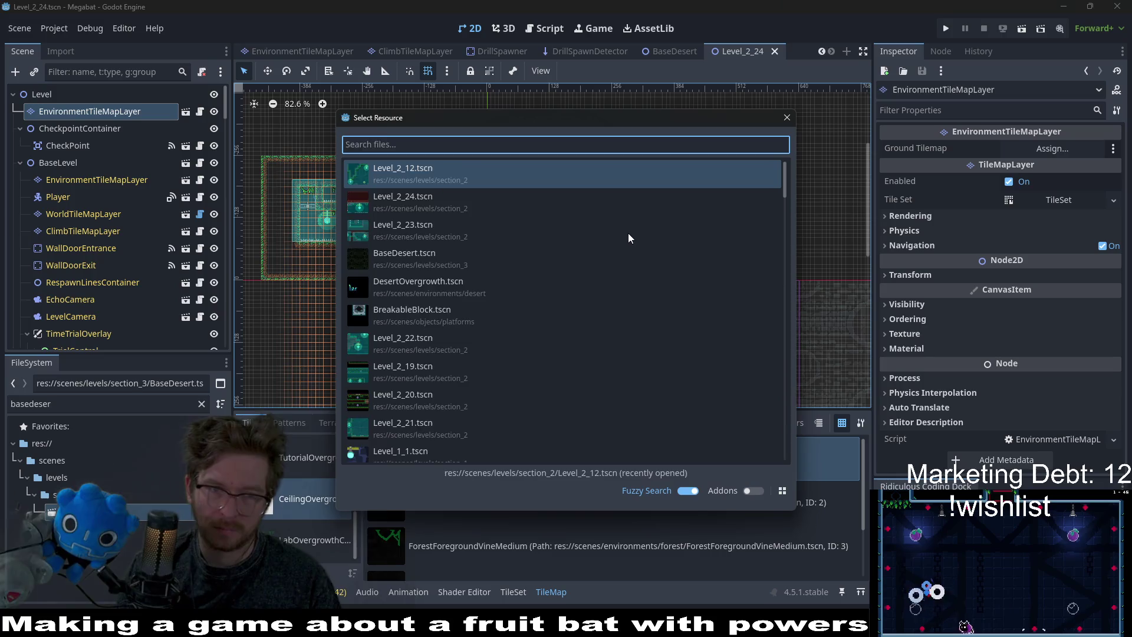
{"action": "type", "text": "level_2_"}
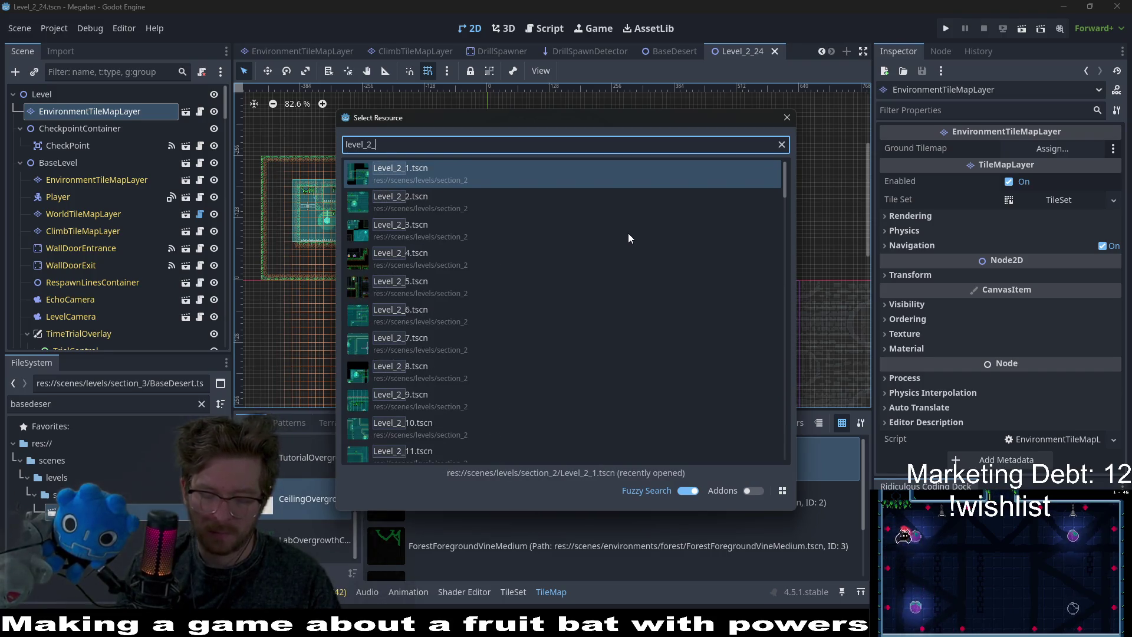
{"action": "type", "text": "25"}
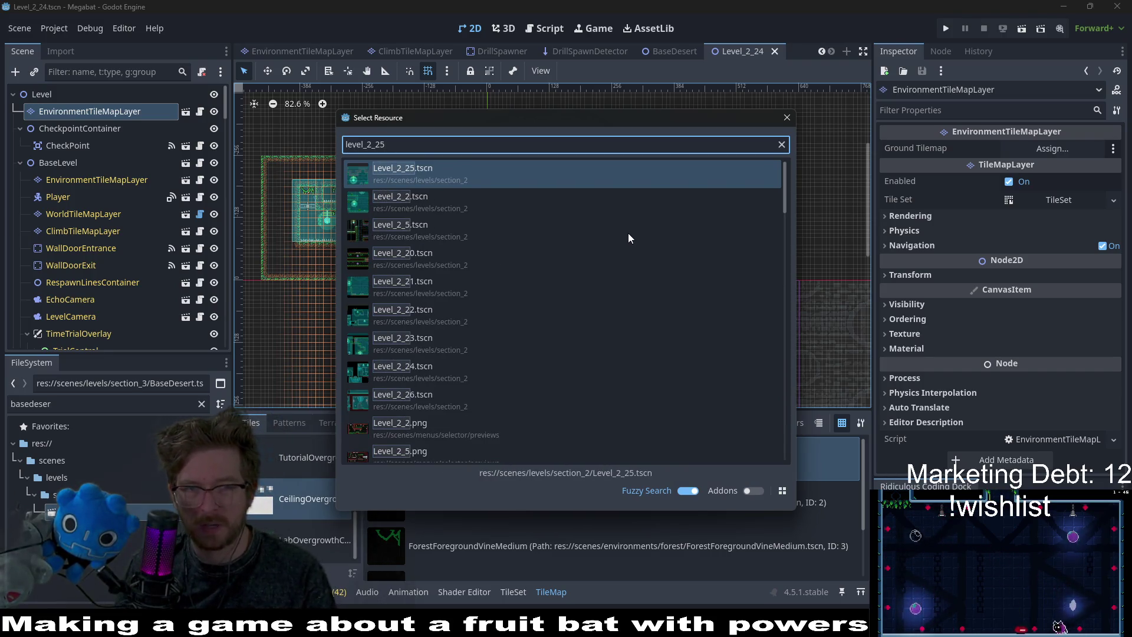
{"action": "key", "text": "Return"}
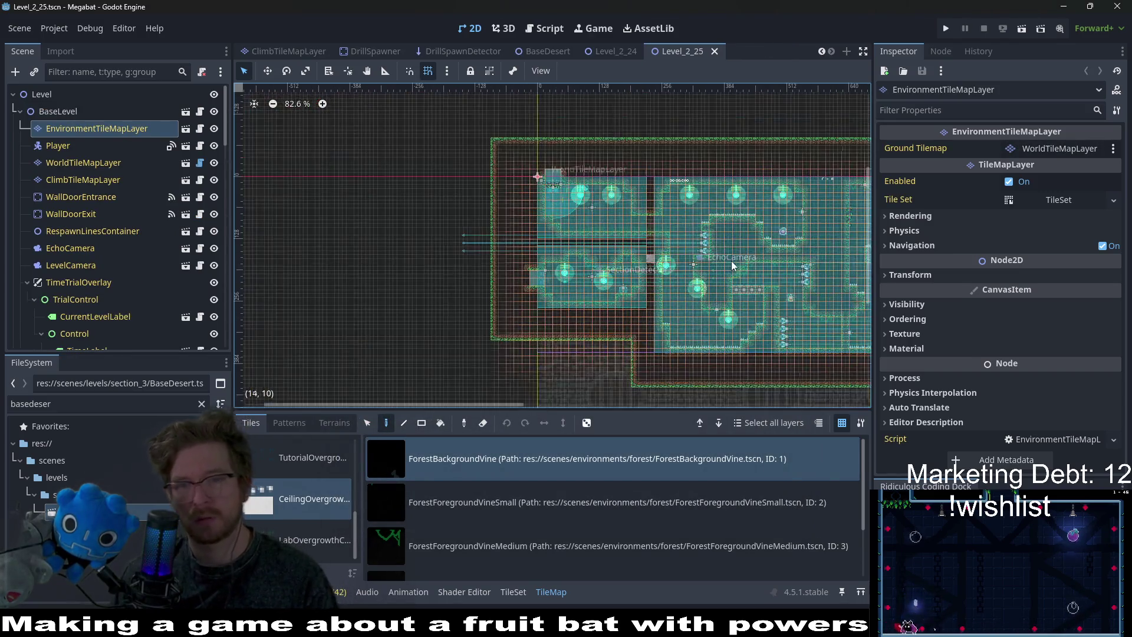
{"action": "left_click_drag", "start_coordinate": [731, 265], "coordinate": [566, 206]}
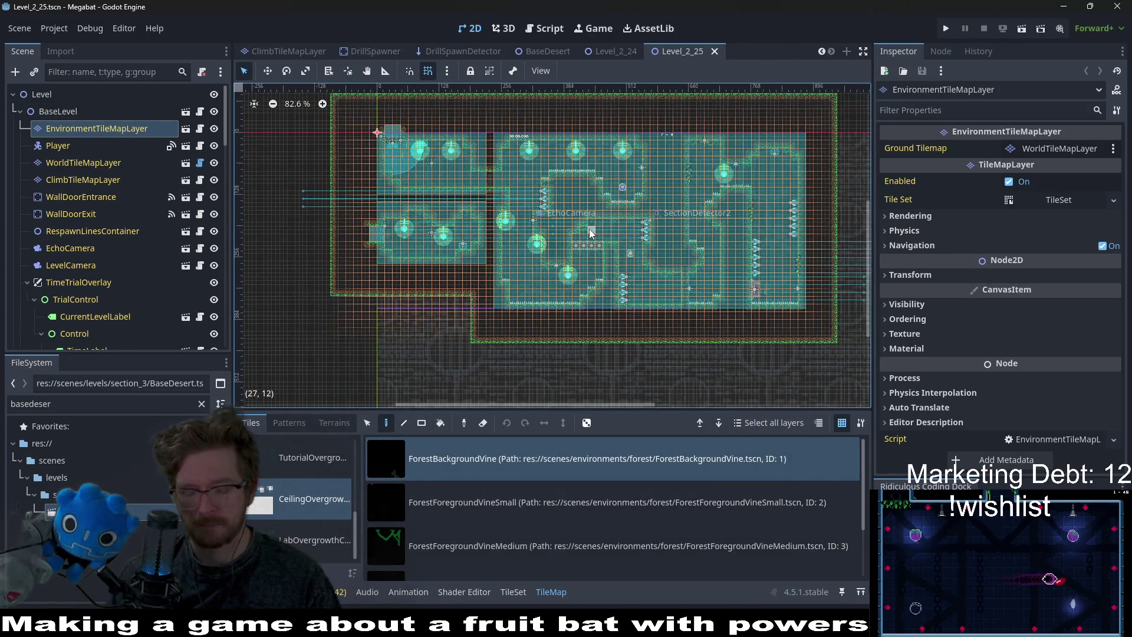
{"action": "key", "text": "alt+shift+o"}
{"action": "type", "text": "level"}
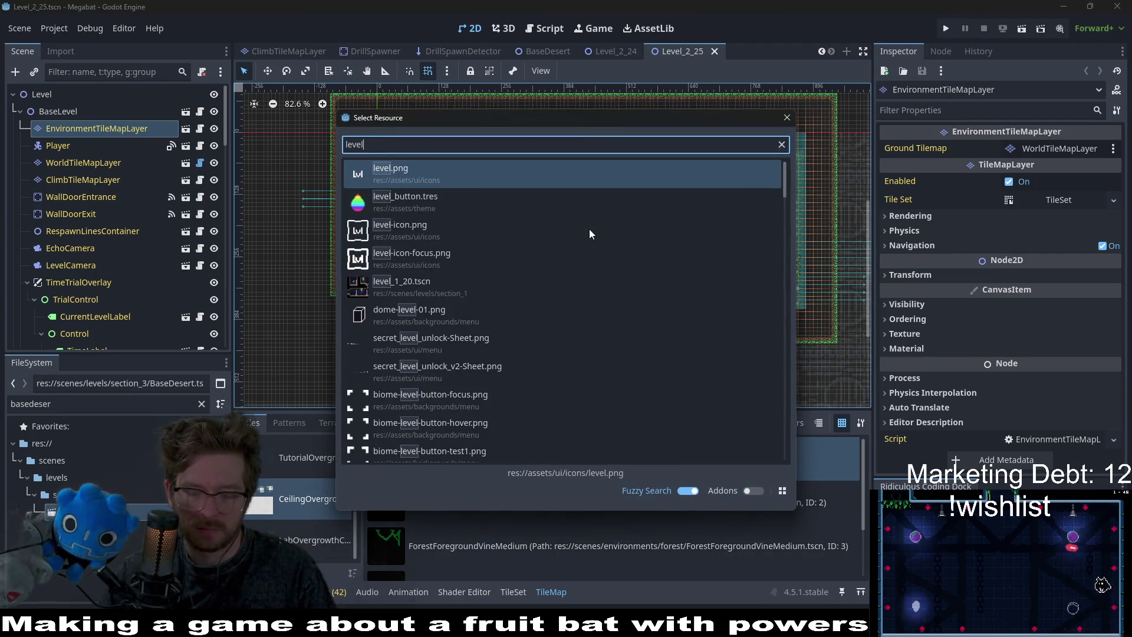
{"action": "type", "text": "_2"}
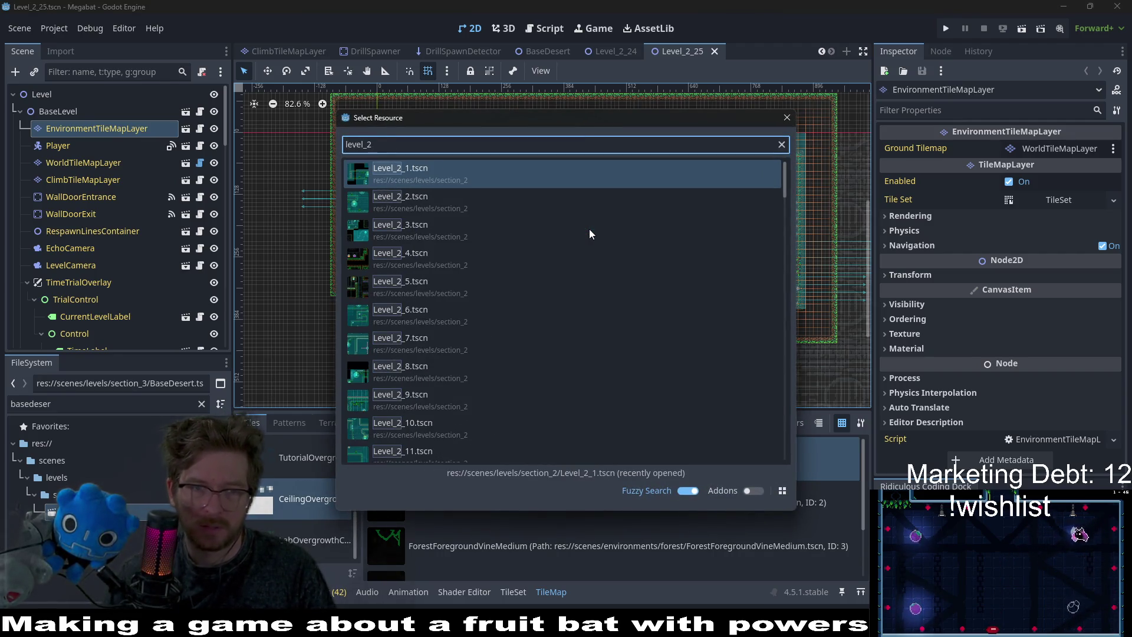
{"action": "type", "text": "_26"}
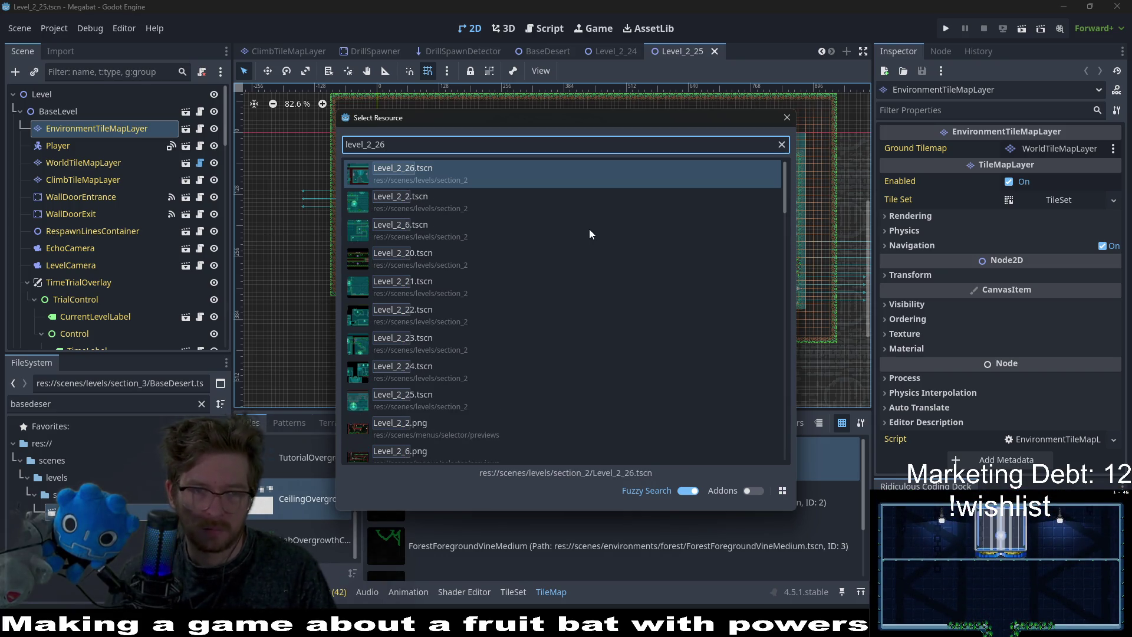
{"action": "key", "text": "Return"}
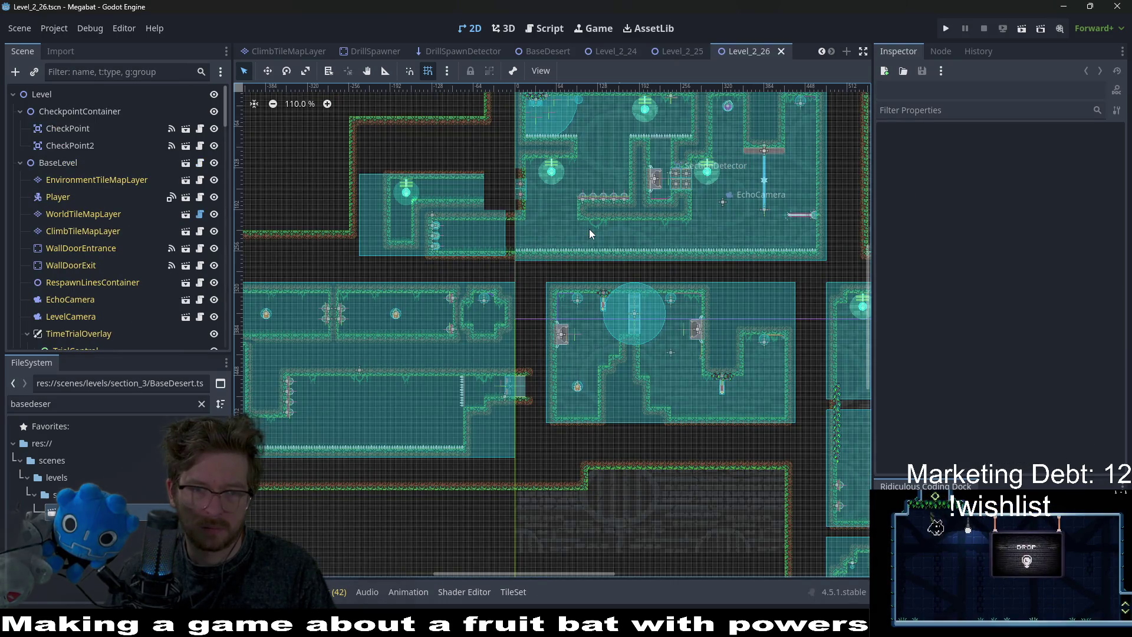
Quick-open the Level_2_Boss scene.
{"action": "key", "text": "alt+shift+o"}
{"action": "type", "text": "level"}
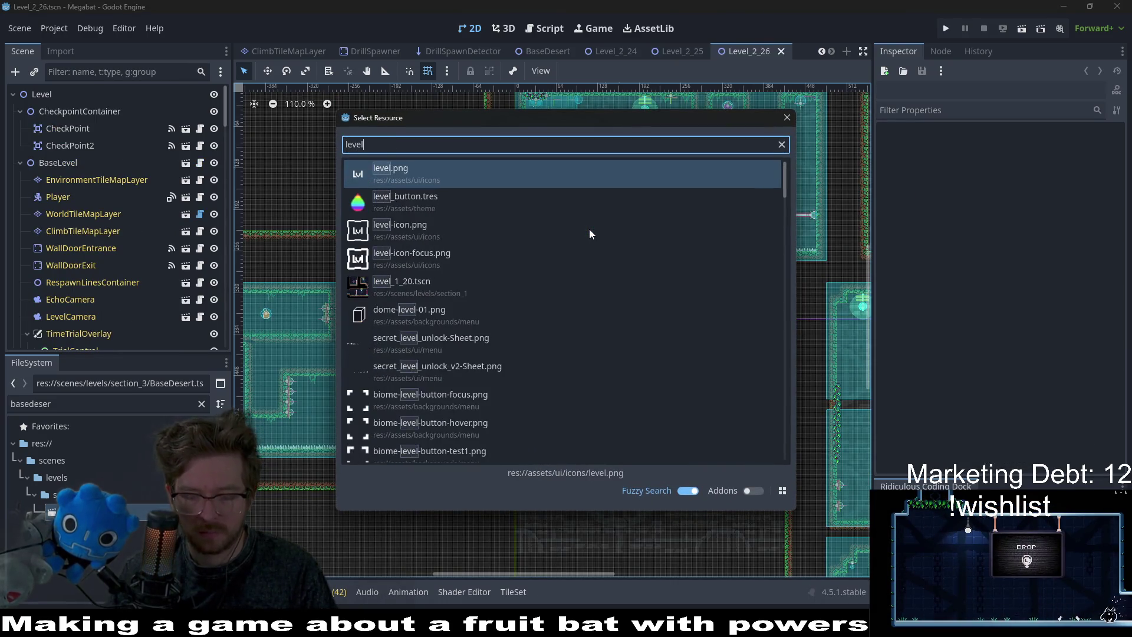
{"action": "type", "text": "_2_27"}
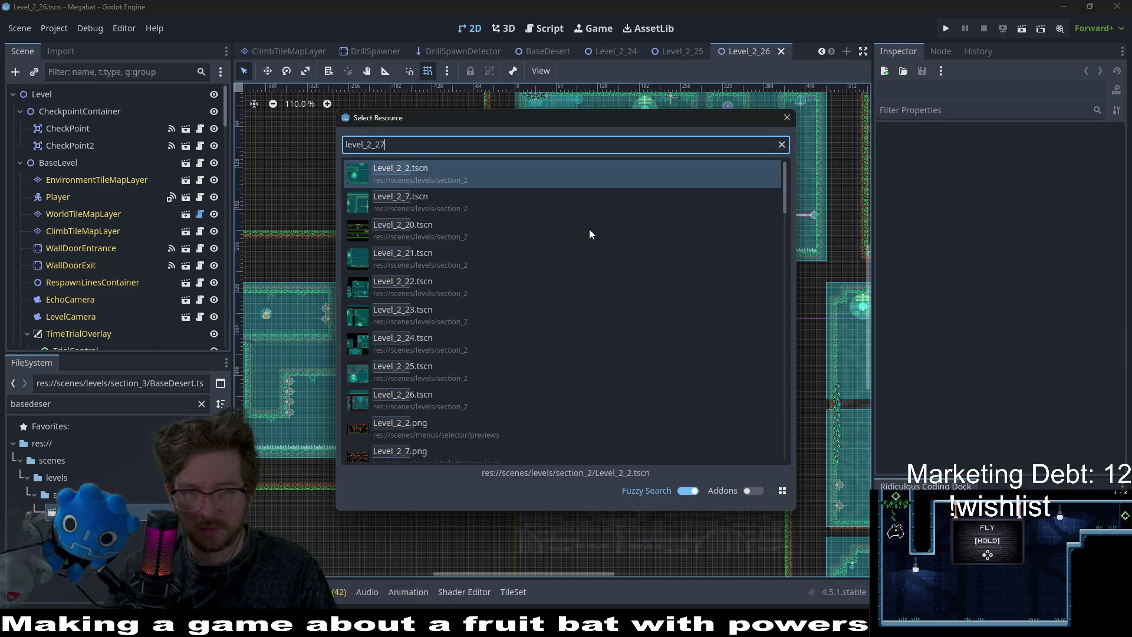
{"action": "key", "text": "BackSpace"}
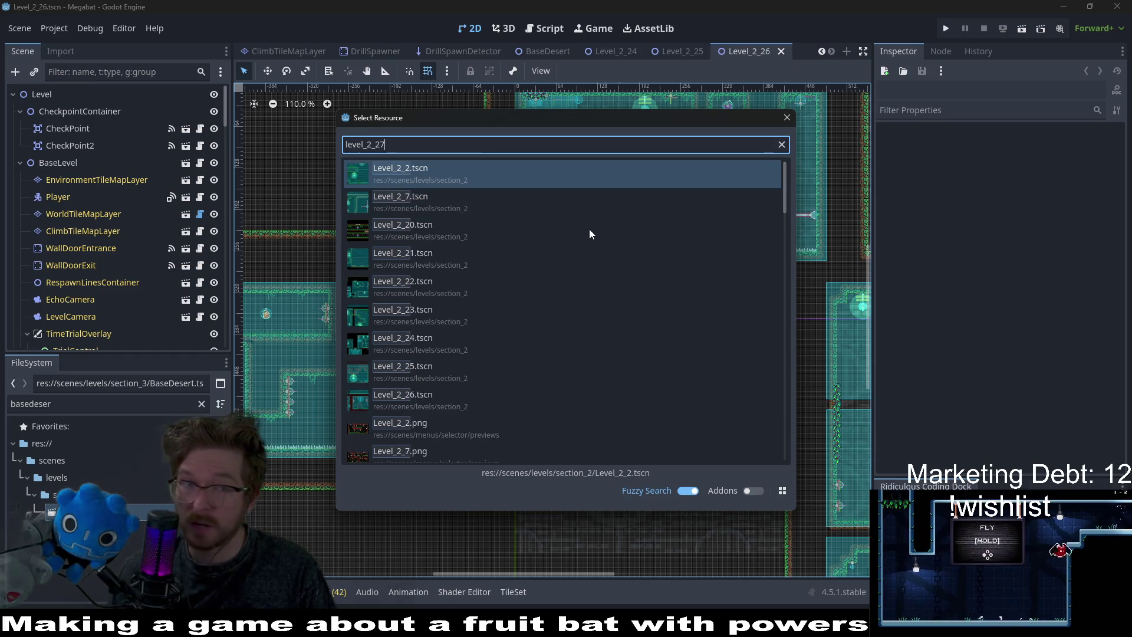
{"action": "key", "text": "BackSpace"}
{"action": "type", "text": "boss"}
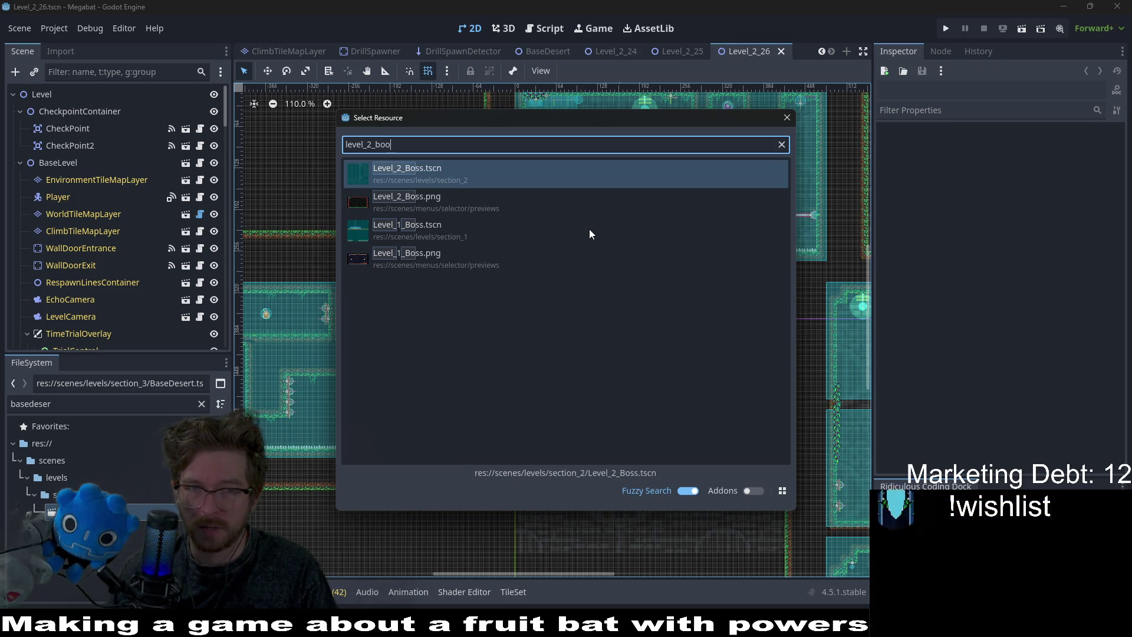
{"action": "key", "text": "Return"}
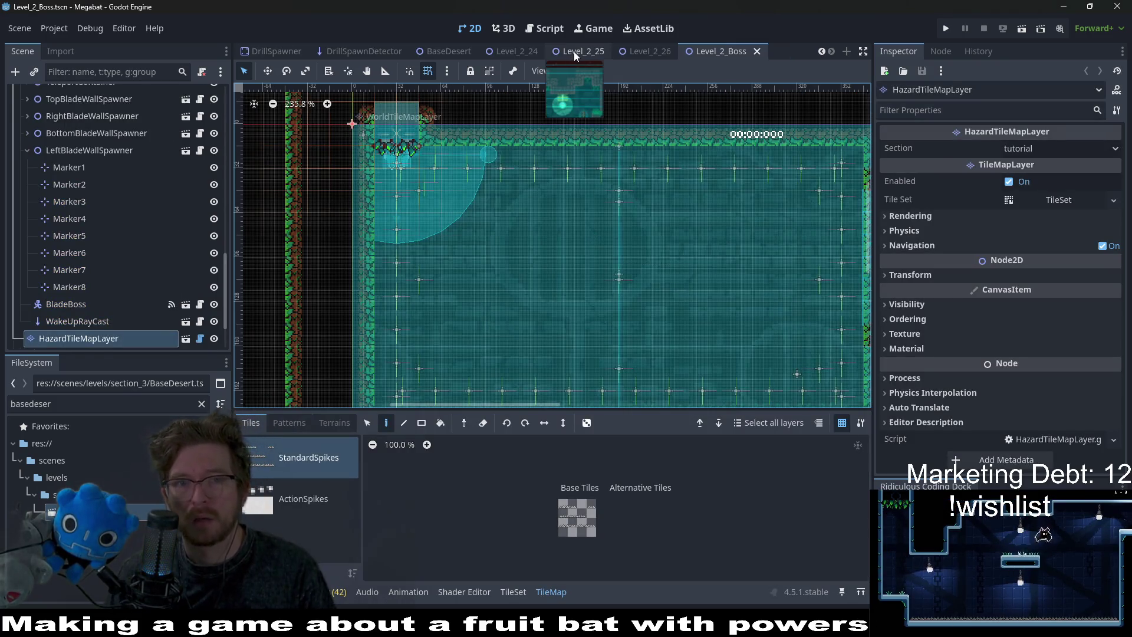
Close the Level_2_24 scene tab and switch back to Level_2_25.
{"action": "left_click", "coordinate": [574, 51]}
{"action": "left_click", "coordinate": [530, 55]}
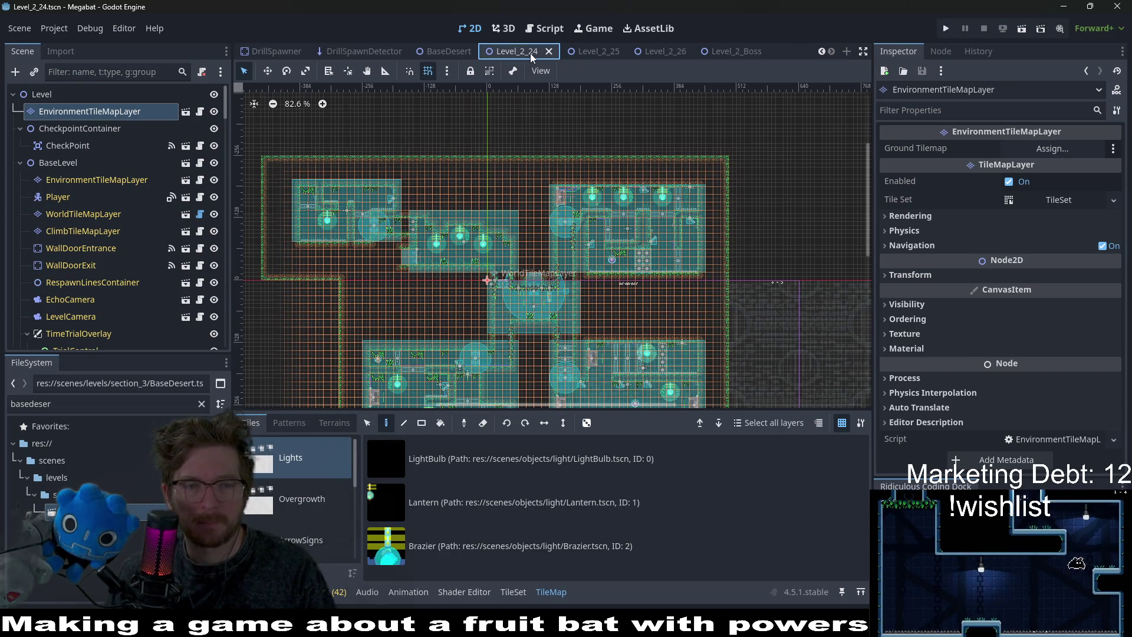
{"action": "middle_click", "coordinate": [531, 55]}
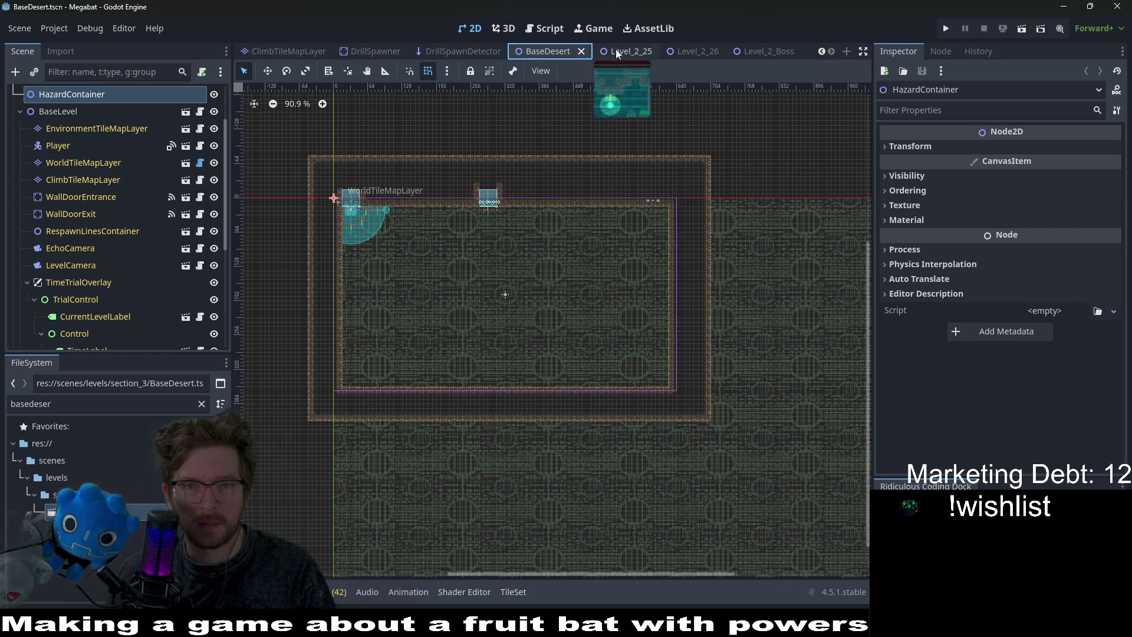
{"action": "left_click", "coordinate": [616, 50]}
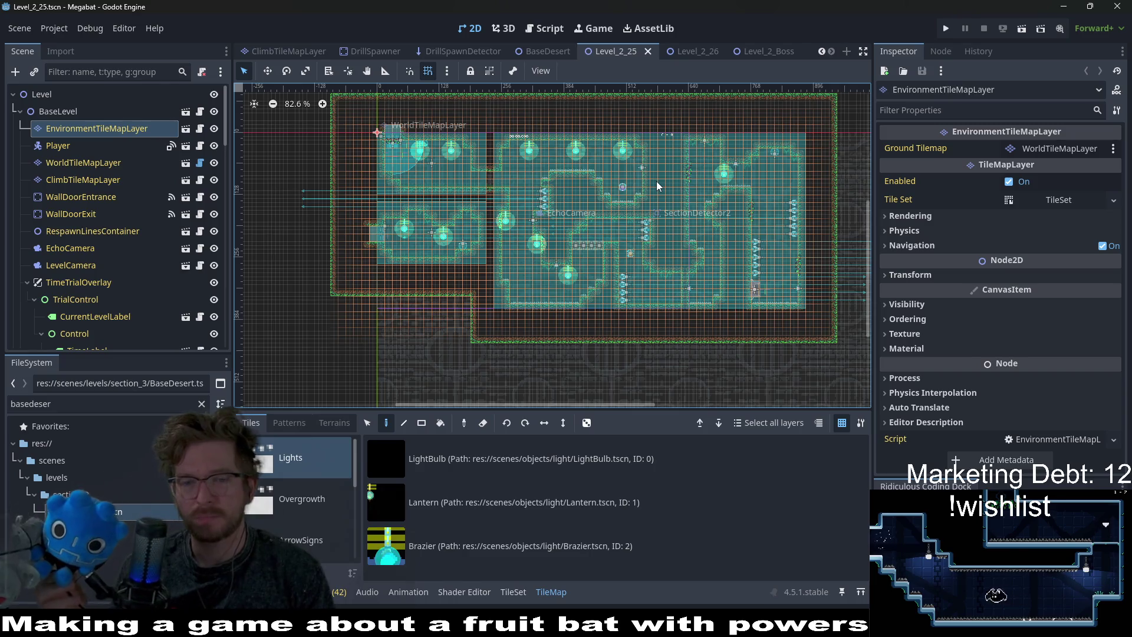
Inspect the Player node and the WorldTileMapLayer's FOREST tiles and terrain sets.
{"action": "scroll", "coordinate": [514, 252], "scroll_direction": "up", "scroll_amount": 4}
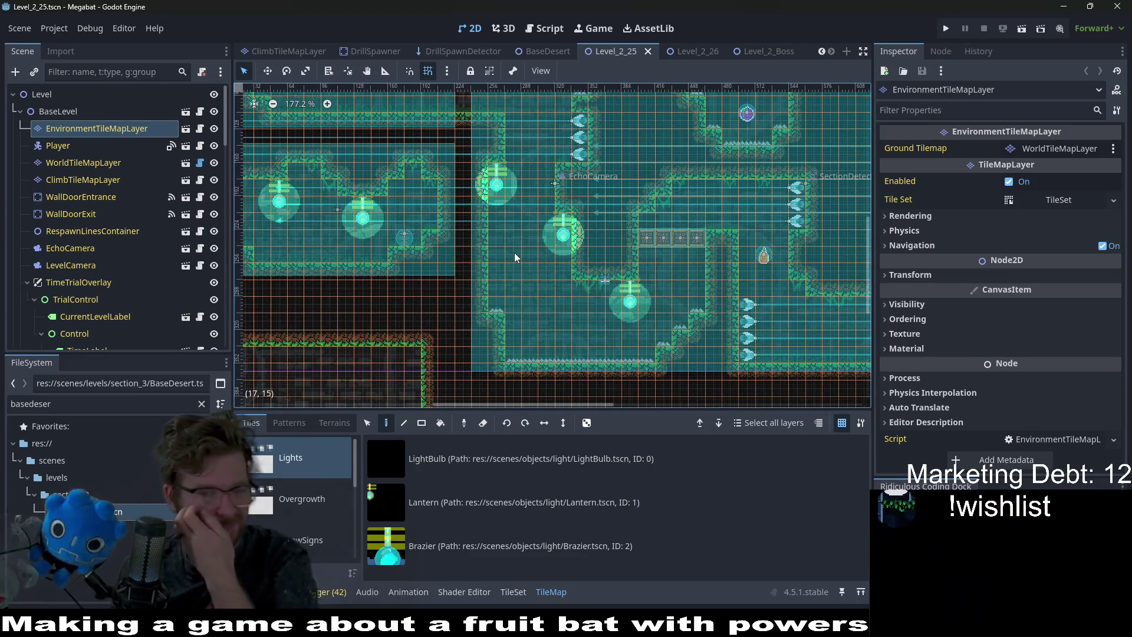
{"action": "scroll", "coordinate": [617, 274], "scroll_direction": "up", "scroll_amount": 4}
{"action": "scroll", "coordinate": [637, 239], "scroll_direction": "left", "scroll_amount": 3}
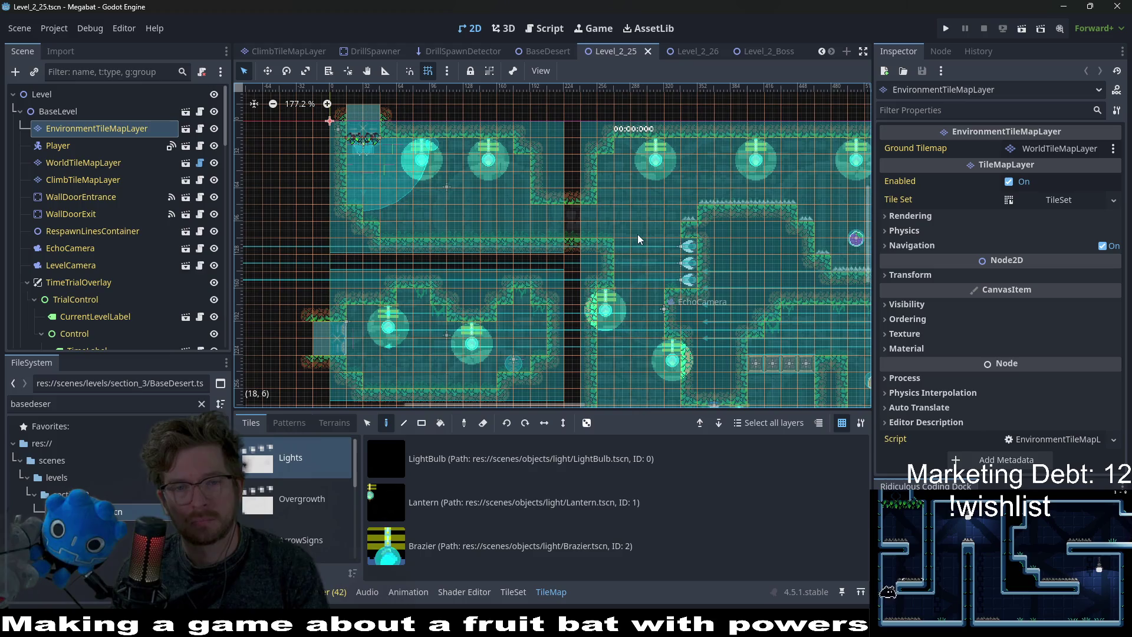
{"action": "scroll", "coordinate": [660, 253], "scroll_direction": "down", "scroll_amount": 3}
{"action": "scroll", "coordinate": [707, 247], "scroll_direction": "right", "scroll_amount": 3}
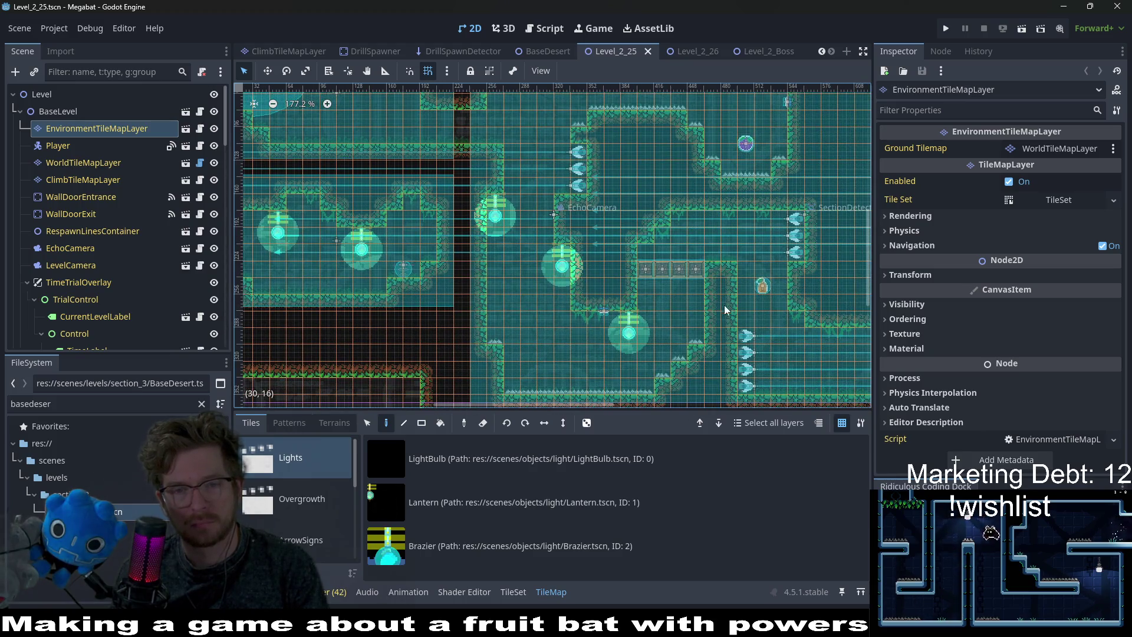
{"action": "left_click", "coordinate": [82, 145]}
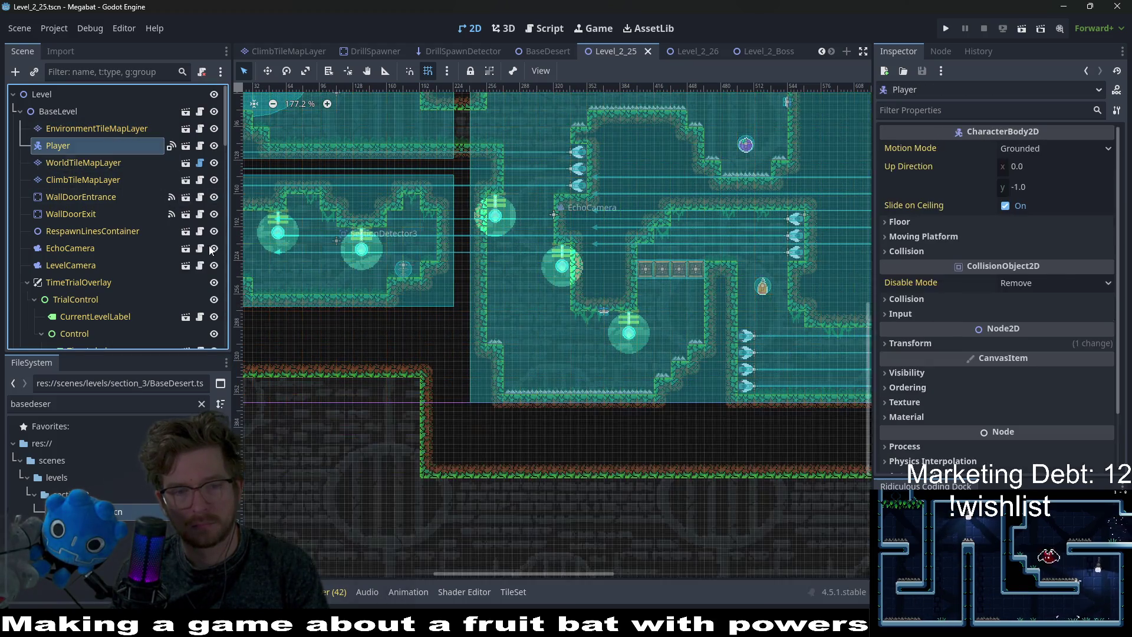
{"action": "left_click", "coordinate": [66, 163]}
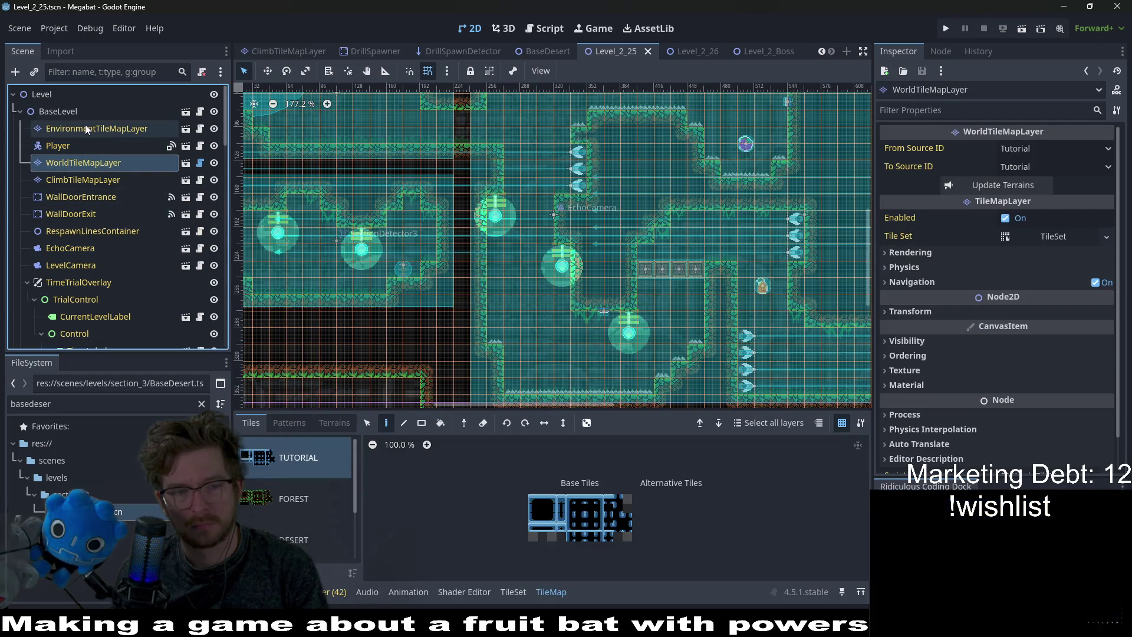
{"action": "left_click", "coordinate": [309, 495]}
{"action": "left_click", "coordinate": [333, 423]}
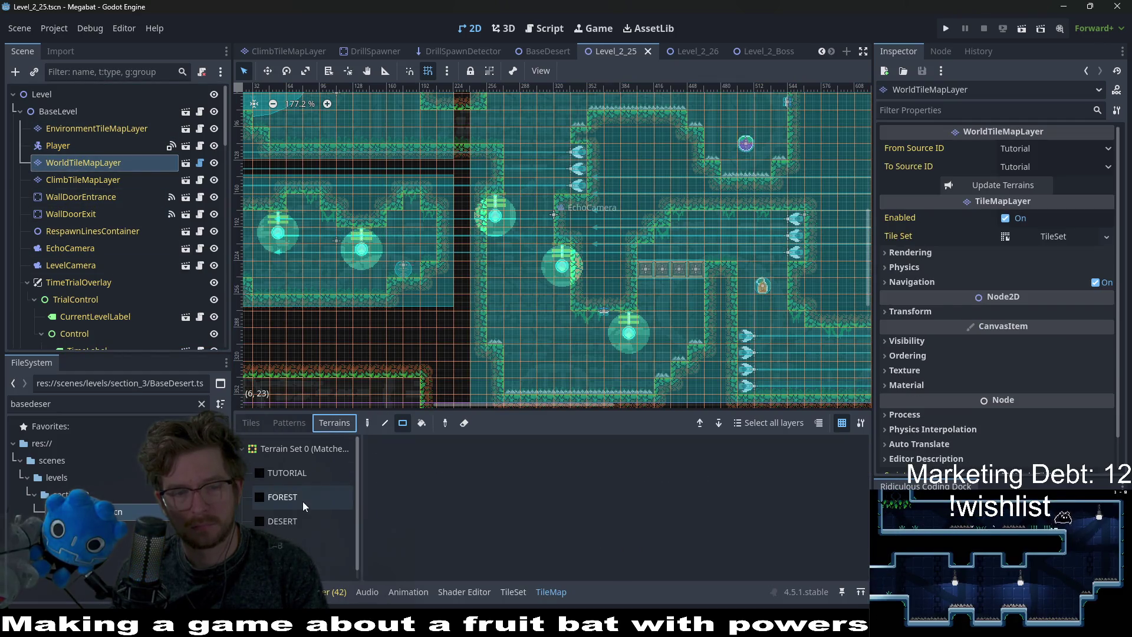
Choose Instantiate Child Scene on the root Level node.
{"action": "left_click", "coordinate": [100, 128]}
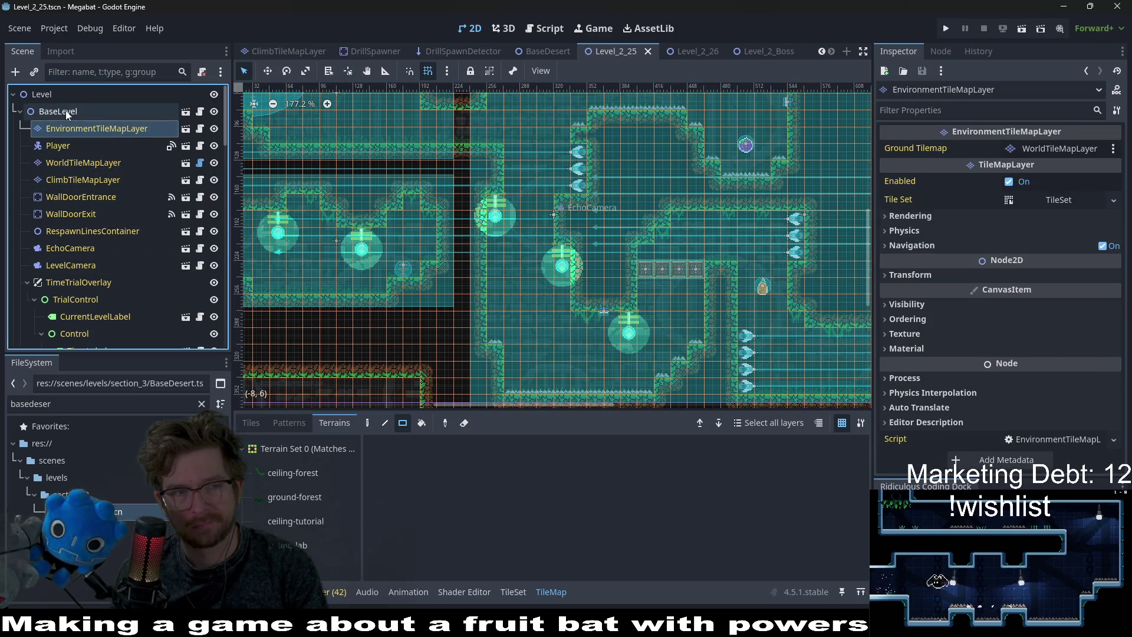
{"action": "left_click", "coordinate": [66, 112]}
{"action": "right_click", "coordinate": [43, 94]}
{"action": "left_click", "coordinate": [90, 117]}
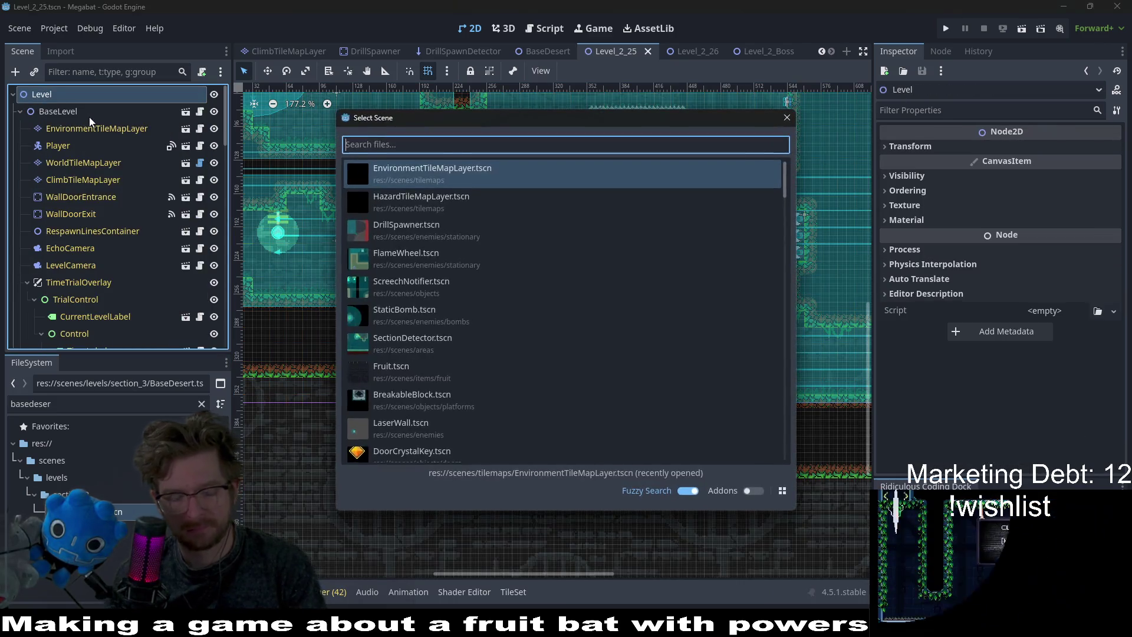
Instance the EnvironmentTileMapLayer scene and move it to the top of Level.
{"action": "type", "text": "envir"}
{"action": "key", "text": "Return"}
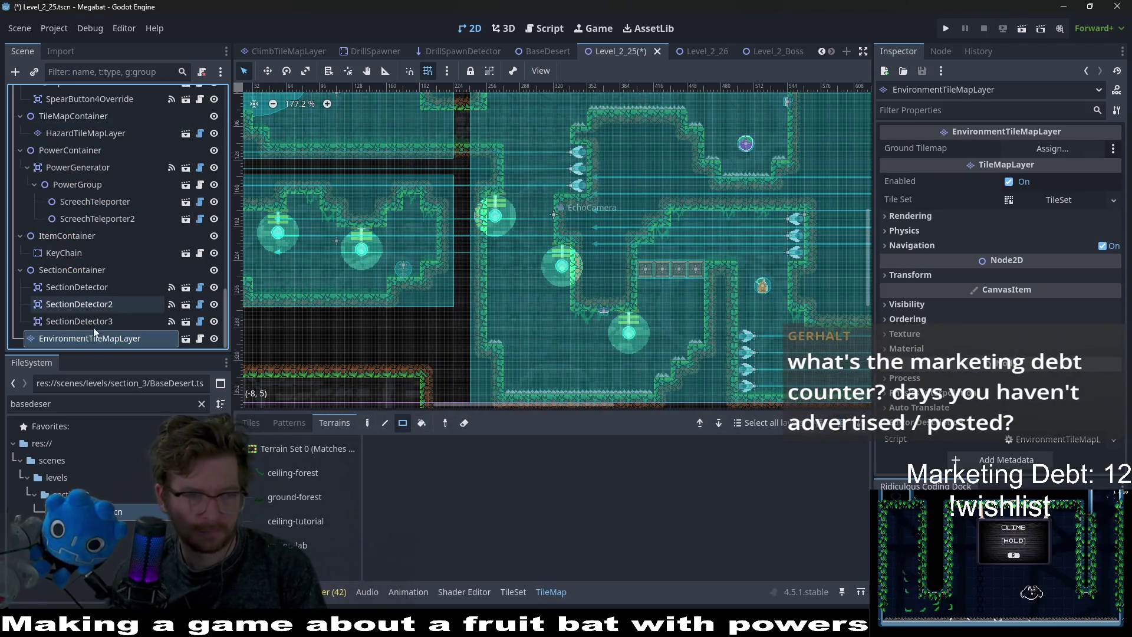
{"action": "mouse_move", "coordinate": [86, 344]}
{"action": "left_mouse_down"}
{"action": "mouse_move", "coordinate": [87, 73]}
{"action": "mouse_move", "coordinate": [47, 101]}
{"action": "left_mouse_up"}
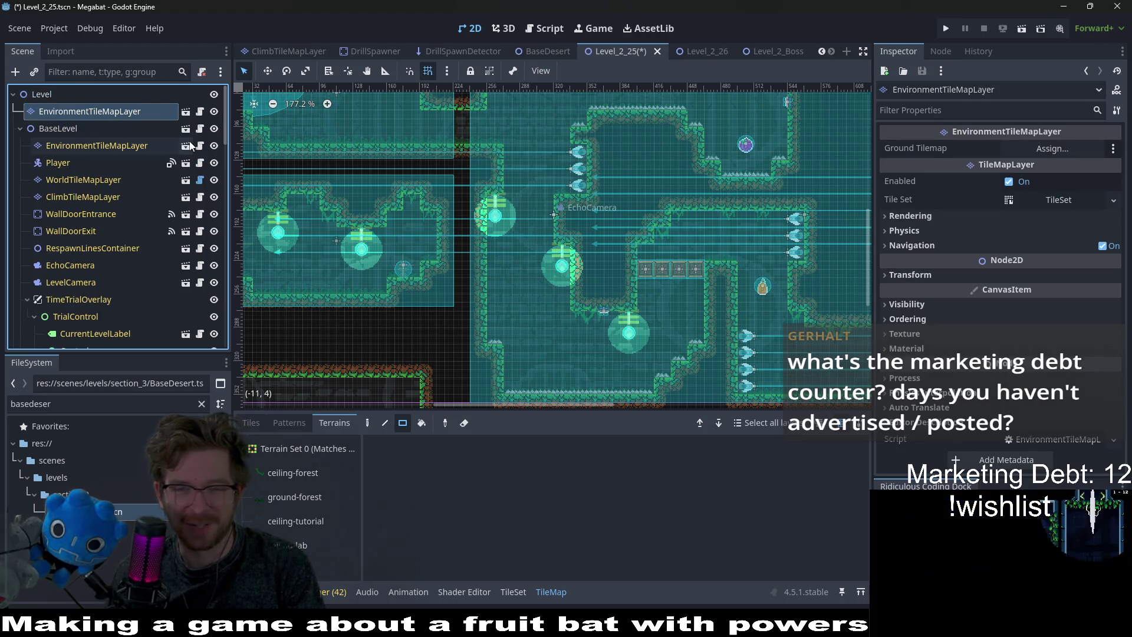
View the left rooms and select the EnvironmentTileMapLayer under BaseLevel.
{"action": "left_click_drag", "start_coordinate": [580, 228], "coordinate": [643, 281]}
{"action": "left_click_drag", "start_coordinate": [706, 305], "coordinate": [670, 321]}
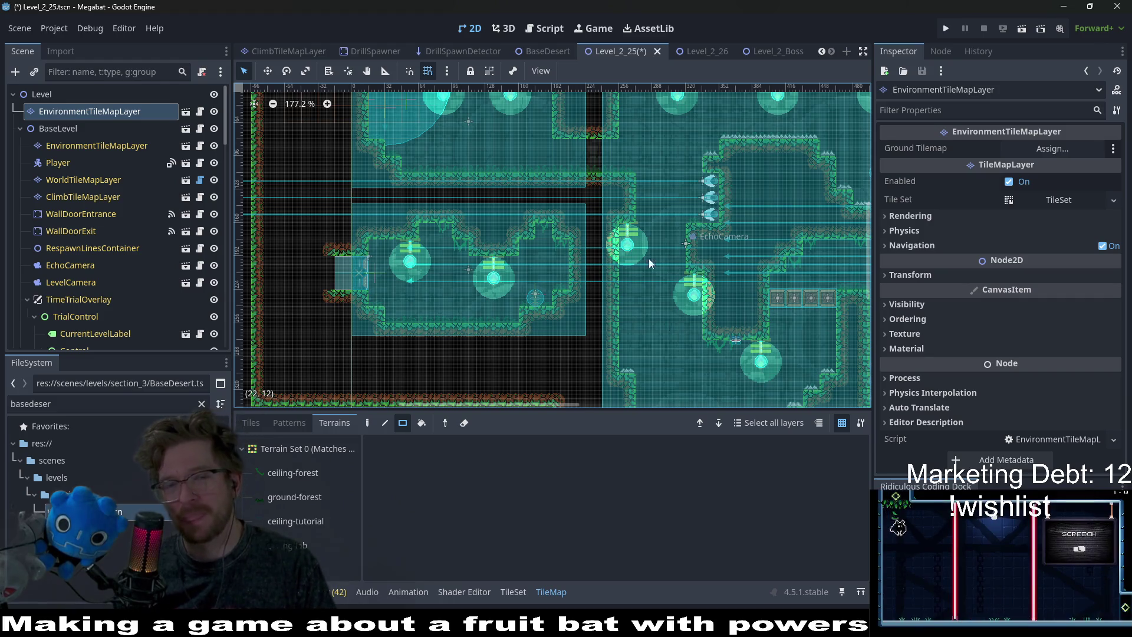
{"action": "scroll", "coordinate": [592, 303], "scroll_direction": "down", "scroll_amount": 4}
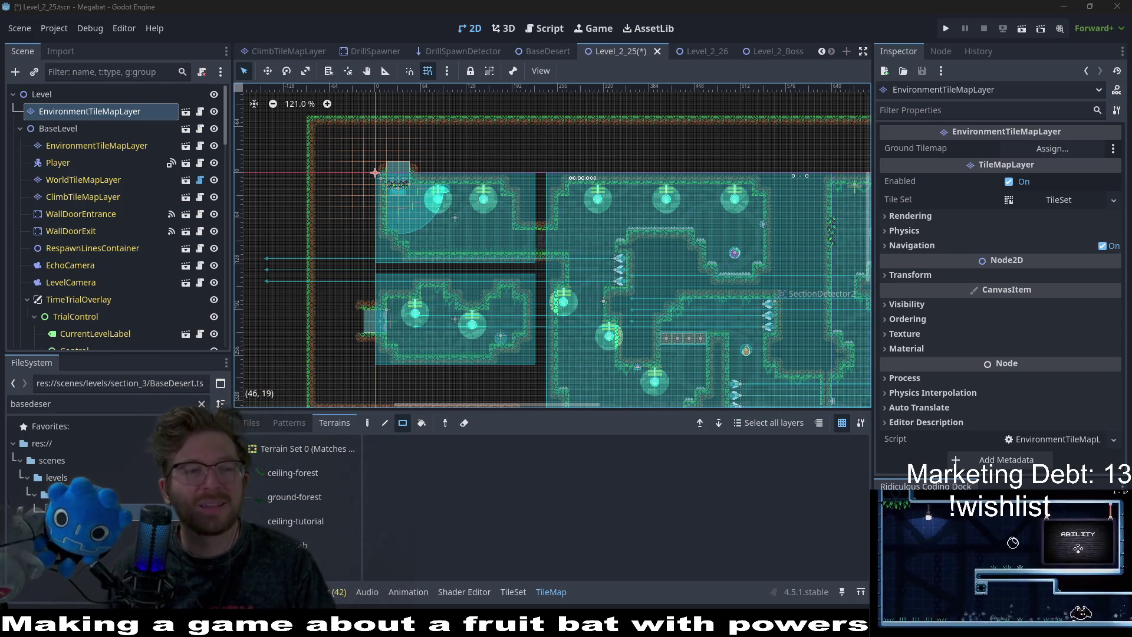
{"action": "scroll", "coordinate": [474, 238], "scroll_direction": "up", "scroll_amount": 4}
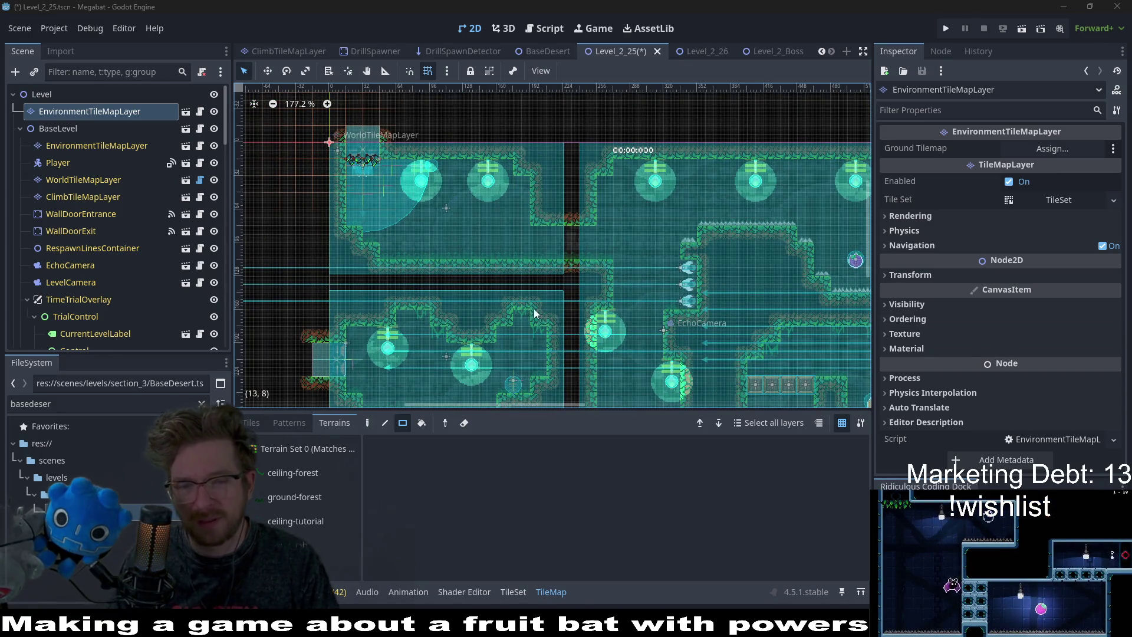
{"action": "scroll", "coordinate": [540, 292], "scroll_direction": "down", "scroll_amount": 3}
{"action": "scroll", "coordinate": [514, 279], "scroll_direction": "left", "scroll_amount": 1}
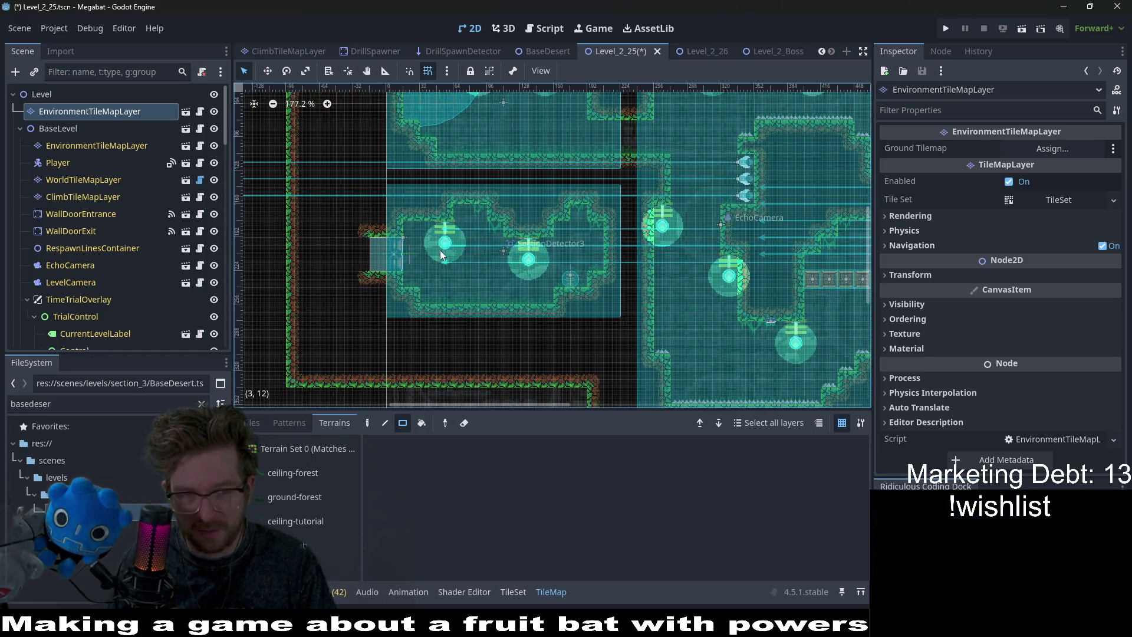
{"action": "left_click", "coordinate": [93, 147]}
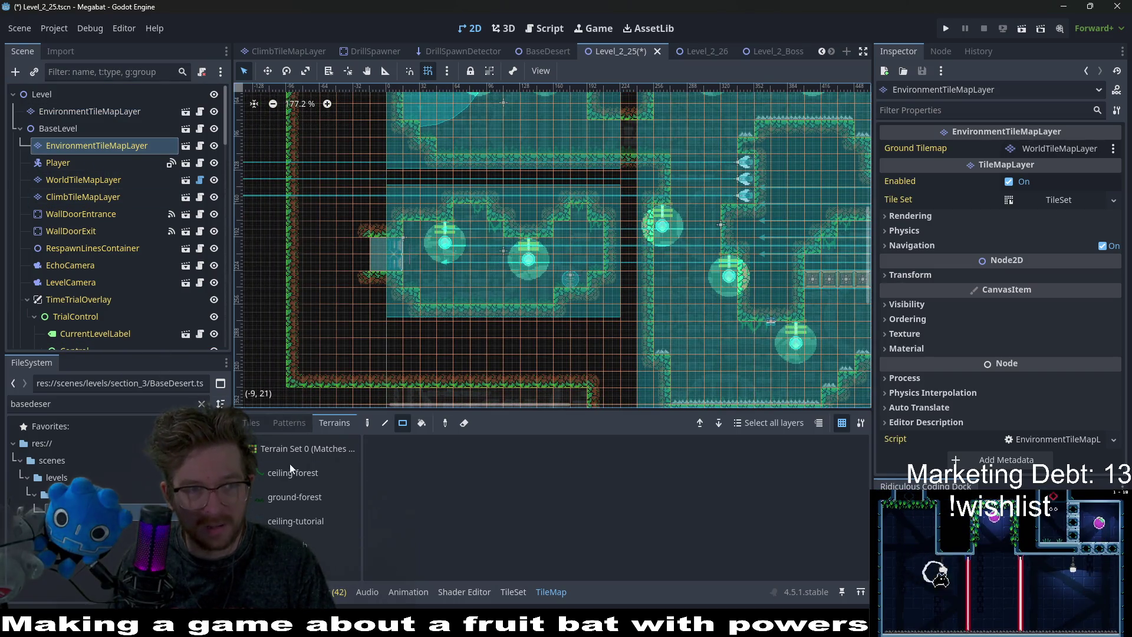
Switch from terrain painting to individual tiles and show the Overgrowth scene tiles.
{"action": "left_click", "coordinate": [264, 421]}
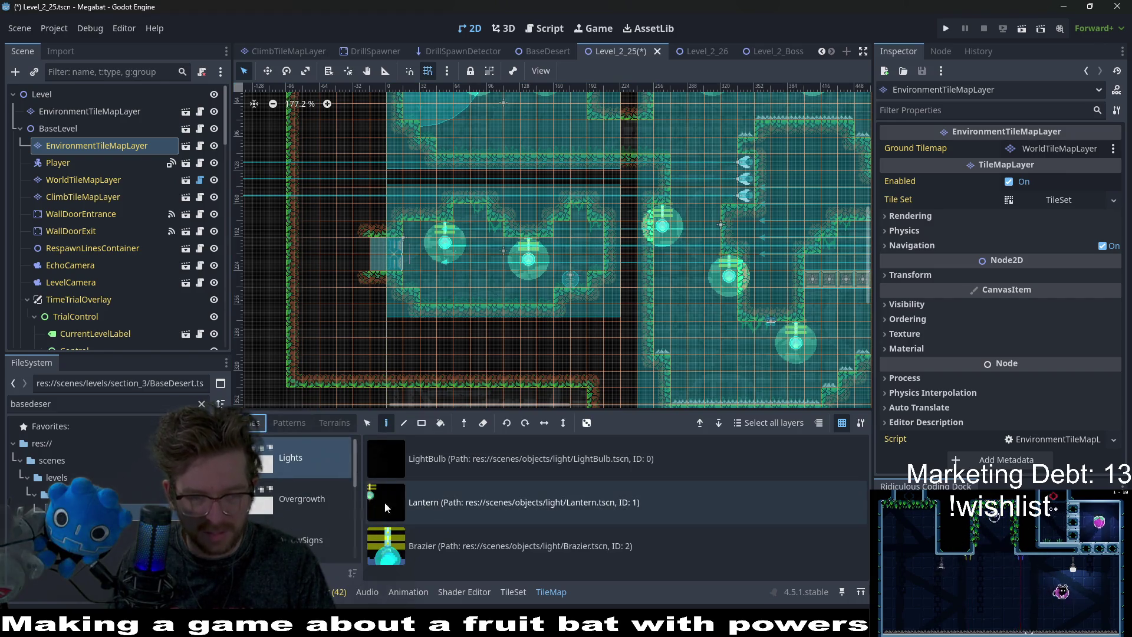
{"action": "left_click", "coordinate": [297, 499]}
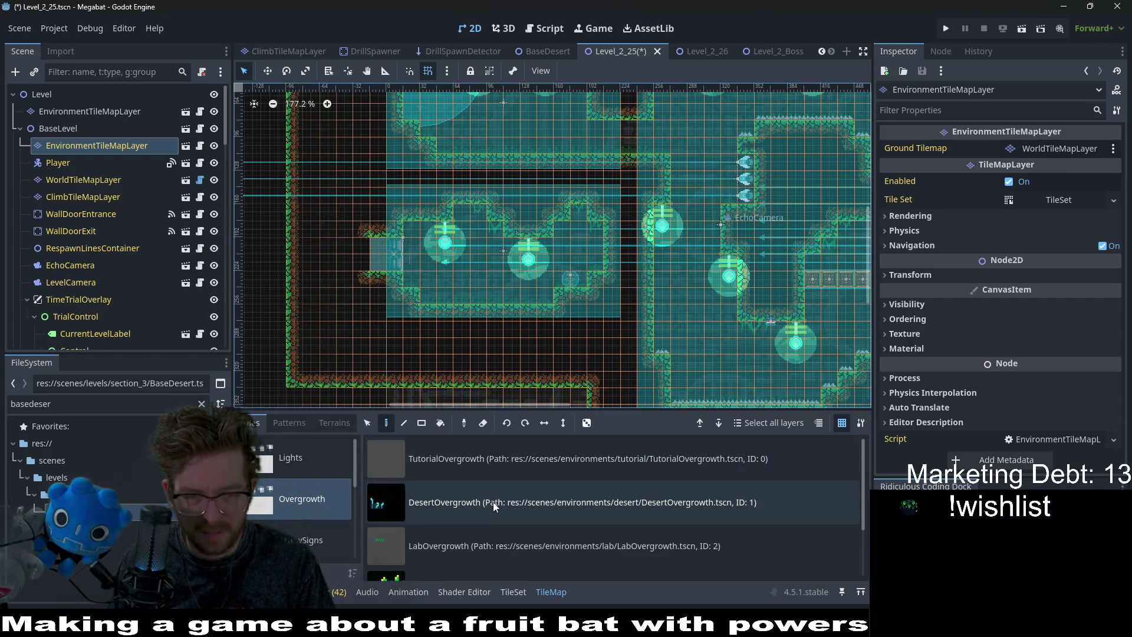
{"action": "scroll", "coordinate": [494, 506], "scroll_direction": "down", "scroll_amount": 2}
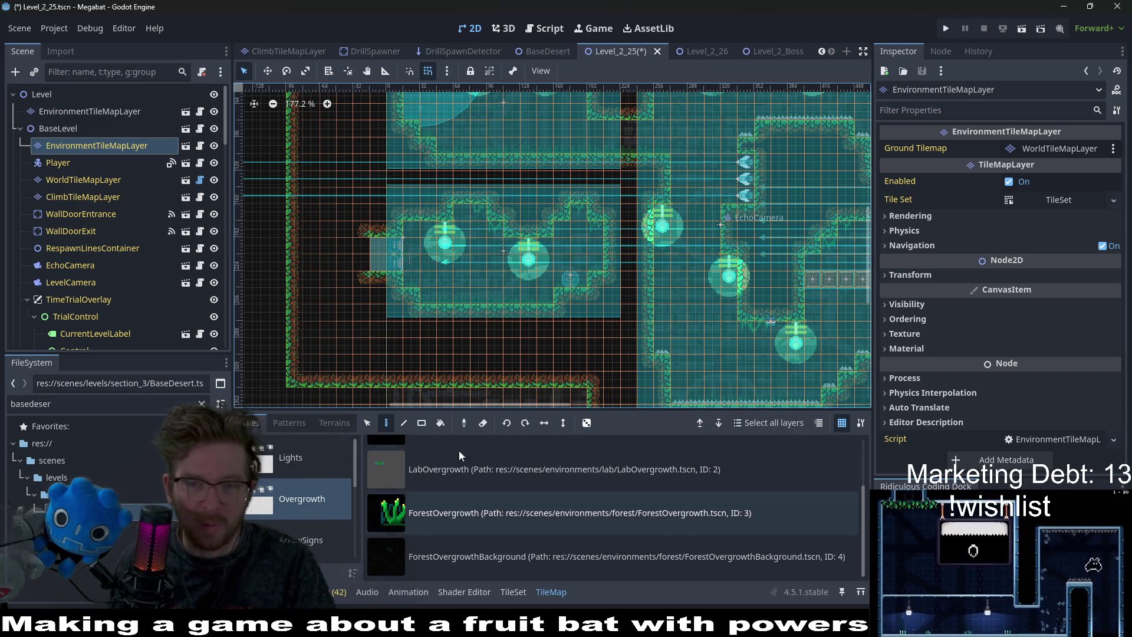
{"action": "scroll", "coordinate": [94, 251], "scroll_direction": "down", "scroll_amount": 10}
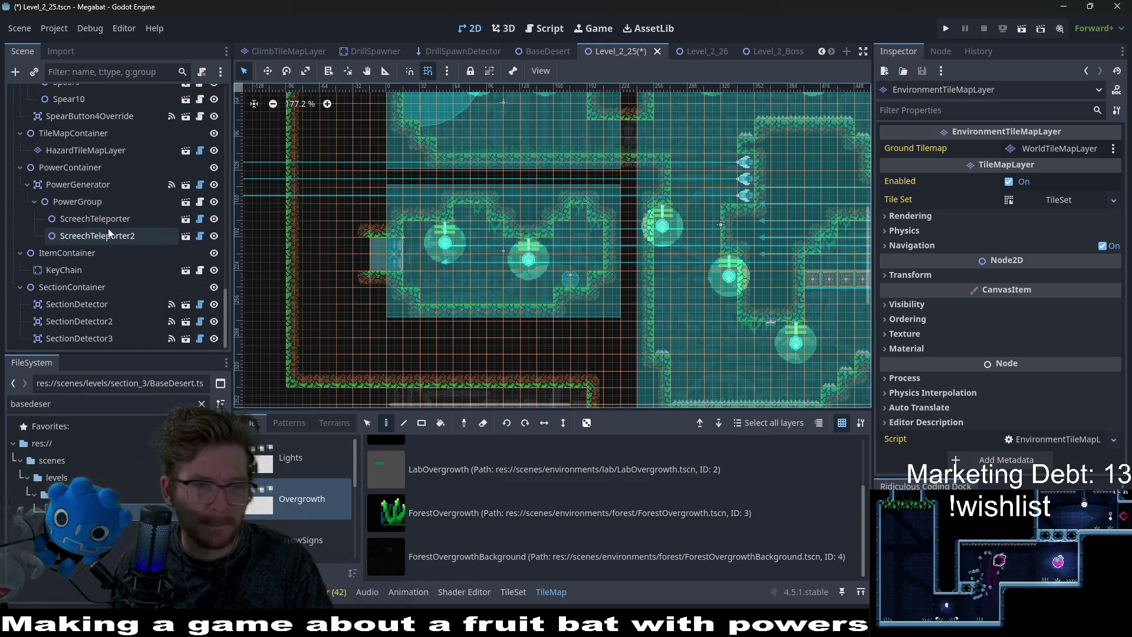
Set HazardTileMapLayer's Section from tutorial to forest and save Level_2_25.
{"action": "left_click", "coordinate": [107, 150]}
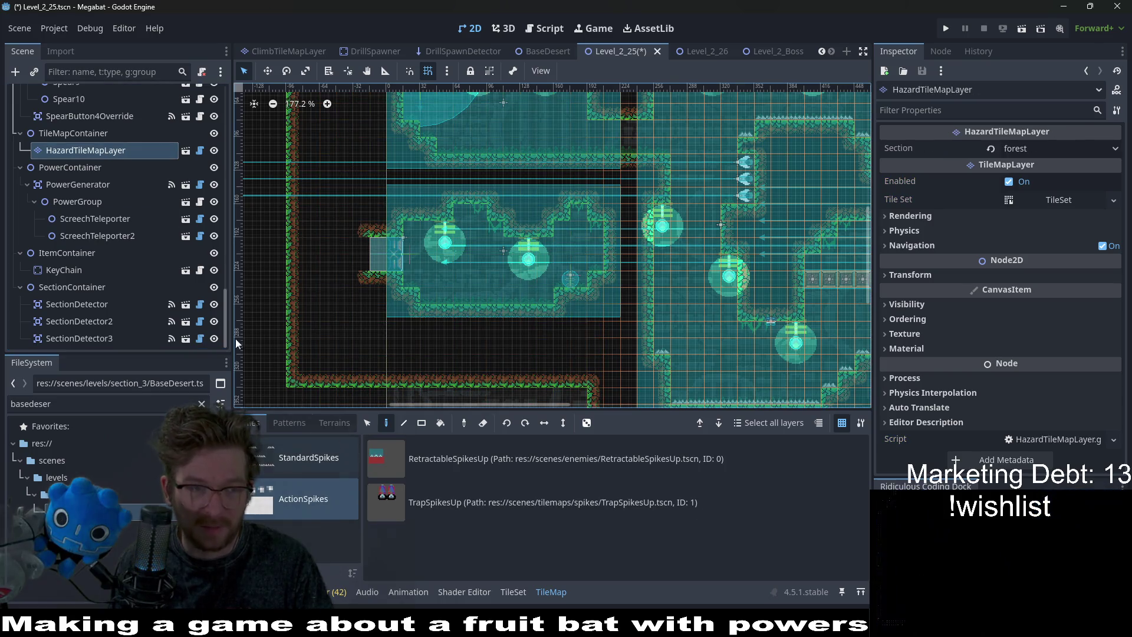
{"action": "left_click", "coordinate": [1010, 150]}
{"action": "left_click", "coordinate": [1028, 202]}
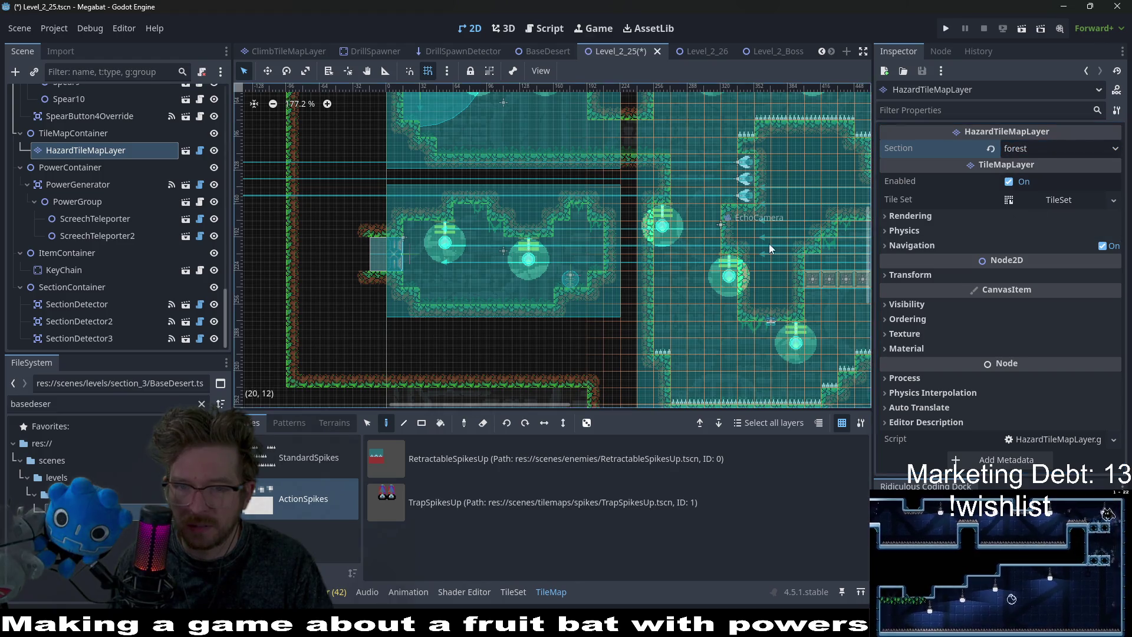
{"action": "key", "text": "ctrl+s"}
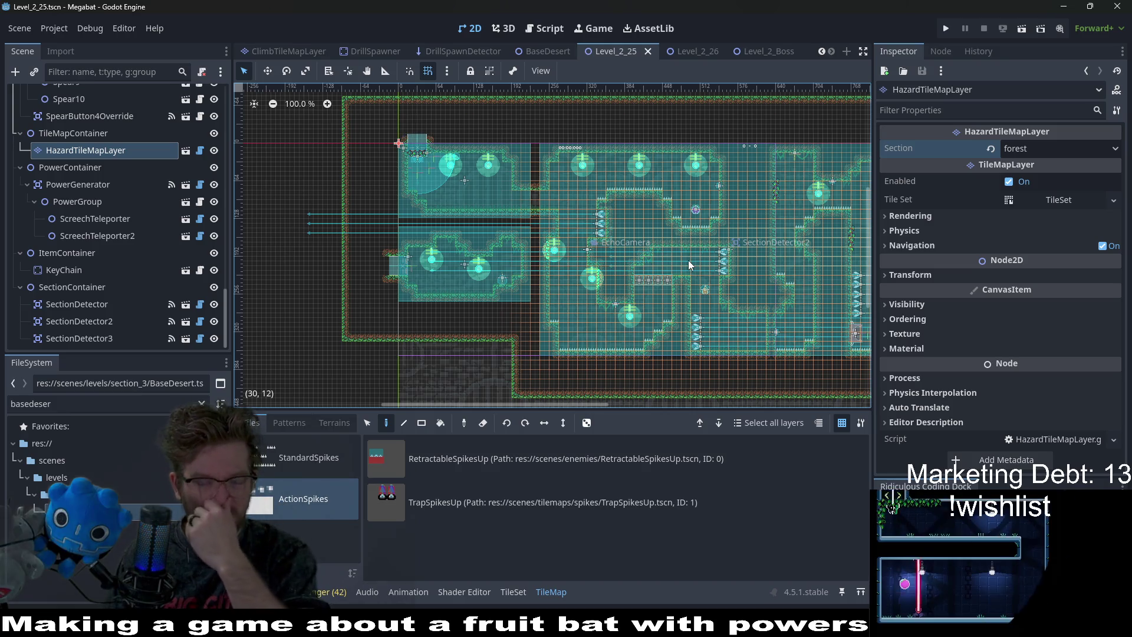
Look over the level and select the top-level EnvironmentTileMapLayer node.
{"action": "scroll", "coordinate": [489, 260], "scroll_direction": "up", "scroll_amount": 8}
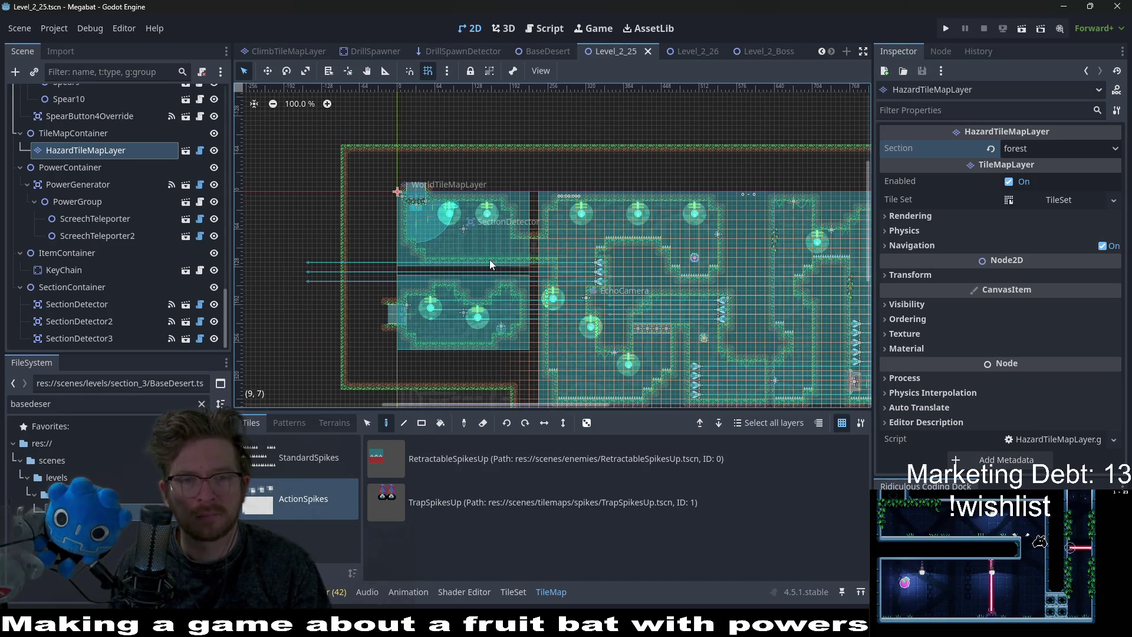
{"action": "scroll", "coordinate": [591, 273], "scroll_direction": "right", "scroll_amount": 5}
{"action": "scroll", "coordinate": [662, 298], "scroll_direction": "down", "scroll_amount": 4}
{"action": "scroll", "coordinate": [536, 159], "scroll_direction": "left", "scroll_amount": 5}
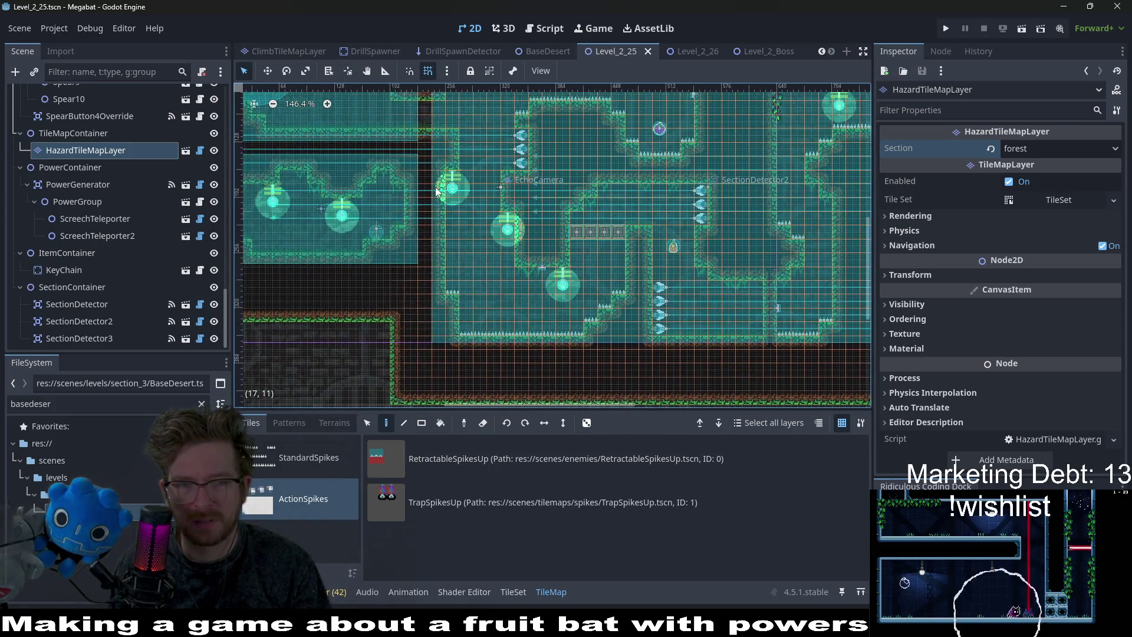
{"action": "scroll", "coordinate": [574, 184], "scroll_direction": "up", "scroll_amount": 6}
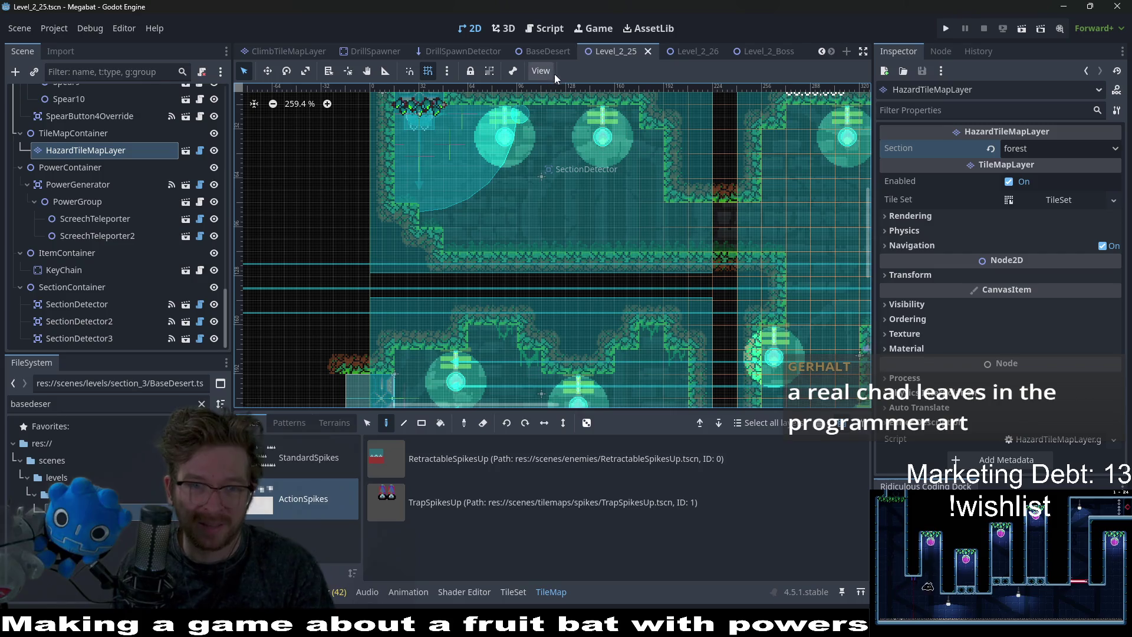
{"action": "scroll", "coordinate": [160, 196], "scroll_direction": "up", "scroll_amount": 10}
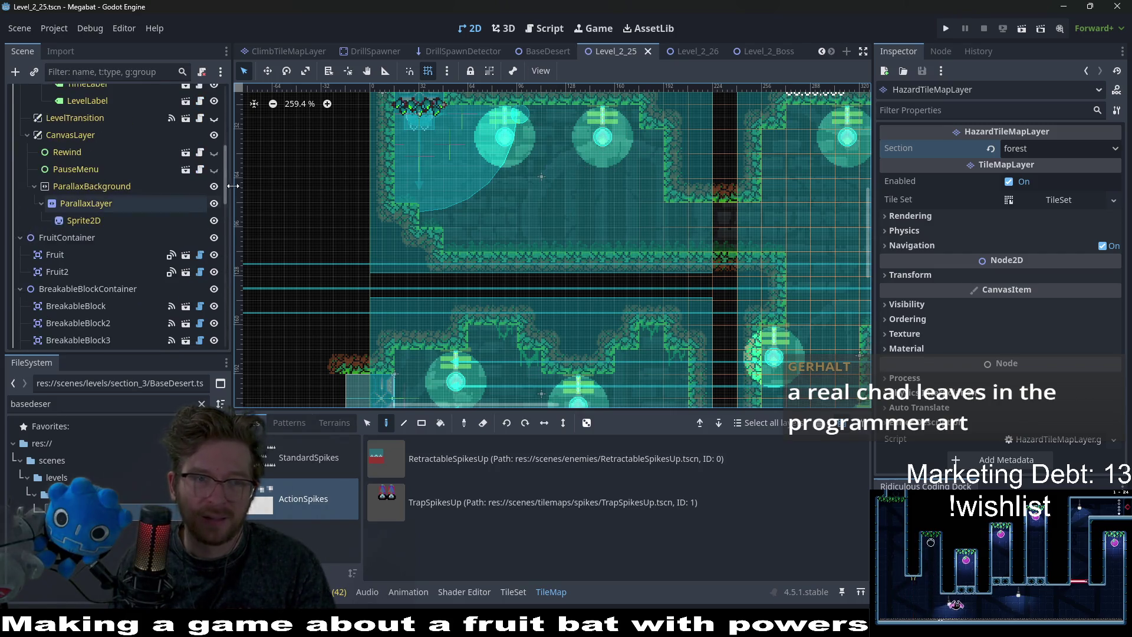
{"action": "scroll", "coordinate": [126, 186], "scroll_direction": "up", "scroll_amount": 5}
{"action": "left_click", "coordinate": [88, 115]}
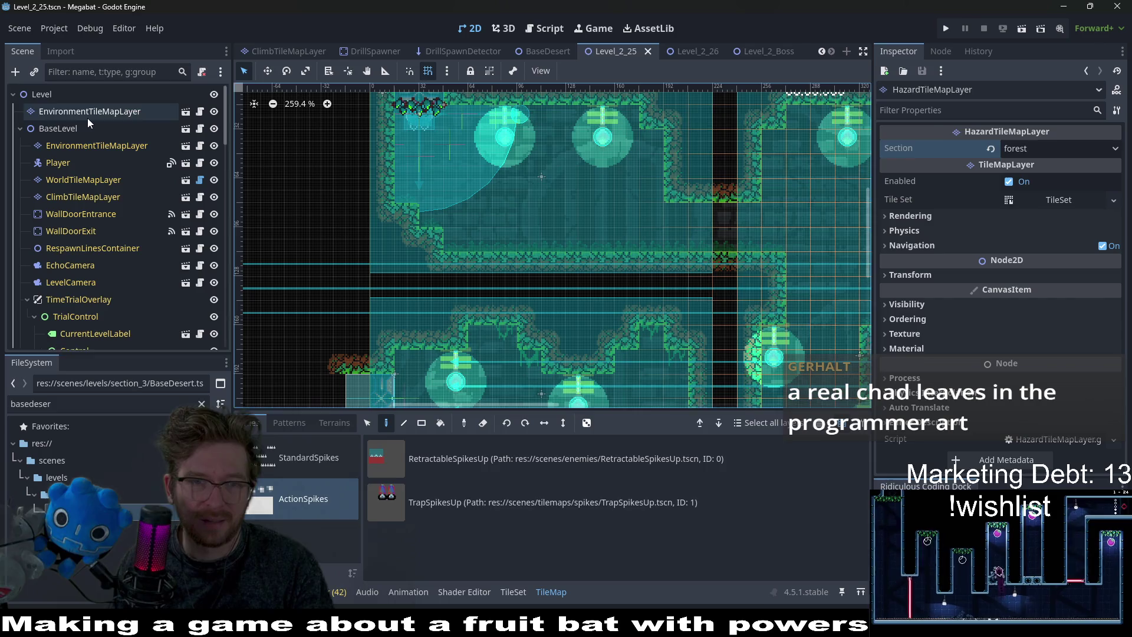
Select BaseLevel's EnvironmentTileMapLayer and pick the ForestOvergrowth tile.
{"action": "left_click", "coordinate": [115, 146]}
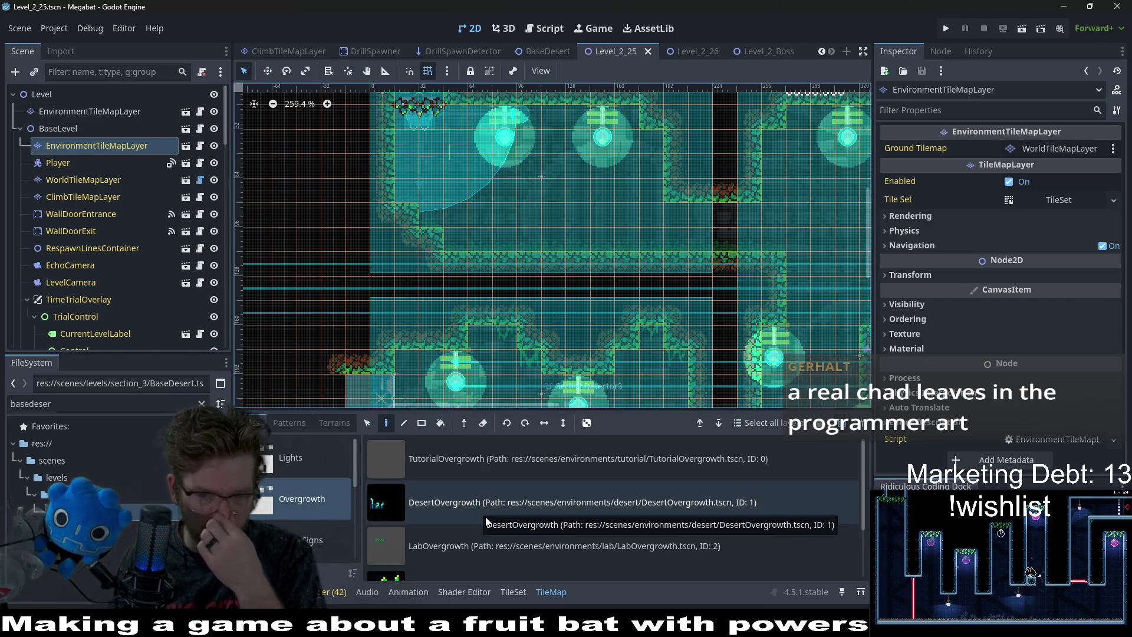
{"action": "scroll", "coordinate": [497, 517], "scroll_direction": "down", "scroll_amount": 3}
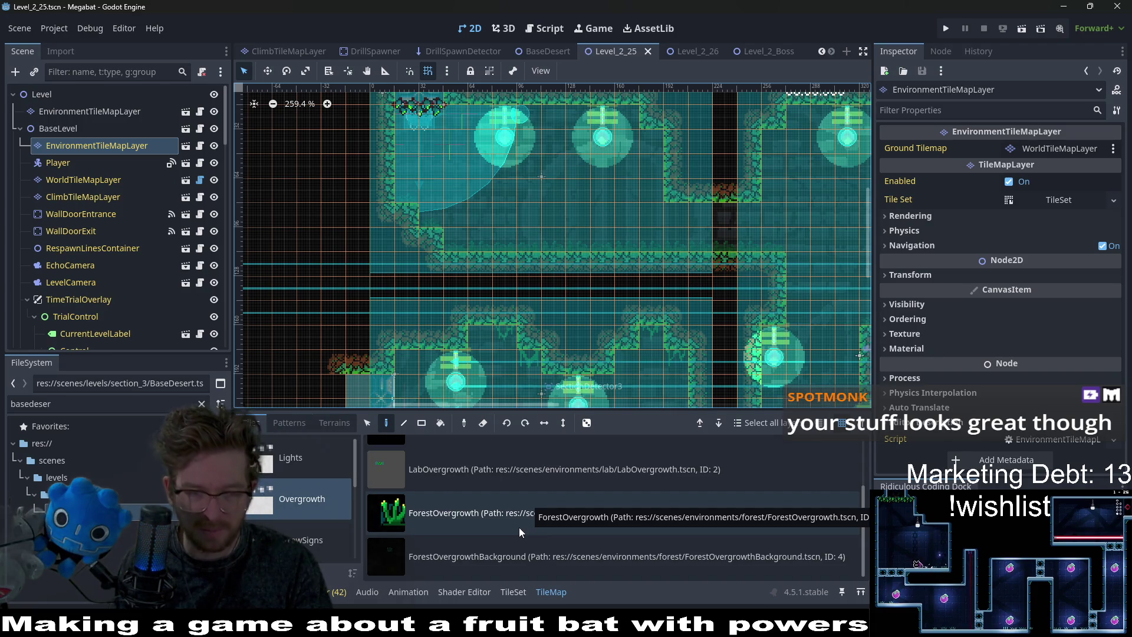
{"action": "left_click", "coordinate": [465, 512]}
{"action": "scroll", "coordinate": [480, 479], "scroll_direction": "up", "scroll_amount": 2}
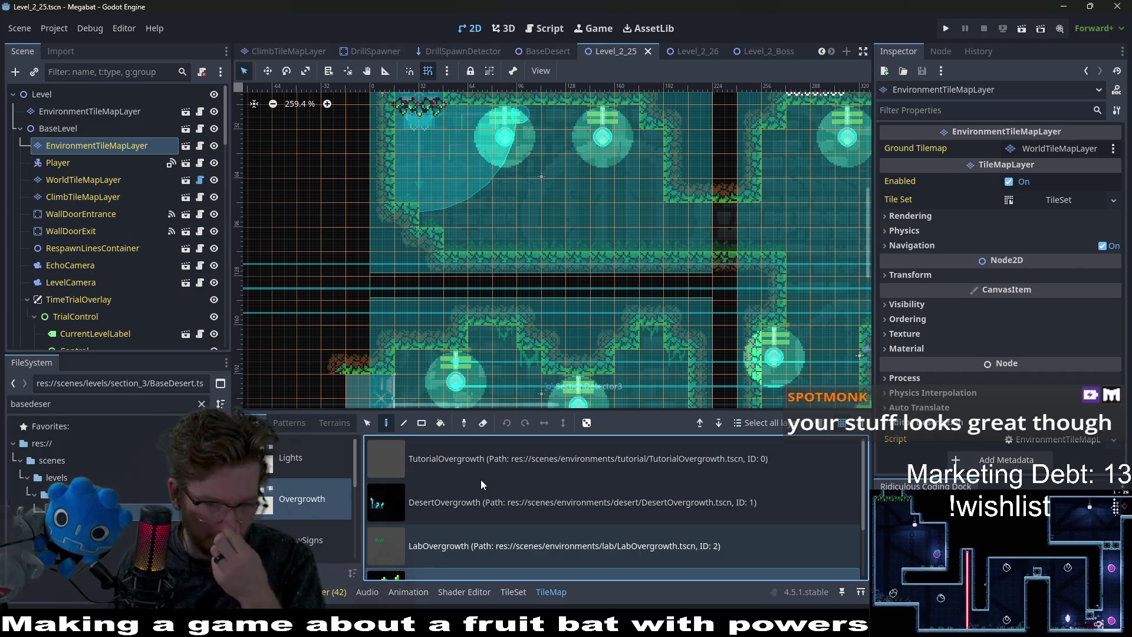
{"action": "scroll", "coordinate": [483, 505], "scroll_direction": "down", "scroll_amount": 2}
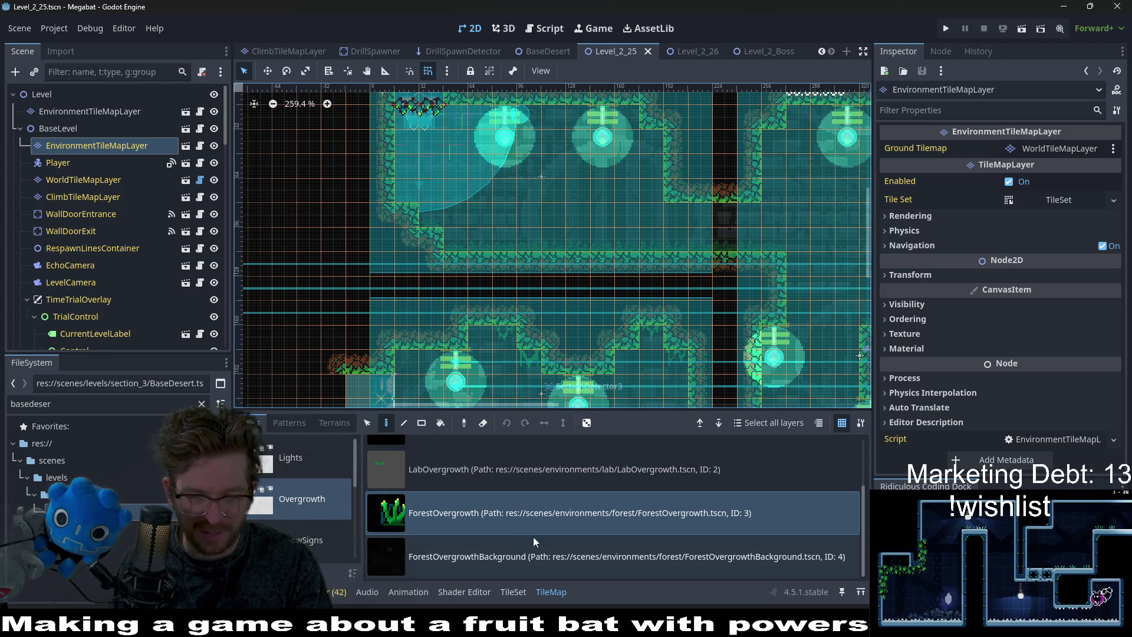
{"action": "scroll", "coordinate": [526, 533], "scroll_direction": "up", "scroll_amount": 1}
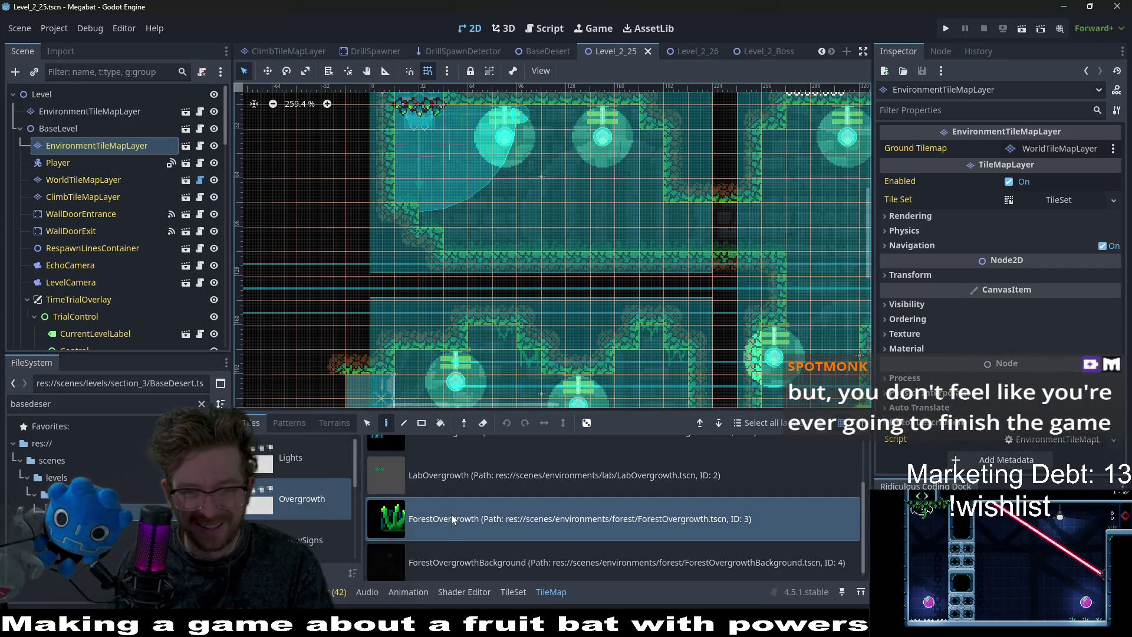
{"action": "scroll", "coordinate": [451, 514], "scroll_direction": "up", "scroll_amount": 3}
{"action": "scroll", "coordinate": [313, 492], "scroll_direction": "down", "scroll_amount": 2}
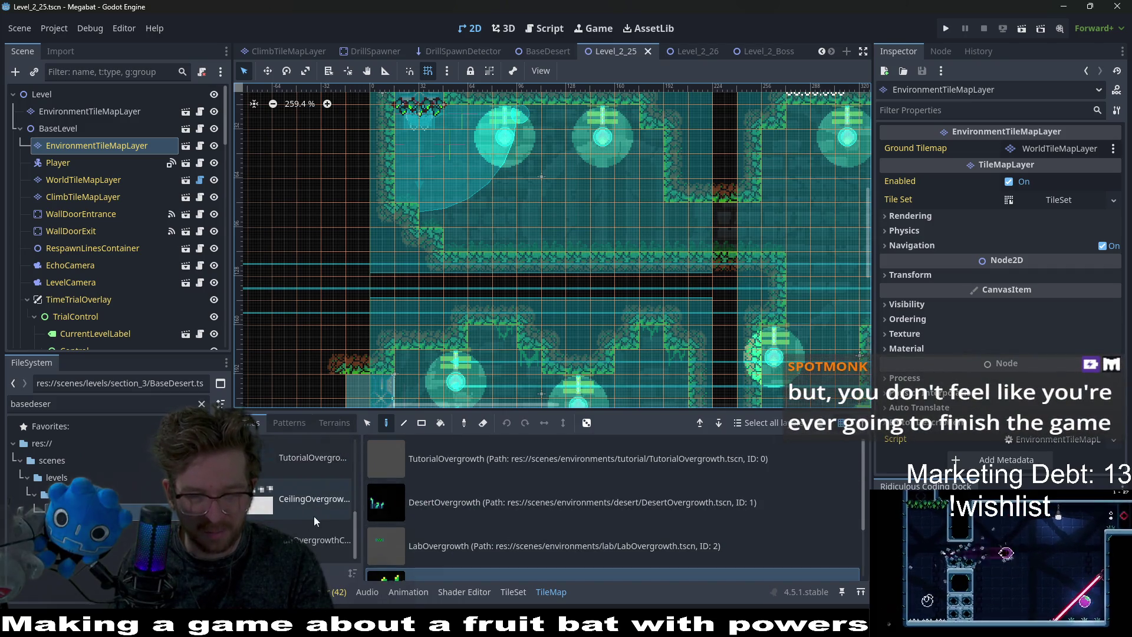
Pick ForestForegroundVineSmall from the CeilingOvergrowth scene tiles.
{"action": "left_click", "coordinate": [314, 515]}
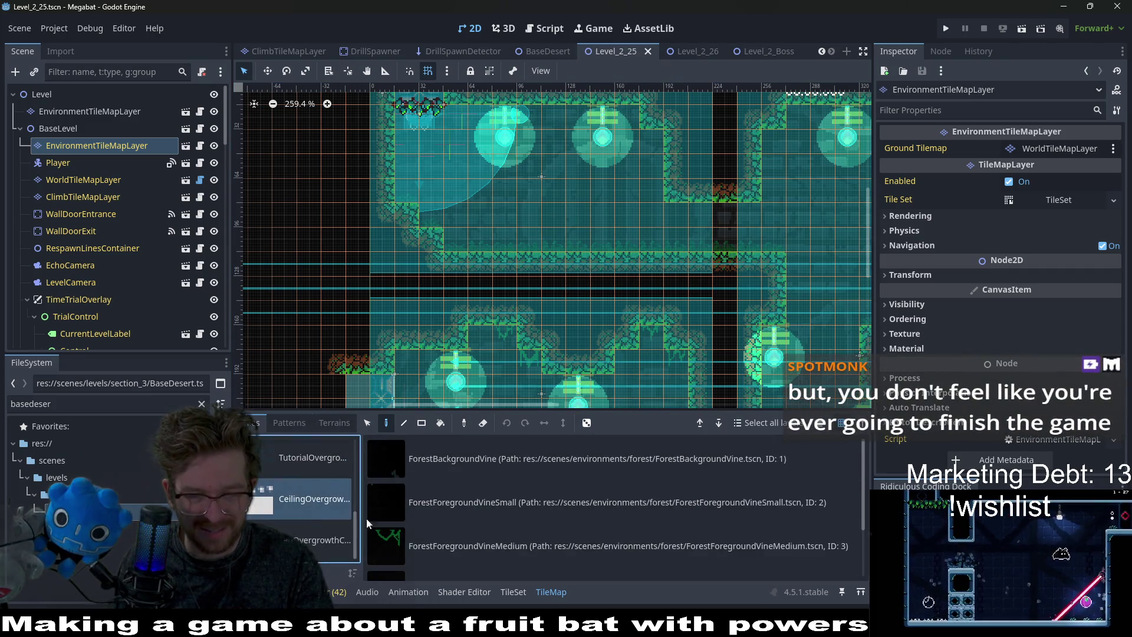
{"action": "left_click", "coordinate": [514, 510]}
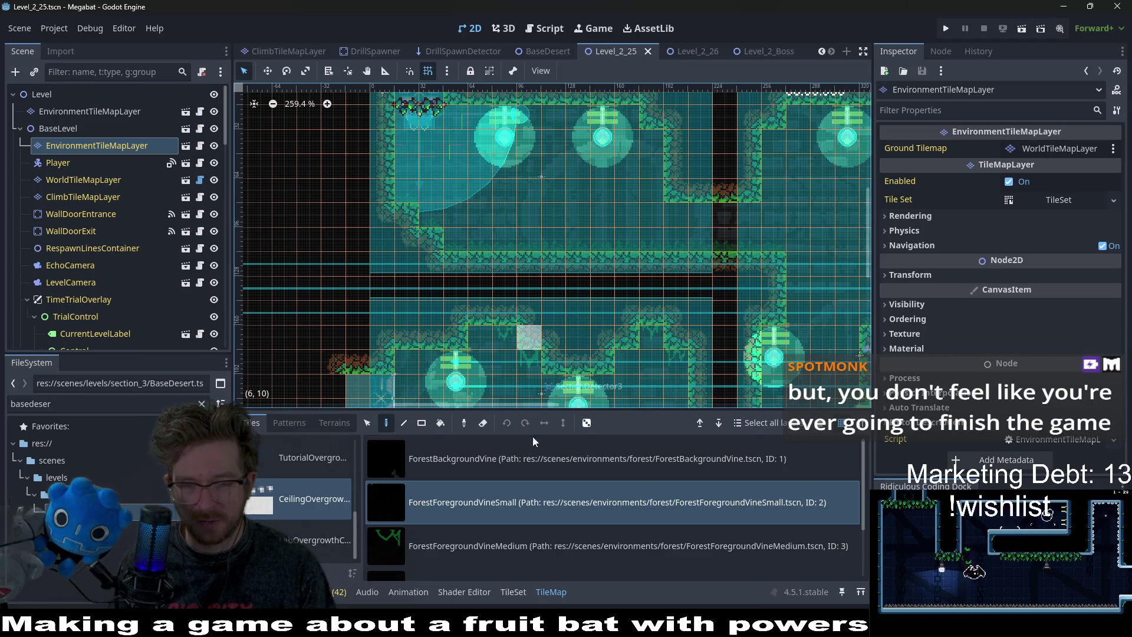
{"action": "scroll", "coordinate": [593, 268], "scroll_direction": "up", "scroll_amount": 3}
{"action": "scroll", "coordinate": [593, 268], "scroll_direction": "right", "scroll_amount": 3}
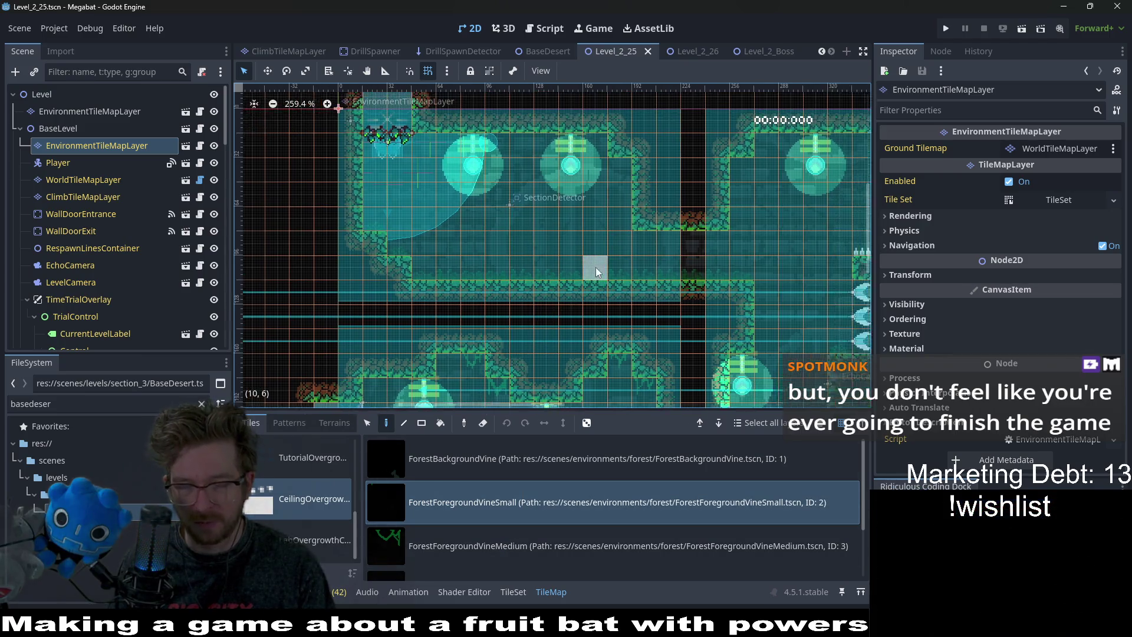
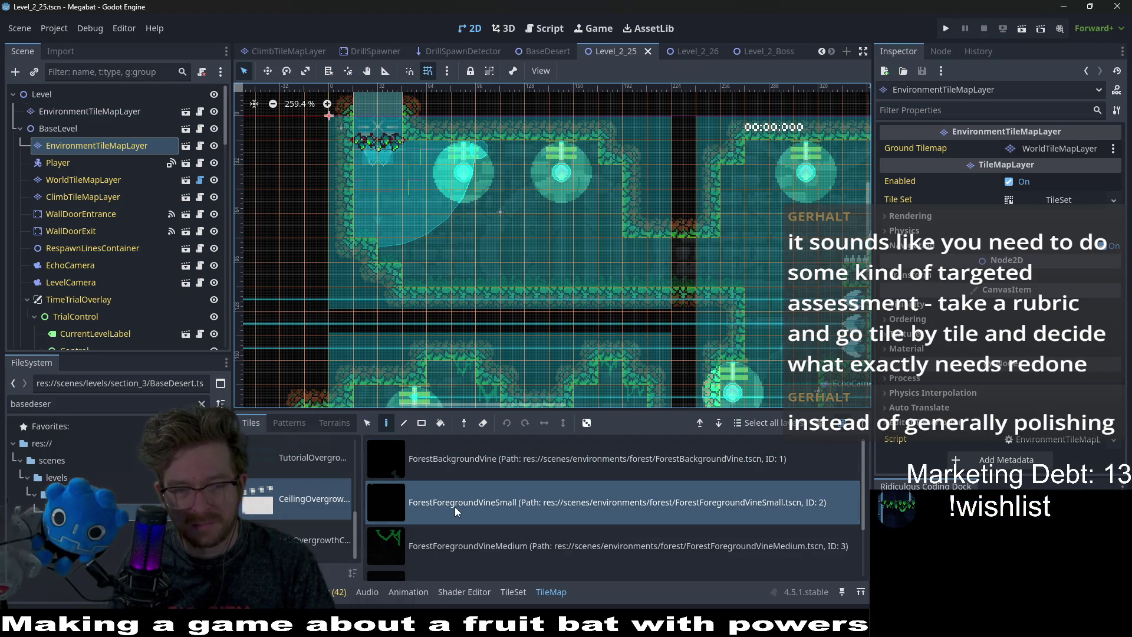
On EnvironmentTileMapLayer, pick ForestForegroundVineSmall and paint a vine under the first ceiling.
{"action": "left_click", "coordinate": [103, 121]}
{"action": "left_click", "coordinate": [103, 116]}
{"action": "left_click", "coordinate": [100, 146]}
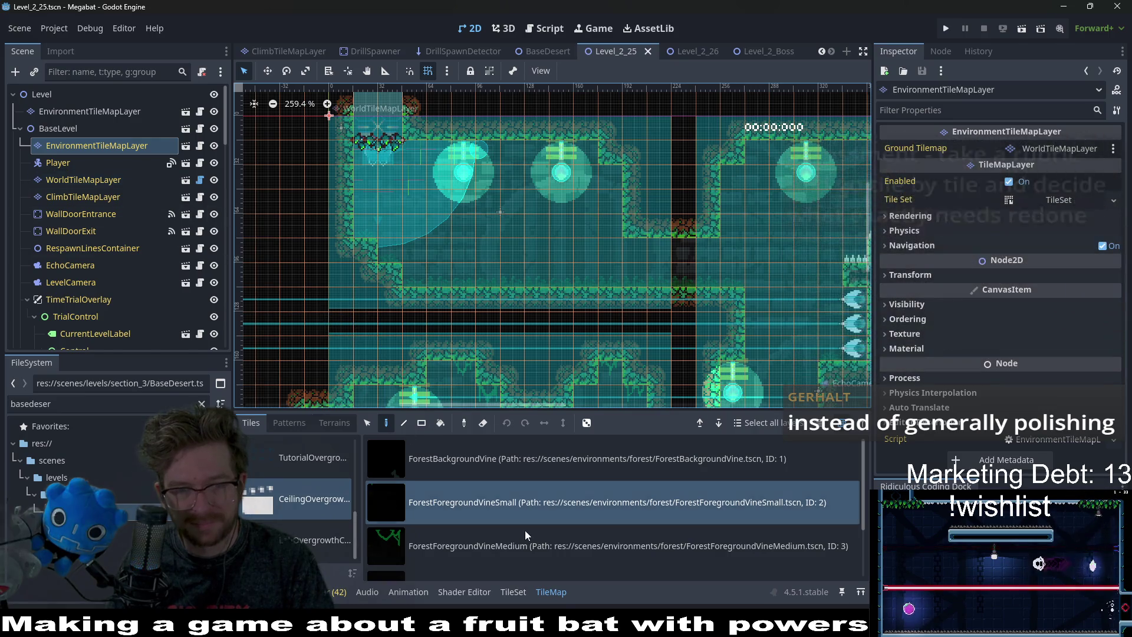
{"action": "scroll", "coordinate": [502, 516], "scroll_direction": "down", "scroll_amount": 1}
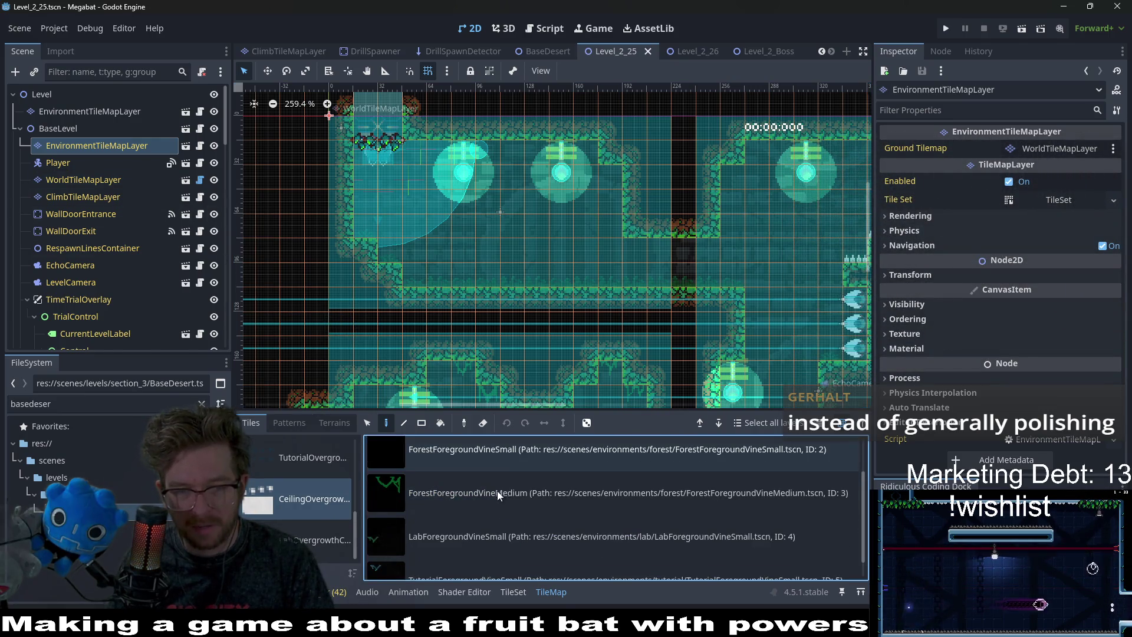
{"action": "left_click", "coordinate": [484, 452]}
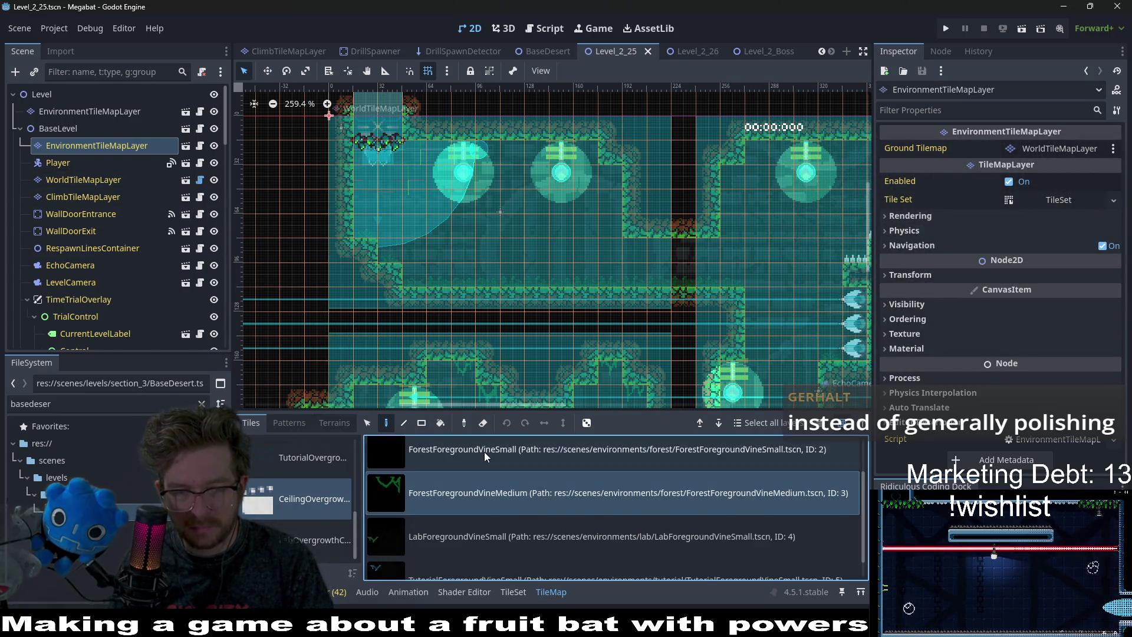
{"action": "left_click", "coordinate": [409, 153]}
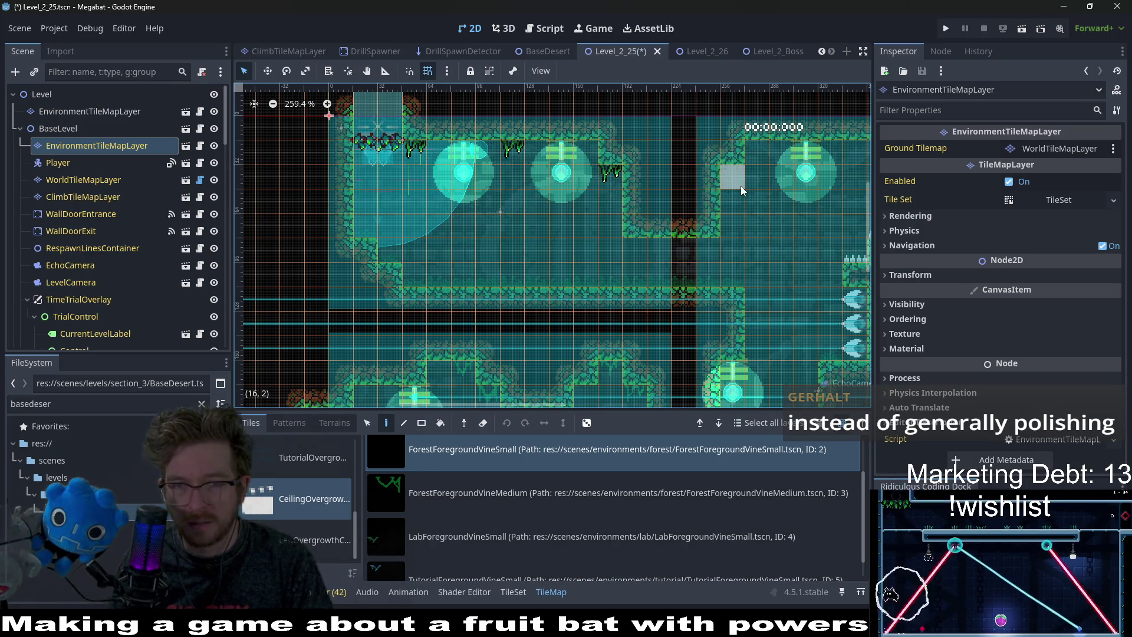
Hang three more small vines along the ceiling, then paint one ForestForegroundVineMedium vine.
{"action": "scroll", "coordinate": [619, 228], "scroll_direction": "down", "scroll_amount": 2}
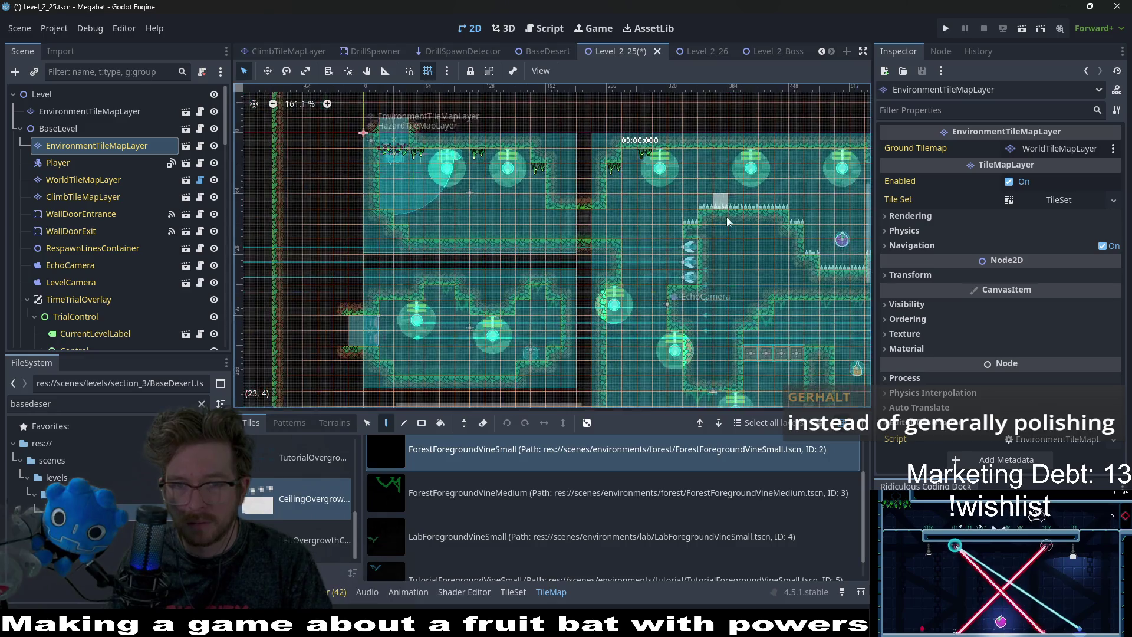
{"action": "scroll", "coordinate": [493, 303], "scroll_direction": "up", "scroll_amount": 2}
{"action": "left_click", "coordinate": [403, 273]}
{"action": "left_click", "coordinate": [427, 299]}
{"action": "left_click", "coordinate": [579, 305]}
{"action": "scroll", "coordinate": [574, 341], "scroll_direction": "down", "scroll_amount": 2}
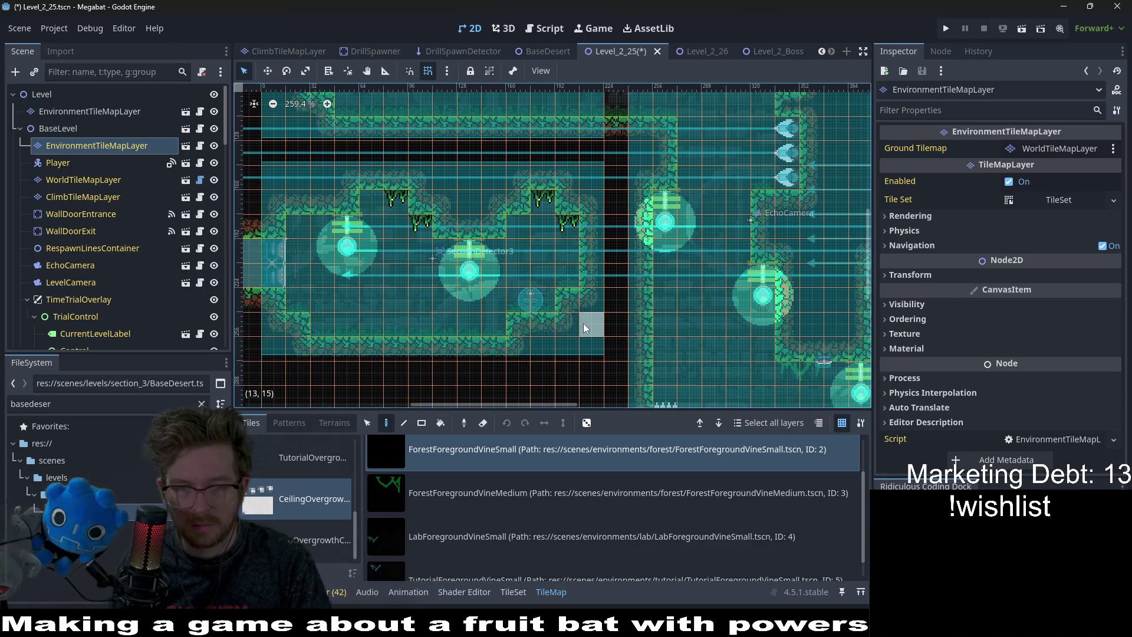
{"action": "scroll", "coordinate": [546, 302], "scroll_direction": "up", "scroll_amount": 3}
{"action": "scroll", "coordinate": [546, 302], "scroll_direction": "down", "scroll_amount": 1}
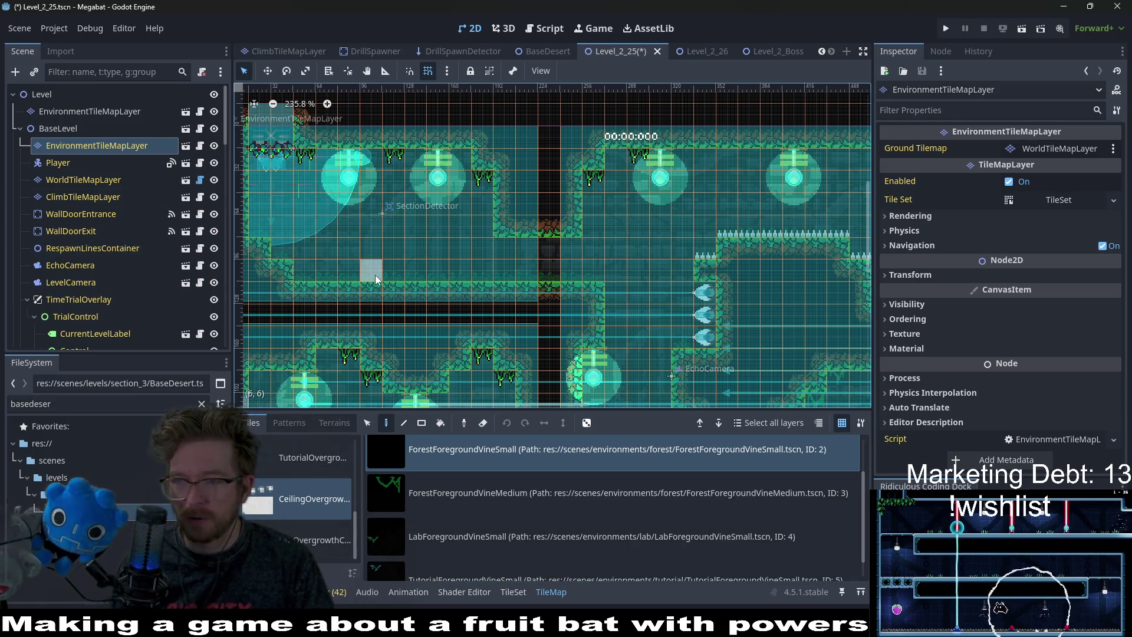
{"action": "left_click", "coordinate": [497, 504]}
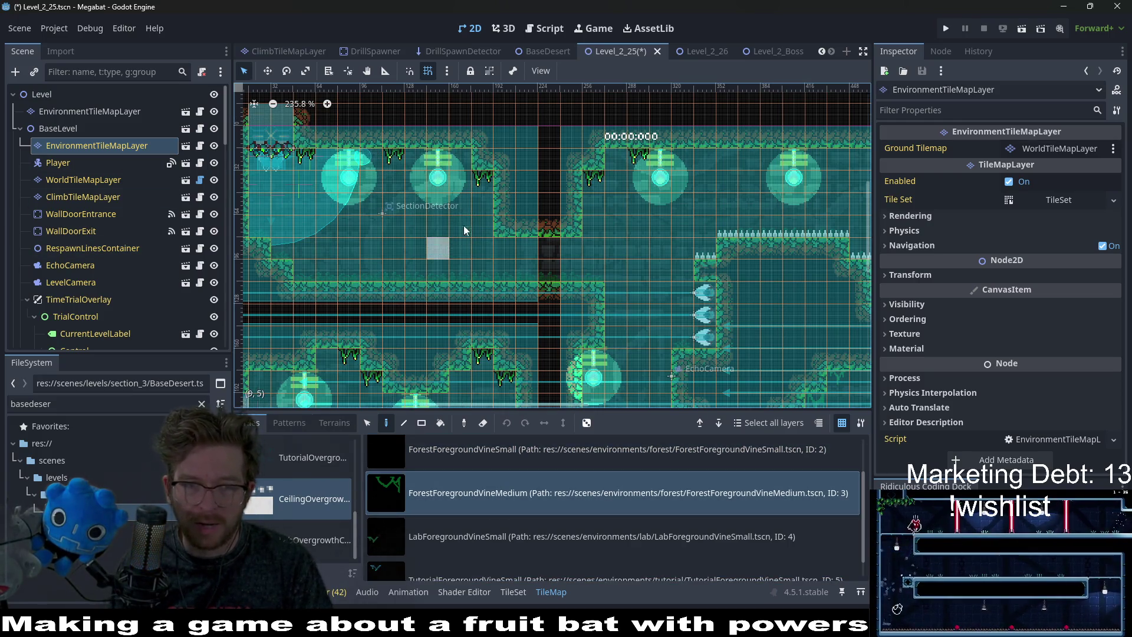
{"action": "left_click", "coordinate": [499, 244]}
Switch back to ForestForegroundVineSmall and paint a small vine under a lower ceiling.
{"action": "scroll", "coordinate": [726, 196], "scroll_direction": "up", "scroll_amount": 4}
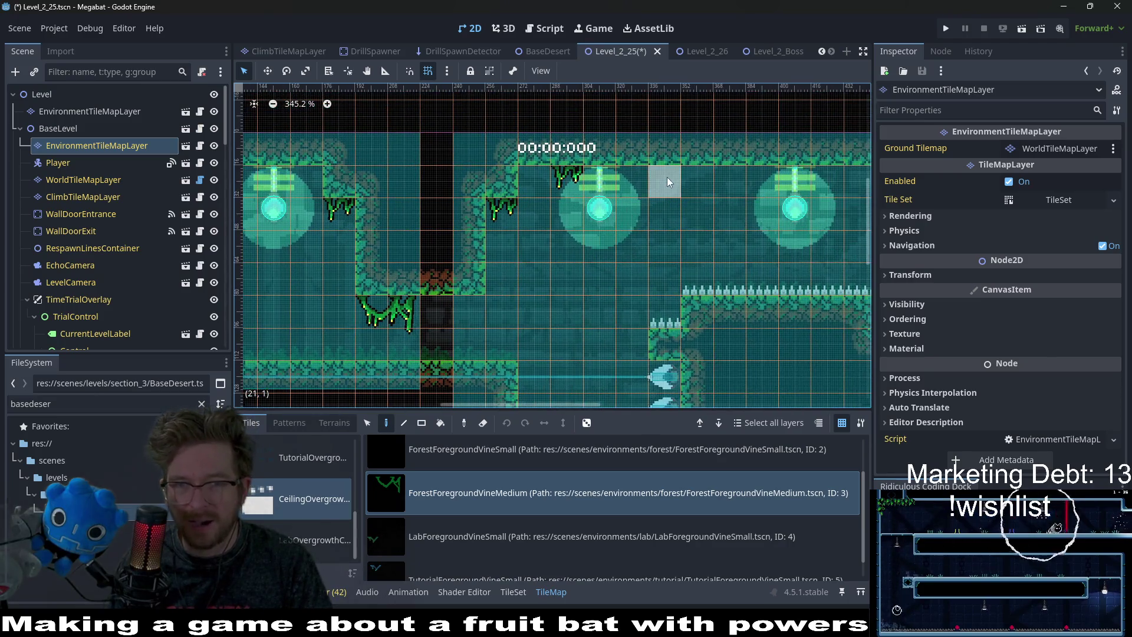
{"action": "scroll", "coordinate": [697, 233], "scroll_direction": "right", "scroll_amount": 3}
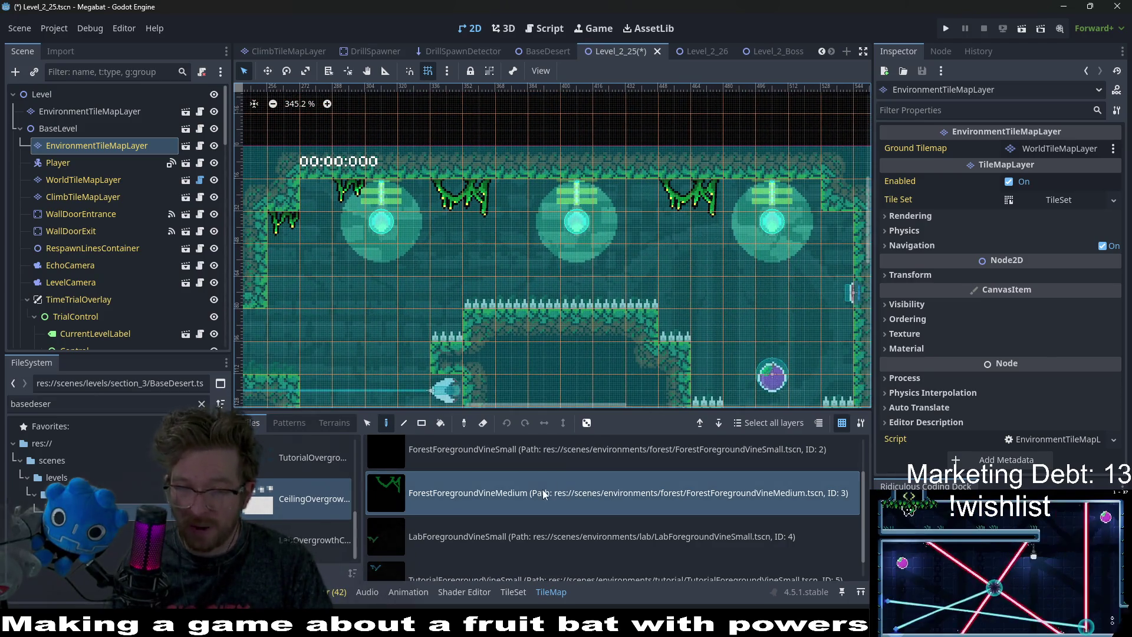
{"action": "left_click", "coordinate": [560, 449]}
{"action": "left_click", "coordinate": [602, 202]}
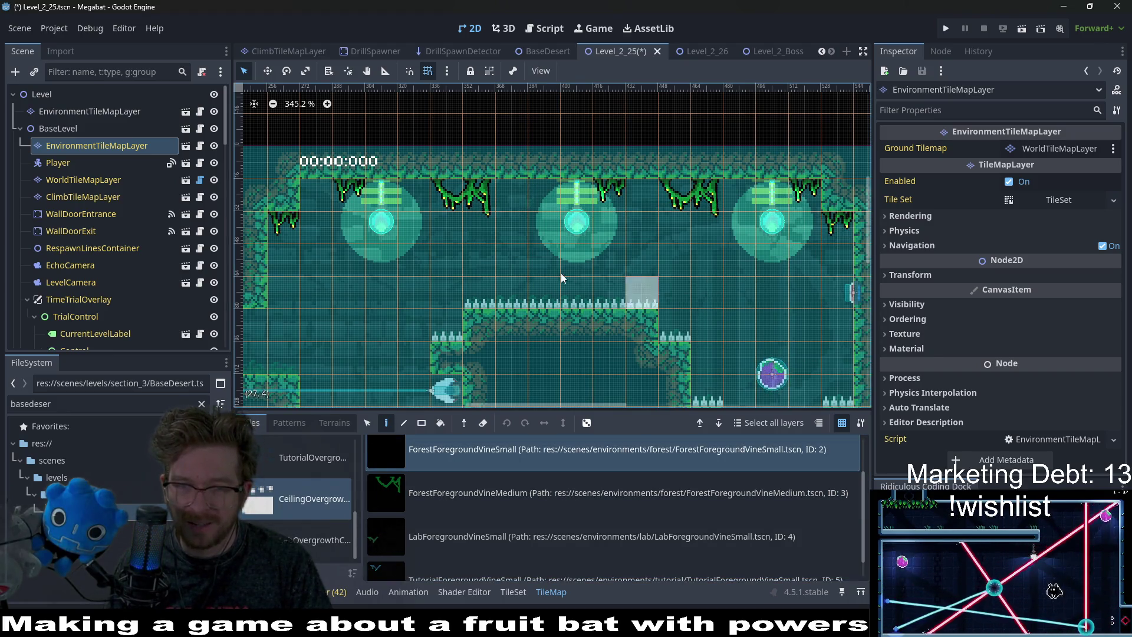
{"action": "scroll", "coordinate": [602, 277], "scroll_direction": "left", "scroll_amount": 3}
{"action": "scroll", "coordinate": [601, 277], "scroll_direction": "down", "scroll_amount": 1}
{"action": "scroll", "coordinate": [614, 265], "scroll_direction": "down", "scroll_amount": 2}
{"action": "scroll", "coordinate": [613, 265], "scroll_direction": "left", "scroll_amount": 5}
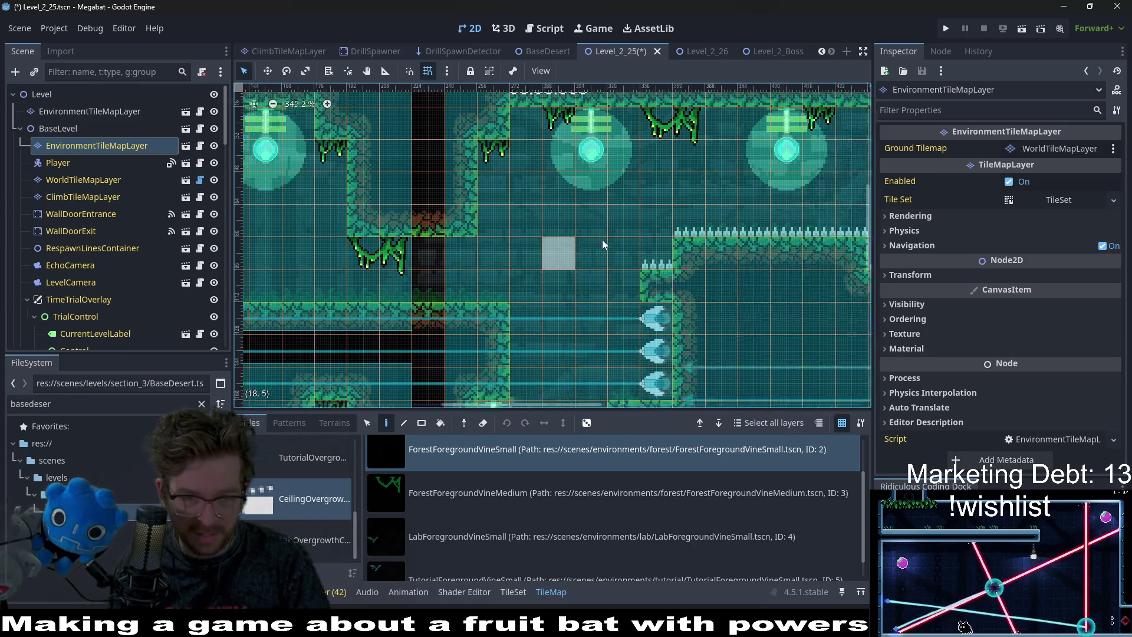
{"action": "scroll", "coordinate": [567, 317], "scroll_direction": "down", "scroll_amount": 2}
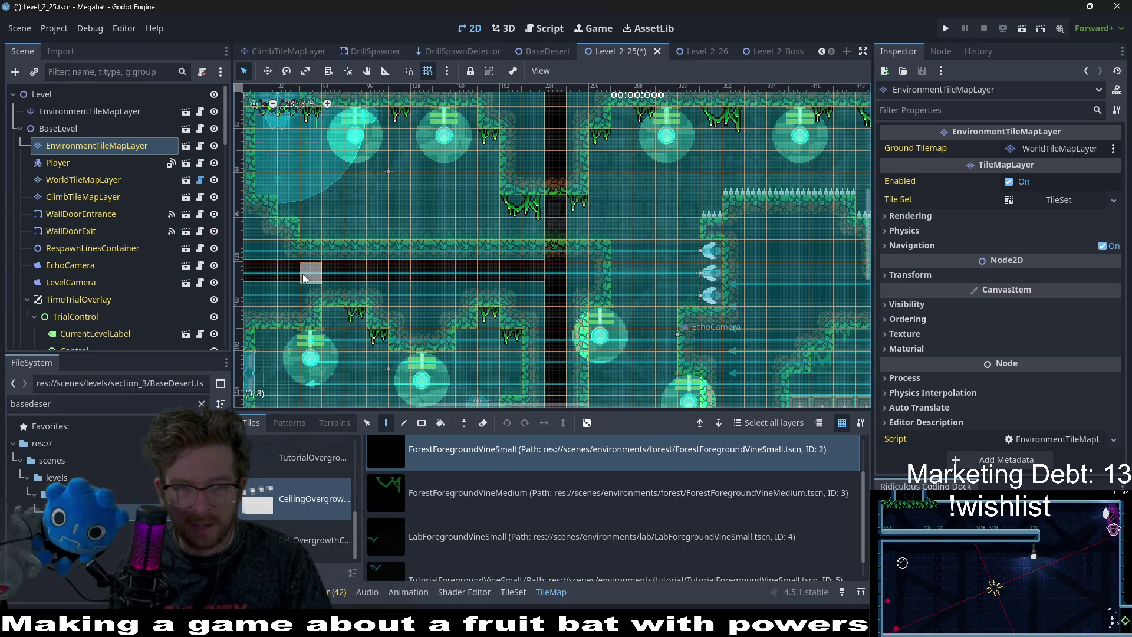
{"action": "scroll", "coordinate": [699, 365], "scroll_direction": "right", "scroll_amount": 5}
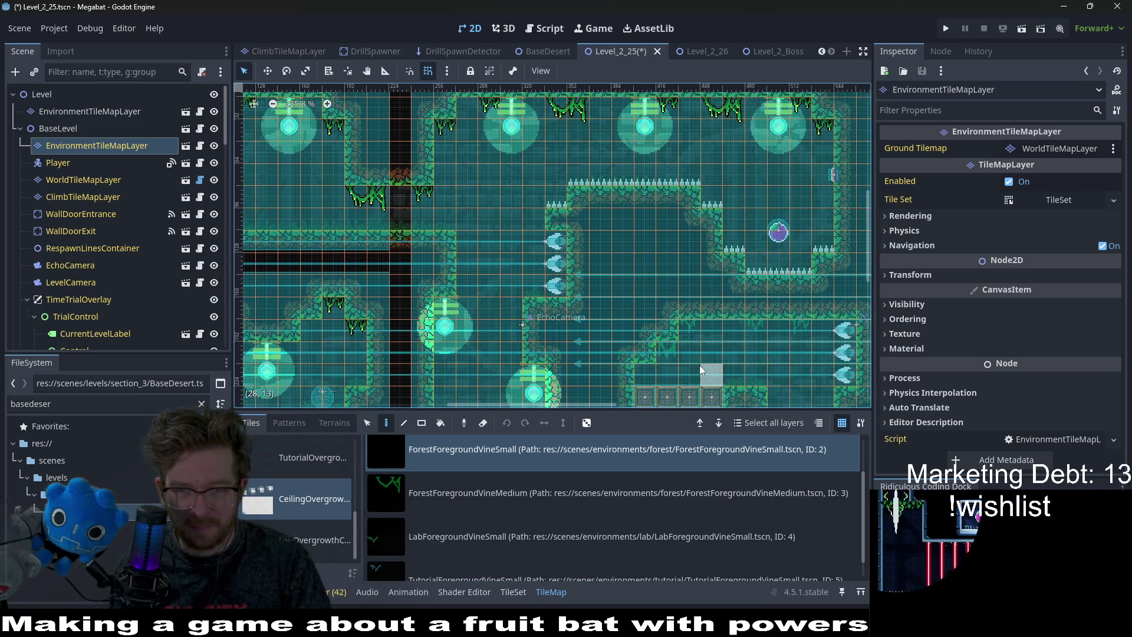
{"action": "left_click", "coordinate": [758, 329]}
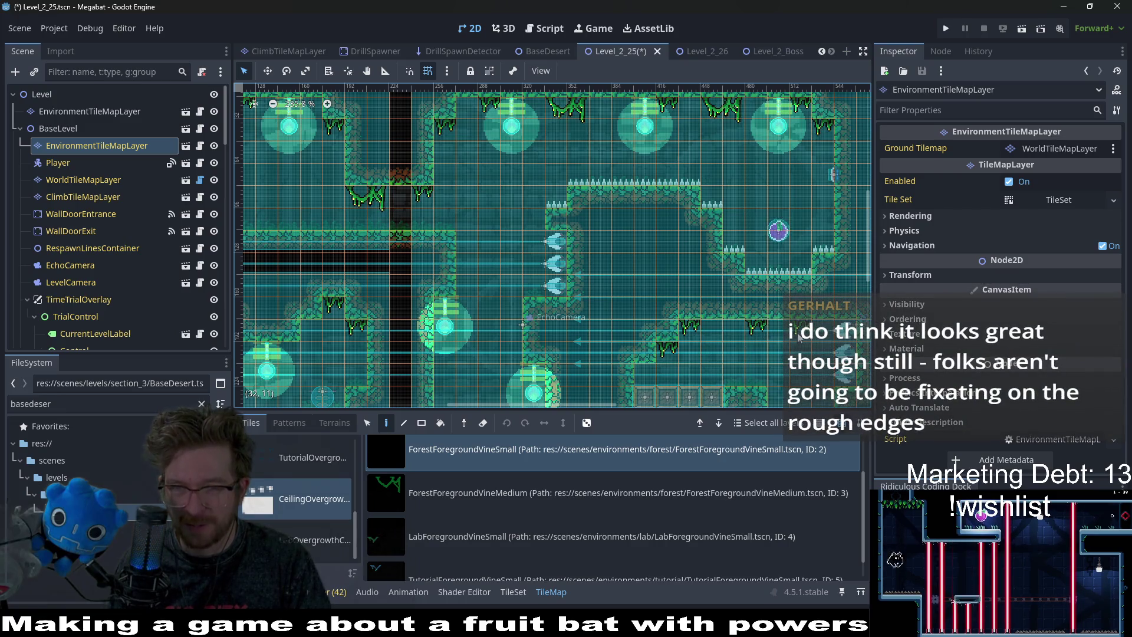
Hang three more small vines under ceilings further right in the level.
{"action": "scroll", "coordinate": [749, 367], "scroll_direction": "down", "scroll_amount": 5}
{"action": "scroll", "coordinate": [731, 351], "scroll_direction": "right", "scroll_amount": 2}
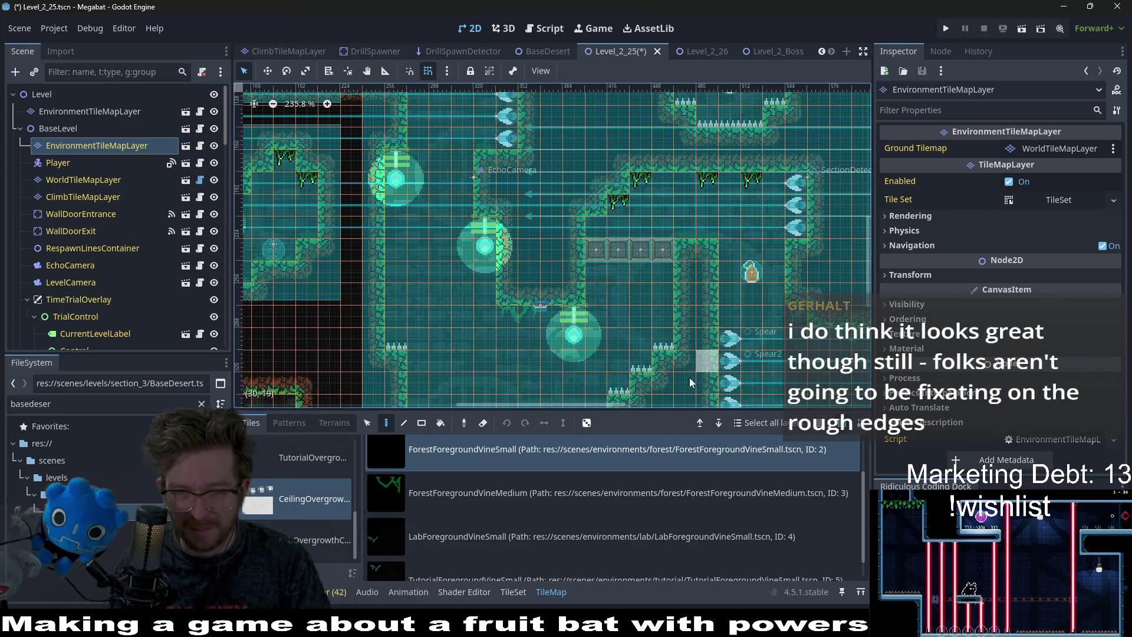
{"action": "left_click", "coordinate": [507, 316]}
{"action": "scroll", "coordinate": [794, 318], "scroll_direction": "right", "scroll_amount": 3}
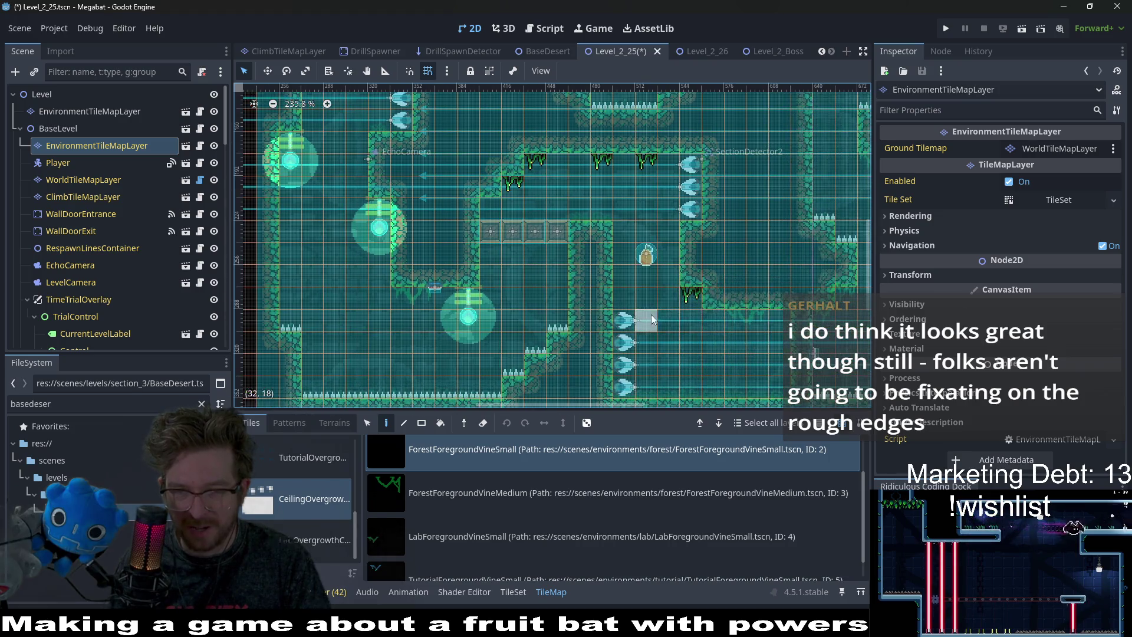
{"action": "scroll", "coordinate": [755, 319], "scroll_direction": "right", "scroll_amount": 3}
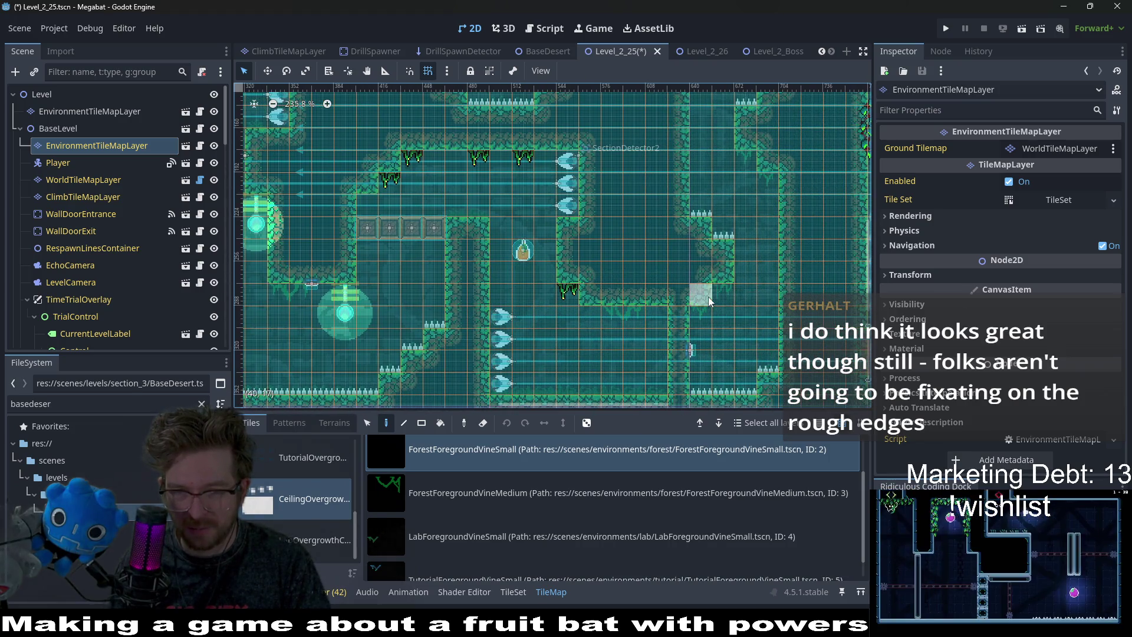
{"action": "left_click", "coordinate": [705, 318]}
{"action": "left_click", "coordinate": [768, 183]}
Place another vine in a ceiling cell elsewhere, then pan to a new area.
{"action": "scroll", "coordinate": [707, 208], "scroll_direction": "up", "scroll_amount": 6}
{"action": "scroll", "coordinate": [707, 208], "scroll_direction": "right", "scroll_amount": 5}
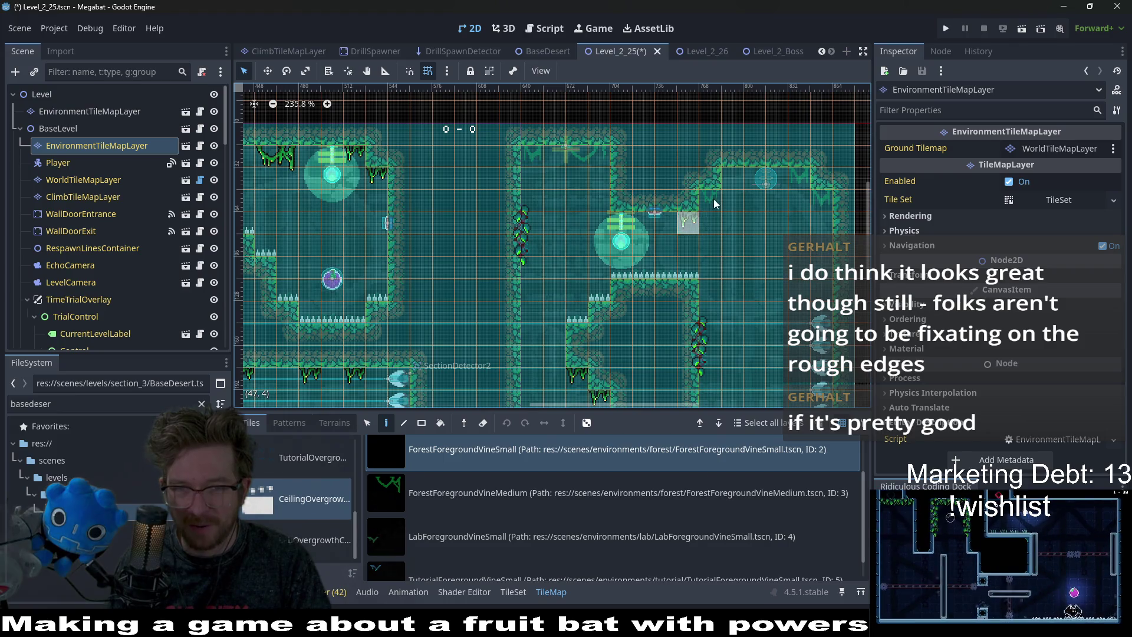
{"action": "scroll", "coordinate": [757, 230], "scroll_direction": "down", "scroll_amount": 5}
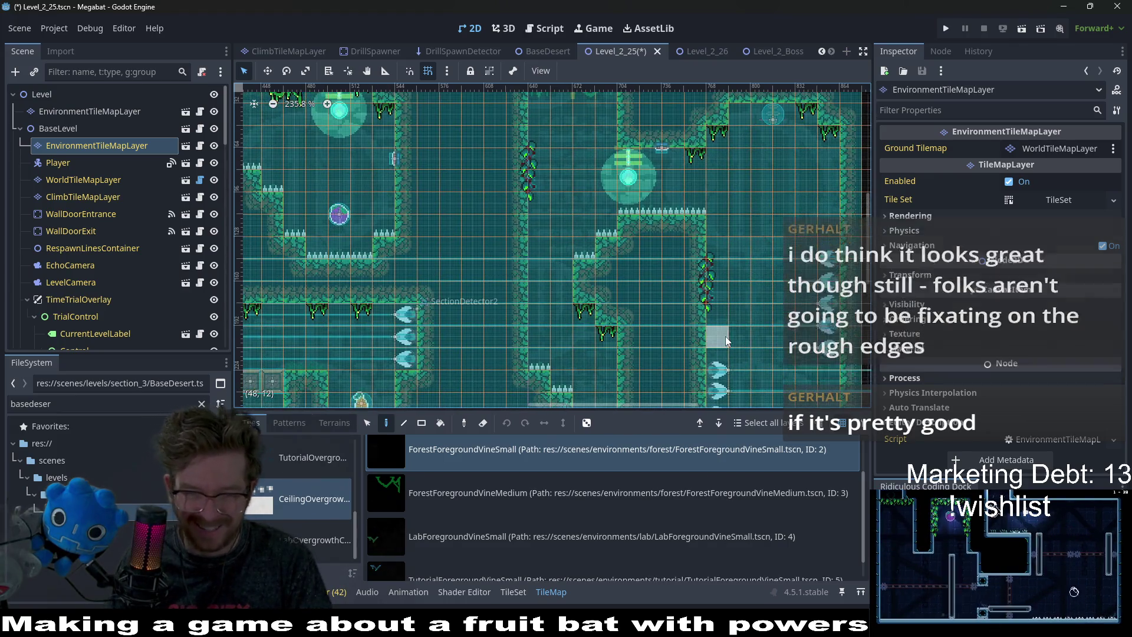
{"action": "scroll", "coordinate": [725, 336], "scroll_direction": "left", "scroll_amount": 2}
{"action": "scroll", "coordinate": [763, 291], "scroll_direction": "up", "scroll_amount": 5}
{"action": "scroll", "coordinate": [693, 188], "scroll_direction": "left", "scroll_amount": 2}
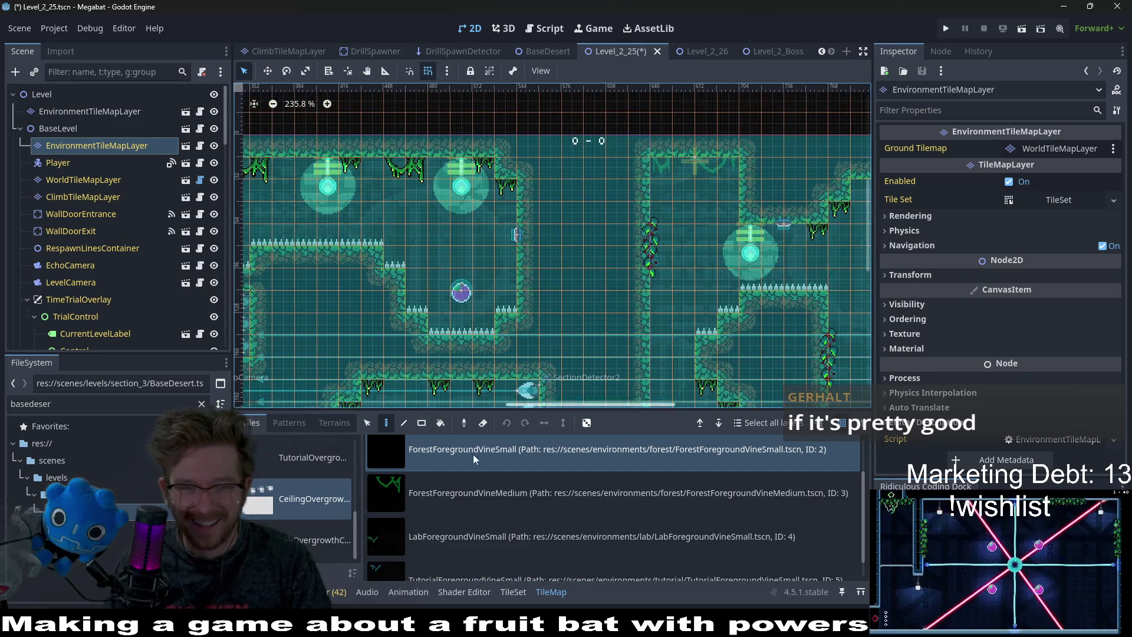
{"action": "left_click", "coordinate": [655, 178]}
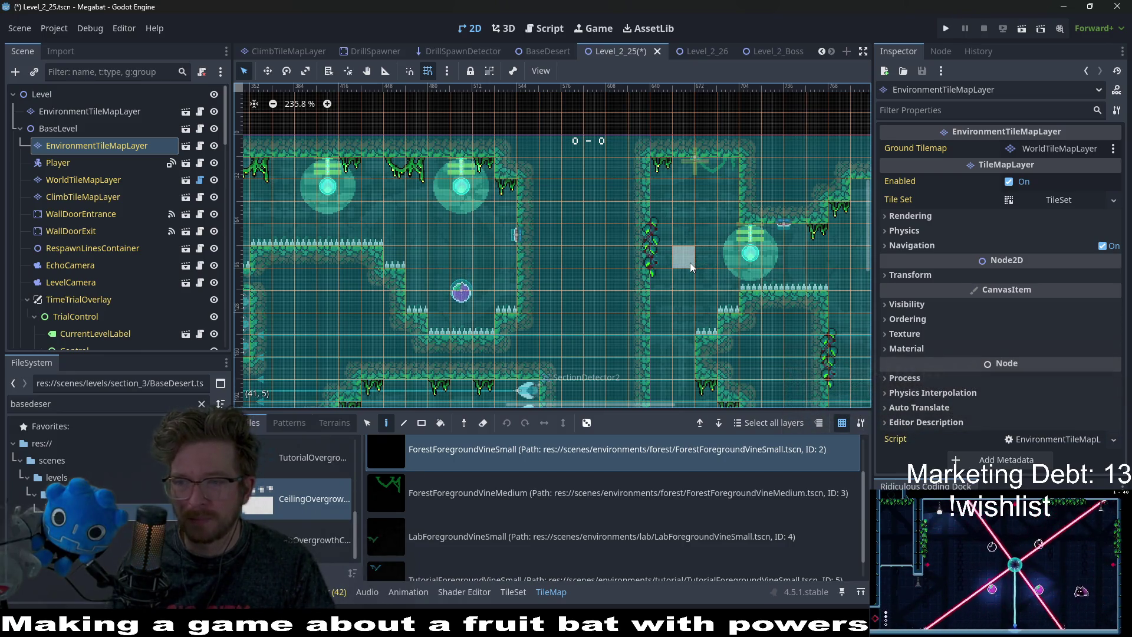
{"action": "mouse_move", "coordinate": [689, 263]}
{"action": "left_mouse_down"}
{"action": "mouse_move", "coordinate": [693, 298]}
{"action": "mouse_move", "coordinate": [645, 272]}
{"action": "mouse_move", "coordinate": [670, 201]}
{"action": "left_mouse_up"}
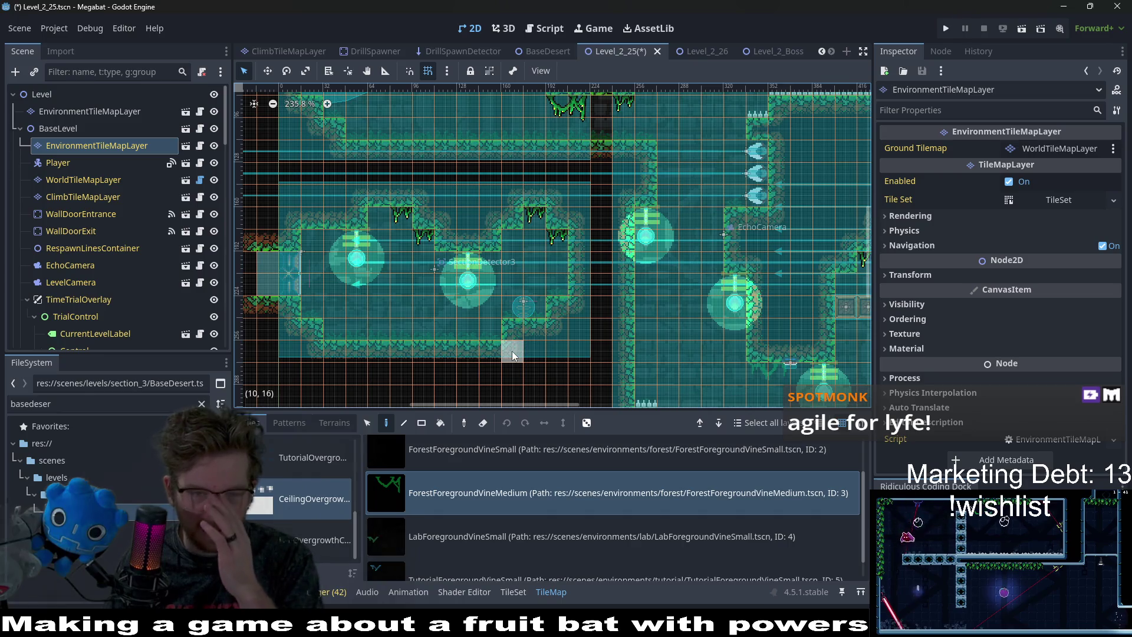
Scroll around the Level_2_25 tilemap to survey the vine-lined ceilings.
{"action": "scroll", "coordinate": [417, 261], "scroll_direction": "up", "scroll_amount": 4}
{"action": "scroll", "coordinate": [507, 252], "scroll_direction": "up", "scroll_amount": 2}
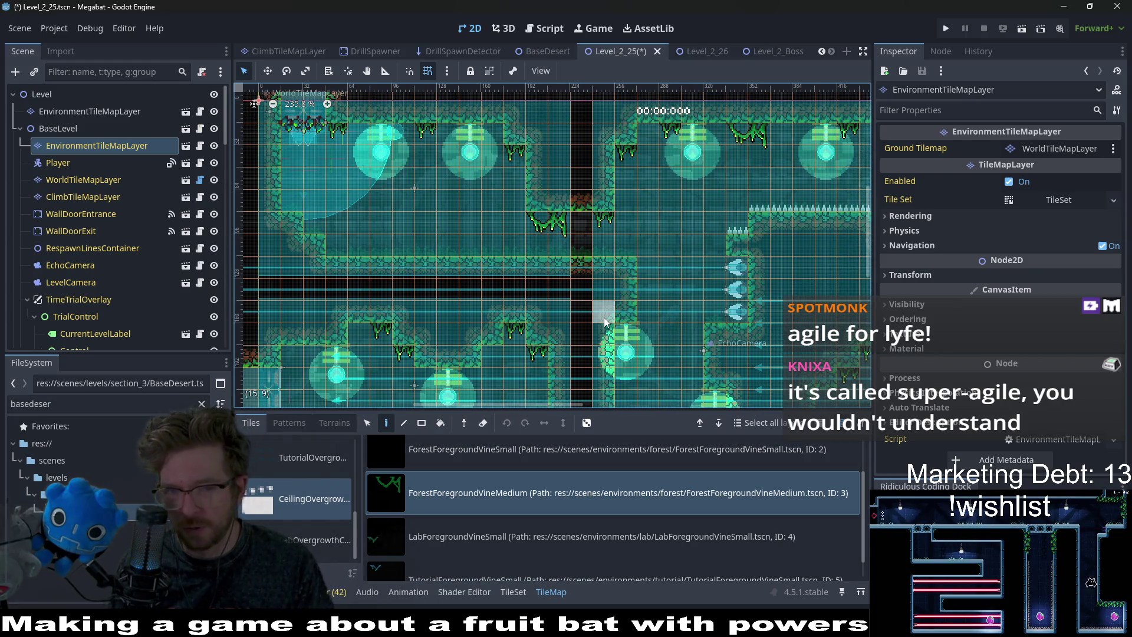
{"action": "scroll", "coordinate": [597, 241], "scroll_direction": "down", "scroll_amount": 5}
{"action": "scroll", "coordinate": [519, 300], "scroll_direction": "right", "scroll_amount": 7}
{"action": "scroll", "coordinate": [519, 299], "scroll_direction": "down", "scroll_amount": 5}
{"action": "scroll", "coordinate": [484, 281], "scroll_direction": "right", "scroll_amount": 8}
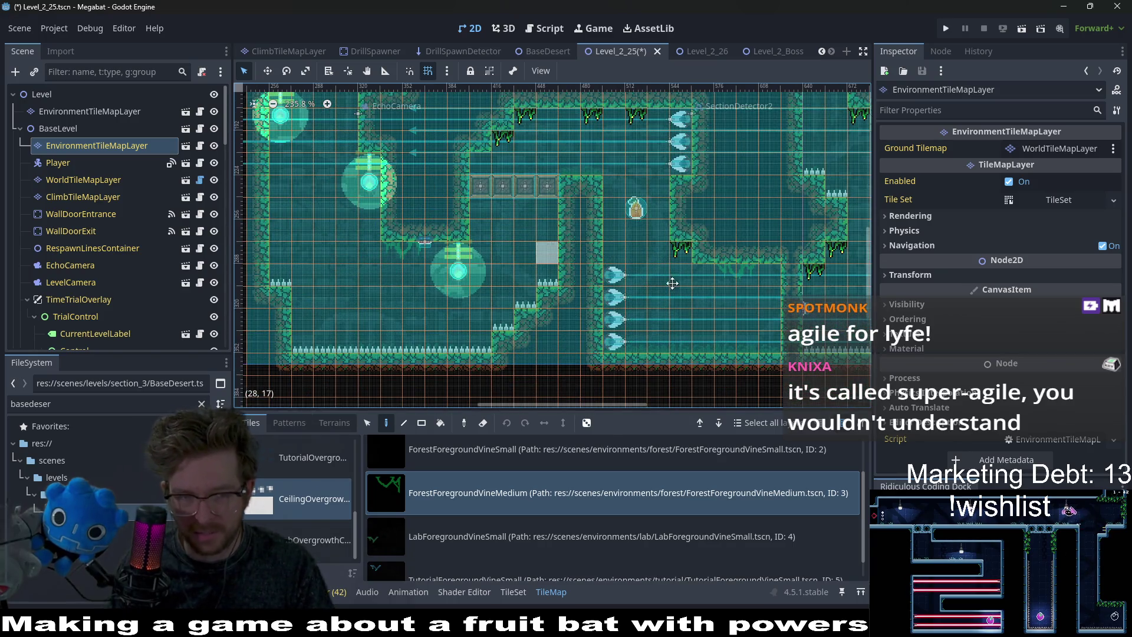
{"action": "scroll", "coordinate": [639, 272], "scroll_direction": "up", "scroll_amount": 2}
{"action": "scroll", "coordinate": [514, 262], "scroll_direction": "left", "scroll_amount": 7}
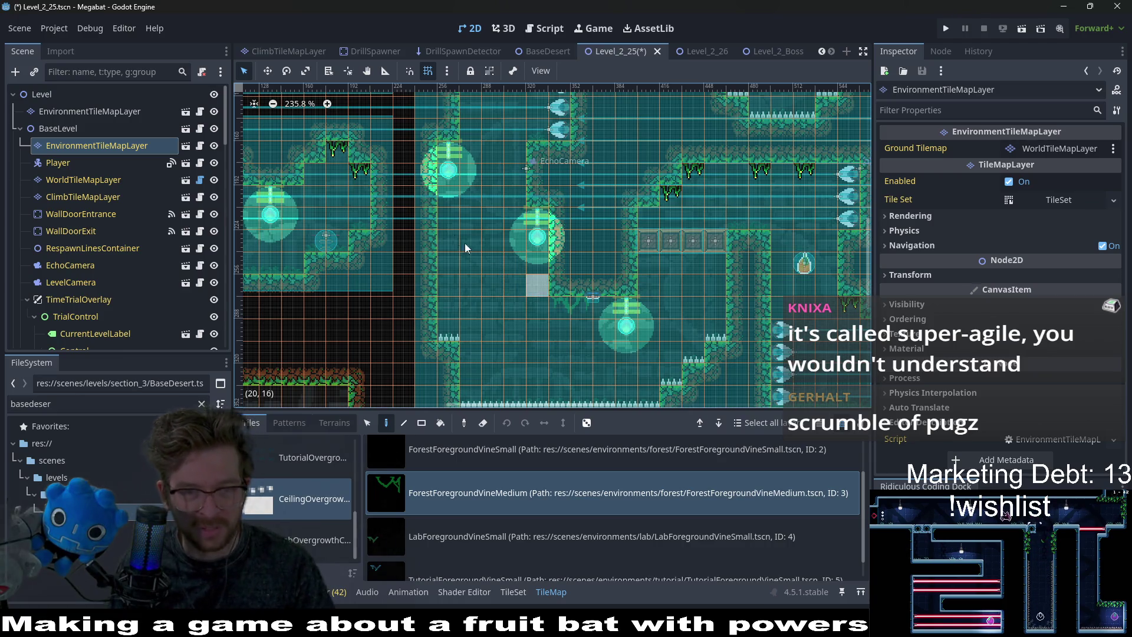
{"action": "scroll", "coordinate": [590, 290], "scroll_direction": "up", "scroll_amount": 7}
{"action": "scroll", "coordinate": [630, 296], "scroll_direction": "left", "scroll_amount": 10}
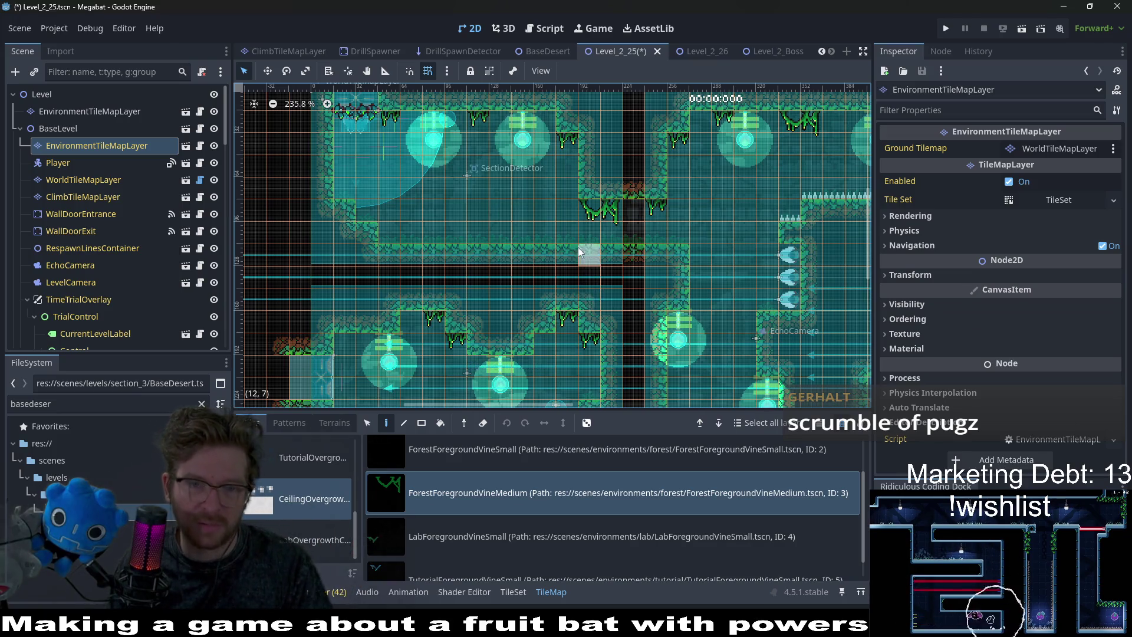
{"action": "scroll", "coordinate": [534, 249], "scroll_direction": "up", "scroll_amount": 2}
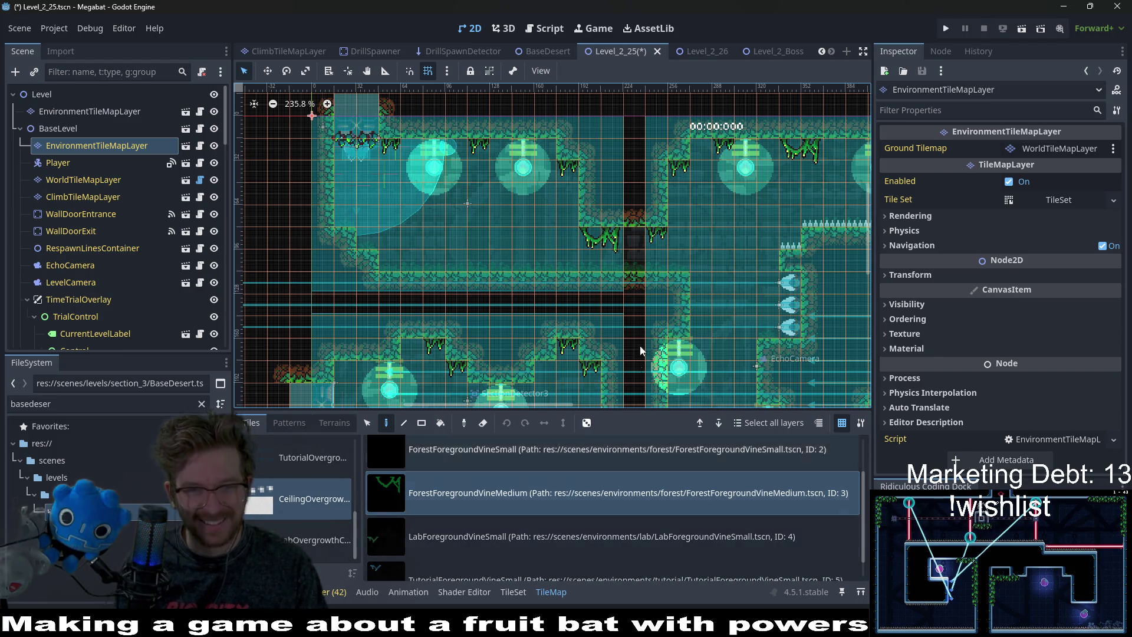
Pan across the level, then choose ForestBackgroundVine as the tile to paint.
{"action": "left_click_drag", "start_coordinate": [559, 300], "coordinate": [502, 300]}
{"action": "scroll", "coordinate": [597, 271], "scroll_direction": "down", "scroll_amount": 5}
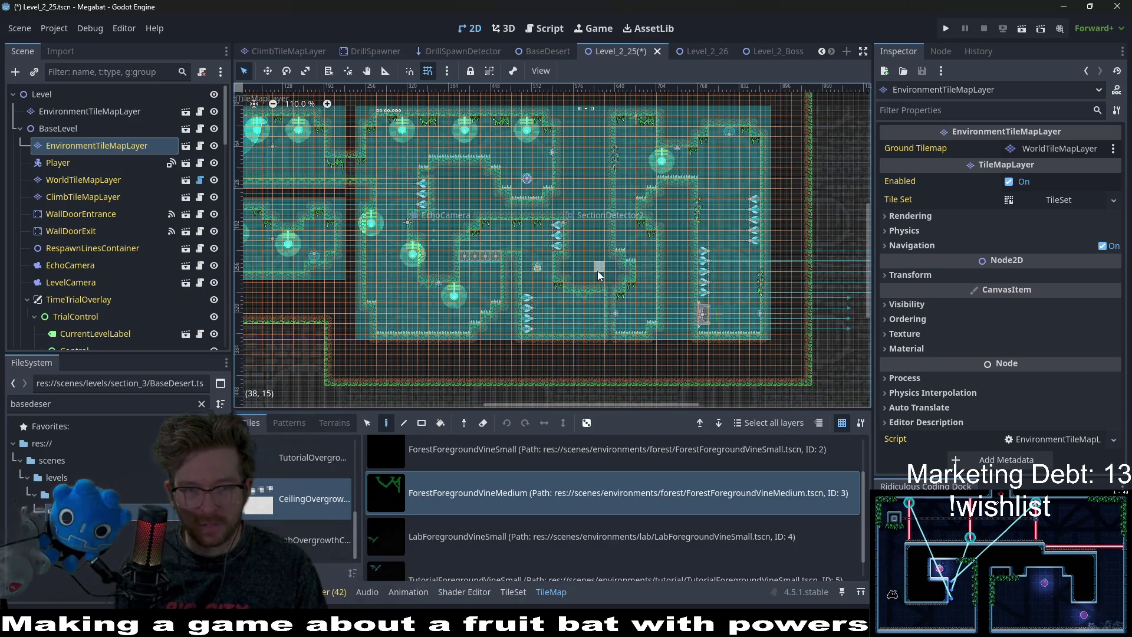
{"action": "scroll", "coordinate": [669, 203], "scroll_direction": "up", "scroll_amount": 6}
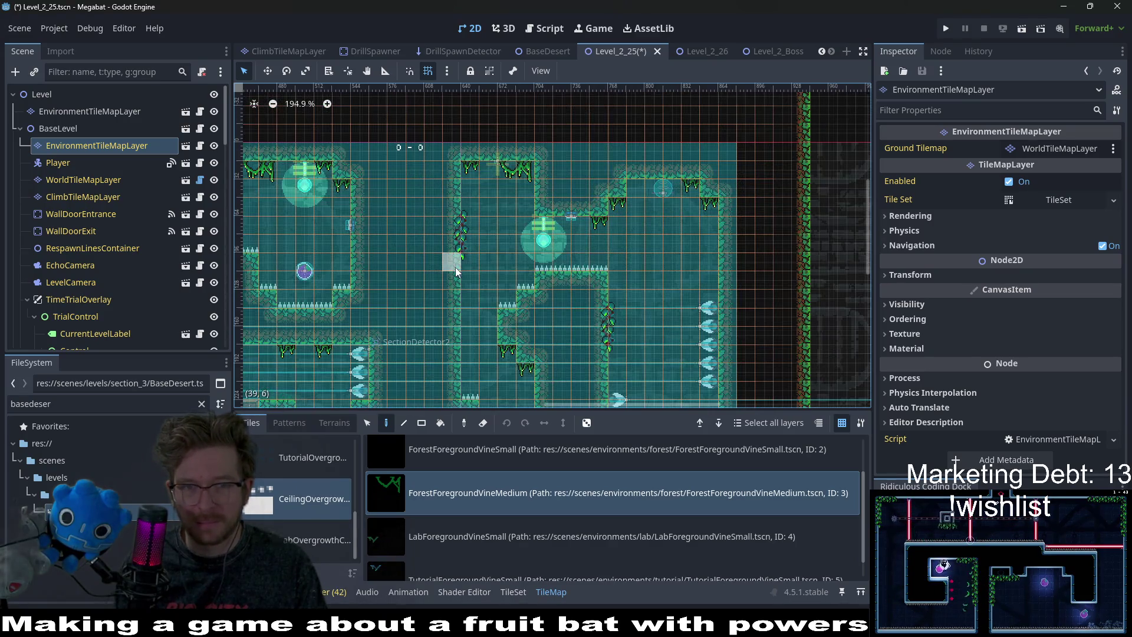
{"action": "left_click_drag", "start_coordinate": [331, 265], "coordinate": [606, 298]}
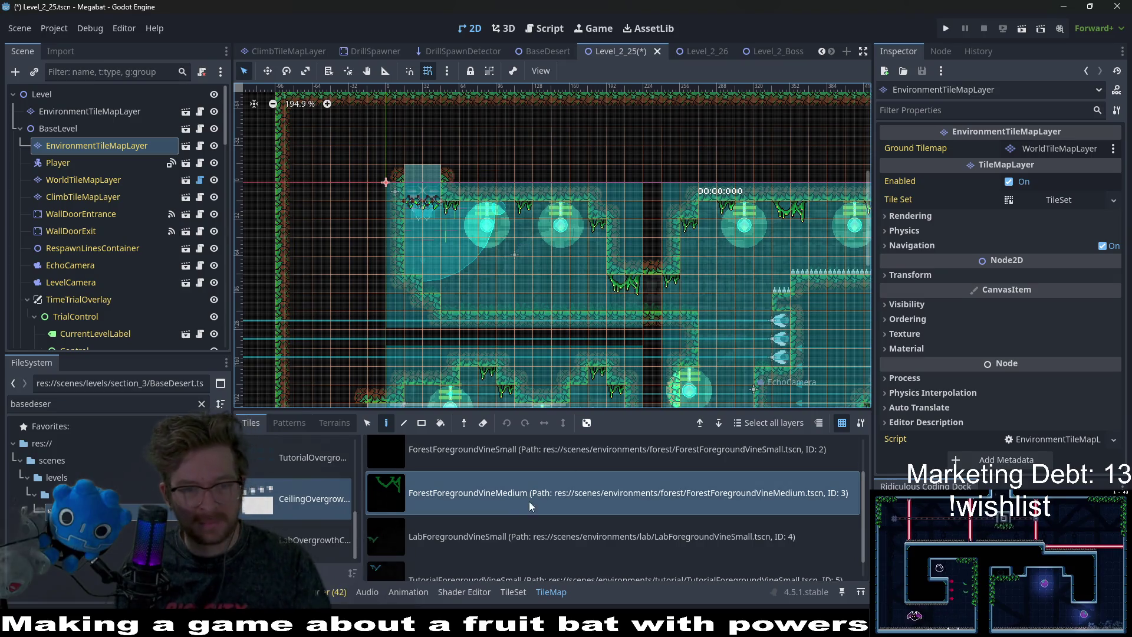
{"action": "scroll", "coordinate": [513, 524], "scroll_direction": "down", "scroll_amount": 1}
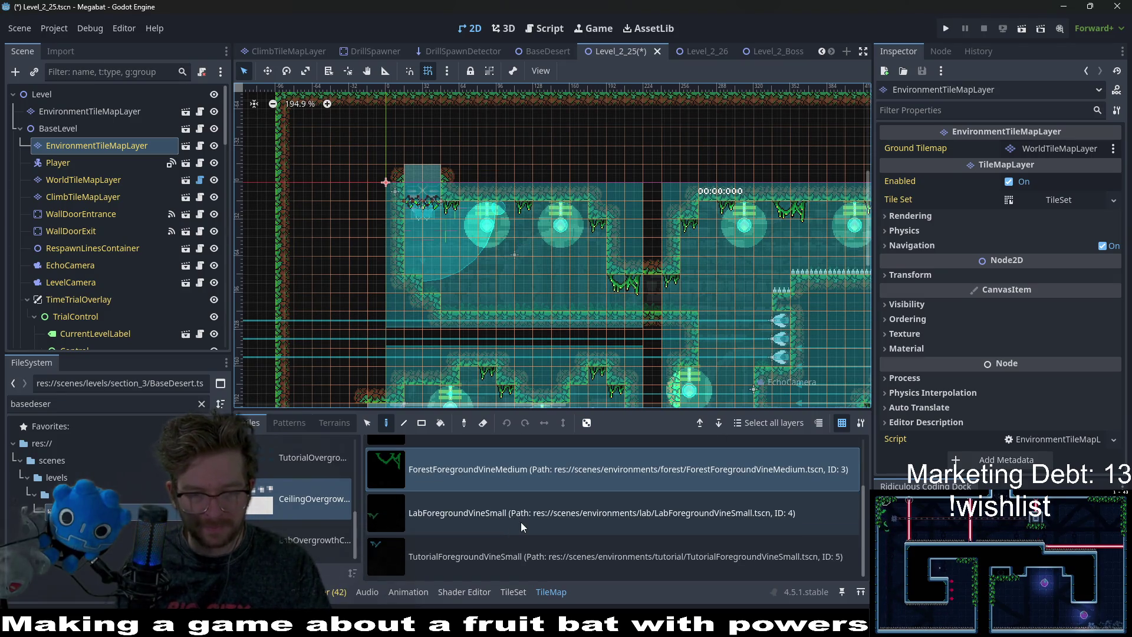
{"action": "scroll", "coordinate": [489, 496], "scroll_direction": "up", "scroll_amount": 3}
{"action": "left_click", "coordinate": [492, 496]}
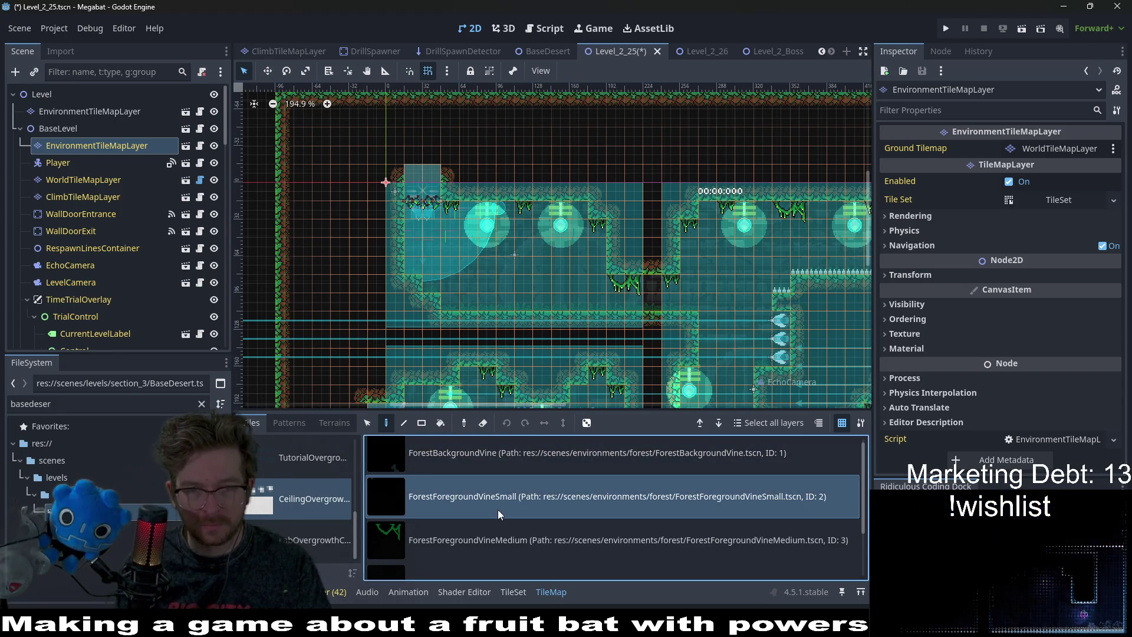
{"action": "left_click", "coordinate": [523, 465]}
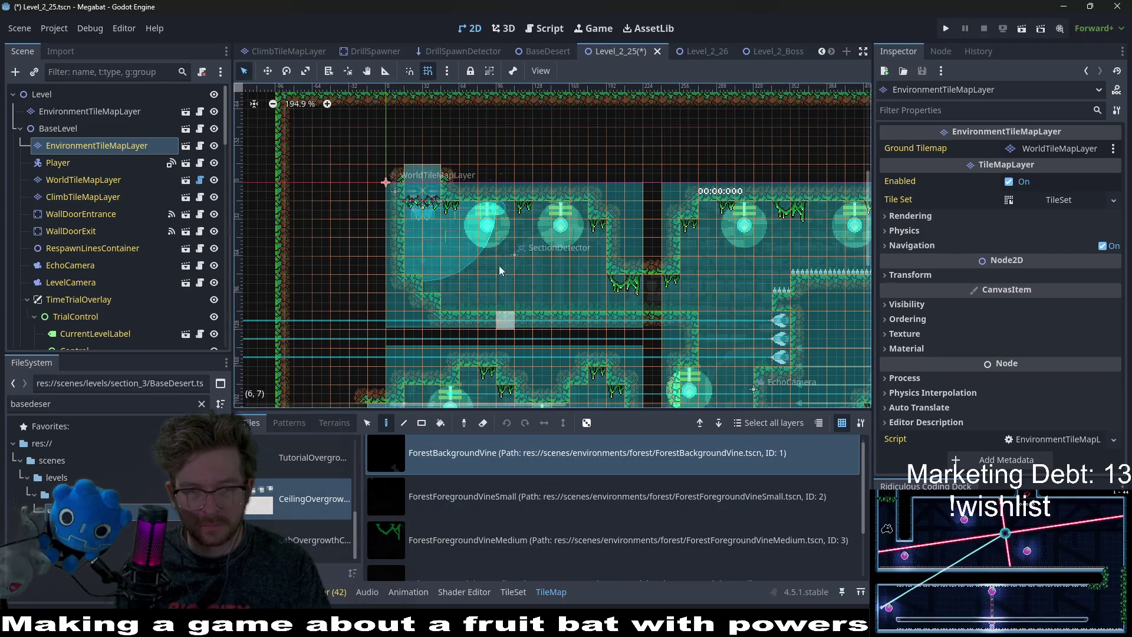
Select ForestForegroundVineSmall and paint a small vine under a ceiling to the right.
{"action": "scroll", "coordinate": [499, 270], "scroll_direction": "up", "scroll_amount": 2}
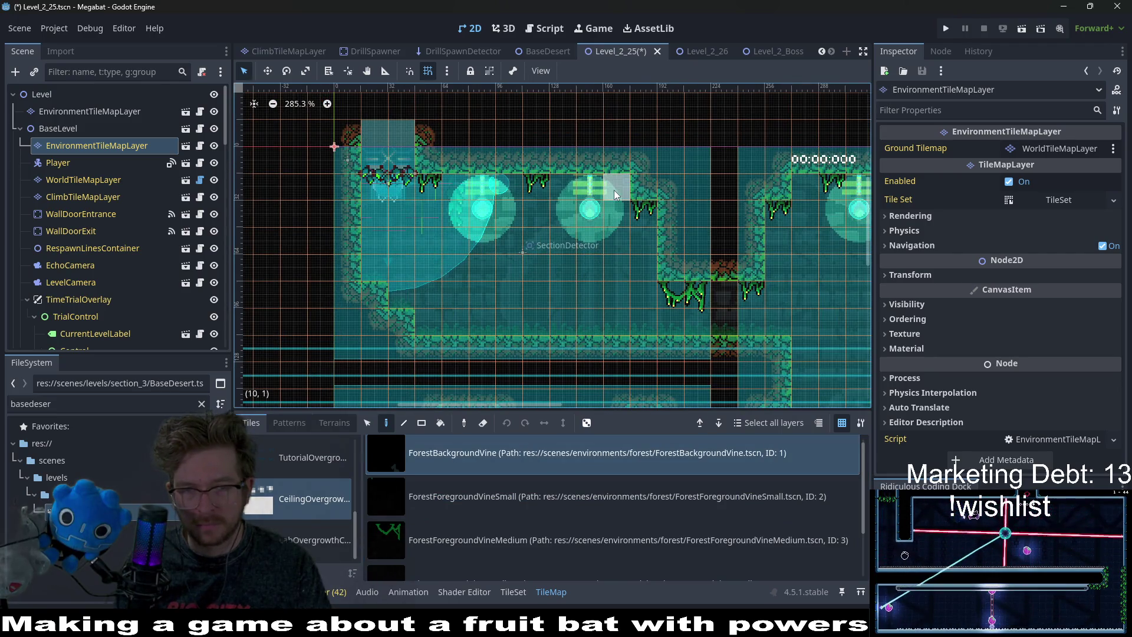
{"action": "scroll", "coordinate": [715, 164], "scroll_direction": "right", "scroll_amount": 3}
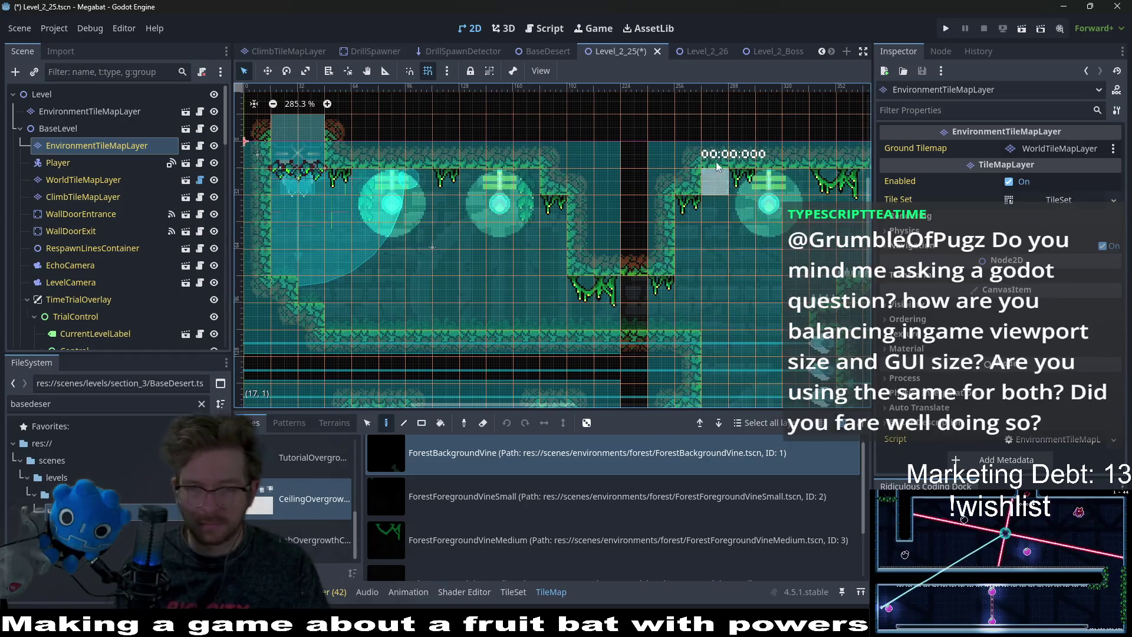
{"action": "scroll", "coordinate": [713, 167], "scroll_direction": "right", "scroll_amount": 3}
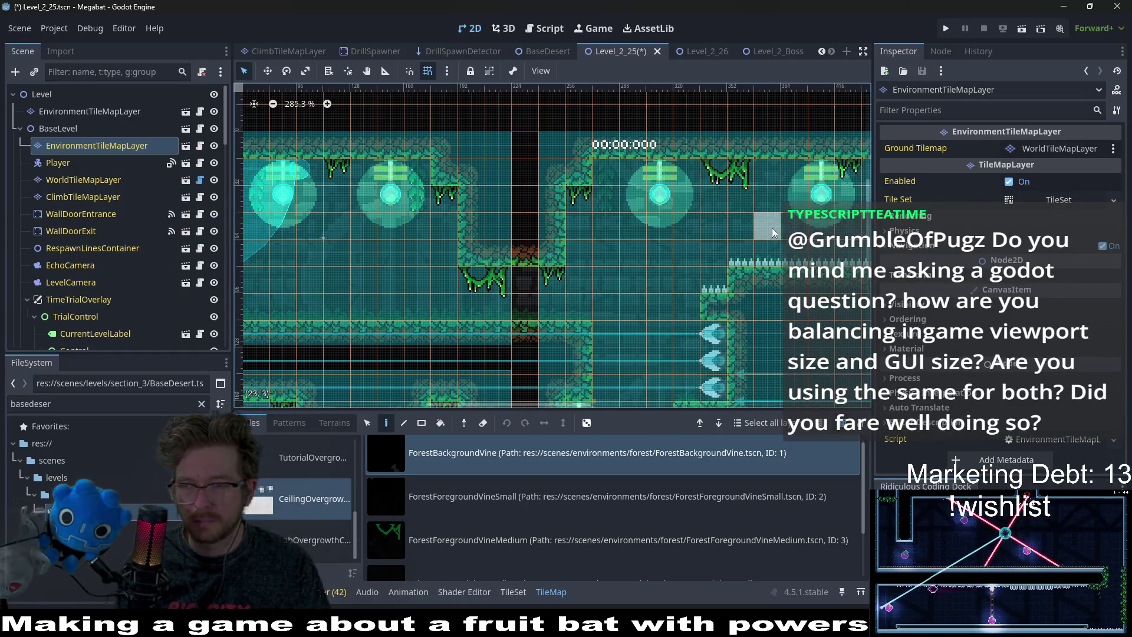
{"action": "scroll", "coordinate": [699, 209], "scroll_direction": "right", "scroll_amount": 3}
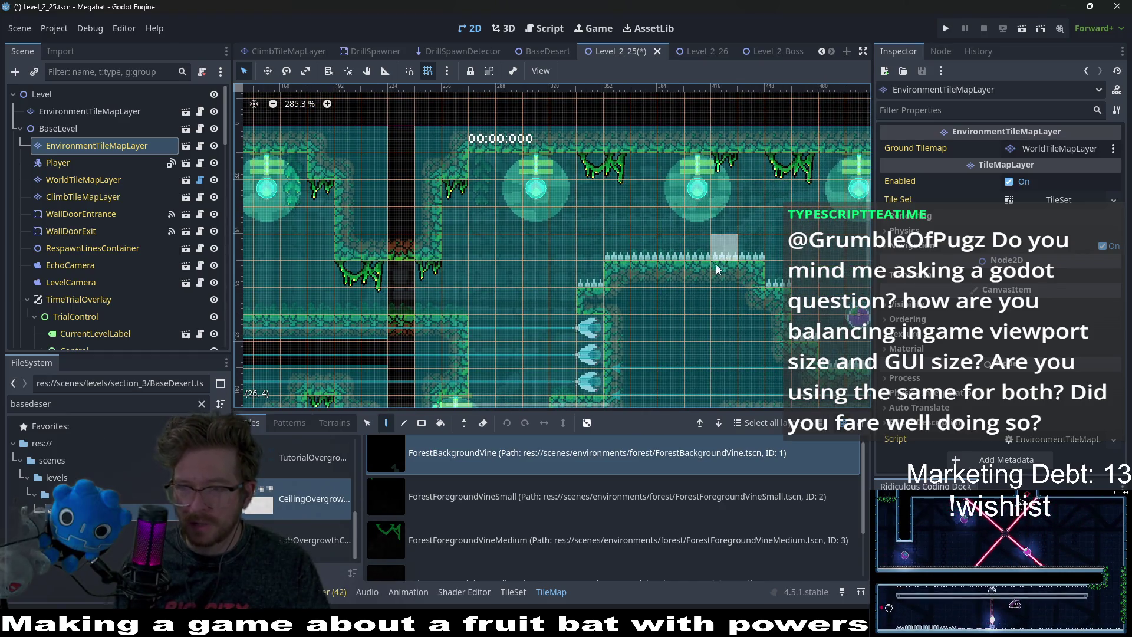
{"action": "scroll", "coordinate": [756, 215], "scroll_direction": "down", "scroll_amount": 2}
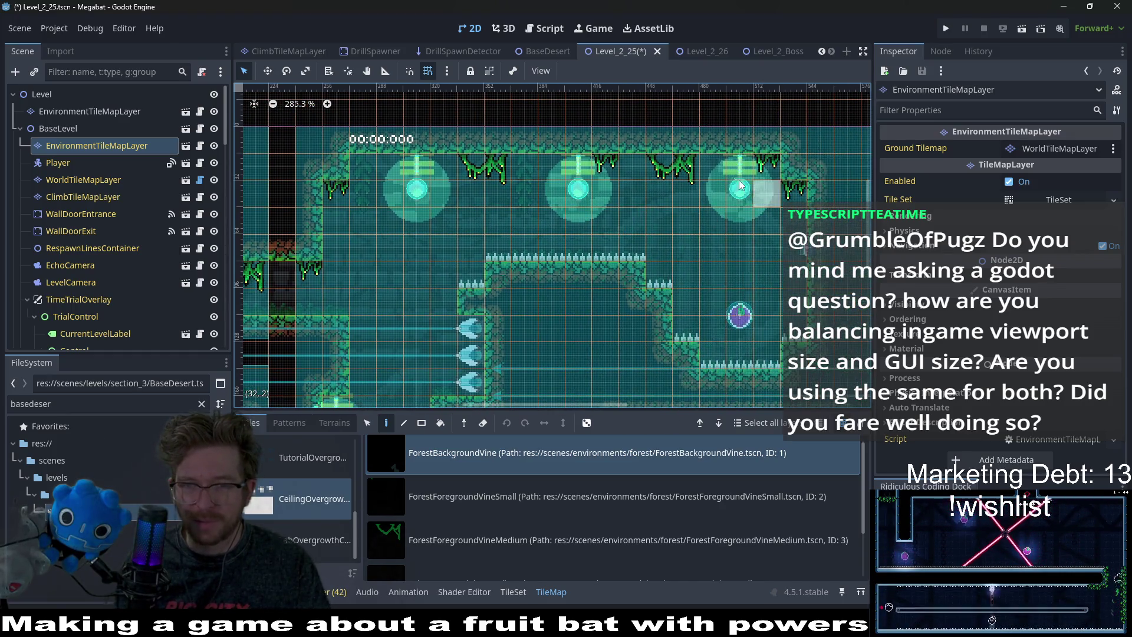
{"action": "scroll", "coordinate": [717, 172], "scroll_direction": "down", "scroll_amount": 3}
{"action": "scroll", "coordinate": [678, 238], "scroll_direction": "down", "scroll_amount": 2}
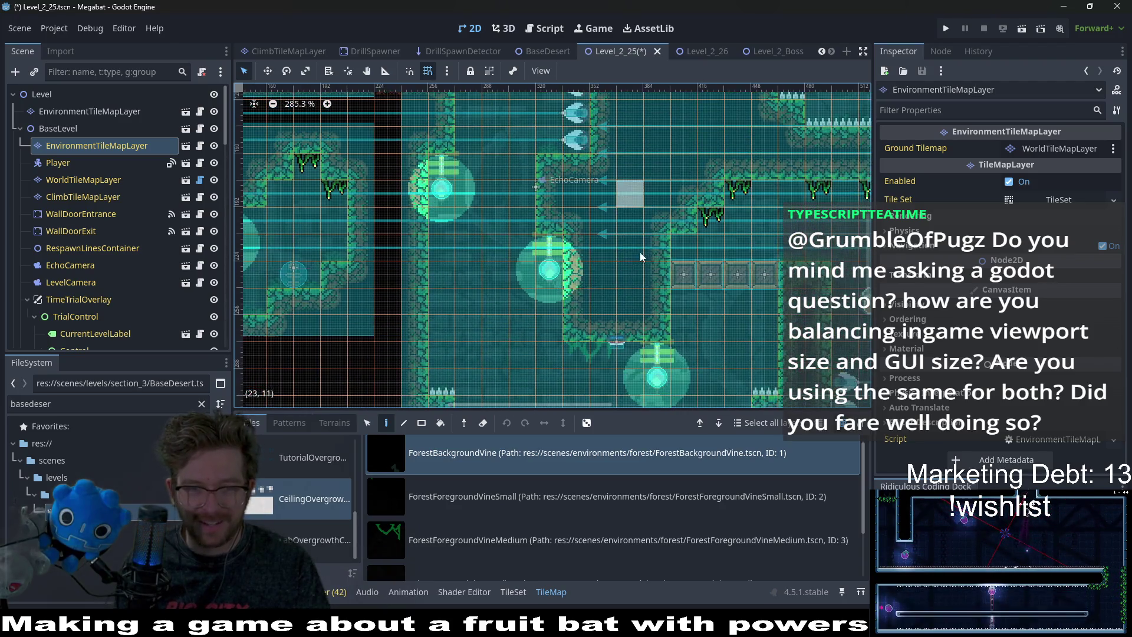
{"action": "scroll", "coordinate": [684, 249], "scroll_direction": "down", "scroll_amount": 3}
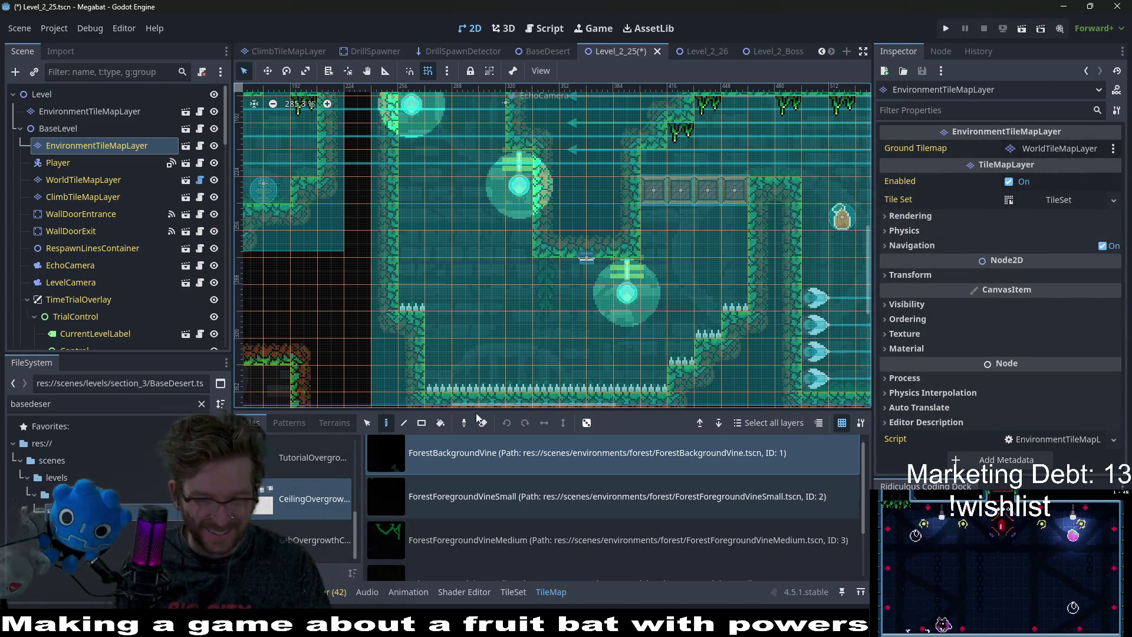
{"action": "left_click", "coordinate": [455, 511]}
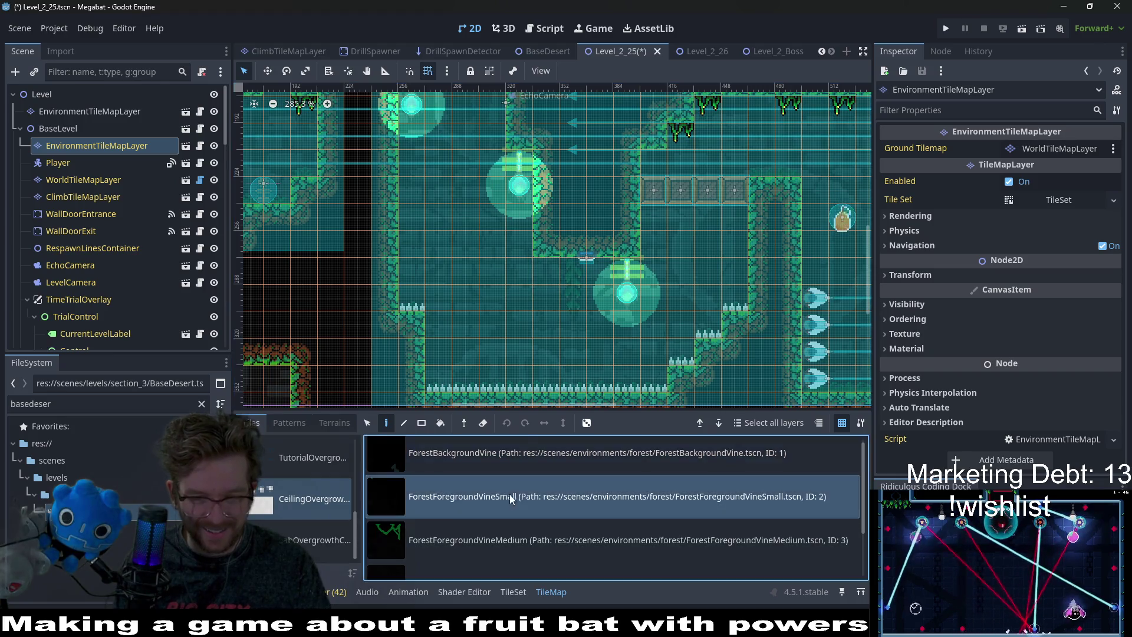
{"action": "left_click", "coordinate": [553, 275]}
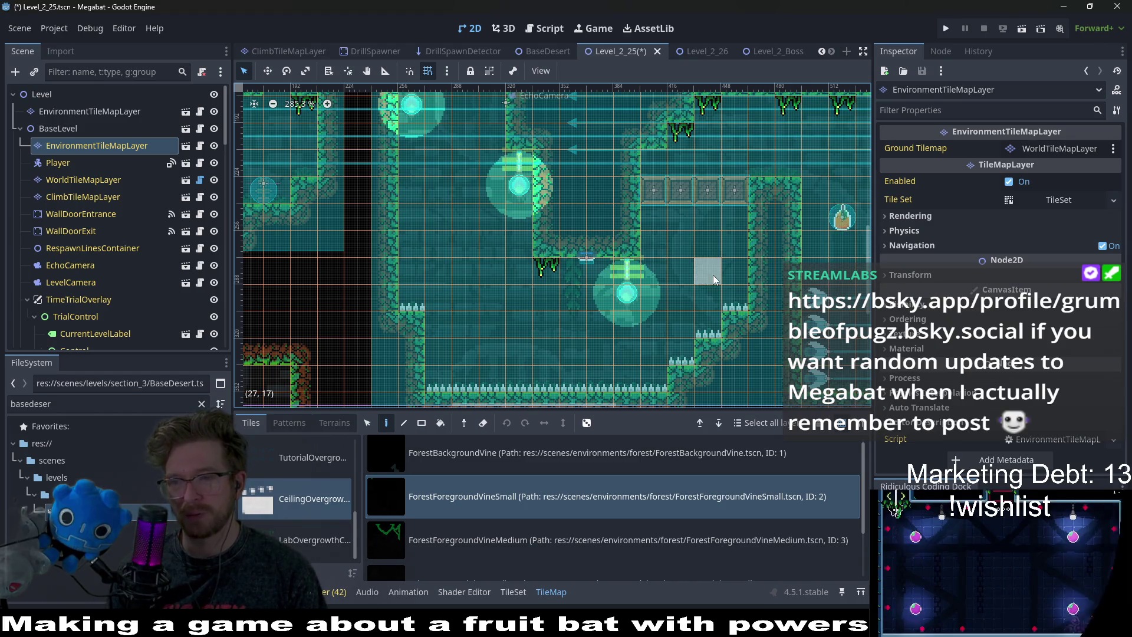
Paint a medium vine on another ceiling and save the level scene.
{"action": "scroll", "coordinate": [695, 275], "scroll_direction": "down", "scroll_amount": 3}
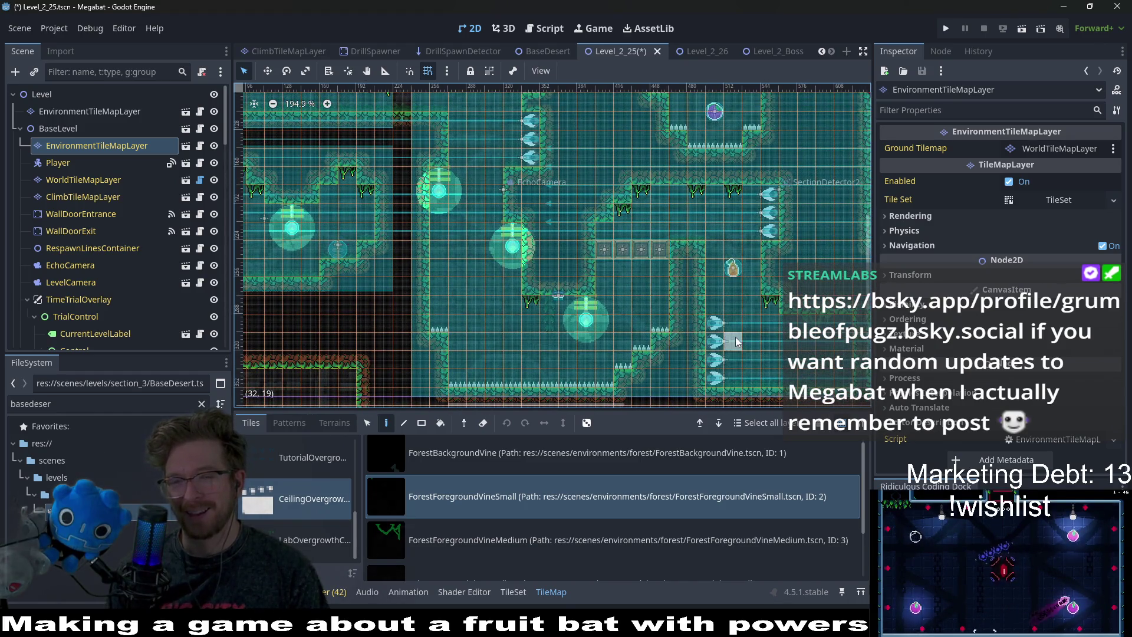
{"action": "scroll", "coordinate": [735, 337], "scroll_direction": "up", "scroll_amount": 3}
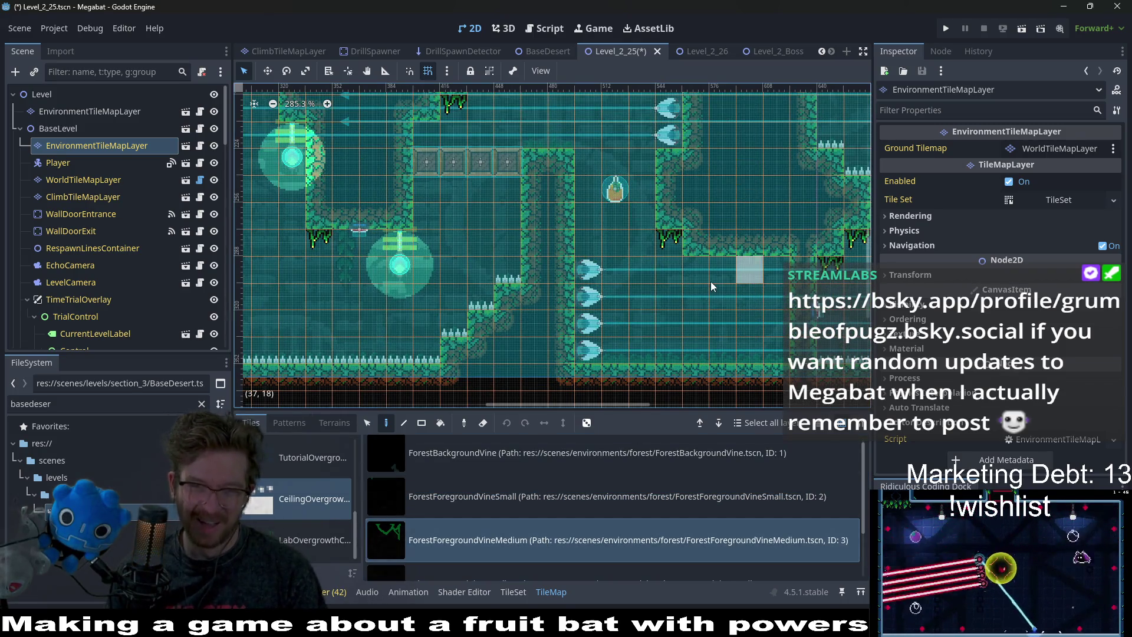
{"action": "left_click", "coordinate": [709, 272]}
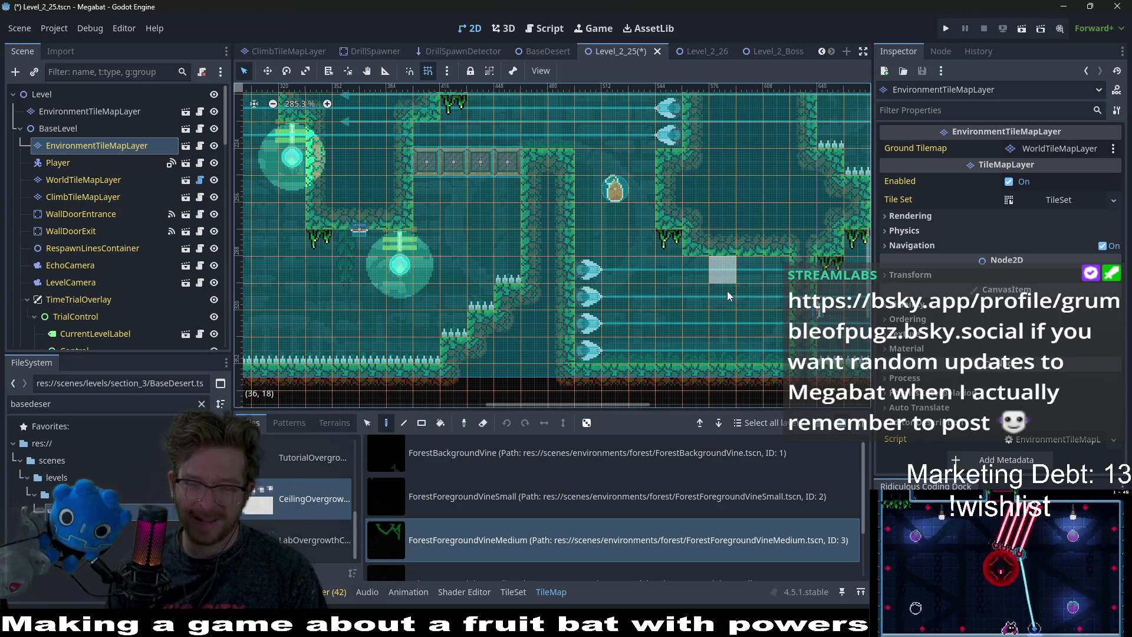
{"action": "mouse_move", "coordinate": [789, 224]}
{"action": "left_mouse_down"}
{"action": "mouse_move", "coordinate": [730, 255]}
{"action": "mouse_move", "coordinate": [742, 254]}
{"action": "left_mouse_up"}
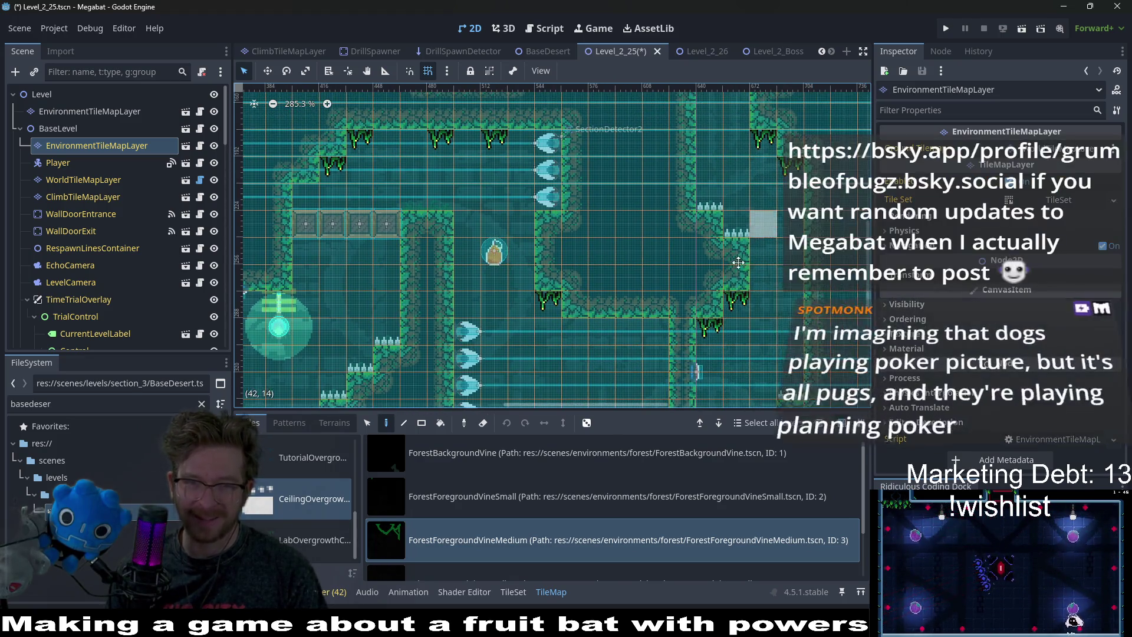
{"action": "scroll", "coordinate": [741, 254], "scroll_direction": "down", "scroll_amount": 4}
{"action": "left_click_drag", "start_coordinate": [721, 352], "coordinate": [736, 248]}
{"action": "key", "text": "ctrl+s"}
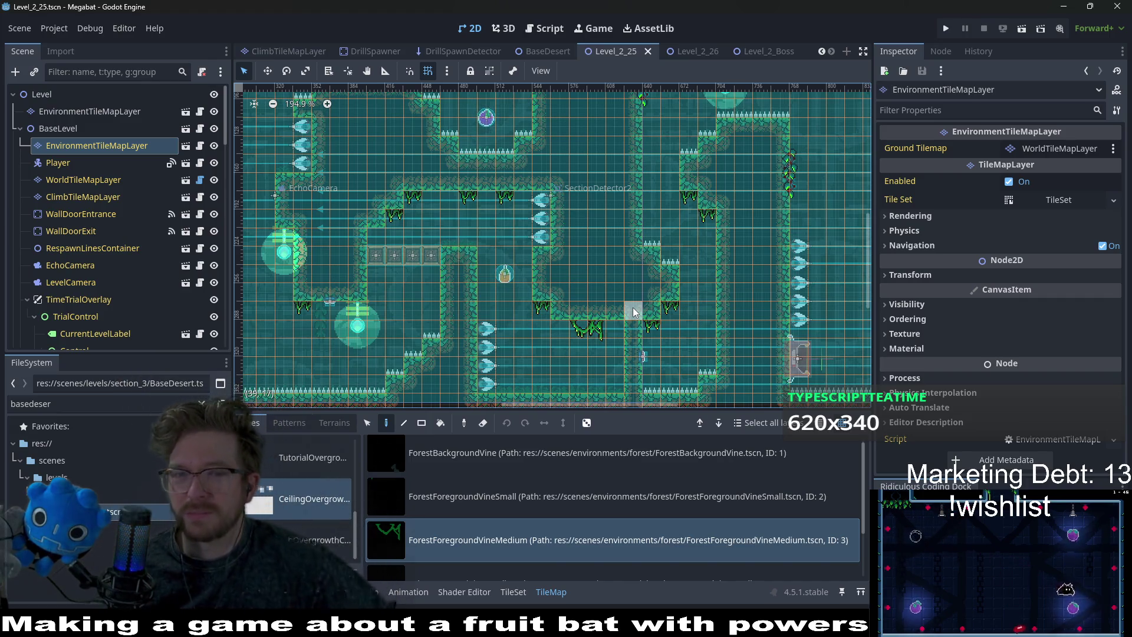
Check BaseLevel's Level Size options, keeping it at Small 224 X 126.
{"action": "left_click", "coordinate": [118, 131]}
{"action": "left_click", "coordinate": [1027, 148]}
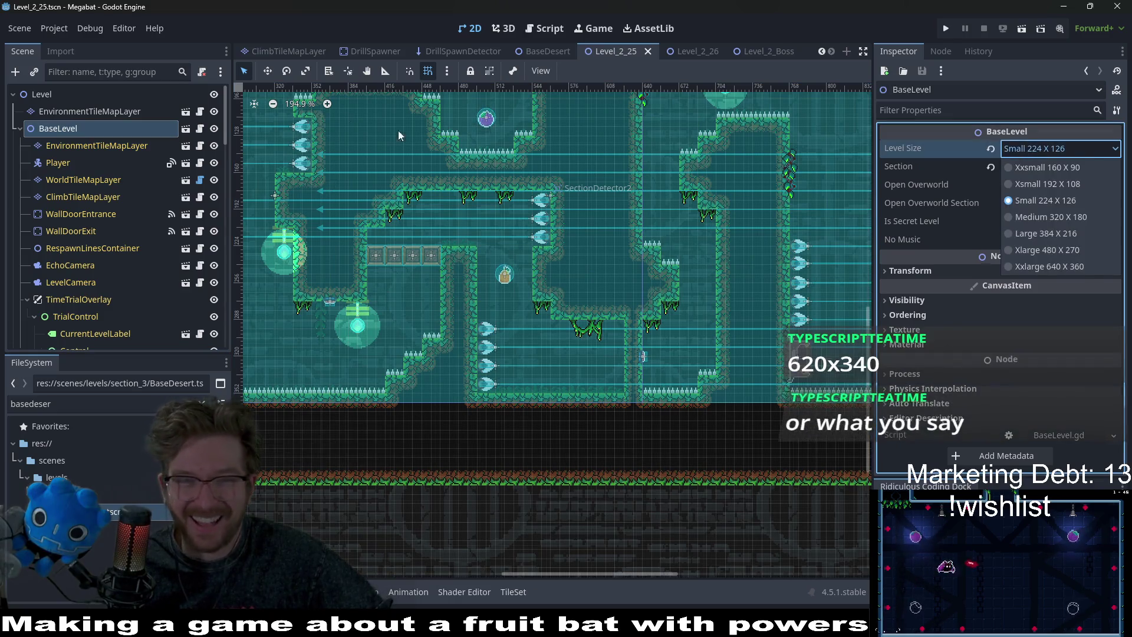
{"action": "left_click", "coordinate": [476, 151]}
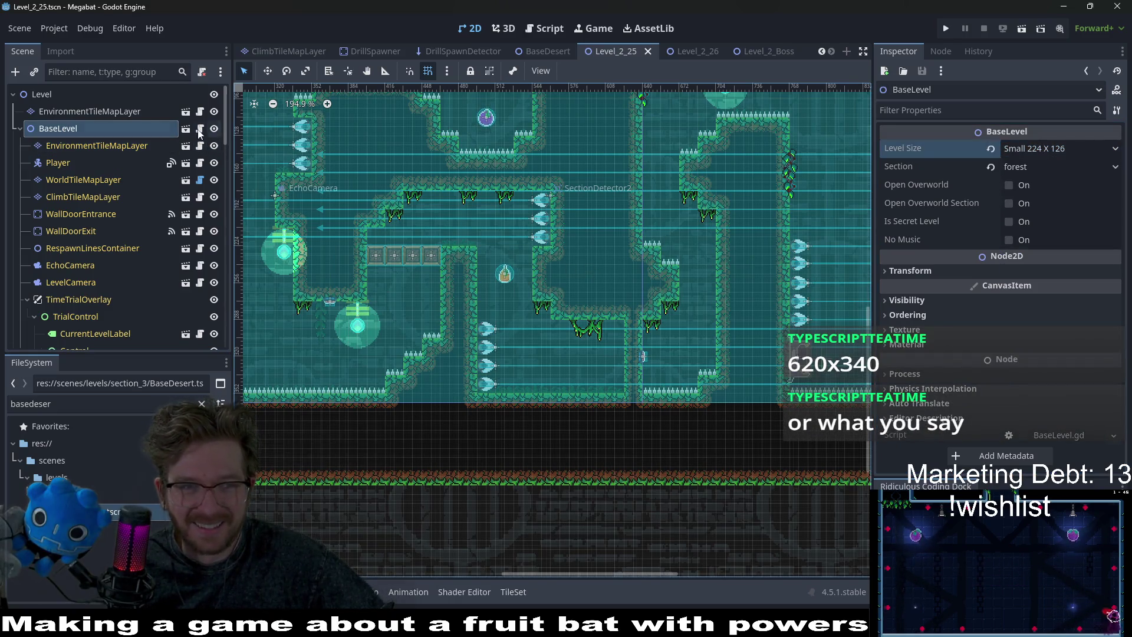
Briefly open and close the BaseLevel scene, then open the BaseLevel.gd script.
{"action": "left_click", "coordinate": [186, 130]}
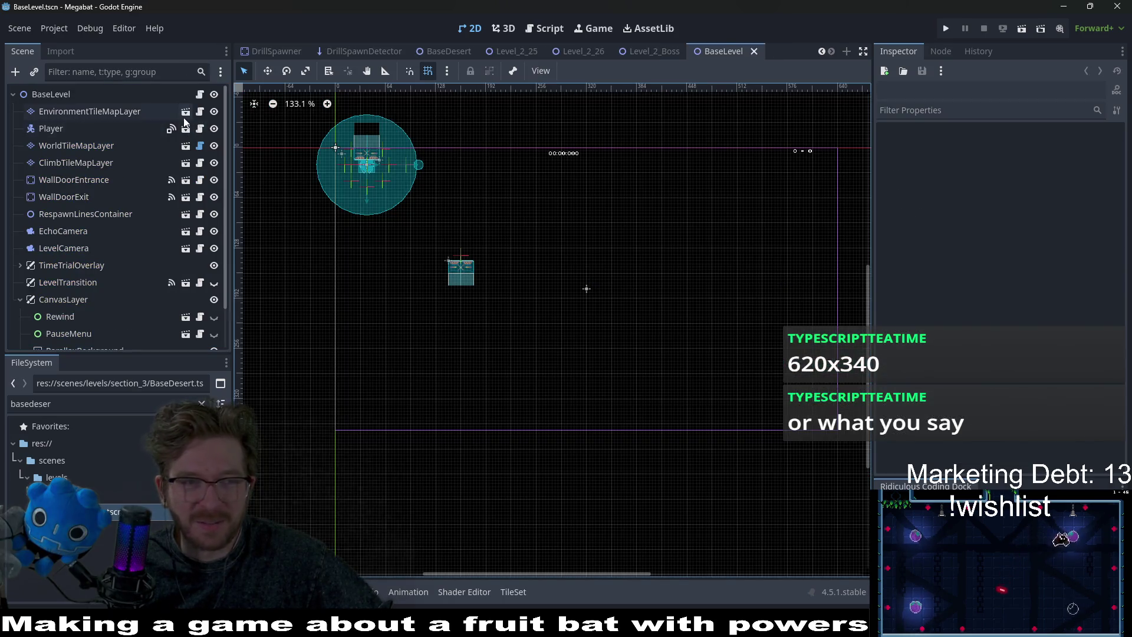
{"action": "middle_click", "coordinate": [708, 56]}
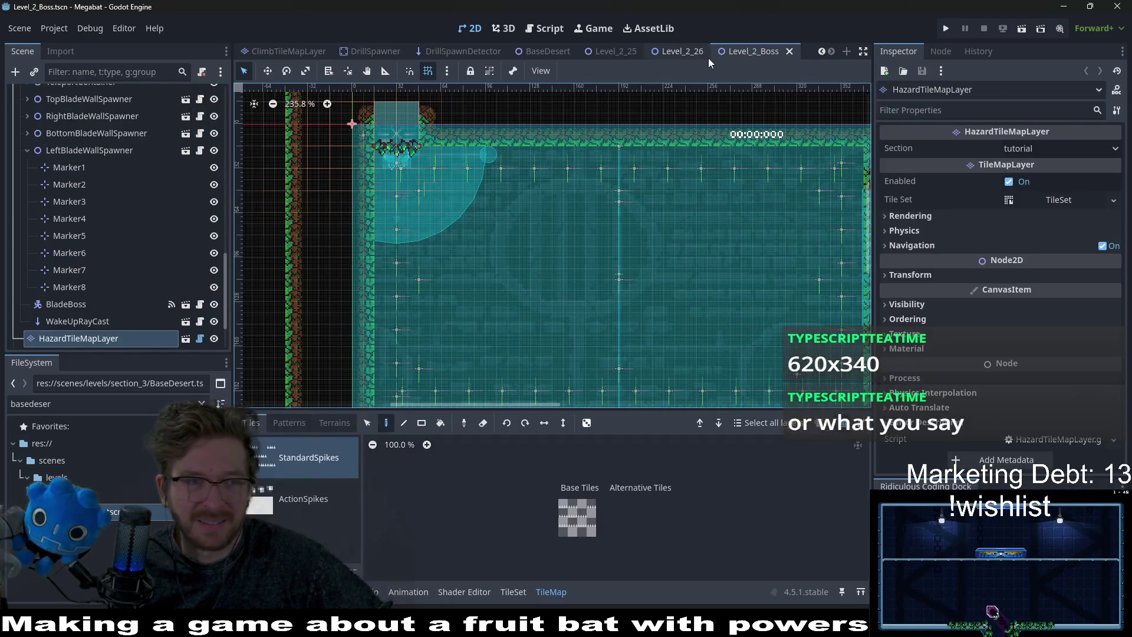
{"action": "scroll", "coordinate": [148, 188], "scroll_direction": "up", "scroll_amount": 10}
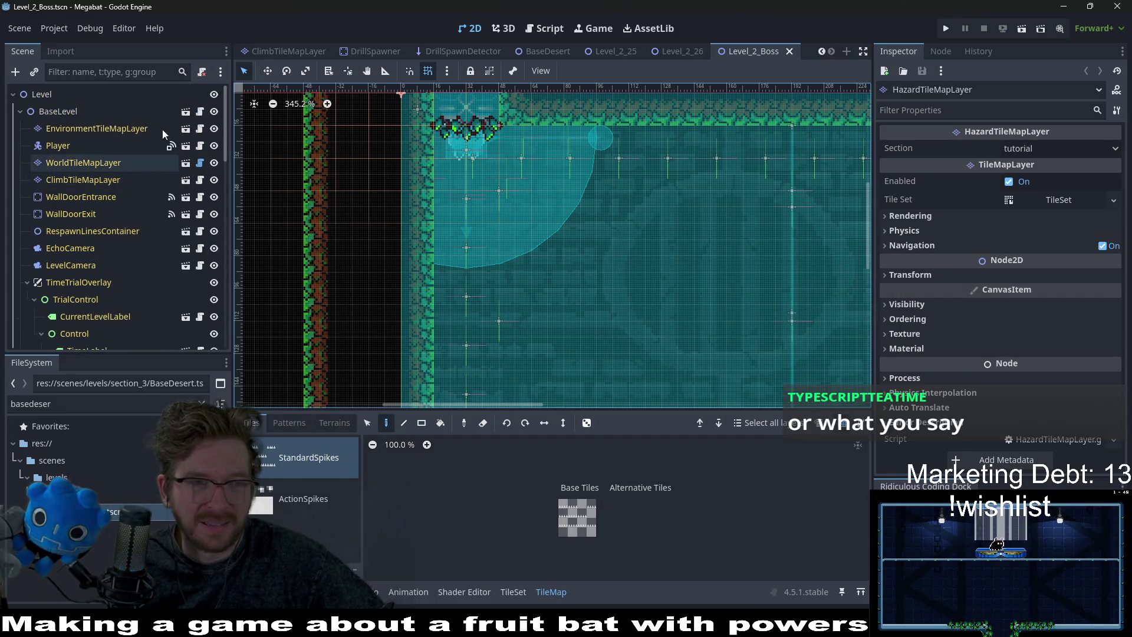
{"action": "left_click", "coordinate": [200, 115]}
{"action": "scroll", "coordinate": [543, 231], "scroll_direction": "up", "scroll_amount": 15}
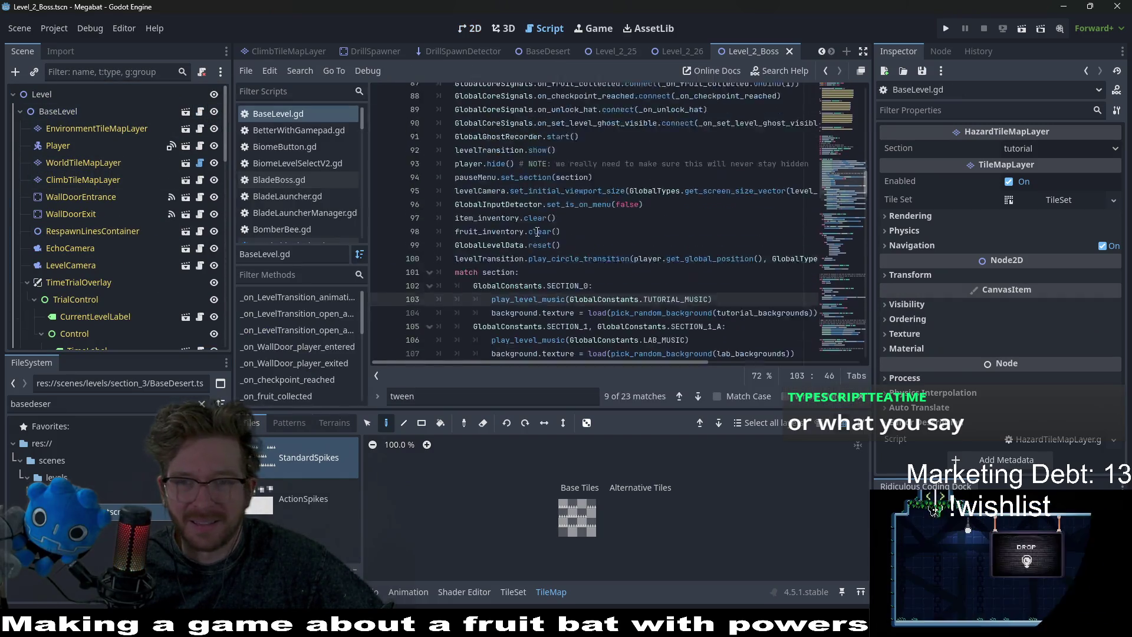
{"action": "scroll", "coordinate": [544, 230], "scroll_direction": "up", "scroll_amount": 9}
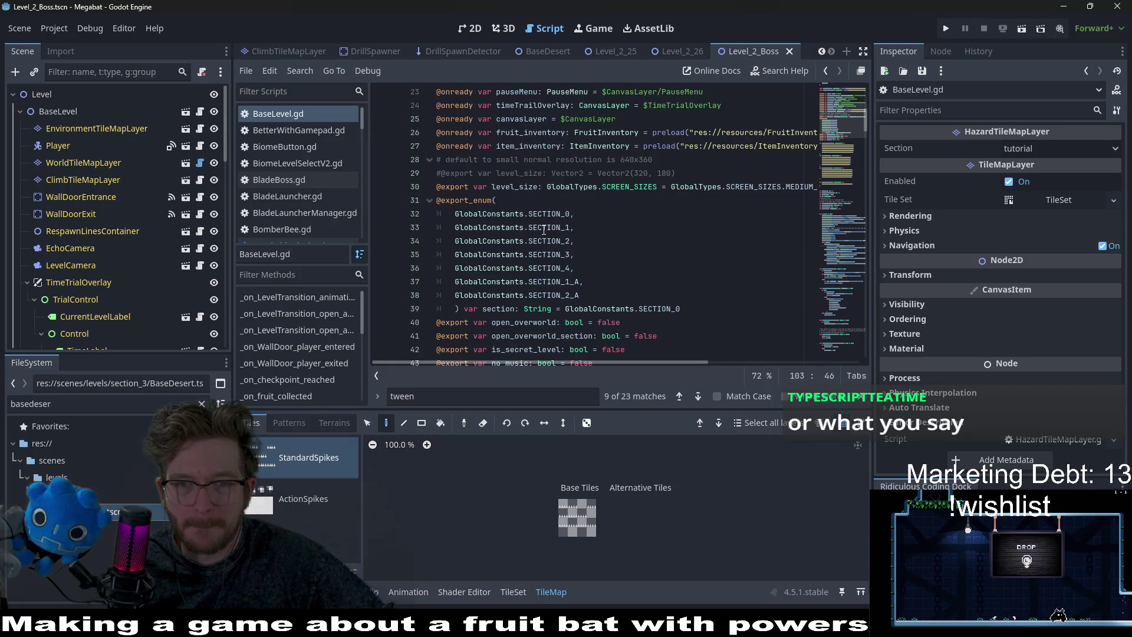
{"action": "key", "text": "ctrl+shift+o"}
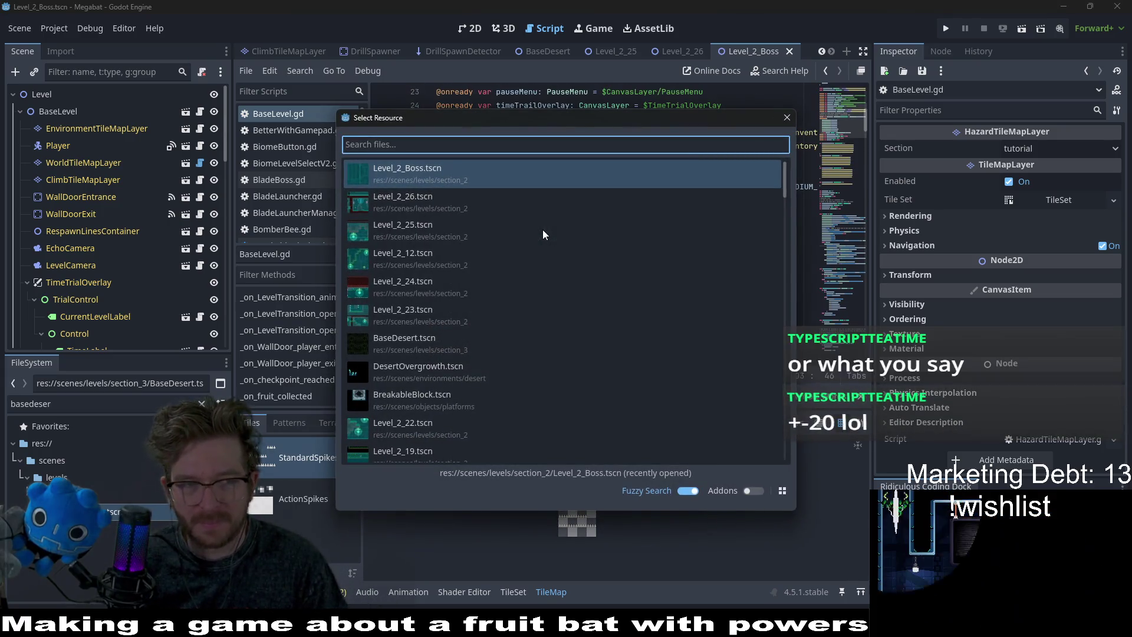
{"action": "key", "text": "Escape"}
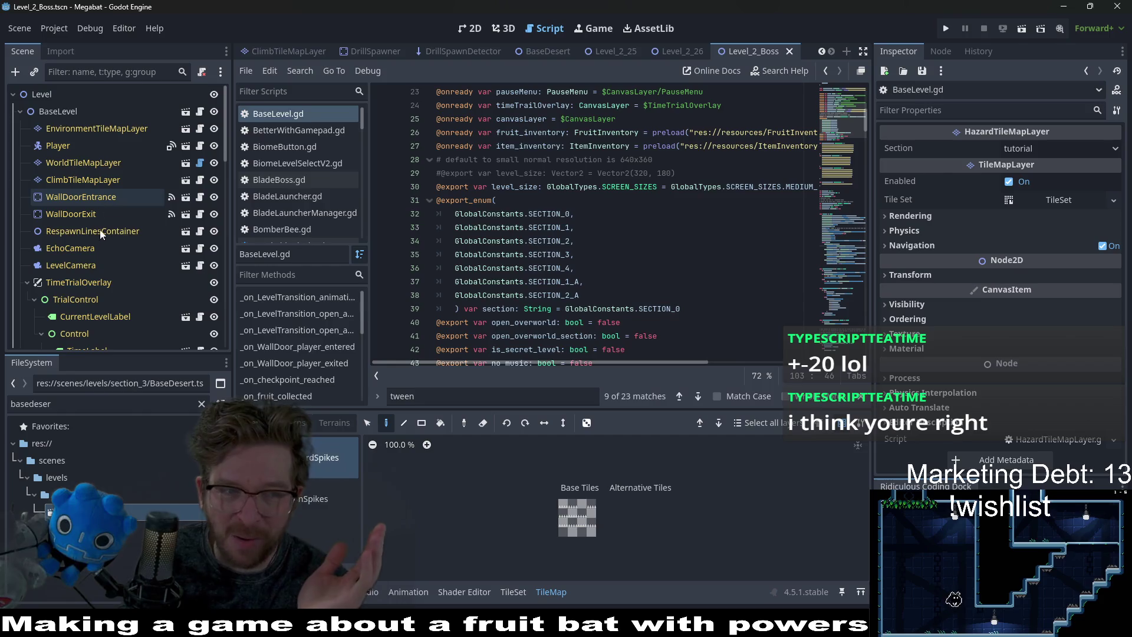
Glance at the LevelCamera script, then return to BaseLevel.gd at the end of line 28's comment.
{"action": "left_click", "coordinate": [194, 269]}
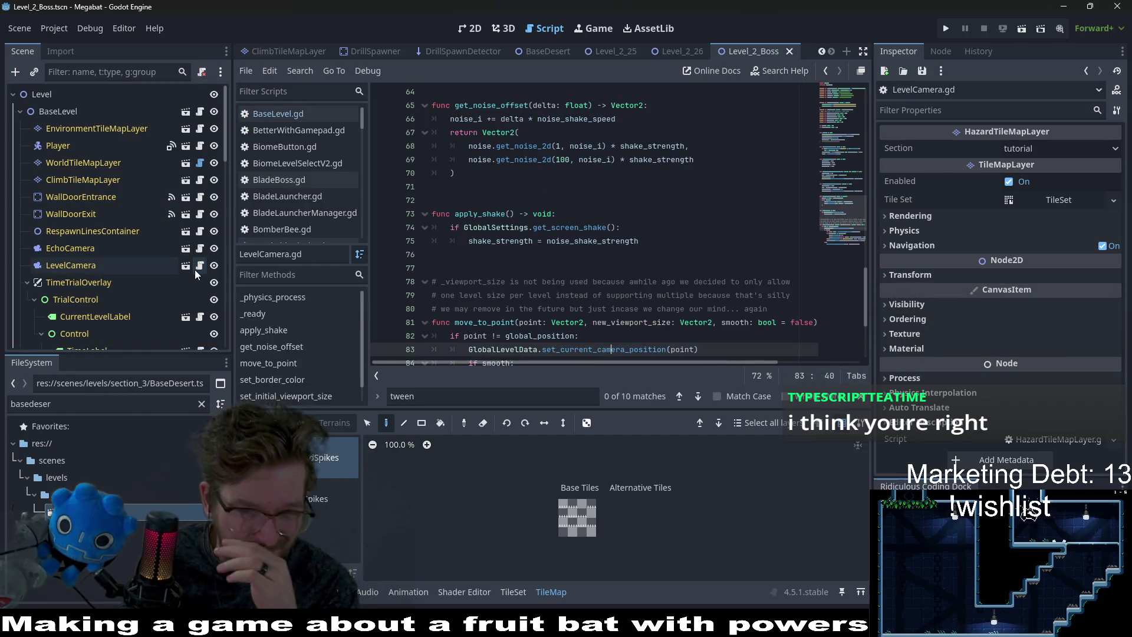
{"action": "left_click_drag", "start_coordinate": [860, 122], "coordinate": [850, 71]}
{"action": "scroll", "coordinate": [787, 212], "scroll_direction": "down", "scroll_amount": 10}
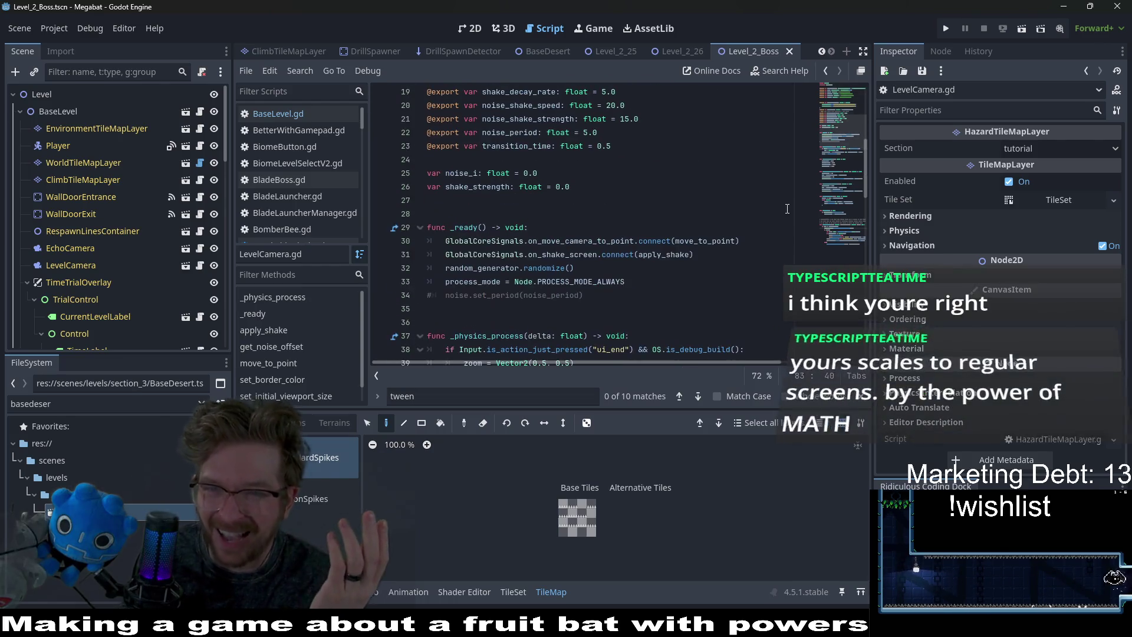
{"action": "scroll", "coordinate": [788, 202], "scroll_direction": "up", "scroll_amount": 10}
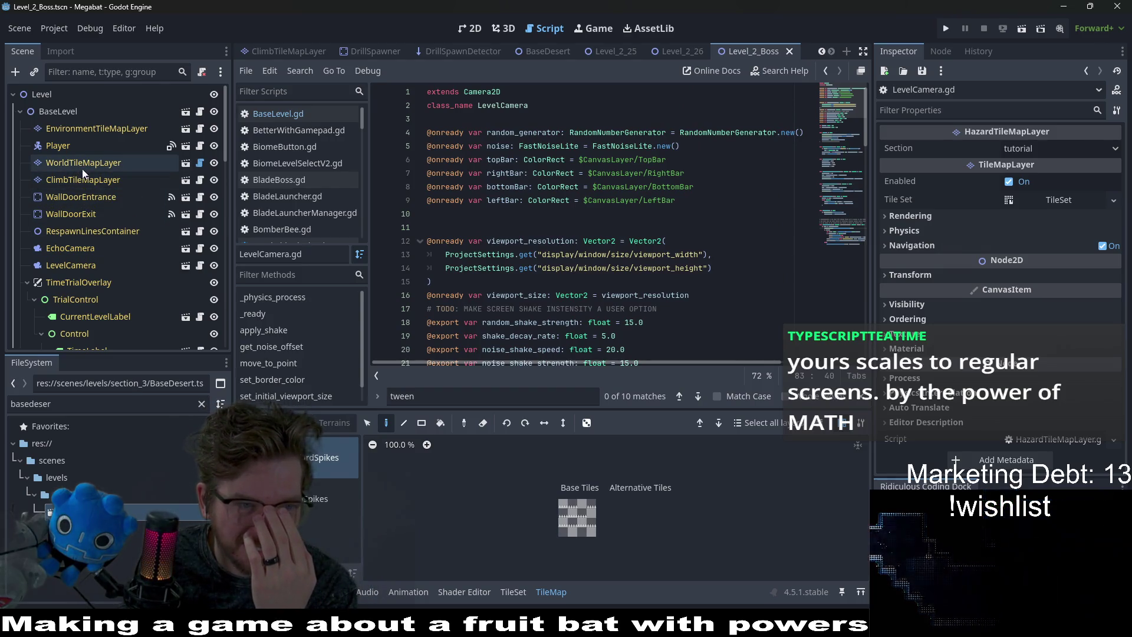
{"action": "left_click", "coordinate": [76, 111]}
{"action": "scroll", "coordinate": [599, 233], "scroll_direction": "up", "scroll_amount": 6}
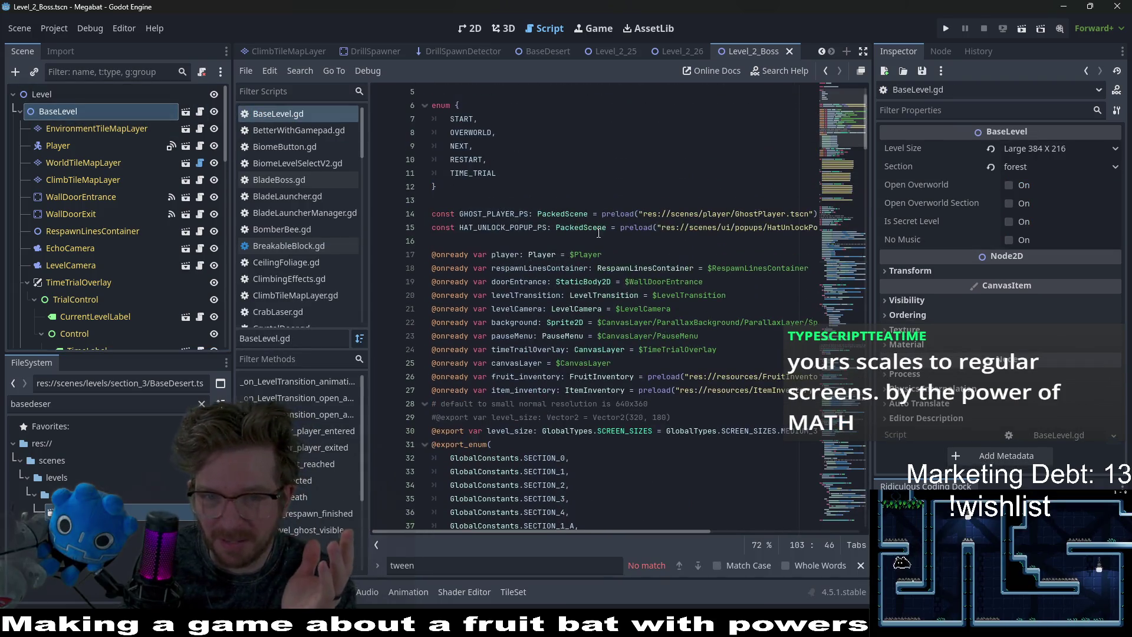
{"action": "left_click", "coordinate": [687, 404]}
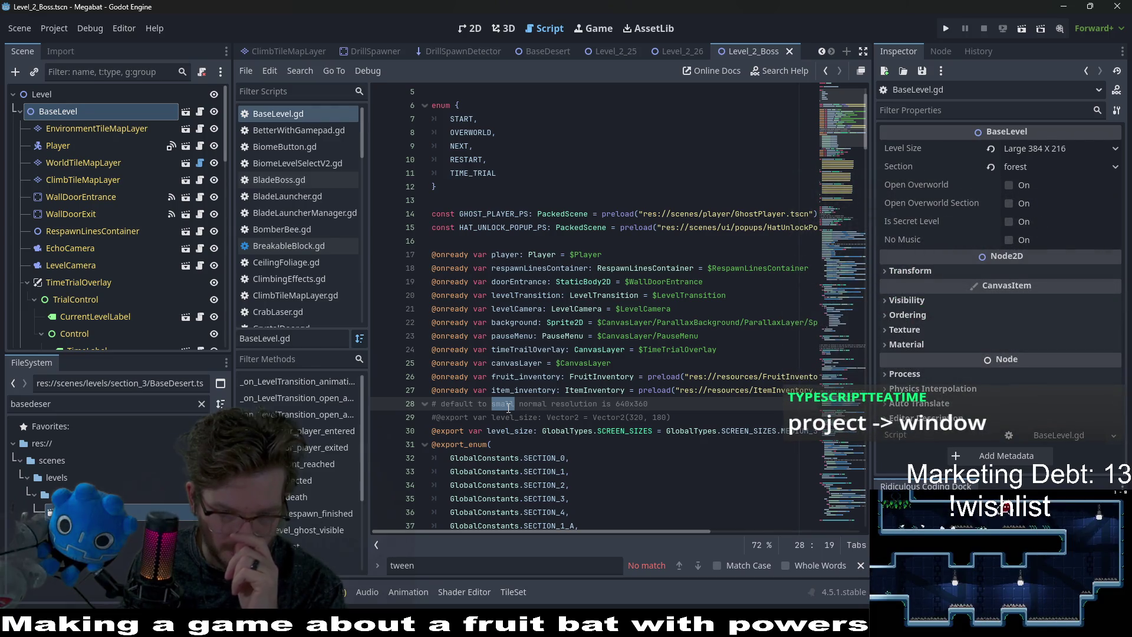
Edit line 28 to '# default to small, normal resolution is 640x360' and save BaseLevel.gd.
{"action": "key", "text": "BackSpace"}
{"action": "key", "text": "BackSpace"}
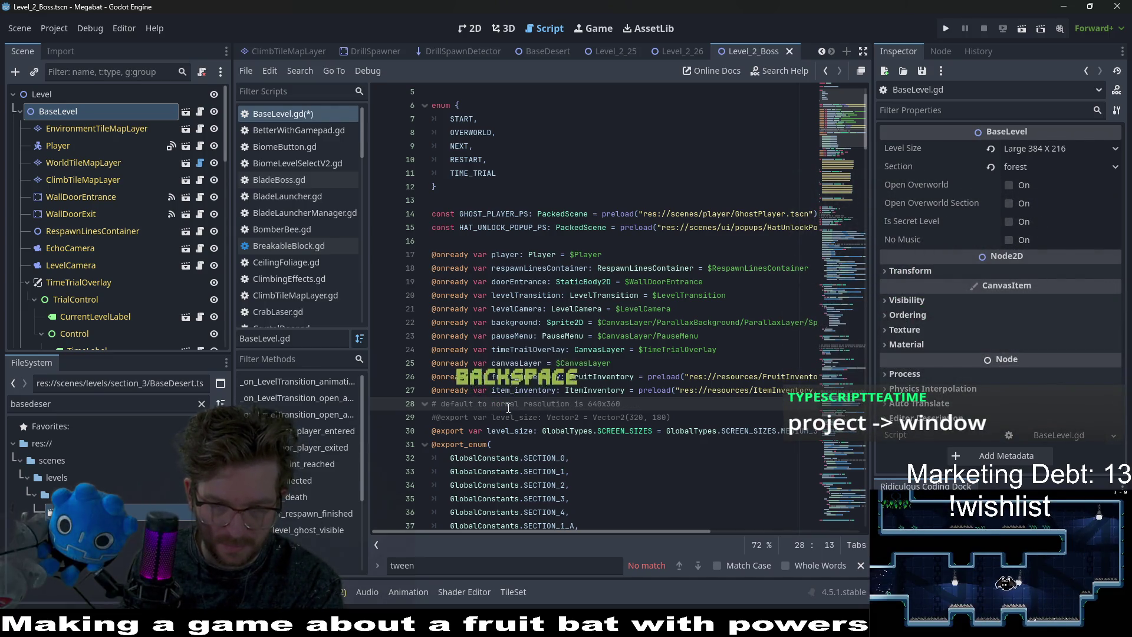
{"action": "left_click", "coordinate": [677, 392]}
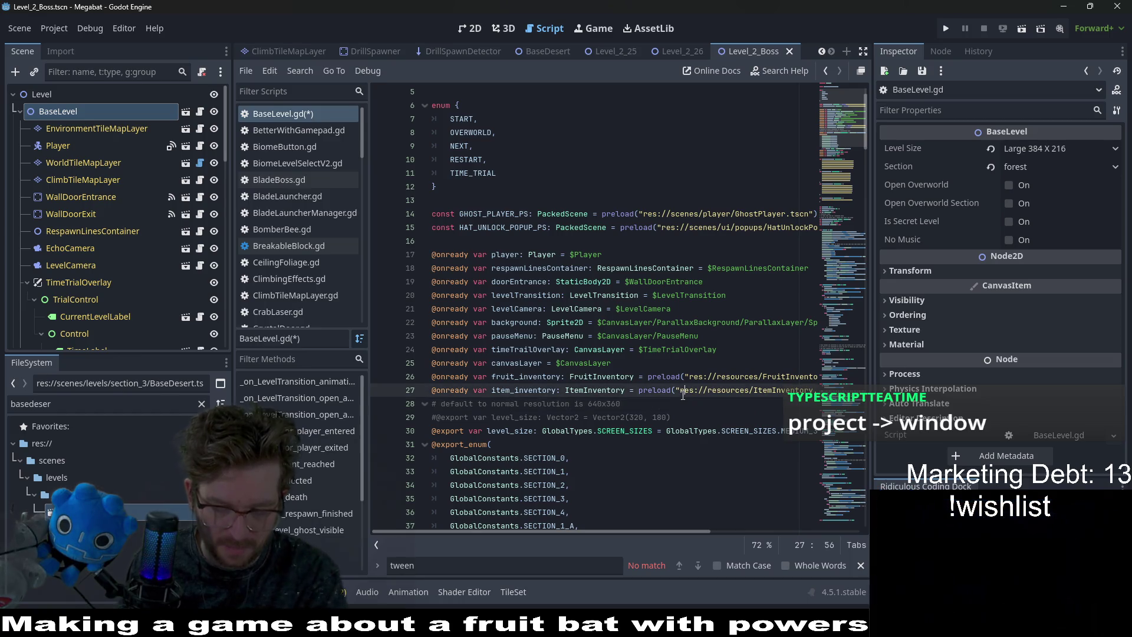
{"action": "key", "text": "ctrl+s"}
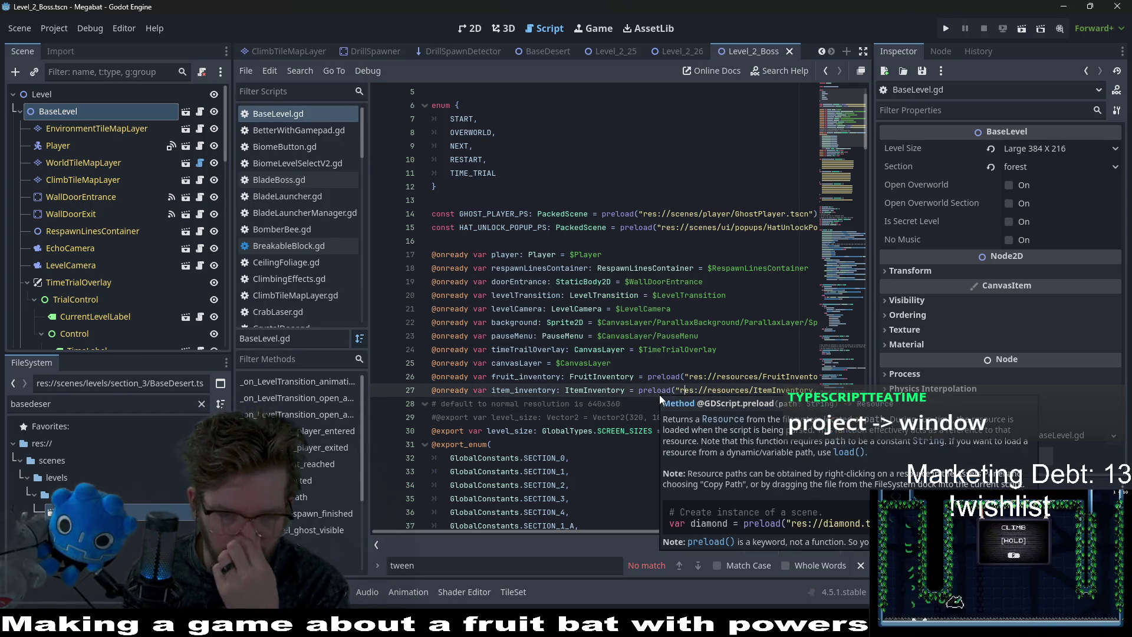
{"action": "left_click", "coordinate": [530, 432]}
{"action": "double_click", "coordinate": [532, 416]}
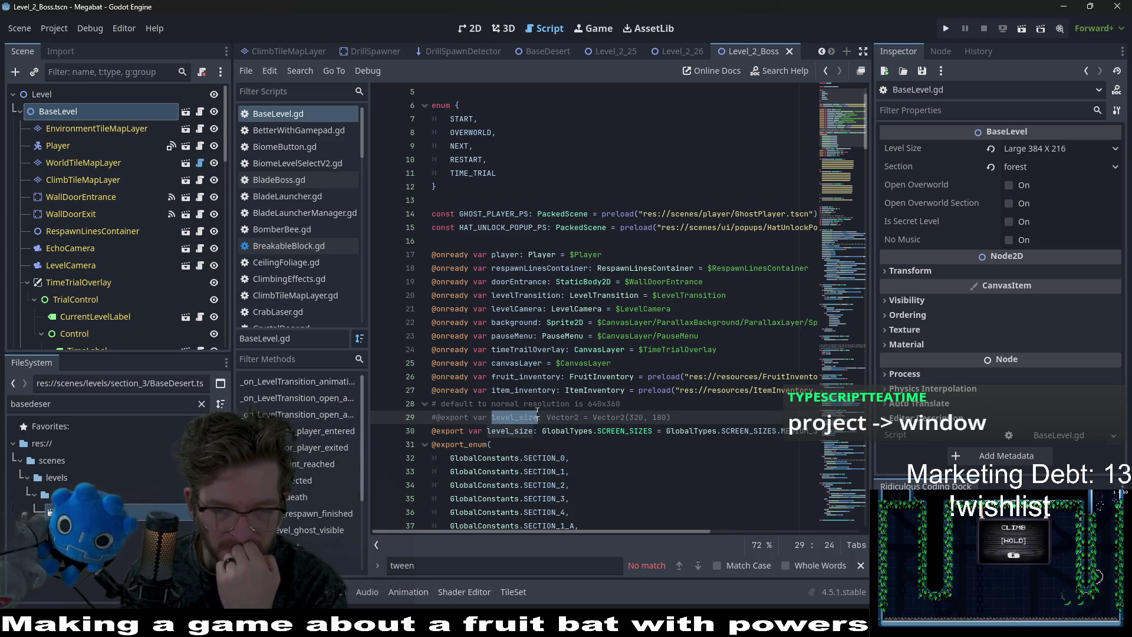
{"action": "left_click_drag", "start_coordinate": [684, 412], "coordinate": [690, 410]}
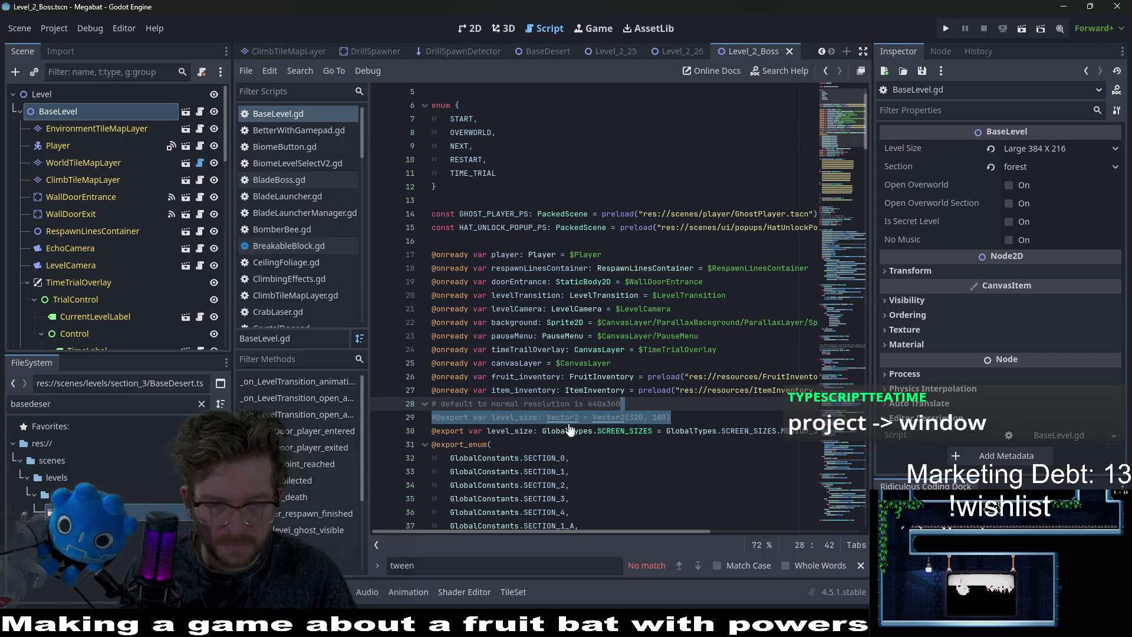
{"action": "key", "text": "ctrl+z"}
{"action": "left_click", "coordinate": [488, 404]}
{"action": "type", "text": "small"}
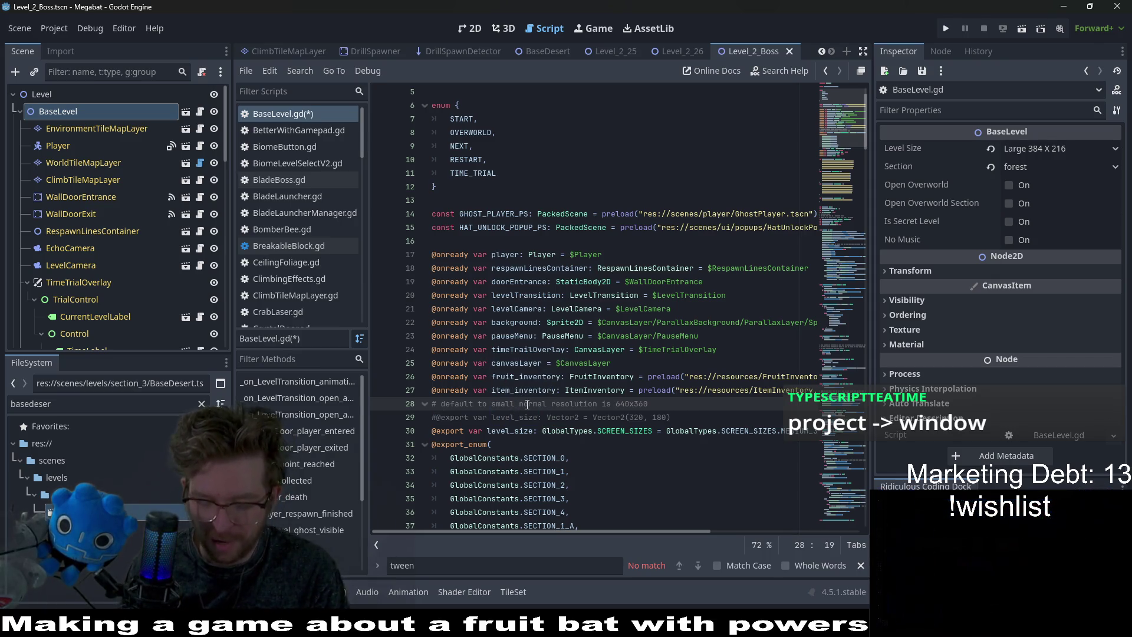
{"action": "type", "text": ","}
{"action": "key", "text": "ctrl+s"}
{"action": "left_click", "coordinate": [683, 409]}
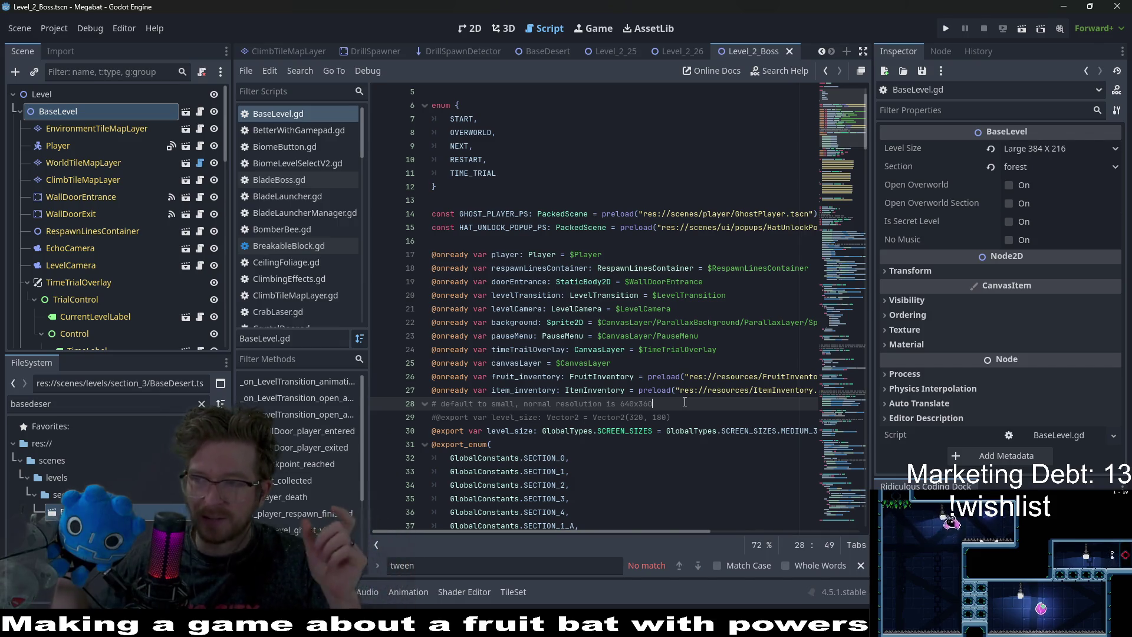
Show BaseLevel's Level Size dropdown with its seven screen-size options.
{"action": "left_click", "coordinate": [1047, 147]}
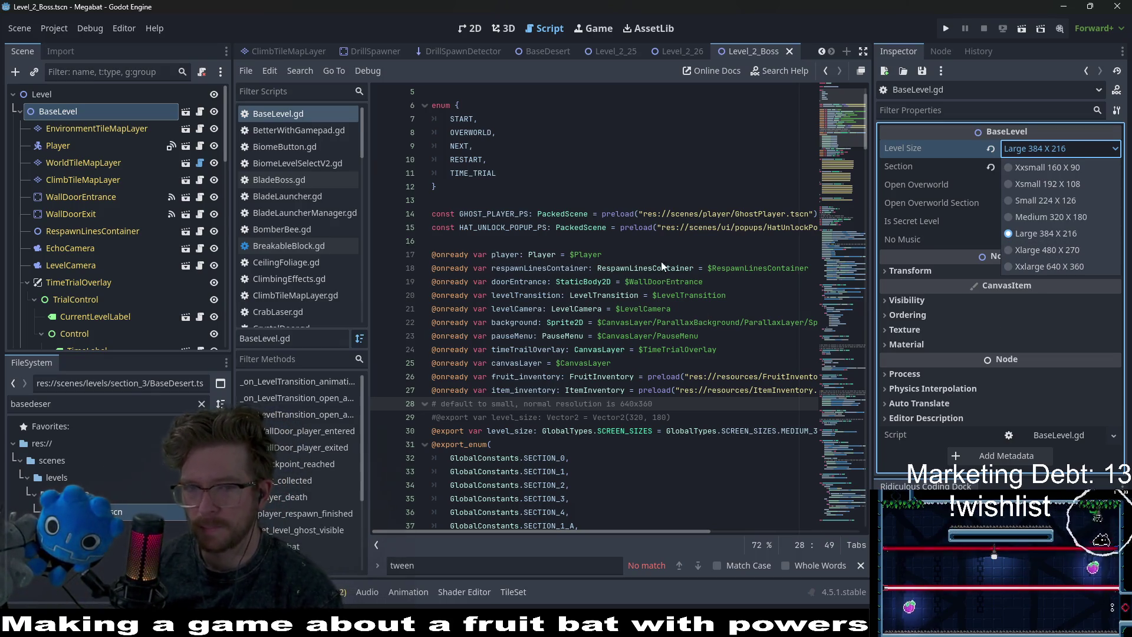
Close the Level Size dropdown and move through the screen-size enum entries in the script.
{"action": "left_click", "coordinate": [662, 192], "text": "shift"}
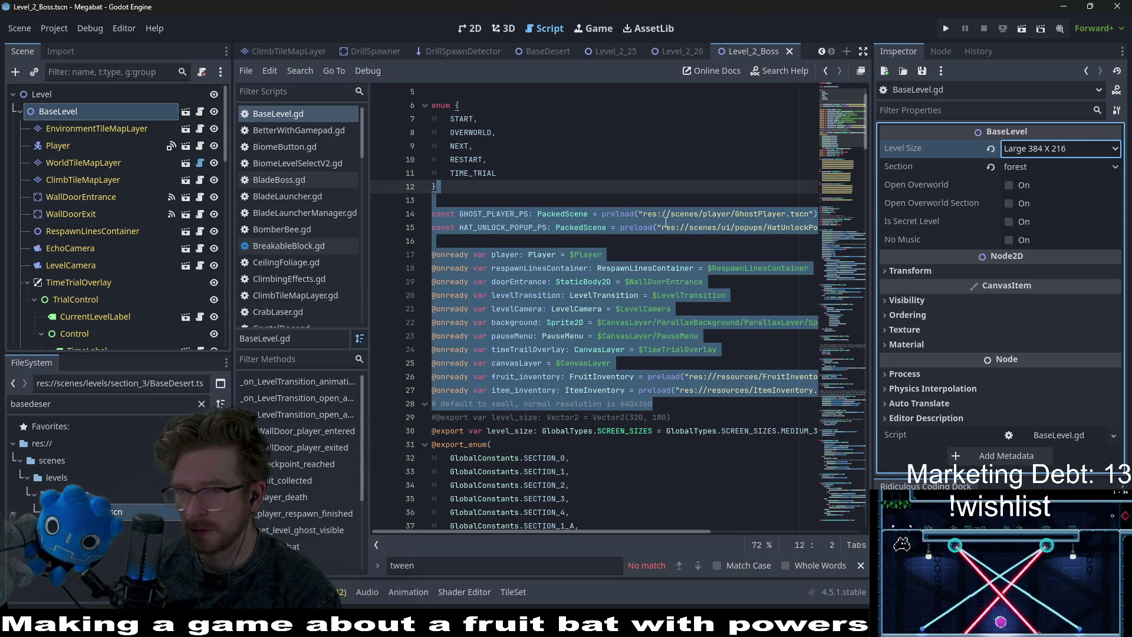
{"action": "left_click", "coordinate": [666, 226]}
{"action": "key", "text": "Down"}
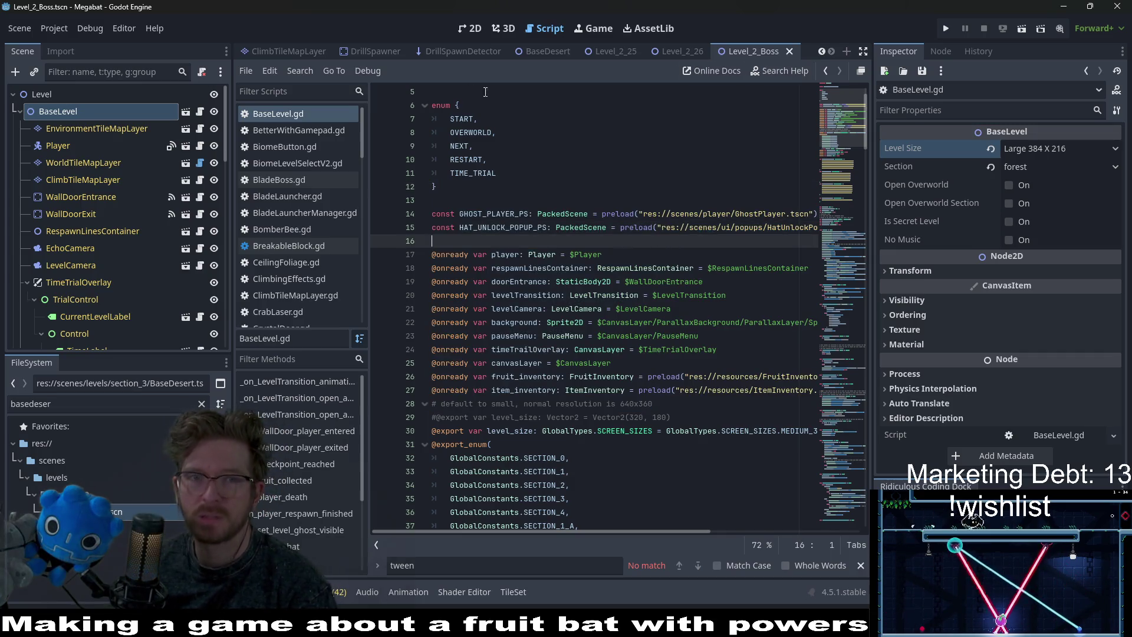
{"action": "left_click", "coordinate": [566, 147]}
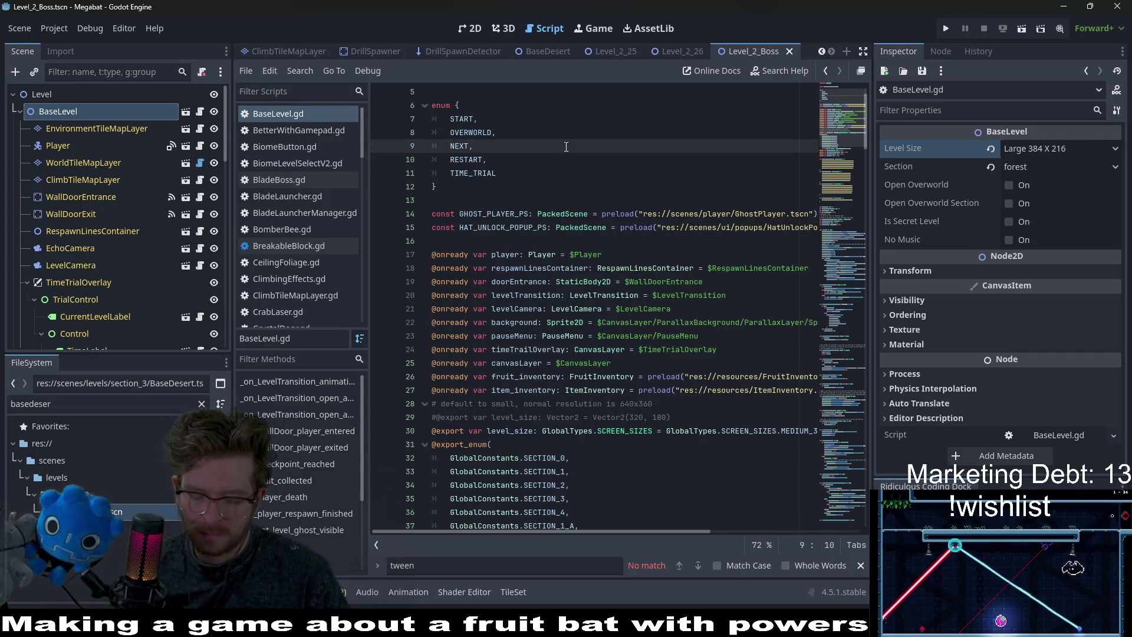
Quick-open 'overworld', load OverworldV2.tscn, and zoom out in the 2D view.
{"action": "key", "text": "alt+shift+o"}
{"action": "type", "text": "overworld"}
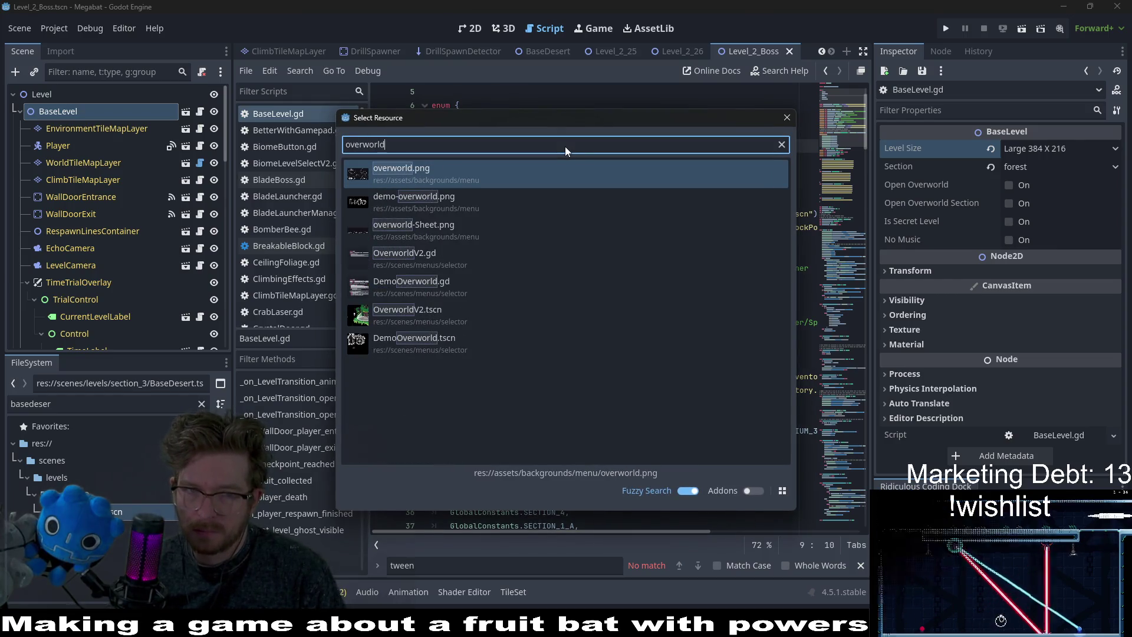
{"action": "key", "text": "Down"}
{"action": "key", "text": "Down"}
{"action": "key", "text": "Down"}
{"action": "key", "text": "Up"}
{"action": "key", "text": "Down"}
{"action": "key", "text": "Down"}
{"action": "key", "text": "Down"}
{"action": "key", "text": "Return"}
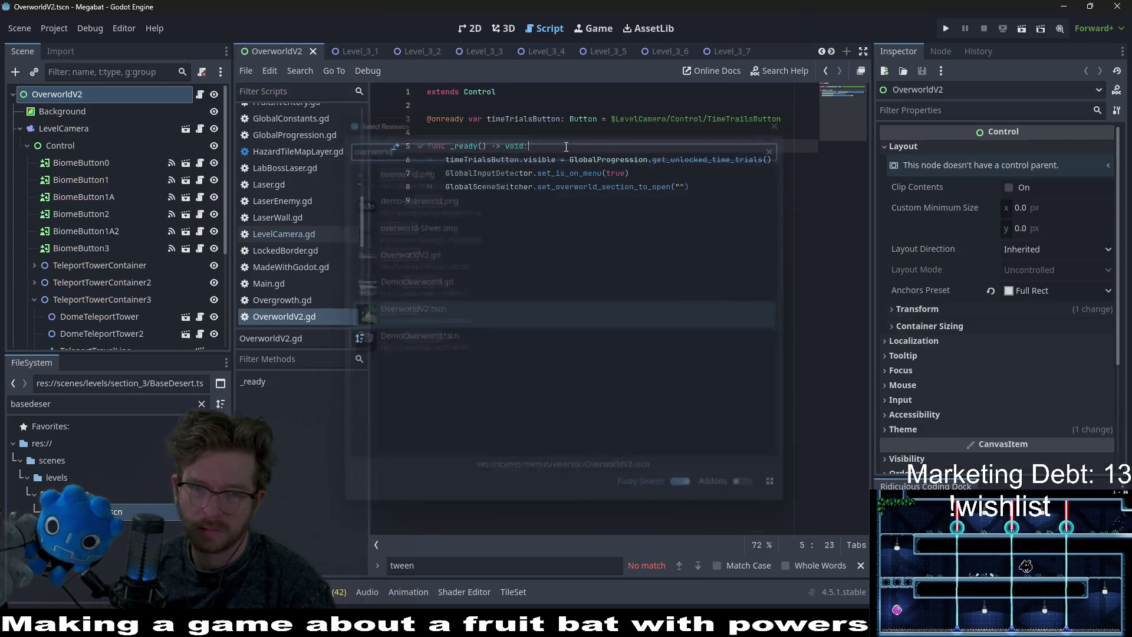
{"action": "left_click", "coordinate": [469, 28]}
{"action": "scroll", "coordinate": [648, 183], "scroll_direction": "down", "scroll_amount": 3}
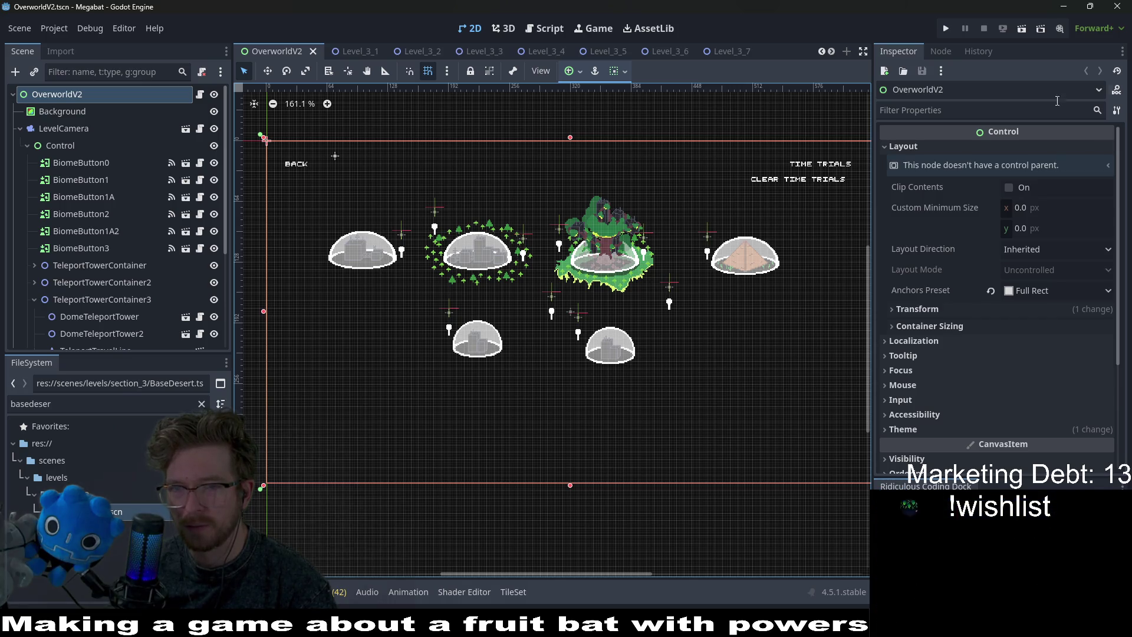
Run the game, load the saved profile, open and close a dome's level grid, then quit.
{"action": "left_click", "coordinate": [951, 30]}
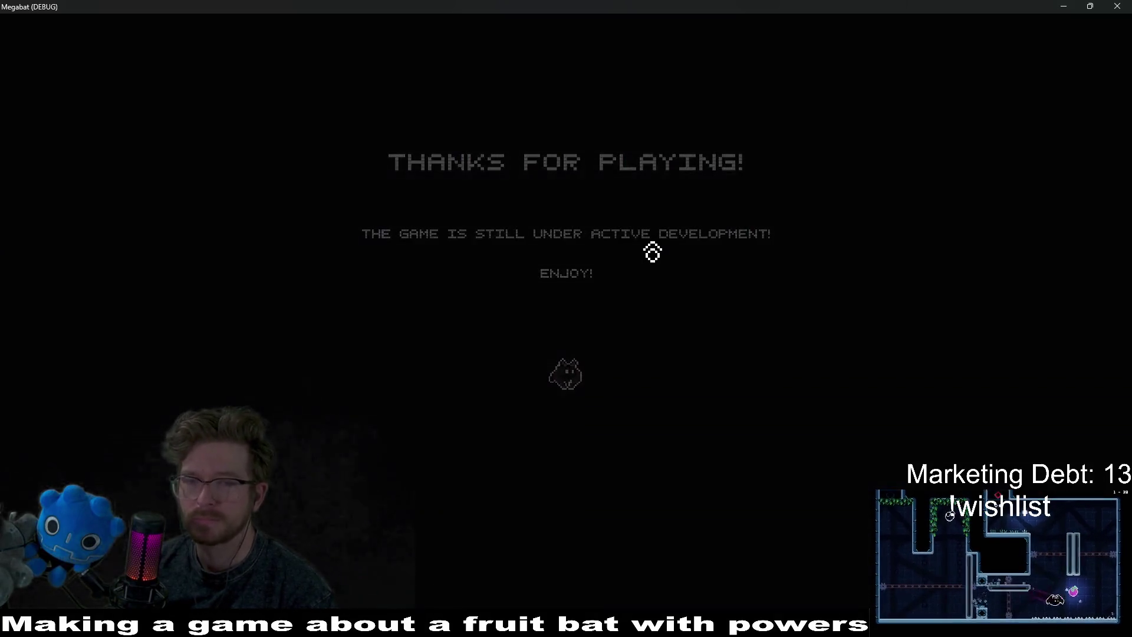
{"action": "left_click", "coordinate": [580, 321]}
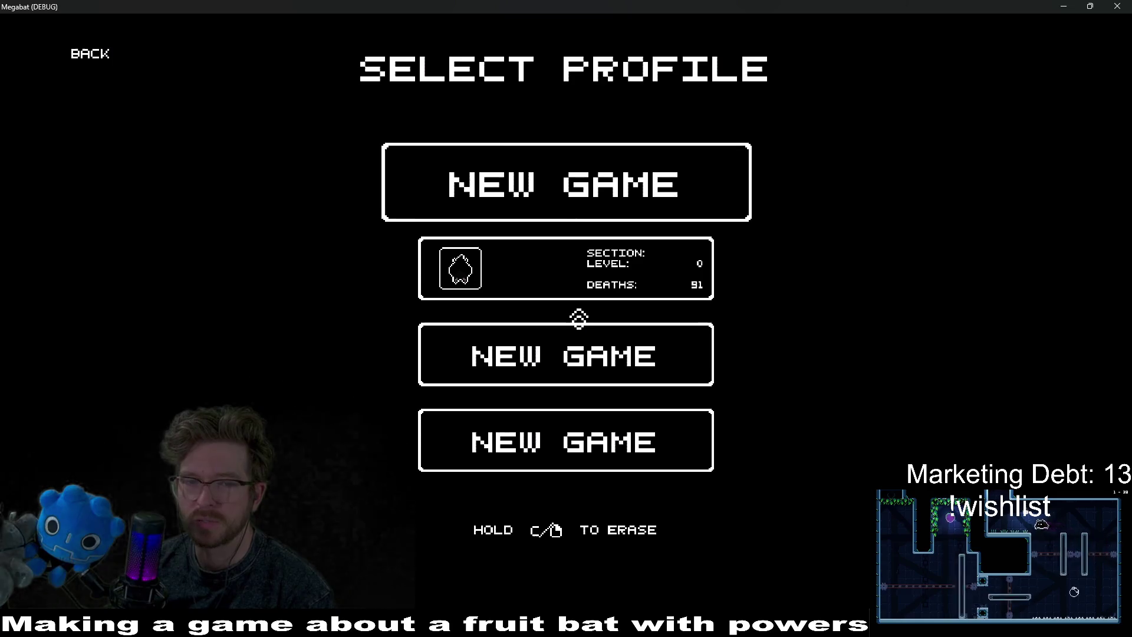
{"action": "left_click", "coordinate": [540, 260]}
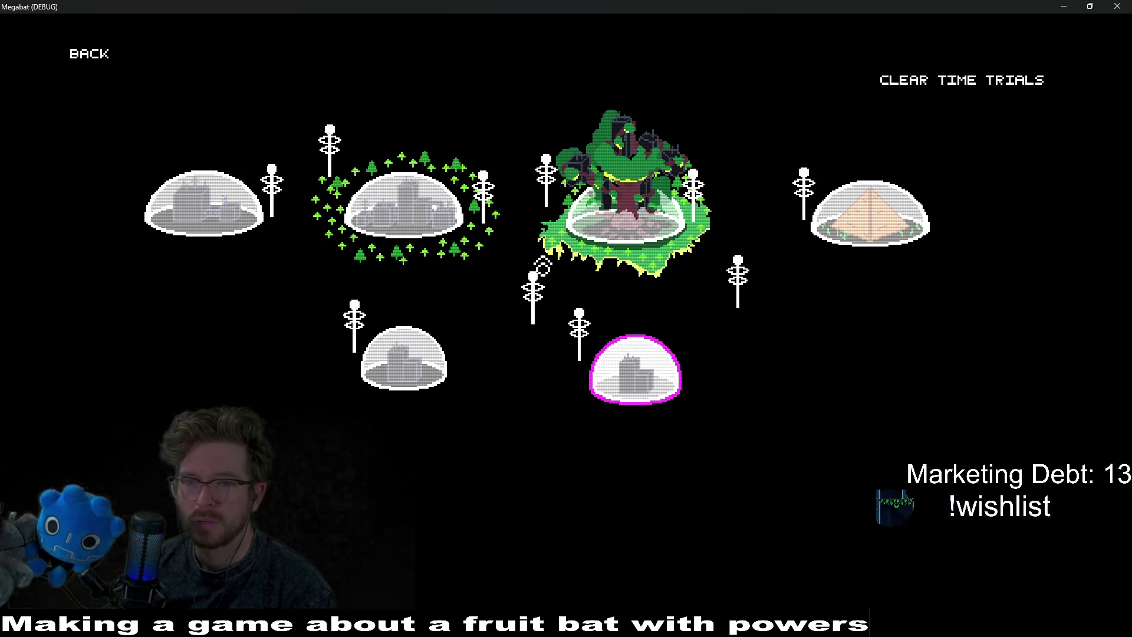
{"action": "left_click", "coordinate": [420, 223]}
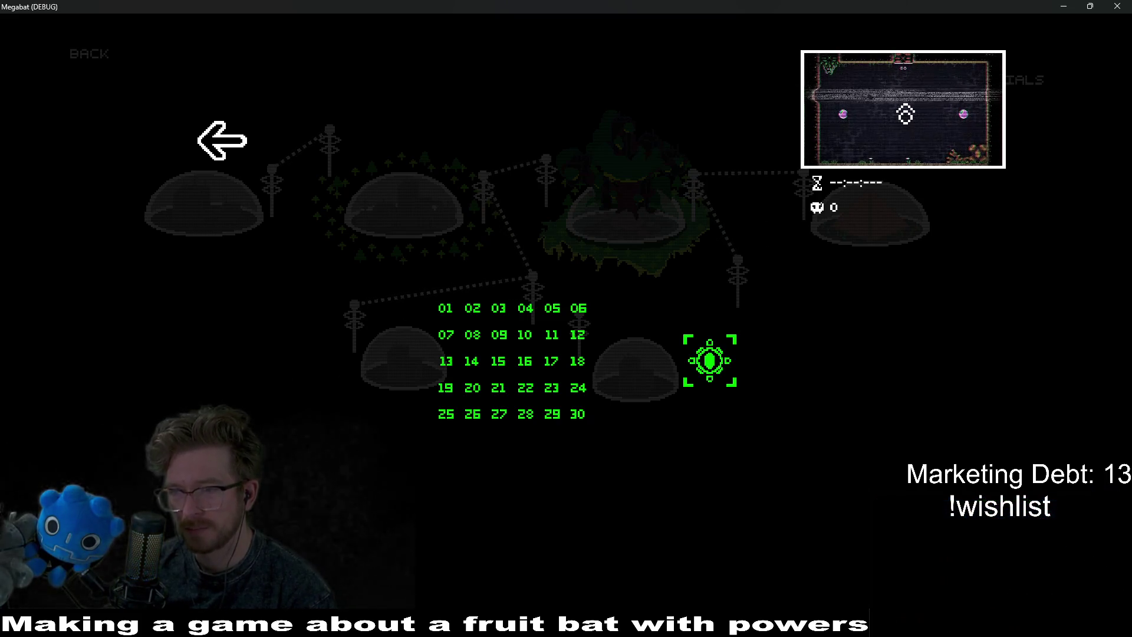
{"action": "mouse_move", "coordinate": [517, 323]}
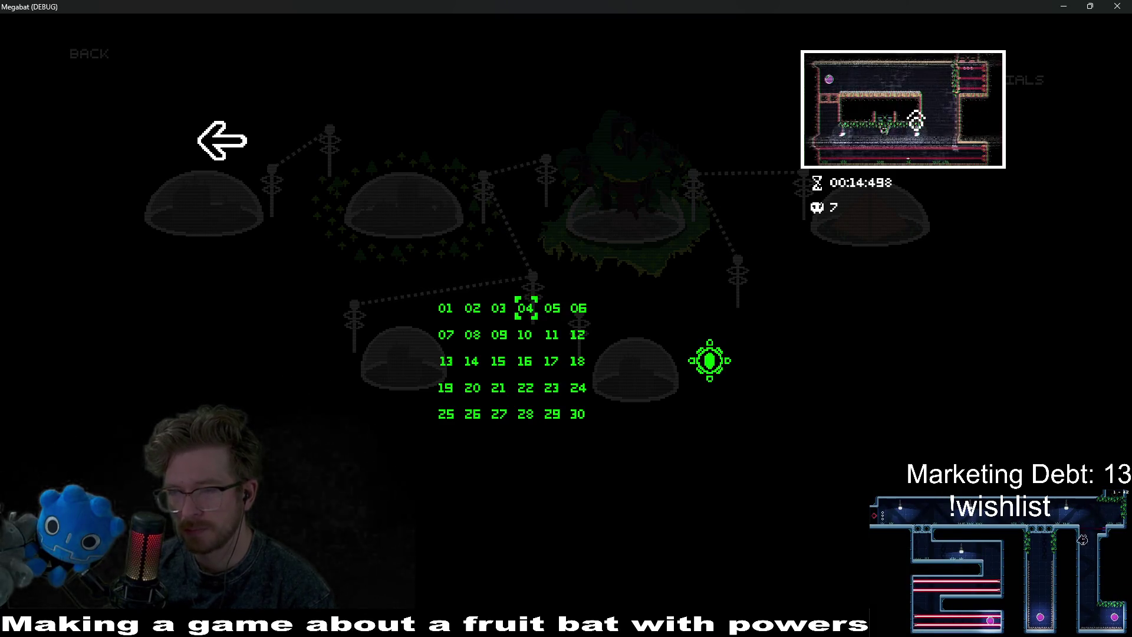
{"action": "left_click", "coordinate": [240, 150]}
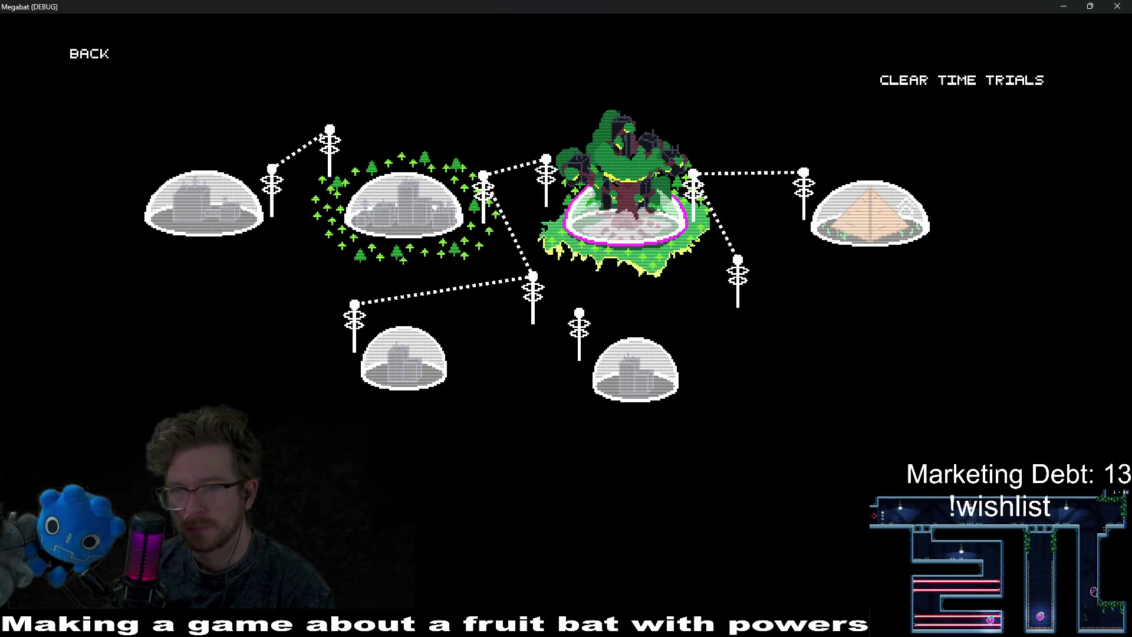
{"action": "left_click", "coordinate": [1117, 6]}
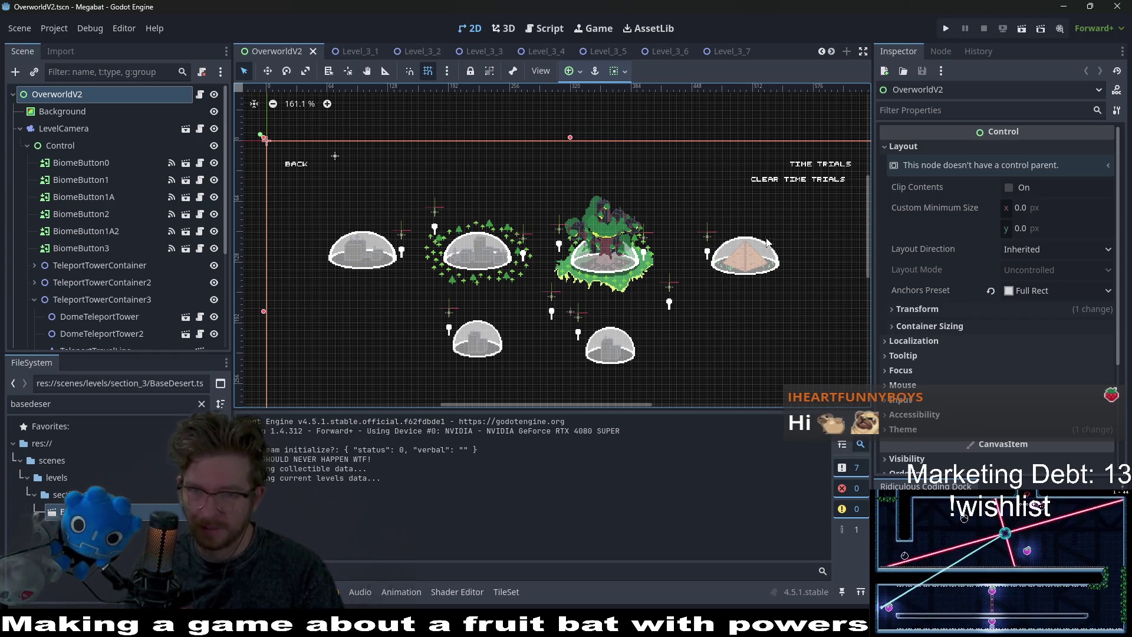
{"action": "left_click_drag", "start_coordinate": [574, 242], "coordinate": [551, 195]}
{"action": "scroll", "coordinate": [119, 220], "scroll_direction": "down", "scroll_amount": 5}
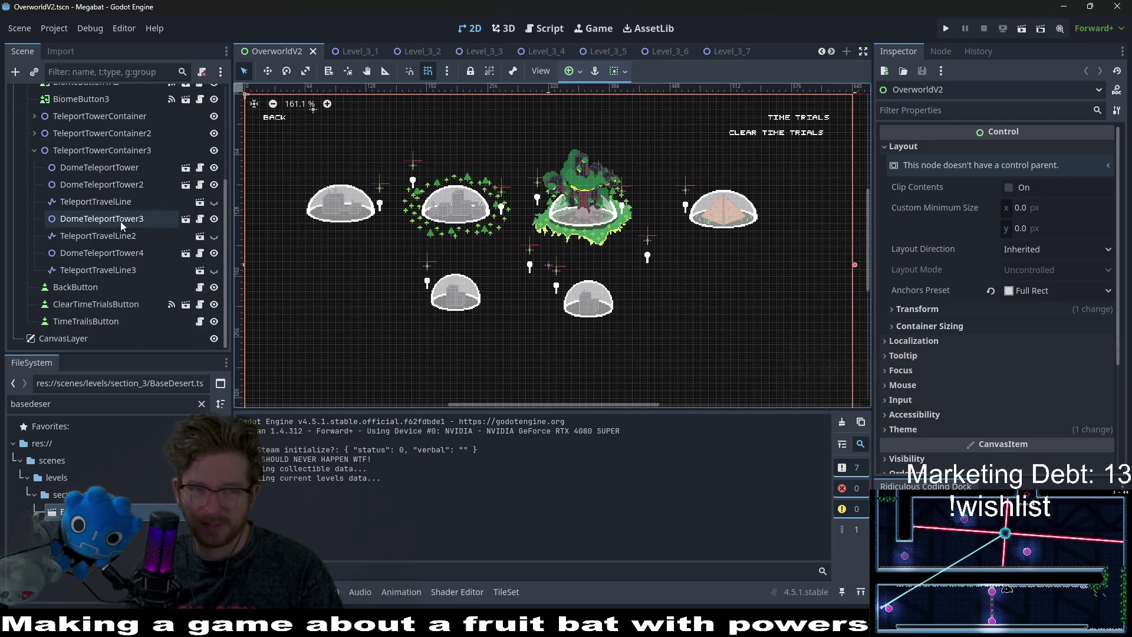
{"action": "scroll", "coordinate": [121, 221], "scroll_direction": "up", "scroll_amount": 5}
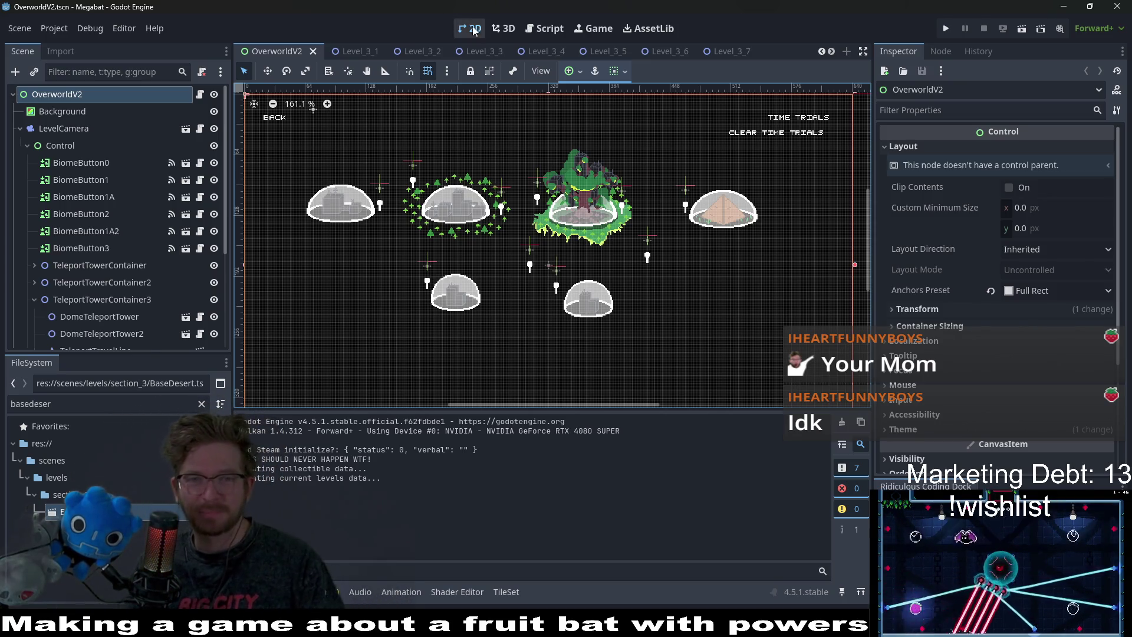
Open the Level_2_25 scene and select the environment tile layer under BaseLevel.
{"action": "left_click", "coordinate": [715, 51]}
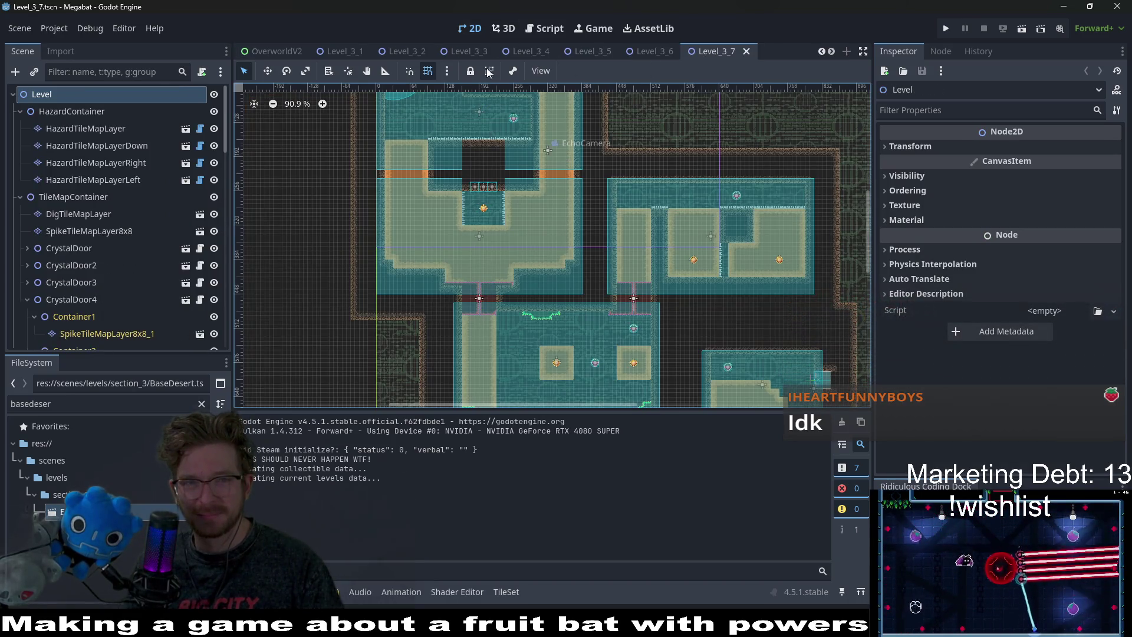
{"action": "scroll", "coordinate": [644, 56], "scroll_direction": "up", "scroll_amount": 5}
{"action": "scroll", "coordinate": [670, 57], "scroll_direction": "down", "scroll_amount": 3}
{"action": "left_click", "coordinate": [606, 54]}
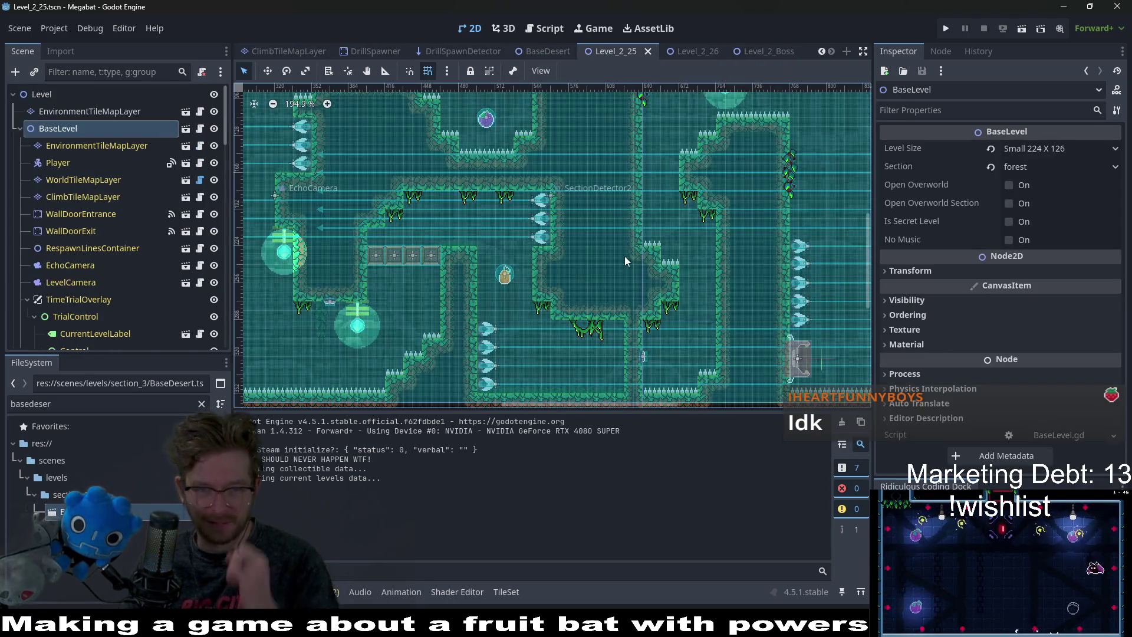
{"action": "scroll", "coordinate": [616, 252], "scroll_direction": "down", "scroll_amount": 5}
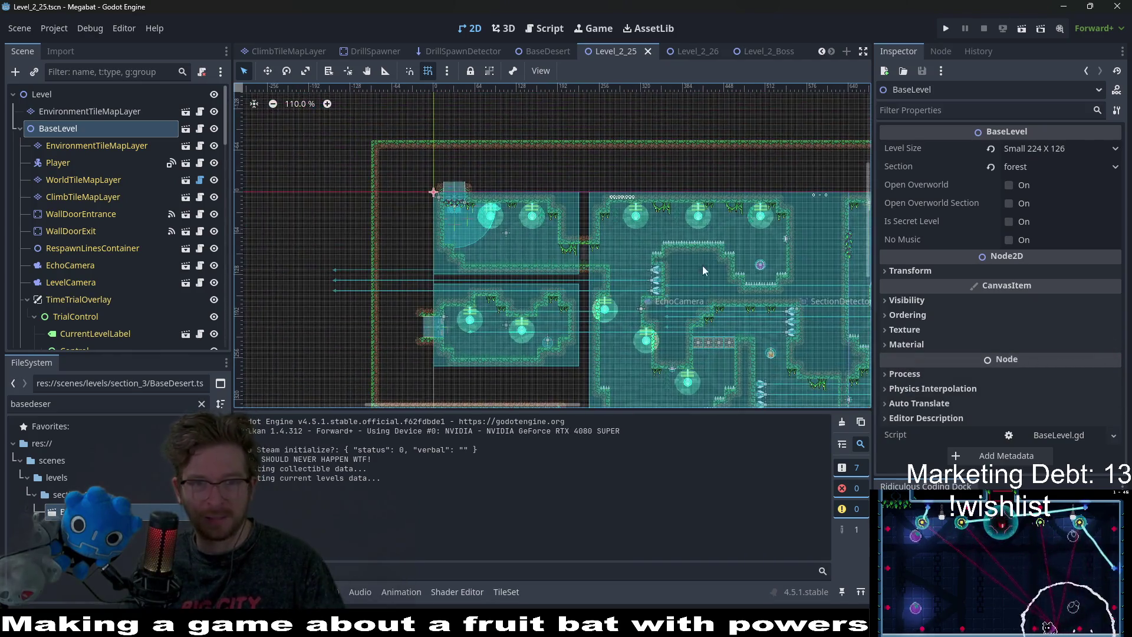
{"action": "scroll", "coordinate": [678, 258], "scroll_direction": "right", "scroll_amount": 3}
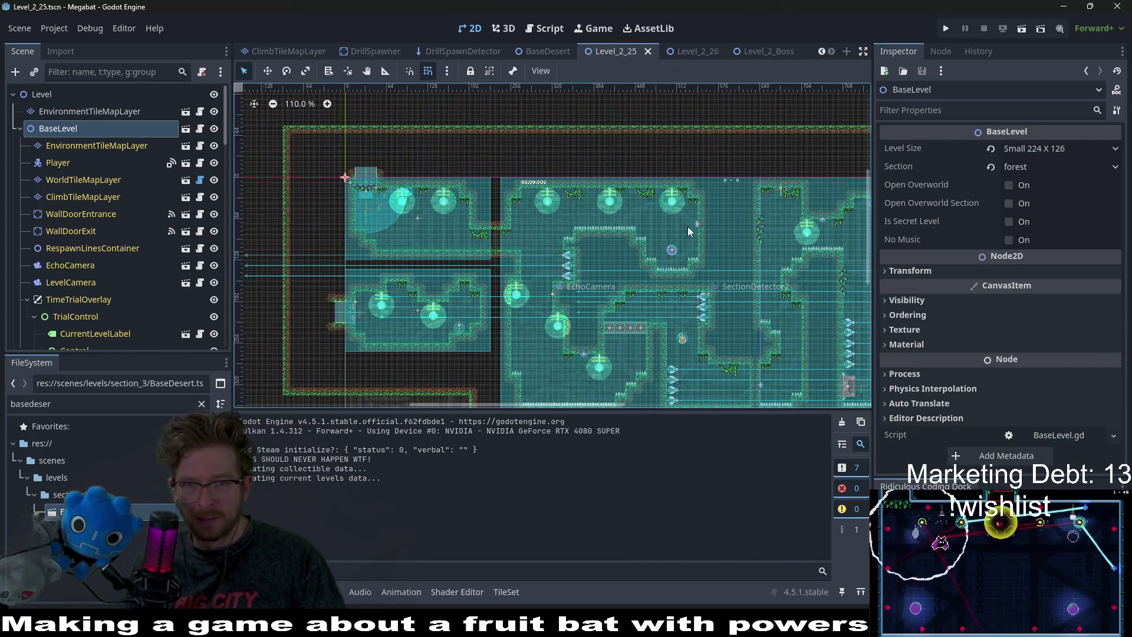
{"action": "scroll", "coordinate": [459, 226], "scroll_direction": "up", "scroll_amount": 4}
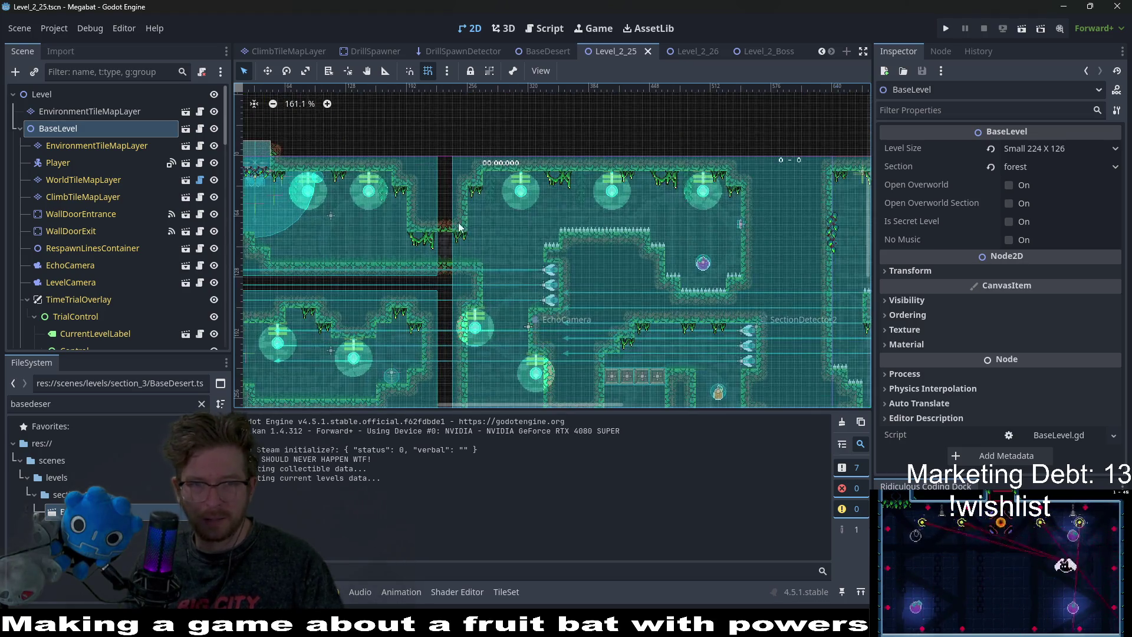
{"action": "left_click", "coordinate": [89, 147]}
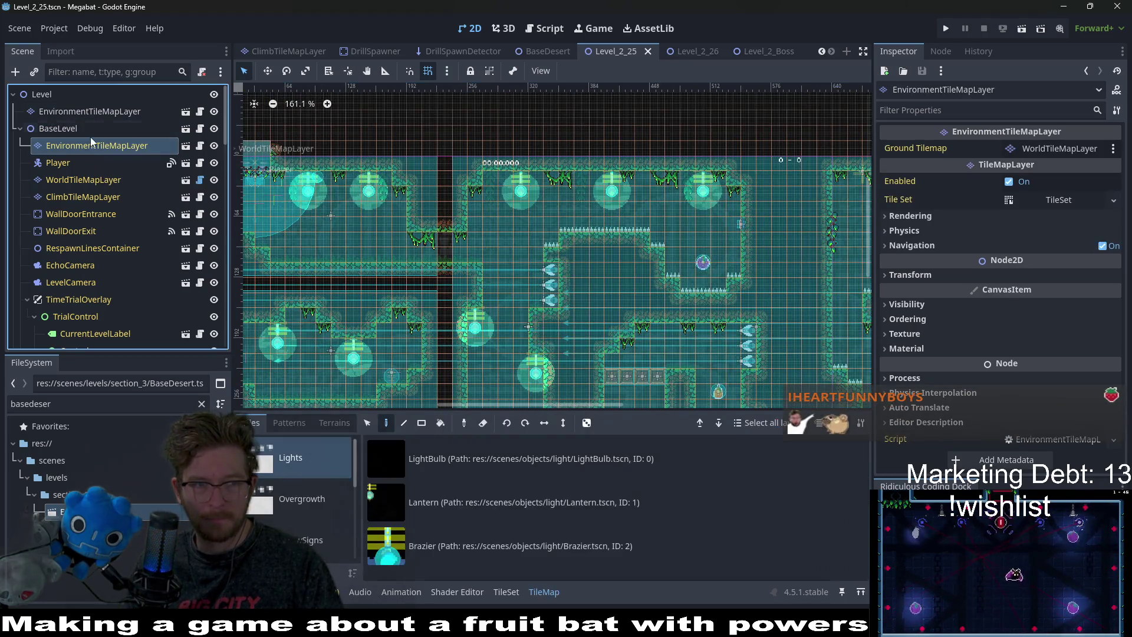
Browse the CeilingOvergrowth vines, trying ForestForegroundVineMedium and ForestForegroundVineSmall, and save.
{"action": "scroll", "coordinate": [307, 498], "scroll_direction": "down", "scroll_amount": 3}
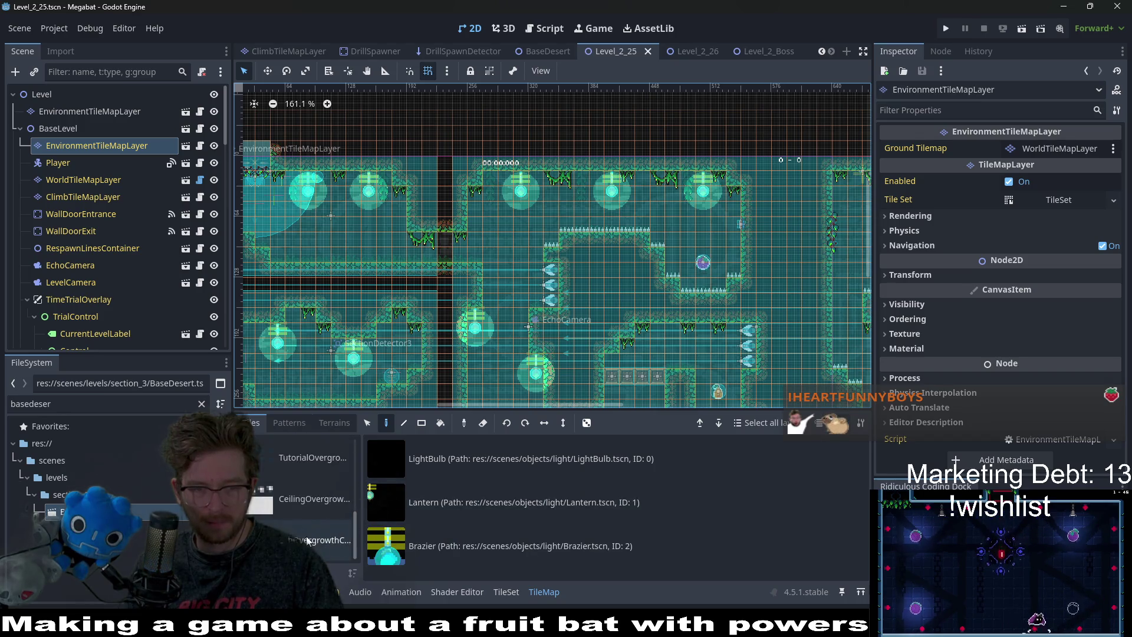
{"action": "left_click", "coordinate": [313, 500]}
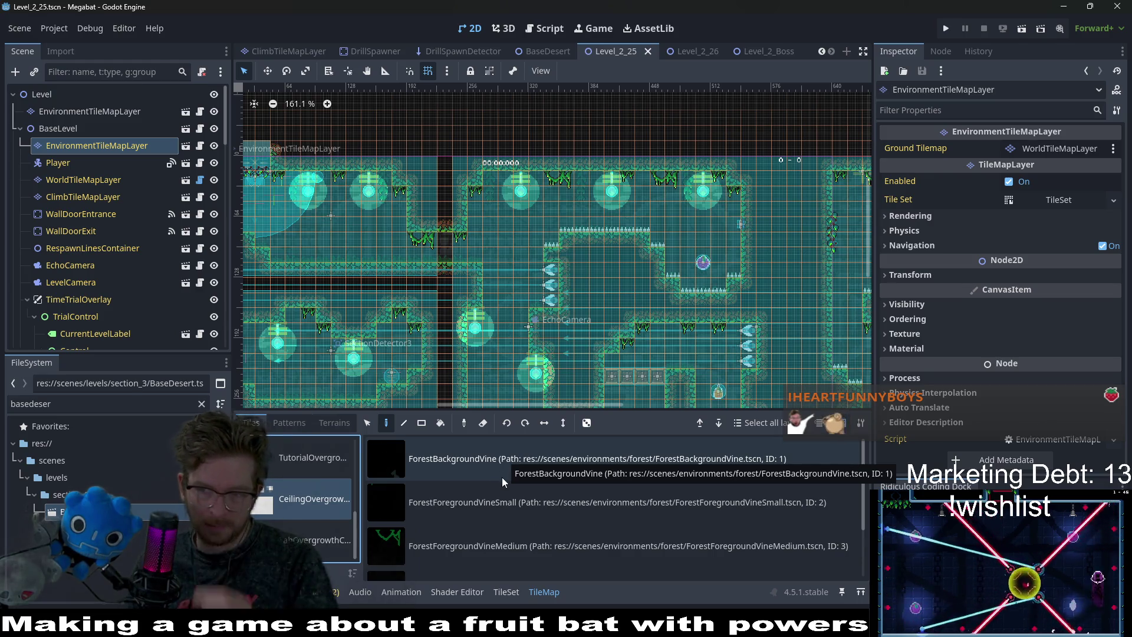
{"action": "scroll", "coordinate": [472, 513], "scroll_direction": "down", "scroll_amount": 2}
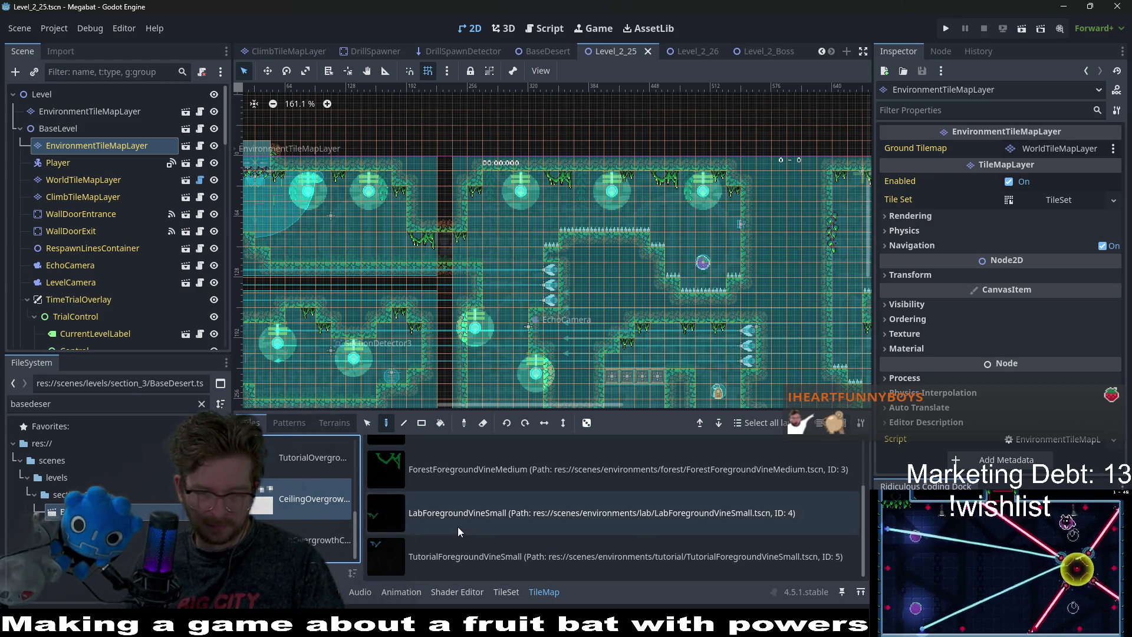
{"action": "scroll", "coordinate": [471, 502], "scroll_direction": "up", "scroll_amount": 2}
{"action": "left_click", "coordinate": [462, 548]}
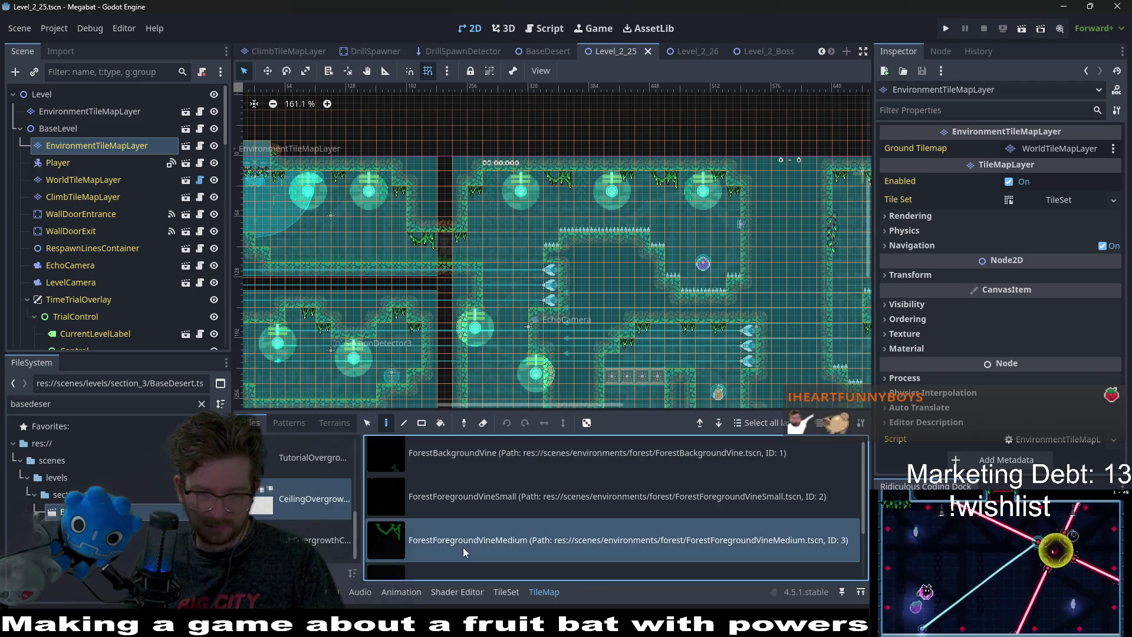
{"action": "left_click", "coordinate": [469, 509]}
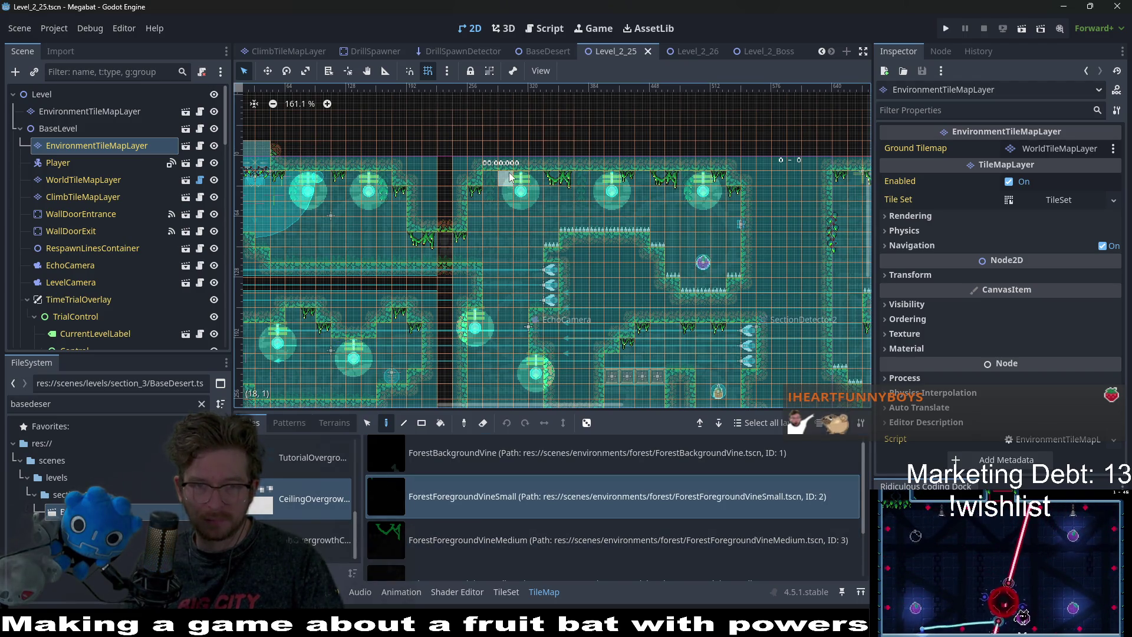
{"action": "key", "text": "ctrl+s"}
Look further through the vine scenes and pick TutorialForegroundVineSmall.
{"action": "scroll", "coordinate": [595, 290], "scroll_direction": "down", "scroll_amount": 3}
{"action": "scroll", "coordinate": [607, 271], "scroll_direction": "right", "scroll_amount": 5}
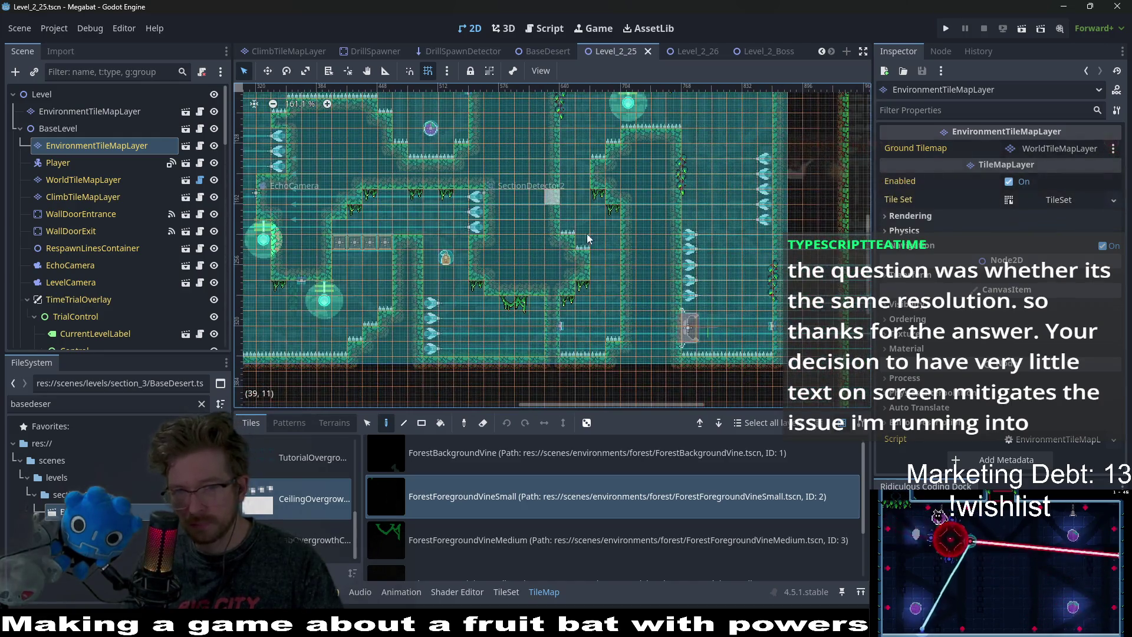
{"action": "scroll", "coordinate": [611, 264], "scroll_direction": "down", "scroll_amount": 1}
{"action": "scroll", "coordinate": [610, 265], "scroll_direction": "left", "scroll_amount": 3}
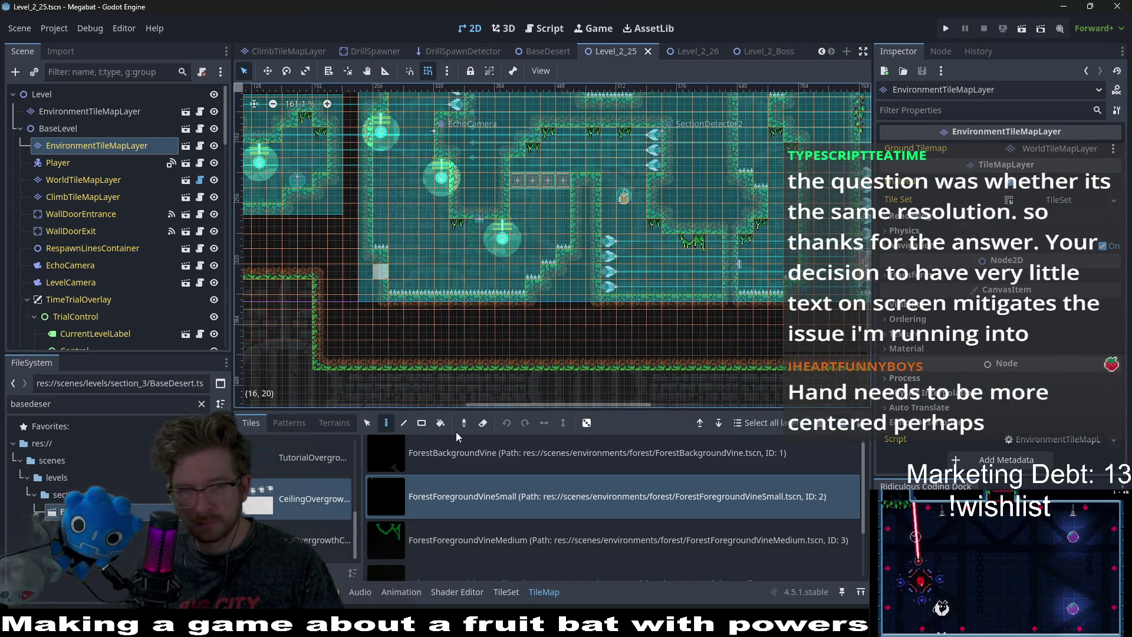
{"action": "scroll", "coordinate": [566, 551], "scroll_direction": "down", "scroll_amount": 3}
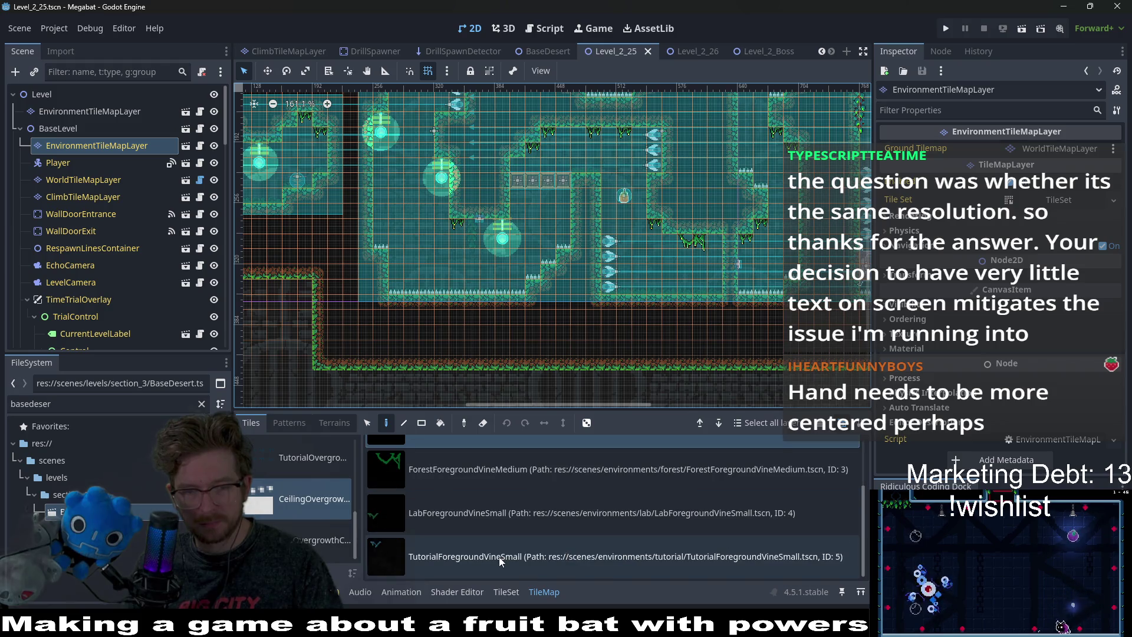
{"action": "left_click", "coordinate": [498, 557]}
Target the top-level environment tile layer and choose the ForestForegroundVineSmall vine.
{"action": "left_click", "coordinate": [95, 113]}
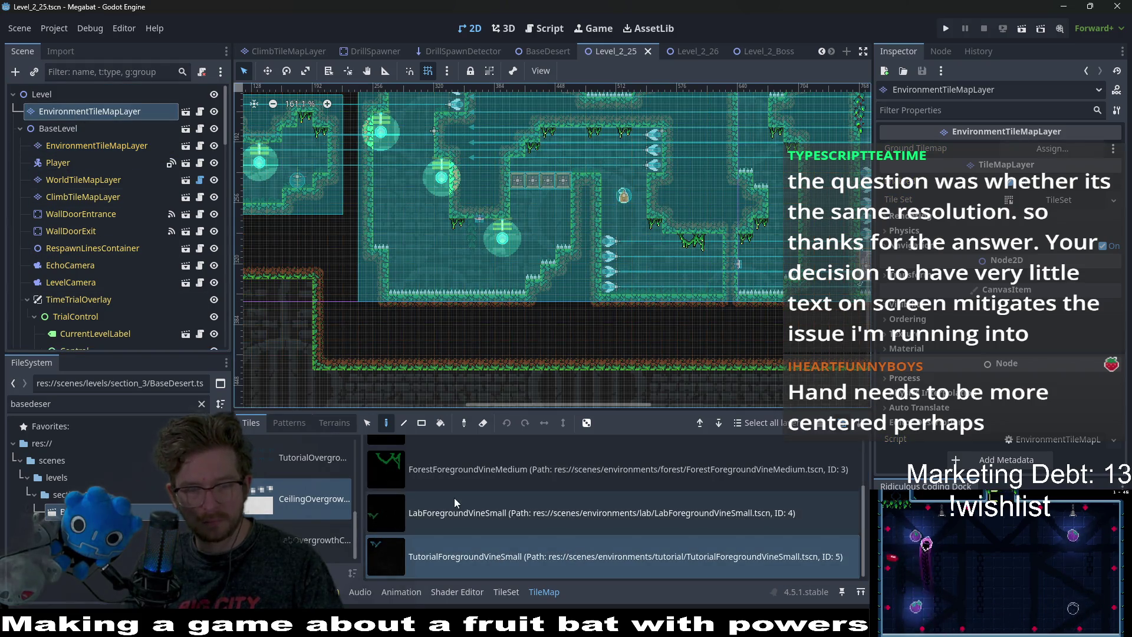
{"action": "scroll", "coordinate": [469, 529], "scroll_direction": "up", "scroll_amount": 3}
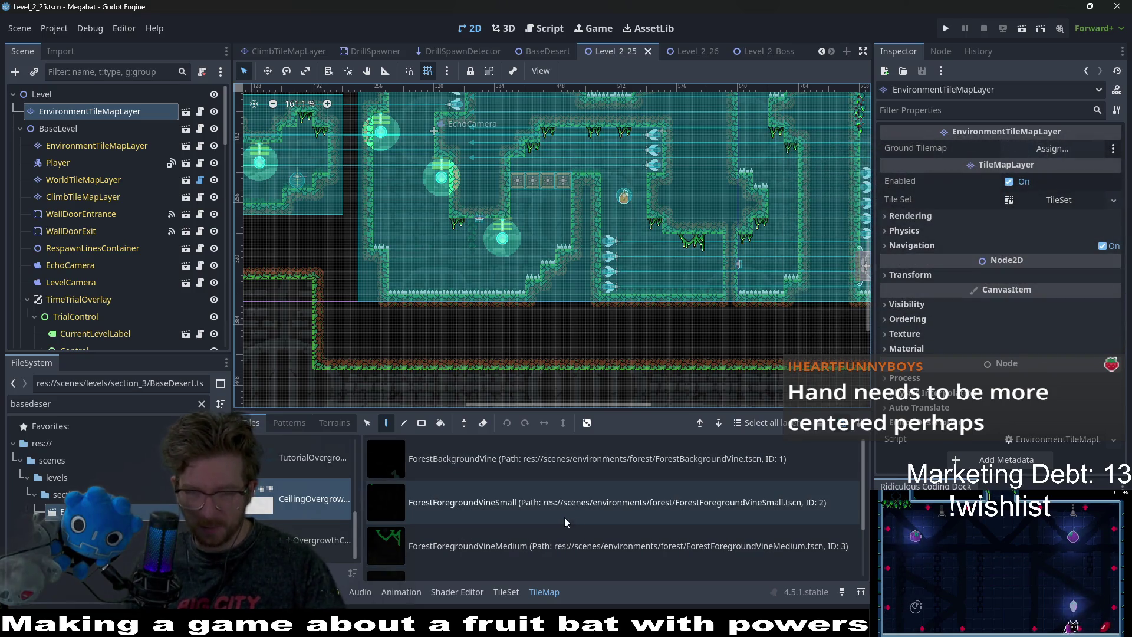
{"action": "left_click", "coordinate": [623, 504]}
{"action": "scroll", "coordinate": [405, 229], "scroll_direction": "up", "scroll_amount": 3}
{"action": "scroll", "coordinate": [495, 340], "scroll_direction": "up", "scroll_amount": 1}
{"action": "left_click_drag", "start_coordinate": [467, 276], "coordinate": [418, 328]}
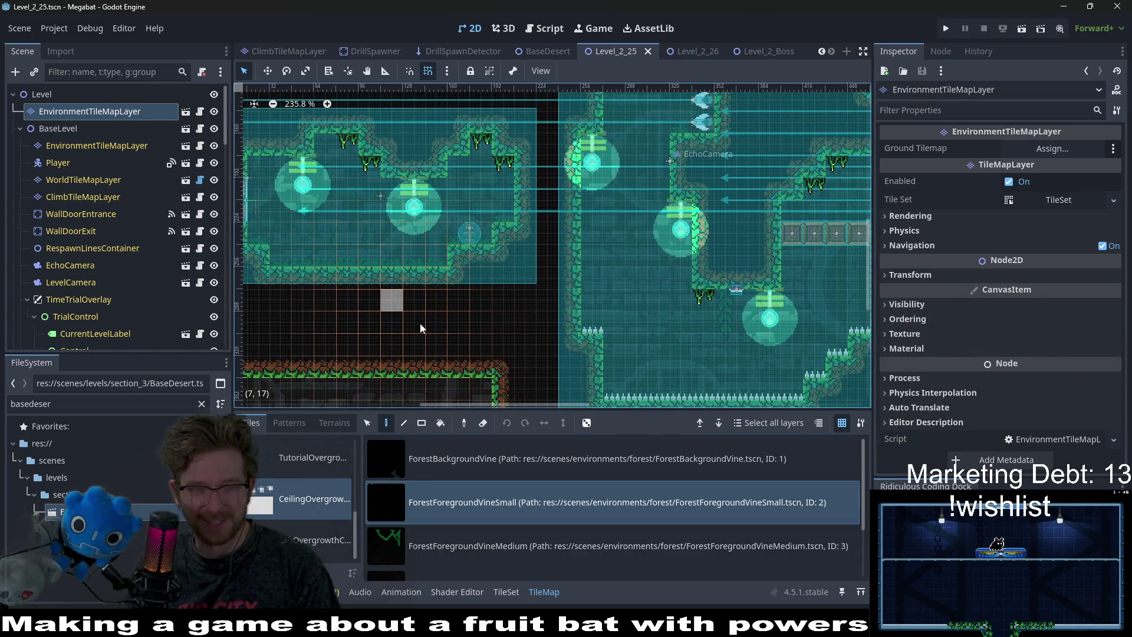
Choose the ForestOvergrowth grass from the Overgrowth scene collection.
{"action": "scroll", "coordinate": [503, 510], "scroll_direction": "down", "scroll_amount": 1}
{"action": "scroll", "coordinate": [502, 510], "scroll_direction": "down", "scroll_amount": 1}
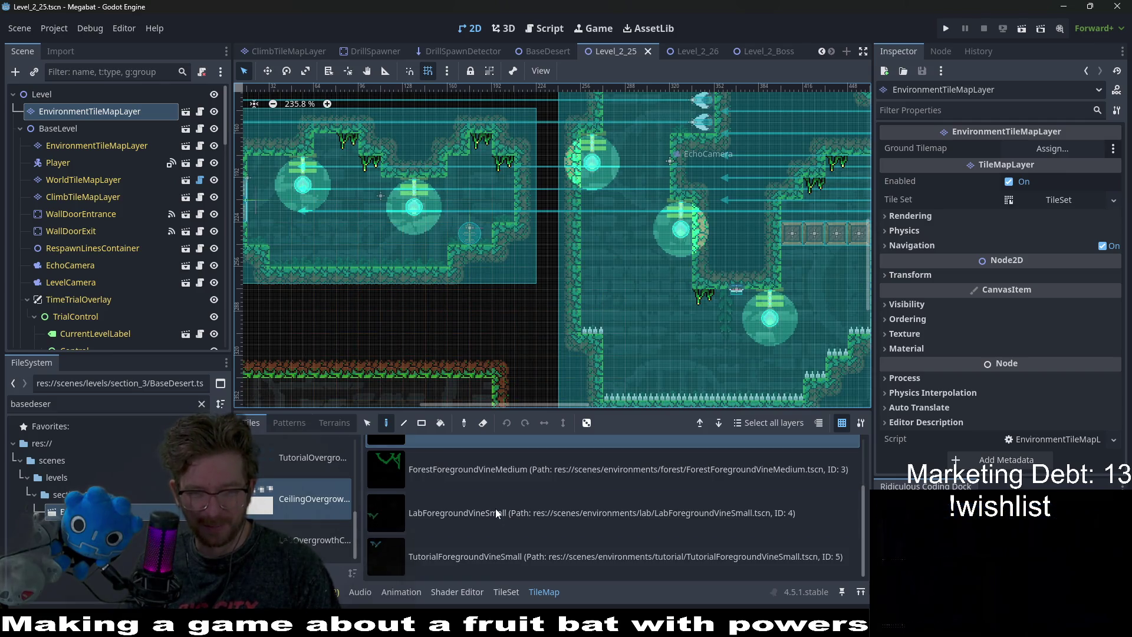
{"action": "scroll", "coordinate": [310, 520], "scroll_direction": "up", "scroll_amount": 2}
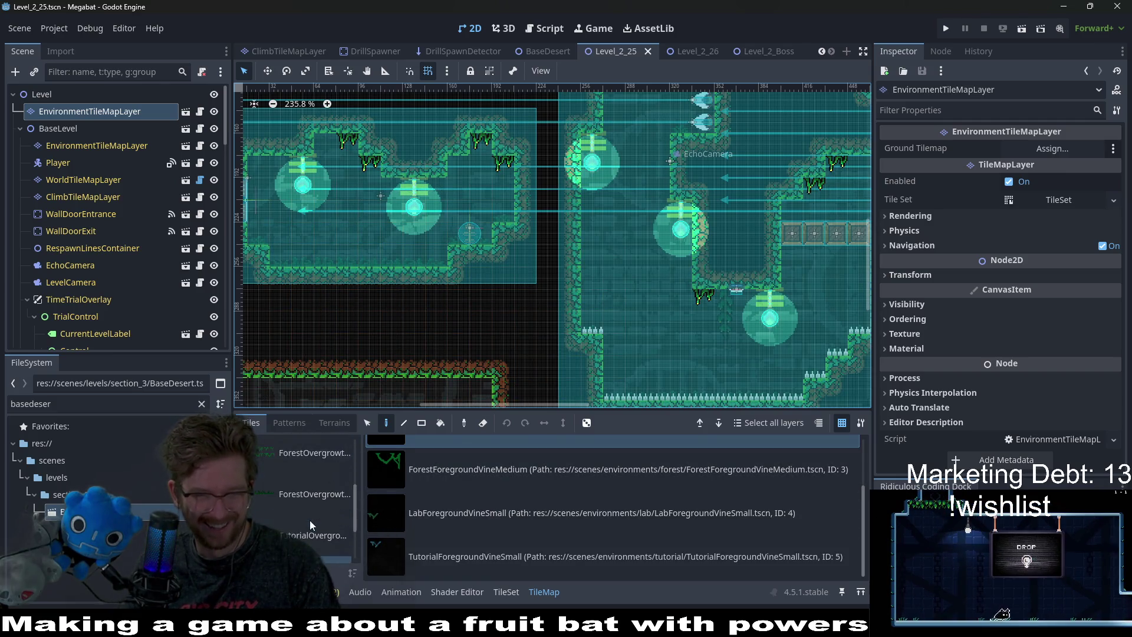
{"action": "left_click", "coordinate": [308, 507]}
{"action": "left_click", "coordinate": [520, 525]}
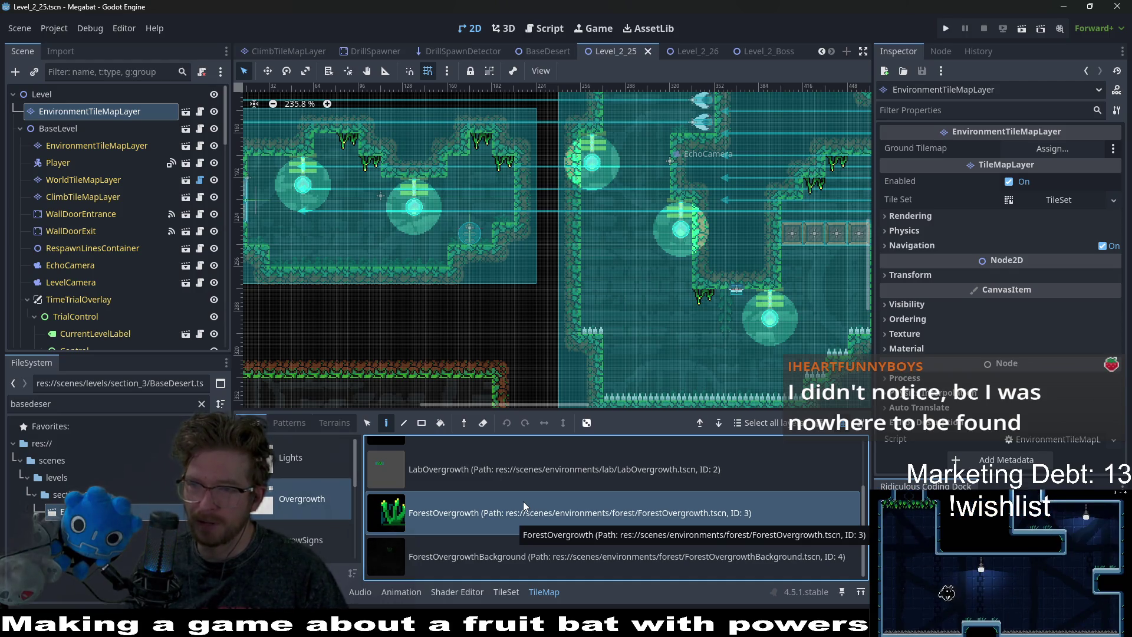
Paint four ForestOvergrowth grass tufts along the lower-left room's floor.
{"action": "left_click_drag", "start_coordinate": [312, 265], "coordinate": [421, 284]}
{"action": "left_click", "coordinate": [421, 284]}
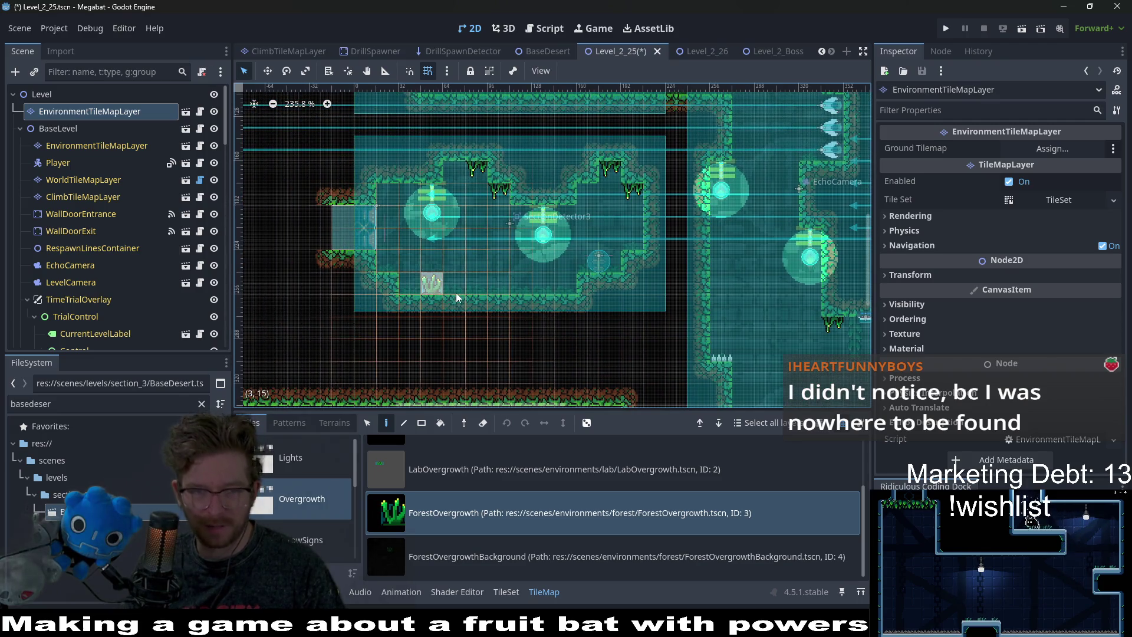
{"action": "left_click", "coordinate": [523, 286]}
{"action": "left_click", "coordinate": [632, 240]}
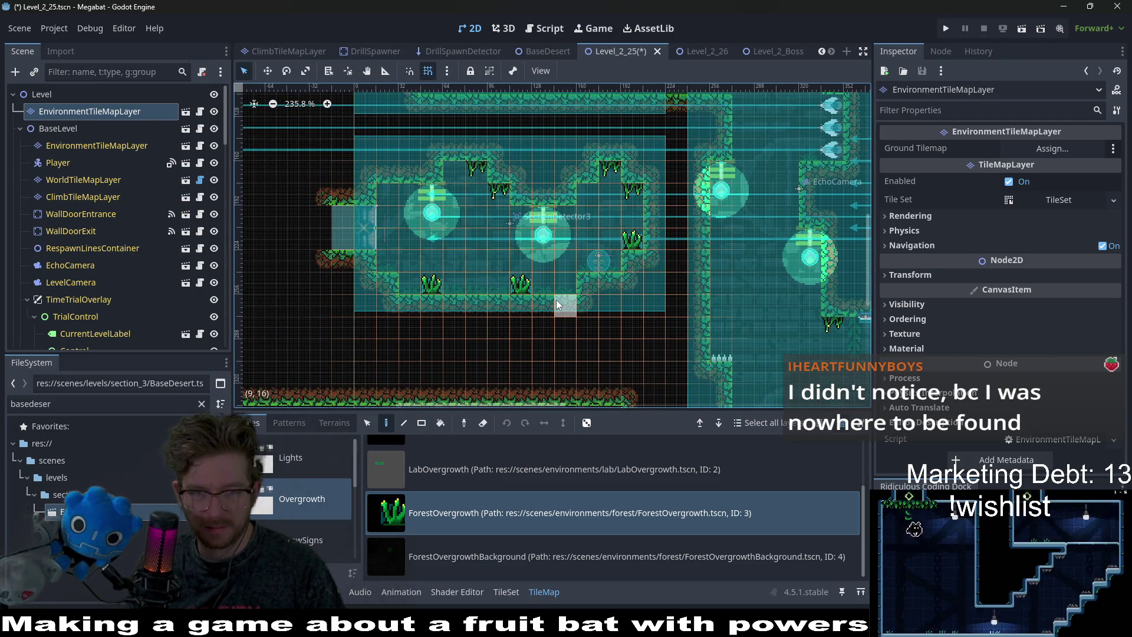
{"action": "left_click", "coordinate": [389, 260]}
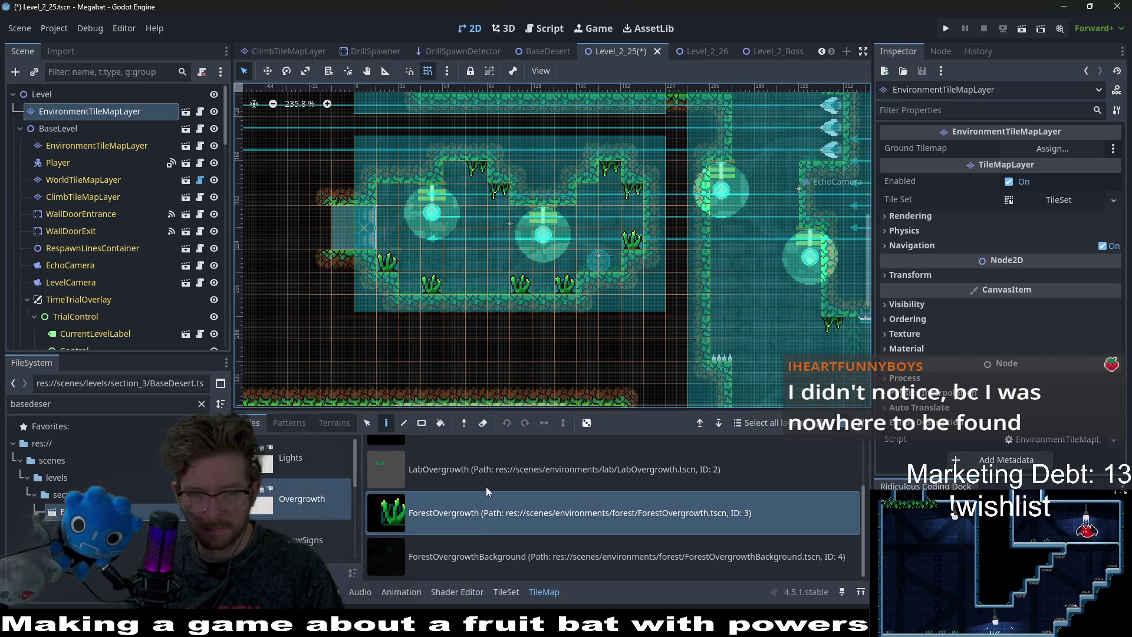
Preview ForestOvergrowthBackground and DesertOvergrowth, then select ForestBackgroundVine from CeilingOvergrowth.
{"action": "left_click", "coordinate": [502, 556]}
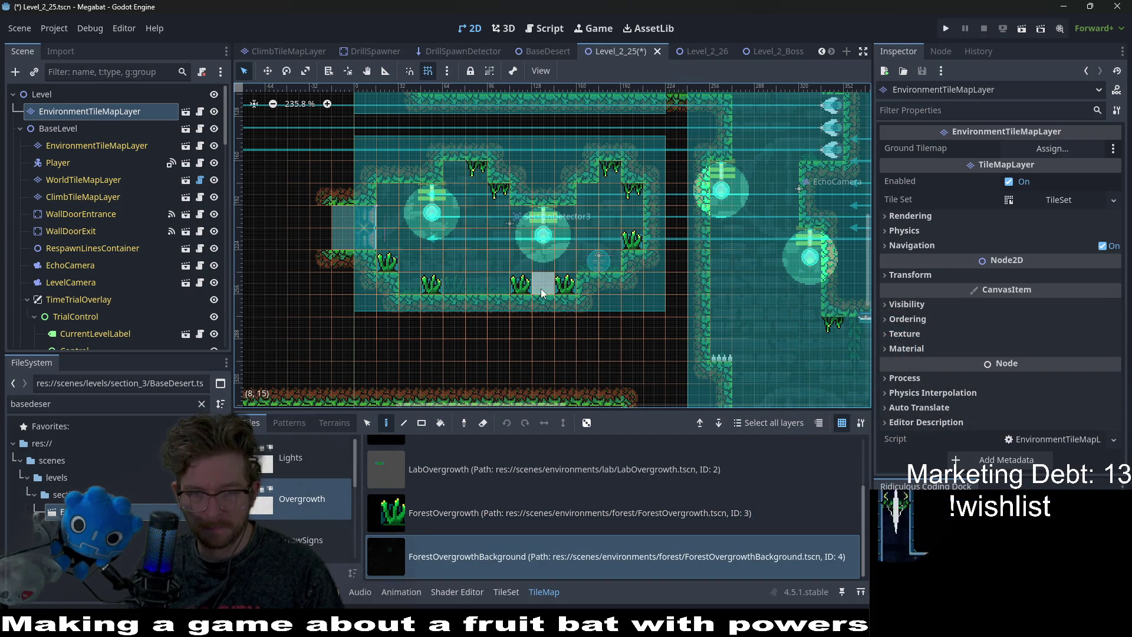
{"action": "scroll", "coordinate": [533, 530], "scroll_direction": "up", "scroll_amount": 3}
{"action": "left_click", "coordinate": [466, 501]}
{"action": "scroll", "coordinate": [303, 478], "scroll_direction": "down", "scroll_amount": 3}
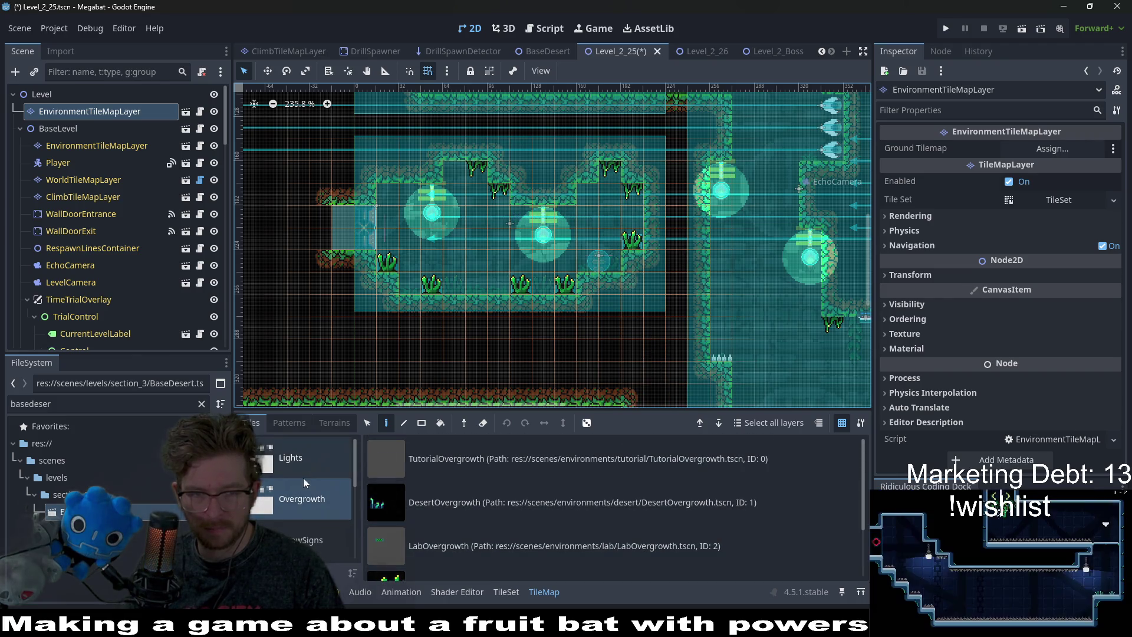
{"action": "left_click", "coordinate": [304, 481]}
{"action": "left_click", "coordinate": [449, 465]}
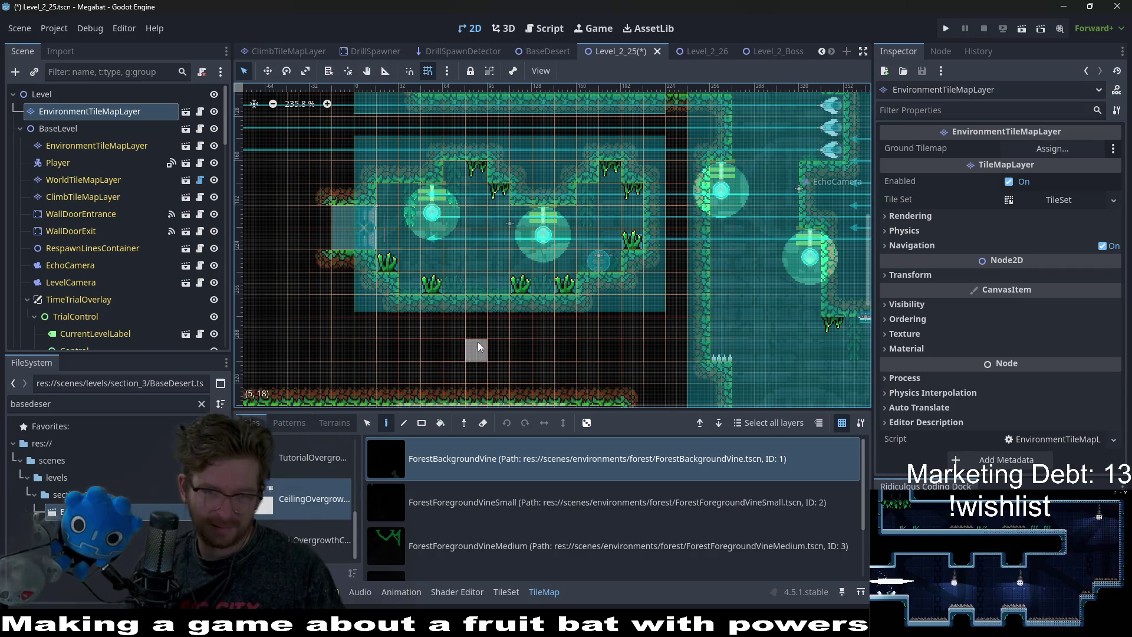
Reselect ForestOvergrowth grass and place three tufts on the ledge and corridor floor.
{"action": "scroll", "coordinate": [578, 290], "scroll_direction": "right", "scroll_amount": 3}
{"action": "scroll", "coordinate": [578, 290], "scroll_direction": "up", "scroll_amount": 5}
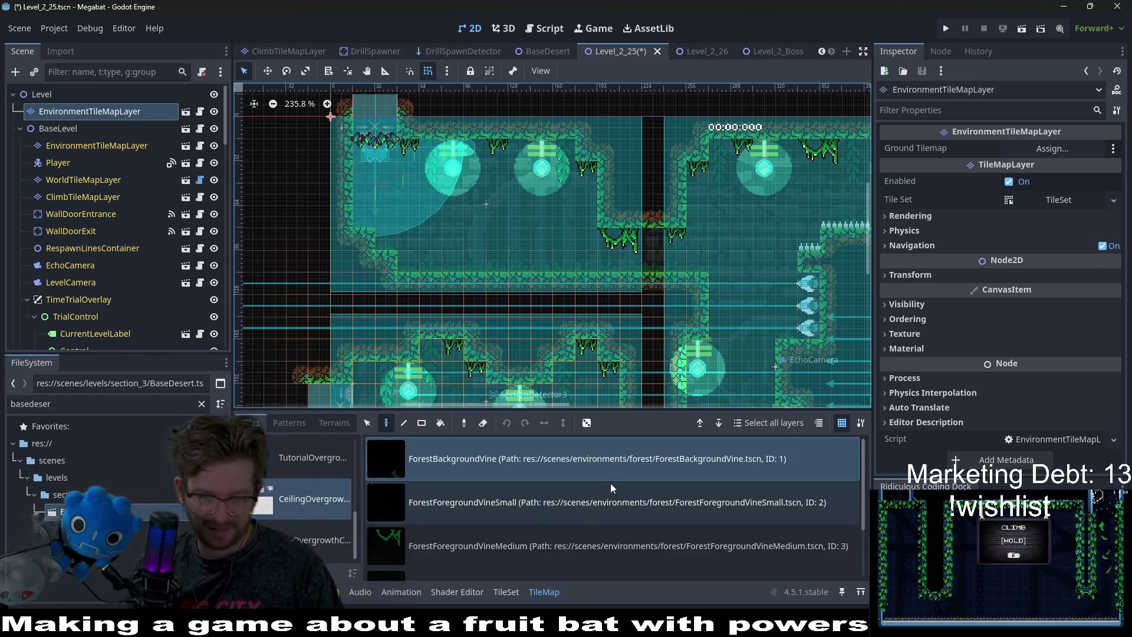
{"action": "scroll", "coordinate": [449, 525], "scroll_direction": "down", "scroll_amount": 2}
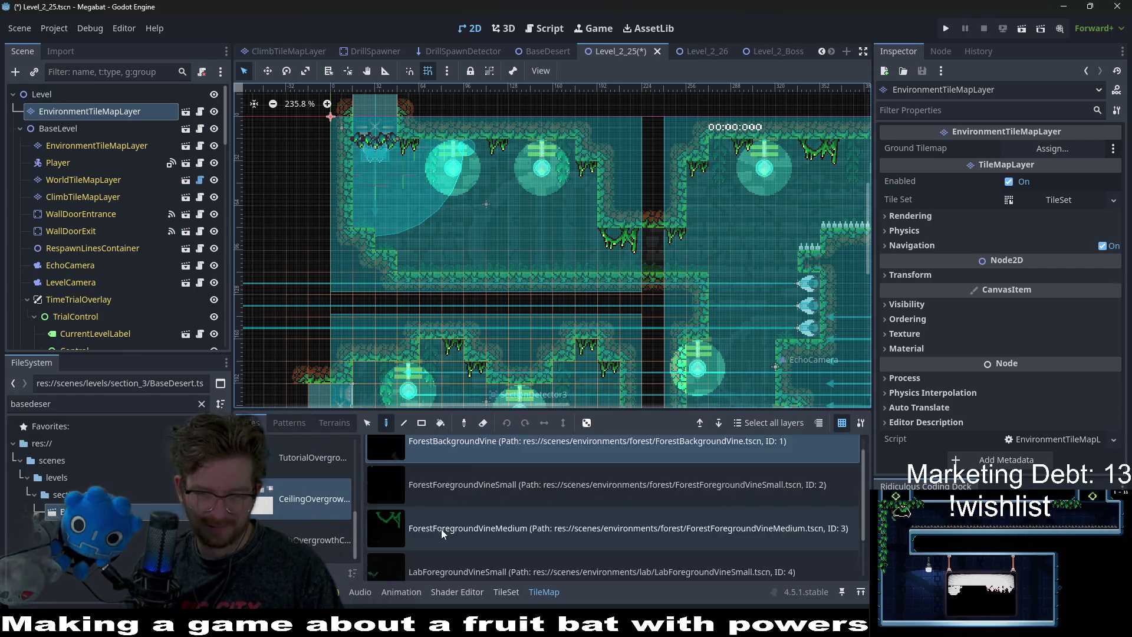
{"action": "scroll", "coordinate": [460, 507], "scroll_direction": "up", "scroll_amount": 2}
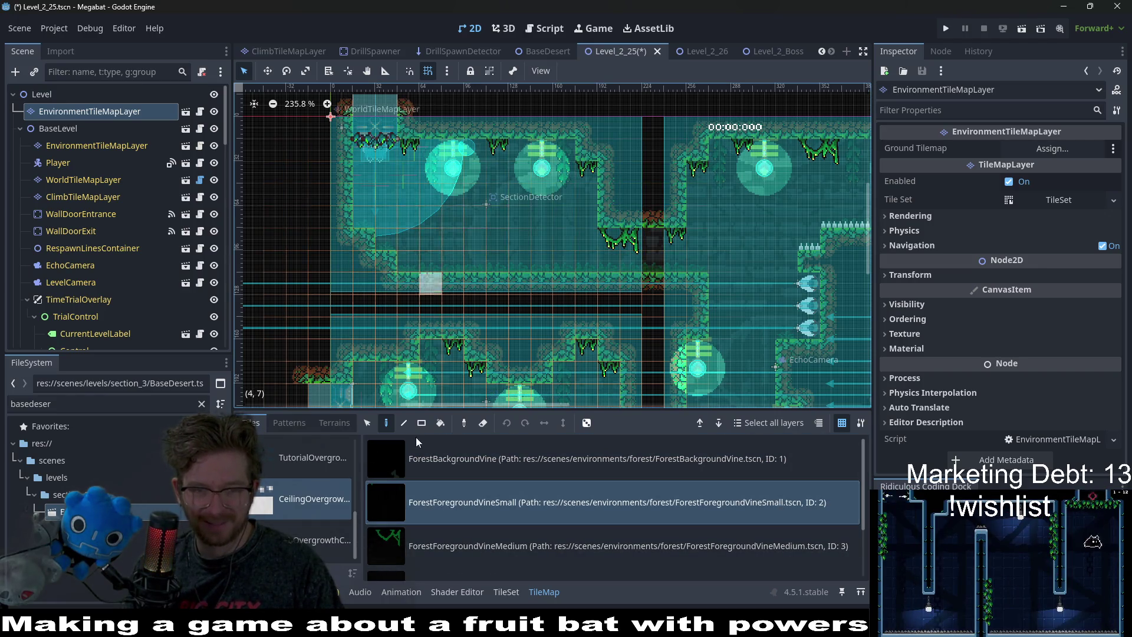
{"action": "scroll", "coordinate": [319, 521], "scroll_direction": "up", "scroll_amount": 3}
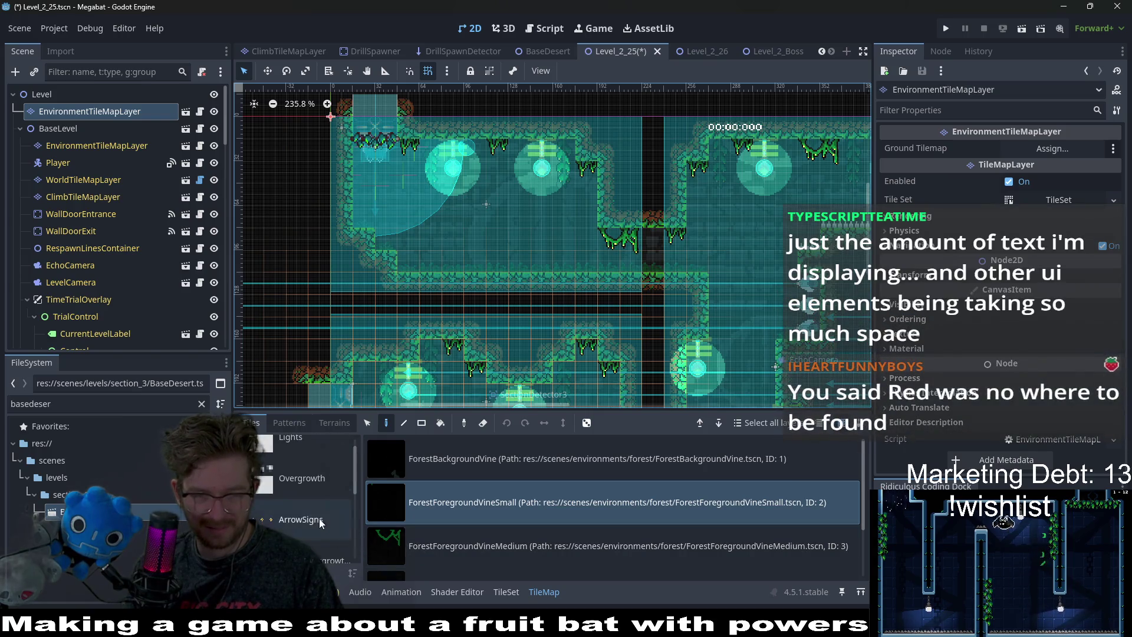
{"action": "left_click", "coordinate": [323, 480]}
{"action": "scroll", "coordinate": [475, 551], "scroll_direction": "down", "scroll_amount": 1}
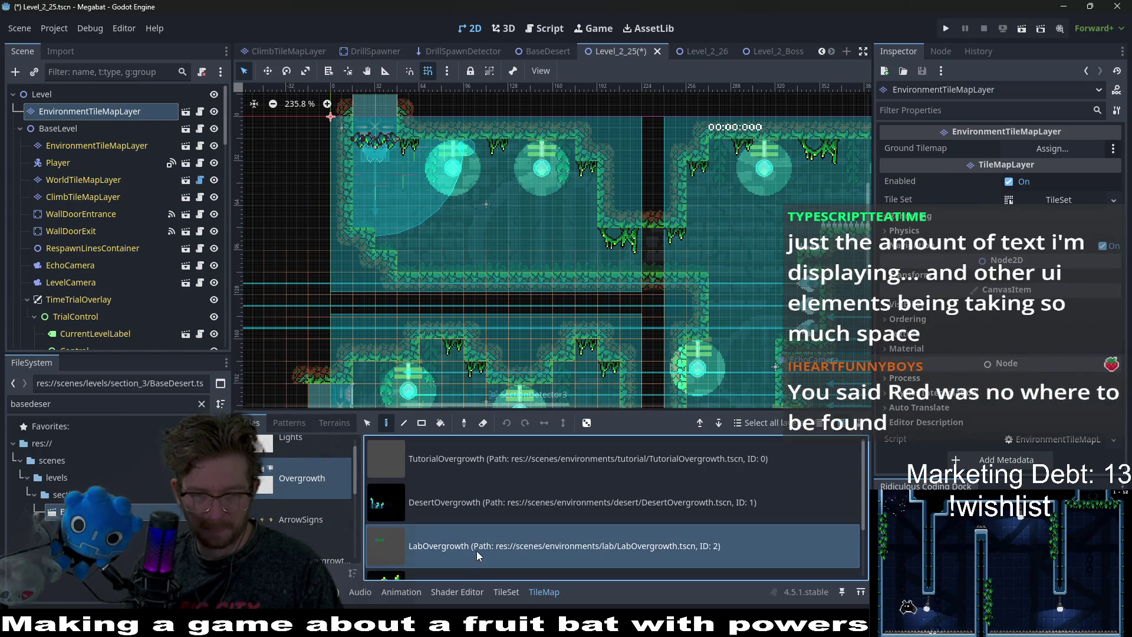
{"action": "left_click", "coordinate": [461, 516]}
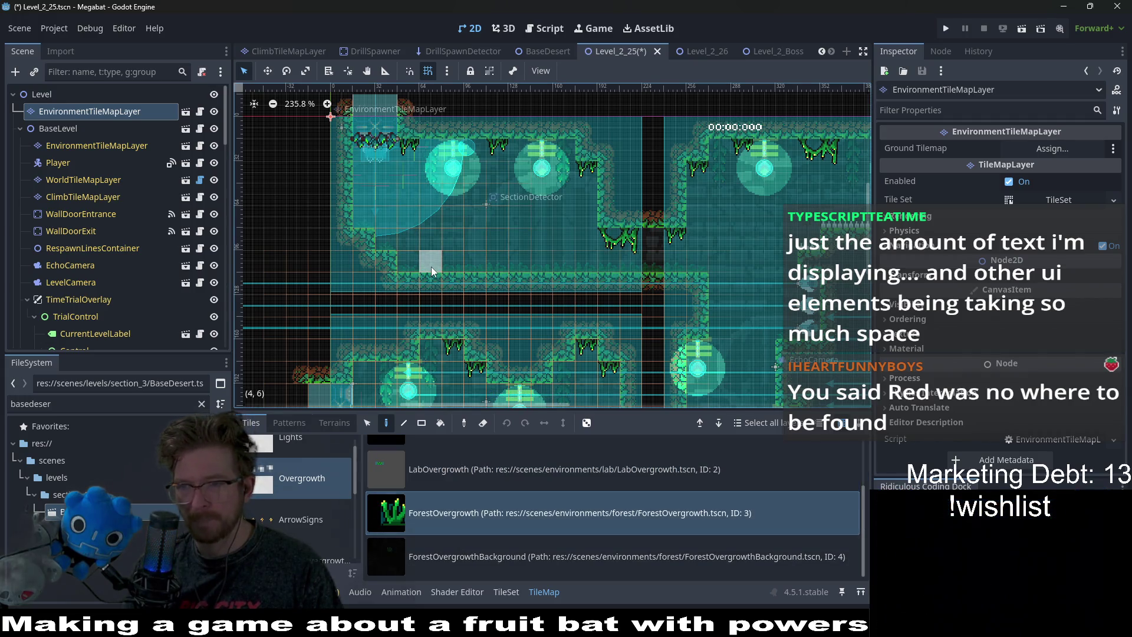
{"action": "left_click", "coordinate": [385, 242]}
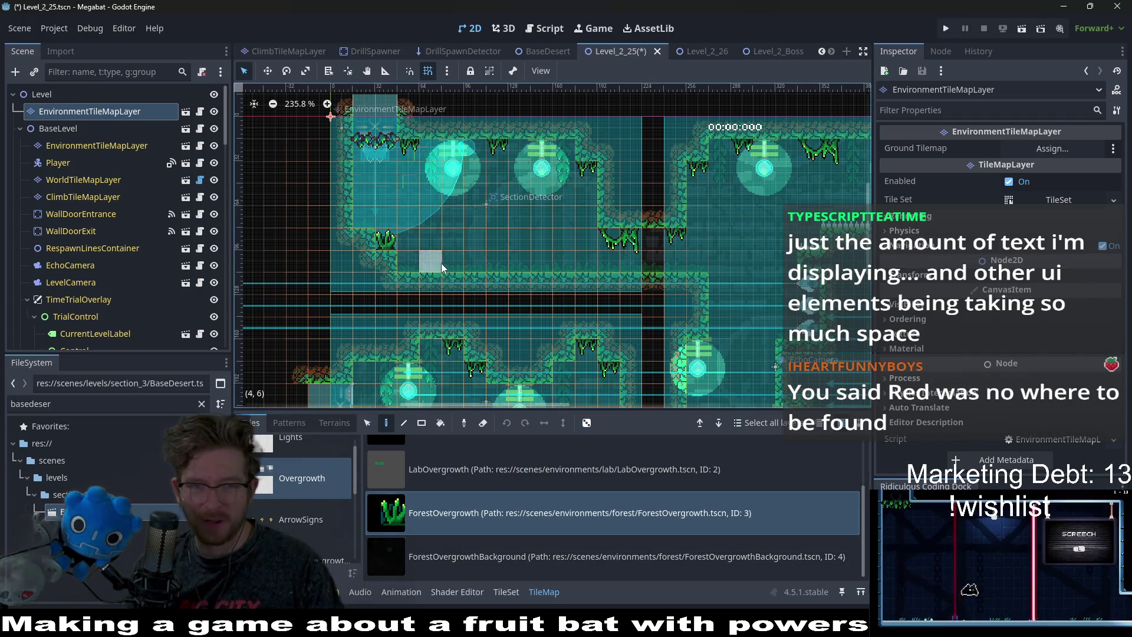
{"action": "left_click", "coordinate": [475, 263]}
{"action": "left_click", "coordinate": [541, 262]}
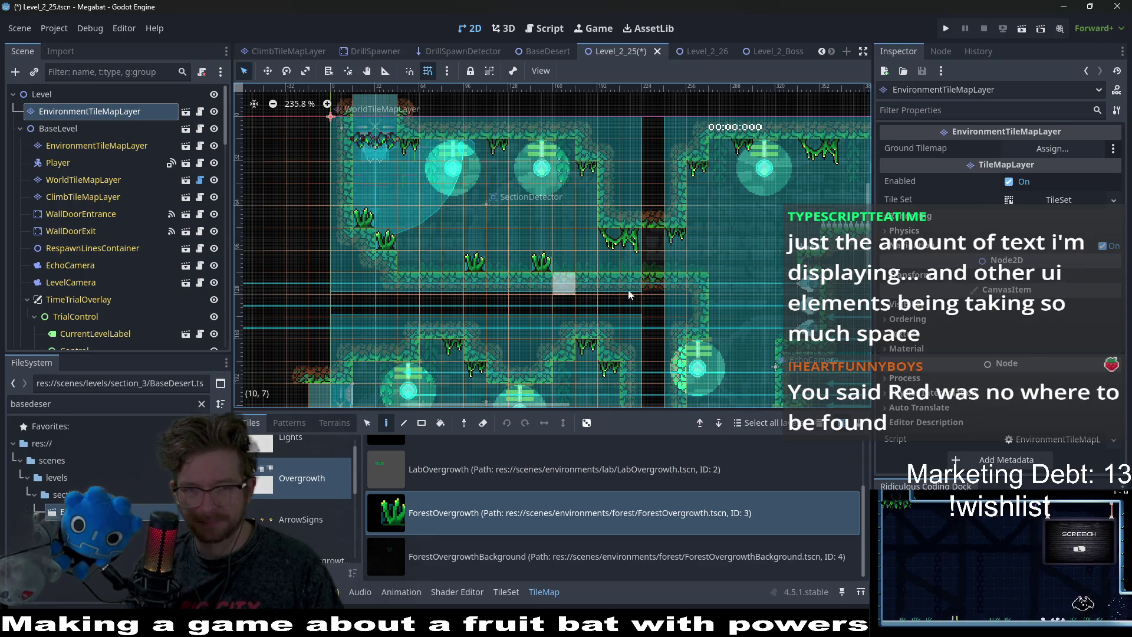
Move further right and add another ForestOvergrowth grass tuft on the floor.
{"action": "left_click", "coordinate": [522, 555]}
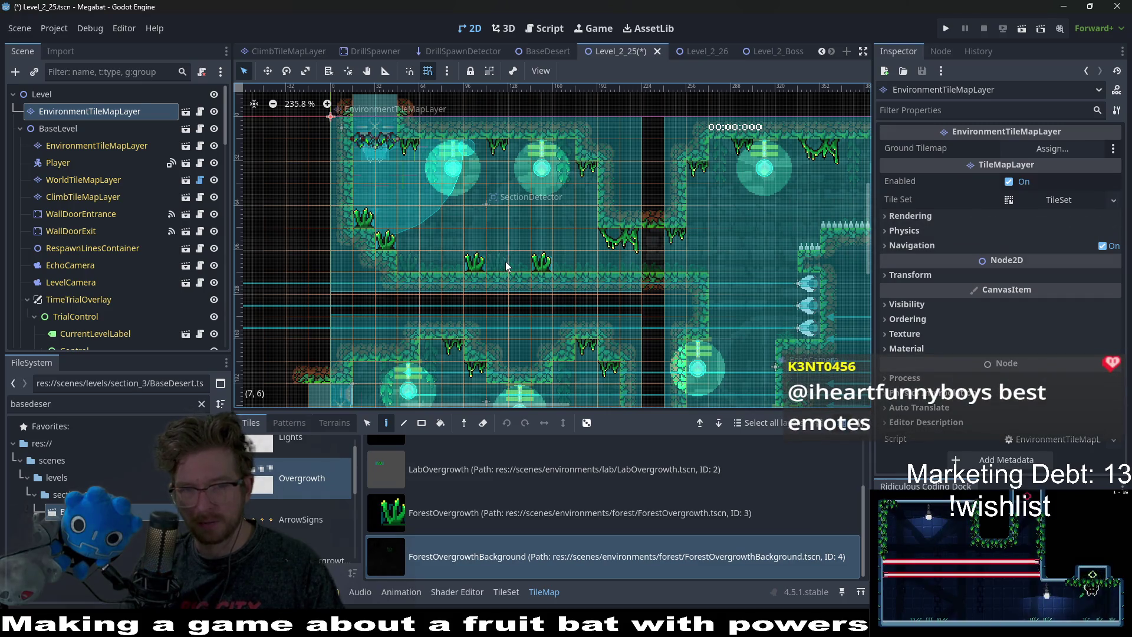
{"action": "scroll", "coordinate": [670, 280], "scroll_direction": "right", "scroll_amount": 5}
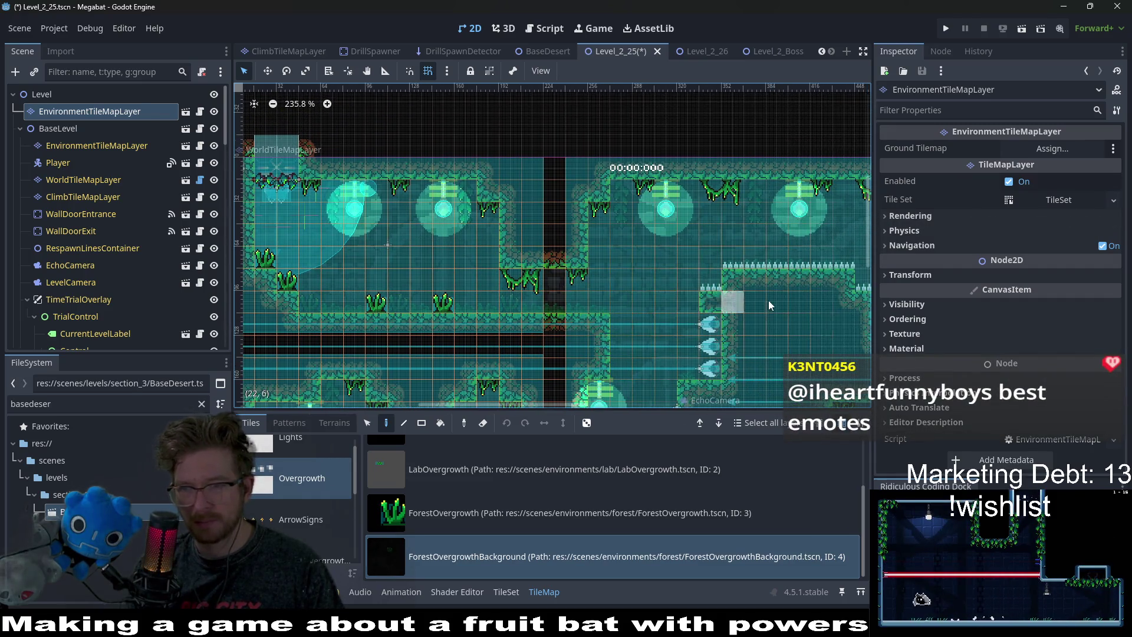
{"action": "scroll", "coordinate": [760, 299], "scroll_direction": "right", "scroll_amount": 8}
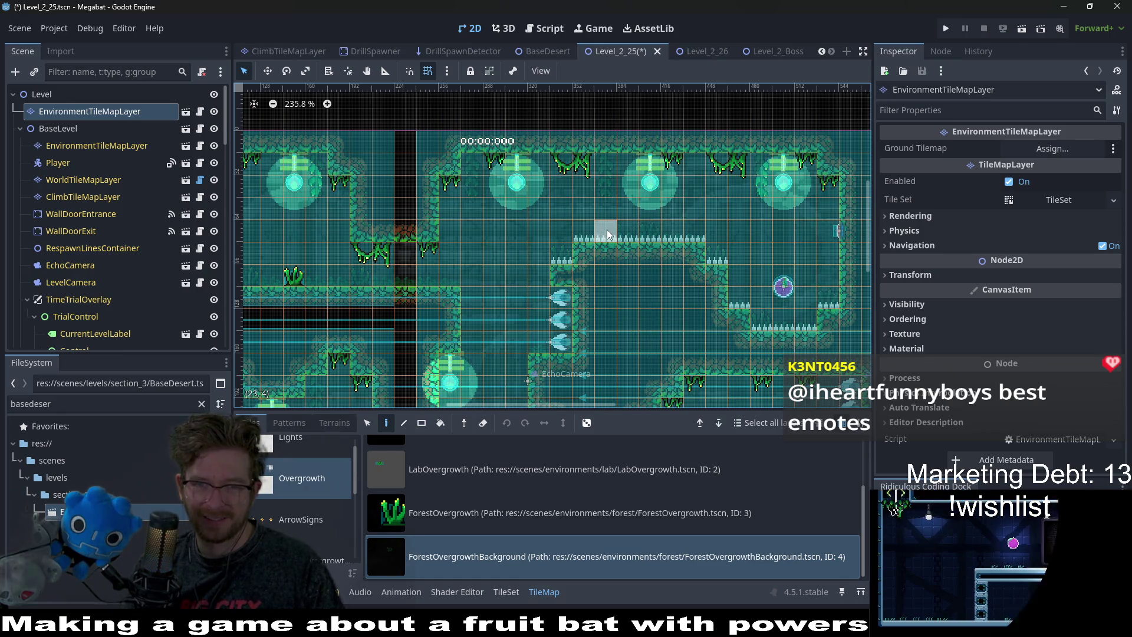
{"action": "scroll", "coordinate": [678, 270], "scroll_direction": "down", "scroll_amount": 3}
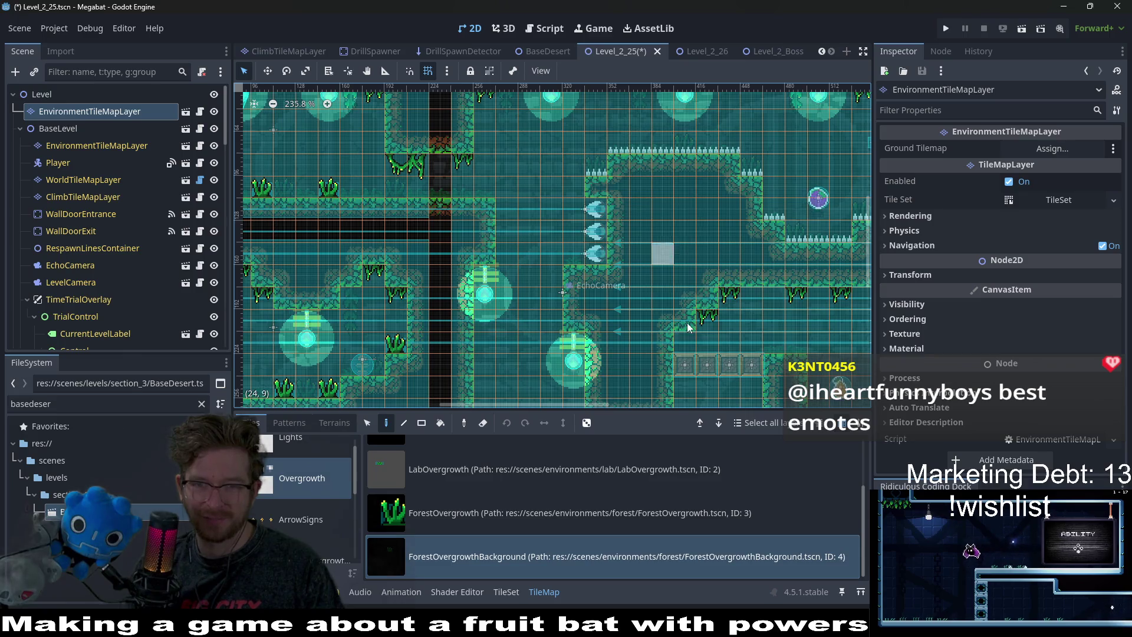
{"action": "scroll", "coordinate": [687, 323], "scroll_direction": "down", "scroll_amount": 3}
{"action": "scroll", "coordinate": [629, 392], "scroll_direction": "down", "scroll_amount": 2}
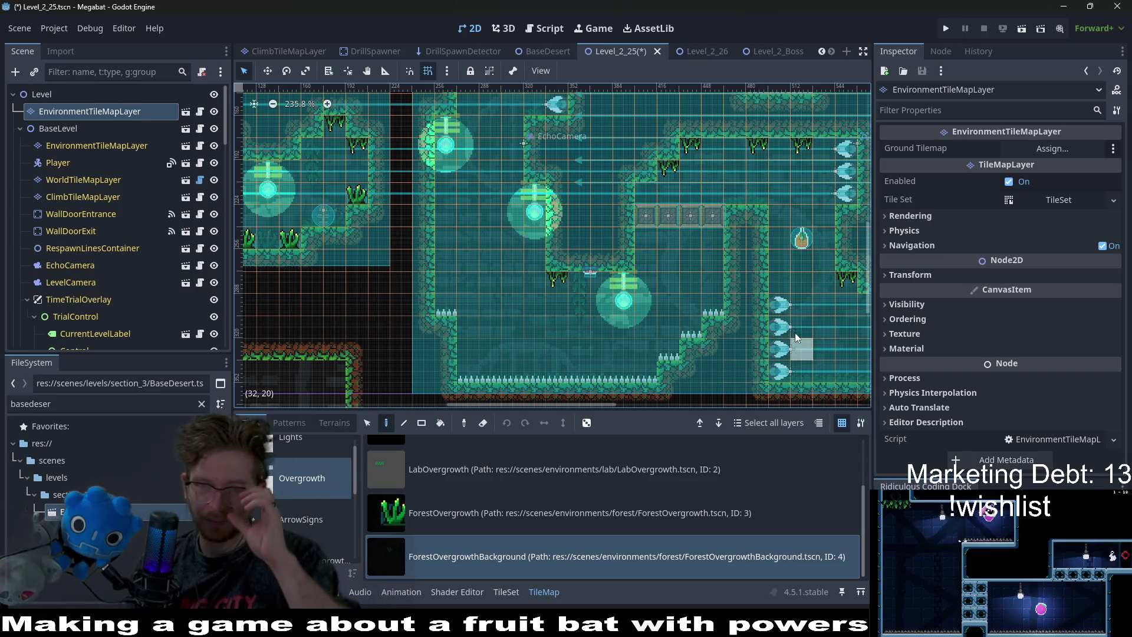
{"action": "left_click", "coordinate": [590, 512]}
{"action": "left_click", "coordinate": [735, 194]}
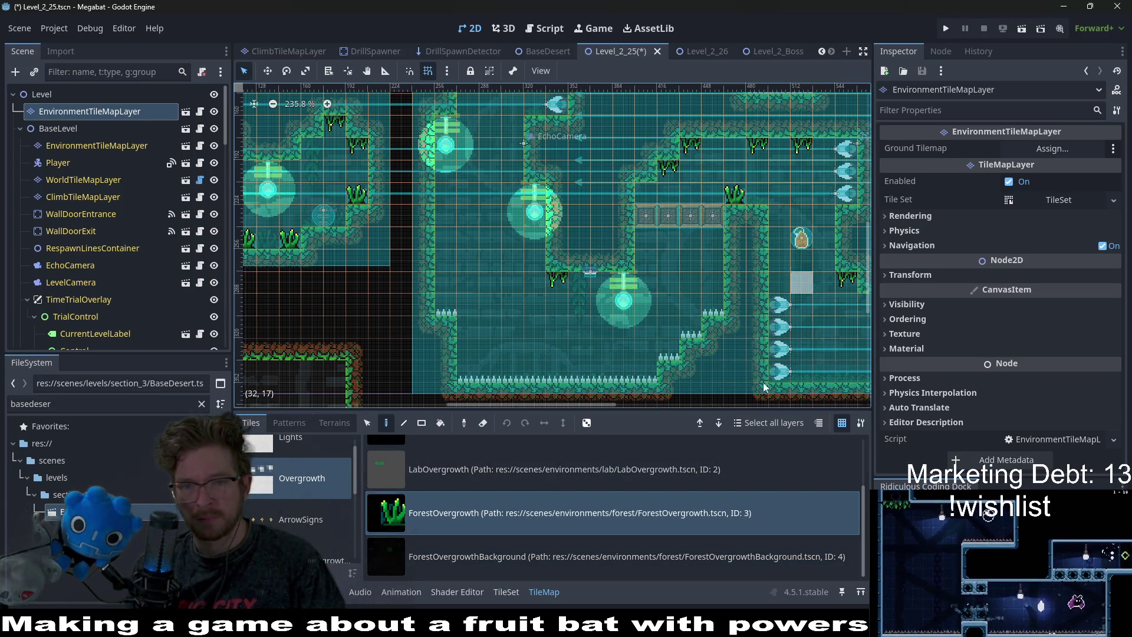
Bring the next floor section into view and add two grass tufts on the lower floor.
{"action": "left_click", "coordinate": [507, 560]}
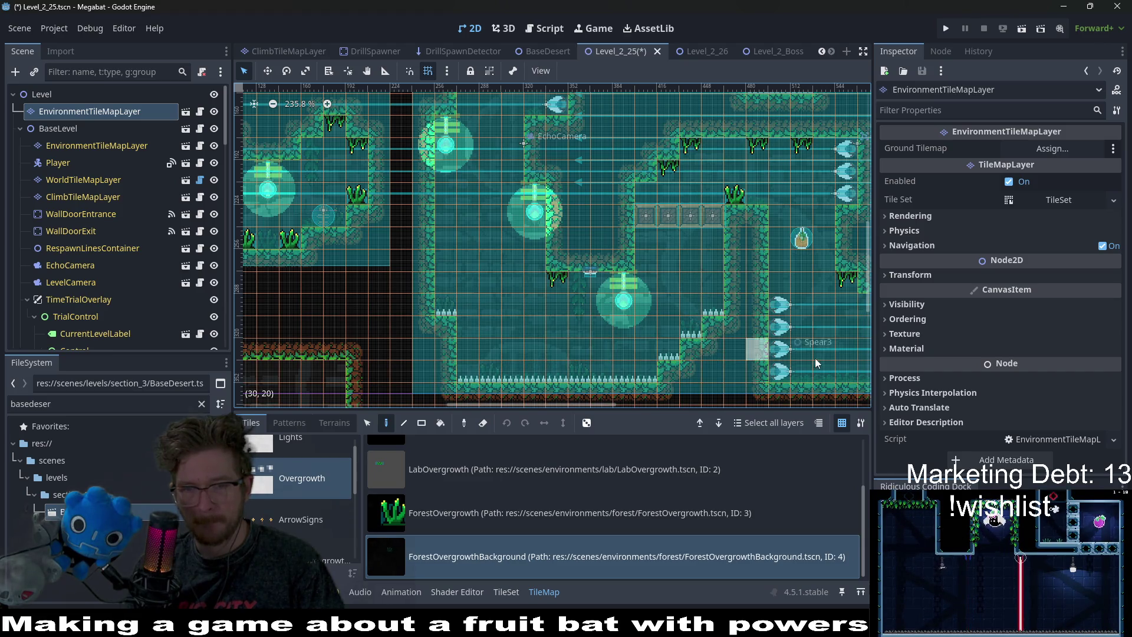
{"action": "left_click_drag", "start_coordinate": [816, 362], "coordinate": [592, 314]}
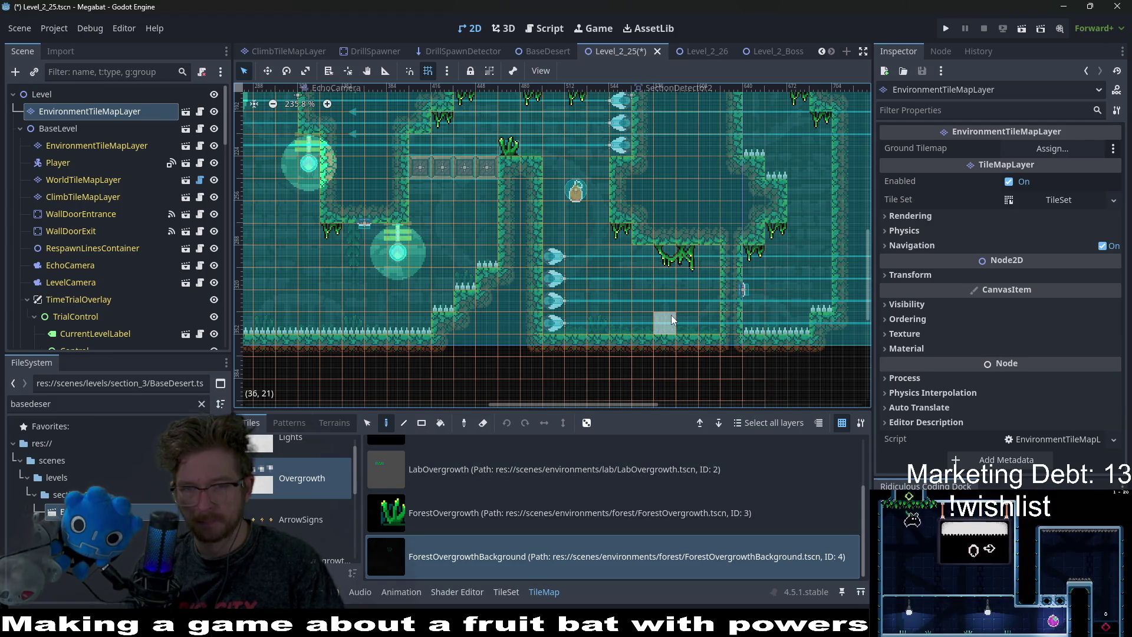
{"action": "left_click", "coordinate": [519, 513]}
{"action": "left_click", "coordinate": [620, 323]}
{"action": "left_click", "coordinate": [709, 323]}
{"action": "left_click", "coordinate": [514, 547]}
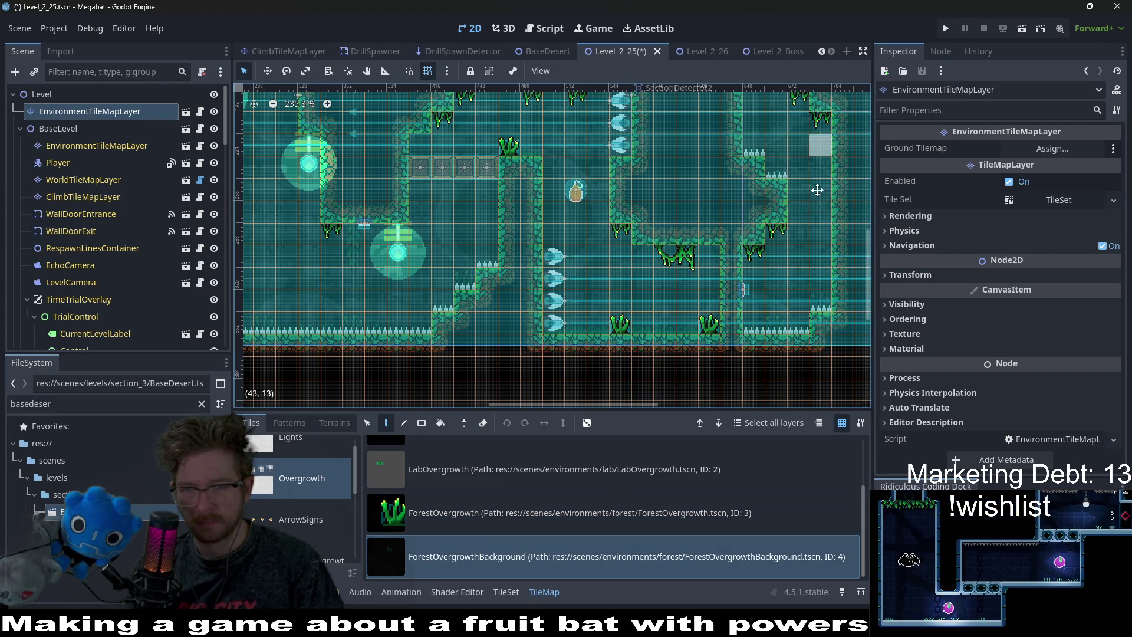
{"action": "scroll", "coordinate": [814, 282], "scroll_direction": "up", "scroll_amount": 5}
{"action": "scroll", "coordinate": [671, 238], "scroll_direction": "right", "scroll_amount": 4}
{"action": "scroll", "coordinate": [672, 238], "scroll_direction": "up", "scroll_amount": 2}
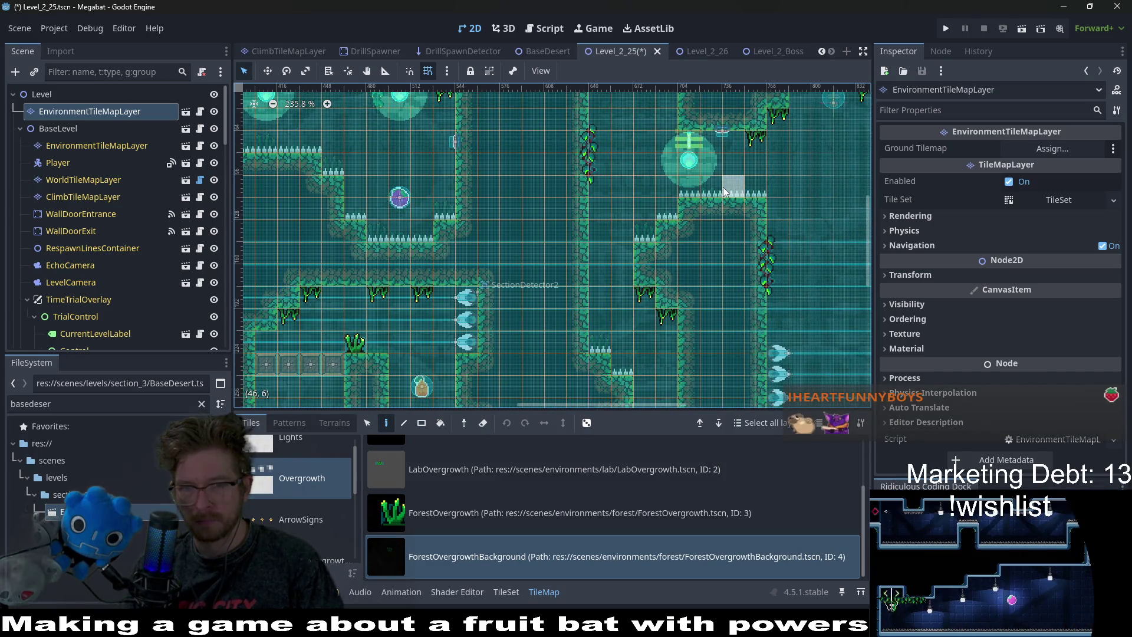
{"action": "scroll", "coordinate": [709, 327], "scroll_direction": "right", "scroll_amount": 3}
{"action": "scroll", "coordinate": [710, 327], "scroll_direction": "up", "scroll_amount": 3}
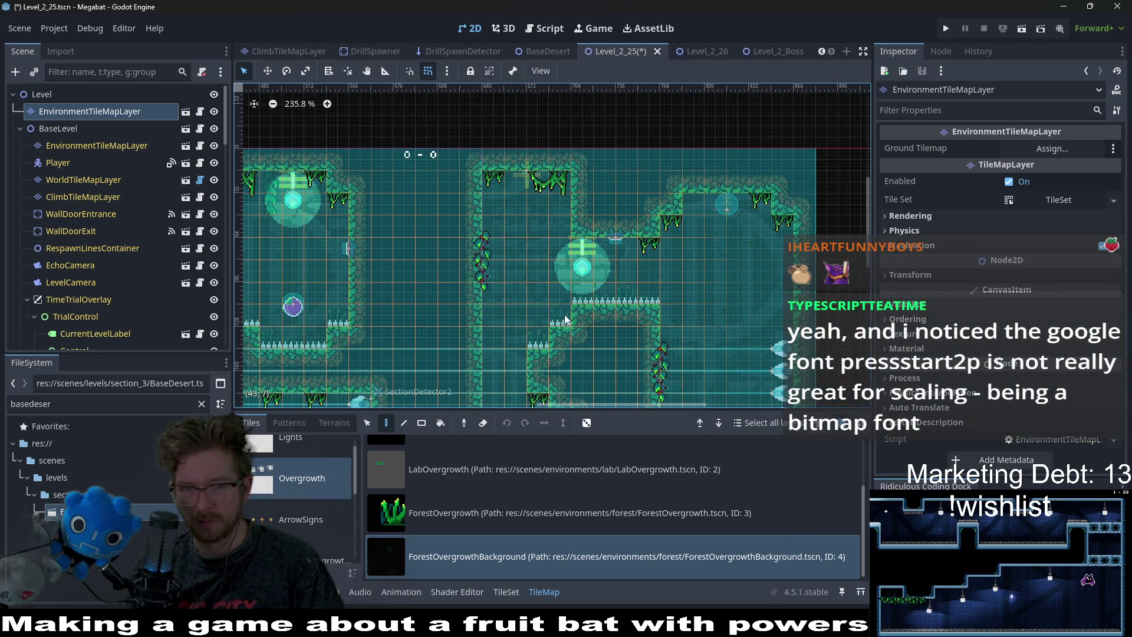
{"action": "scroll", "coordinate": [651, 305], "scroll_direction": "down", "scroll_amount": 5}
{"action": "scroll", "coordinate": [651, 305], "scroll_direction": "down", "scroll_amount": 2, "text": "ctrl"}
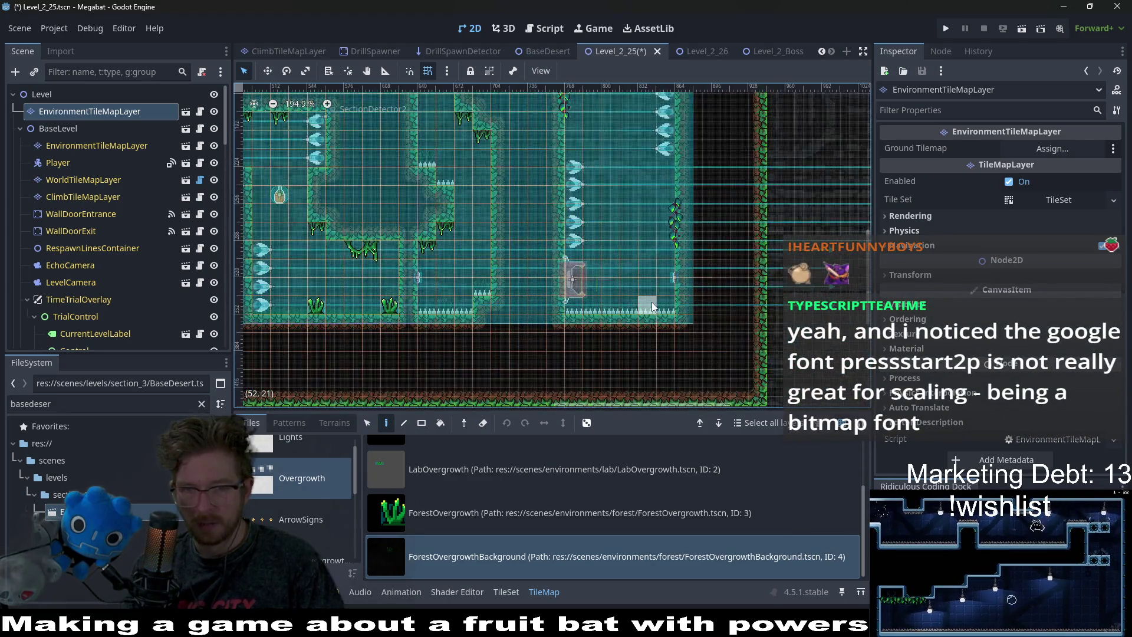
{"action": "scroll", "coordinate": [651, 303], "scroll_direction": "up", "scroll_amount": 2}
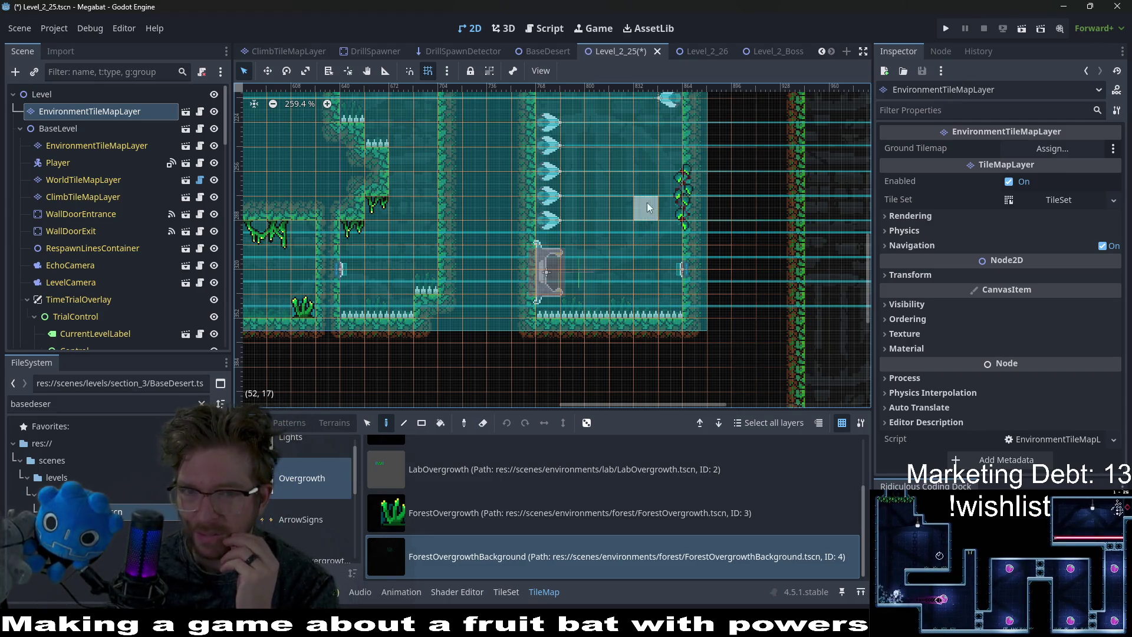
{"action": "scroll", "coordinate": [599, 191], "scroll_direction": "up", "scroll_amount": 3}
{"action": "scroll", "coordinate": [599, 190], "scroll_direction": "up", "scroll_amount": 3}
{"action": "scroll", "coordinate": [563, 176], "scroll_direction": "right", "scroll_amount": 2}
{"action": "scroll", "coordinate": [563, 206], "scroll_direction": "up", "scroll_amount": 2}
{"action": "scroll", "coordinate": [563, 236], "scroll_direction": "left", "scroll_amount": 2}
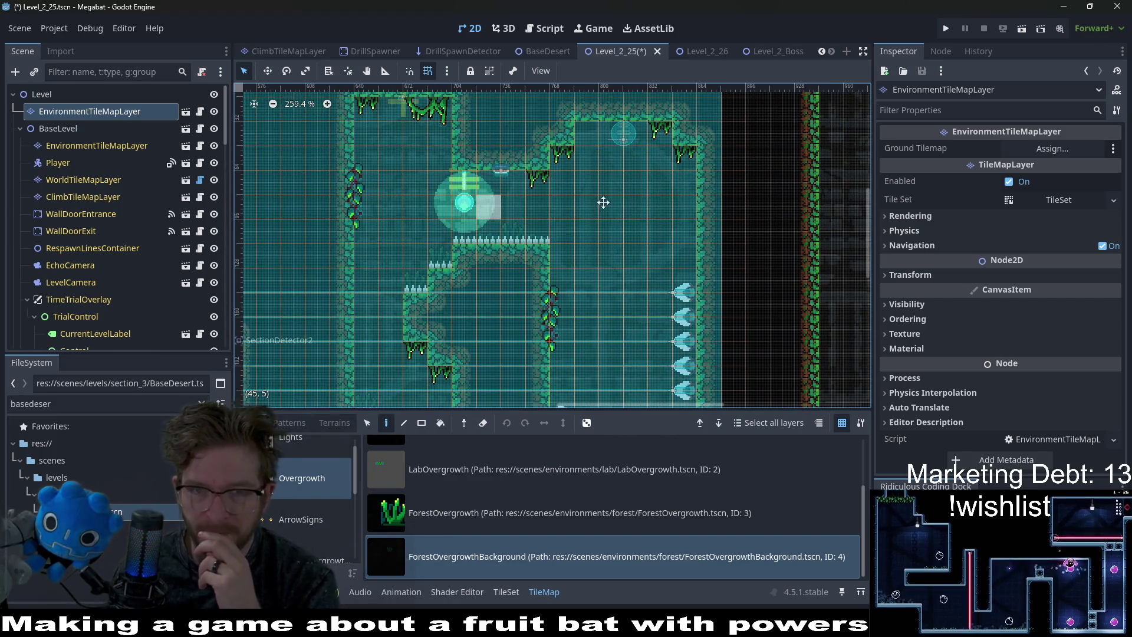
{"action": "scroll", "coordinate": [639, 223], "scroll_direction": "left", "scroll_amount": 5}
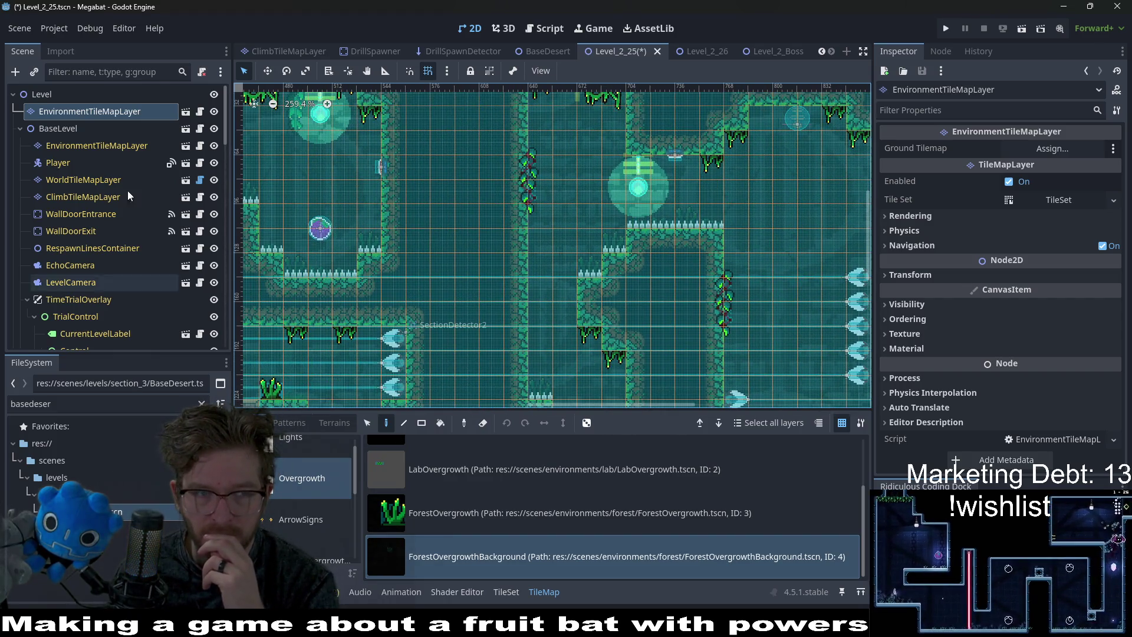
Select the BaseLevel environment layer and pick the CeilingOvergrowth ForestForegroundVineSmall vine.
{"action": "left_click", "coordinate": [90, 145]}
{"action": "scroll", "coordinate": [478, 489], "scroll_direction": "up", "scroll_amount": 3}
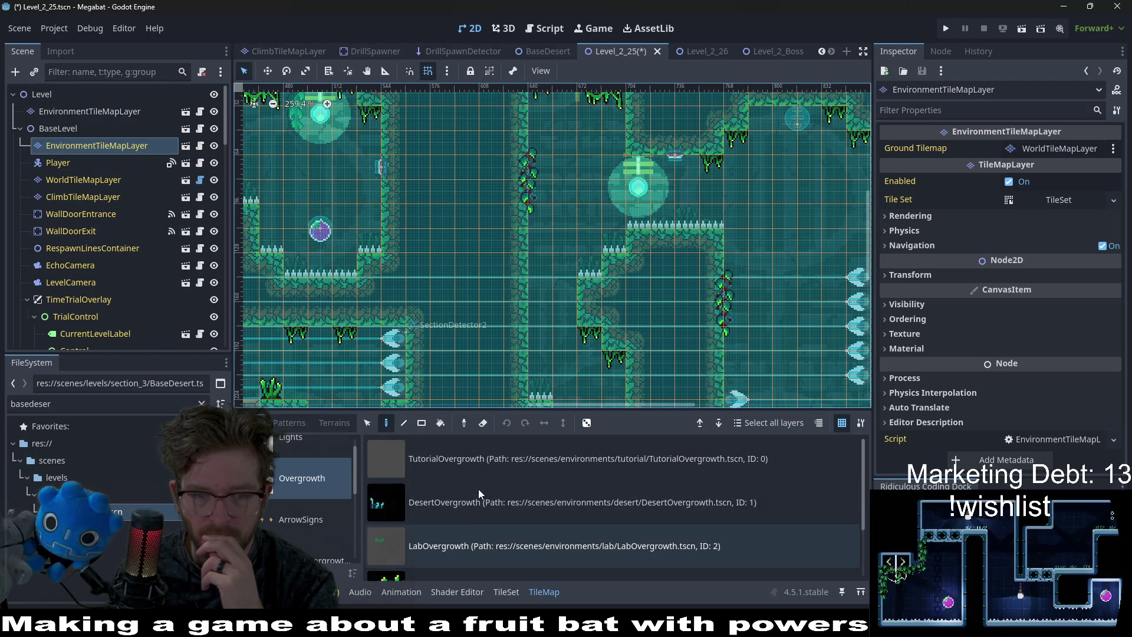
{"action": "scroll", "coordinate": [305, 520], "scroll_direction": "down", "scroll_amount": 3}
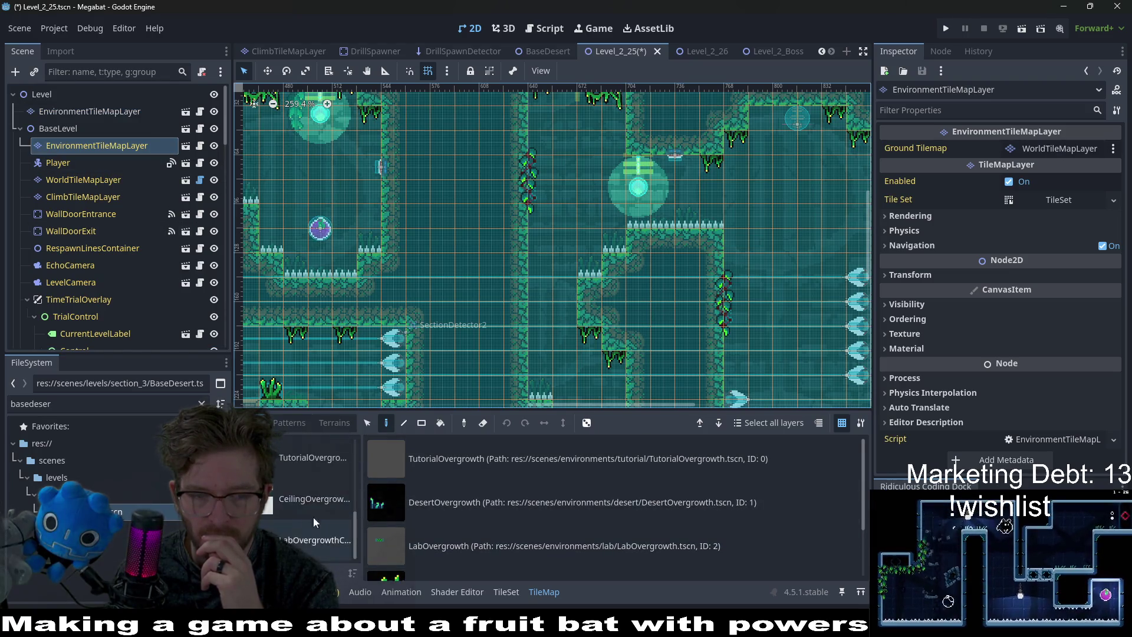
{"action": "left_click", "coordinate": [311, 514]}
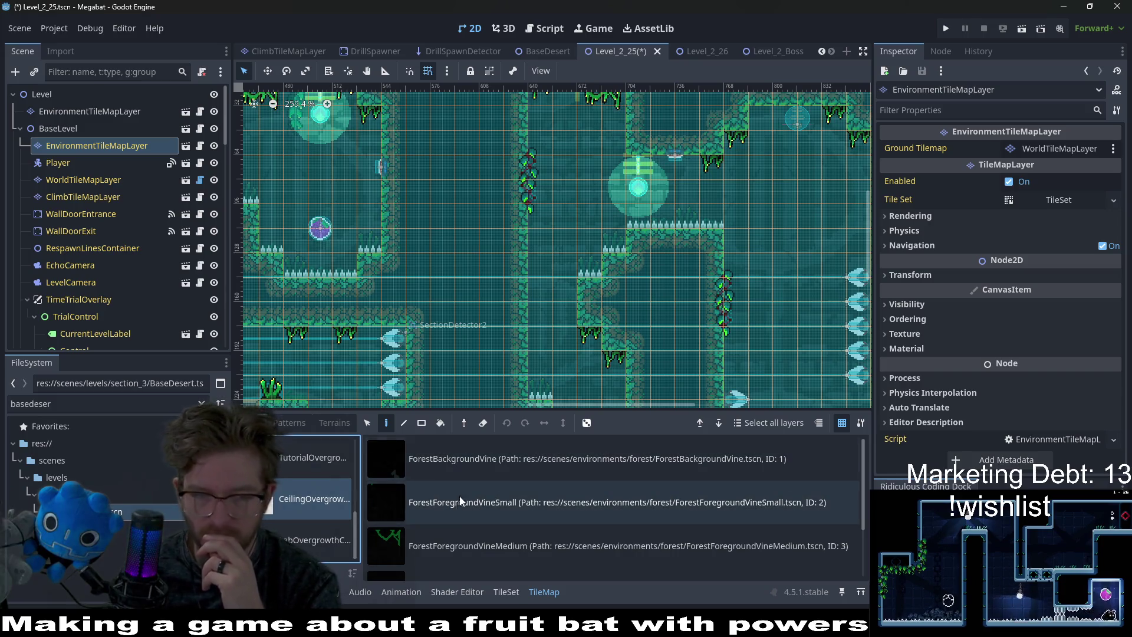
{"action": "left_click", "coordinate": [456, 511]}
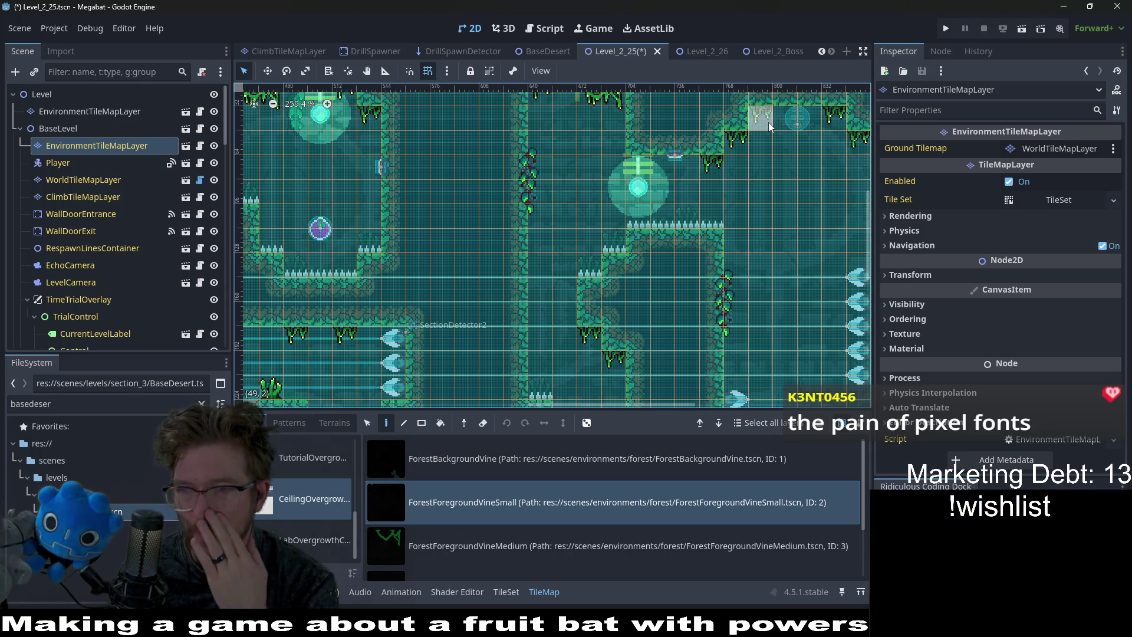
Save the Level_2_25 scene with Ctrl+S, saving again after panning the level.
{"action": "left_click_drag", "start_coordinate": [776, 153], "coordinate": [695, 178]}
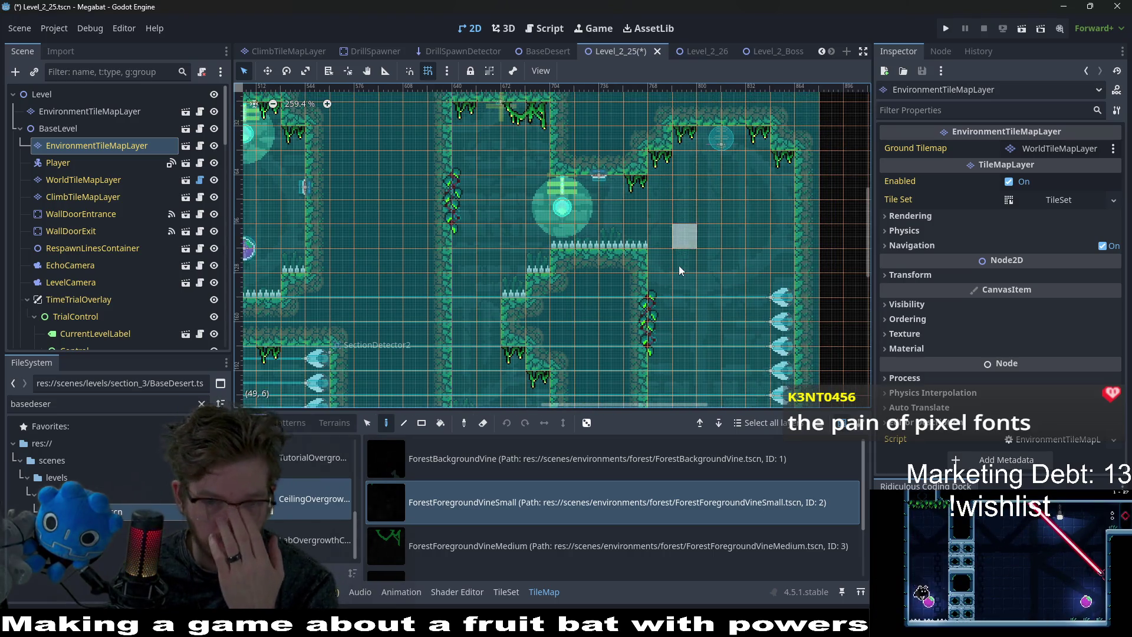
{"action": "key", "text": "ctrl+s"}
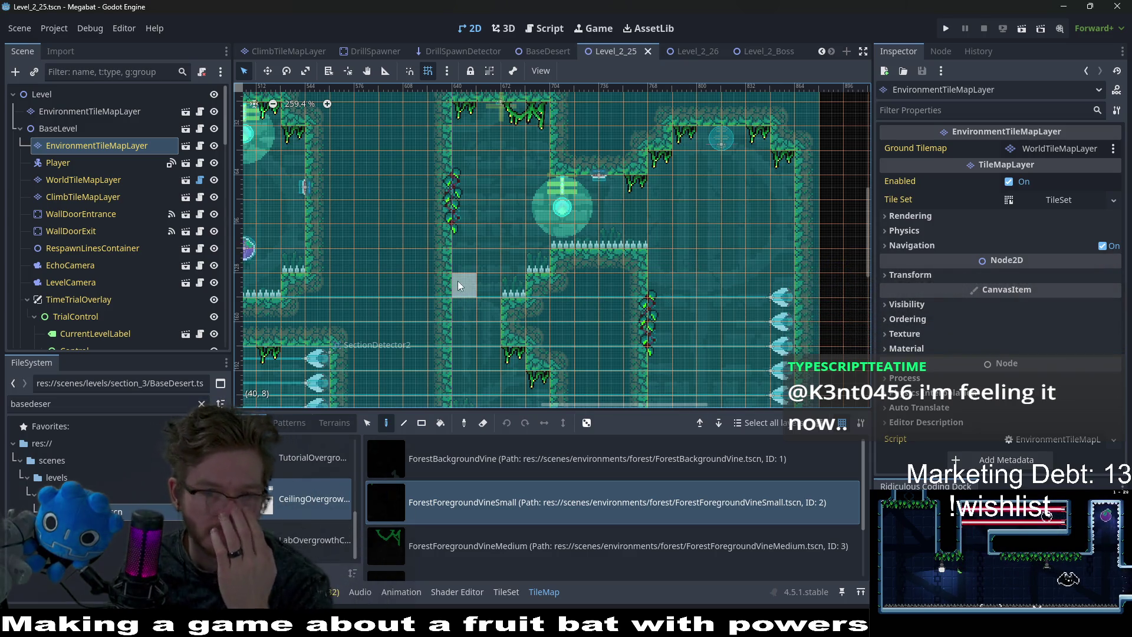
{"action": "scroll", "coordinate": [455, 283], "scroll_direction": "down", "scroll_amount": 5}
{"action": "scroll", "coordinate": [455, 283], "scroll_direction": "left", "scroll_amount": 8}
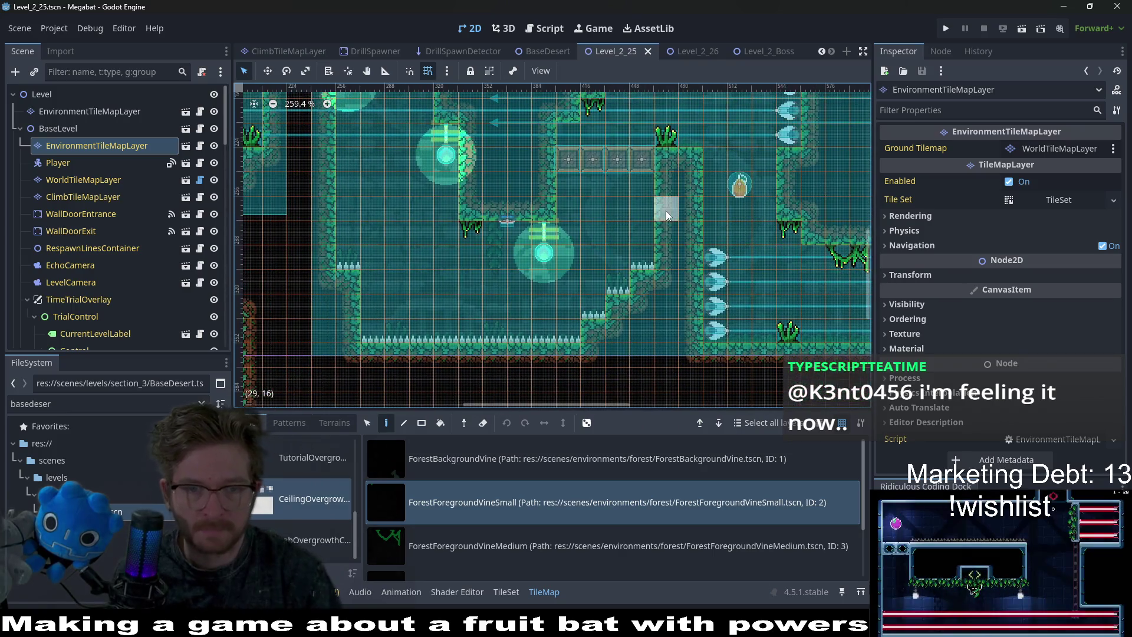
{"action": "key", "text": "ctrl+s"}
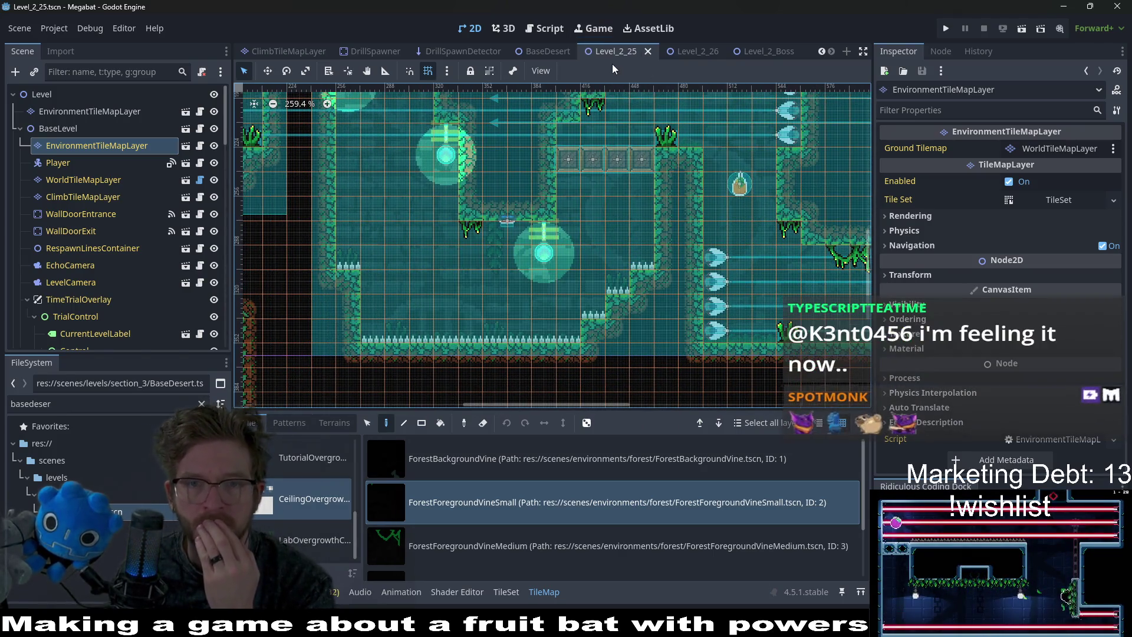
Close the Level_2_25 tab, switch to Level_2_26, and select its WorldTileMapLayer.
{"action": "scroll", "coordinate": [683, 183], "scroll_direction": "down", "scroll_amount": 6}
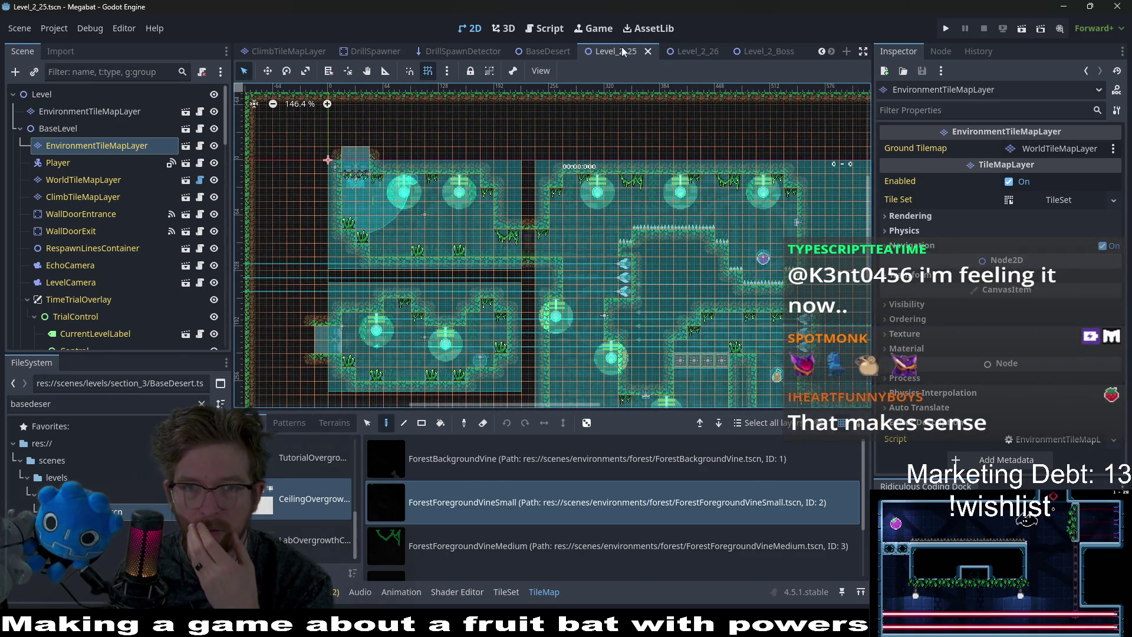
{"action": "middle_click", "coordinate": [623, 48]}
{"action": "left_click", "coordinate": [630, 51]}
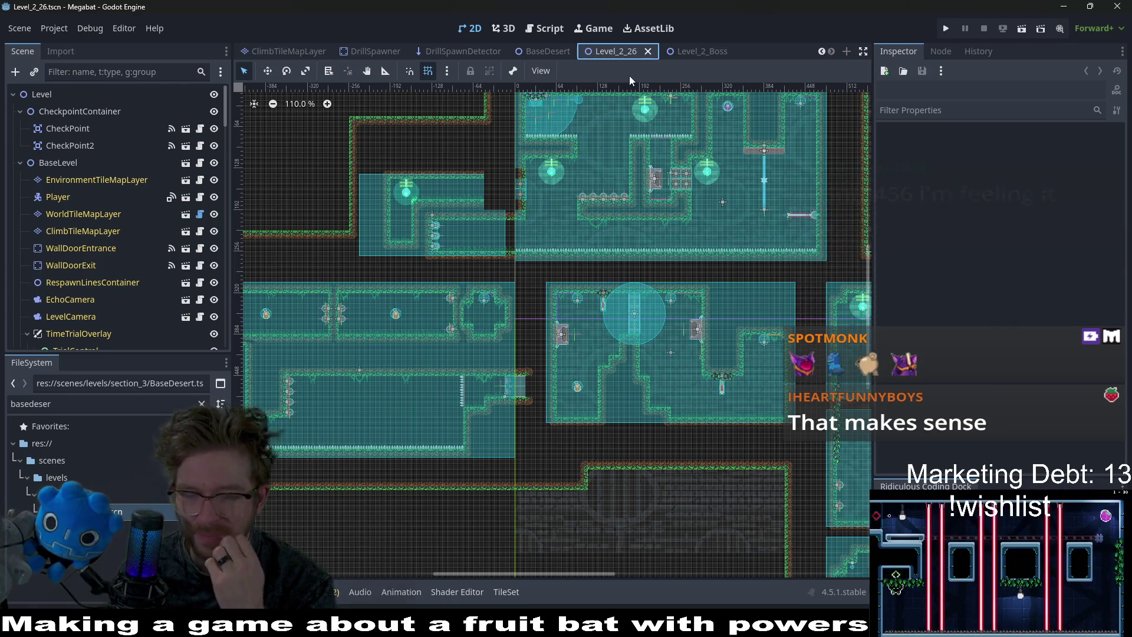
{"action": "scroll", "coordinate": [656, 268], "scroll_direction": "up", "scroll_amount": 3}
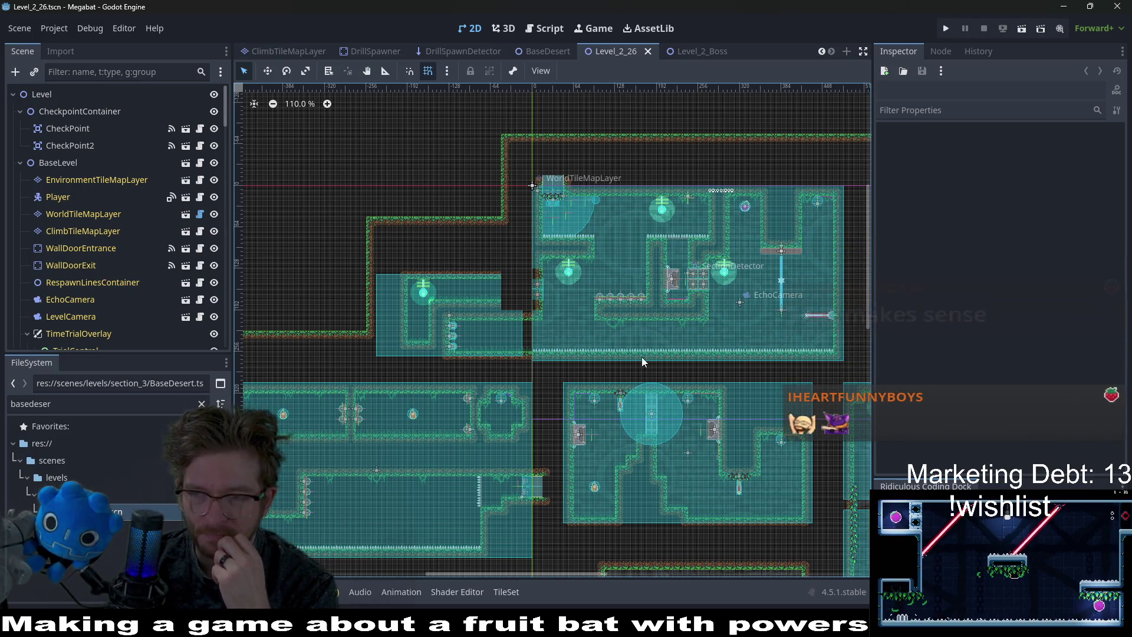
{"action": "mouse_move", "coordinate": [550, 404]}
{"action": "left_mouse_down"}
{"action": "mouse_move", "coordinate": [585, 360]}
{"action": "mouse_move", "coordinate": [576, 364]}
{"action": "left_mouse_up"}
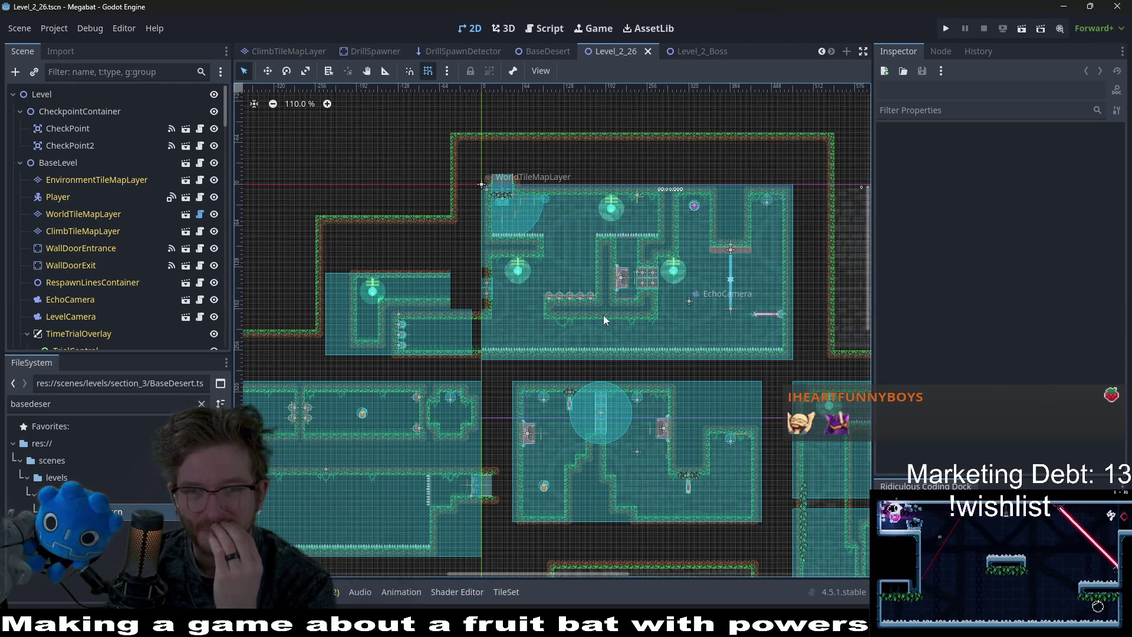
{"action": "scroll", "coordinate": [636, 228], "scroll_direction": "up", "scroll_amount": 6}
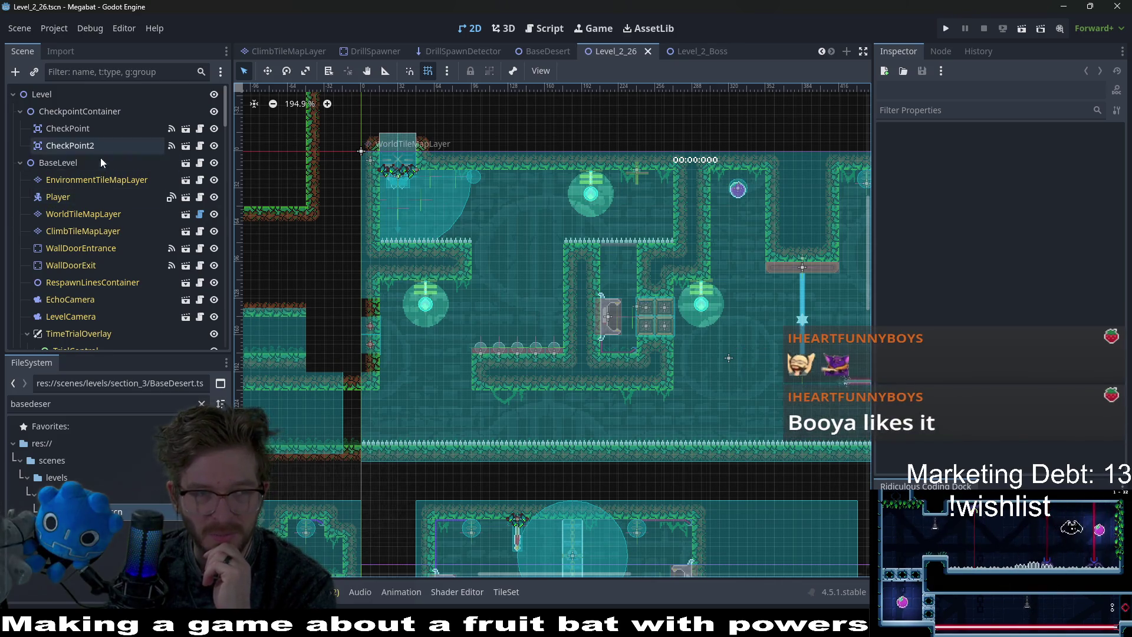
{"action": "left_click", "coordinate": [132, 180]}
{"action": "left_click", "coordinate": [118, 214]}
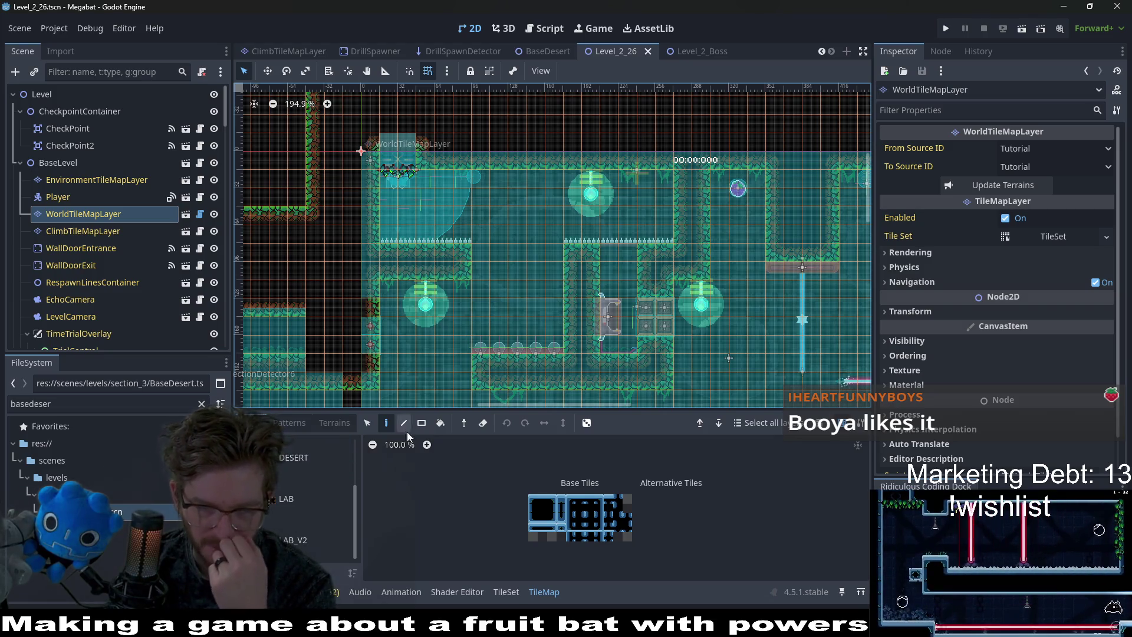
{"action": "left_click", "coordinate": [330, 422]}
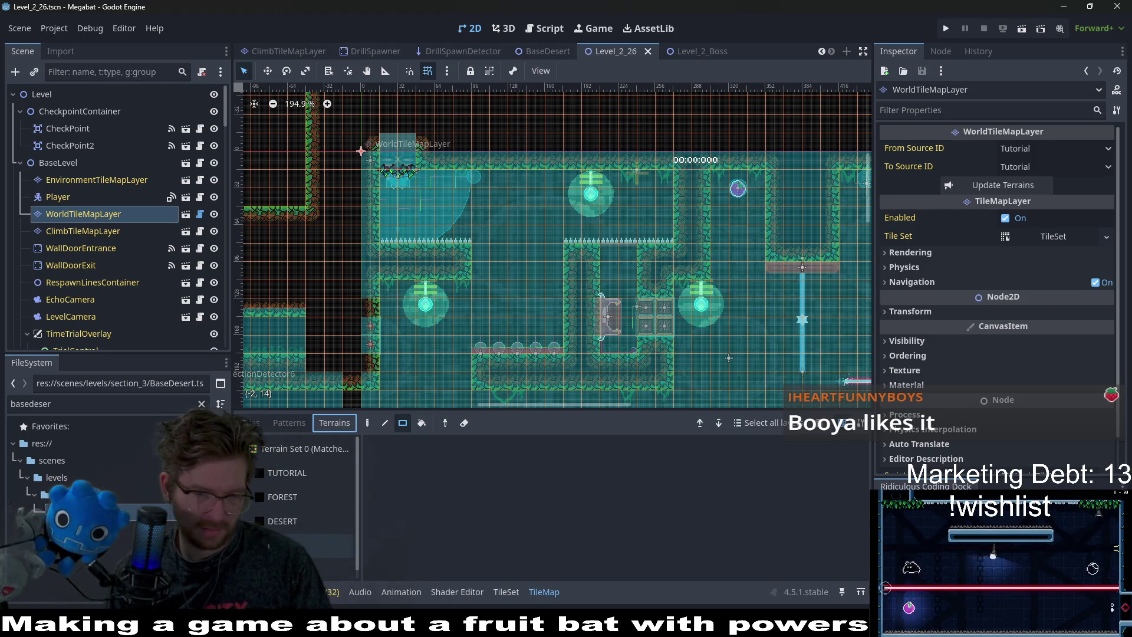
{"action": "scroll", "coordinate": [297, 527], "scroll_direction": "down", "scroll_amount": 1}
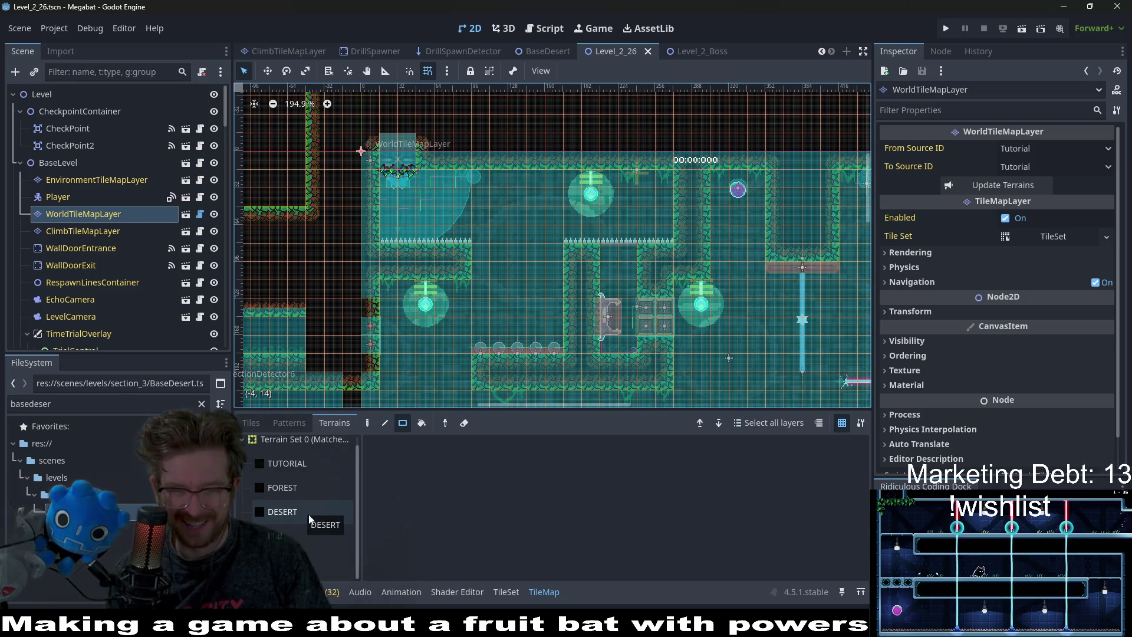
{"action": "left_click", "coordinate": [86, 181]}
Instance EnvironmentTileMapLayer.tscn as a child scene and move it to be Level's first child.
{"action": "right_click", "coordinate": [54, 110]}
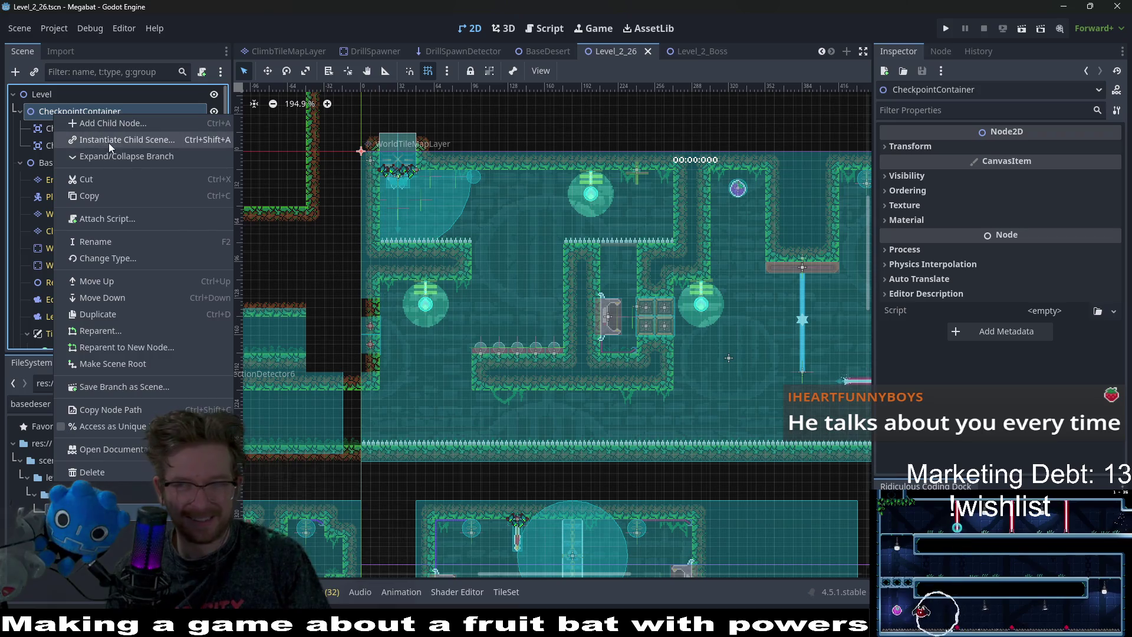
{"action": "left_click", "coordinate": [108, 141]}
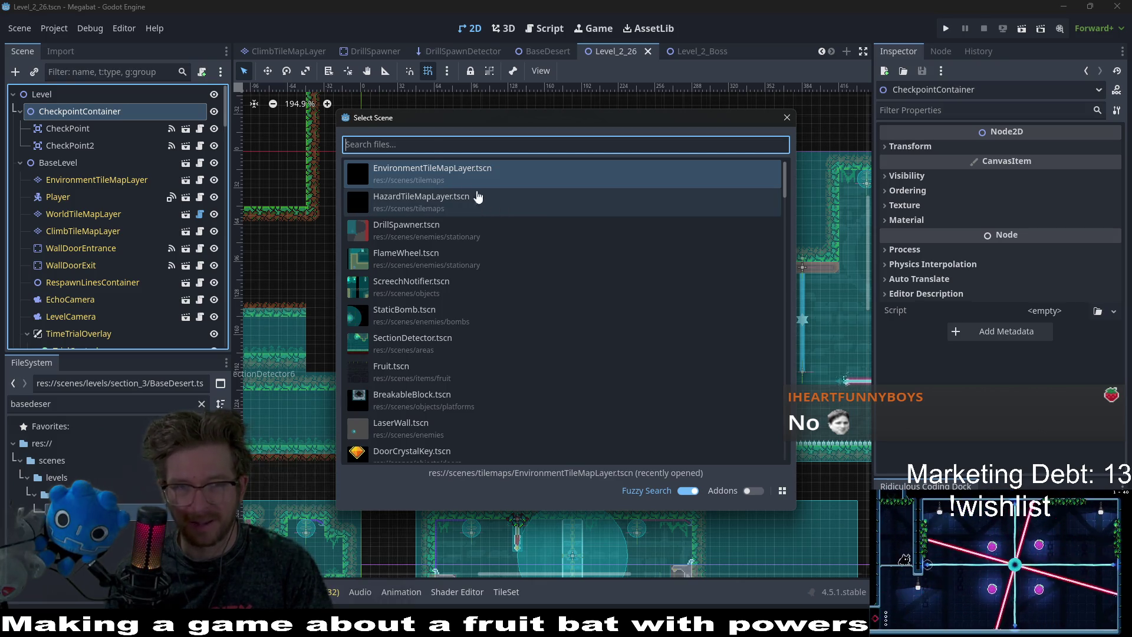
{"action": "key", "text": "Return"}
{"action": "left_click_drag", "start_coordinate": [113, 166], "coordinate": [64, 104]}
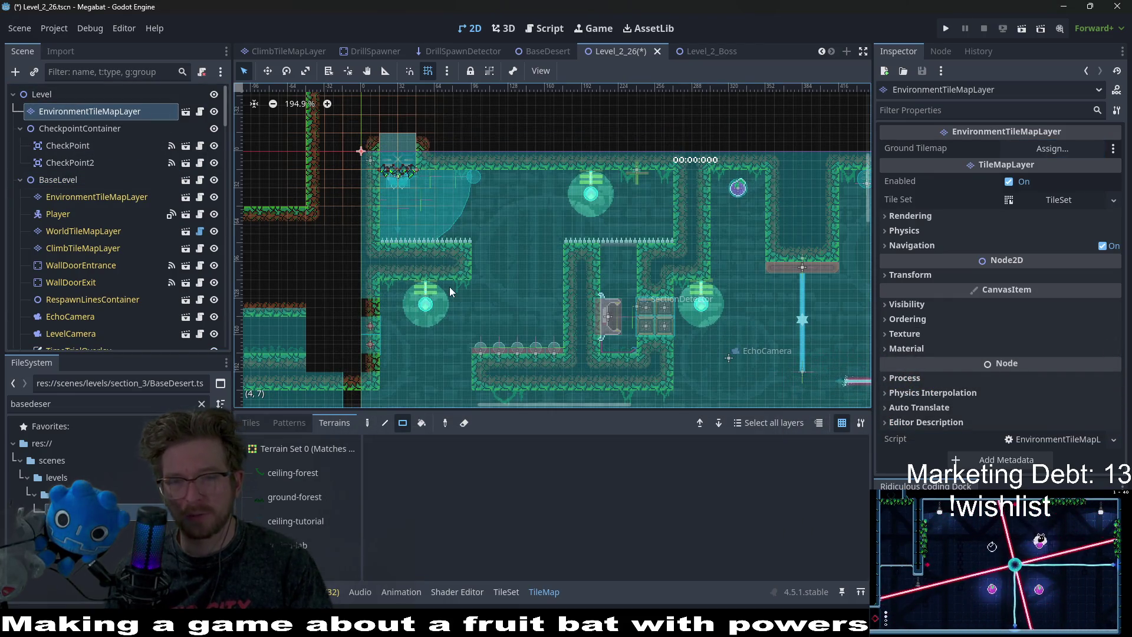
Select BaseLevel's EnvironmentTileMapLayer and browse the Overgrowth scene tiles in the Tiles panel.
{"action": "left_click", "coordinate": [95, 196]}
{"action": "left_click", "coordinate": [252, 422]}
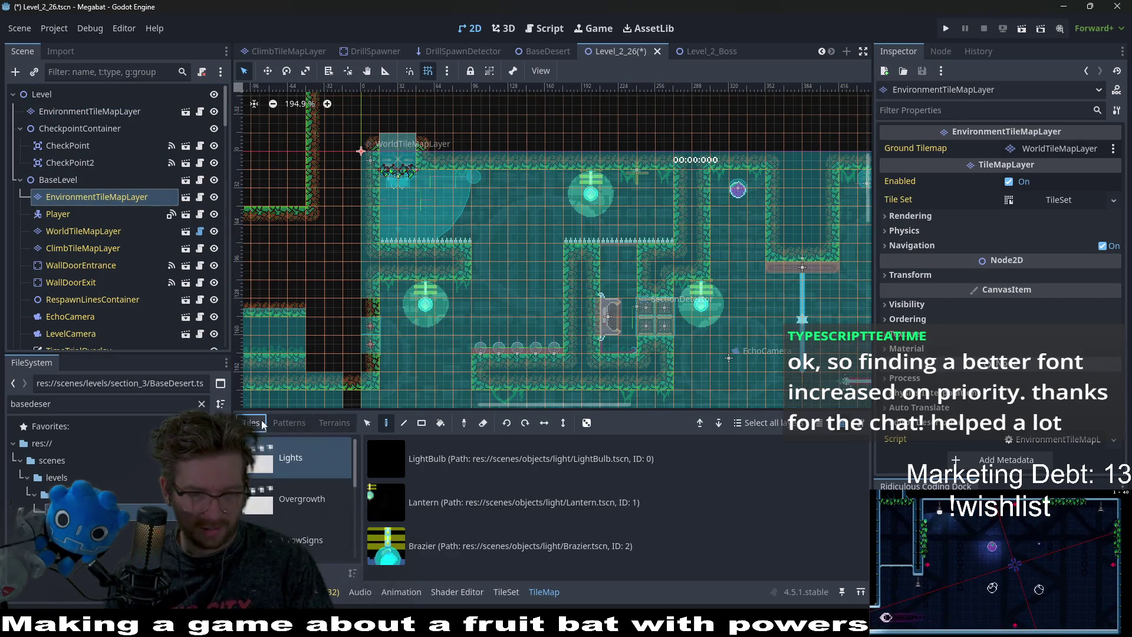
{"action": "left_click", "coordinate": [306, 494]}
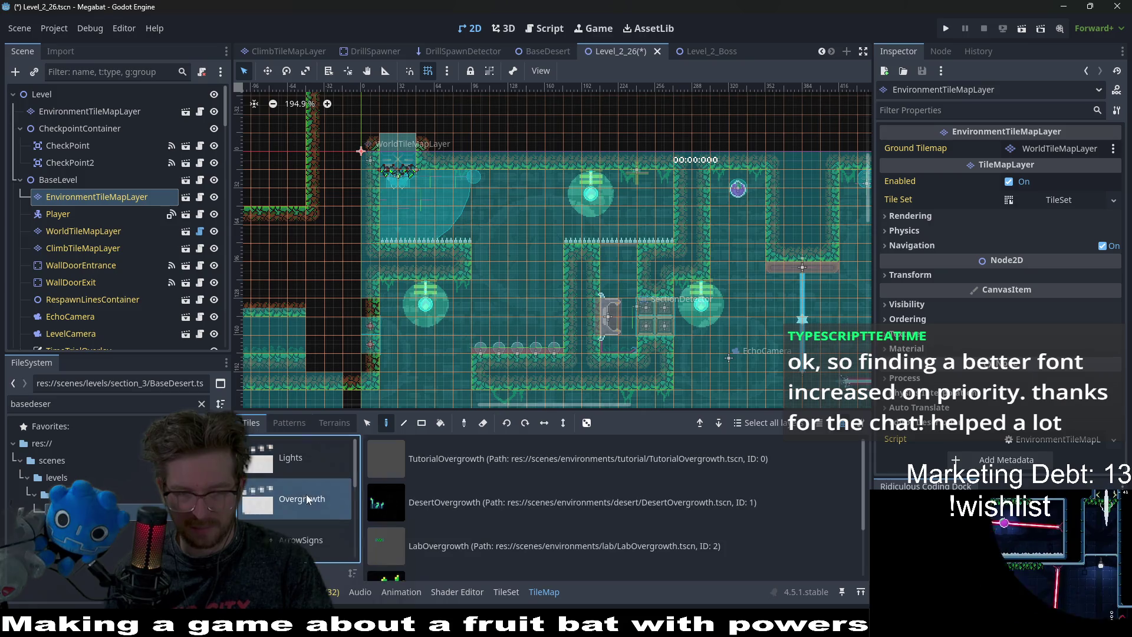
{"action": "scroll", "coordinate": [466, 519], "scroll_direction": "down", "scroll_amount": 1}
{"action": "left_click", "coordinate": [455, 513]}
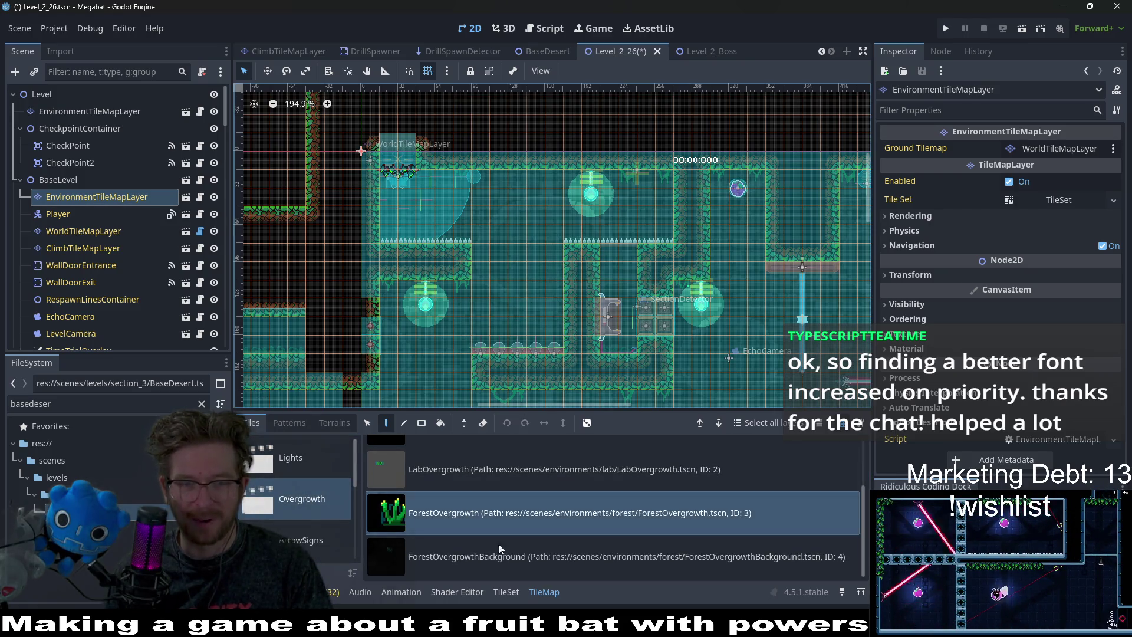
{"action": "left_click", "coordinate": [492, 565]}
{"action": "scroll", "coordinate": [430, 179], "scroll_direction": "up", "scroll_amount": 4}
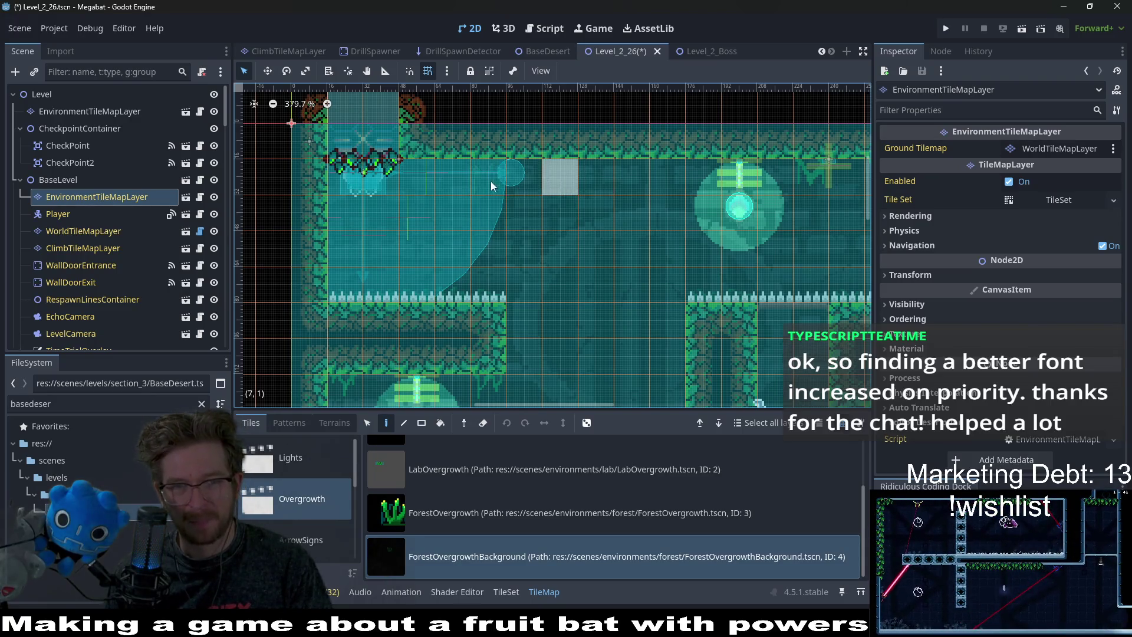
From CeilingOvergrowth, hang one ForestForegroundVineMedium and two ForestForegroundVineSmall tiles under the ceiling.
{"action": "scroll", "coordinate": [325, 513], "scroll_direction": "down", "scroll_amount": 3}
{"action": "left_click", "coordinate": [326, 507]}
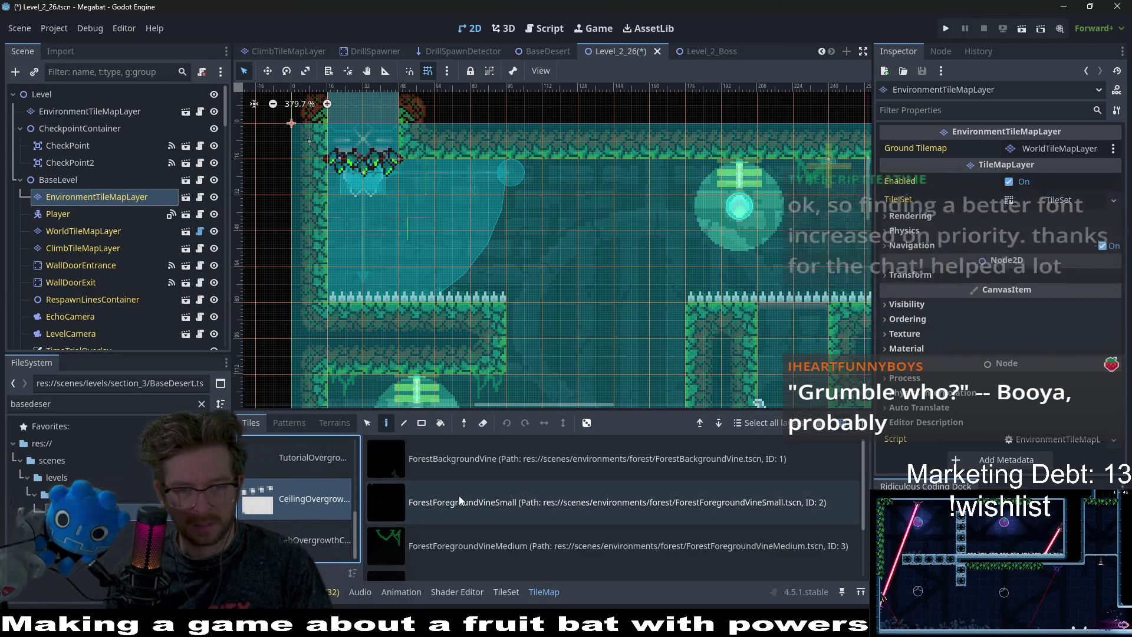
{"action": "left_click", "coordinate": [462, 539]}
{"action": "left_click", "coordinate": [465, 192]}
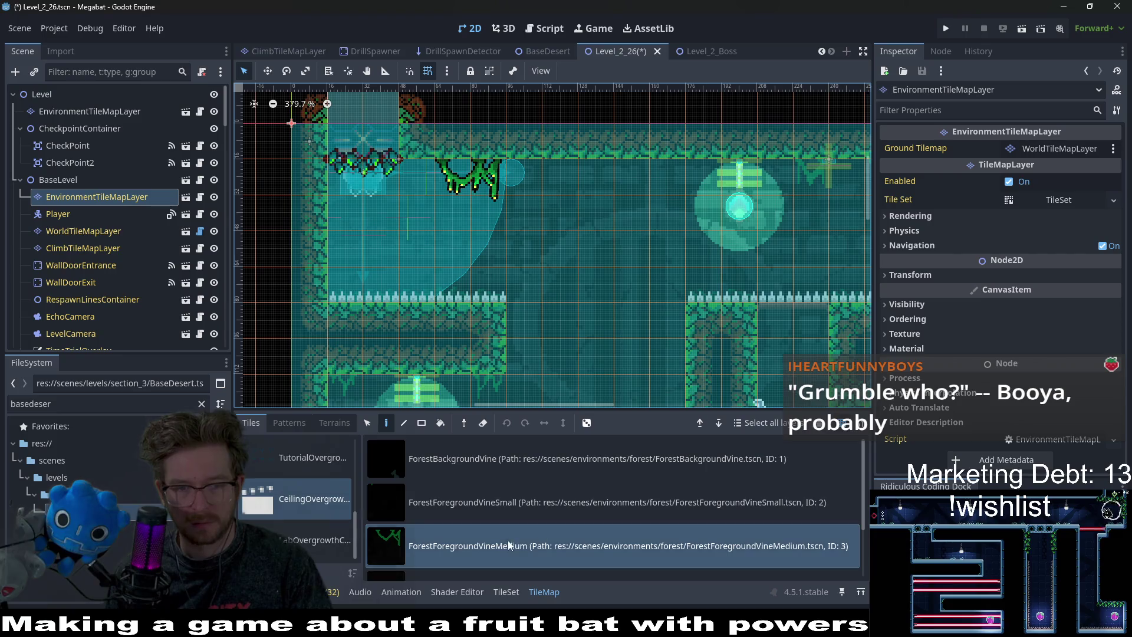
{"action": "left_click", "coordinate": [533, 500]}
{"action": "left_click", "coordinate": [557, 186]}
{"action": "left_click", "coordinate": [700, 187]}
Hang three more small forest vines beneath nearby ceilings.
{"action": "scroll", "coordinate": [590, 216], "scroll_direction": "right", "scroll_amount": 3}
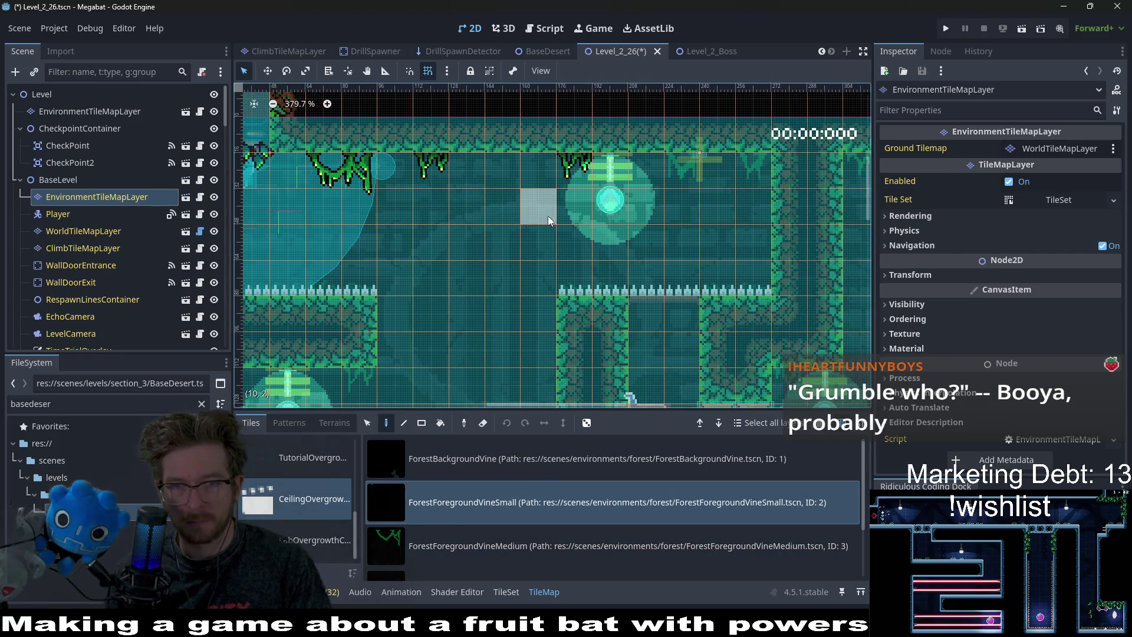
{"action": "left_click", "coordinate": [689, 166]}
{"action": "scroll", "coordinate": [682, 225], "scroll_direction": "down", "scroll_amount": 1}
{"action": "scroll", "coordinate": [649, 189], "scroll_direction": "right", "scroll_amount": 4}
{"action": "left_click", "coordinate": [664, 156]}
{"action": "left_click", "coordinate": [734, 154]}
{"action": "scroll", "coordinate": [731, 187], "scroll_direction": "down", "scroll_amount": 5}
{"action": "scroll", "coordinate": [589, 224], "scroll_direction": "left", "scroll_amount": 6}
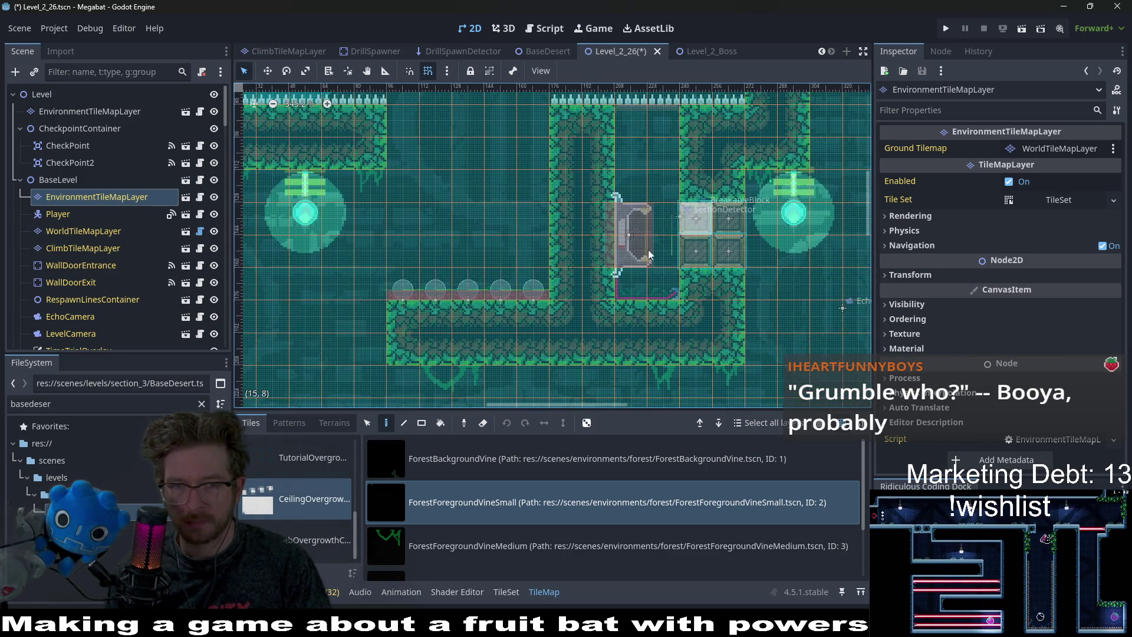
{"action": "scroll", "coordinate": [464, 228], "scroll_direction": "up", "scroll_amount": 2}
{"action": "scroll", "coordinate": [464, 228], "scroll_direction": "right", "scroll_amount": 1}
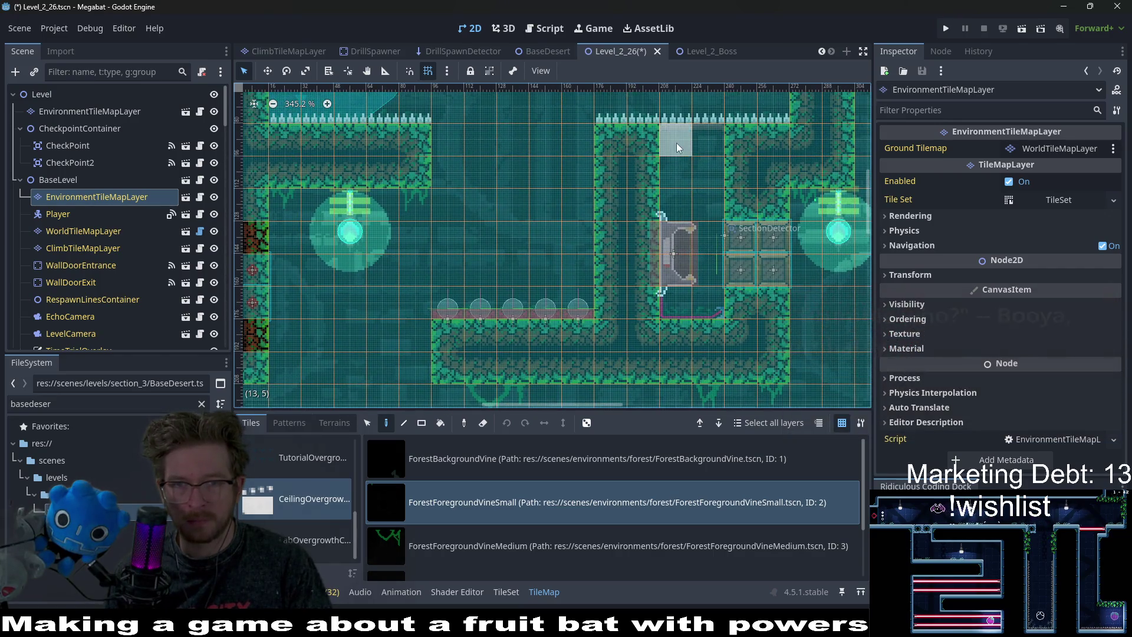
{"action": "scroll", "coordinate": [531, 186], "scroll_direction": "left", "scroll_amount": 4}
{"action": "scroll", "coordinate": [531, 186], "scroll_direction": "down", "scroll_amount": 1}
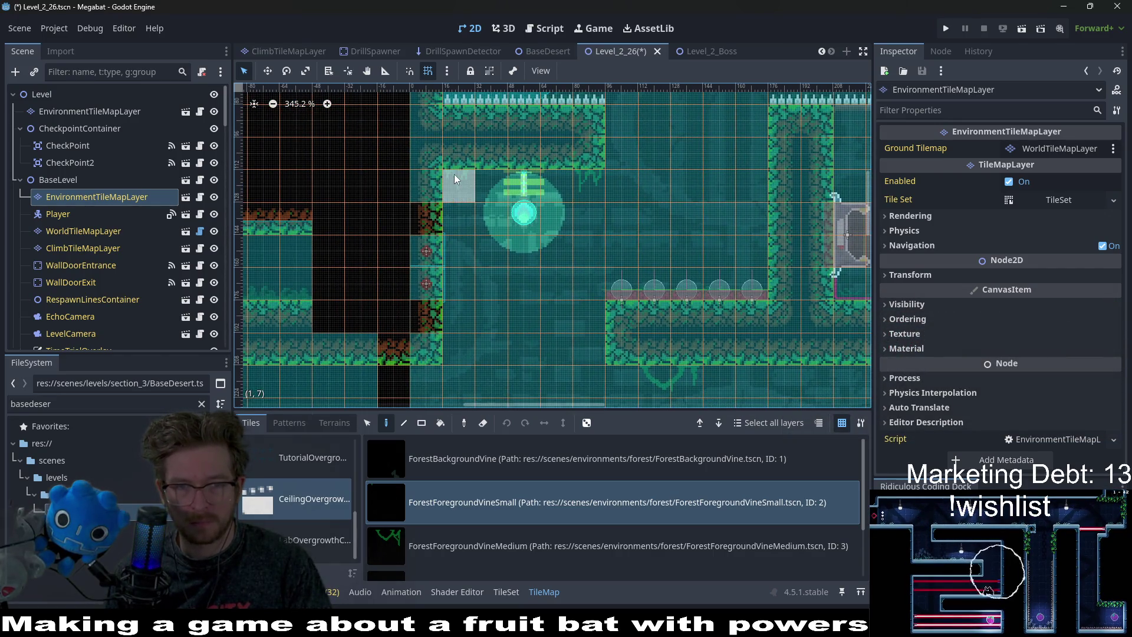
{"action": "scroll", "coordinate": [597, 234], "scroll_direction": "down", "scroll_amount": 1}
{"action": "scroll", "coordinate": [597, 234], "scroll_direction": "left", "scroll_amount": 1}
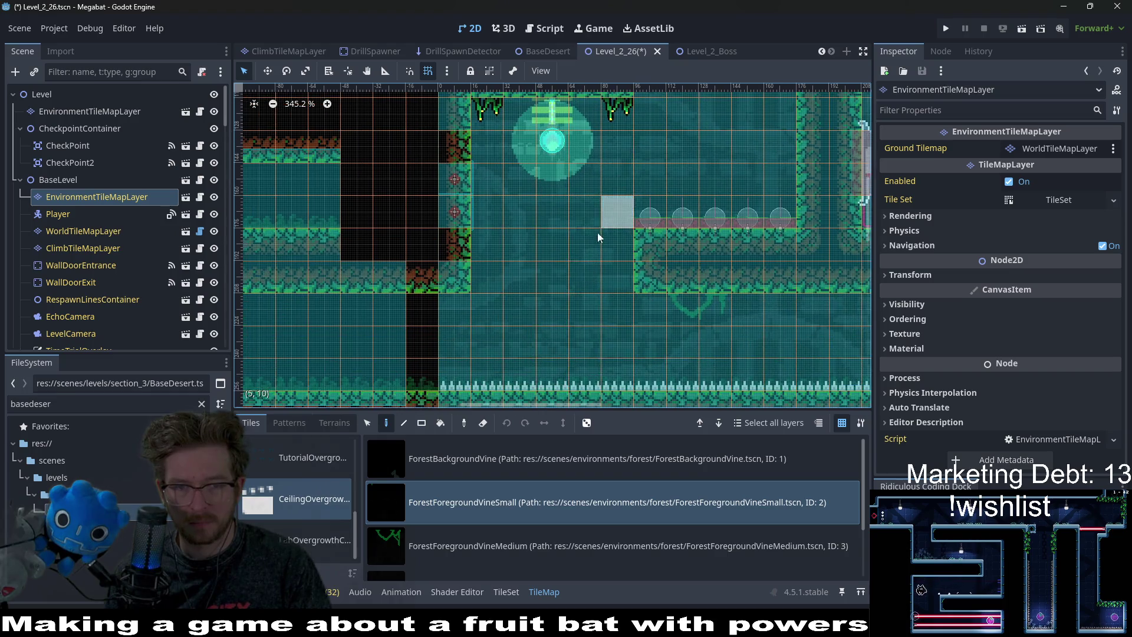
Compare the medium and small vines, then hang a small vine on the corridor ceiling.
{"action": "left_click", "coordinate": [442, 537]}
{"action": "scroll", "coordinate": [647, 300], "scroll_direction": "right", "scroll_amount": 3}
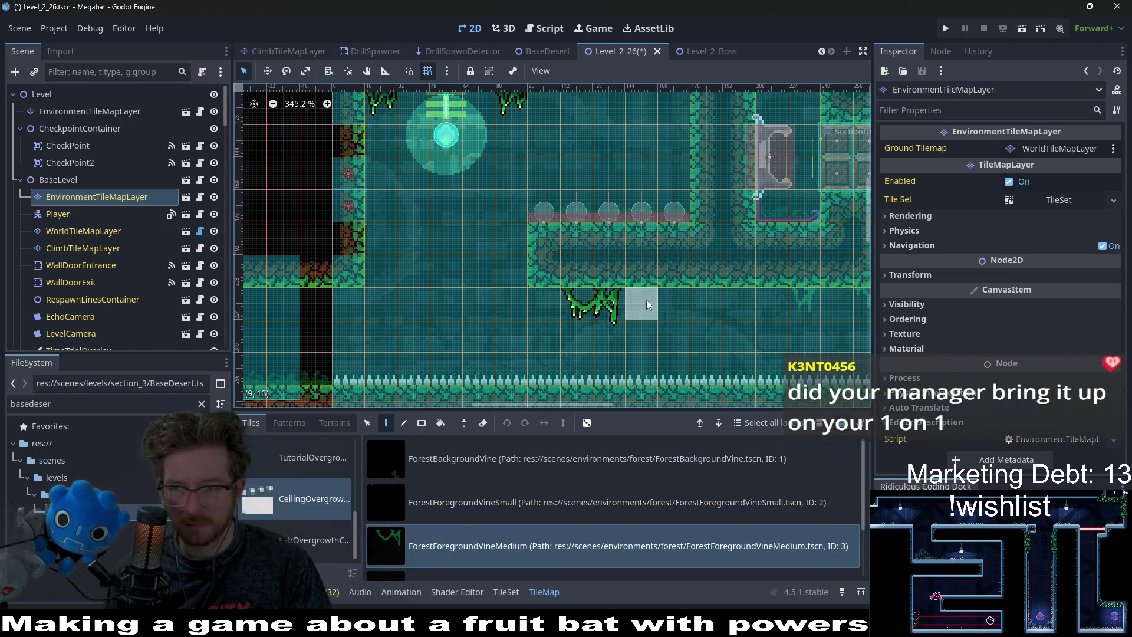
{"action": "left_click", "coordinate": [647, 514]}
{"action": "scroll", "coordinate": [759, 318], "scroll_direction": "right", "scroll_amount": 5}
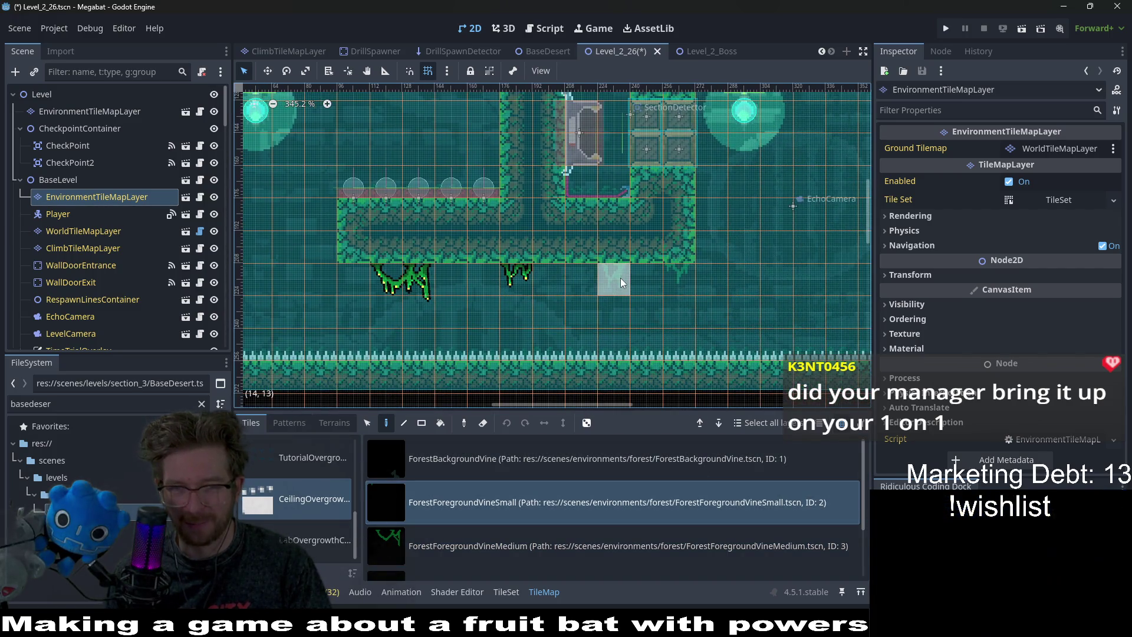
{"action": "scroll", "coordinate": [678, 283], "scroll_direction": "down", "scroll_amount": 6}
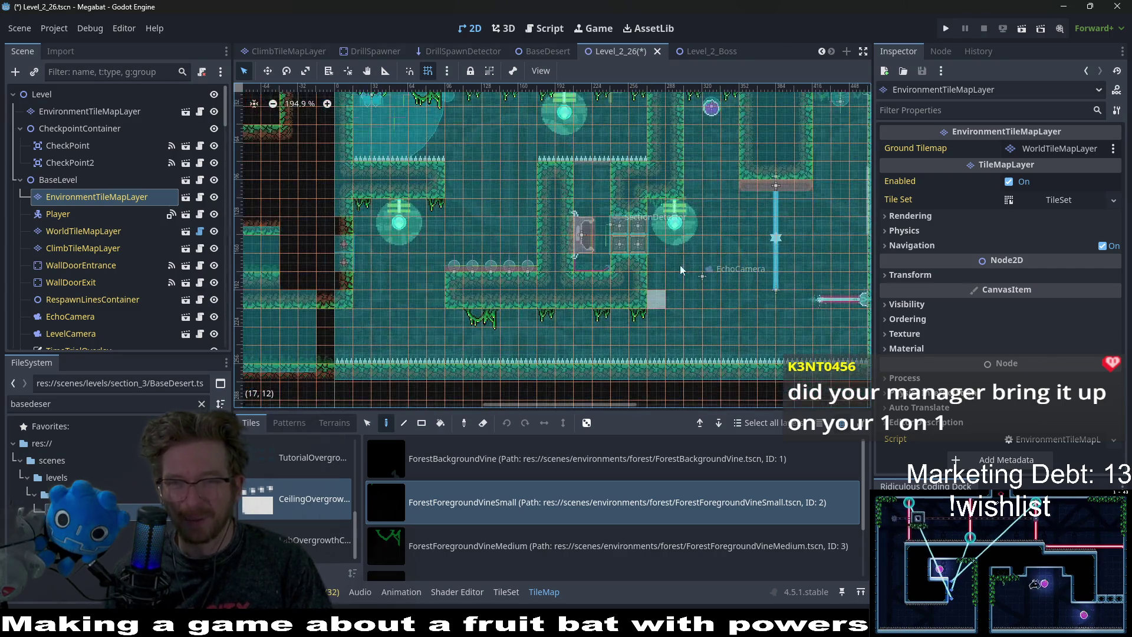
{"action": "scroll", "coordinate": [738, 158], "scroll_direction": "up", "scroll_amount": 3}
{"action": "scroll", "coordinate": [738, 159], "scroll_direction": "right", "scroll_amount": 2}
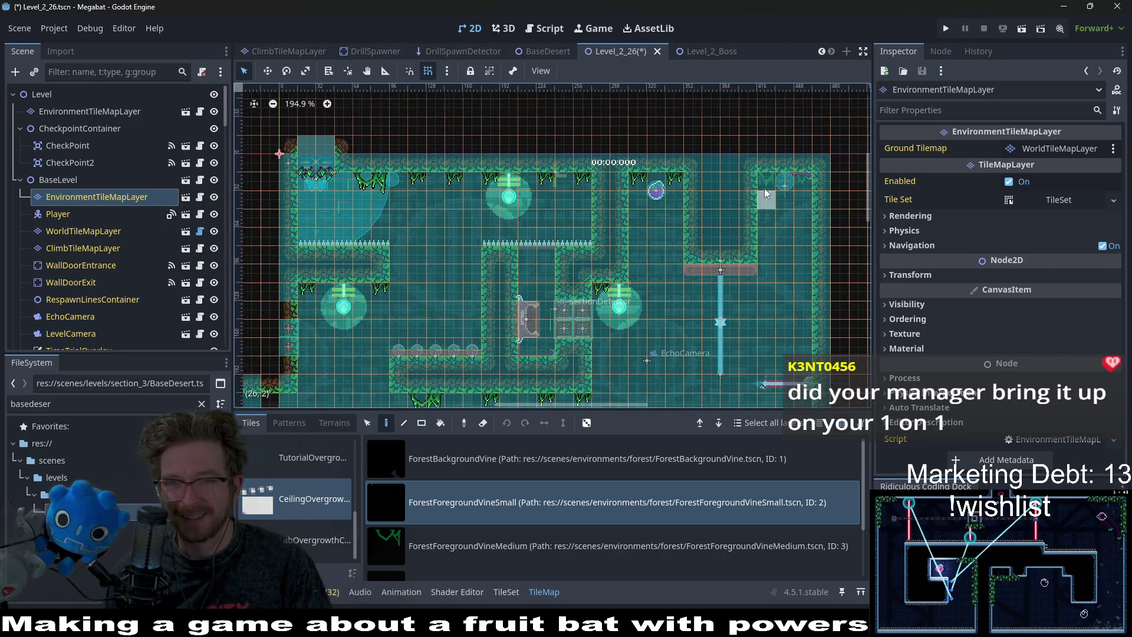
{"action": "scroll", "coordinate": [569, 142], "scroll_direction": "down", "scroll_amount": 2}
{"action": "scroll", "coordinate": [569, 142], "scroll_direction": "left", "scroll_amount": 5}
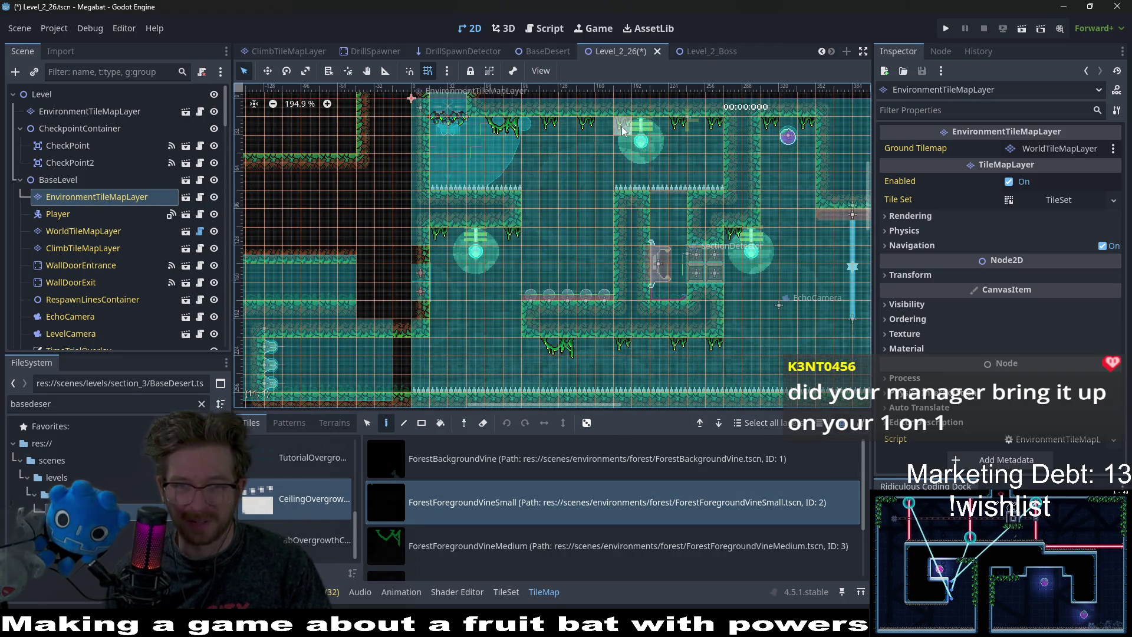
{"action": "left_click", "coordinate": [443, 535]}
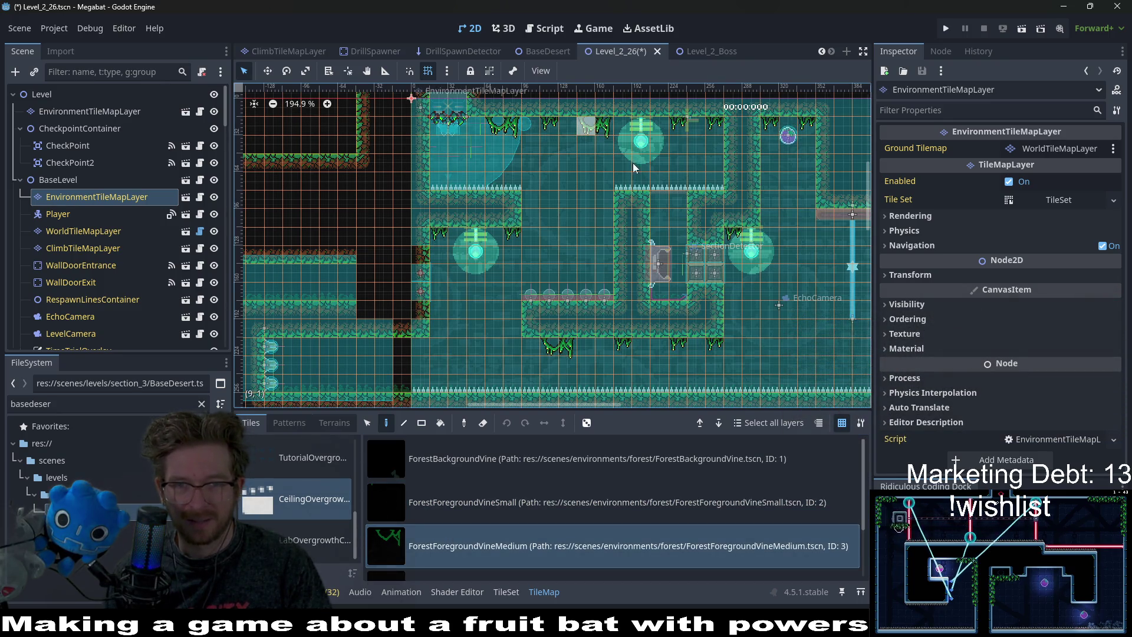
{"action": "scroll", "coordinate": [449, 271], "scroll_direction": "down", "scroll_amount": 5}
{"action": "scroll", "coordinate": [449, 270], "scroll_direction": "left", "scroll_amount": 5}
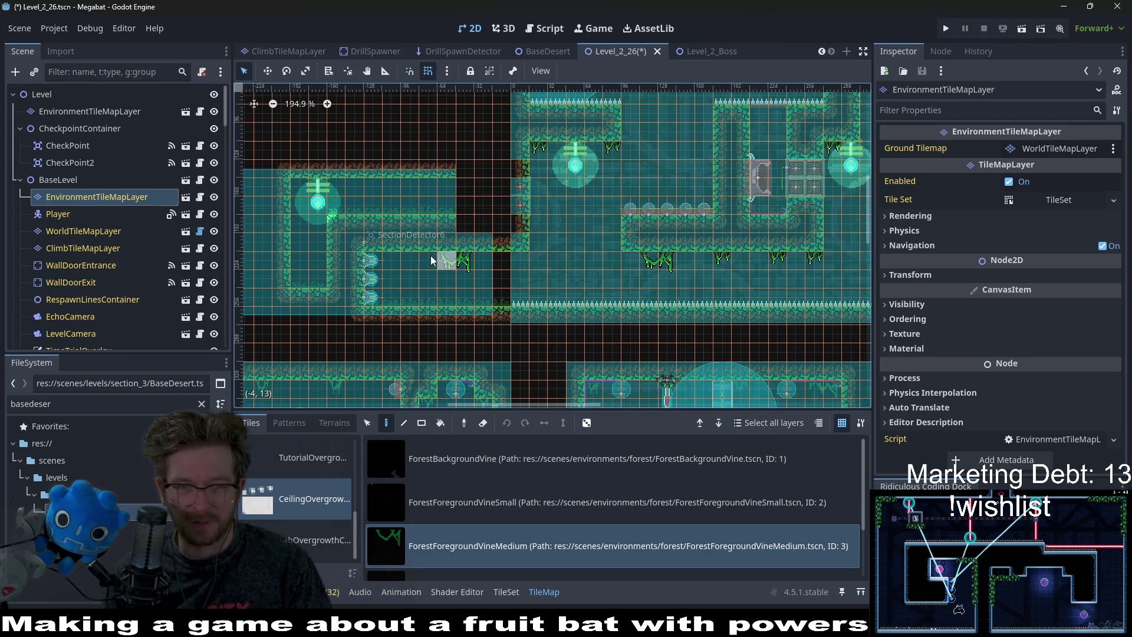
{"action": "scroll", "coordinate": [450, 259], "scroll_direction": "up", "scroll_amount": 2}
{"action": "scroll", "coordinate": [522, 189], "scroll_direction": "left", "scroll_amount": 3}
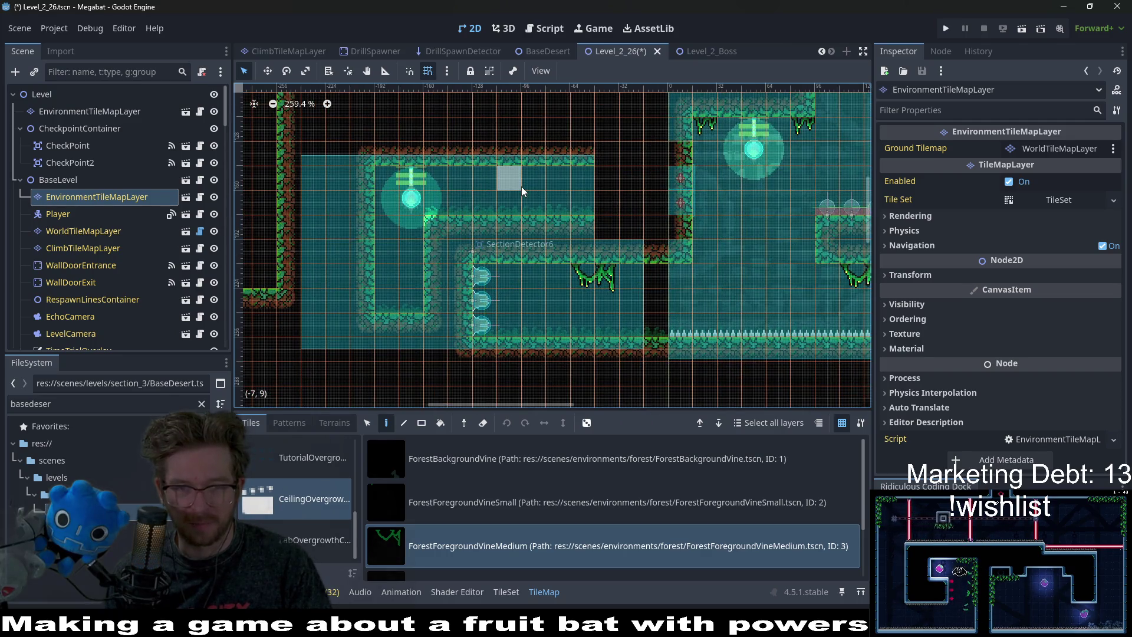
{"action": "left_click", "coordinate": [420, 513]}
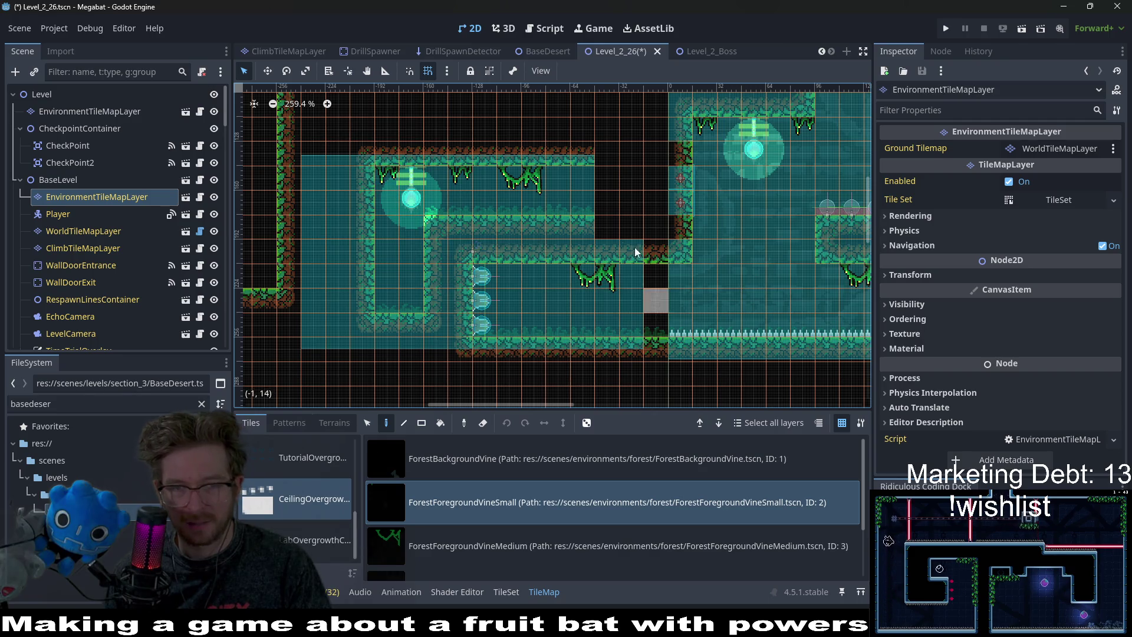
{"action": "scroll", "coordinate": [620, 197], "scroll_direction": "down", "scroll_amount": 3}
{"action": "scroll", "coordinate": [582, 231], "scroll_direction": "right", "scroll_amount": 3}
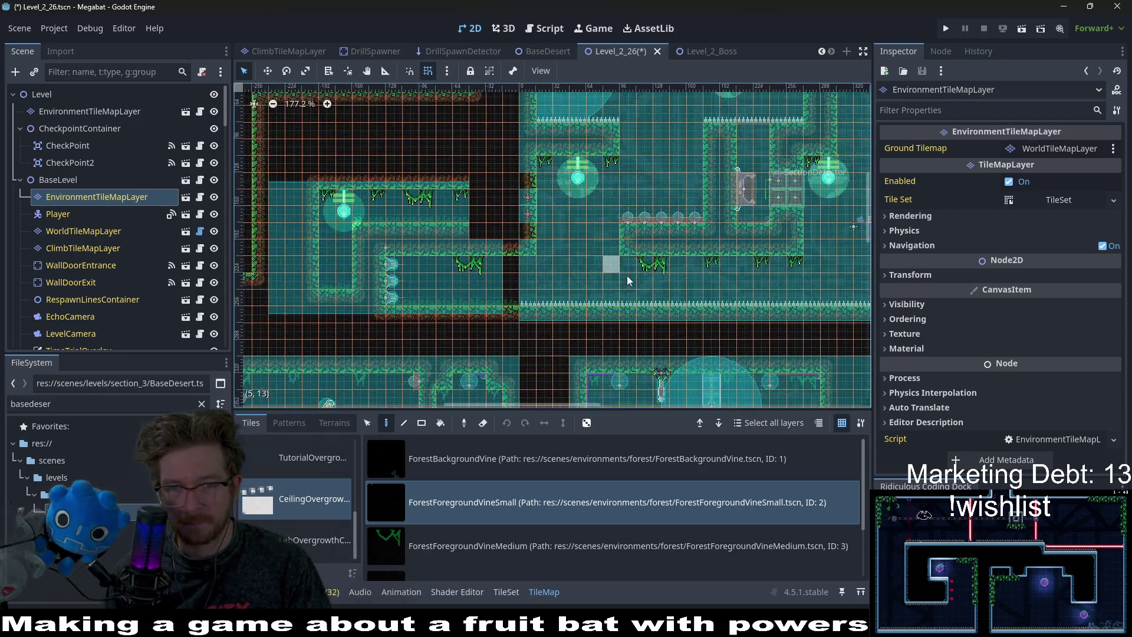
{"action": "left_click", "coordinate": [435, 268]}
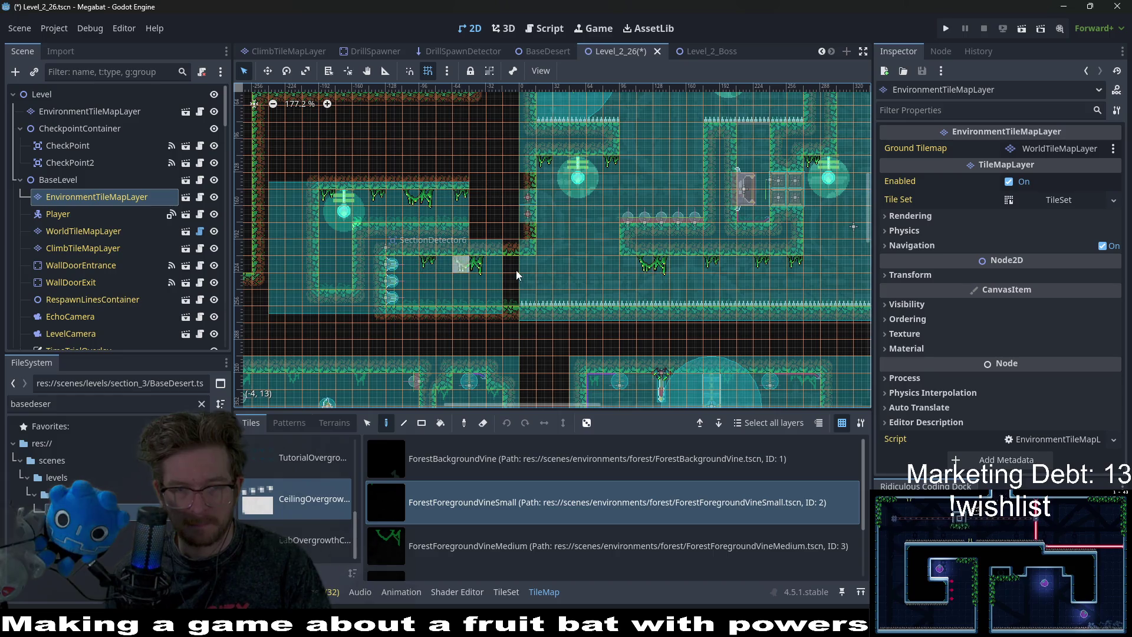
{"action": "scroll", "coordinate": [682, 251], "scroll_direction": "right", "scroll_amount": 5}
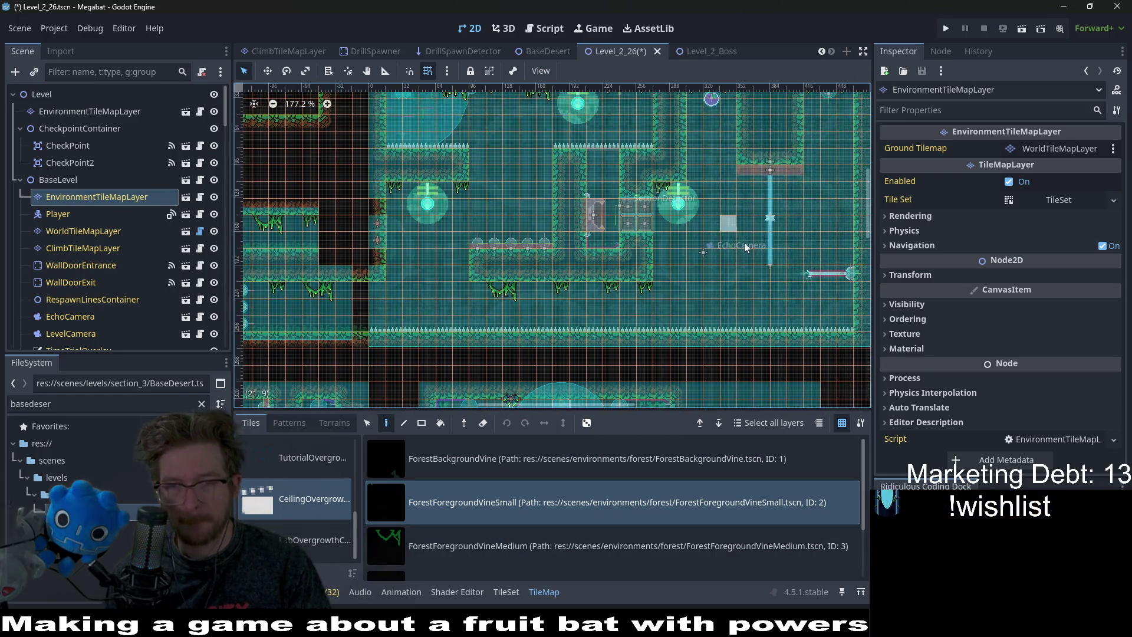
{"action": "scroll", "coordinate": [682, 250], "scroll_direction": "left", "scroll_amount": 10}
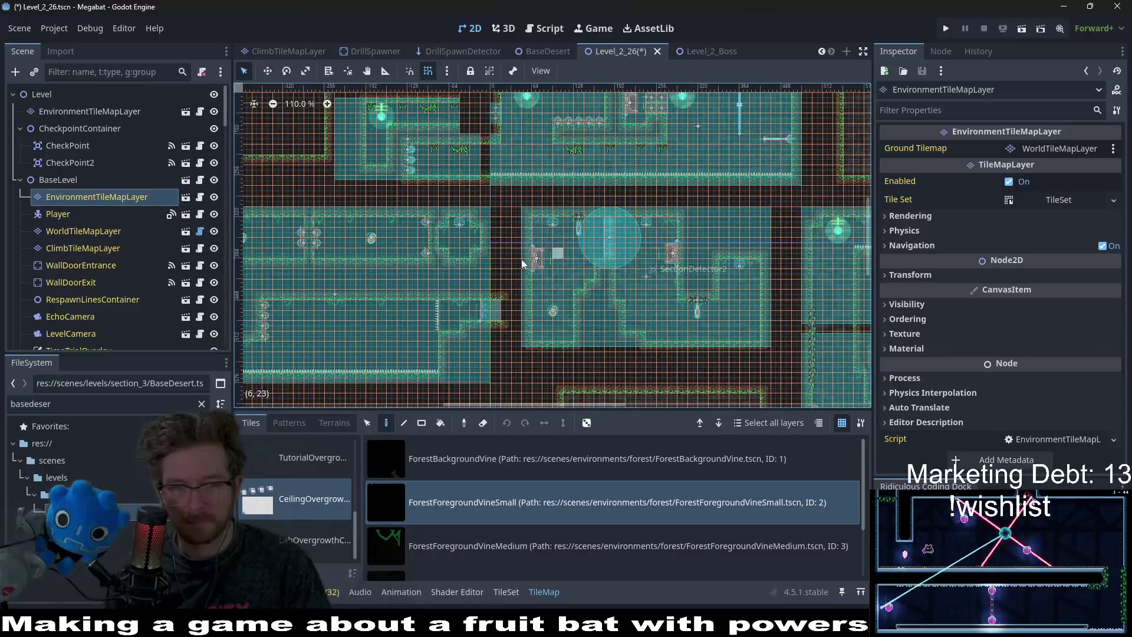
Hang small vines from the room ceiling and the lower corridor ceiling.
{"action": "scroll", "coordinate": [467, 245], "scroll_direction": "down", "scroll_amount": 3}
{"action": "scroll", "coordinate": [498, 226], "scroll_direction": "down", "scroll_amount": 1}
{"action": "scroll", "coordinate": [497, 226], "scroll_direction": "up", "scroll_amount": 4}
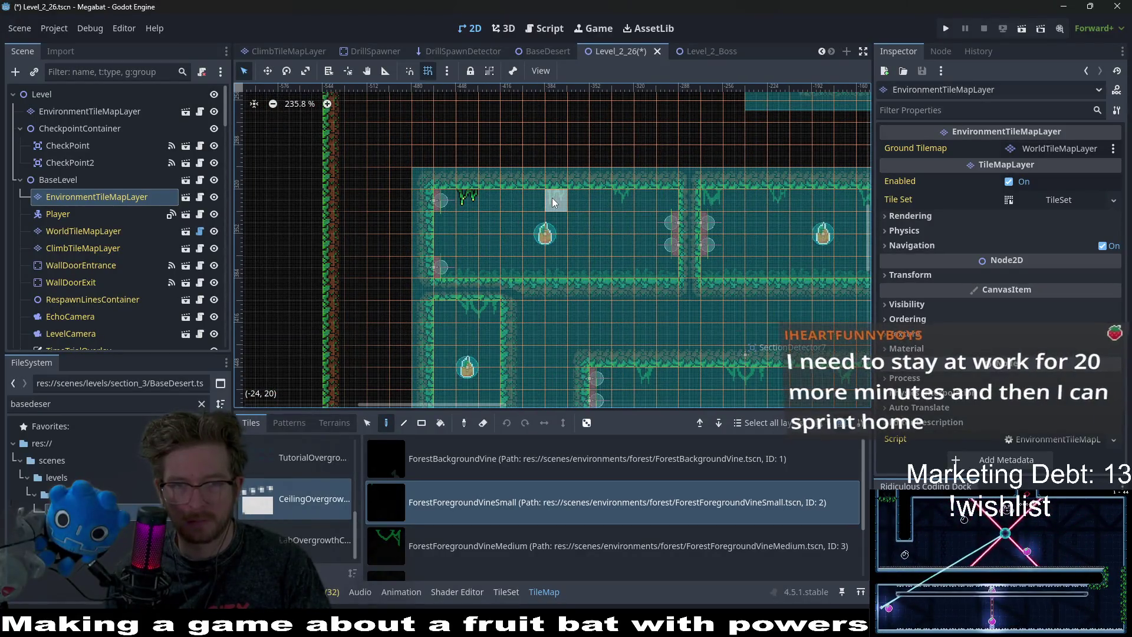
{"action": "left_click", "coordinate": [516, 201]}
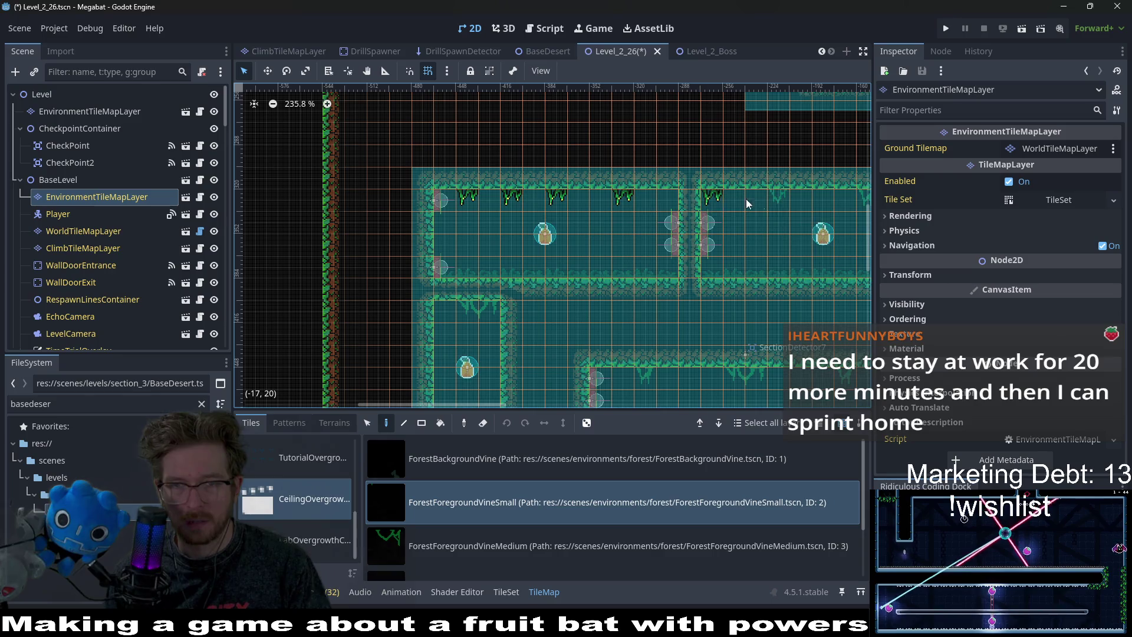
{"action": "scroll", "coordinate": [708, 222], "scroll_direction": "right", "scroll_amount": 2}
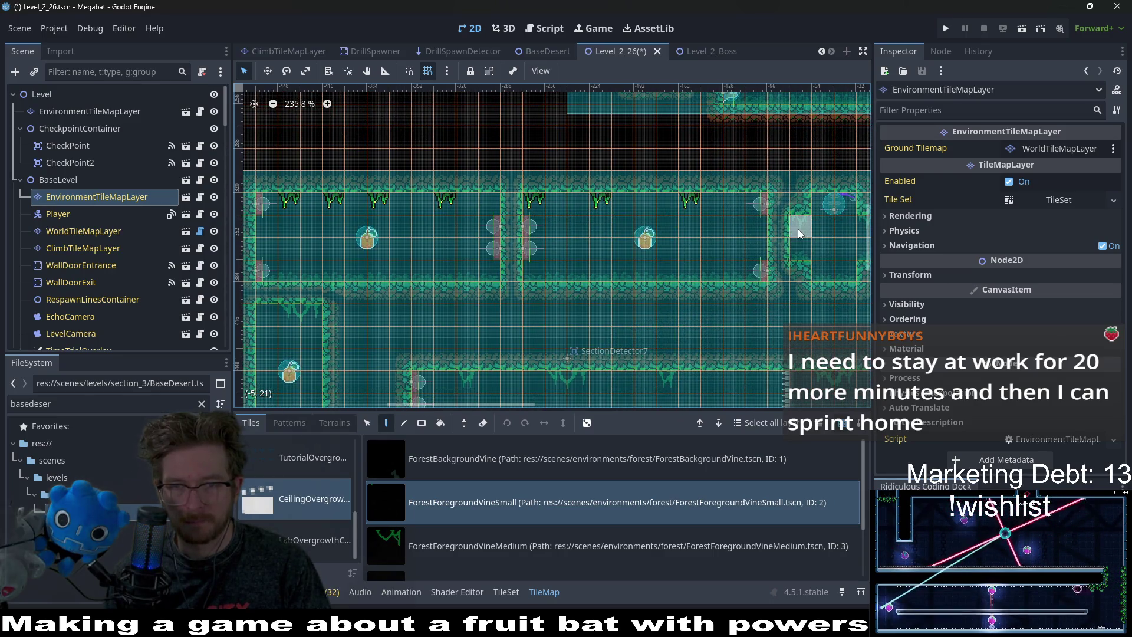
{"action": "scroll", "coordinate": [790, 241], "scroll_direction": "right", "scroll_amount": 1}
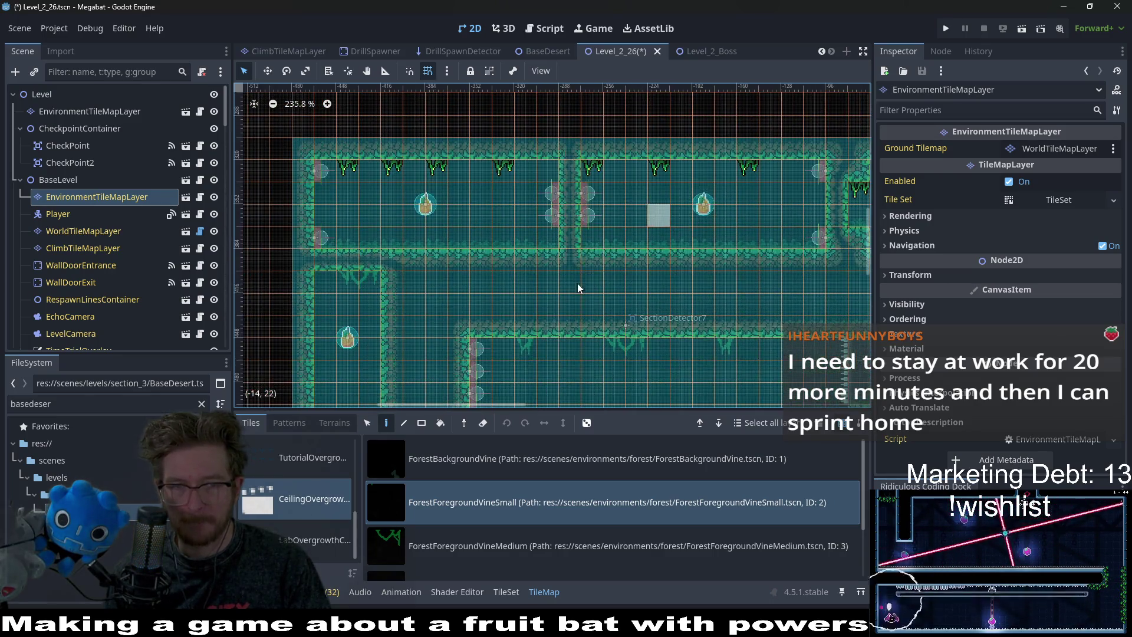
{"action": "scroll", "coordinate": [648, 277], "scroll_direction": "left", "scroll_amount": 3}
{"action": "scroll", "coordinate": [530, 307], "scroll_direction": "down", "scroll_amount": 1}
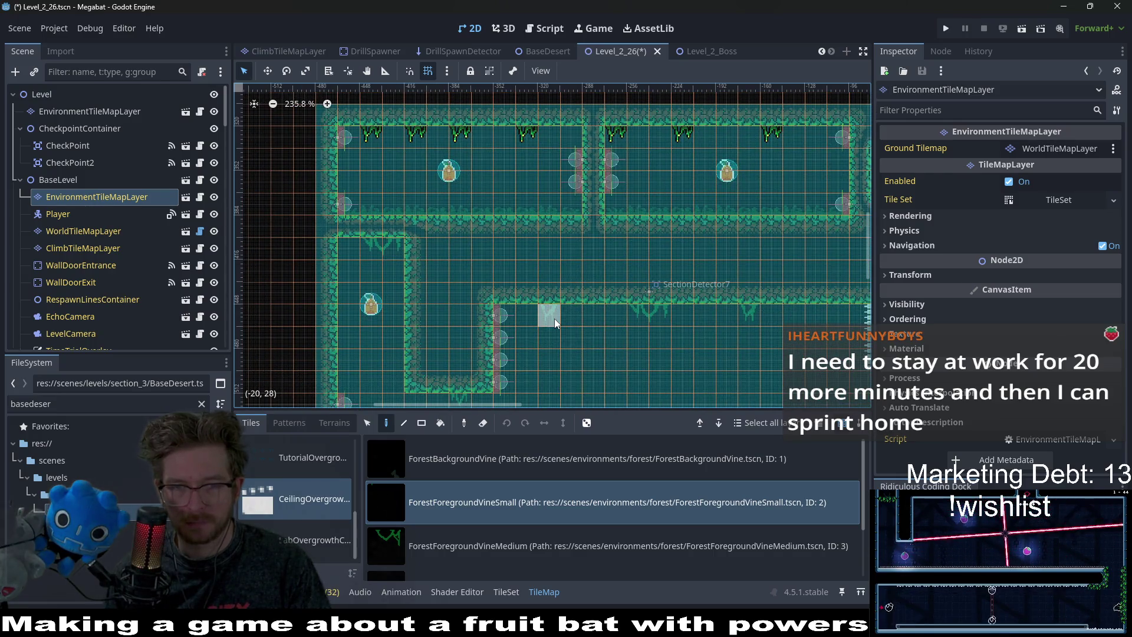
{"action": "left_click", "coordinate": [741, 313]}
Add two side-by-side small vines under a ceiling, then select the medium vine.
{"action": "left_click", "coordinate": [554, 525]}
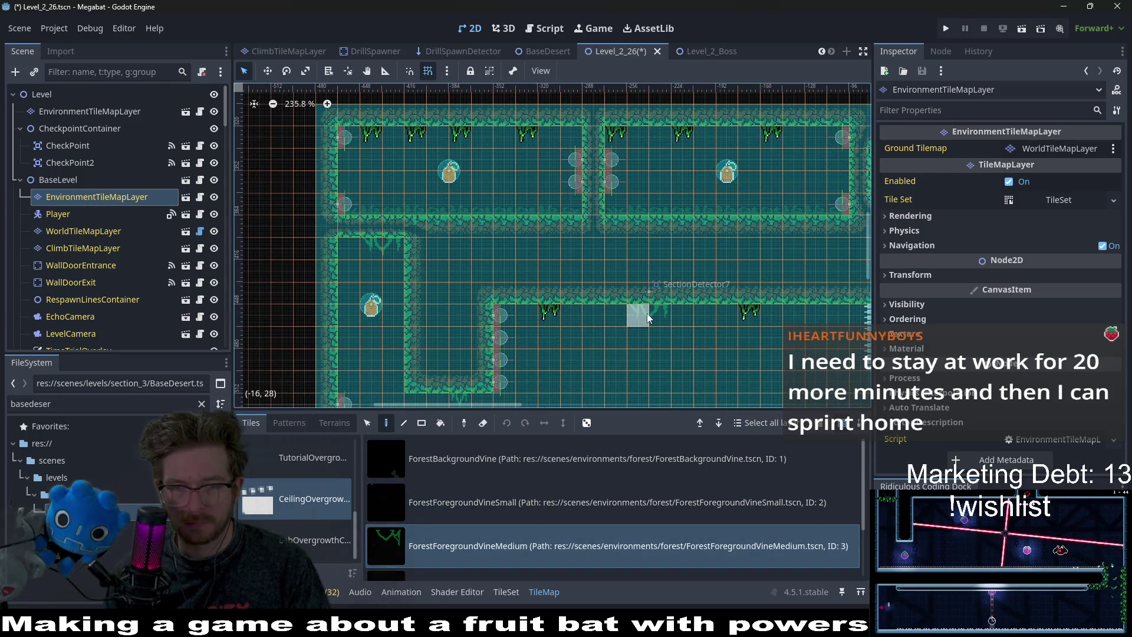
{"action": "scroll", "coordinate": [461, 175], "scroll_direction": "down", "scroll_amount": 2}
{"action": "scroll", "coordinate": [461, 175], "scroll_direction": "left", "scroll_amount": 1}
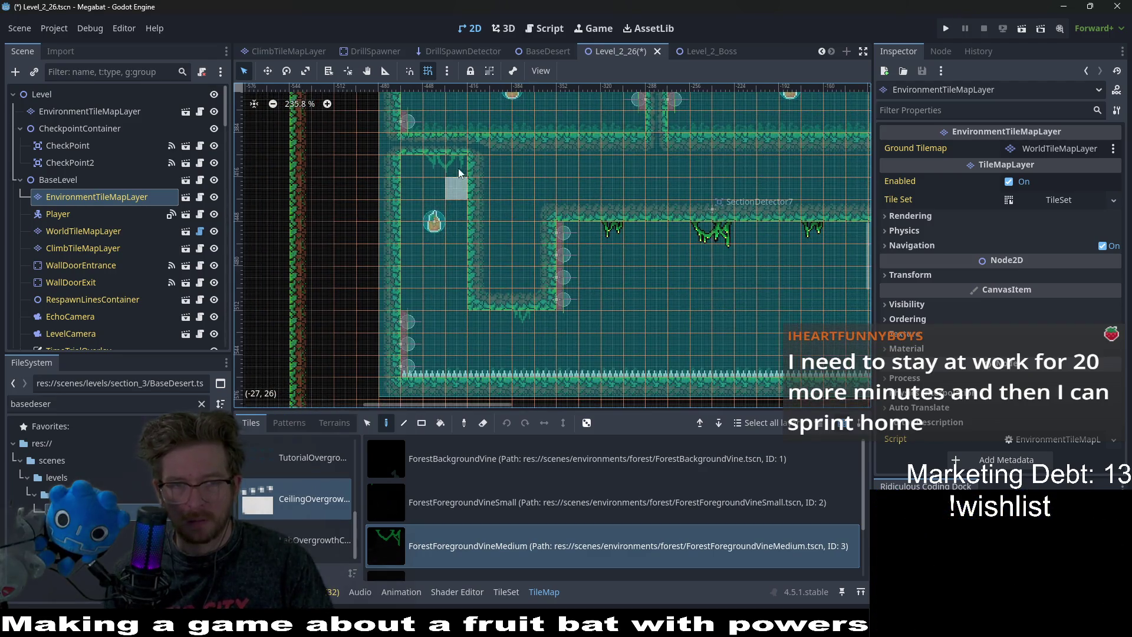
{"action": "left_click", "coordinate": [492, 493]}
{"action": "left_click", "coordinate": [500, 321]}
{"action": "left_click", "coordinate": [549, 321]}
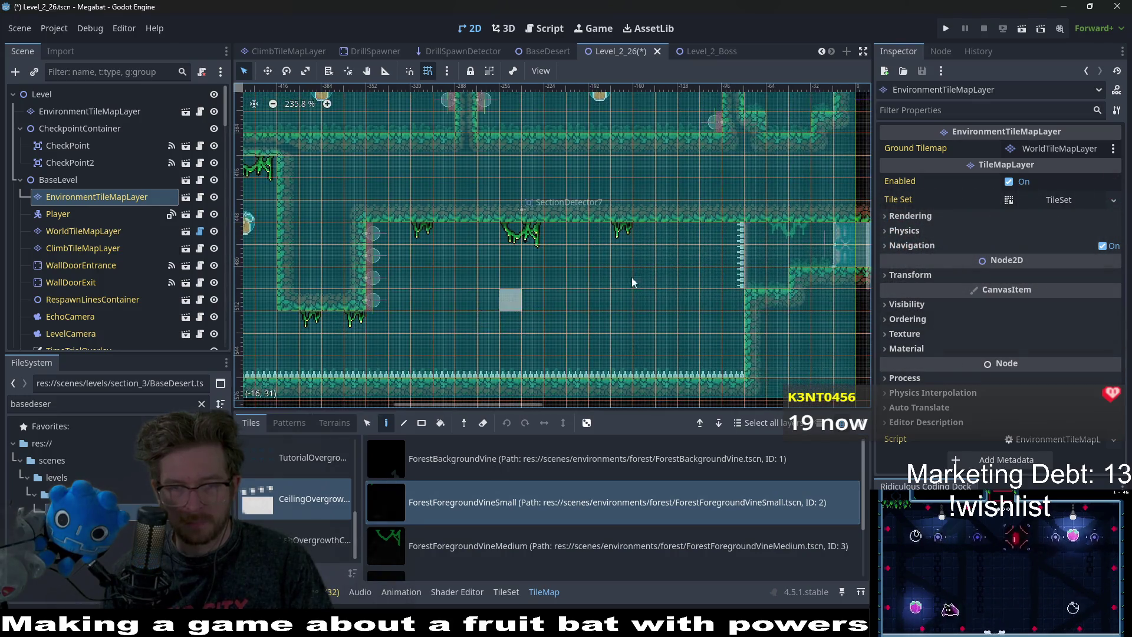
{"action": "scroll", "coordinate": [611, 281], "scroll_direction": "down", "scroll_amount": 4}
{"action": "scroll", "coordinate": [744, 253], "scroll_direction": "up", "scroll_amount": 4}
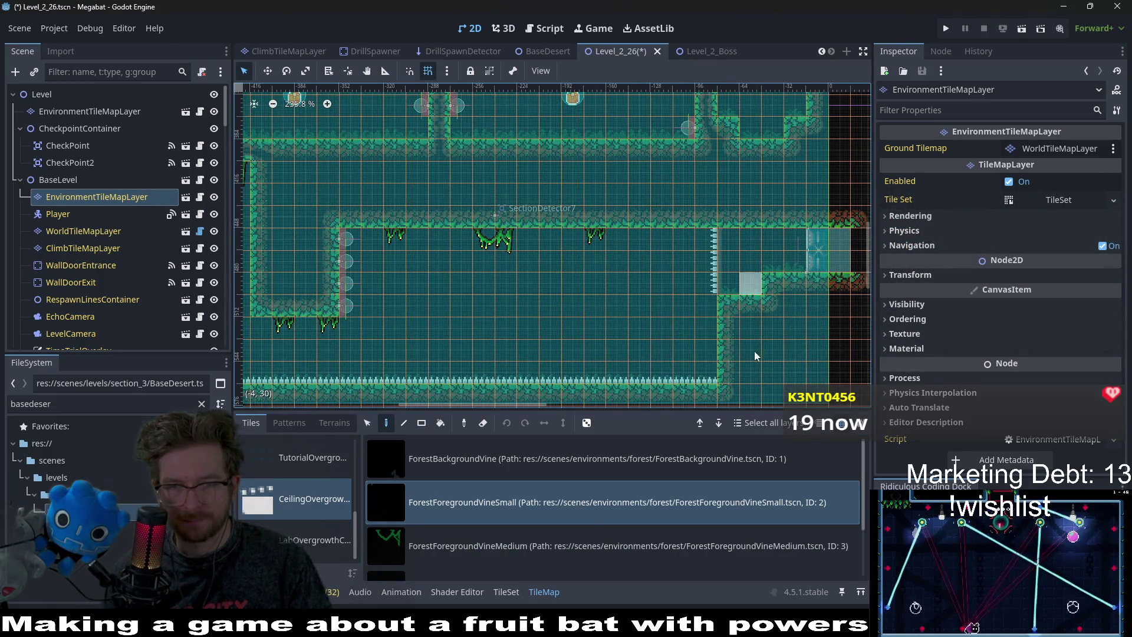
{"action": "left_click", "coordinate": [503, 550]}
{"action": "left_click_drag", "start_coordinate": [817, 176], "coordinate": [701, 315]}
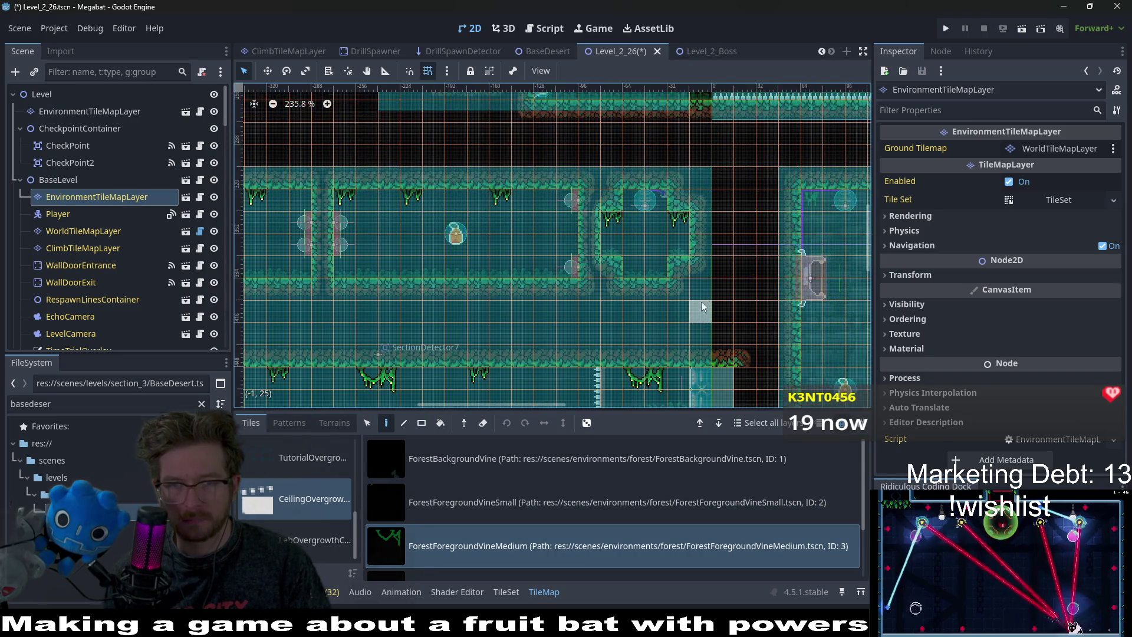
{"action": "scroll", "coordinate": [704, 285], "scroll_direction": "down", "scroll_amount": 5}
{"action": "scroll", "coordinate": [709, 278], "scroll_direction": "up", "scroll_amount": 3}
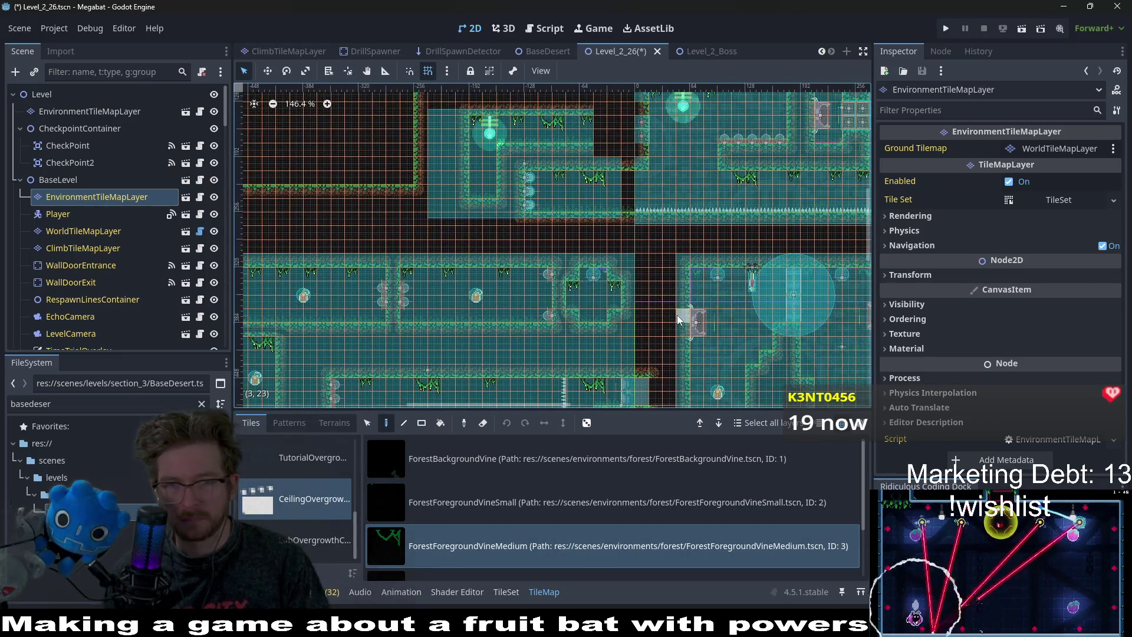
Hang small vines in the door room, beside existing vines, and in the right room.
{"action": "mouse_move", "coordinate": [709, 272]}
{"action": "left_mouse_down"}
{"action": "mouse_move", "coordinate": [637, 296]}
{"action": "mouse_move", "coordinate": [587, 331]}
{"action": "mouse_move", "coordinate": [649, 318]}
{"action": "mouse_move", "coordinate": [567, 236]}
{"action": "left_mouse_up"}
{"action": "left_click_drag", "start_coordinate": [696, 303], "coordinate": [651, 224]}
{"action": "scroll", "coordinate": [547, 249], "scroll_direction": "up", "scroll_amount": 6}
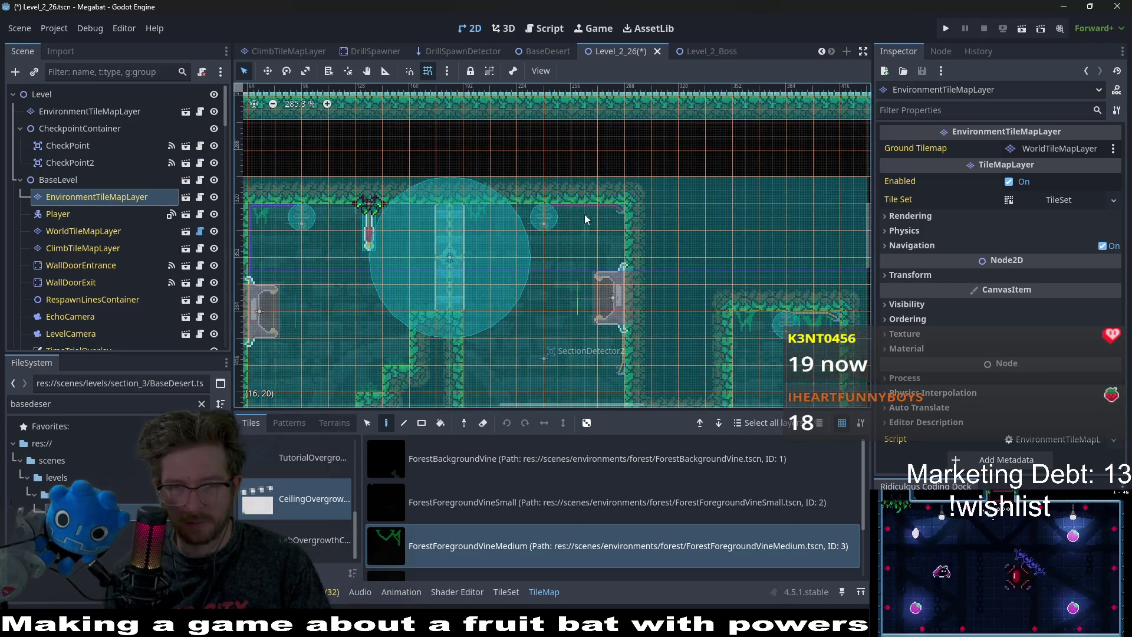
{"action": "scroll", "coordinate": [641, 252], "scroll_direction": "left", "scroll_amount": 4}
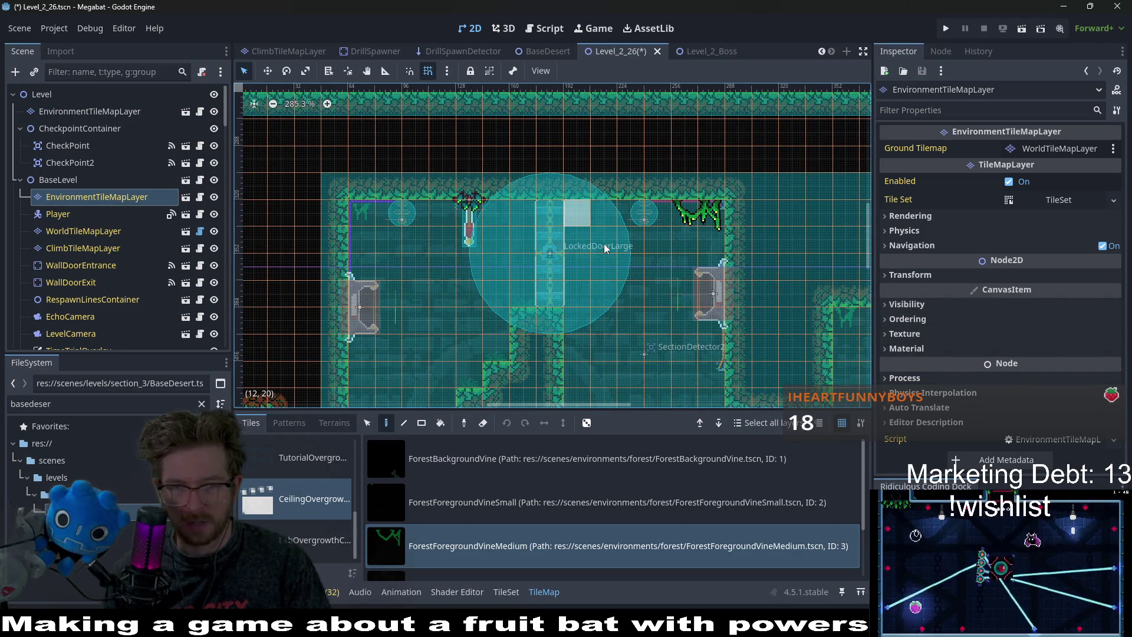
{"action": "left_click", "coordinate": [524, 522]}
{"action": "left_click", "coordinate": [571, 208]}
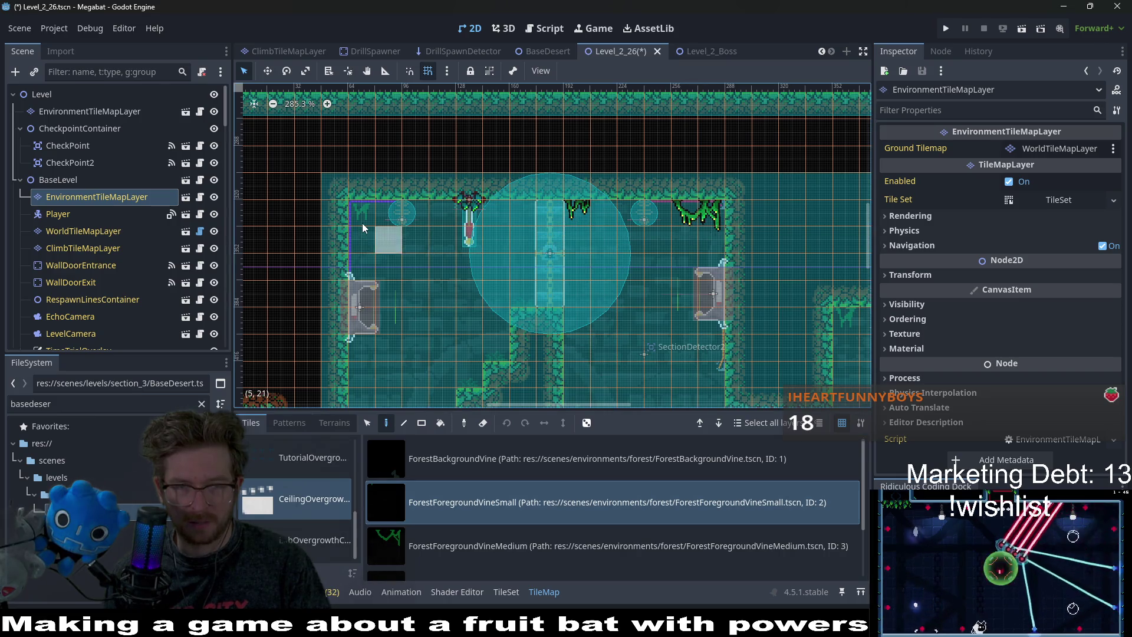
{"action": "scroll", "coordinate": [524, 228], "scroll_direction": "down", "scroll_amount": 5}
{"action": "scroll", "coordinate": [524, 227], "scroll_direction": "right", "scroll_amount": 2}
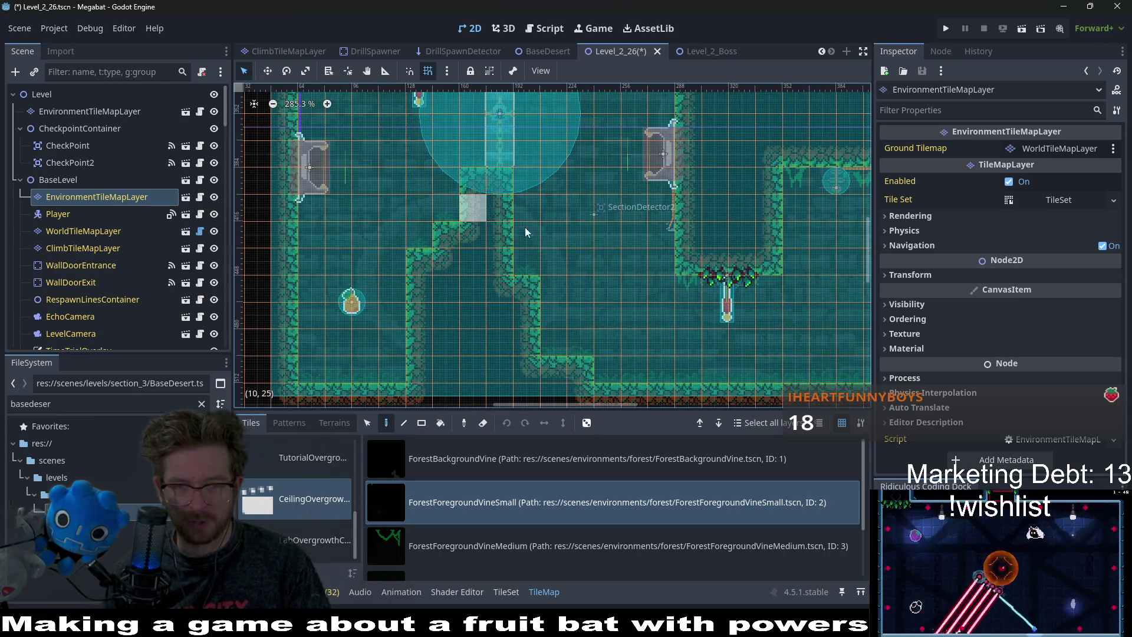
{"action": "left_click", "coordinate": [690, 287]}
{"action": "scroll", "coordinate": [672, 259], "scroll_direction": "right", "scroll_amount": 6}
{"action": "scroll", "coordinate": [666, 248], "scroll_direction": "up", "scroll_amount": 2}
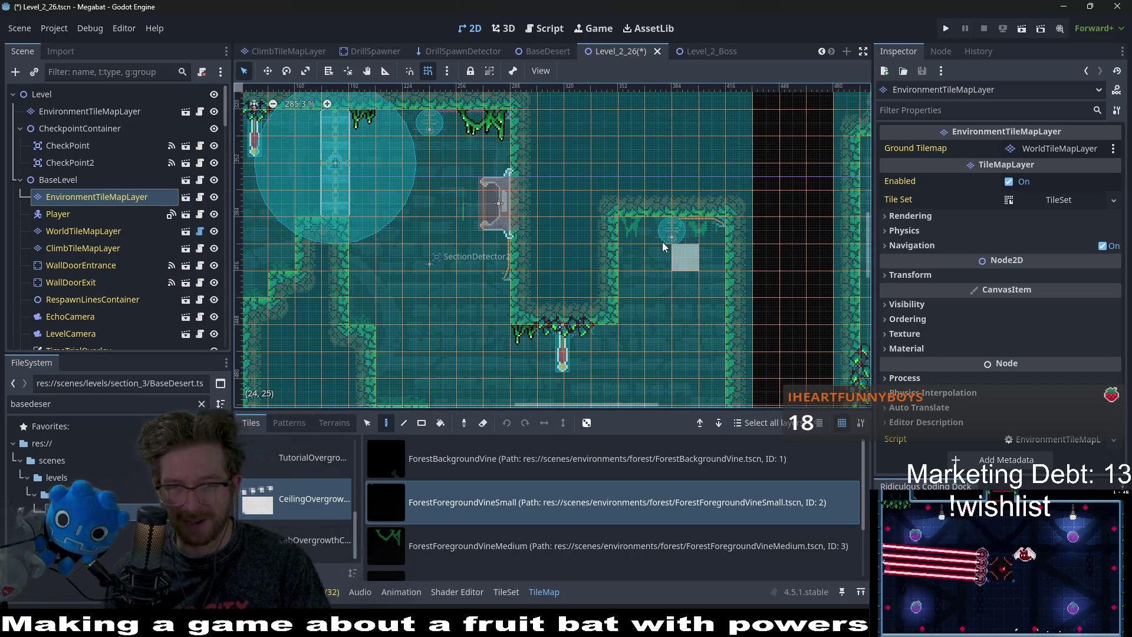
{"action": "left_click", "coordinate": [700, 236]}
Hang three more vines under ceilings, including the upper-left wall corner.
{"action": "scroll", "coordinate": [710, 295], "scroll_direction": "down", "scroll_amount": 2}
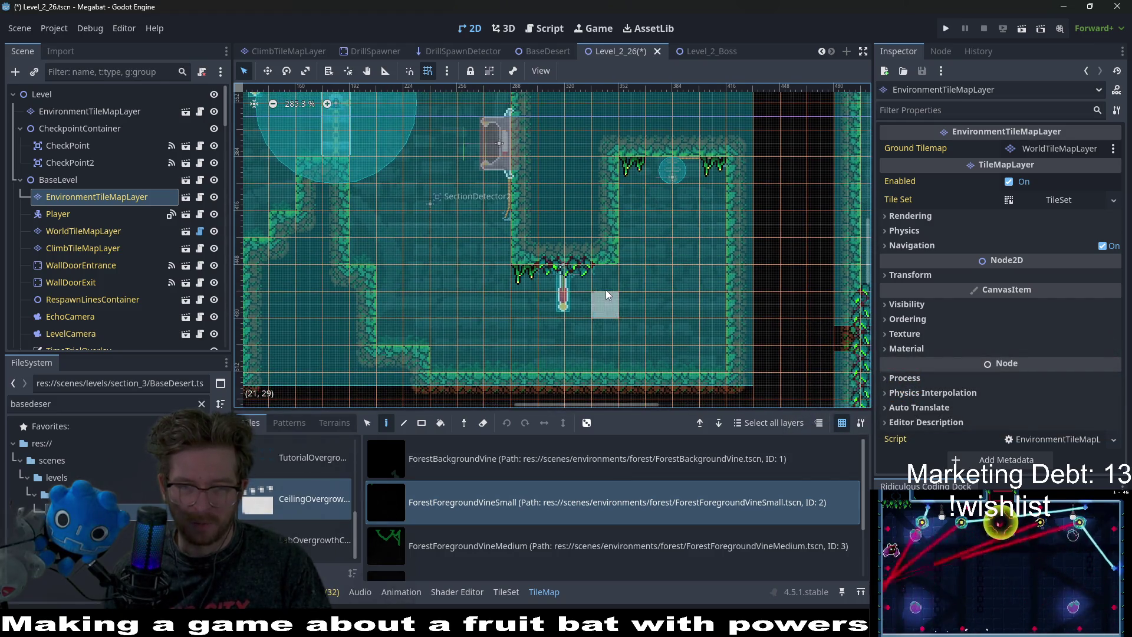
{"action": "scroll", "coordinate": [609, 349], "scroll_direction": "down", "scroll_amount": 4}
{"action": "scroll", "coordinate": [748, 260], "scroll_direction": "right", "scroll_amount": 3}
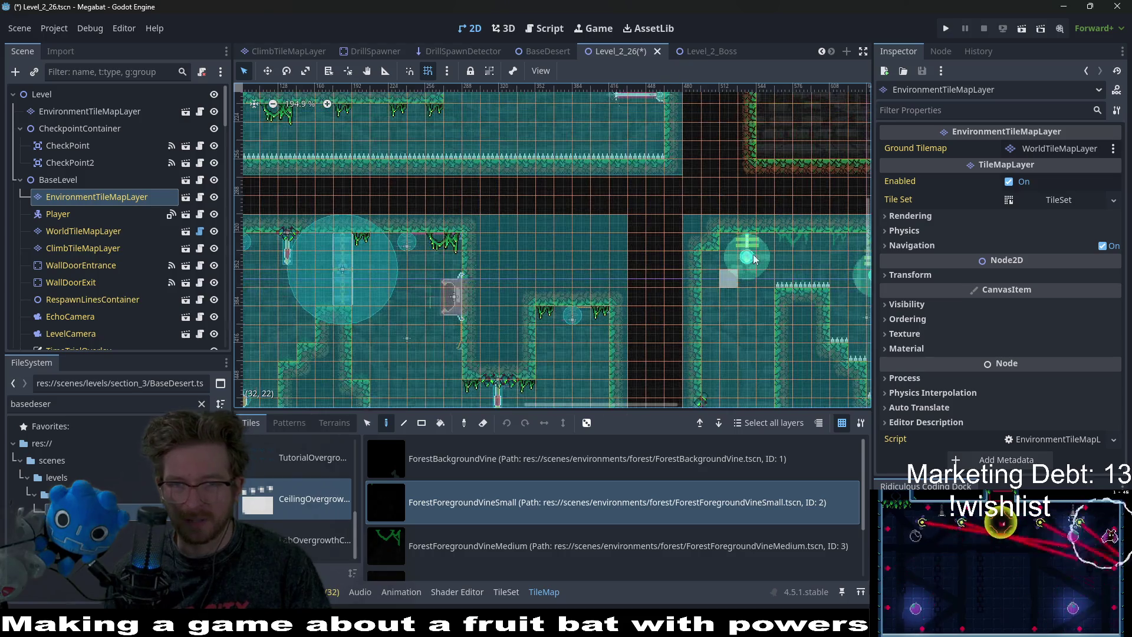
{"action": "scroll", "coordinate": [646, 315], "scroll_direction": "up", "scroll_amount": 3}
{"action": "scroll", "coordinate": [646, 316], "scroll_direction": "up", "scroll_amount": 4}
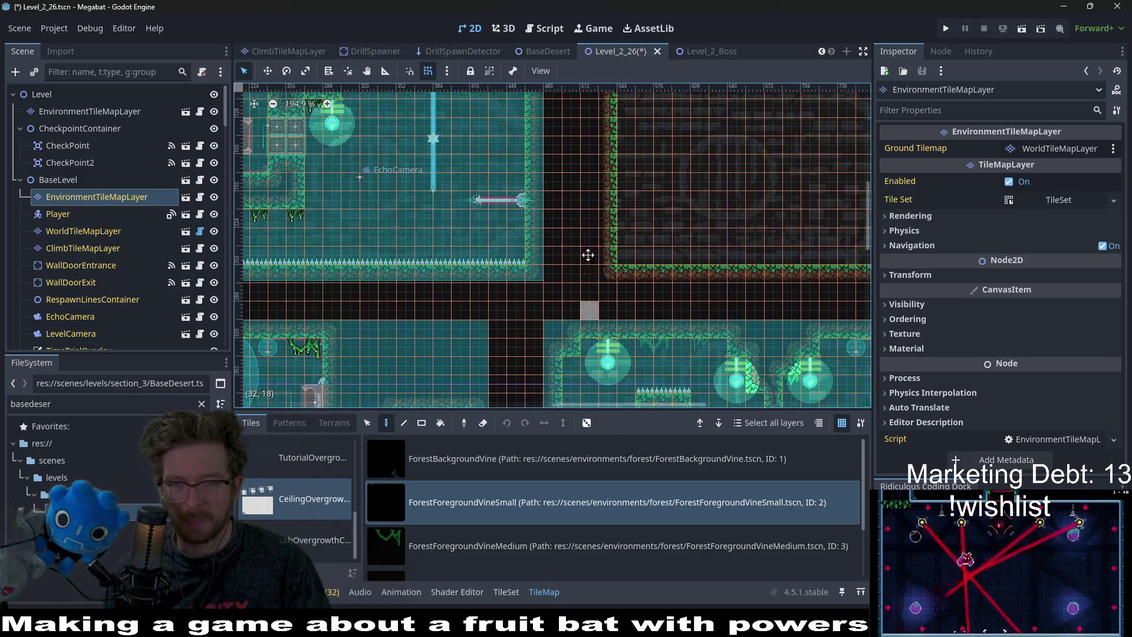
{"action": "scroll", "coordinate": [620, 282], "scroll_direction": "down", "scroll_amount": 2}
{"action": "scroll", "coordinate": [620, 282], "scroll_direction": "up", "scroll_amount": 1}
{"action": "scroll", "coordinate": [561, 264], "scroll_direction": "right", "scroll_amount": 2}
{"action": "scroll", "coordinate": [689, 286], "scroll_direction": "down", "scroll_amount": 1}
{"action": "left_click", "coordinate": [618, 237]}
{"action": "scroll", "coordinate": [644, 298], "scroll_direction": "down", "scroll_amount": 3}
{"action": "scroll", "coordinate": [666, 283], "scroll_direction": "right", "scroll_amount": 1}
{"action": "left_click", "coordinate": [718, 187]}
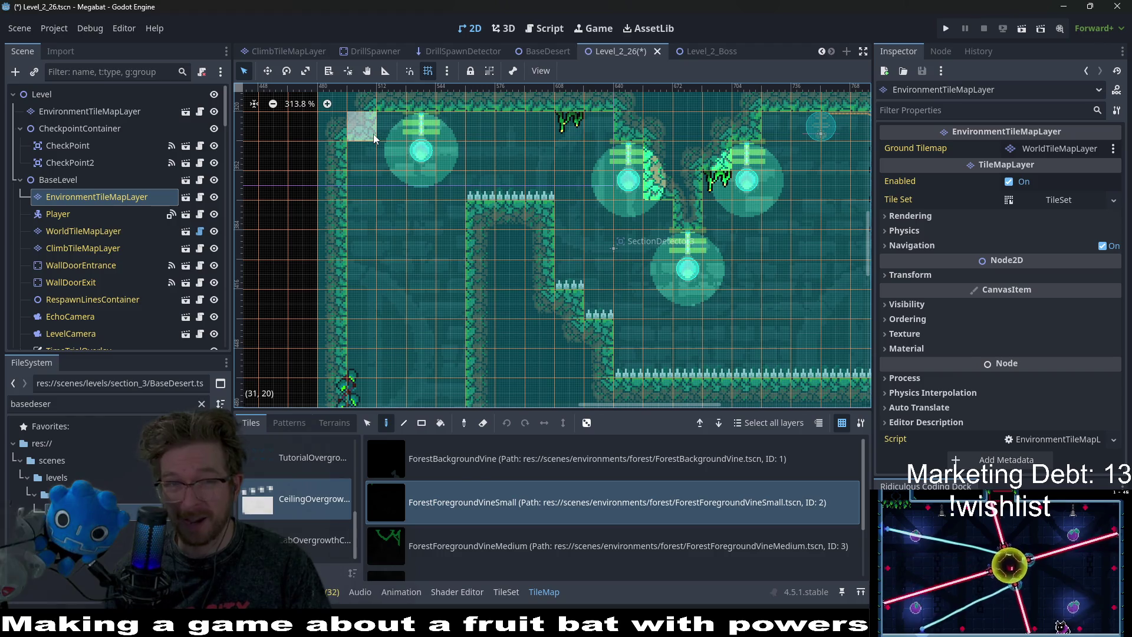
{"action": "left_click", "coordinate": [362, 156]}
Reselect the small forest vine and save Level_2_26 with Ctrl+S.
{"action": "left_click", "coordinate": [439, 539]}
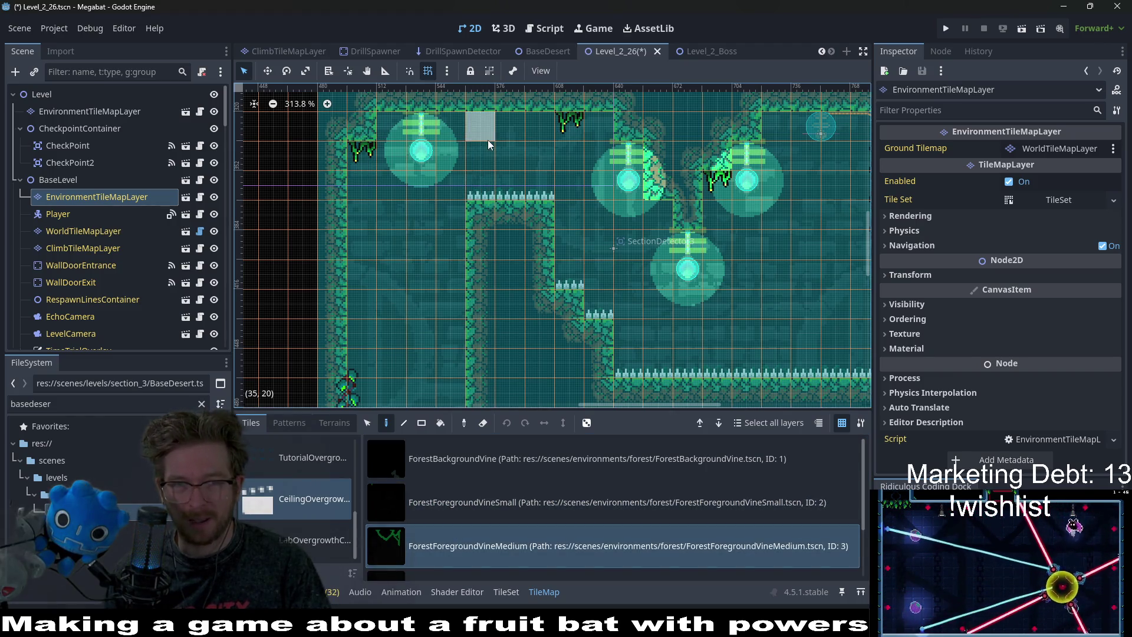
{"action": "scroll", "coordinate": [647, 230], "scroll_direction": "right", "scroll_amount": 5}
{"action": "scroll", "coordinate": [577, 241], "scroll_direction": "up", "scroll_amount": 1}
{"action": "scroll", "coordinate": [572, 242], "scroll_direction": "down", "scroll_amount": 6}
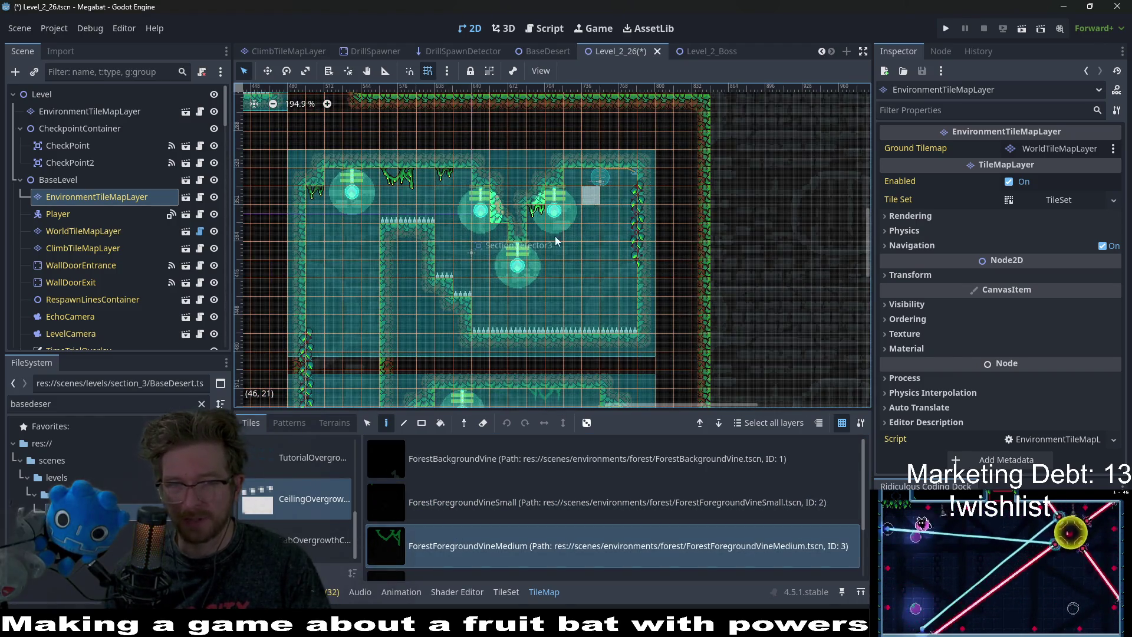
{"action": "left_click", "coordinate": [458, 507]}
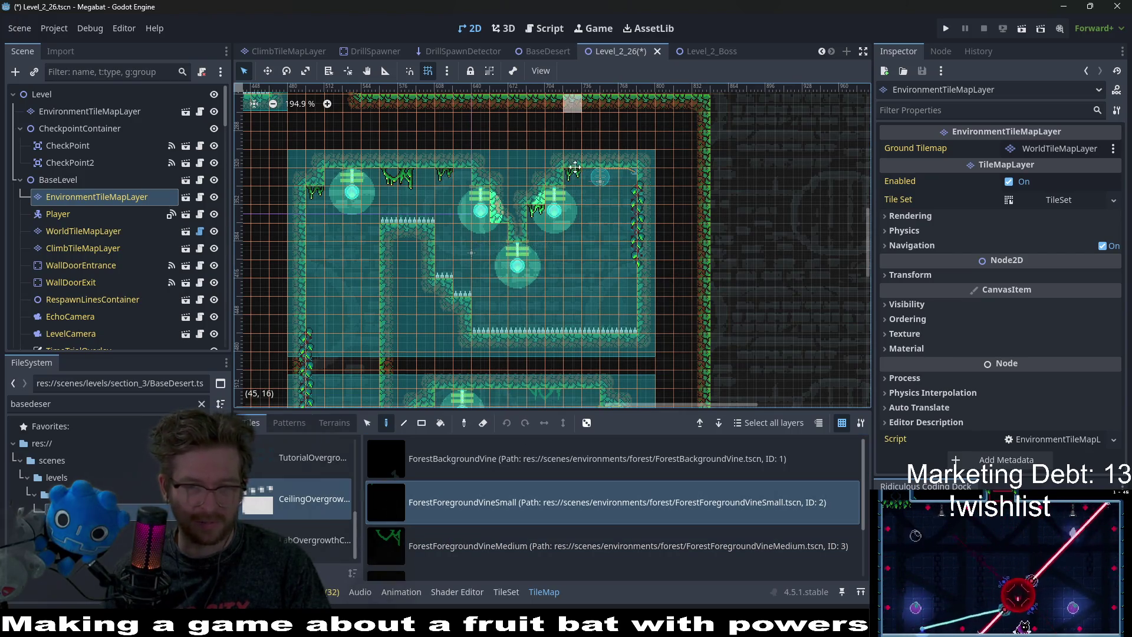
{"action": "scroll", "coordinate": [572, 151], "scroll_direction": "left", "scroll_amount": 8}
{"action": "scroll", "coordinate": [589, 177], "scroll_direction": "up", "scroll_amount": 3}
{"action": "key", "text": "ctrl+s"}
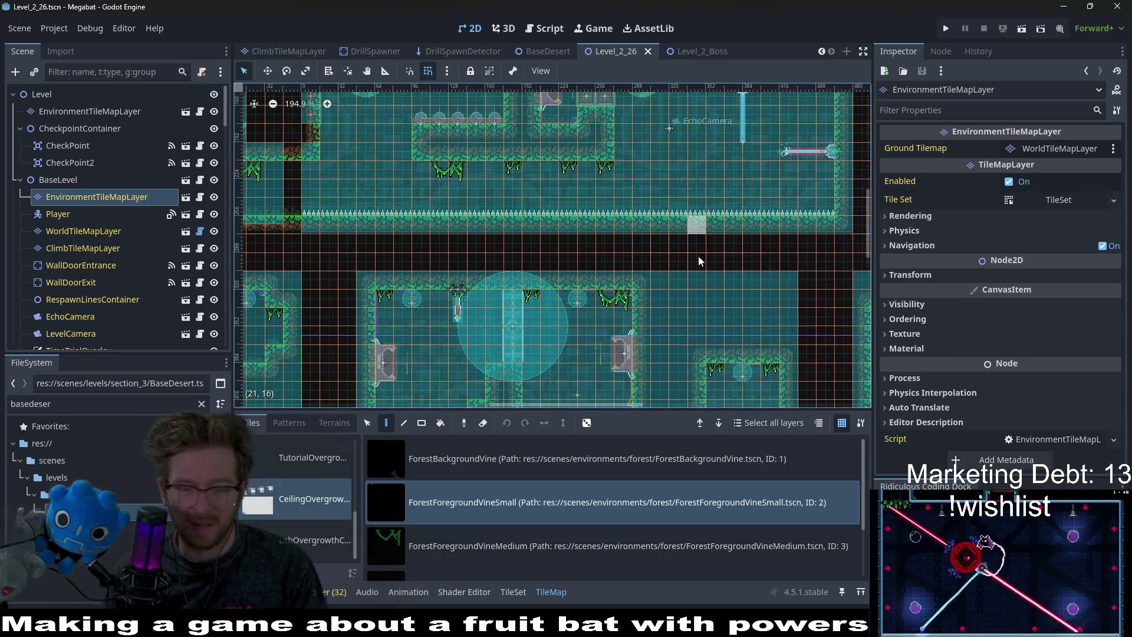
{"action": "scroll", "coordinate": [704, 246], "scroll_direction": "right", "scroll_amount": 2}
{"action": "scroll", "coordinate": [650, 346], "scroll_direction": "down", "scroll_amount": 3}
{"action": "scroll", "coordinate": [679, 319], "scroll_direction": "left", "scroll_amount": 4}
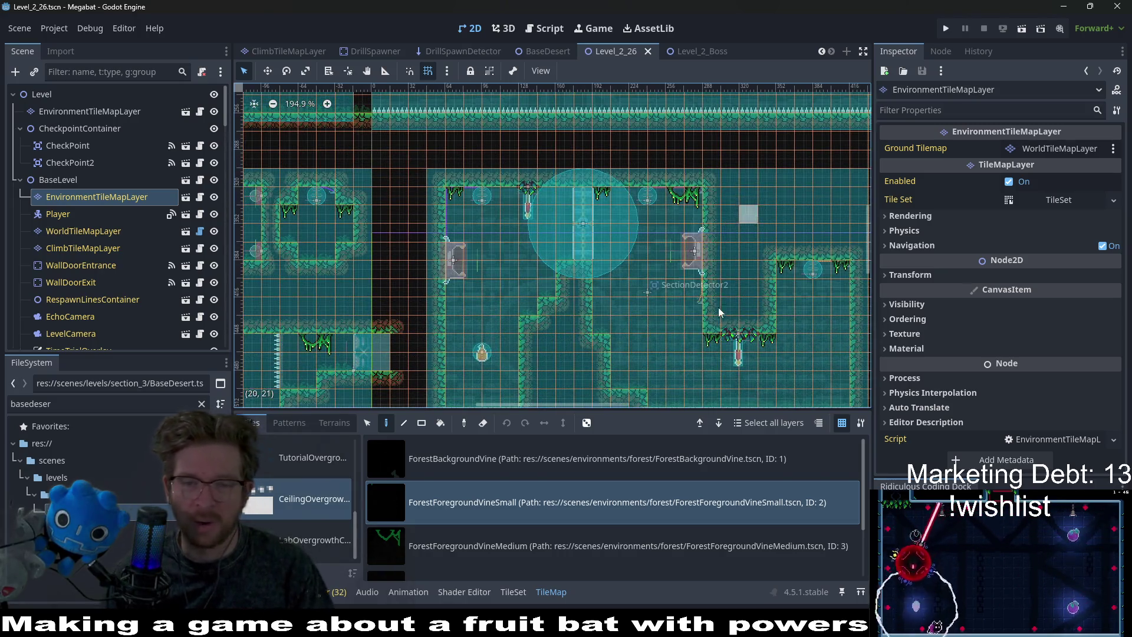
{"action": "scroll", "coordinate": [701, 254], "scroll_direction": "down", "scroll_amount": 3}
{"action": "scroll", "coordinate": [688, 208], "scroll_direction": "right", "scroll_amount": 1}
{"action": "key", "text": "ctrl+s"}
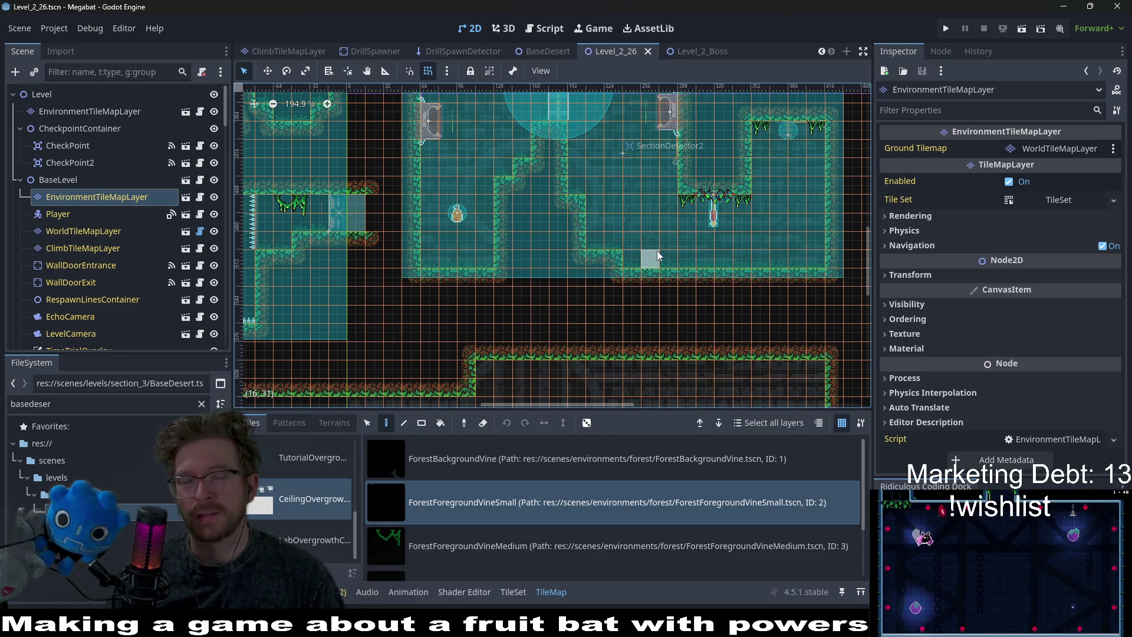
Hang small vines in the large room and nearby, plus one medium vine under a ceiling.
{"action": "scroll", "coordinate": [516, 252], "scroll_direction": "down", "scroll_amount": 3}
{"action": "scroll", "coordinate": [516, 253], "scroll_direction": "left", "scroll_amount": 1}
{"action": "scroll", "coordinate": [516, 252], "scroll_direction": "right", "scroll_amount": 5}
{"action": "scroll", "coordinate": [515, 253], "scroll_direction": "up", "scroll_amount": 2, "text": "ctrl"}
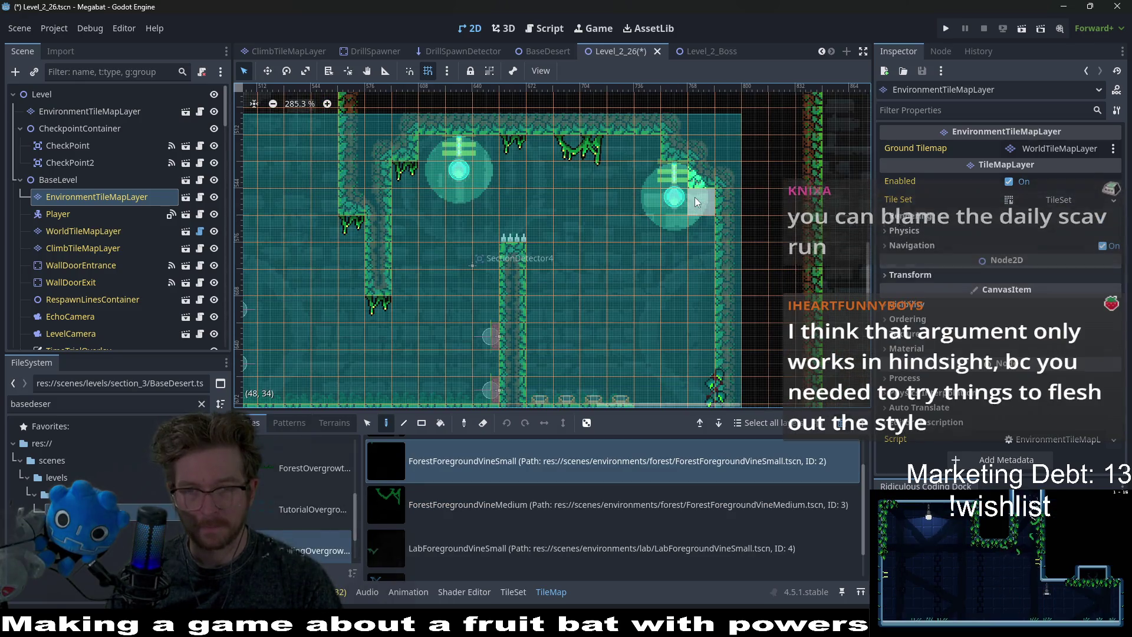
{"action": "scroll", "coordinate": [680, 313], "scroll_direction": "down", "scroll_amount": 1}
{"action": "scroll", "coordinate": [578, 277], "scroll_direction": "down", "scroll_amount": 4}
{"action": "scroll", "coordinate": [593, 305], "scroll_direction": "left", "scroll_amount": 3}
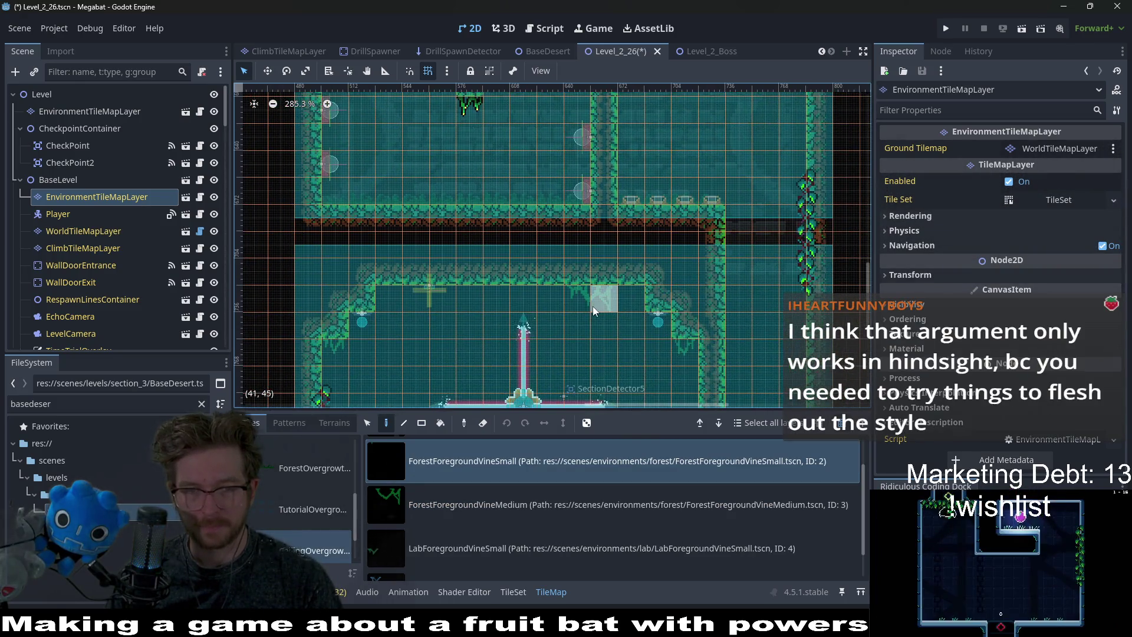
{"action": "left_click", "coordinate": [684, 348]}
{"action": "scroll", "coordinate": [684, 349], "scroll_direction": "down", "scroll_amount": 2}
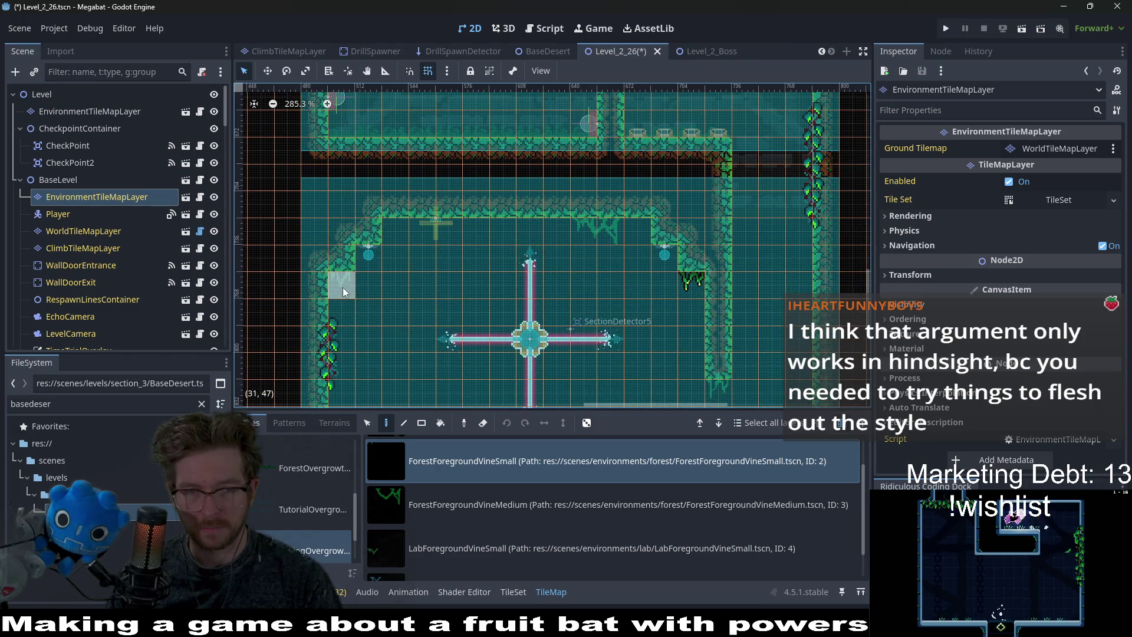
{"action": "left_click", "coordinate": [405, 231]}
{"action": "scroll", "coordinate": [563, 288], "scroll_direction": "down", "scroll_amount": 1}
{"action": "scroll", "coordinate": [563, 288], "scroll_direction": "down", "scroll_amount": 1}
{"action": "left_click", "coordinate": [496, 505]}
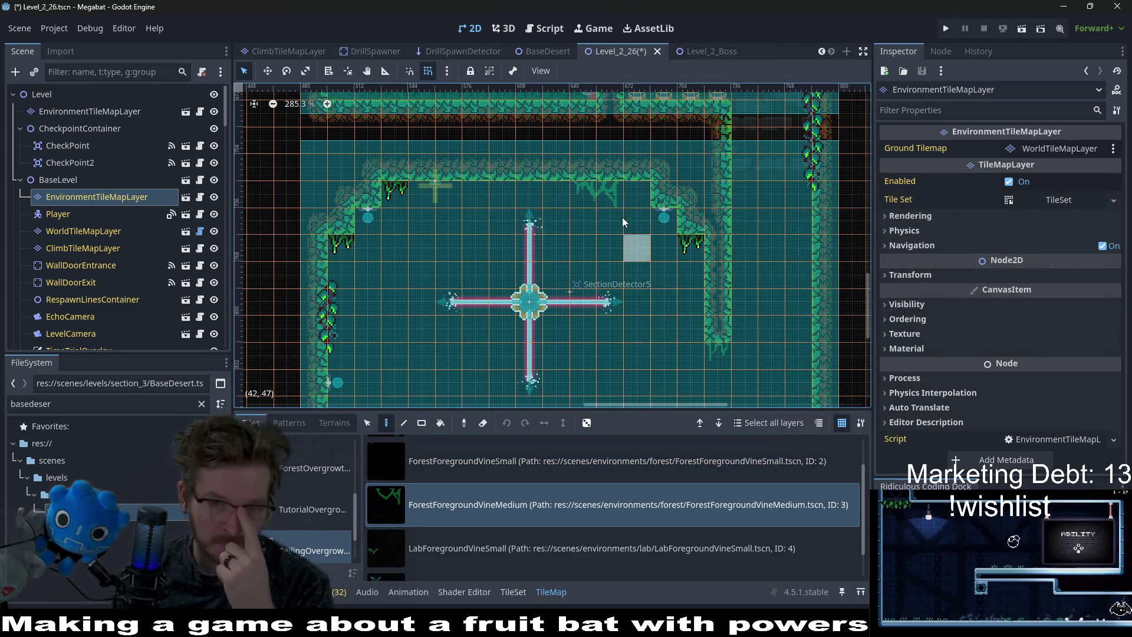
{"action": "left_click", "coordinate": [590, 193]}
{"action": "scroll", "coordinate": [655, 299], "scroll_direction": "down", "scroll_amount": 2}
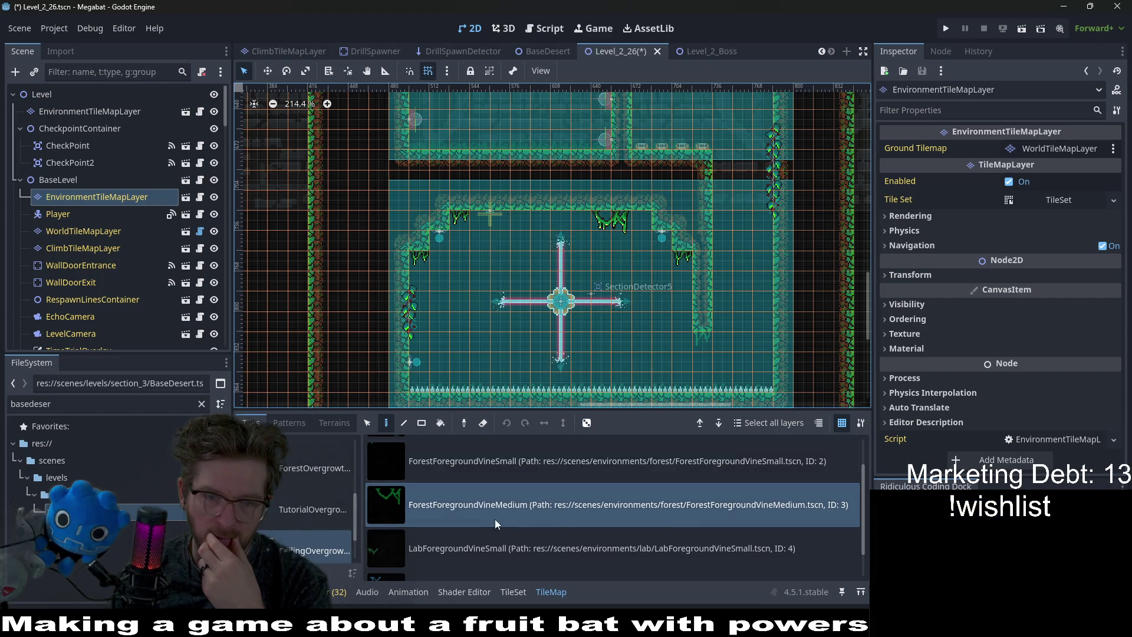
Switch back to the small vine and save the level again.
{"action": "left_click", "coordinate": [626, 461]}
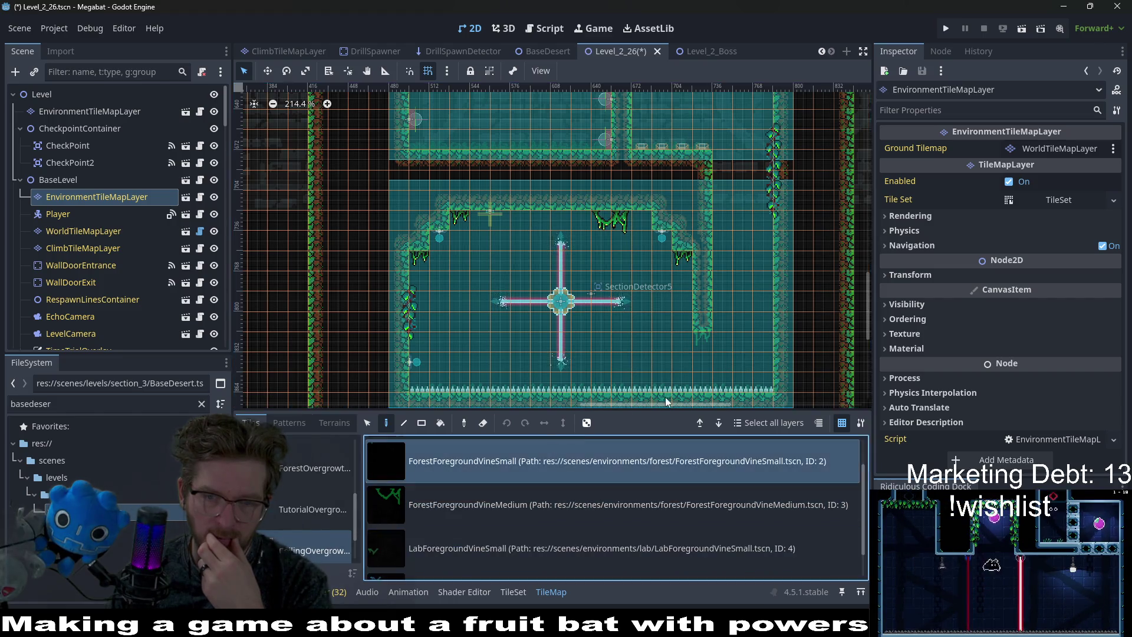
{"action": "scroll", "coordinate": [565, 313], "scroll_direction": "up", "scroll_amount": 5}
{"action": "scroll", "coordinate": [565, 313], "scroll_direction": "right", "scroll_amount": 2}
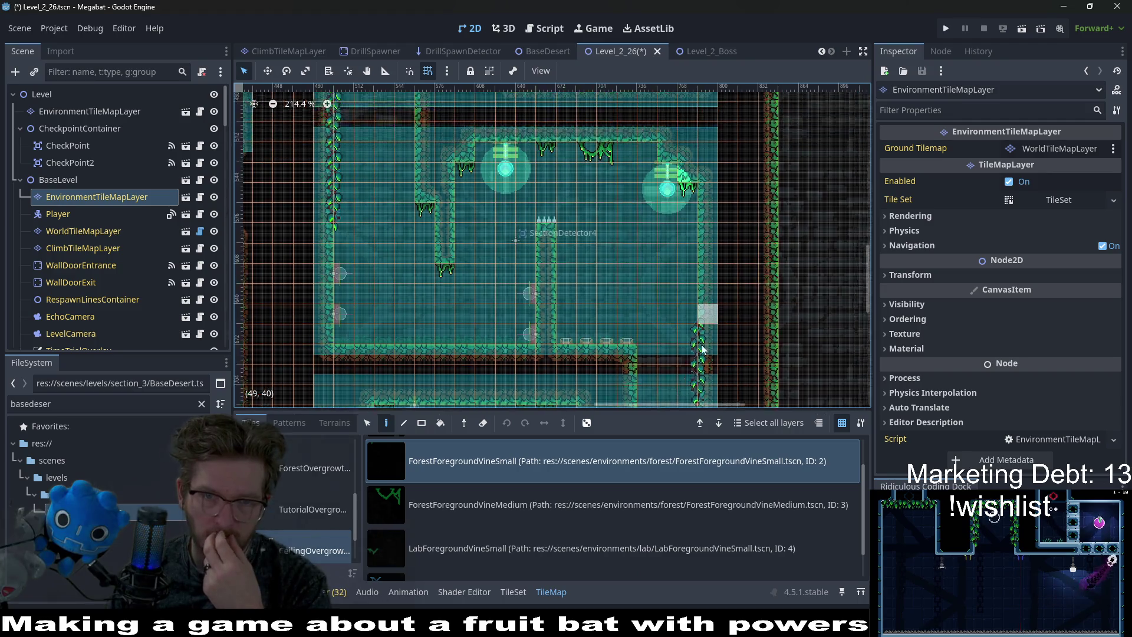
{"action": "scroll", "coordinate": [547, 277], "scroll_direction": "down", "scroll_amount": 2}
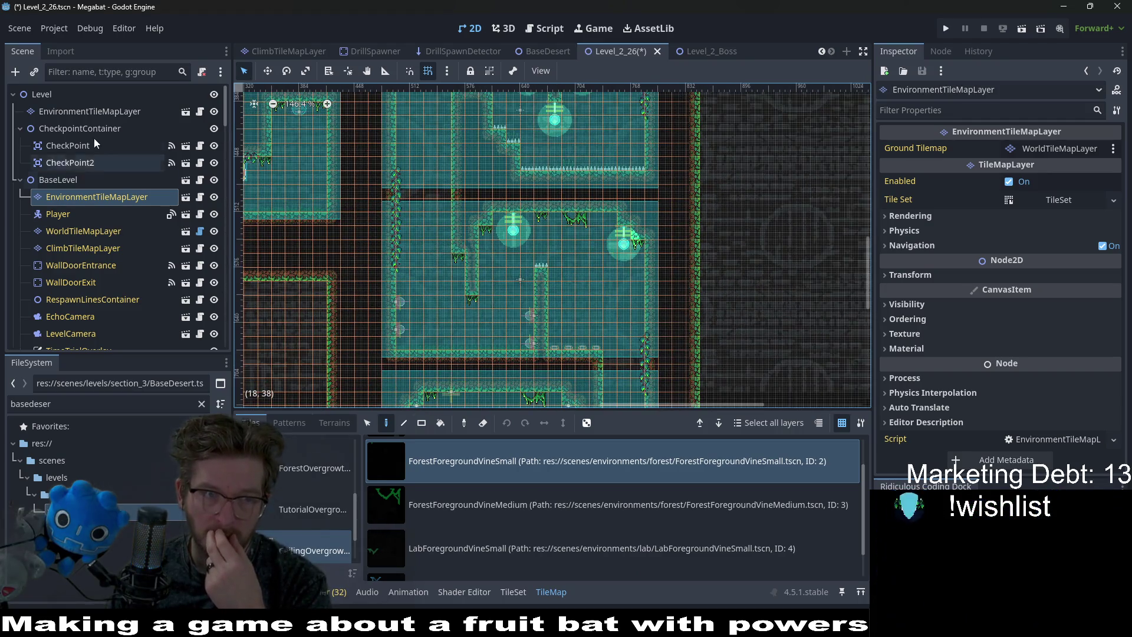
{"action": "key", "text": "ctrl+s"}
{"action": "left_click", "coordinate": [121, 113]}
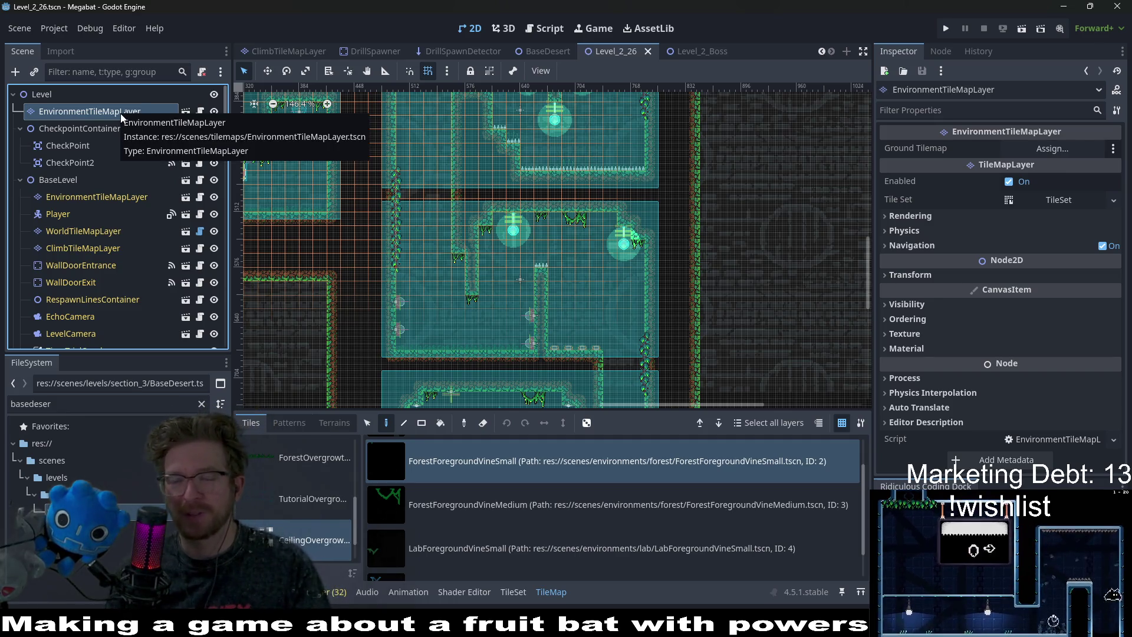
Pick the ForestBackgroundVine tile and pan around the level to look for ceiling spots.
{"action": "scroll", "coordinate": [531, 495], "scroll_direction": "up", "scroll_amount": 1}
{"action": "left_click", "coordinate": [503, 464]}
{"action": "scroll", "coordinate": [531, 307], "scroll_direction": "left", "scroll_amount": 10}
{"action": "scroll", "coordinate": [531, 308], "scroll_direction": "up", "scroll_amount": 3}
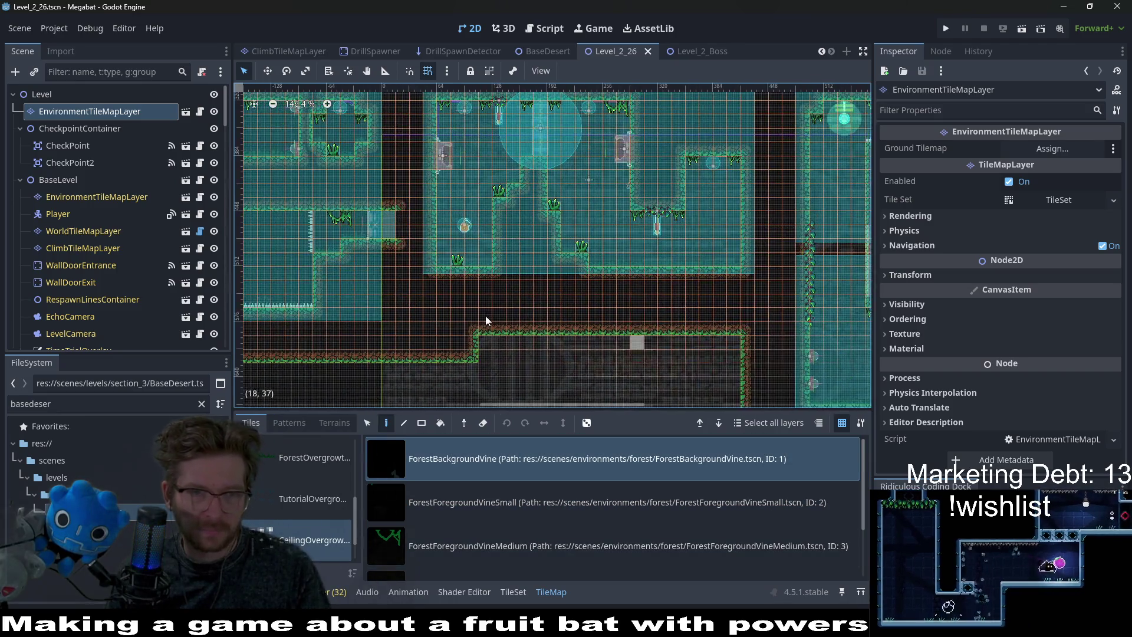
{"action": "scroll", "coordinate": [559, 313], "scroll_direction": "up", "scroll_amount": 3}
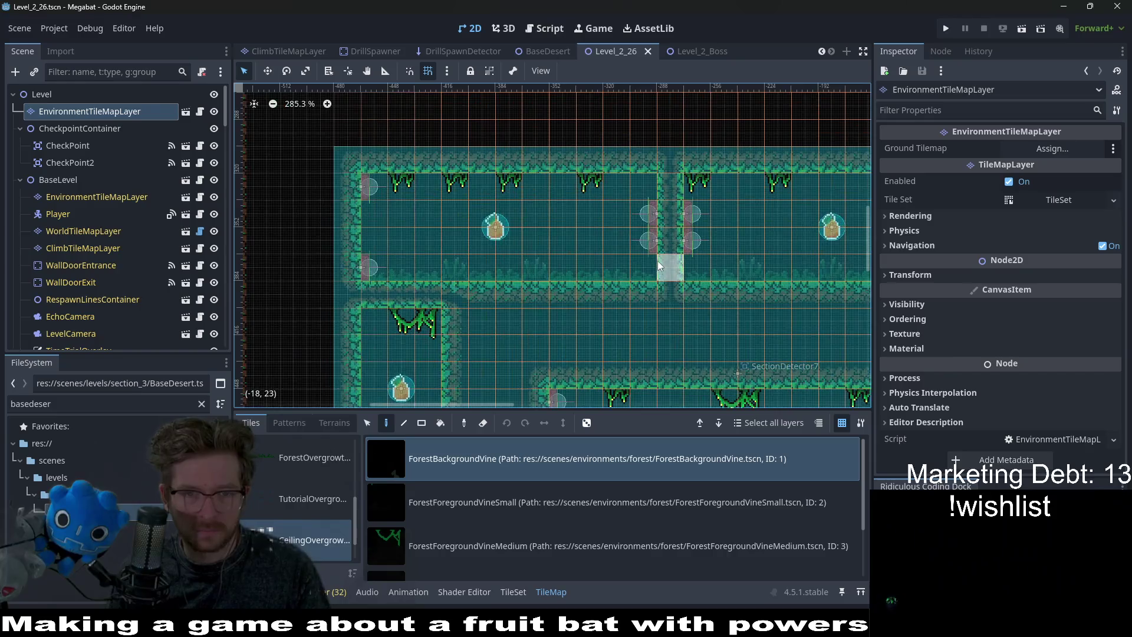
{"action": "scroll", "coordinate": [657, 262], "scroll_direction": "up", "scroll_amount": 2}
{"action": "scroll", "coordinate": [715, 215], "scroll_direction": "up", "scroll_amount": 2}
{"action": "scroll", "coordinate": [668, 269], "scroll_direction": "right", "scroll_amount": 4}
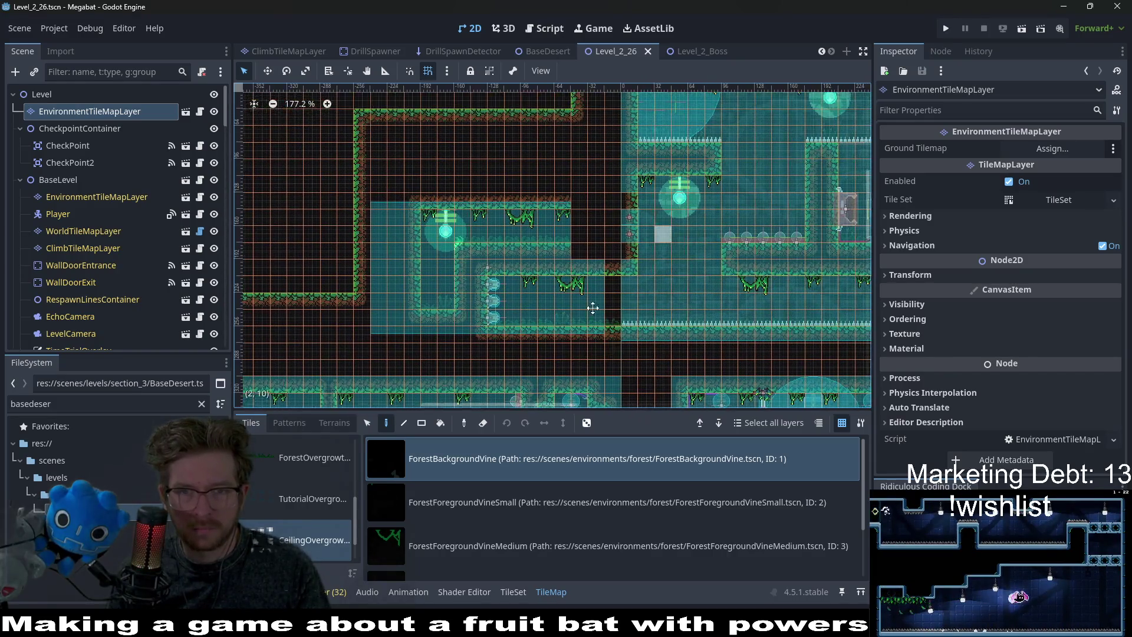
Switch the painting tile to ForestForegroundVineSmall.
{"action": "scroll", "coordinate": [635, 277], "scroll_direction": "up", "scroll_amount": 5}
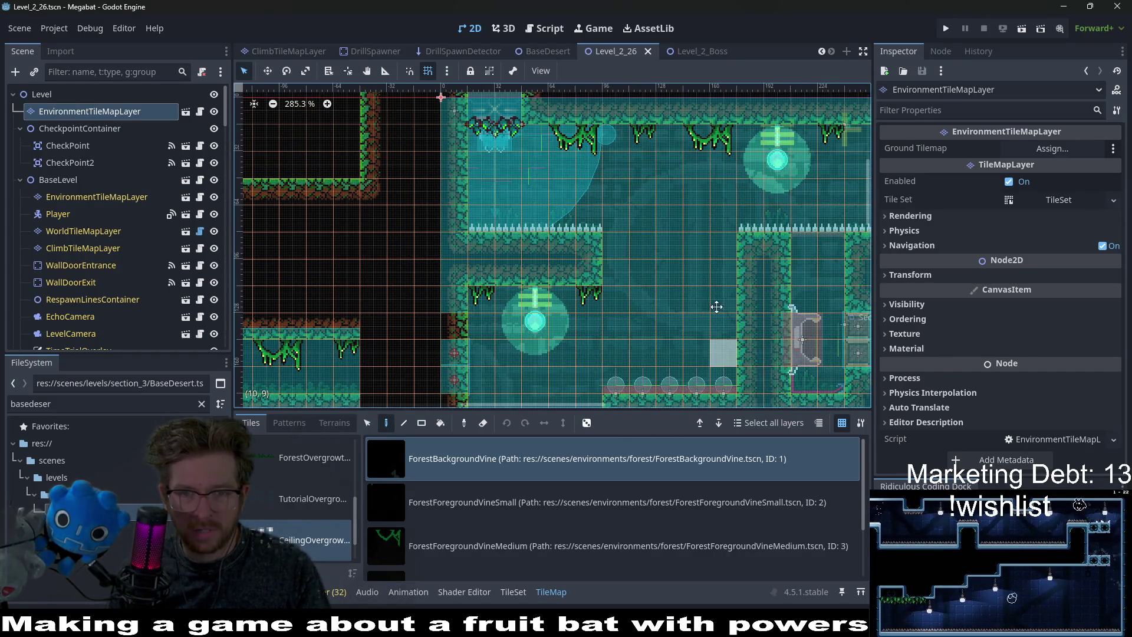
{"action": "scroll", "coordinate": [701, 354], "scroll_direction": "down", "scroll_amount": 3}
{"action": "scroll", "coordinate": [701, 354], "scroll_direction": "right", "scroll_amount": 2}
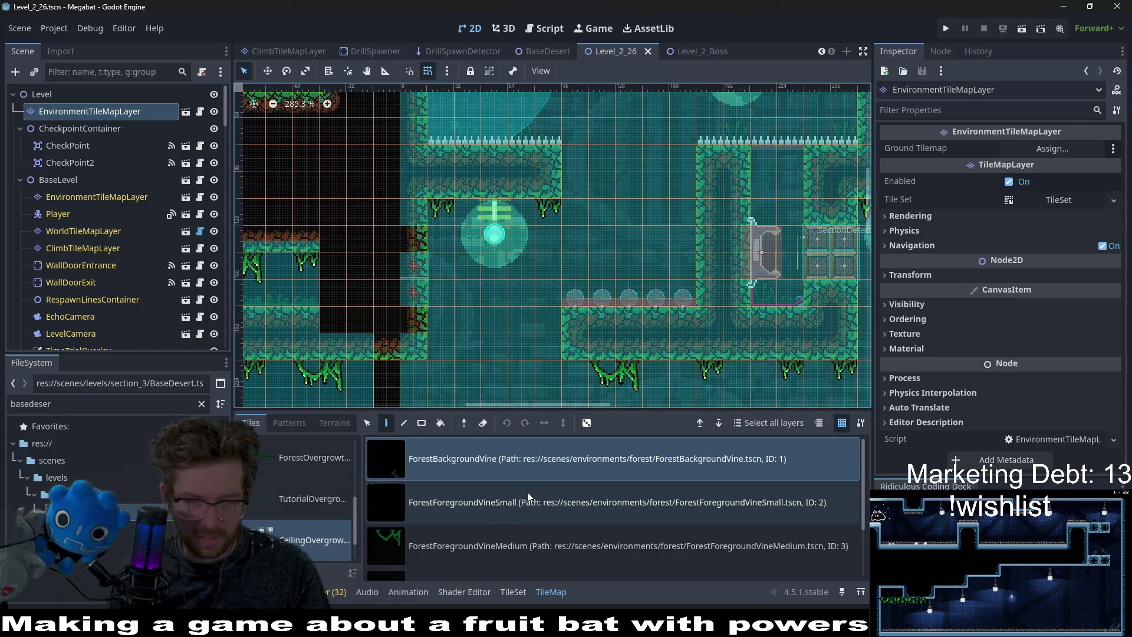
{"action": "scroll", "coordinate": [498, 523], "scroll_direction": "down", "scroll_amount": 3}
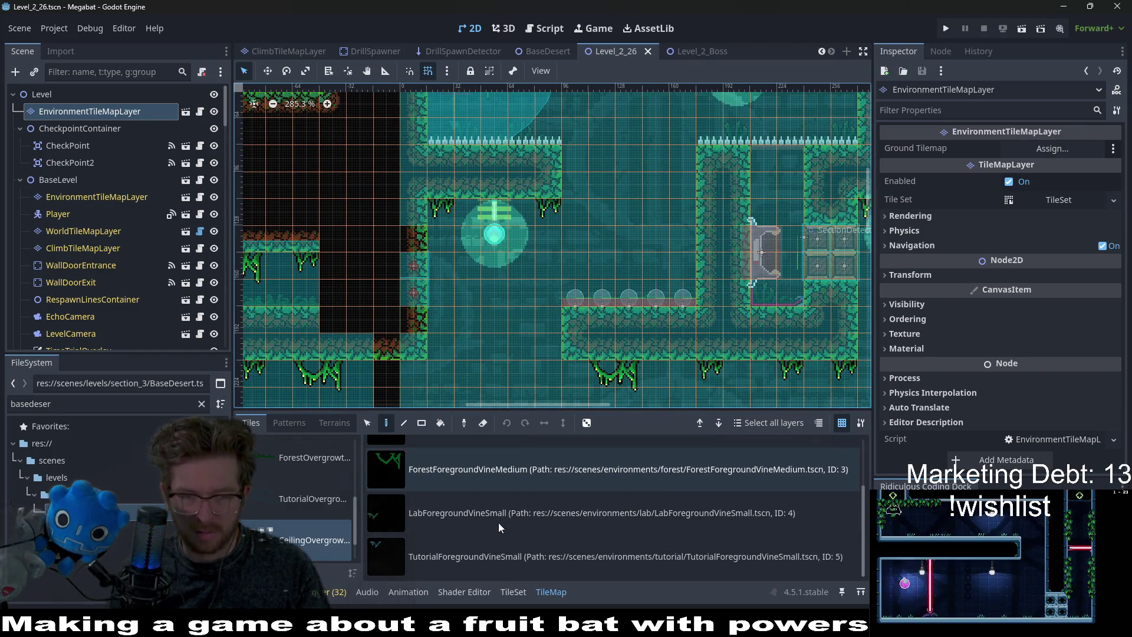
{"action": "scroll", "coordinate": [592, 481], "scroll_direction": "up", "scroll_amount": 1}
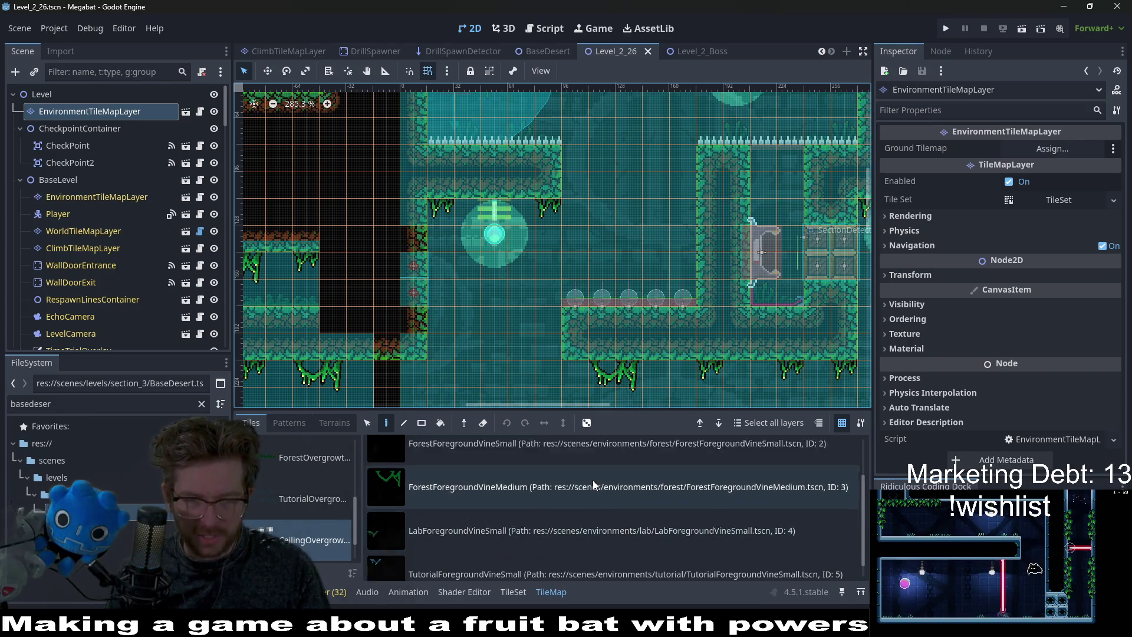
{"action": "left_click", "coordinate": [519, 465]}
{"action": "scroll", "coordinate": [532, 376], "scroll_direction": "down", "scroll_amount": 3}
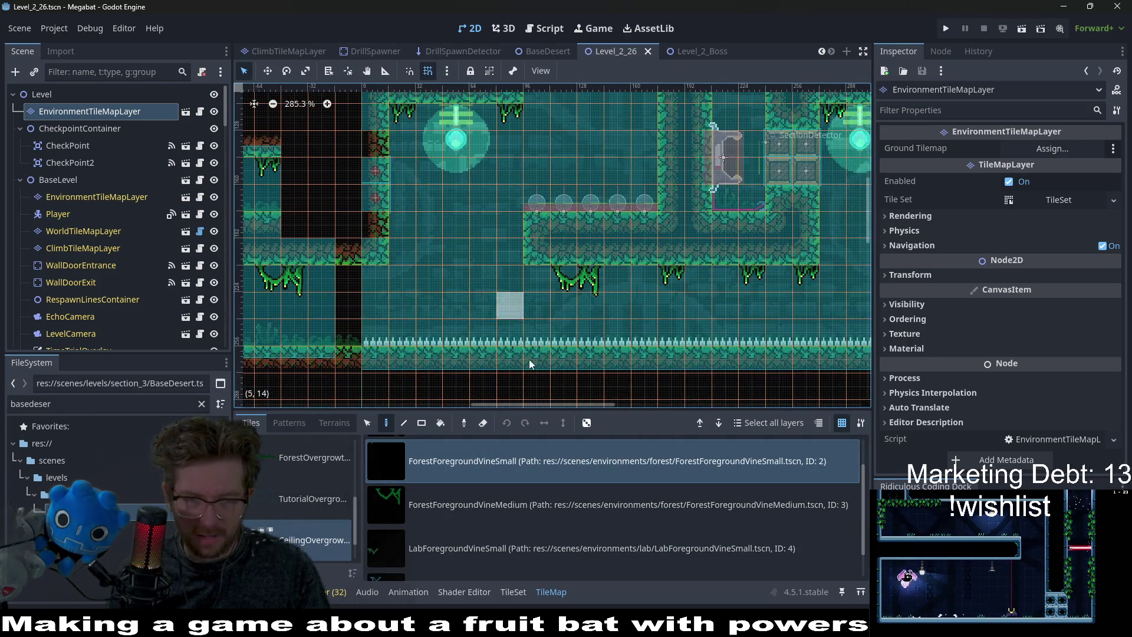
{"action": "scroll", "coordinate": [327, 496], "scroll_direction": "up", "scroll_amount": 3}
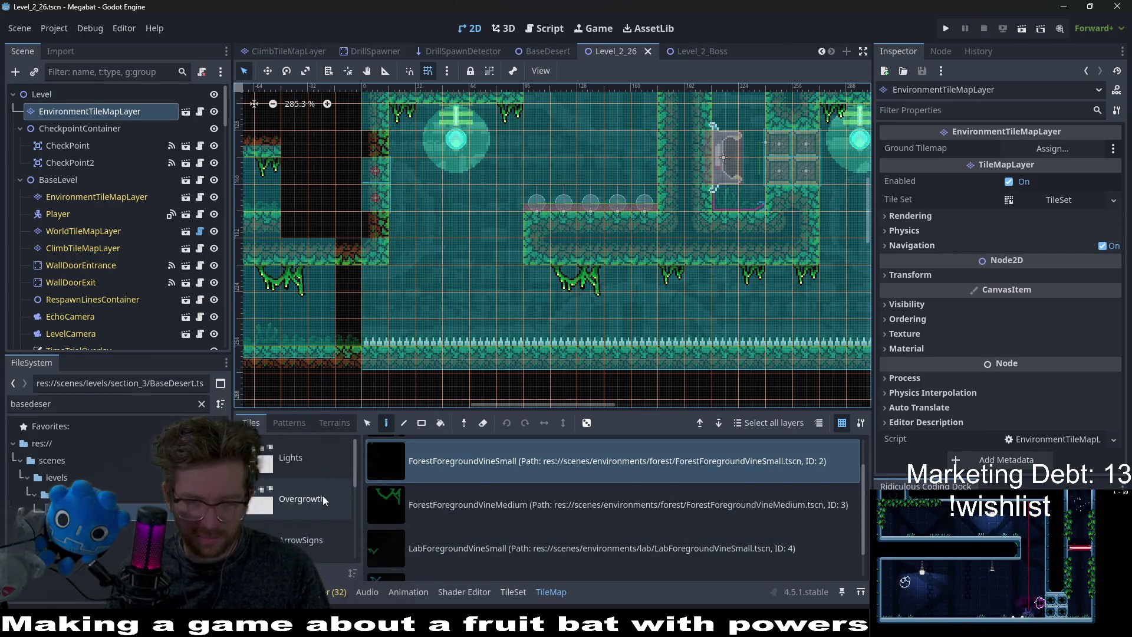
Choose the ForestOvergrowth grass tile from the Overgrowth set and bring the left rooms into view.
{"action": "left_click", "coordinate": [348, 507]}
{"action": "left_click", "coordinate": [448, 546]}
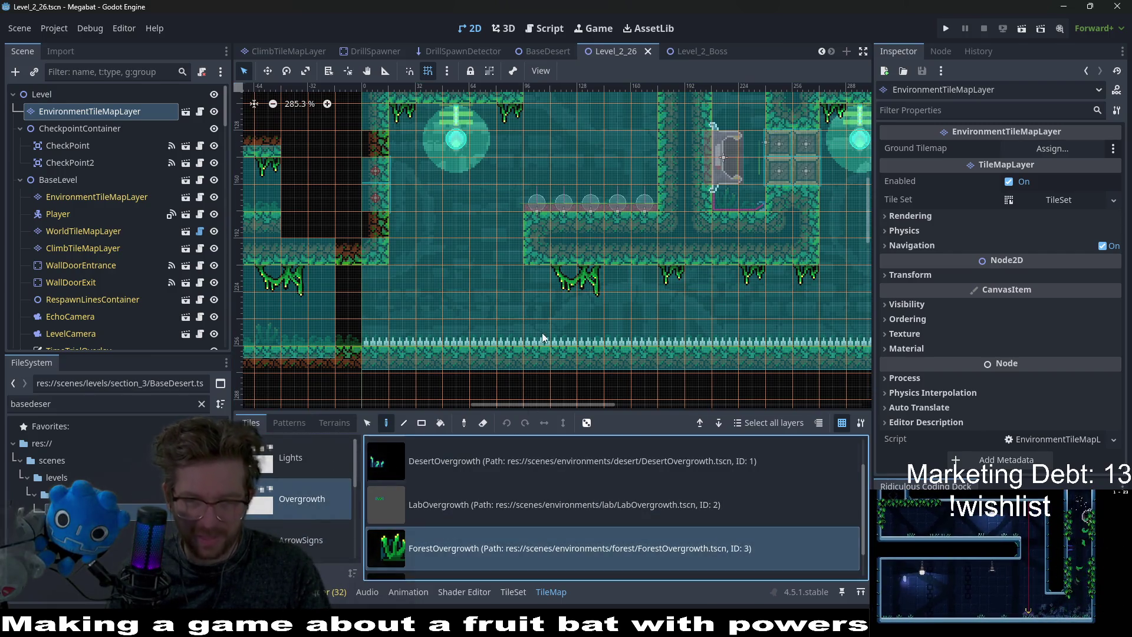
{"action": "left_click_drag", "start_coordinate": [361, 336], "coordinate": [500, 335]}
Paint two test grass tufts on the floor, erase both, then place one tuft in the room.
{"action": "left_click", "coordinate": [448, 340]}
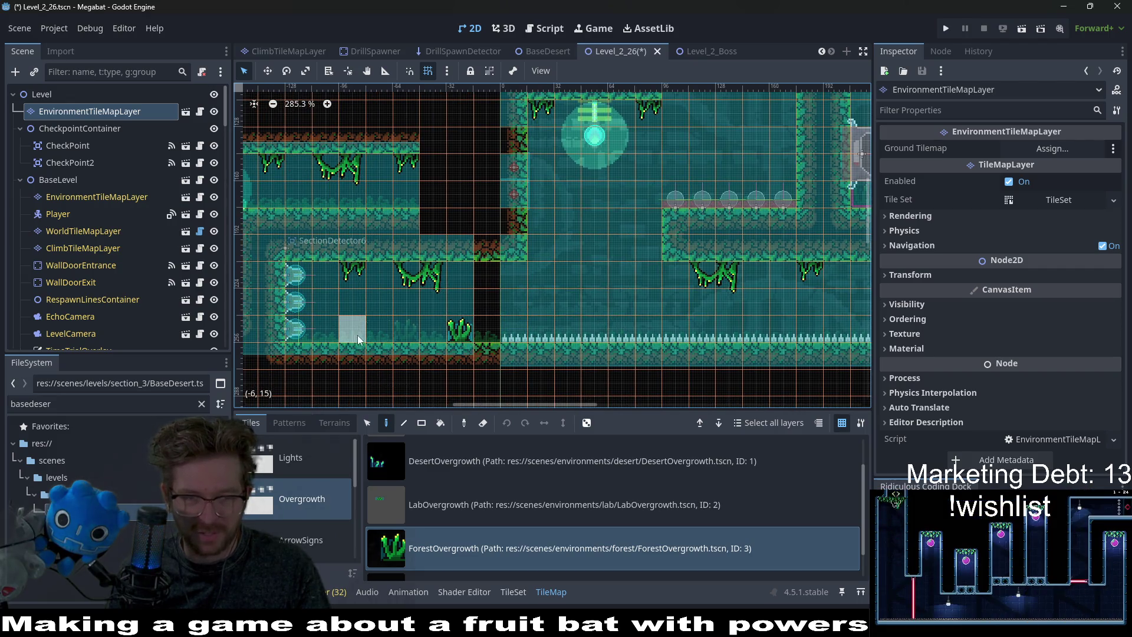
{"action": "left_click", "coordinate": [350, 332]}
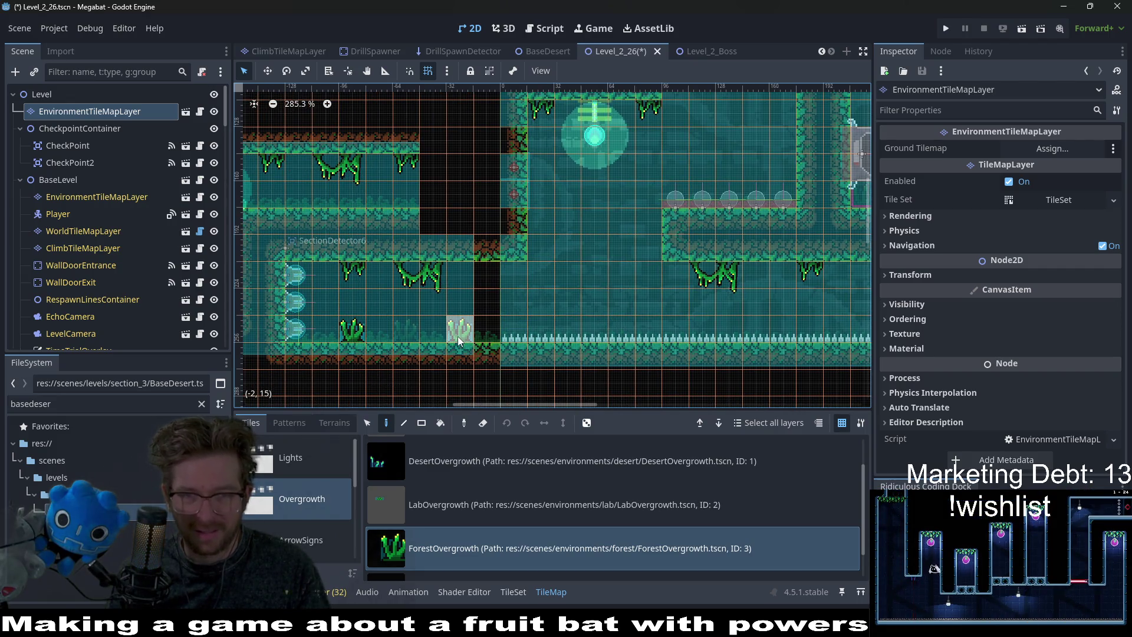
{"action": "right_click", "coordinate": [457, 336]}
{"action": "right_click", "coordinate": [349, 333]}
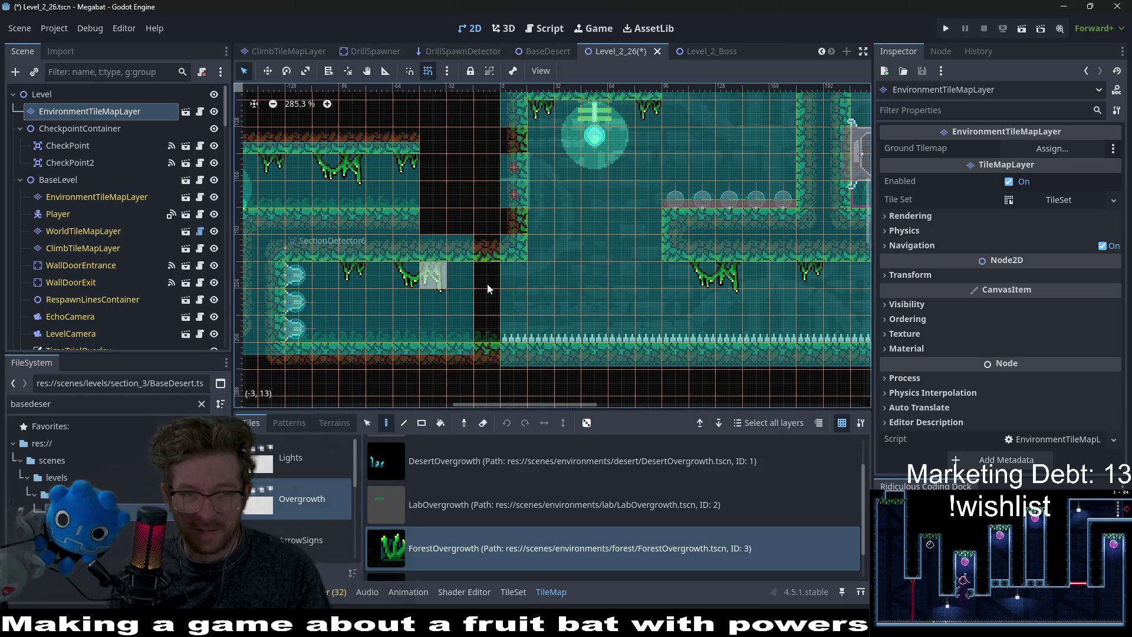
{"action": "left_click", "coordinate": [407, 275]}
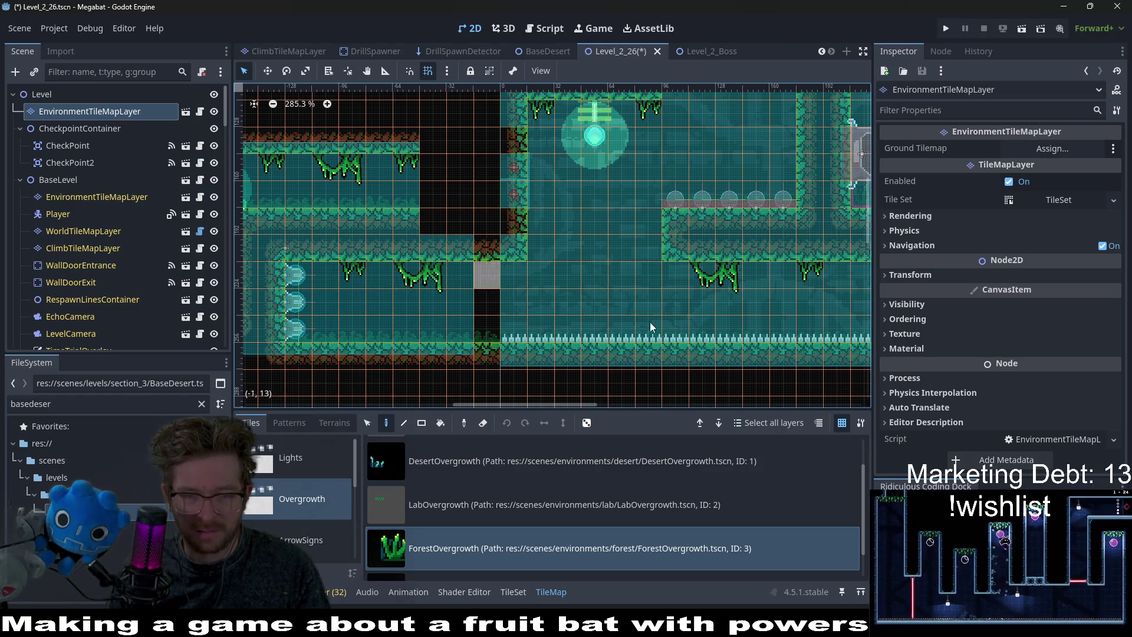
Switch the painting tile to ForestOvergrowthBackground.
{"action": "scroll", "coordinate": [635, 322], "scroll_direction": "right", "scroll_amount": 10}
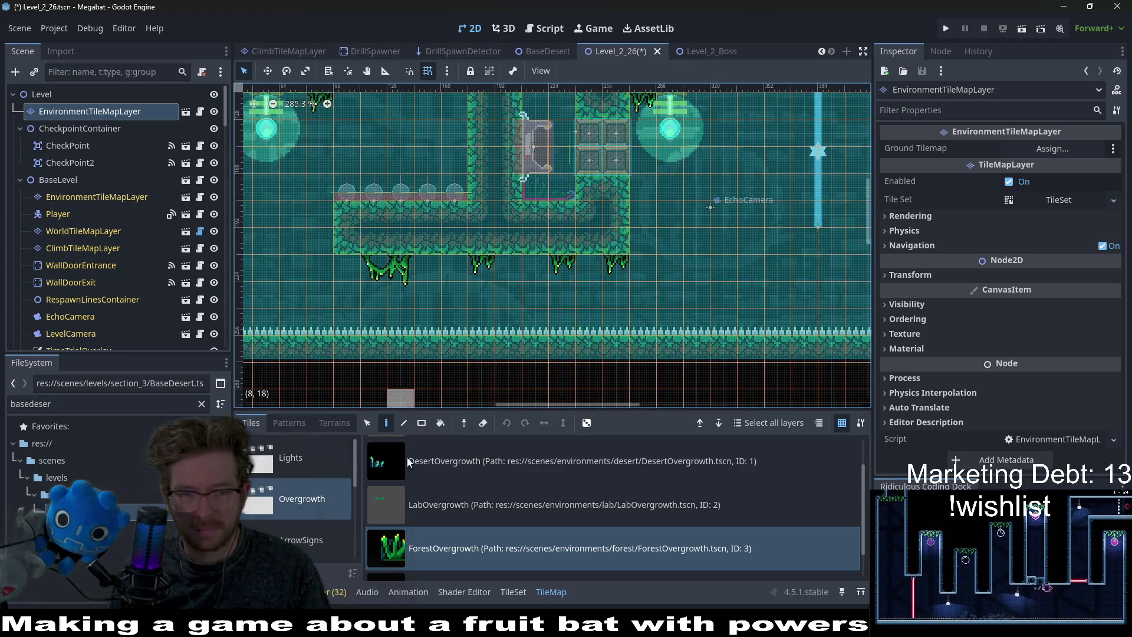
{"action": "scroll", "coordinate": [469, 555], "scroll_direction": "down", "scroll_amount": 1}
{"action": "left_click", "coordinate": [470, 554]}
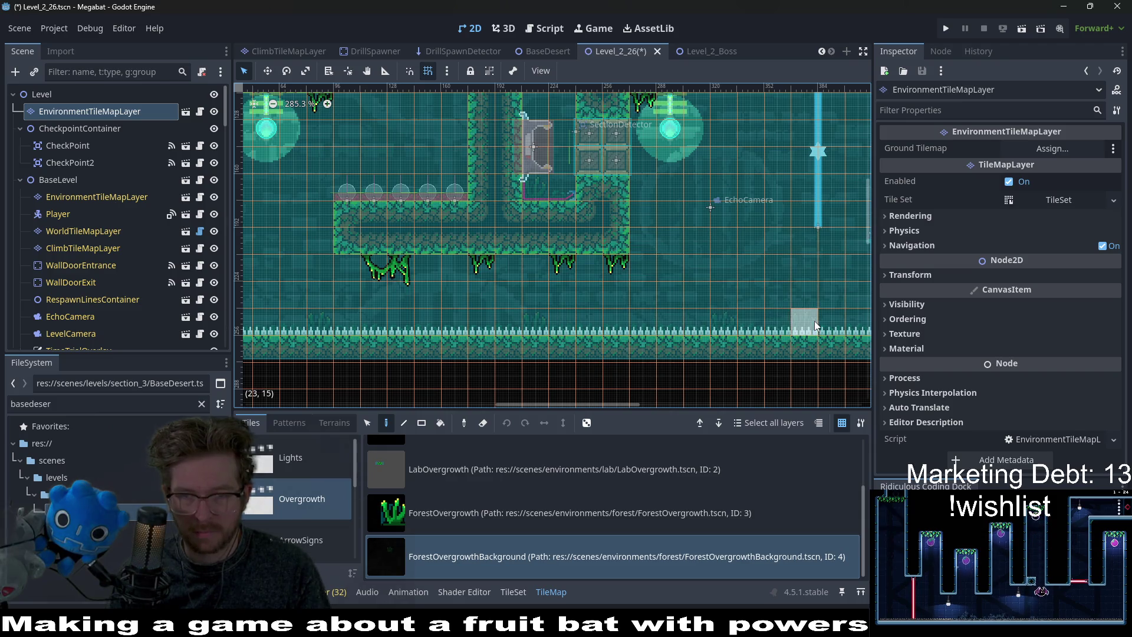
{"action": "scroll", "coordinate": [814, 321], "scroll_direction": "right", "scroll_amount": 8}
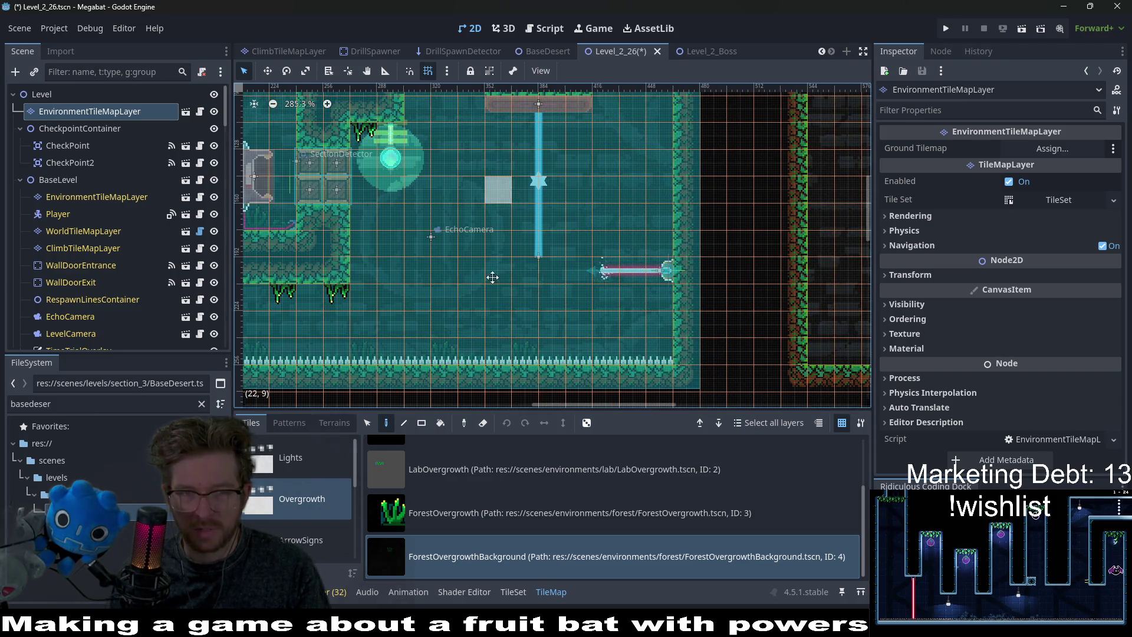
Paint ForestOvergrowthBackground on a cell of the bottom floor.
{"action": "scroll", "coordinate": [568, 352], "scroll_direction": "up", "scroll_amount": 7}
{"action": "scroll", "coordinate": [568, 353], "scroll_direction": "left", "scroll_amount": 15}
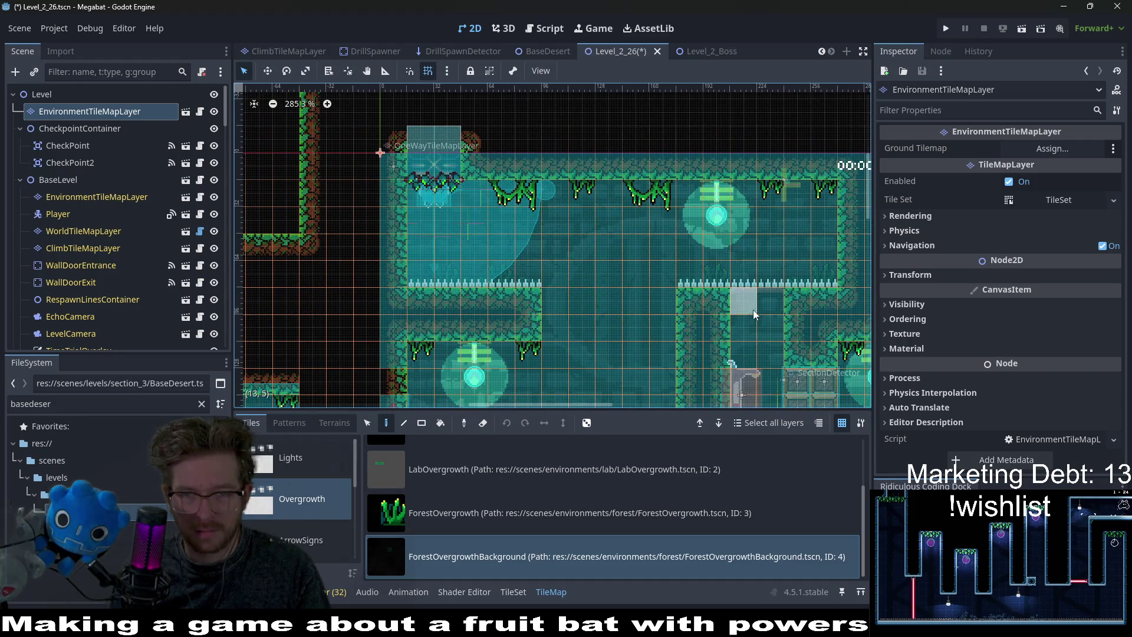
{"action": "scroll", "coordinate": [500, 271], "scroll_direction": "down", "scroll_amount": 3, "text": "ctrl"}
{"action": "scroll", "coordinate": [731, 280], "scroll_direction": "right", "scroll_amount": 6}
{"action": "scroll", "coordinate": [609, 226], "scroll_direction": "left", "scroll_amount": 3}
{"action": "scroll", "coordinate": [609, 226], "scroll_direction": "down", "scroll_amount": 9}
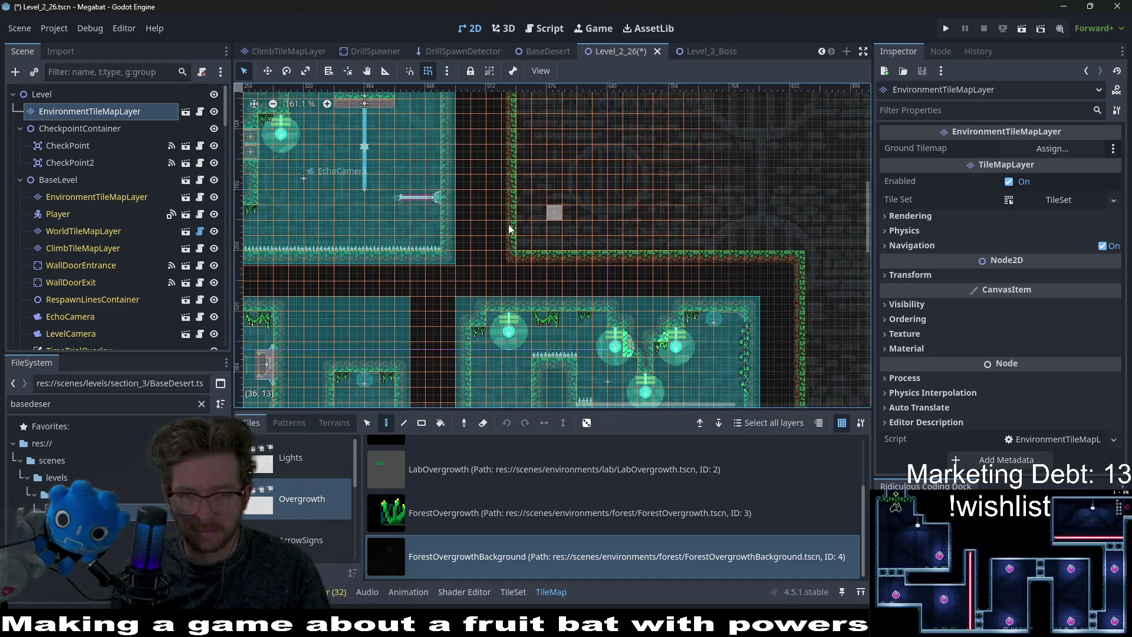
{"action": "scroll", "coordinate": [680, 271], "scroll_direction": "up", "scroll_amount": 2, "text": "ctrl"}
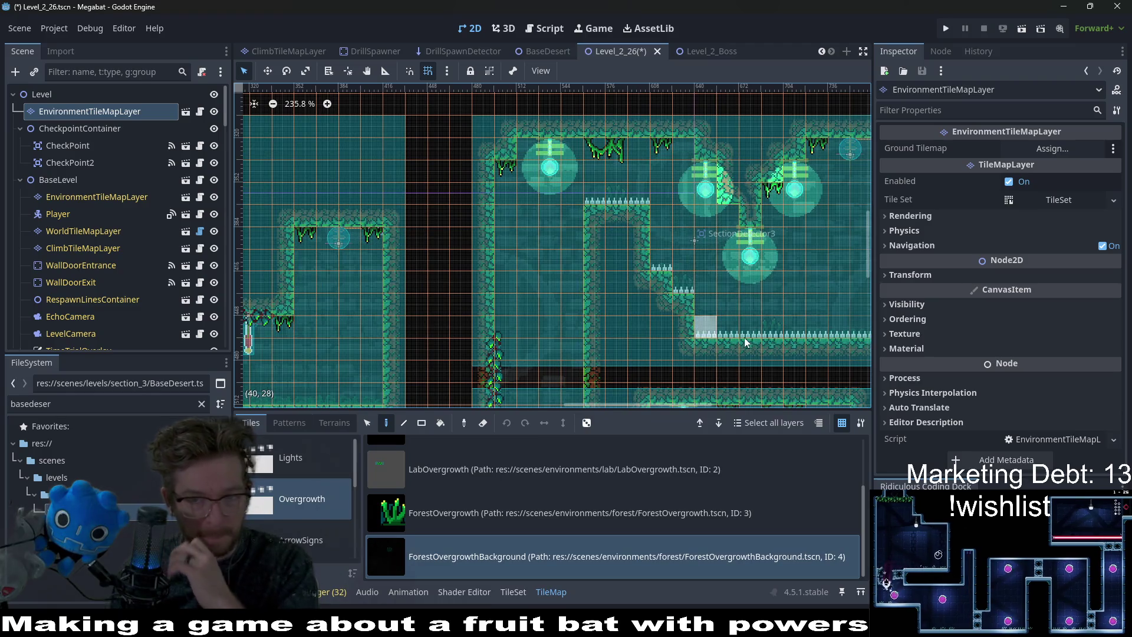
{"action": "scroll", "coordinate": [629, 240], "scroll_direction": "down", "scroll_amount": 5}
{"action": "left_click", "coordinate": [602, 346]}
Look over the decorated map and save the Level_2_26 scene with Ctrl+S.
{"action": "scroll", "coordinate": [648, 283], "scroll_direction": "down", "scroll_amount": 3}
{"action": "scroll", "coordinate": [598, 240], "scroll_direction": "right", "scroll_amount": 4}
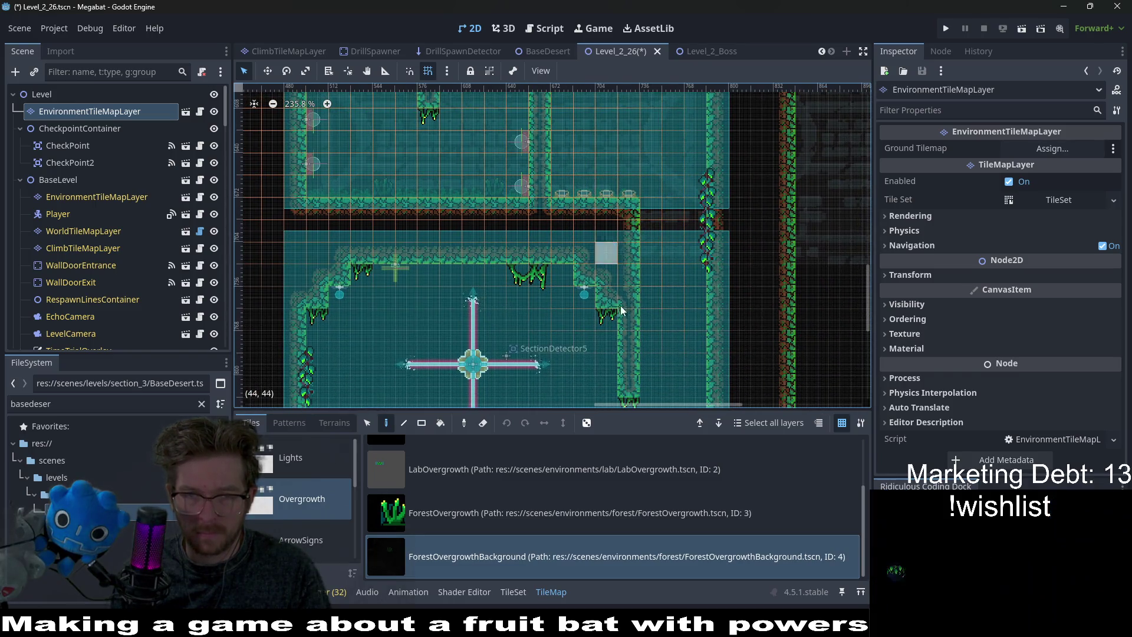
{"action": "scroll", "coordinate": [636, 313], "scroll_direction": "down", "scroll_amount": 2}
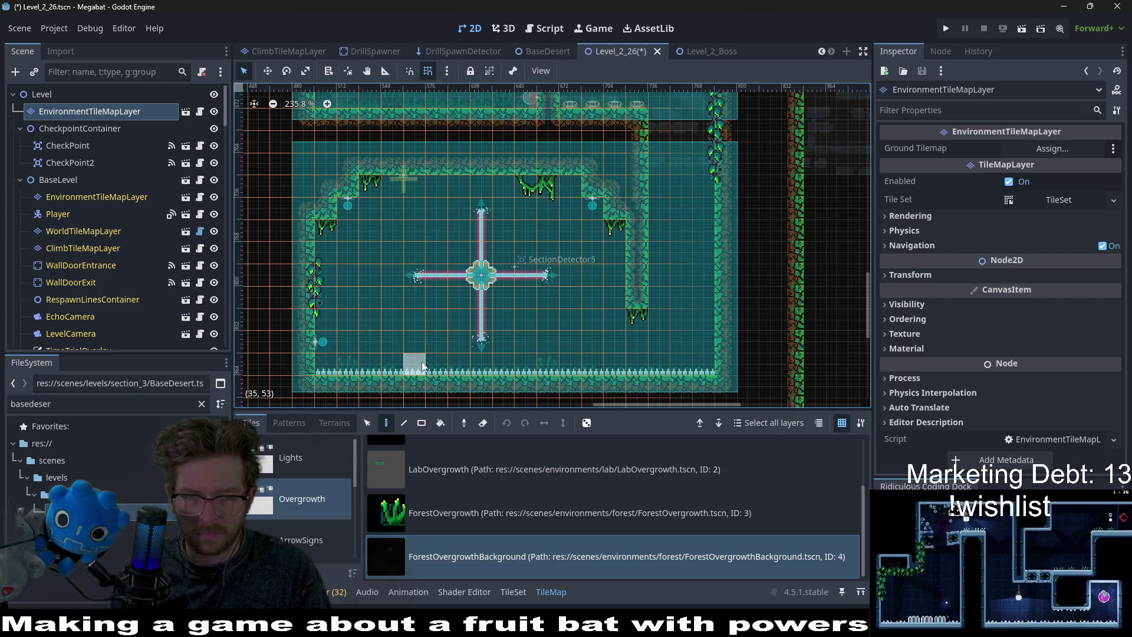
{"action": "scroll", "coordinate": [672, 302], "scroll_direction": "left", "scroll_amount": 4}
{"action": "scroll", "coordinate": [672, 302], "scroll_direction": "up", "scroll_amount": 1}
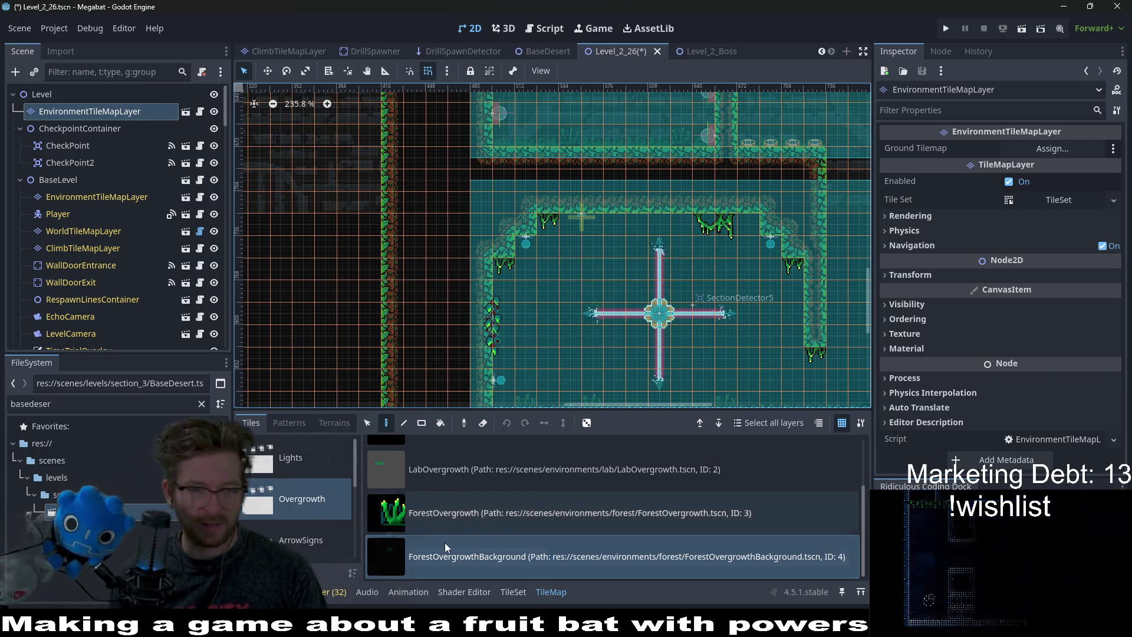
{"action": "scroll", "coordinate": [576, 242], "scroll_direction": "left", "scroll_amount": 4}
{"action": "scroll", "coordinate": [576, 241], "scroll_direction": "up", "scroll_amount": 2}
{"action": "scroll", "coordinate": [576, 241], "scroll_direction": "up", "scroll_amount": 5}
{"action": "scroll", "coordinate": [507, 319], "scroll_direction": "down", "scroll_amount": 3}
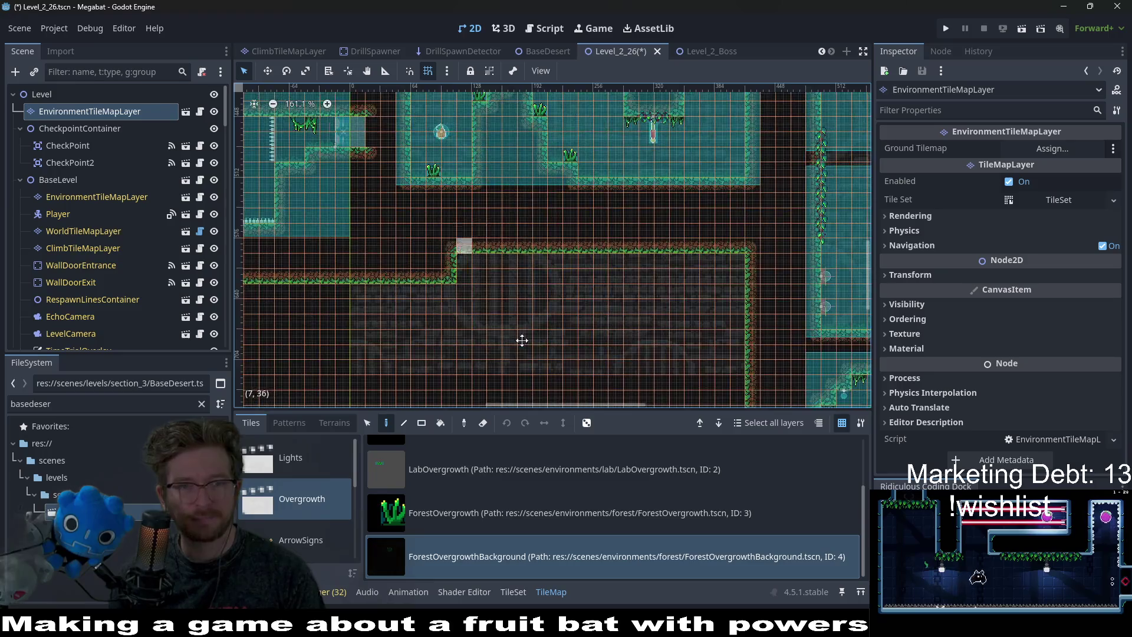
{"action": "scroll", "coordinate": [626, 338], "scroll_direction": "left", "scroll_amount": 4}
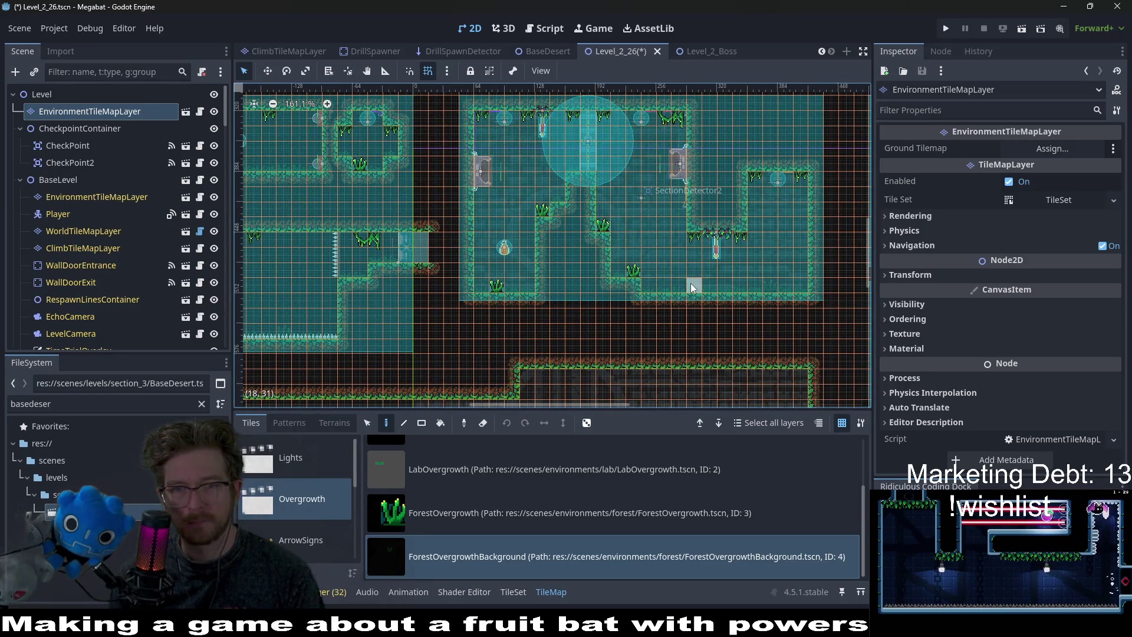
{"action": "scroll", "coordinate": [648, 258], "scroll_direction": "left", "scroll_amount": 2}
{"action": "scroll", "coordinate": [648, 259], "scroll_direction": "up", "scroll_amount": 1}
{"action": "key", "text": "ctrl+s"}
{"action": "scroll", "coordinate": [636, 270], "scroll_direction": "down", "scroll_amount": 3}
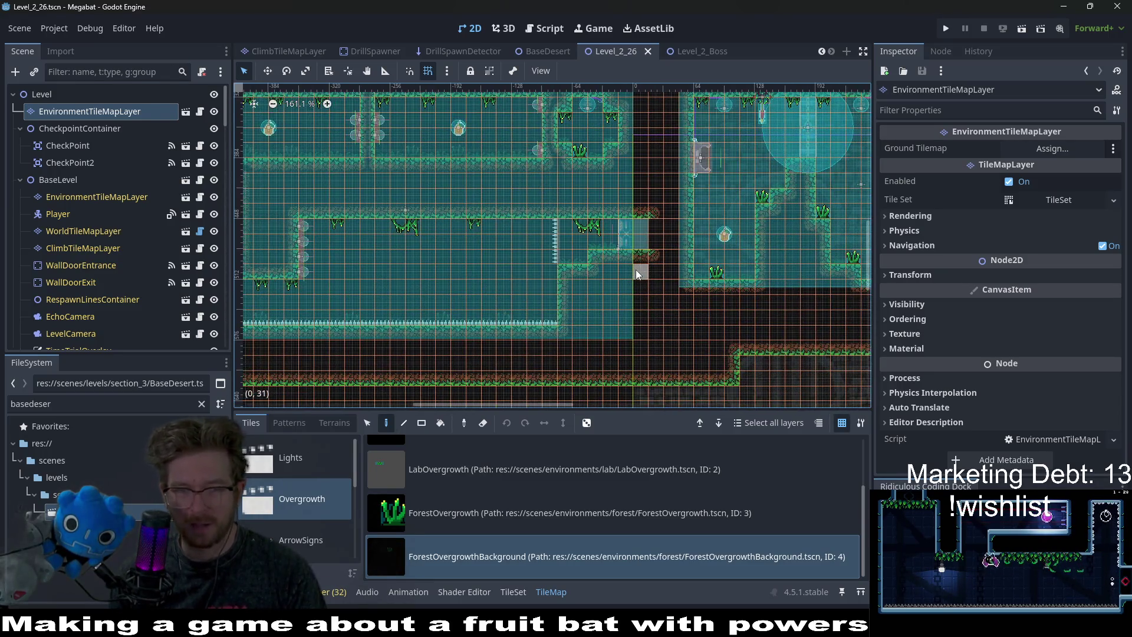
{"action": "scroll", "coordinate": [670, 280], "scroll_direction": "left", "scroll_amount": 1}
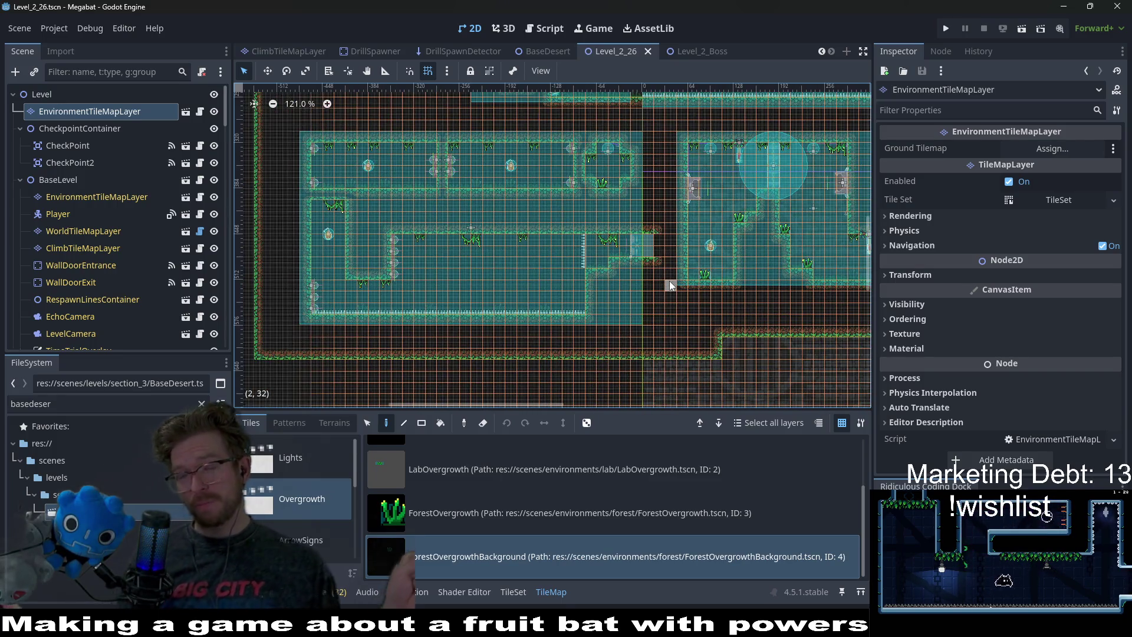
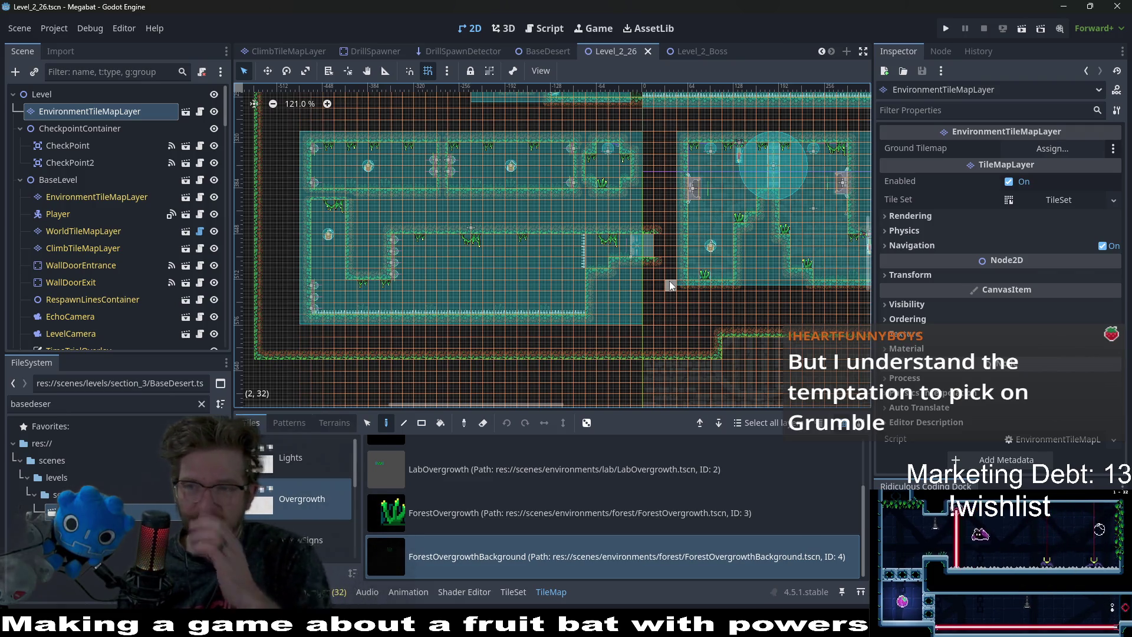
Select the CeilingOvergrowth source in the TileMap Tiles tab to list its forest vine tiles.
{"action": "scroll", "coordinate": [751, 344], "scroll_direction": "down", "scroll_amount": 5}
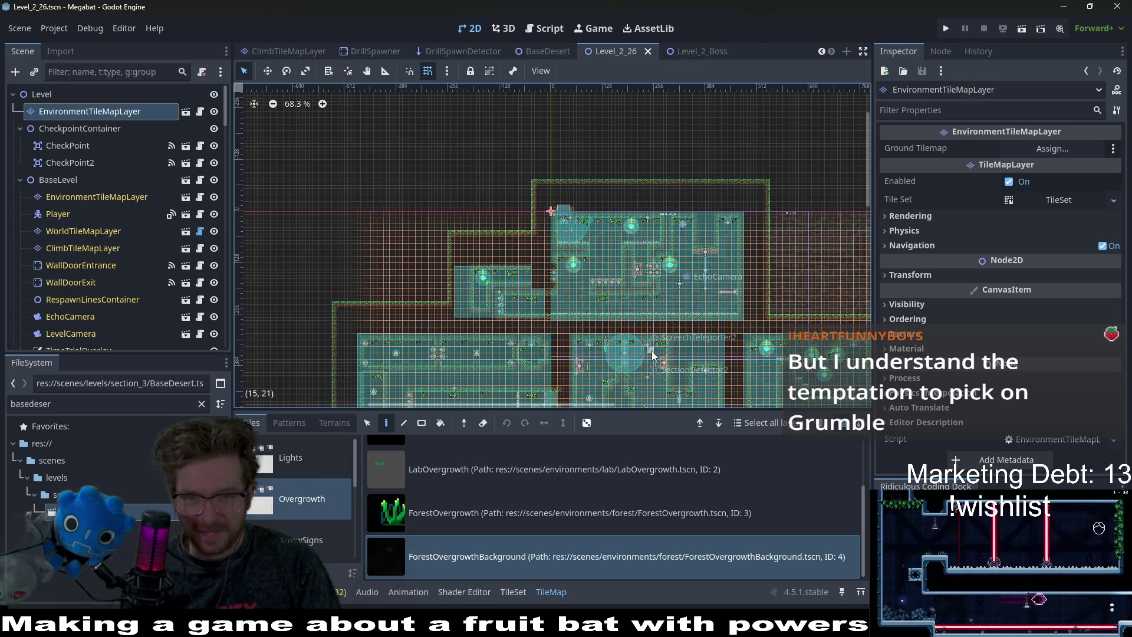
{"action": "scroll", "coordinate": [642, 205], "scroll_direction": "up", "scroll_amount": 3}
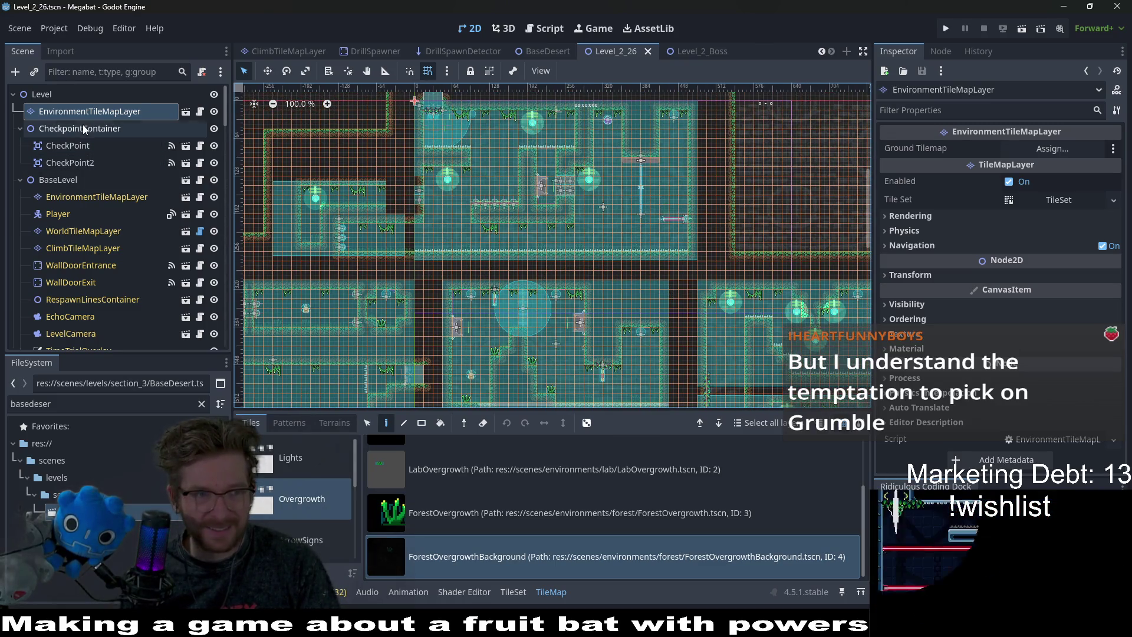
{"action": "scroll", "coordinate": [422, 458], "scroll_direction": "up", "scroll_amount": 3}
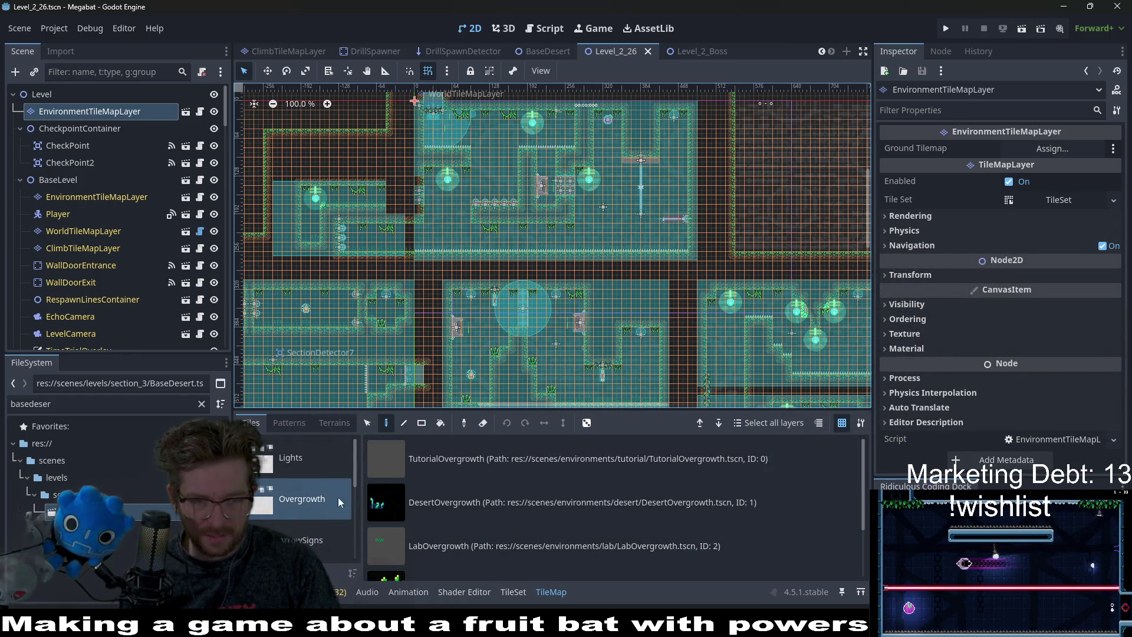
{"action": "left_click", "coordinate": [309, 531]}
{"action": "left_click", "coordinate": [305, 515]}
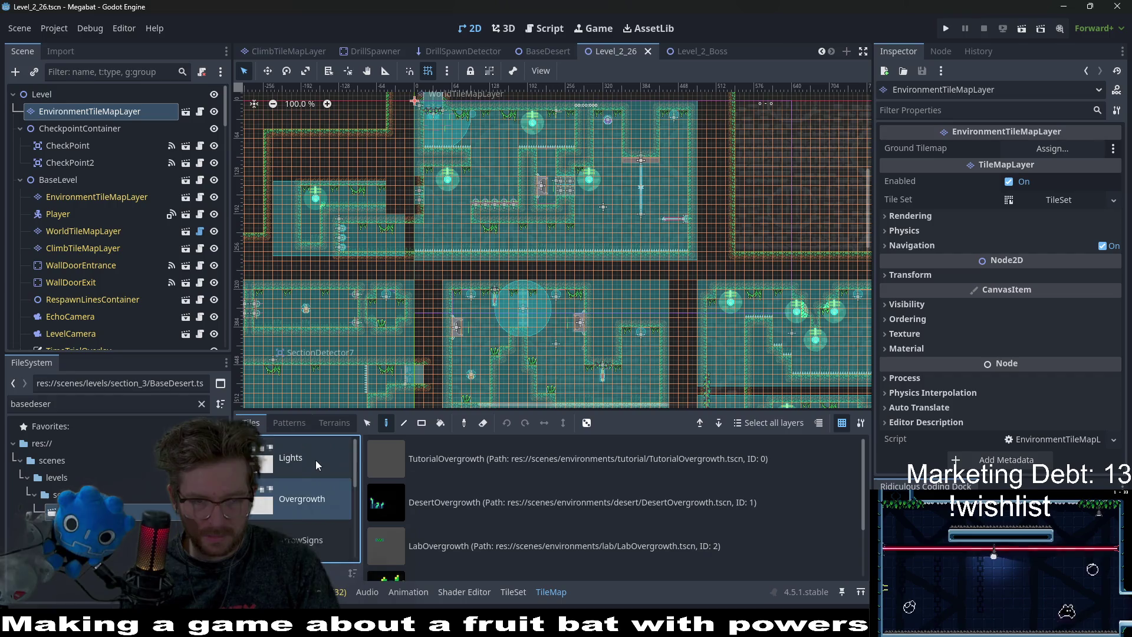
{"action": "scroll", "coordinate": [315, 459], "scroll_direction": "down", "scroll_amount": 3}
{"action": "left_click", "coordinate": [313, 526]}
{"action": "left_click", "coordinate": [458, 461]}
{"action": "scroll", "coordinate": [370, 319], "scroll_direction": "up", "scroll_amount": 4}
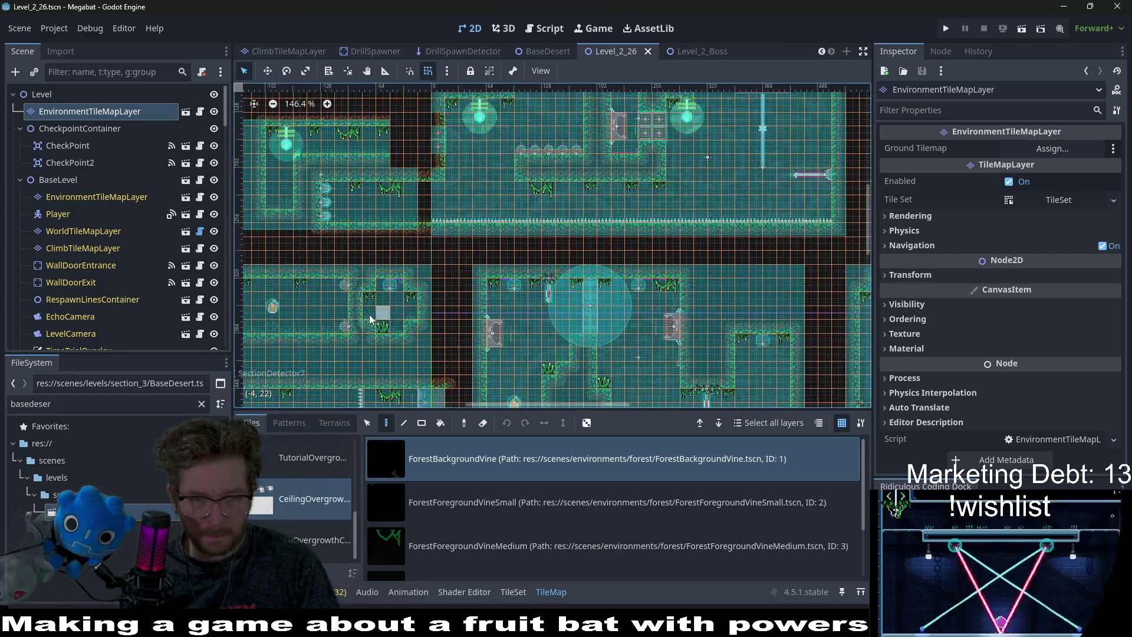
{"action": "scroll", "coordinate": [371, 319], "scroll_direction": "up", "scroll_amount": 3}
{"action": "left_click_drag", "start_coordinate": [331, 233], "coordinate": [561, 345]}
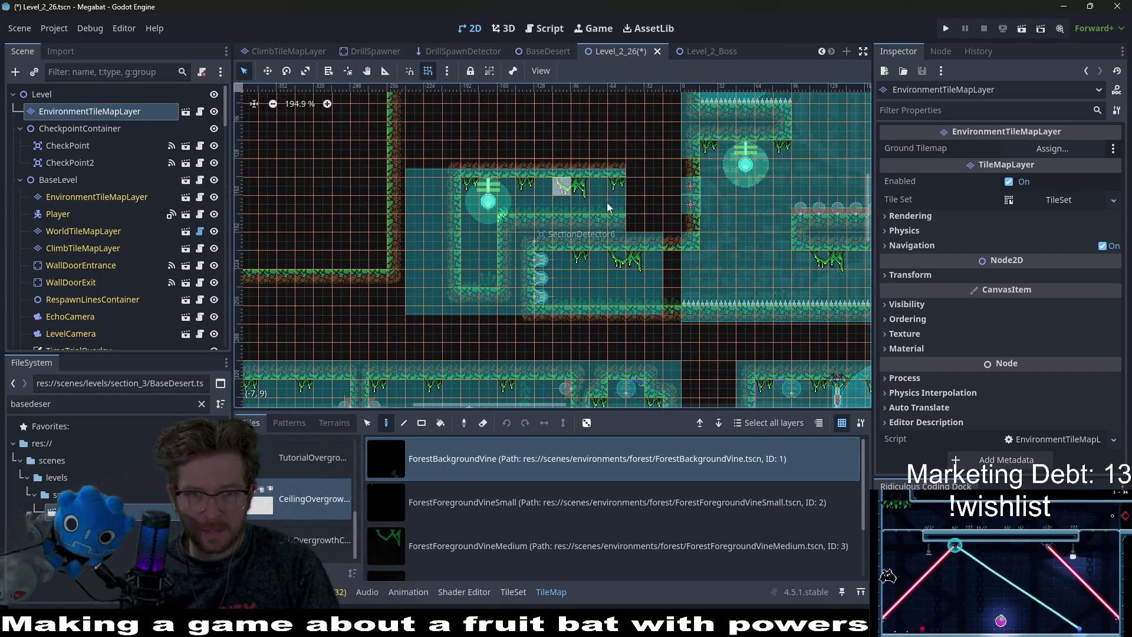
{"action": "scroll", "coordinate": [588, 202], "scroll_direction": "right", "scroll_amount": 5}
{"action": "scroll", "coordinate": [588, 201], "scroll_direction": "up", "scroll_amount": 4}
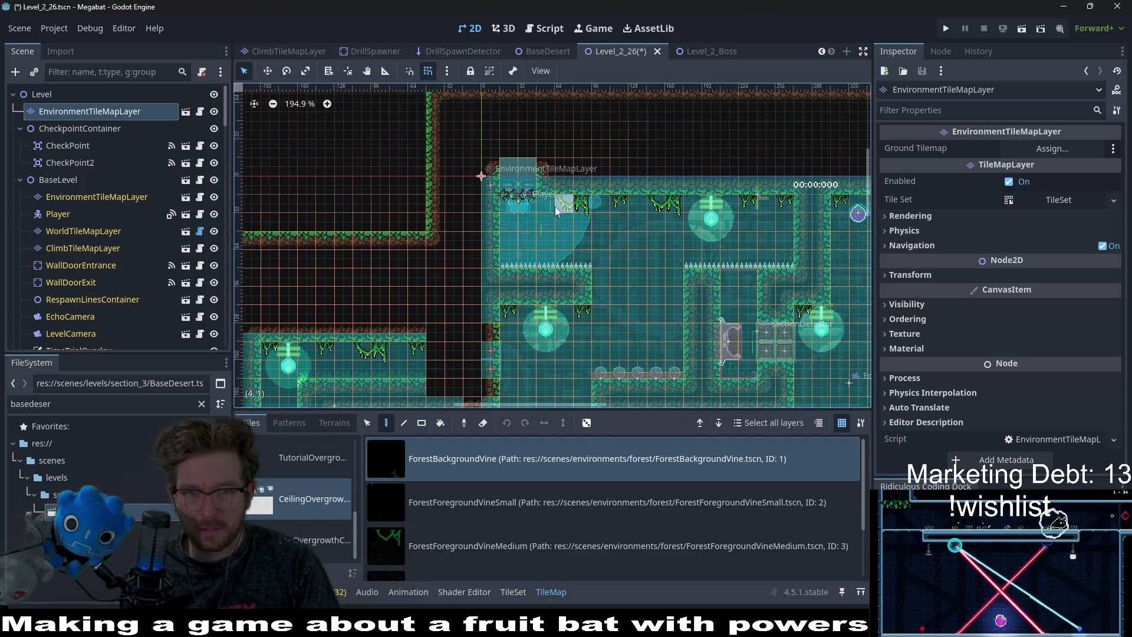
{"action": "scroll", "coordinate": [563, 282], "scroll_direction": "down", "scroll_amount": 4}
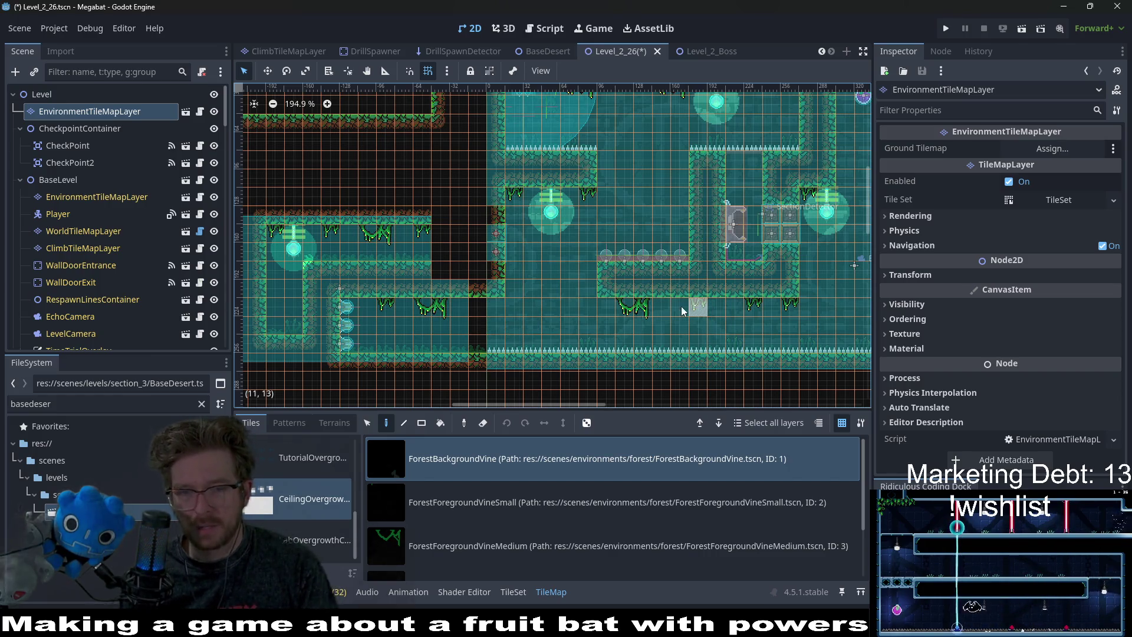
{"action": "scroll", "coordinate": [772, 311], "scroll_direction": "up", "scroll_amount": 5}
{"action": "scroll", "coordinate": [771, 311], "scroll_direction": "right", "scroll_amount": 5}
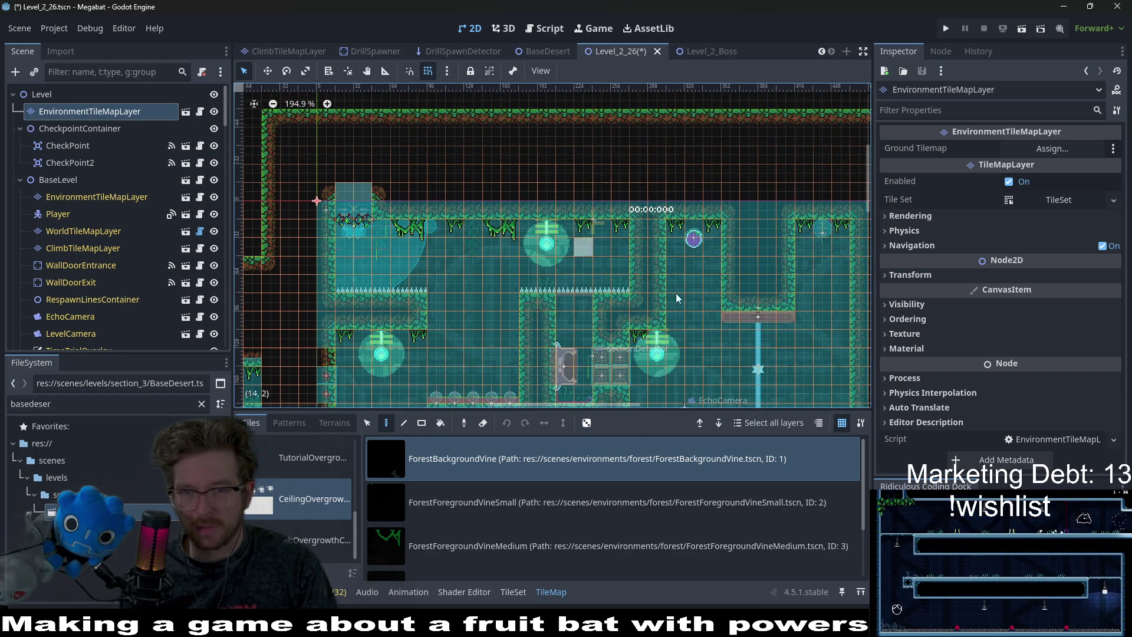
{"action": "scroll", "coordinate": [660, 290], "scroll_direction": "right", "scroll_amount": 1}
{"action": "scroll", "coordinate": [678, 286], "scroll_direction": "down", "scroll_amount": 7}
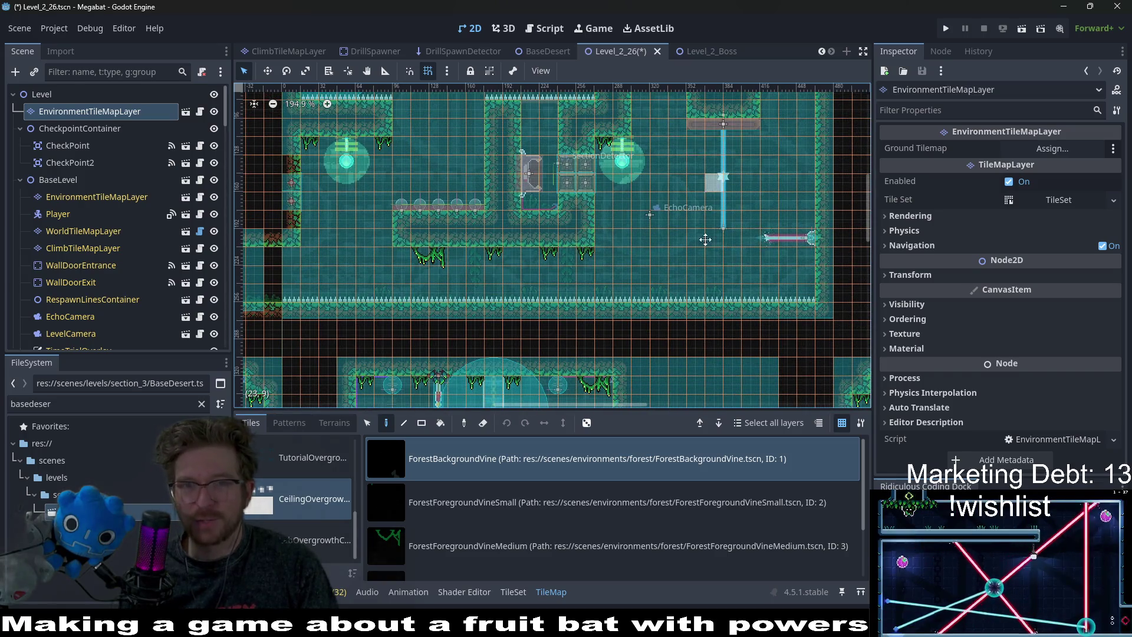
{"action": "scroll", "coordinate": [659, 312], "scroll_direction": "up", "scroll_amount": 3}
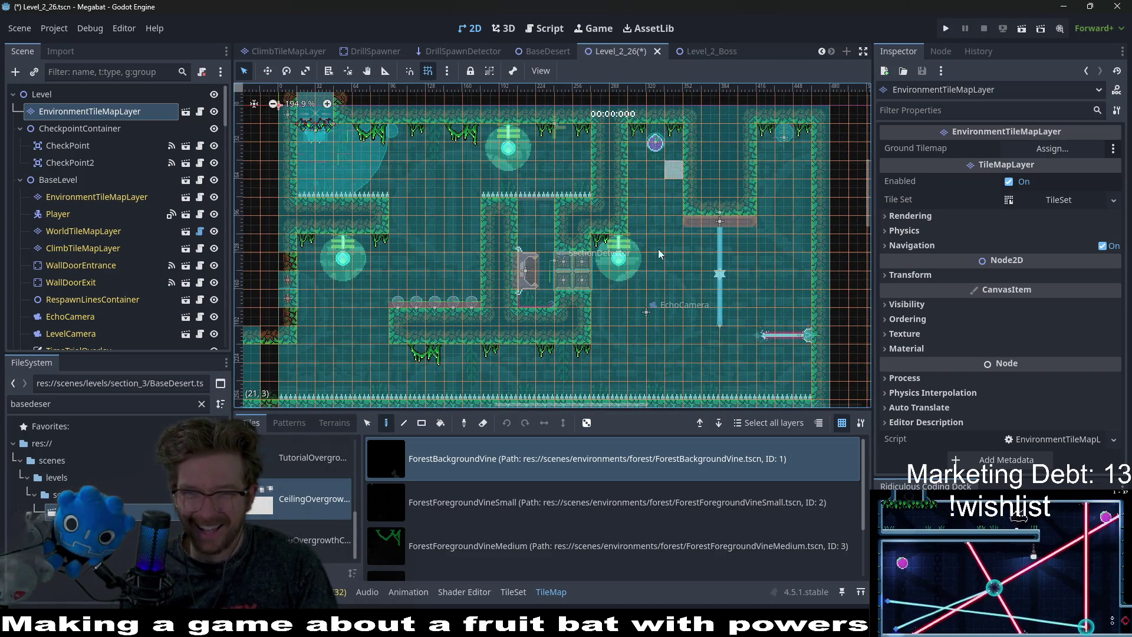
{"action": "scroll", "coordinate": [668, 240], "scroll_direction": "left", "scroll_amount": 8}
{"action": "scroll", "coordinate": [668, 240], "scroll_direction": "down", "scroll_amount": 2}
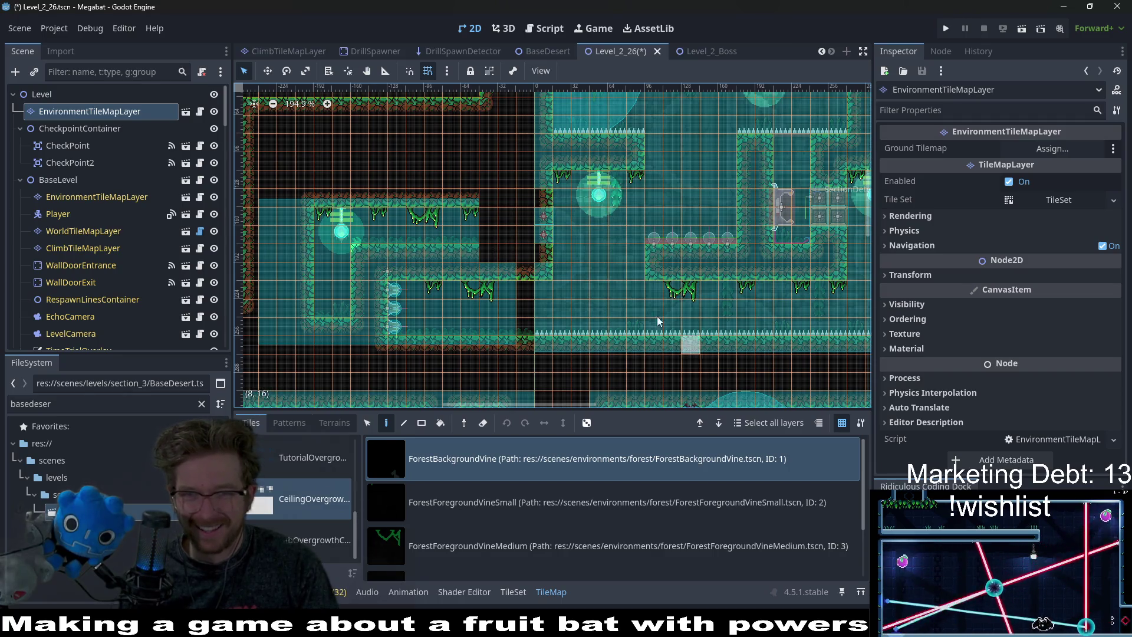
{"action": "scroll", "coordinate": [663, 327], "scroll_direction": "down", "scroll_amount": 6}
{"action": "scroll", "coordinate": [649, 294], "scroll_direction": "right", "scroll_amount": 3}
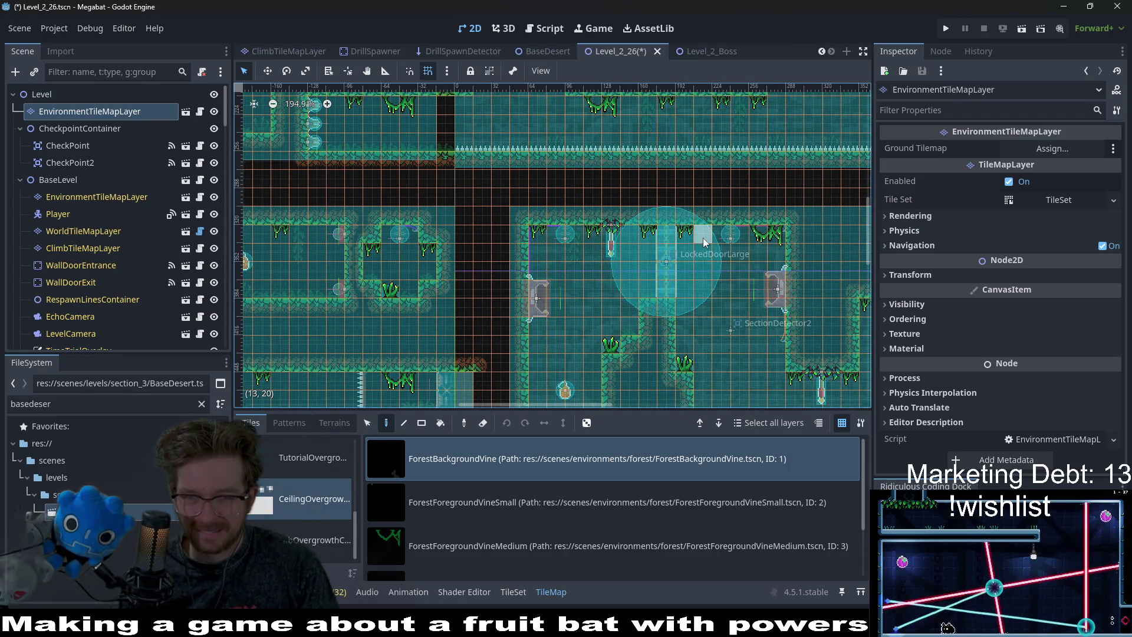
{"action": "scroll", "coordinate": [705, 242], "scroll_direction": "down", "scroll_amount": 3}
{"action": "scroll", "coordinate": [705, 242], "scroll_direction": "right", "scroll_amount": 2}
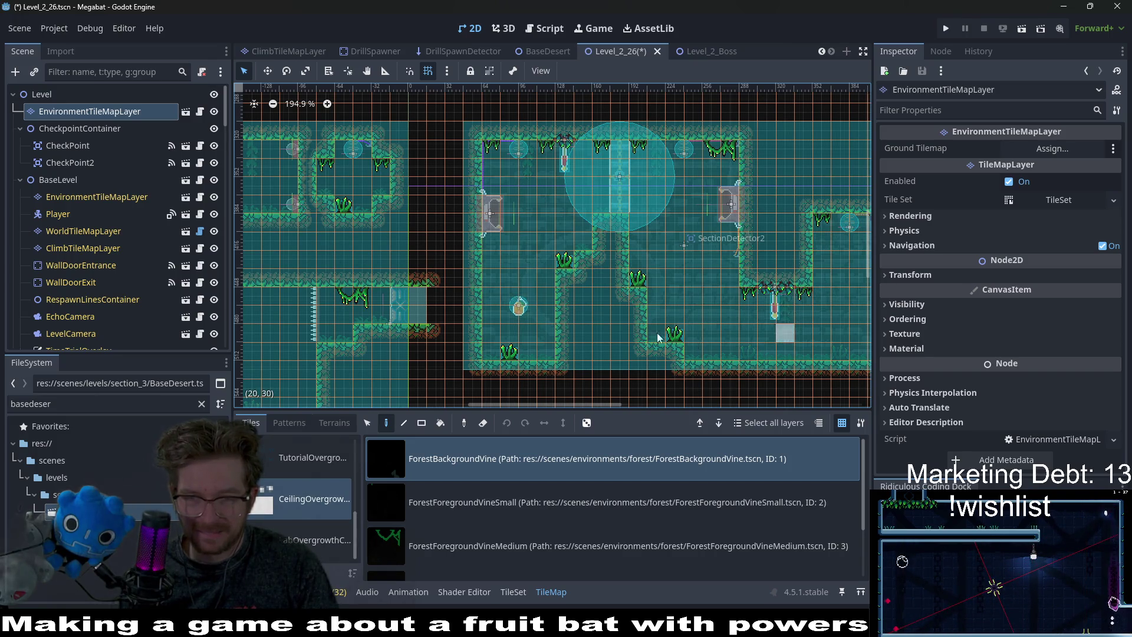
{"action": "scroll", "coordinate": [693, 347], "scroll_direction": "left", "scroll_amount": 5}
{"action": "scroll", "coordinate": [684, 295], "scroll_direction": "left", "scroll_amount": 8}
{"action": "scroll", "coordinate": [684, 295], "scroll_direction": "down", "scroll_amount": 2}
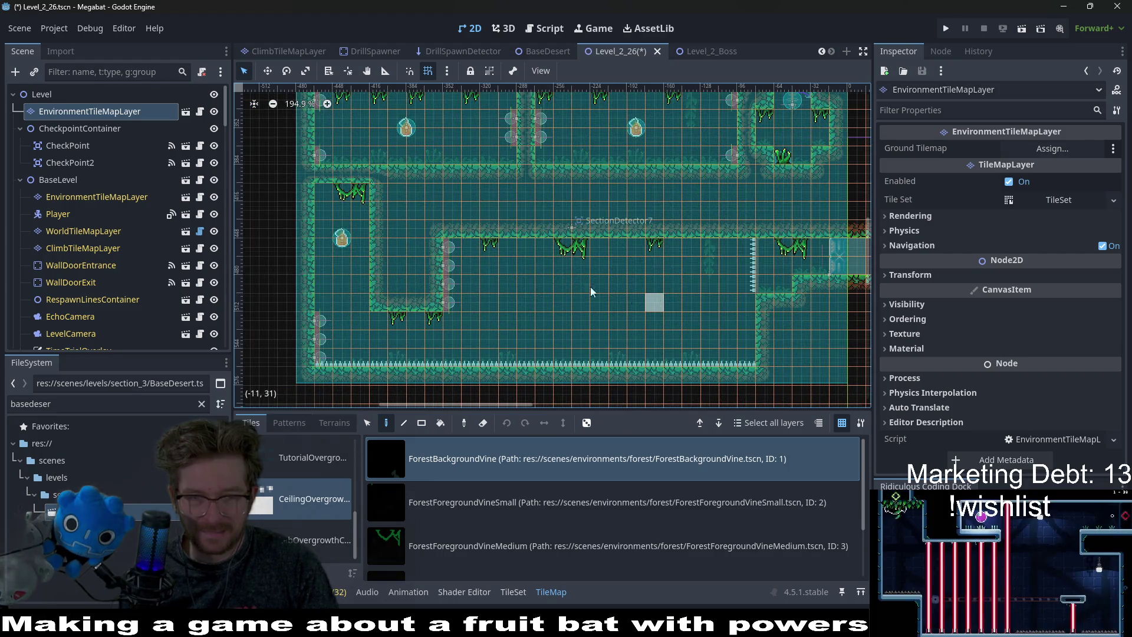
{"action": "scroll", "coordinate": [456, 188], "scroll_direction": "up", "scroll_amount": 3}
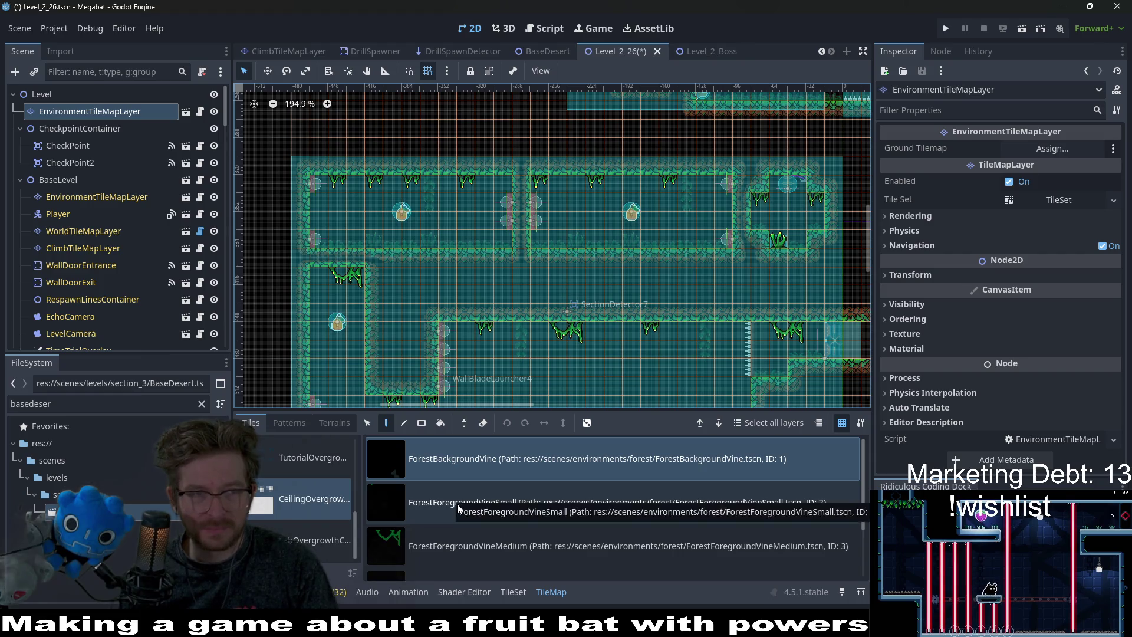
{"action": "left_click", "coordinate": [106, 197]}
Place a ForestForegroundVineMedium tile on the lower corridor ceiling.
{"action": "scroll", "coordinate": [478, 526], "scroll_direction": "down", "scroll_amount": 3}
{"action": "left_click", "coordinate": [494, 476]}
{"action": "scroll", "coordinate": [397, 264], "scroll_direction": "up", "scroll_amount": 4}
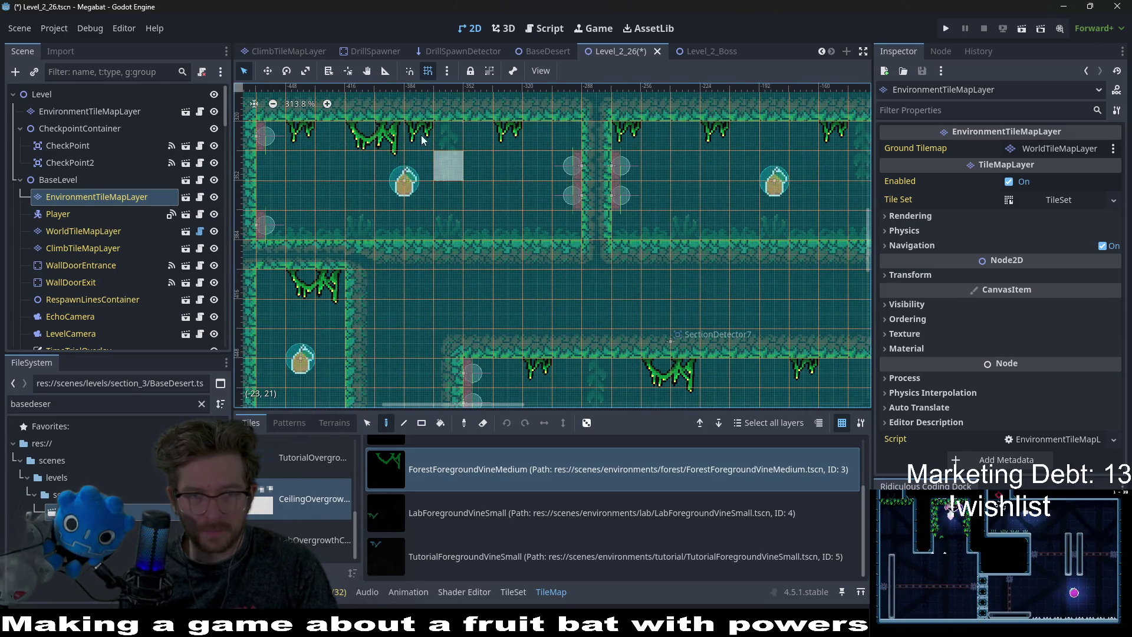
{"action": "scroll", "coordinate": [619, 177], "scroll_direction": "right", "scroll_amount": 2}
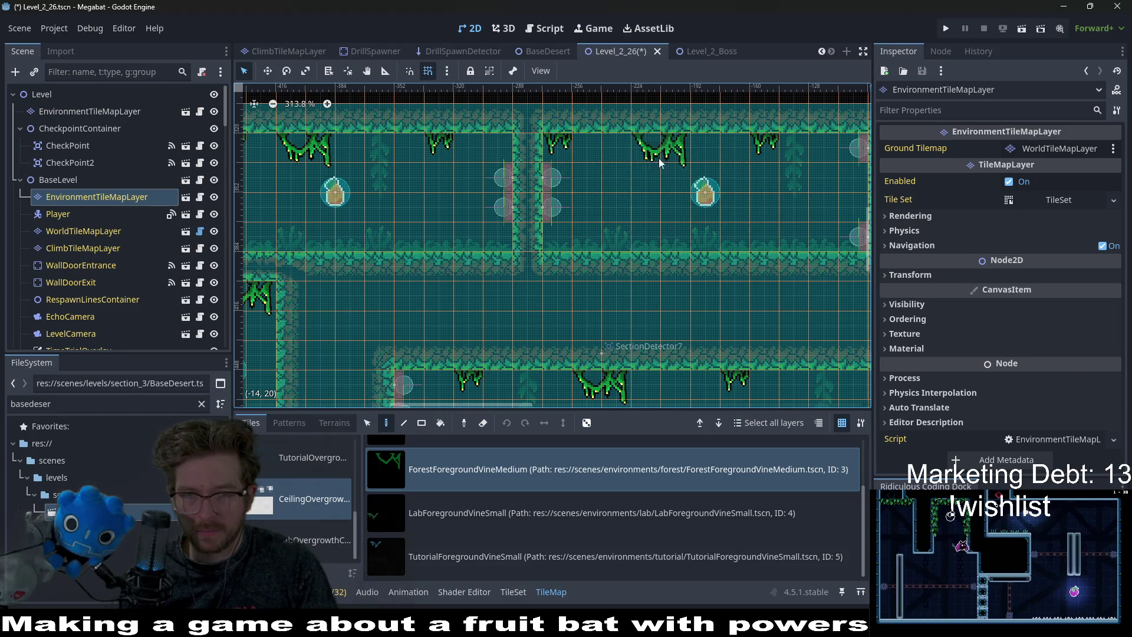
{"action": "scroll", "coordinate": [699, 240], "scroll_direction": "down", "scroll_amount": 3}
{"action": "left_click", "coordinate": [587, 226]}
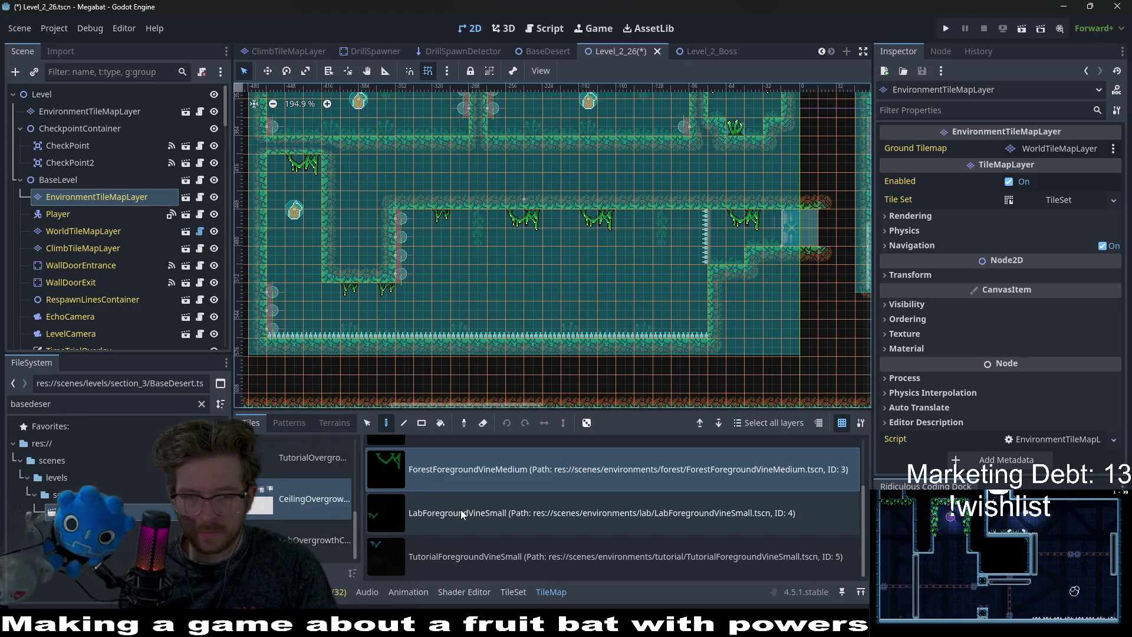
Paint three ForestForegroundVineSmall vines along the ceiling, then save Level_2_26.
{"action": "left_click", "coordinate": [461, 513]}
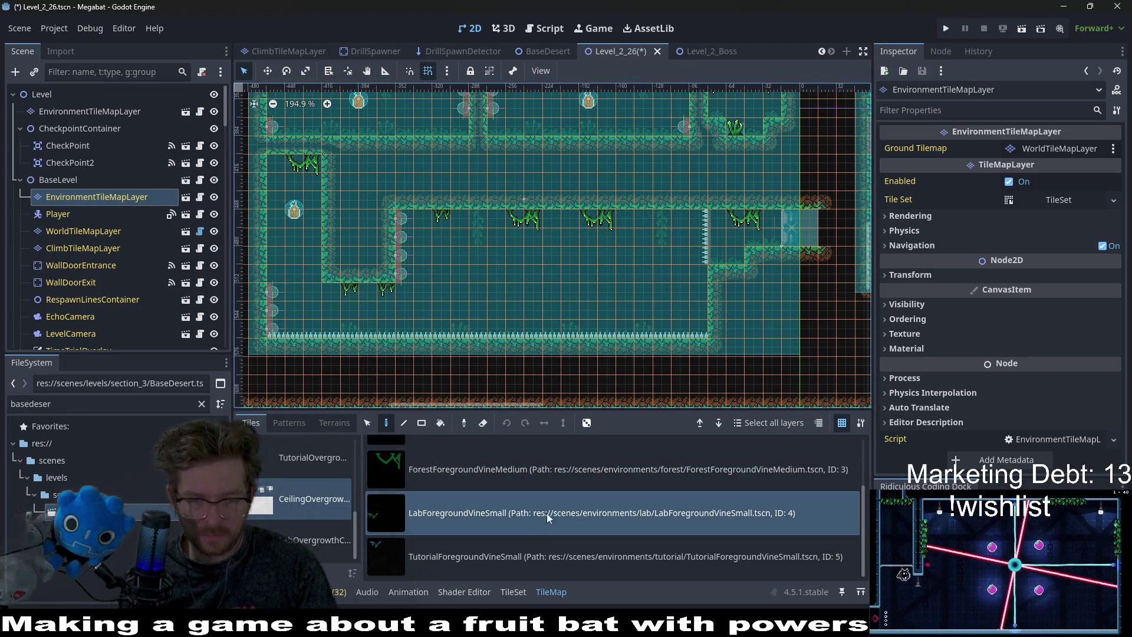
{"action": "scroll", "coordinate": [525, 483], "scroll_direction": "up", "scroll_amount": 2}
{"action": "left_click", "coordinate": [504, 473]}
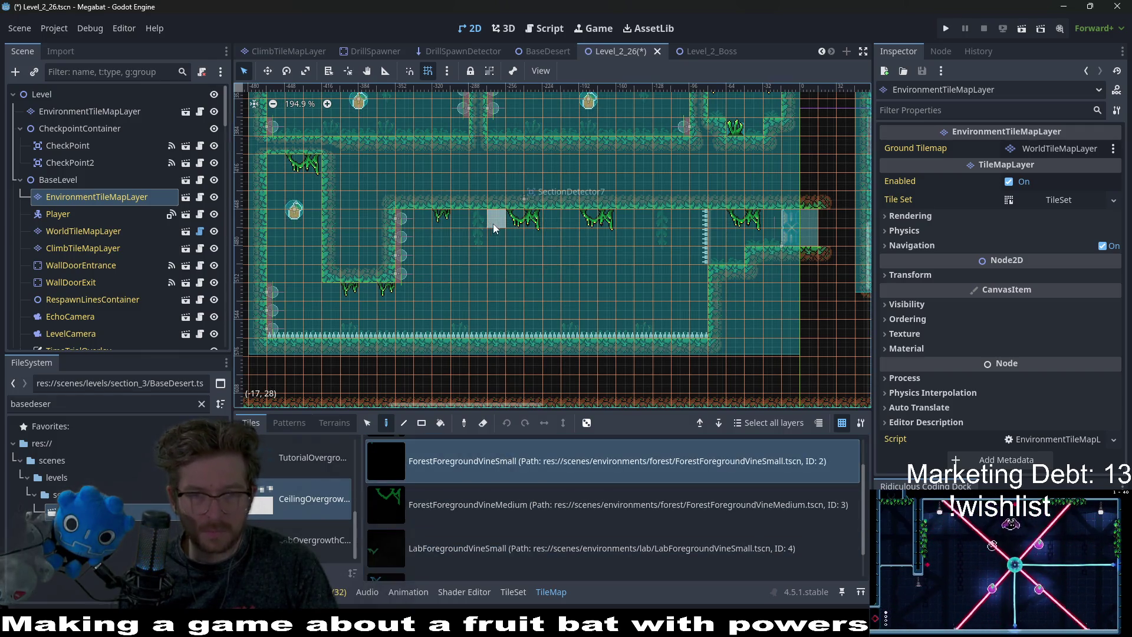
{"action": "left_click", "coordinate": [584, 217]}
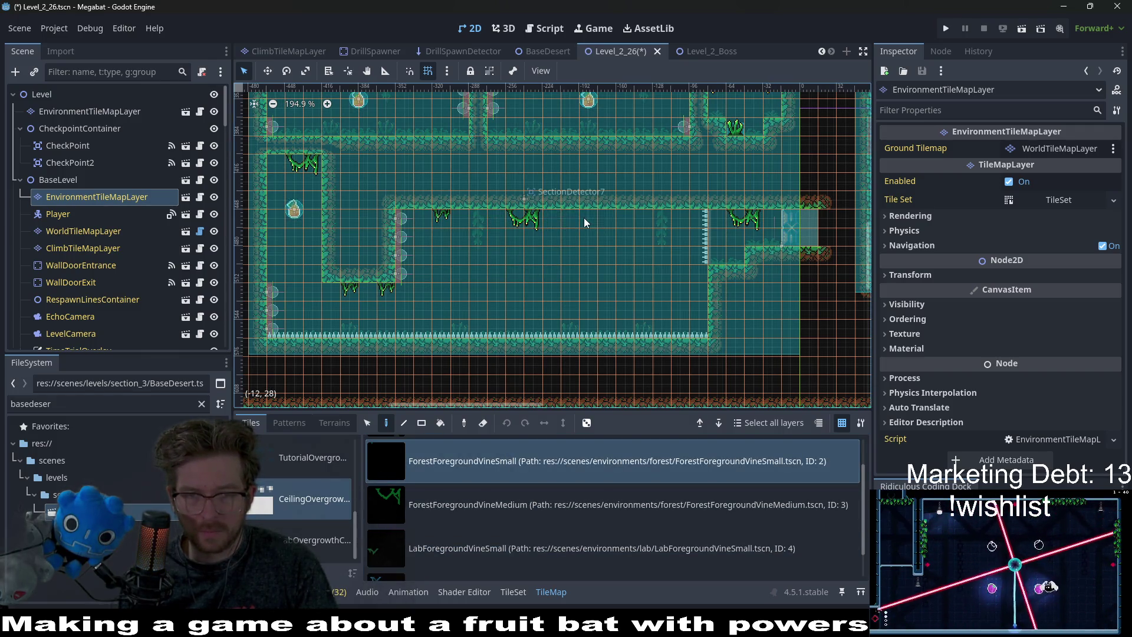
{"action": "left_click", "coordinate": [620, 221]}
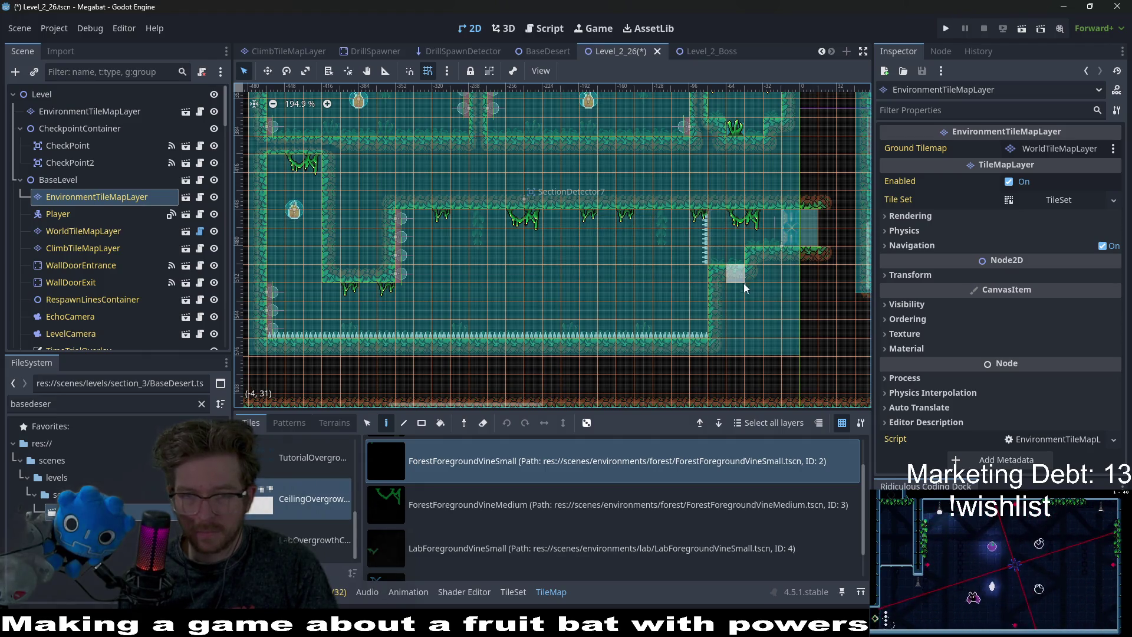
{"action": "left_click", "coordinate": [701, 221]}
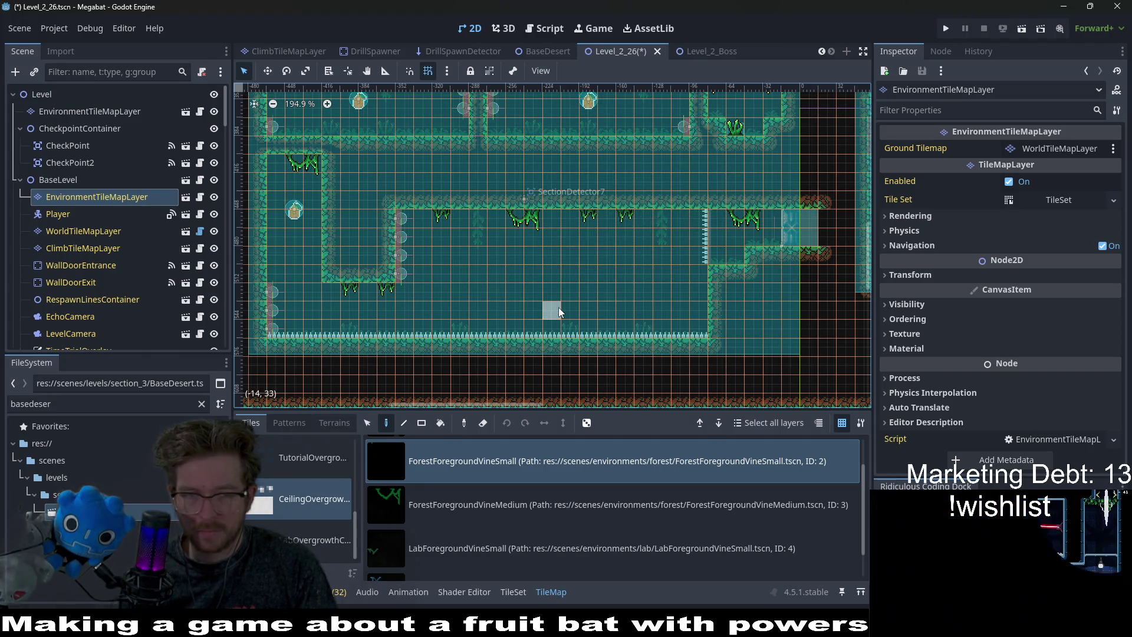
{"action": "key", "text": "ctrl+s"}
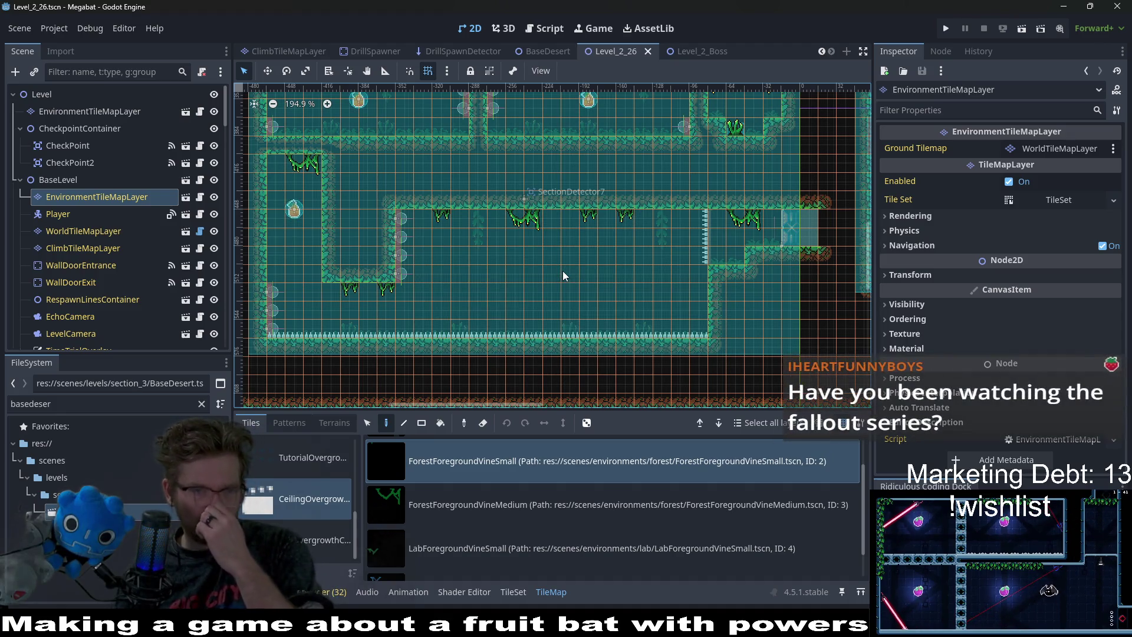
Save Level_2_26 and close its scene tab.
{"action": "scroll", "coordinate": [646, 312], "scroll_direction": "down", "scroll_amount": 4}
{"action": "key", "text": "ctrl+s"}
{"action": "scroll", "coordinate": [649, 316], "scroll_direction": "right", "scroll_amount": 10}
{"action": "scroll", "coordinate": [648, 315], "scroll_direction": "up", "scroll_amount": 3}
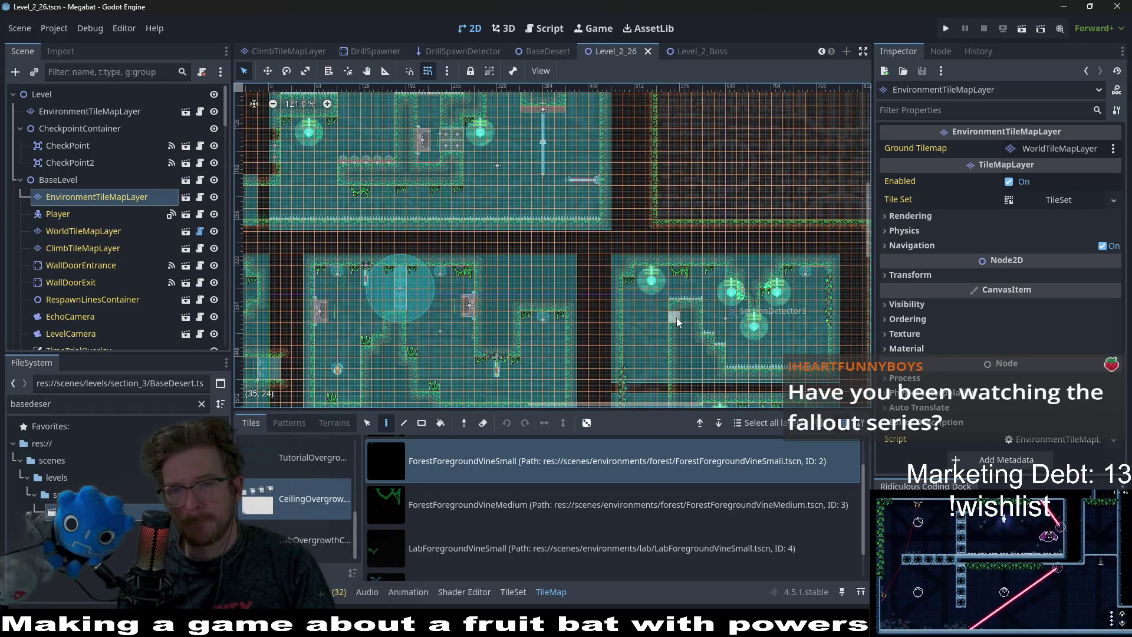
{"action": "scroll", "coordinate": [520, 235], "scroll_direction": "up", "scroll_amount": 5}
{"action": "scroll", "coordinate": [631, 319], "scroll_direction": "left", "scroll_amount": 5}
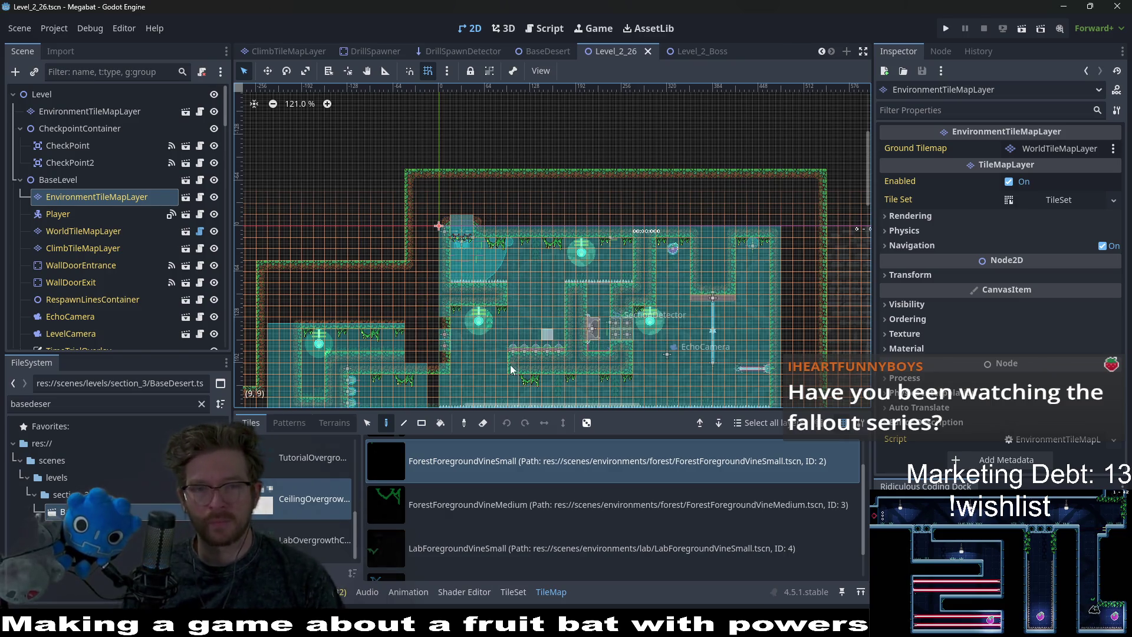
{"action": "scroll", "coordinate": [509, 373], "scroll_direction": "down", "scroll_amount": 4}
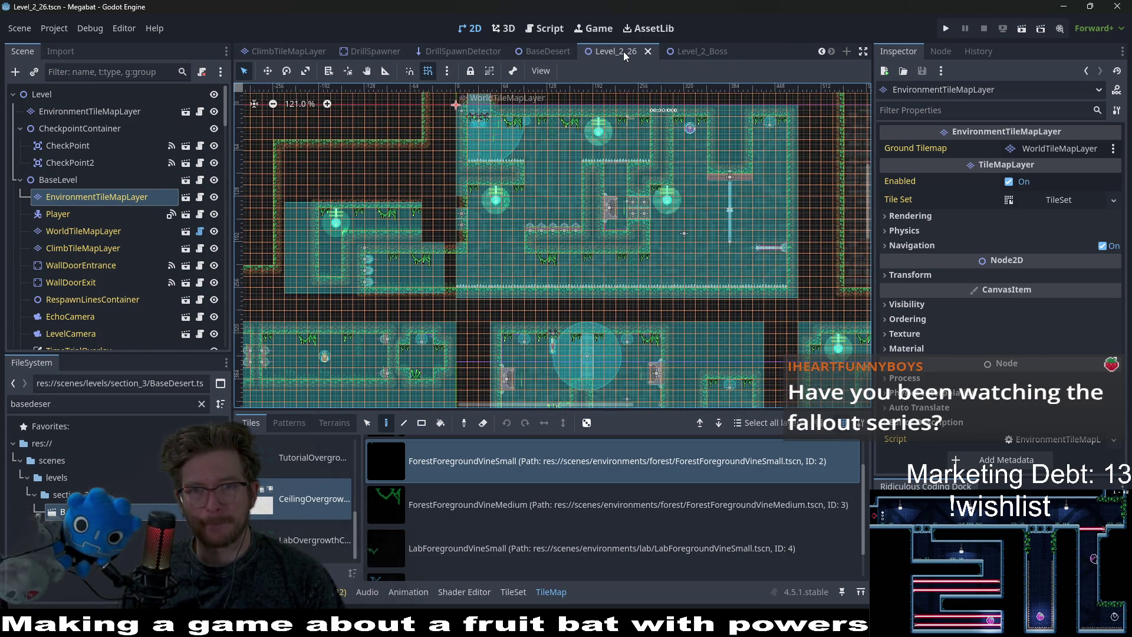
{"action": "middle_click", "coordinate": [624, 51]}
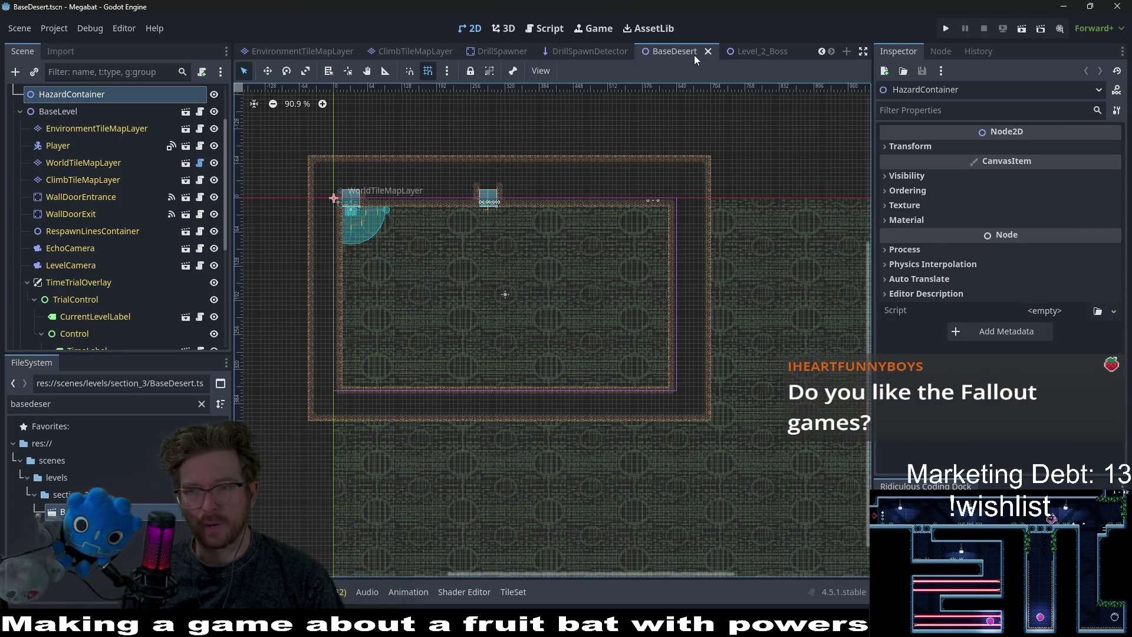
Switch to Level_2_Boss, save it, and run the game to test the boss level.
{"action": "left_click", "coordinate": [744, 50]}
{"action": "scroll", "coordinate": [634, 232], "scroll_direction": "down", "scroll_amount": 5}
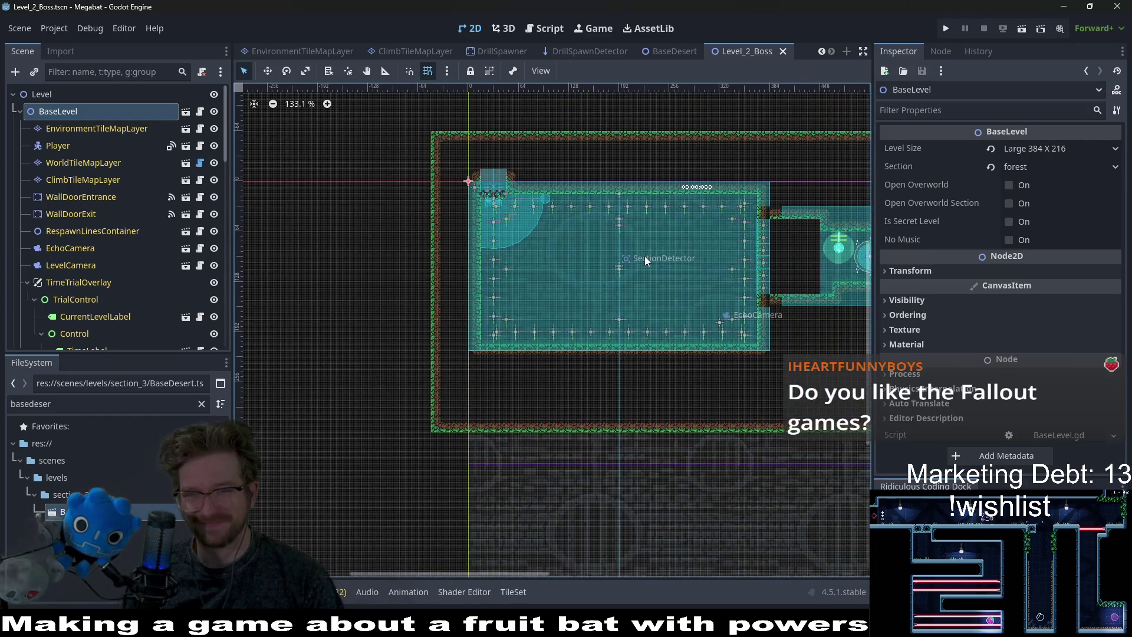
{"action": "key", "text": "ctrl+s"}
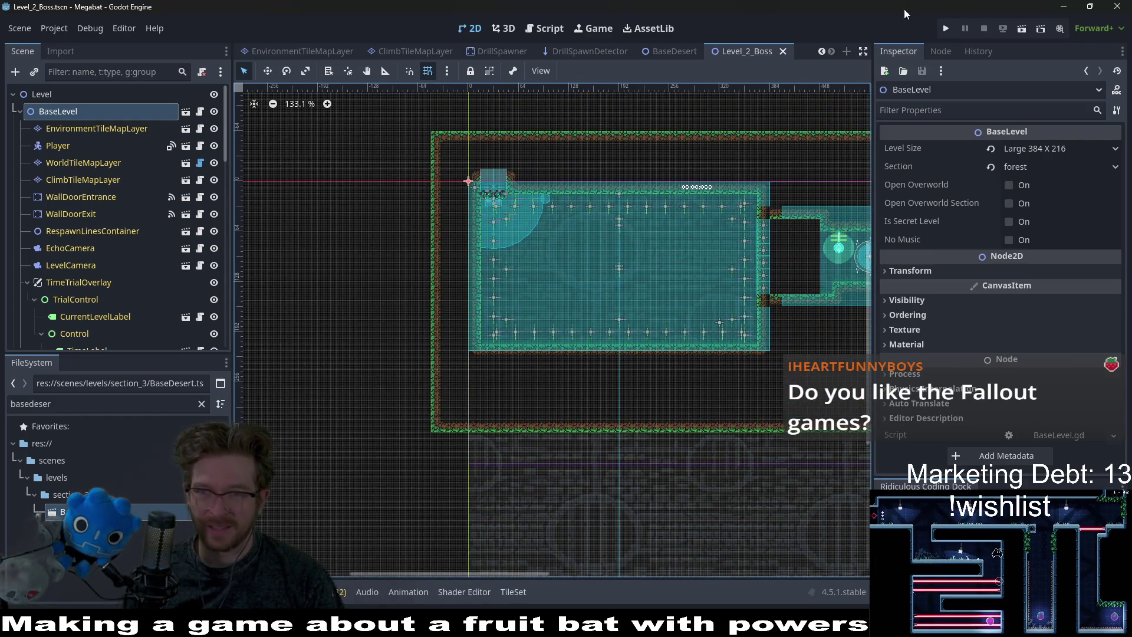
{"action": "left_click", "coordinate": [1023, 29]}
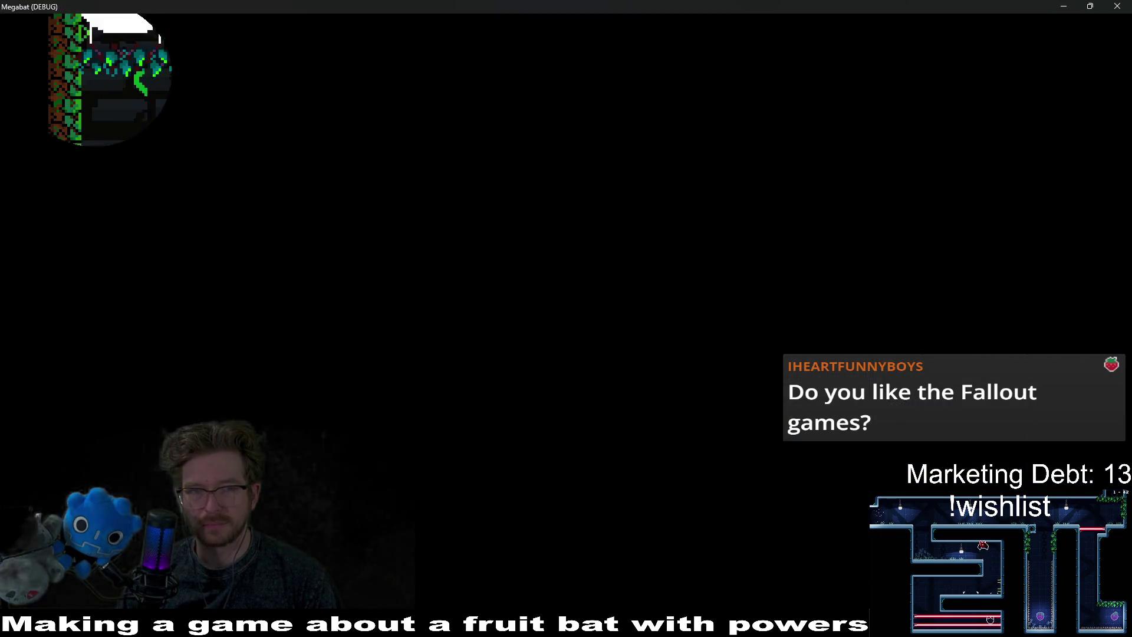
Run the bat along the floor and fly up to grab the orange fruit.
{"action": "key", "text": "Right"}
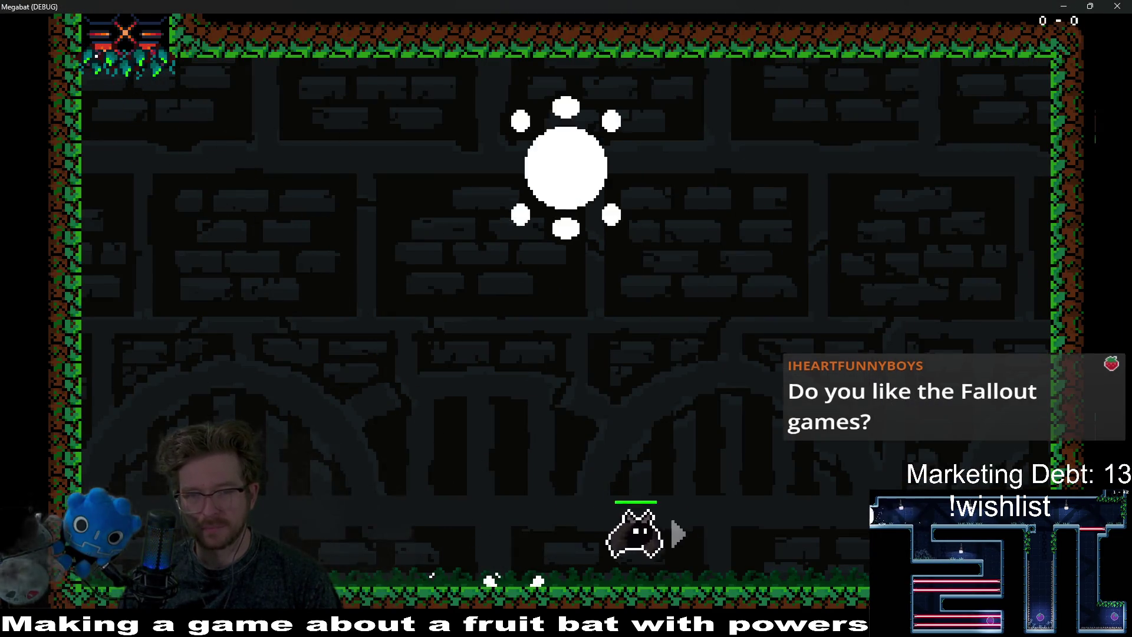
{"action": "key", "text": "Left"}
{"action": "key", "text": "Right"}
{"action": "key", "text": "Right"}
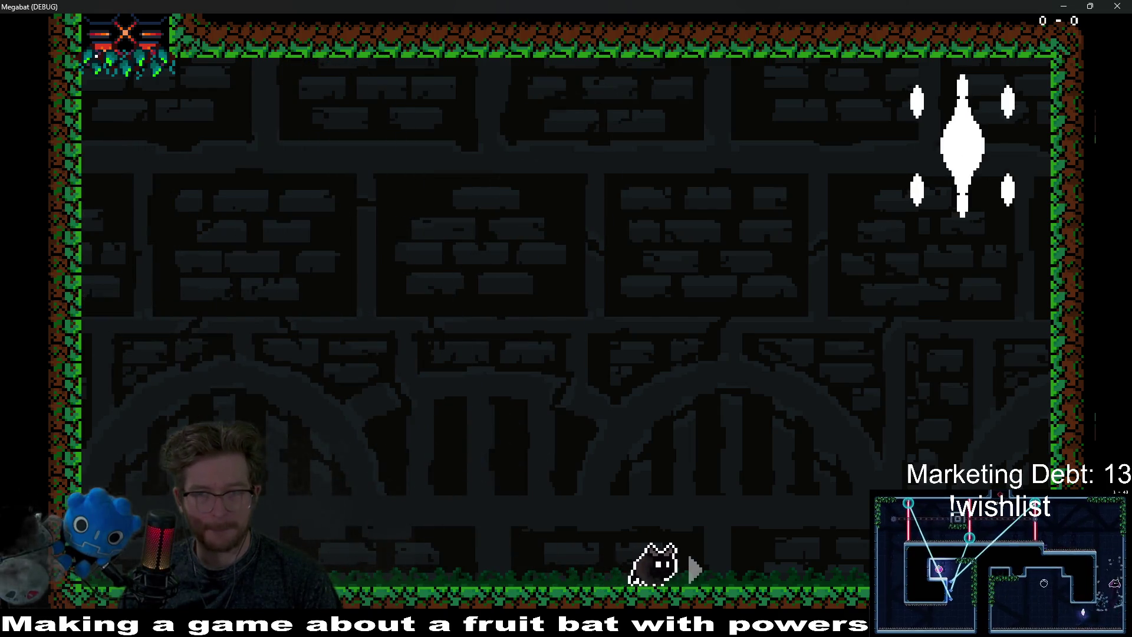
{"action": "key", "text": "Left"}
{"action": "key", "text": "Left"}
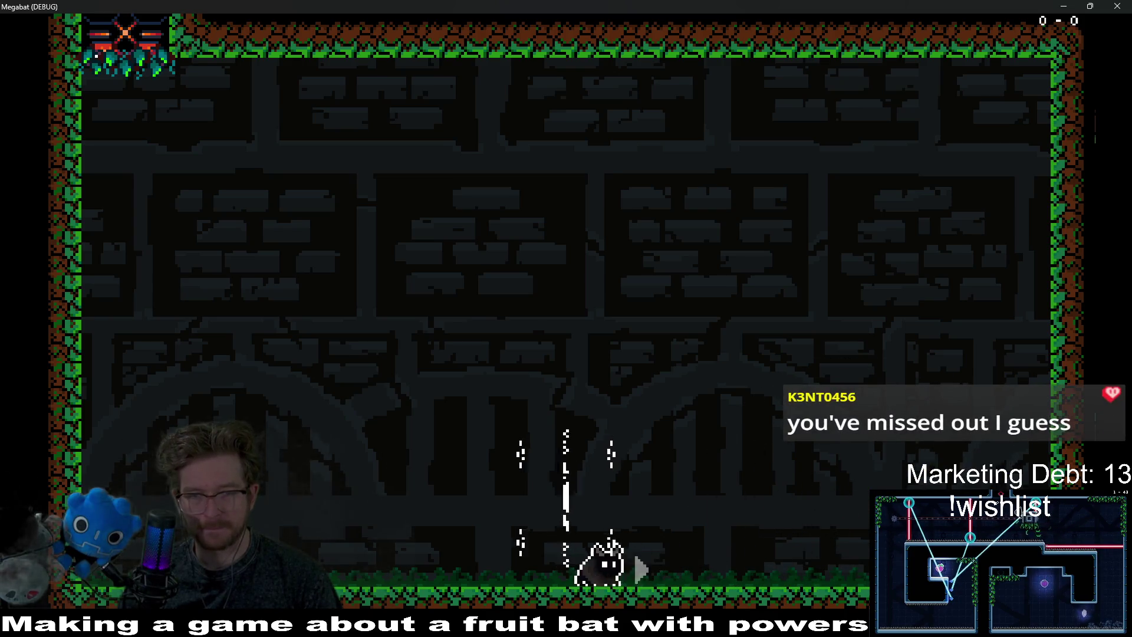
{"action": "key", "text": "Right"}
{"action": "key", "text": "space"}
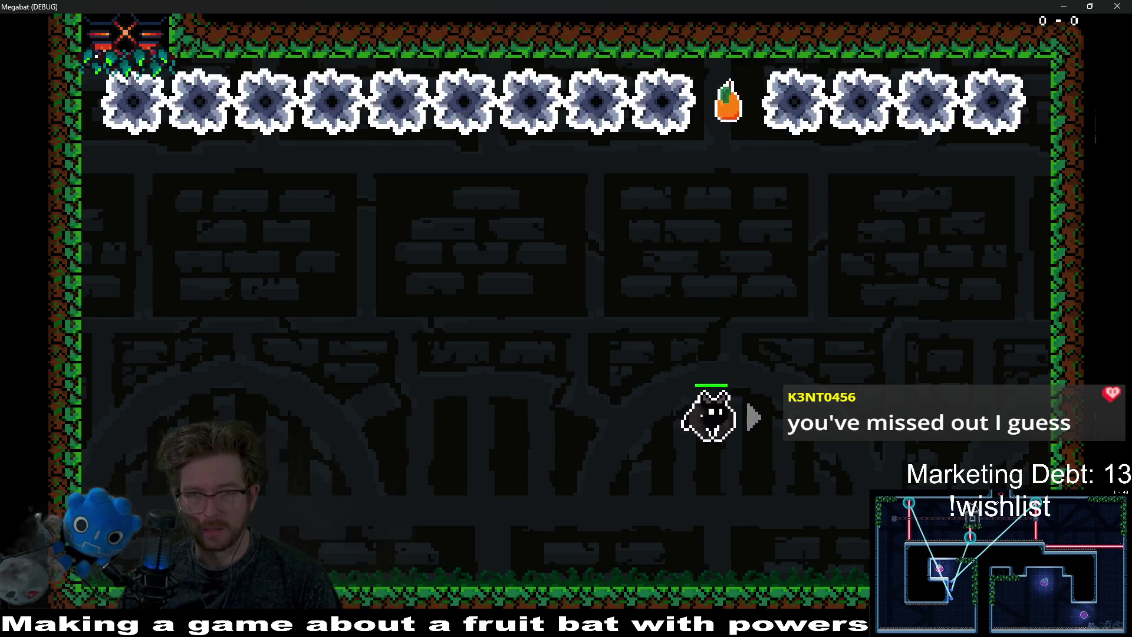
{"action": "key", "text": "space"}
{"action": "key", "text": "Left"}
{"action": "key", "text": "Down"}
{"action": "key", "text": "Right"}
Dodge left and right on the floor, then fly up to evade enemies.
{"action": "key", "text": "Left"}
{"action": "key", "text": "Right"}
{"action": "key", "text": "Left"}
{"action": "key", "text": "Right"}
{"action": "key", "text": "space"}
{"action": "key", "text": "Left"}
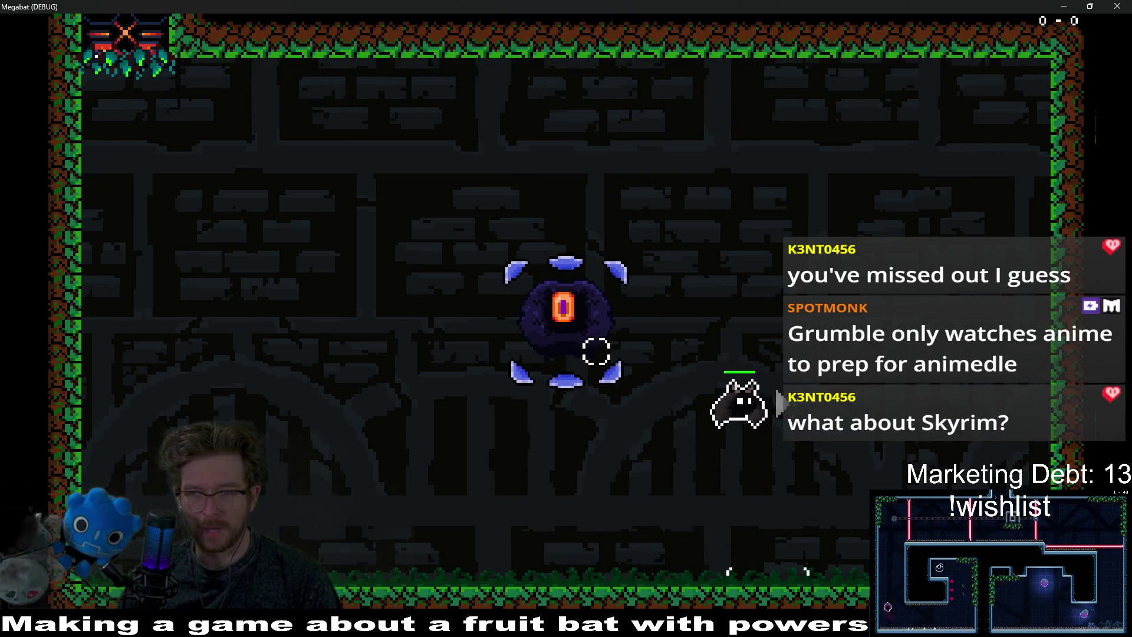
{"action": "key", "text": "Left"}
{"action": "key", "text": "Right"}
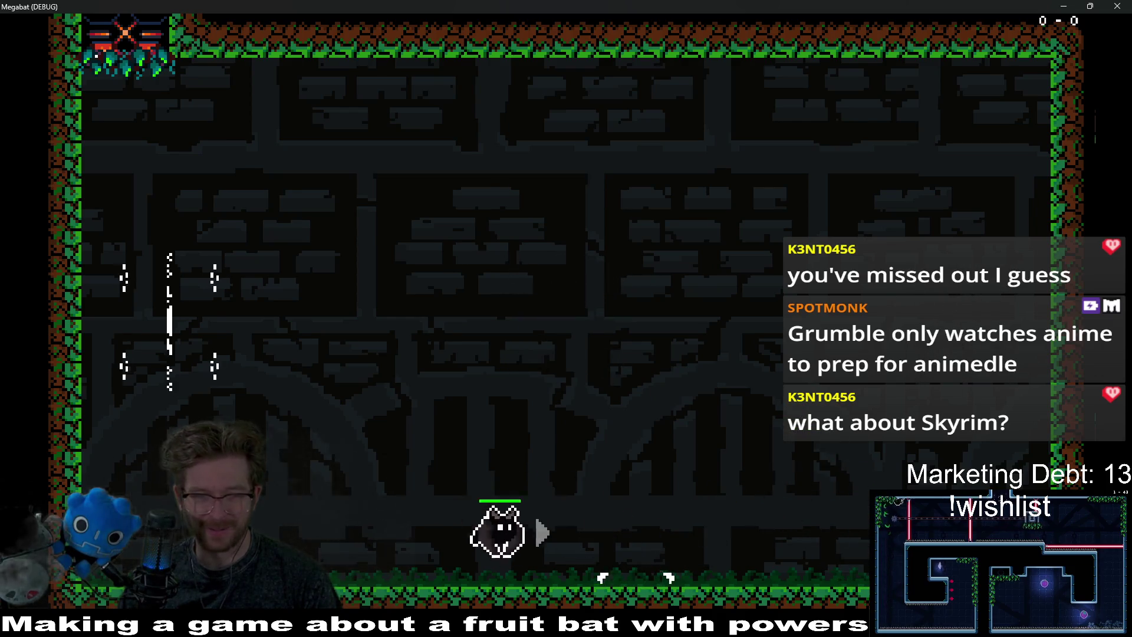
{"action": "key", "text": "space"}
{"action": "key", "text": "Left"}
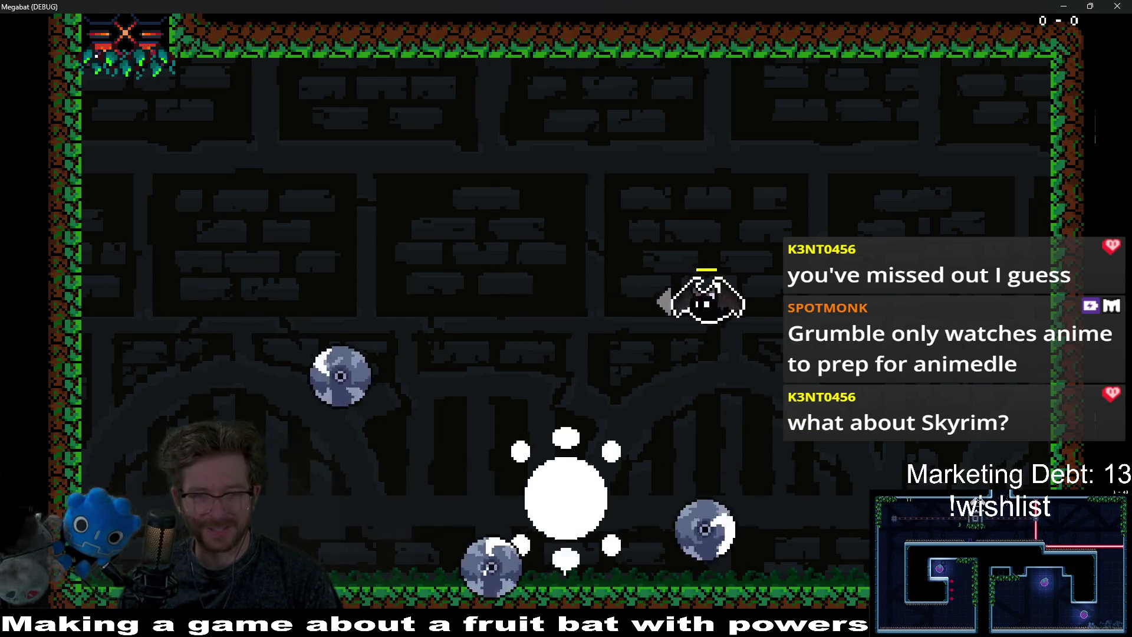
Alternate flying up and landing to dodge the eye enemy across the room.
{"action": "key", "text": "Right"}
{"action": "key", "text": "space"}
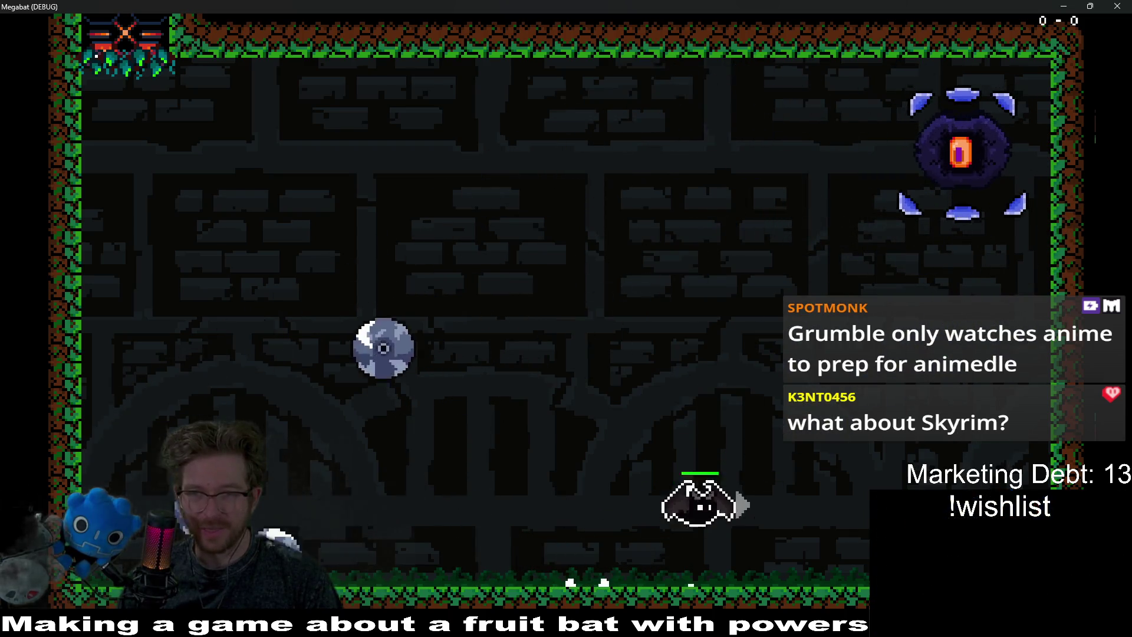
{"action": "key", "text": "Left"}
{"action": "key", "text": "Right"}
{"action": "key", "text": "space"}
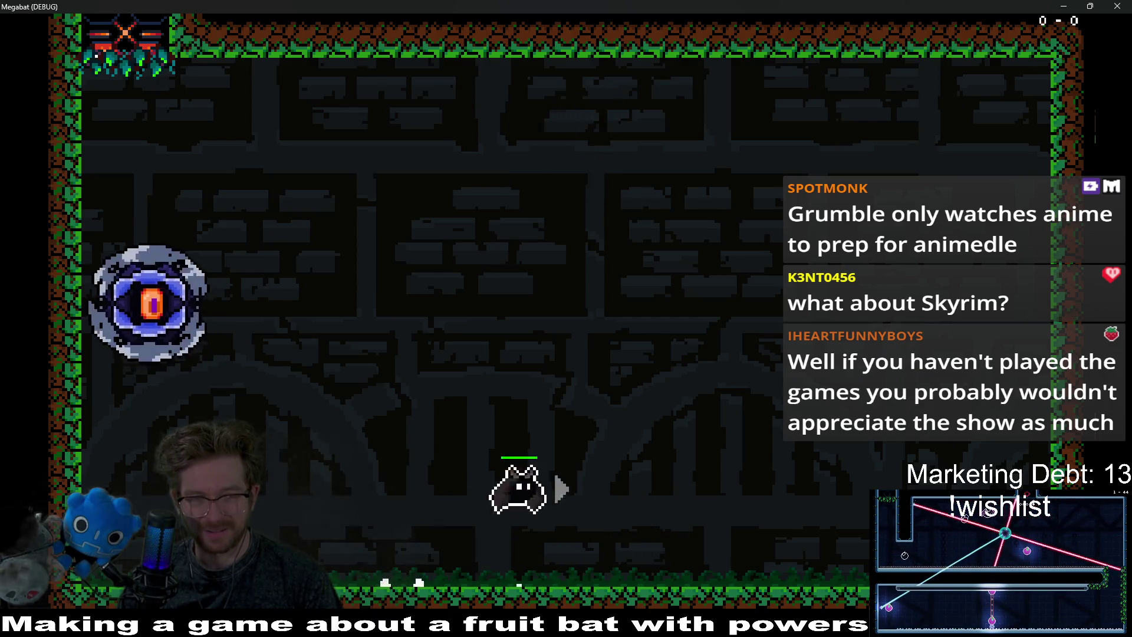
{"action": "key", "text": "Left"}
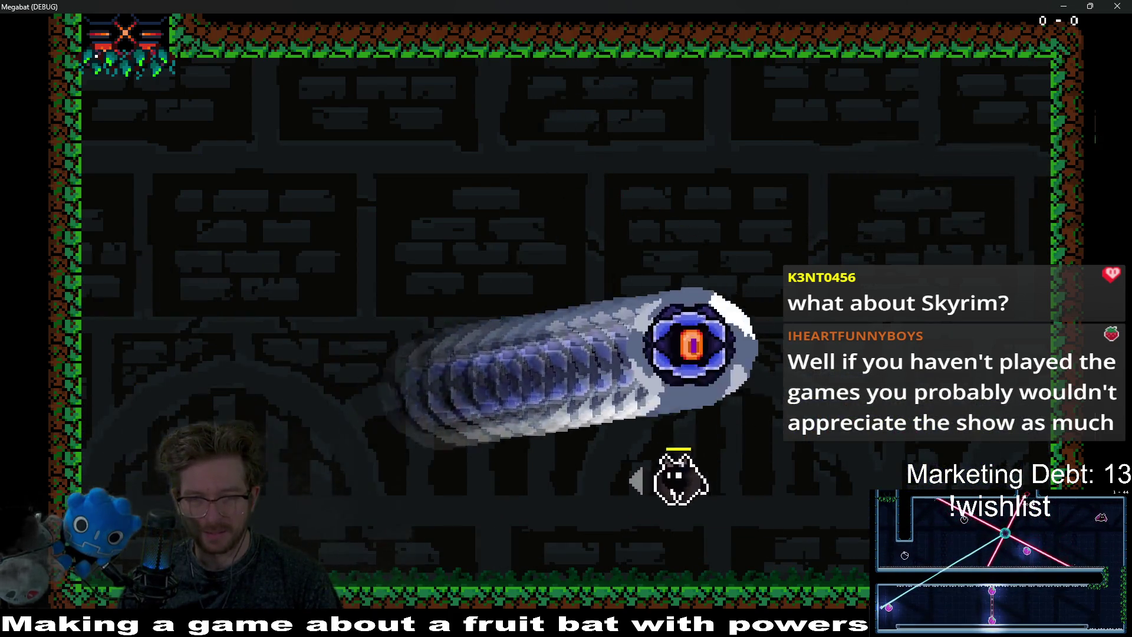
{"action": "key", "text": "Right"}
{"action": "key", "text": "Left"}
{"action": "key", "text": "Right"}
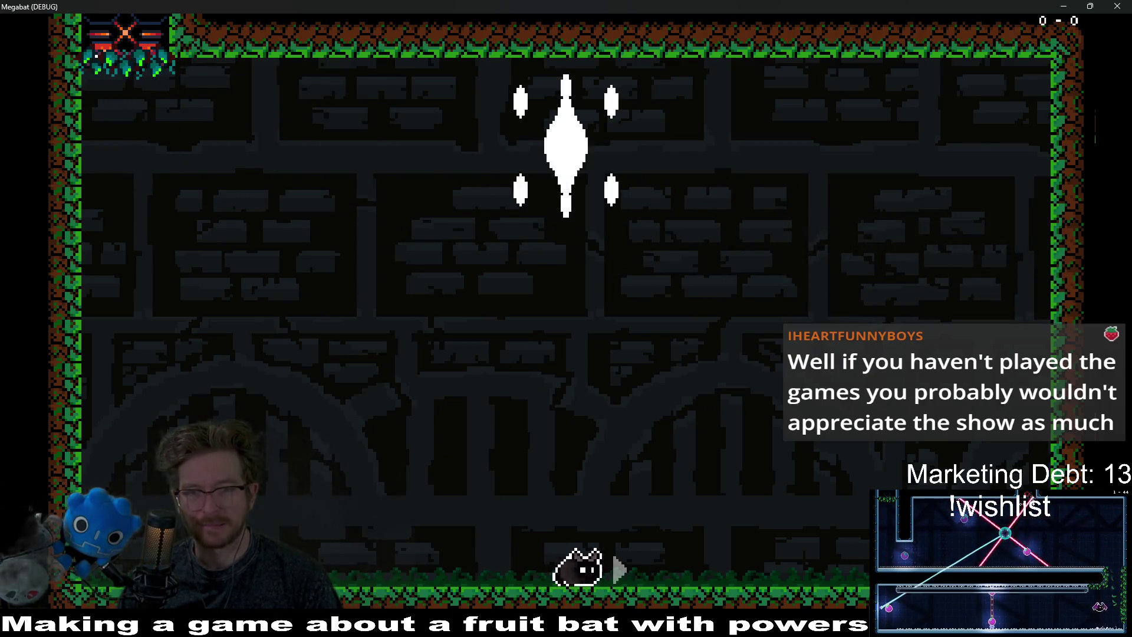
{"action": "key", "text": "Right"}
{"action": "key", "text": "space"}
{"action": "key", "text": "Left"}
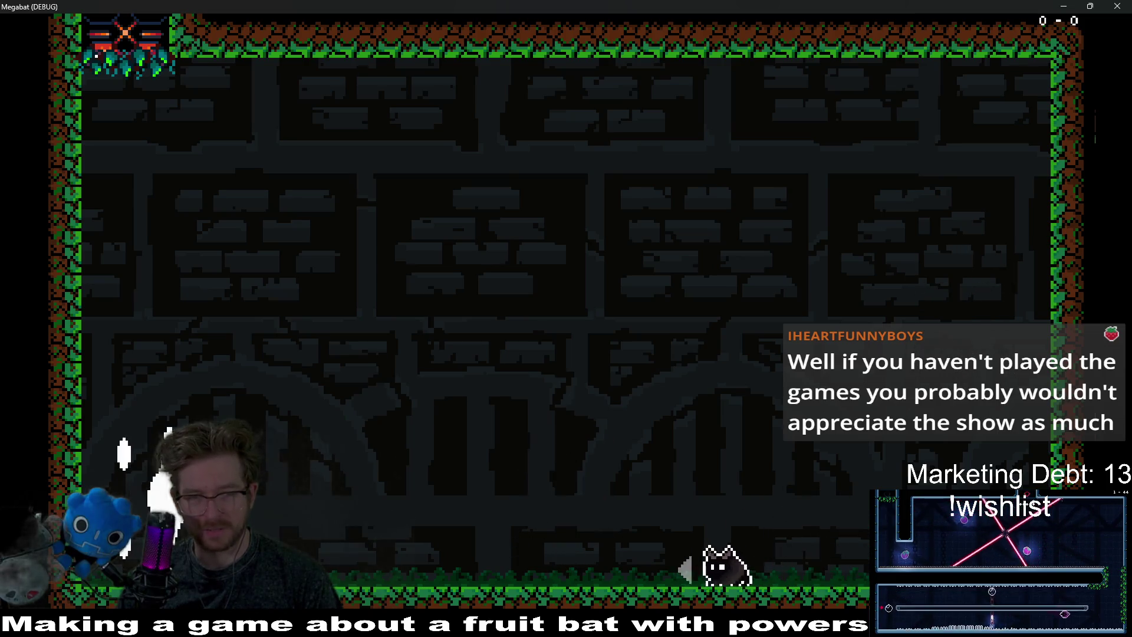
{"action": "key", "text": "Right"}
Defeat the eye enemy, fly right for the orange fruit, and dash left until the bat dies.
{"action": "key", "text": "Left"}
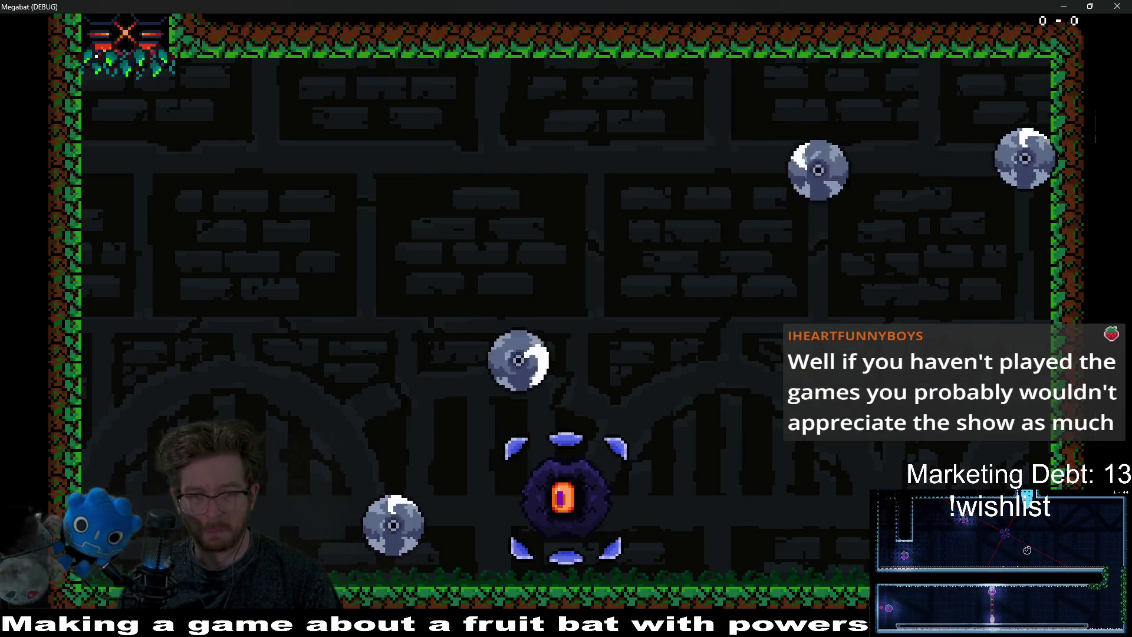
{"action": "key", "text": "Right"}
{"action": "key", "text": "Left"}
{"action": "key", "text": "Right"}
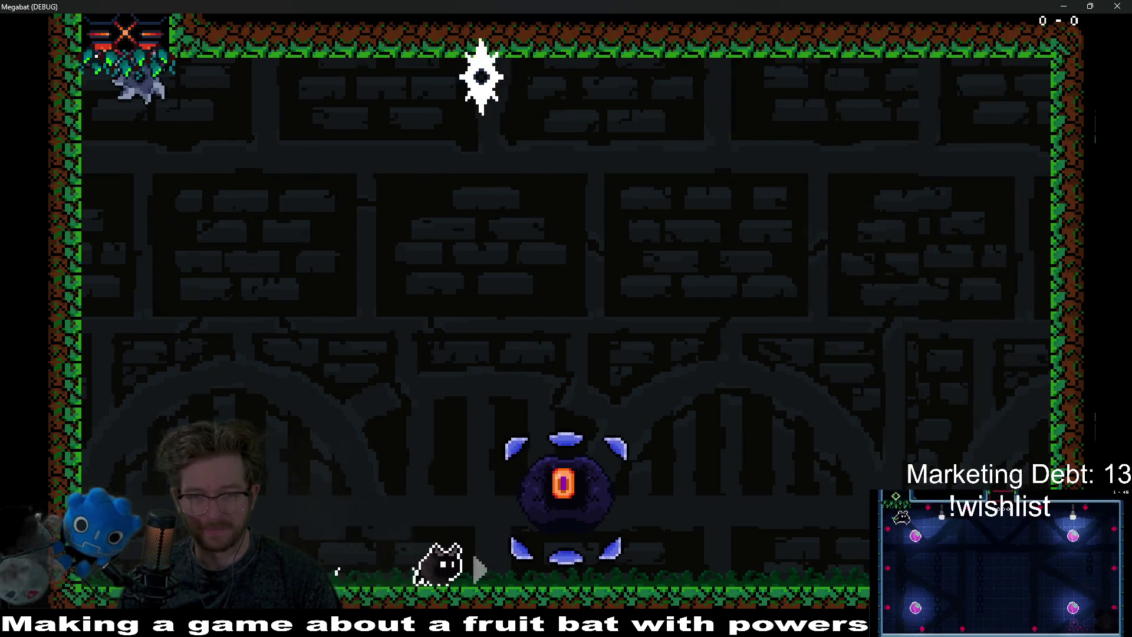
{"action": "key", "text": "Left"}
{"action": "key", "text": "Right"}
{"action": "key", "text": "Left"}
{"action": "key", "text": "Right"}
{"action": "key", "text": "space"}
{"action": "key", "text": "space"}
{"action": "key", "text": "Right"}
{"action": "key", "text": "Left"}
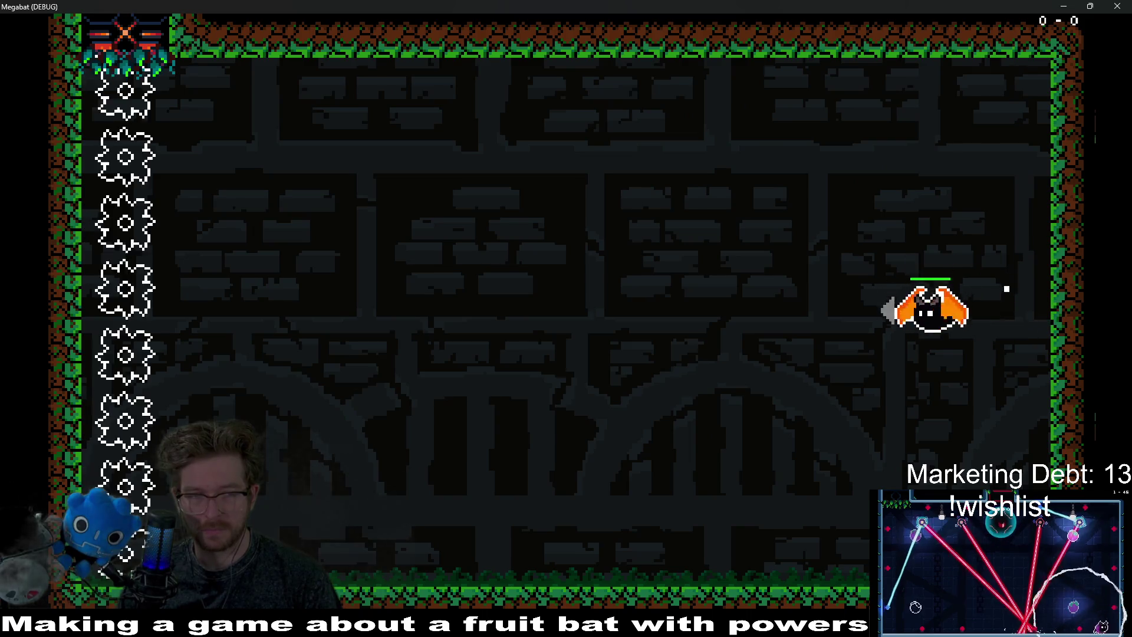
{"action": "key", "text": "Left"}
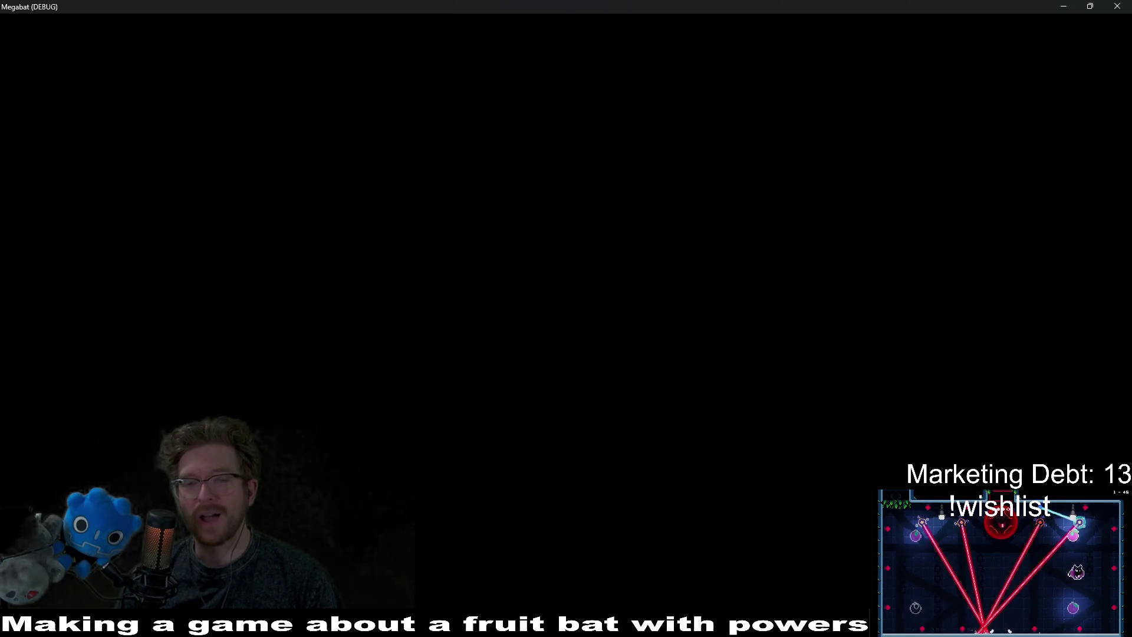
Close the game, inspect the boss room at 100% zoom, and select WorldTileMapLayer.
{"action": "left_click", "coordinate": [1111, 6]}
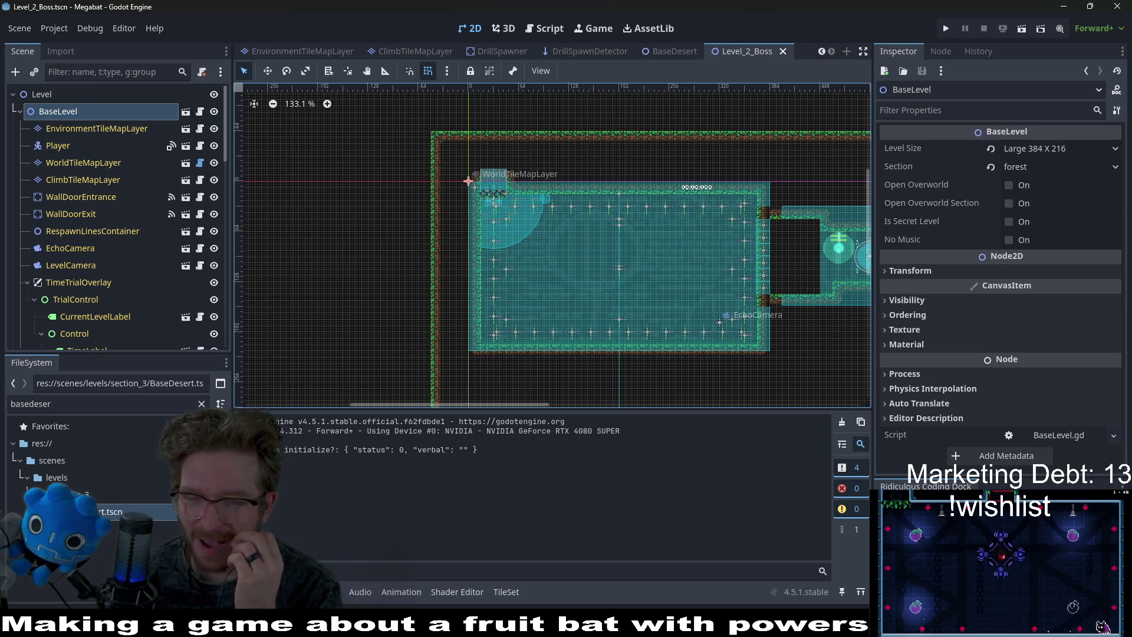
{"action": "key", "text": "ctrl+0"}
{"action": "scroll", "coordinate": [606, 227], "scroll_direction": "right", "scroll_amount": 5}
{"action": "scroll", "coordinate": [636, 244], "scroll_direction": "up", "scroll_amount": 2}
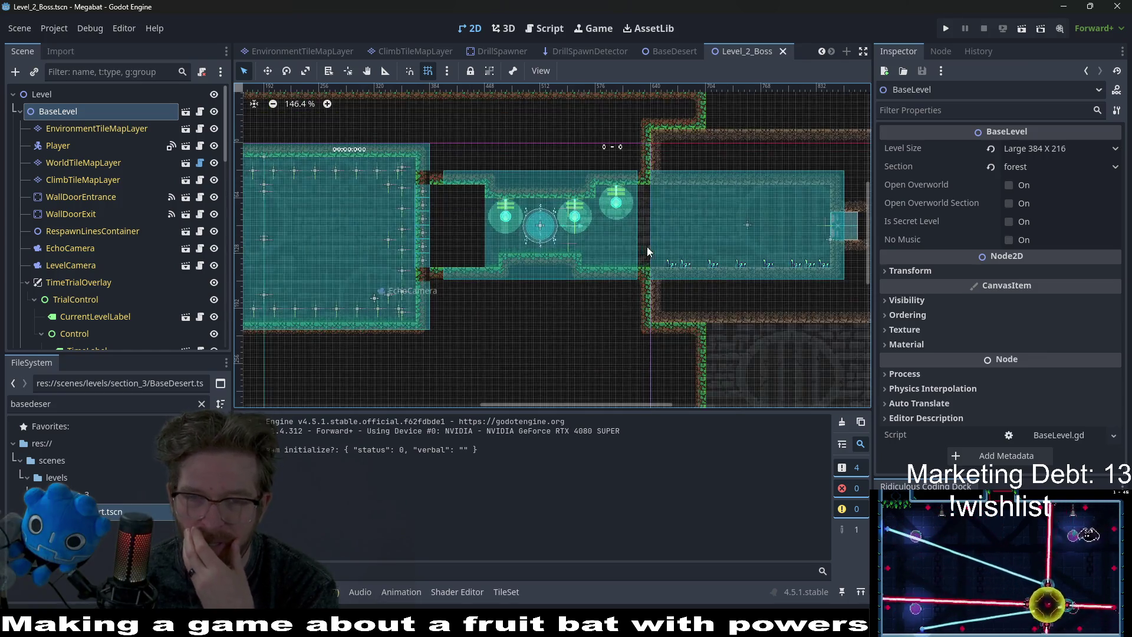
{"action": "scroll", "coordinate": [685, 250], "scroll_direction": "up", "scroll_amount": 2}
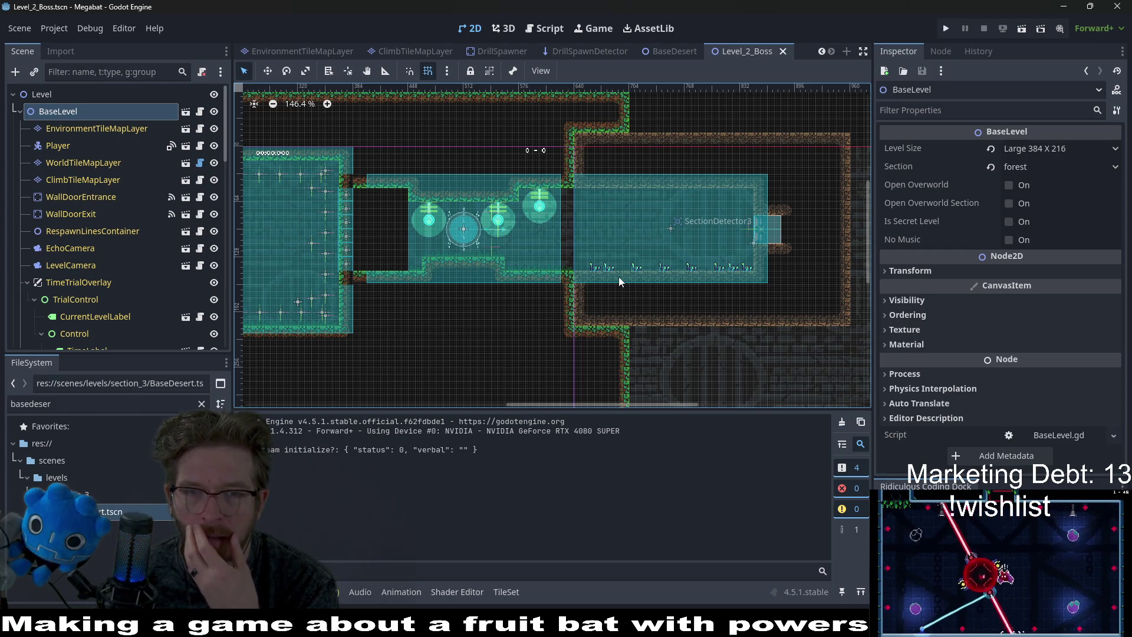
{"action": "scroll", "coordinate": [618, 282], "scroll_direction": "down", "scroll_amount": 3}
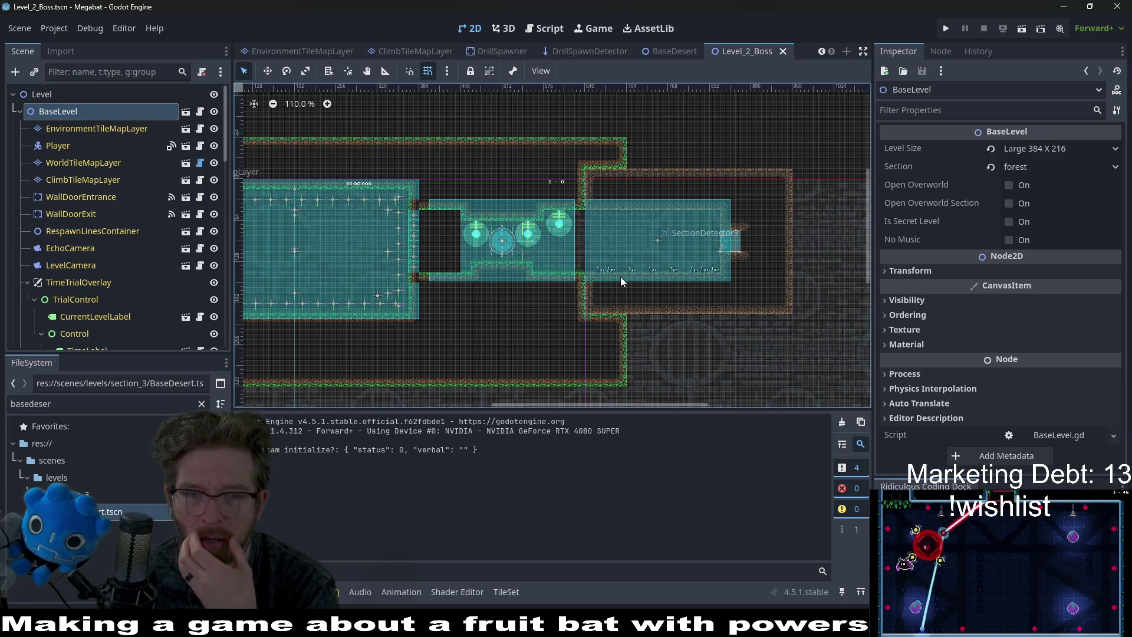
{"action": "scroll", "coordinate": [620, 277], "scroll_direction": "up", "scroll_amount": 4}
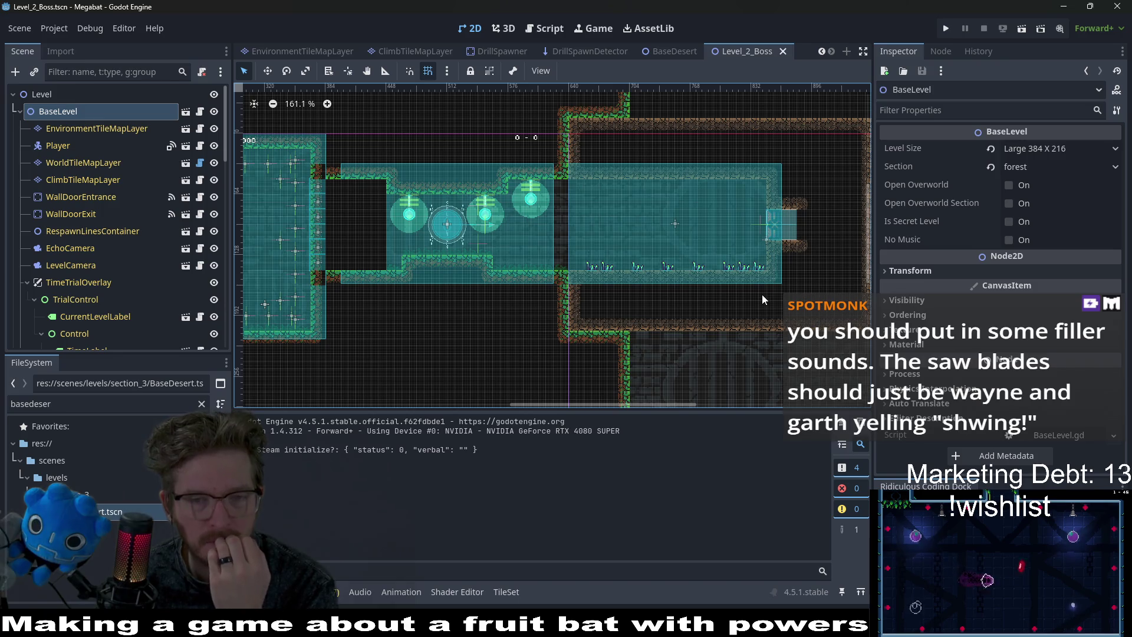
{"action": "left_click", "coordinate": [84, 165]}
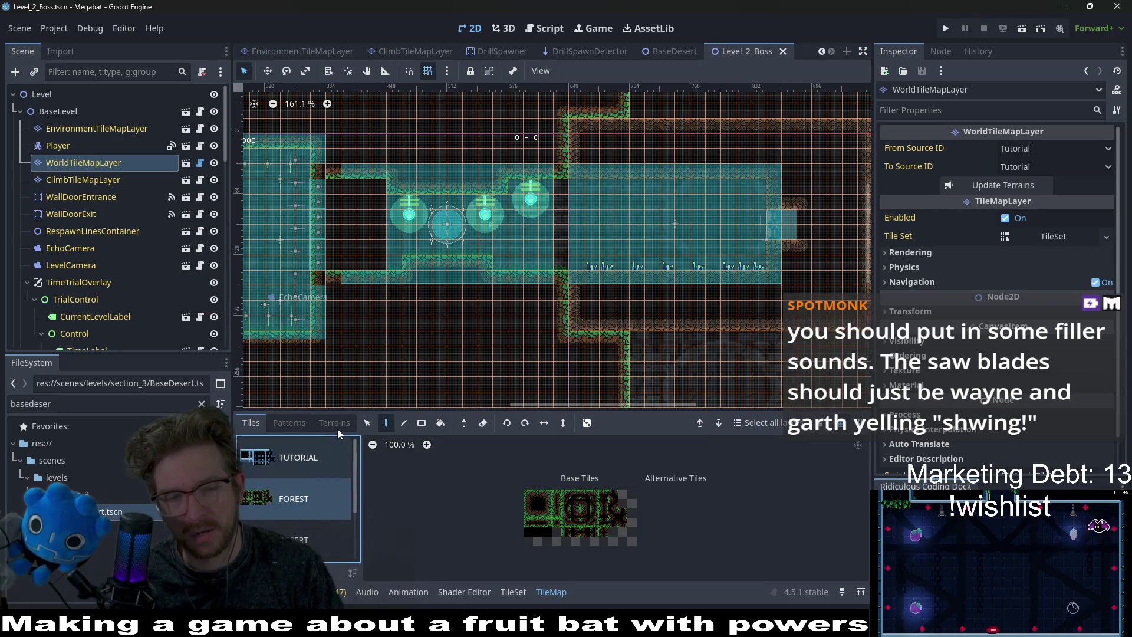
Paint FOREST terrain rectangles on WorldTileMapLayer, opening horizontal, vertical and bottom-left corridors.
{"action": "left_click", "coordinate": [336, 426]}
{"action": "left_click", "coordinate": [291, 501]}
{"action": "scroll", "coordinate": [552, 215], "scroll_direction": "up", "scroll_amount": 3}
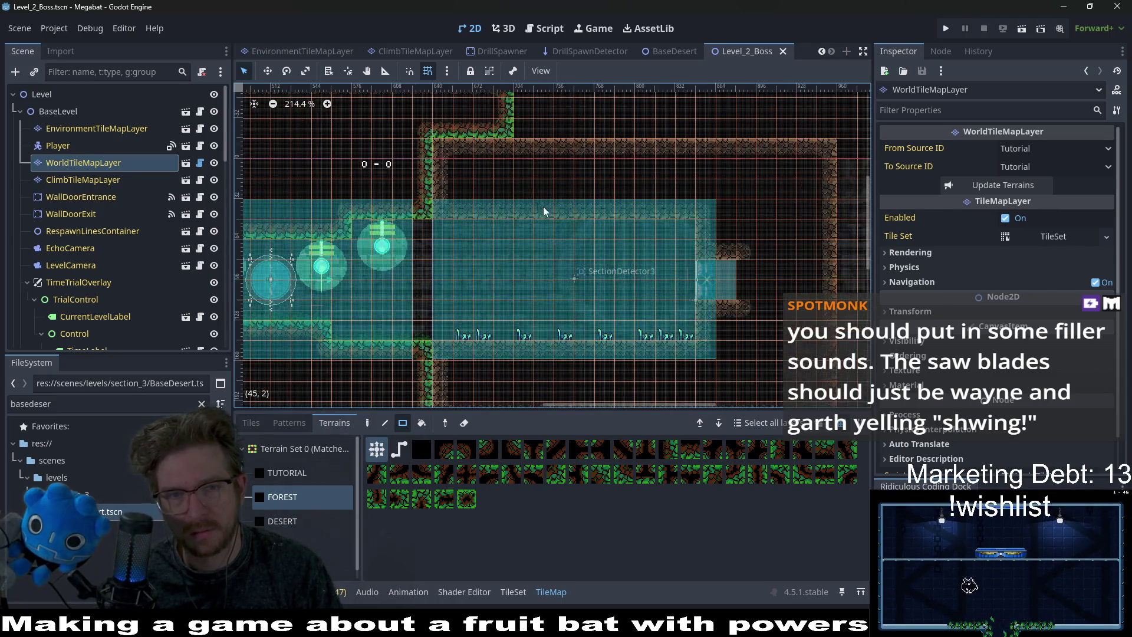
{"action": "left_click_drag", "start_coordinate": [430, 152], "coordinate": [819, 219]}
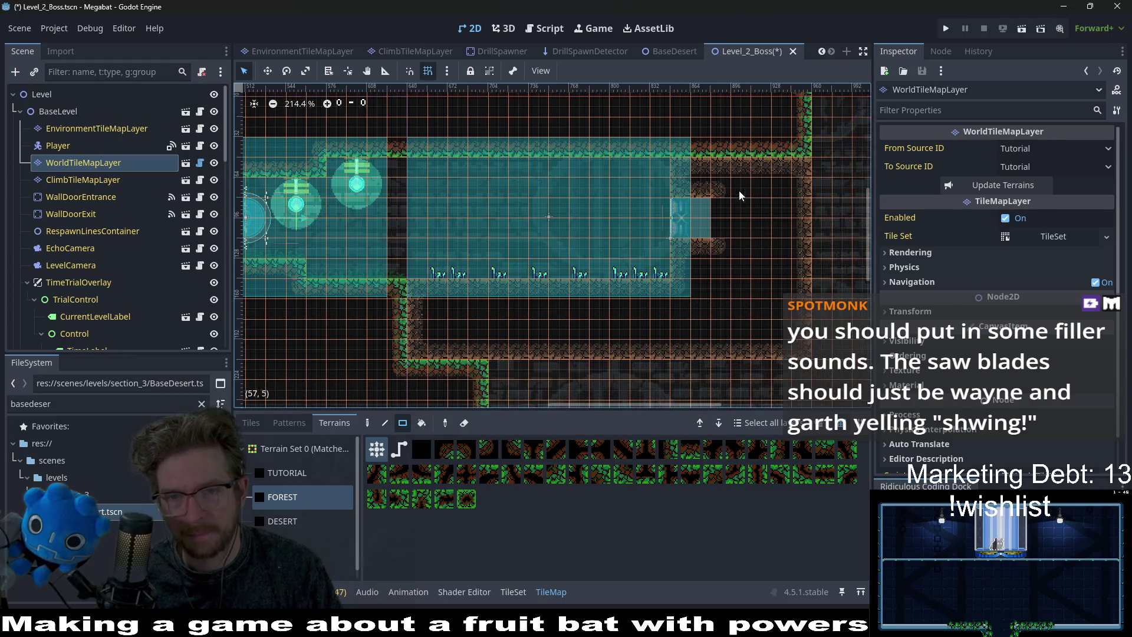
{"action": "left_click_drag", "start_coordinate": [678, 162], "coordinate": [828, 353]}
{"action": "left_click_drag", "start_coordinate": [392, 282], "coordinate": [683, 354]}
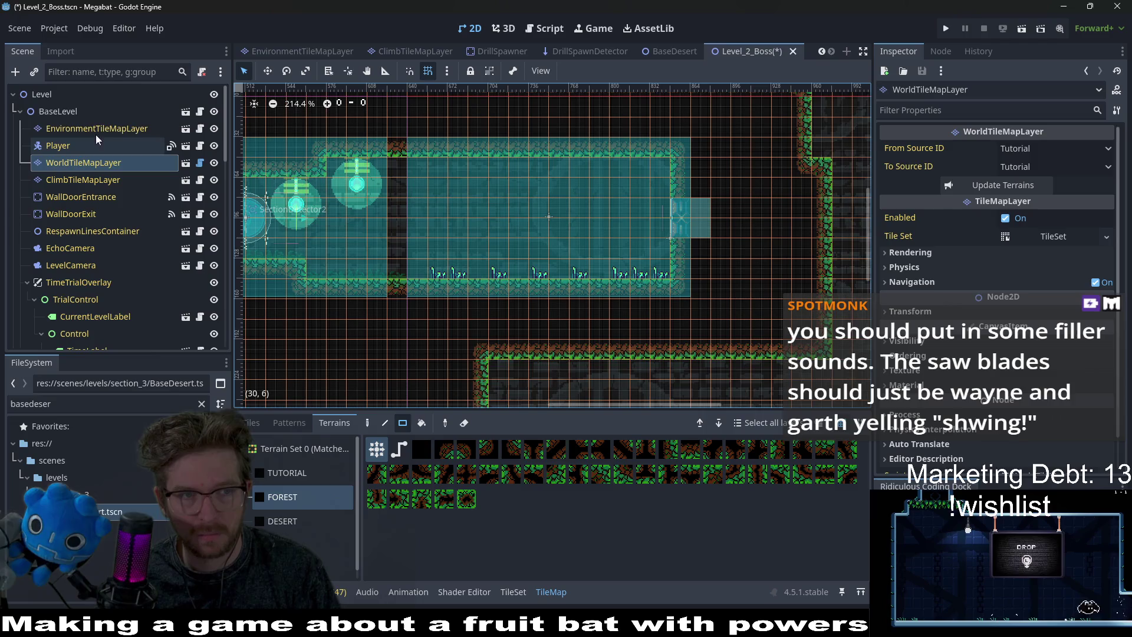
On EnvironmentTileMapLayer, paint ground-forest grass along the room's bottom row.
{"action": "left_click", "coordinate": [96, 131]}
{"action": "left_click", "coordinate": [318, 521]}
{"action": "left_click_drag", "start_coordinate": [415, 272], "coordinate": [496, 279]}
{"action": "left_click", "coordinate": [294, 497]}
{"action": "left_click_drag", "start_coordinate": [398, 283], "coordinate": [663, 274]}
{"action": "scroll", "coordinate": [643, 296], "scroll_direction": "down", "scroll_amount": 2}
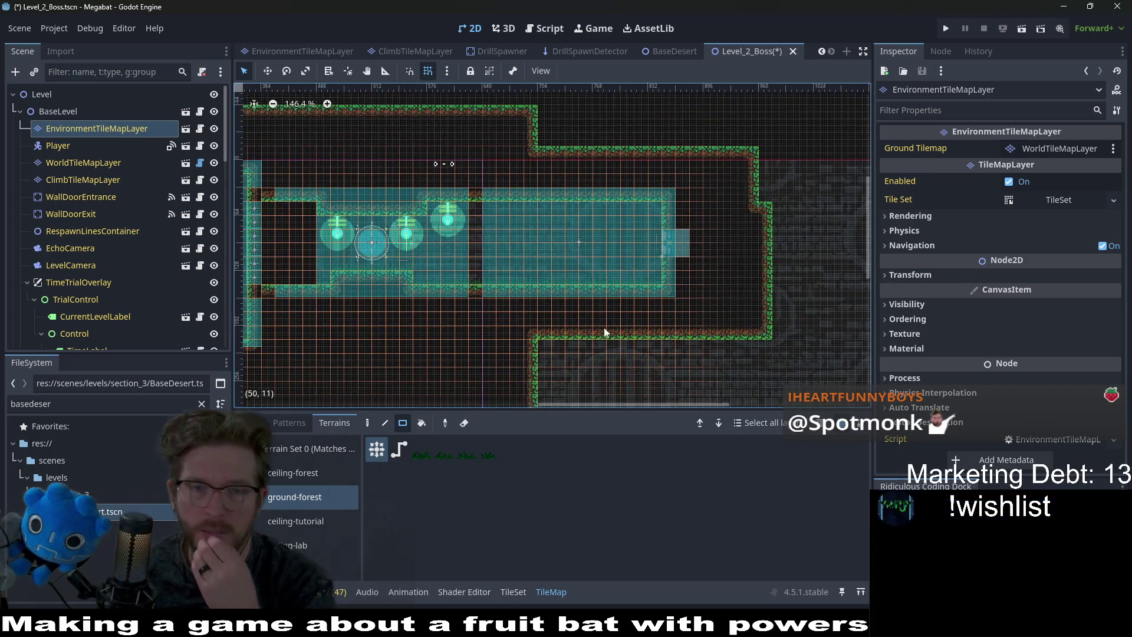
{"action": "left_click_drag", "start_coordinate": [479, 313], "coordinate": [587, 268]}
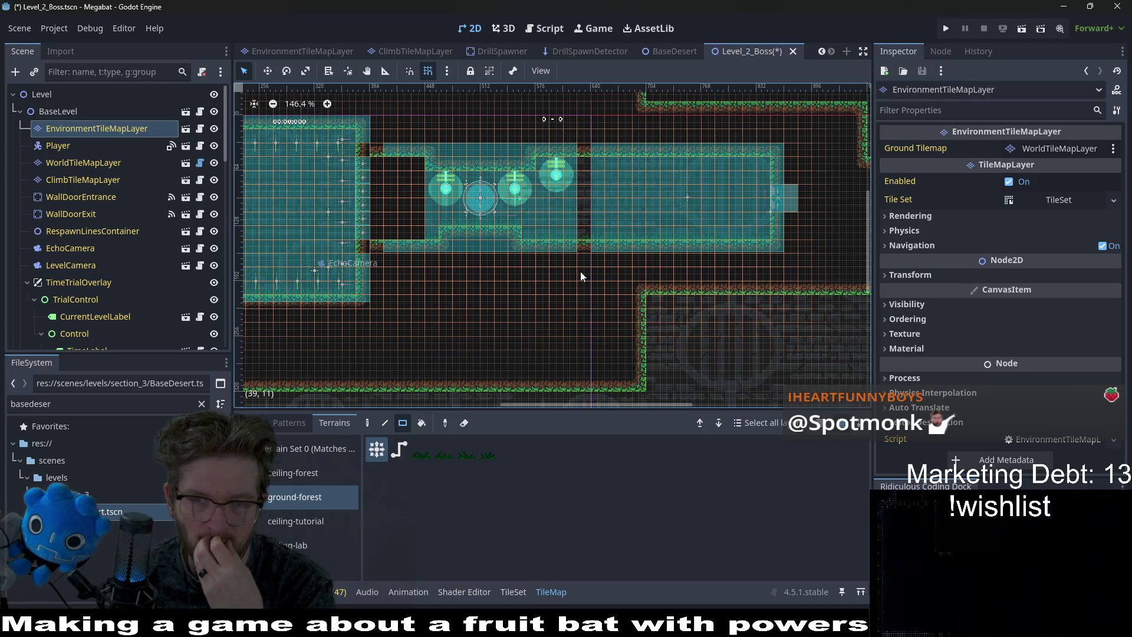
{"action": "left_click", "coordinate": [71, 213]}
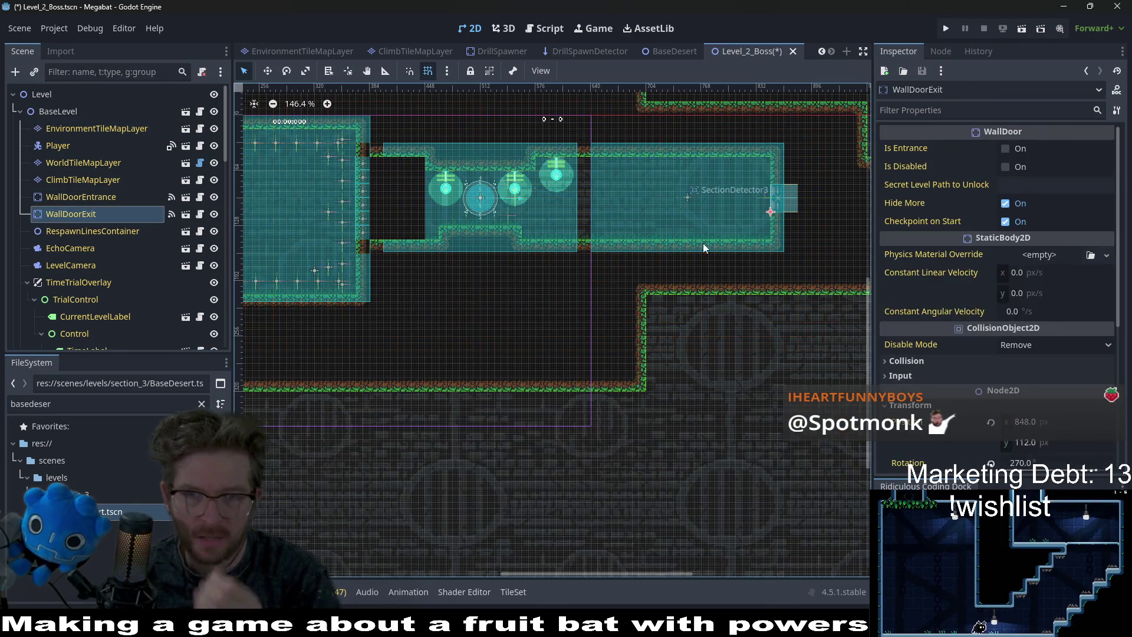
Move the wall exit door down-right into the corridor at 901, 290 and save.
{"action": "left_click_drag", "start_coordinate": [733, 251], "coordinate": [602, 263]}
{"action": "key", "text": "w"}
{"action": "left_click_drag", "start_coordinate": [651, 217], "coordinate": [698, 371]}
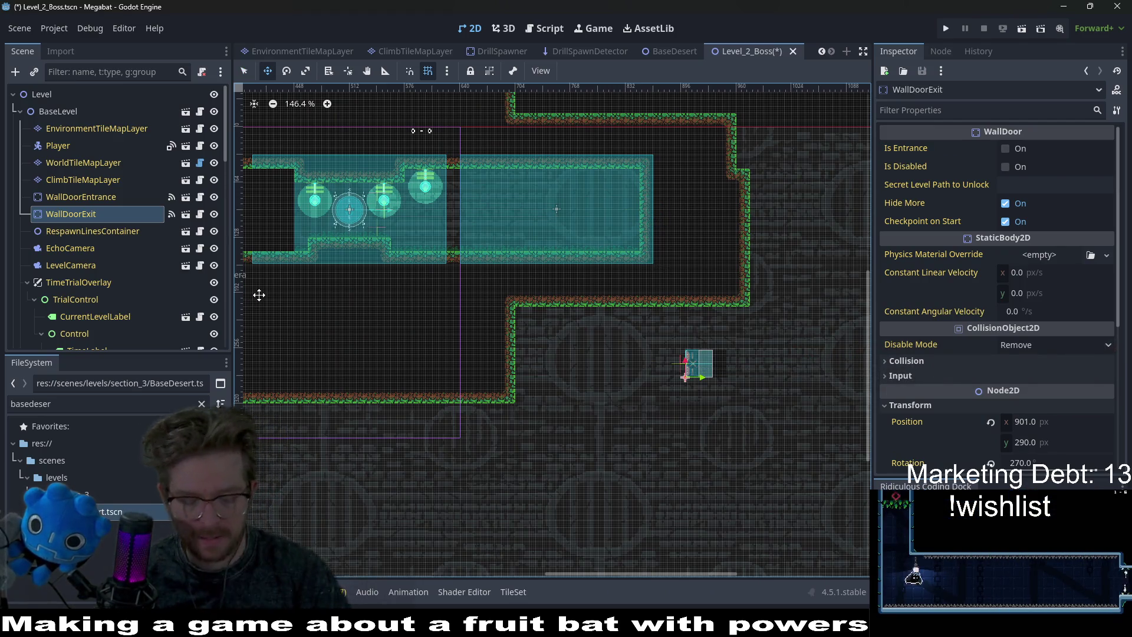
{"action": "key", "text": "ctrl+s"}
Quick-open Level_1_Boss.tscn by searching 'level_1boss'.
{"action": "key", "text": "shift+alt+o"}
{"action": "type", "text": "le"}
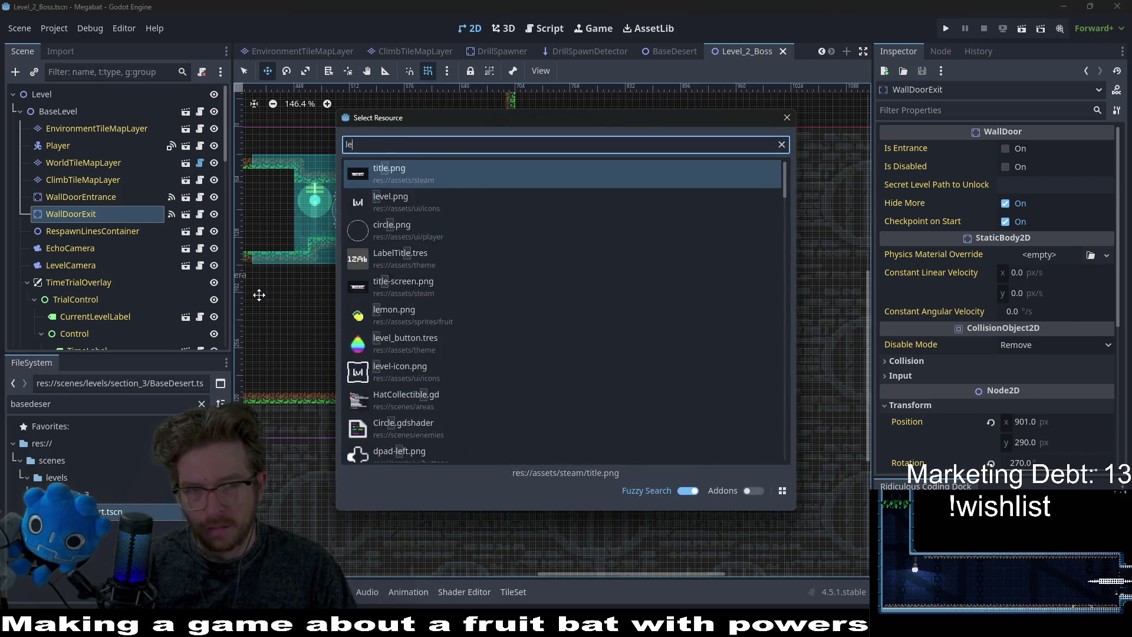
{"action": "type", "text": "vel_1"}
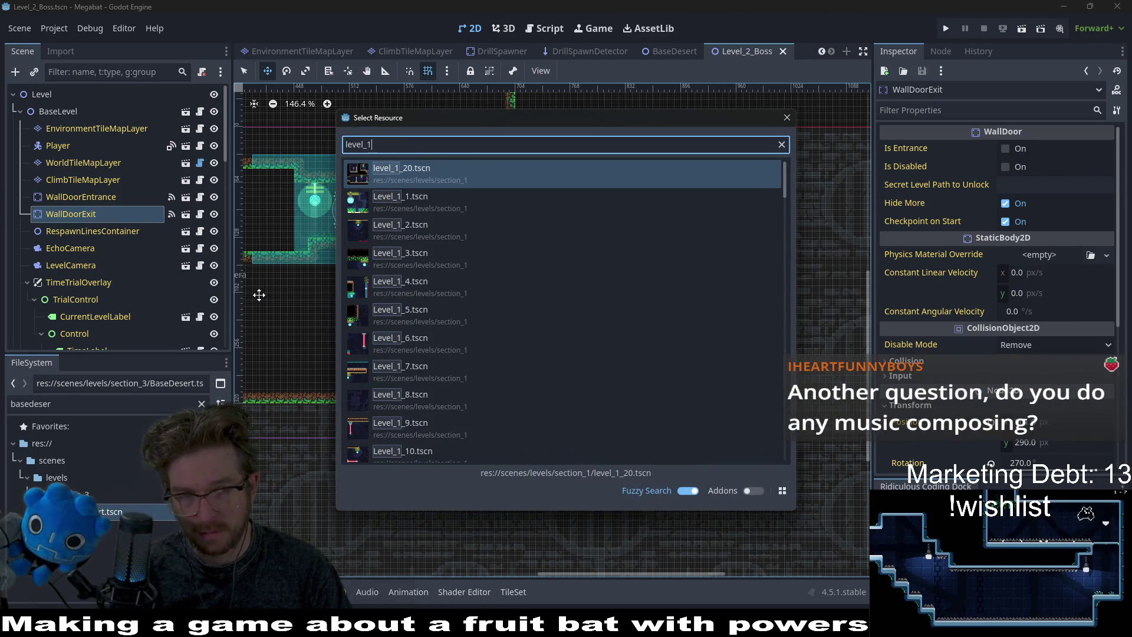
{"action": "type", "text": "_boss"}
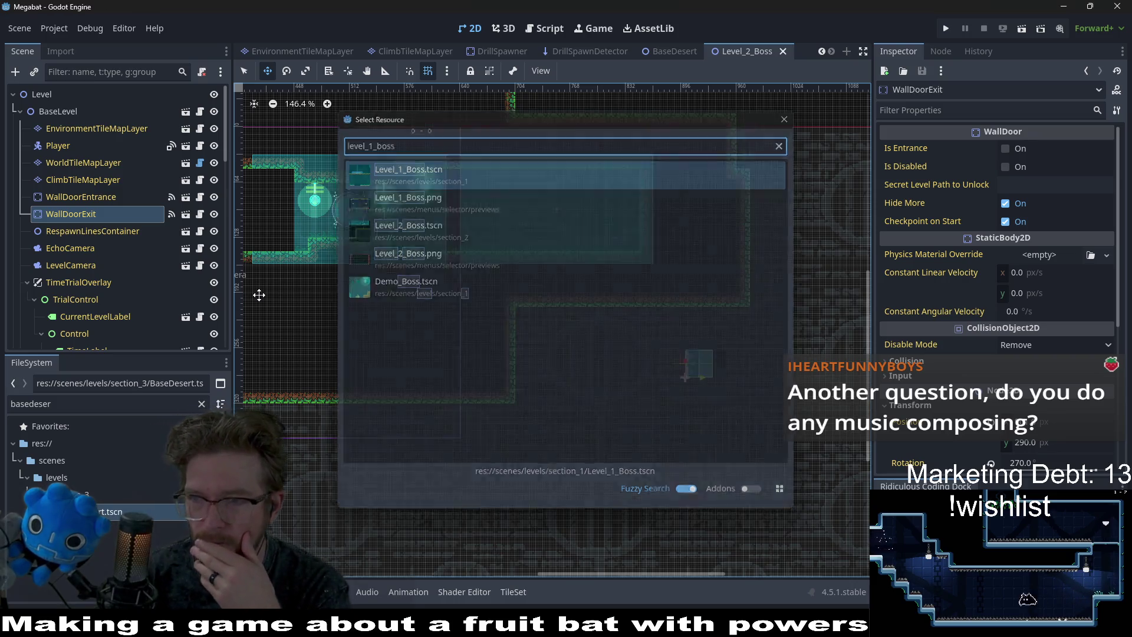
{"action": "key", "text": "Return"}
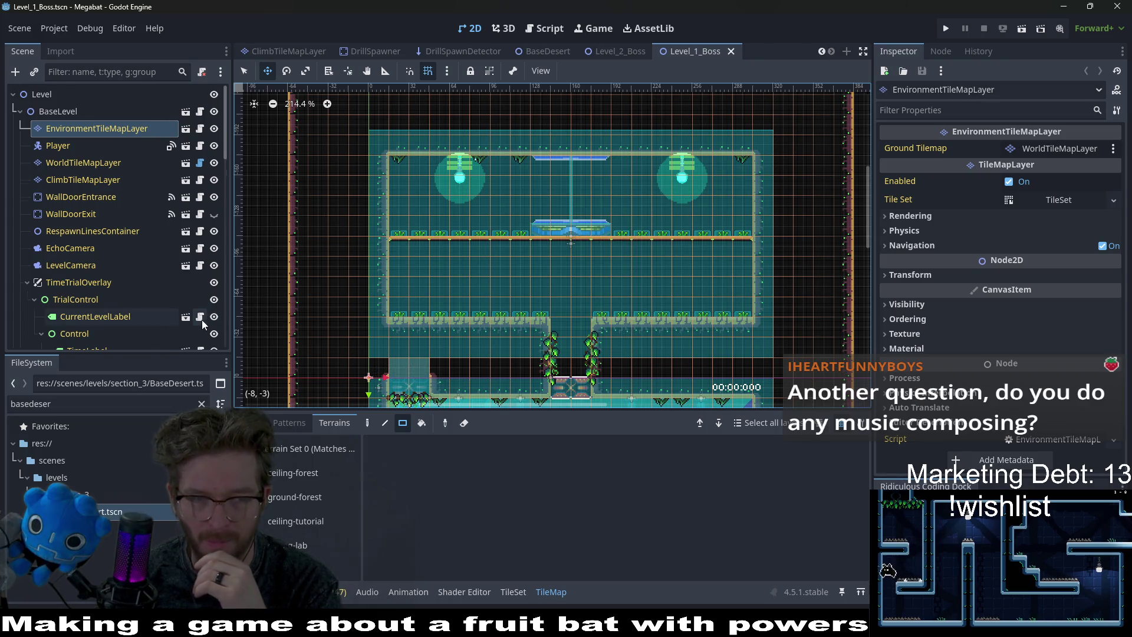
Pan to the lower boss room, inspect SectionDoor and SectionTeleporter, and open SectionTeleporter.gd.
{"action": "scroll", "coordinate": [201, 321], "scroll_direction": "down", "scroll_amount": 10}
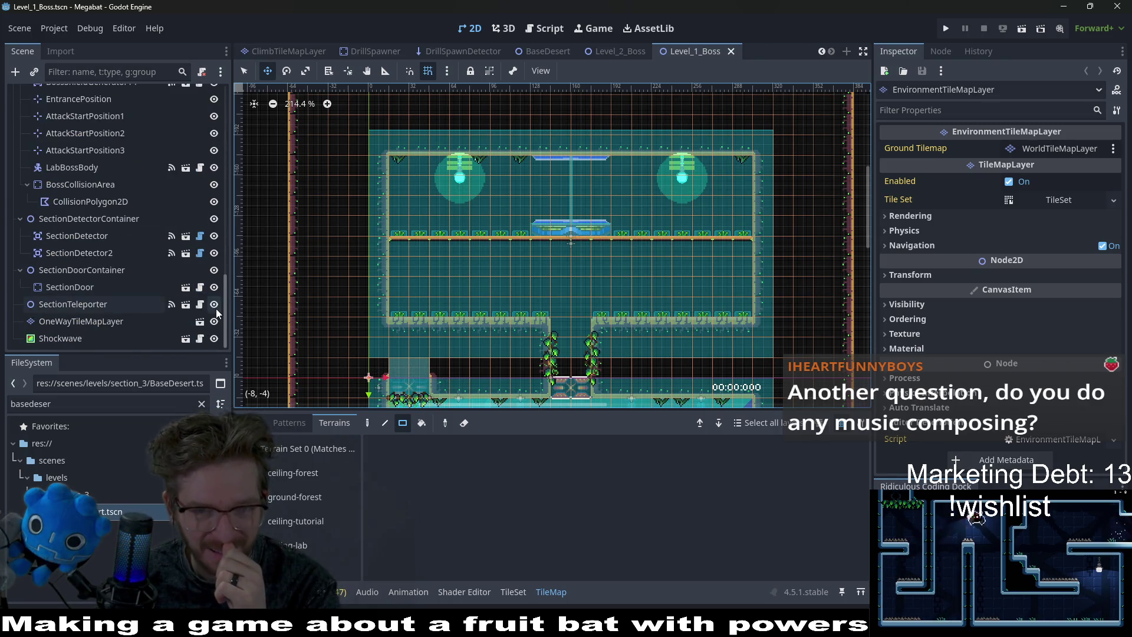
{"action": "scroll", "coordinate": [638, 313], "scroll_direction": "down", "scroll_amount": 5}
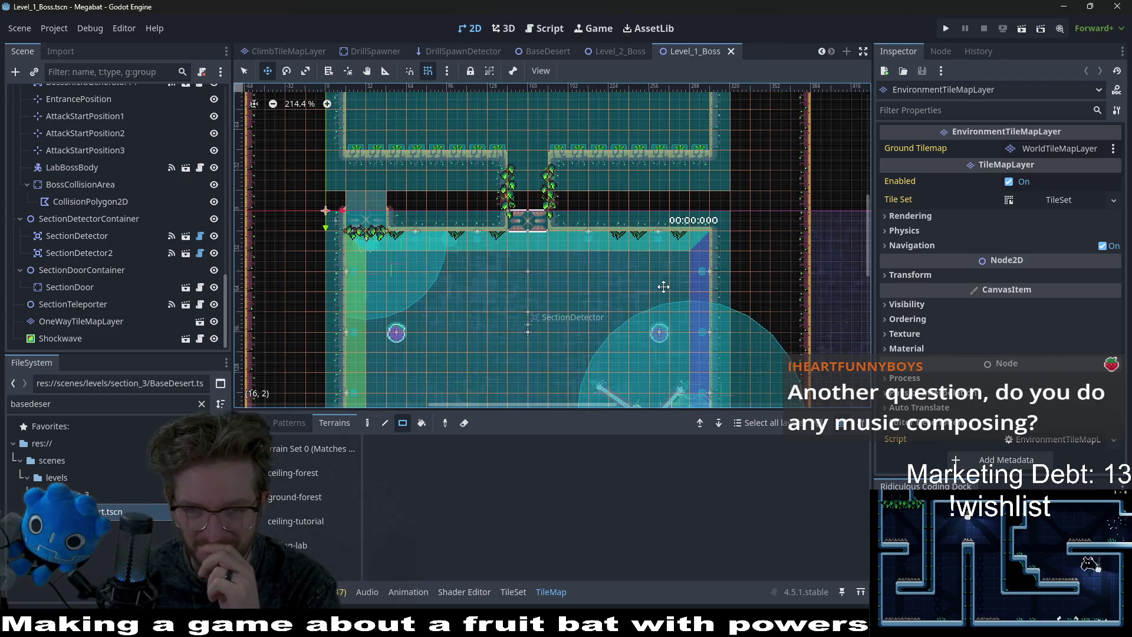
{"action": "left_click_drag", "start_coordinate": [661, 309], "coordinate": [656, 255]}
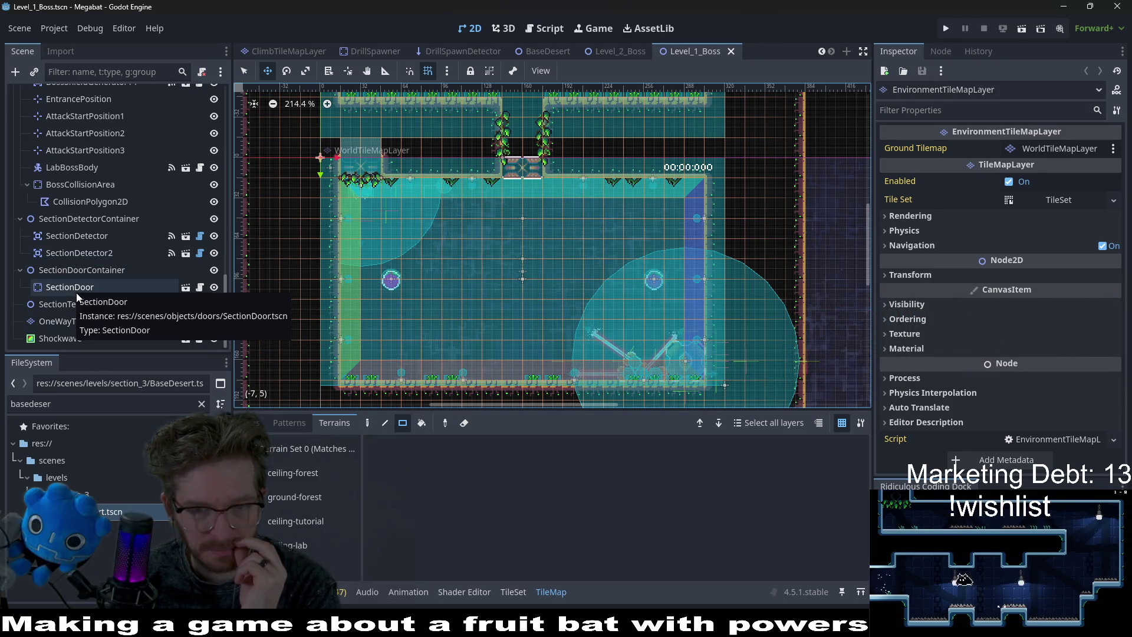
{"action": "scroll", "coordinate": [94, 252], "scroll_direction": "up", "scroll_amount": 15}
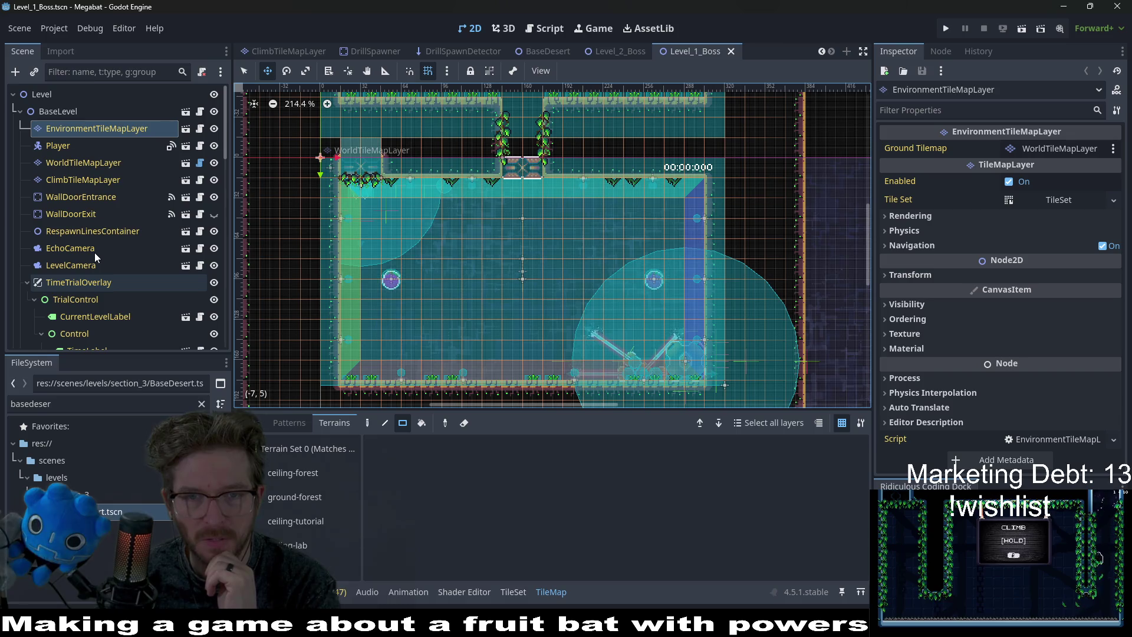
{"action": "scroll", "coordinate": [457, 197], "scroll_direction": "up", "scroll_amount": 2}
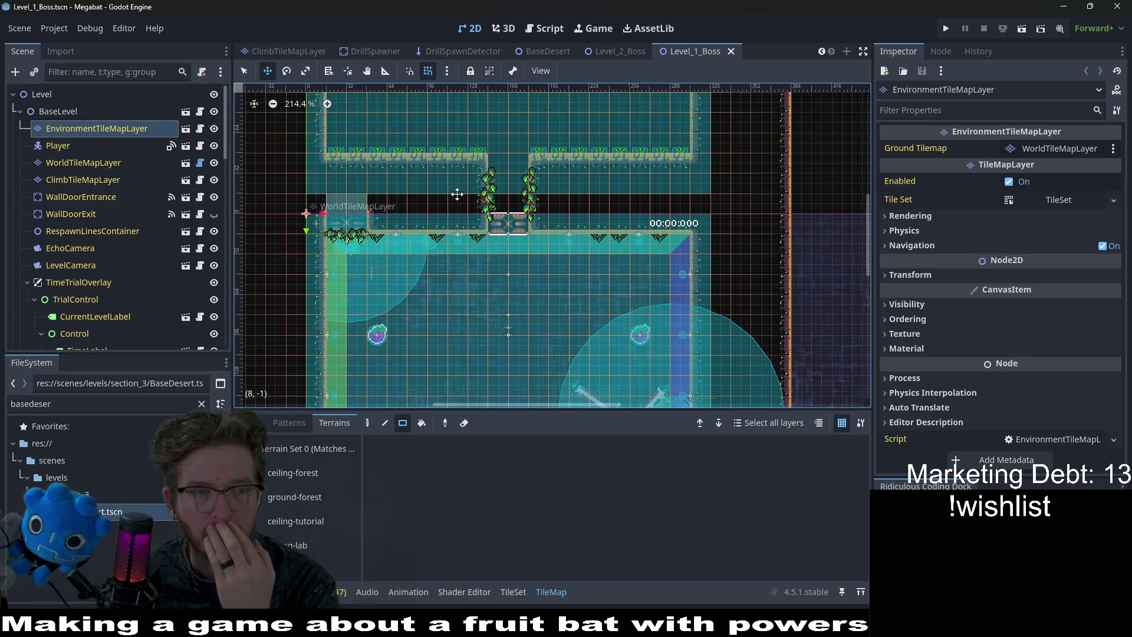
{"action": "scroll", "coordinate": [136, 258], "scroll_direction": "down", "scroll_amount": 10}
{"action": "scroll", "coordinate": [136, 258], "scroll_direction": "down", "scroll_amount": 5}
{"action": "left_click", "coordinate": [92, 288]}
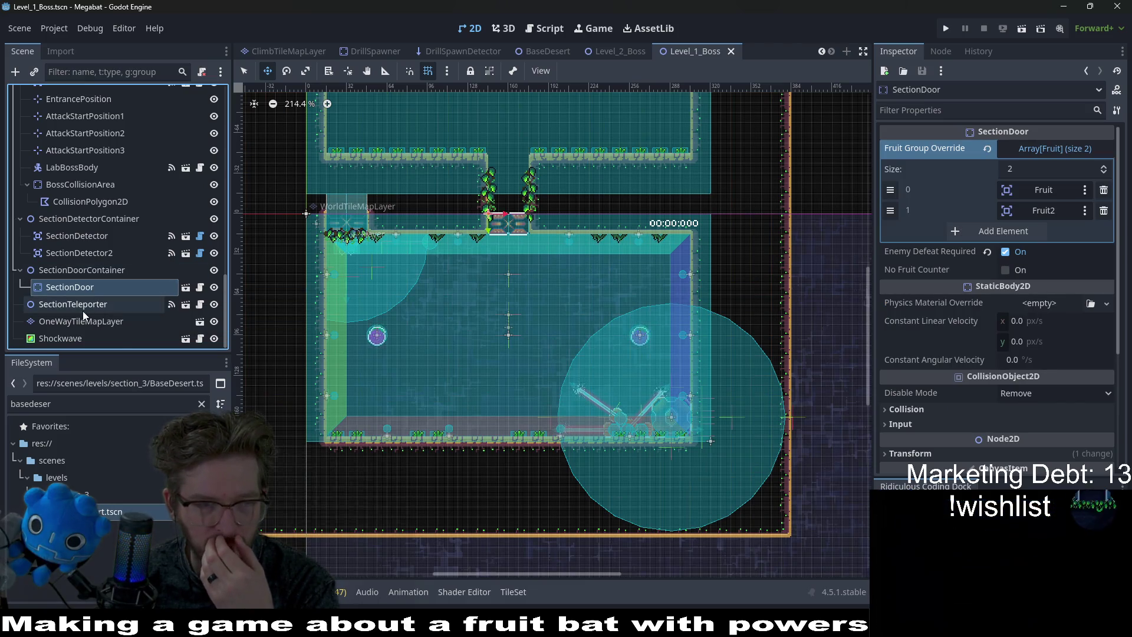
{"action": "left_click", "coordinate": [82, 311]}
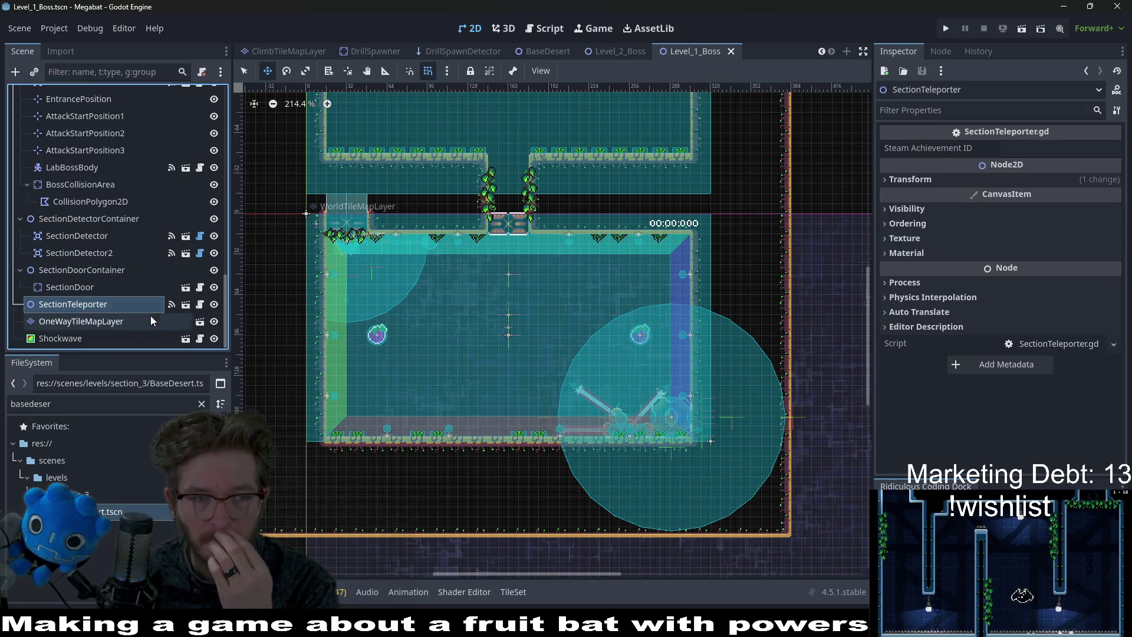
{"action": "left_click", "coordinate": [201, 305]}
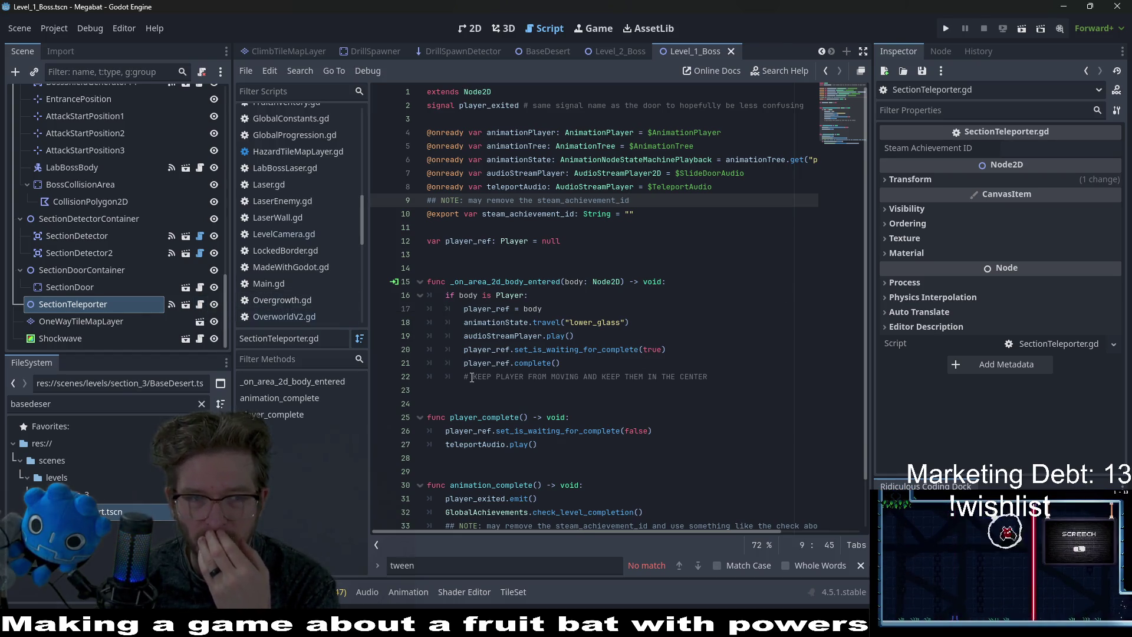
Copy the SectionTeleporter node from Level_1_Boss.
{"action": "right_click", "coordinate": [108, 306]}
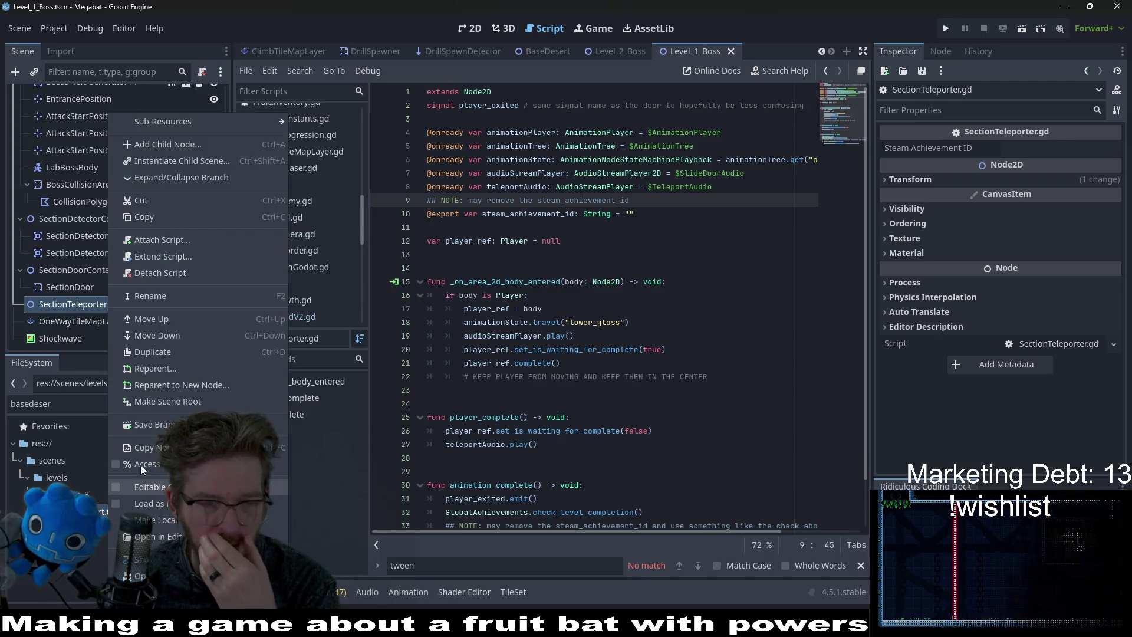
{"action": "left_click", "coordinate": [154, 217]}
{"action": "scroll", "coordinate": [126, 227], "scroll_direction": "up", "scroll_amount": 5}
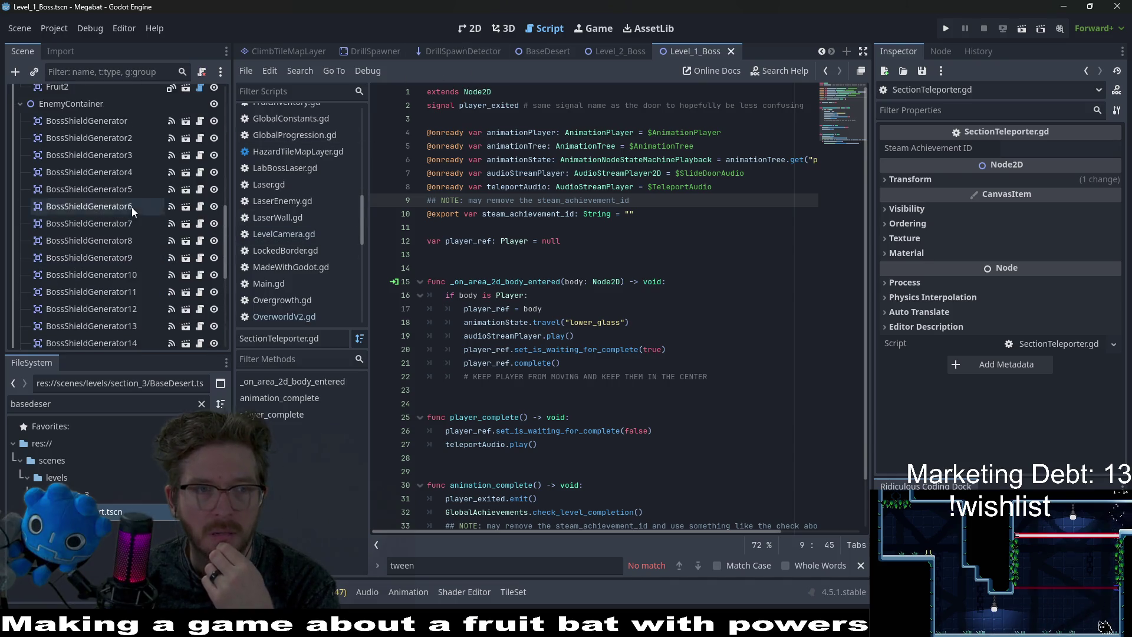
{"action": "scroll", "coordinate": [133, 204], "scroll_direction": "up", "scroll_amount": 10}
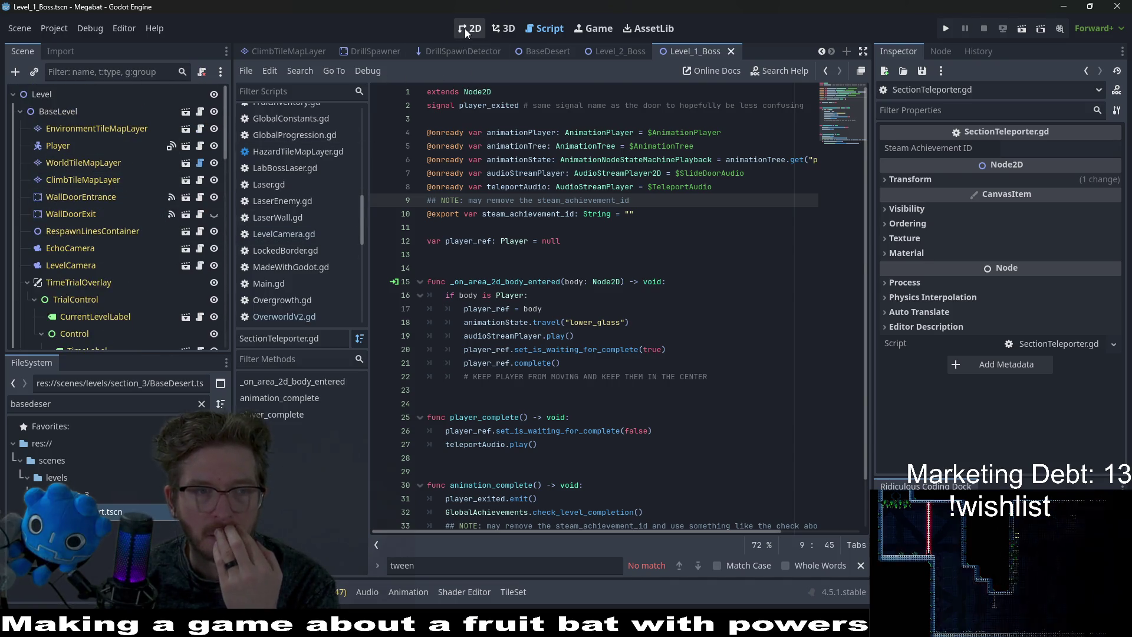
In the 2D view, make WallDoorExit visible, save Level_1_Boss, and return to Level_2_Boss.
{"action": "left_click", "coordinate": [464, 29]}
{"action": "scroll", "coordinate": [534, 272], "scroll_direction": "down", "scroll_amount": 4}
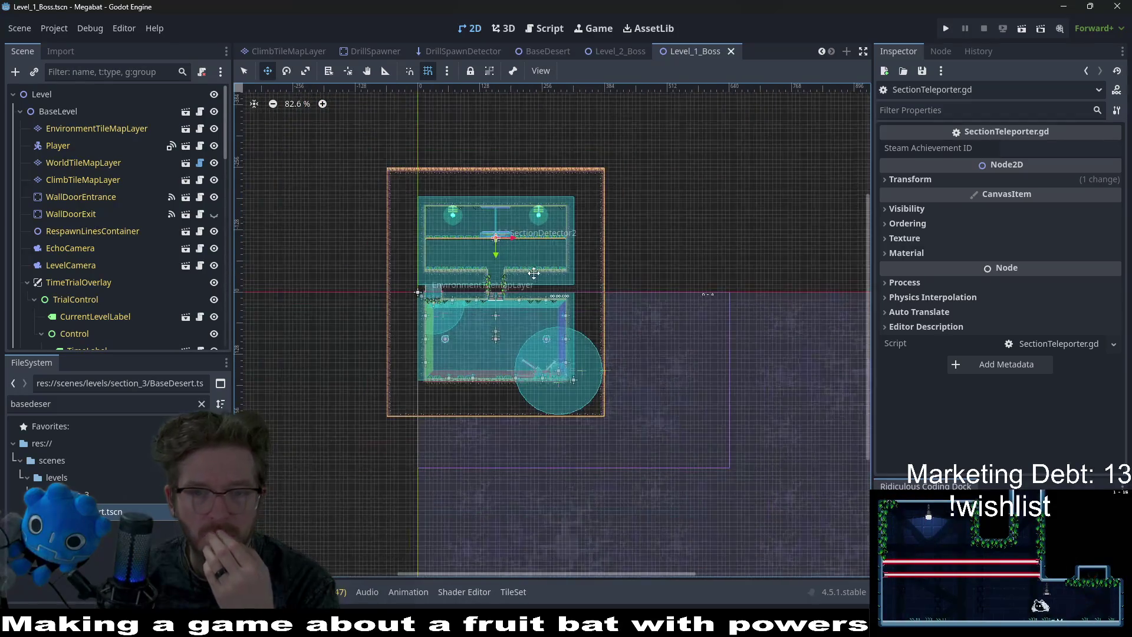
{"action": "scroll", "coordinate": [533, 272], "scroll_direction": "up", "scroll_amount": 4}
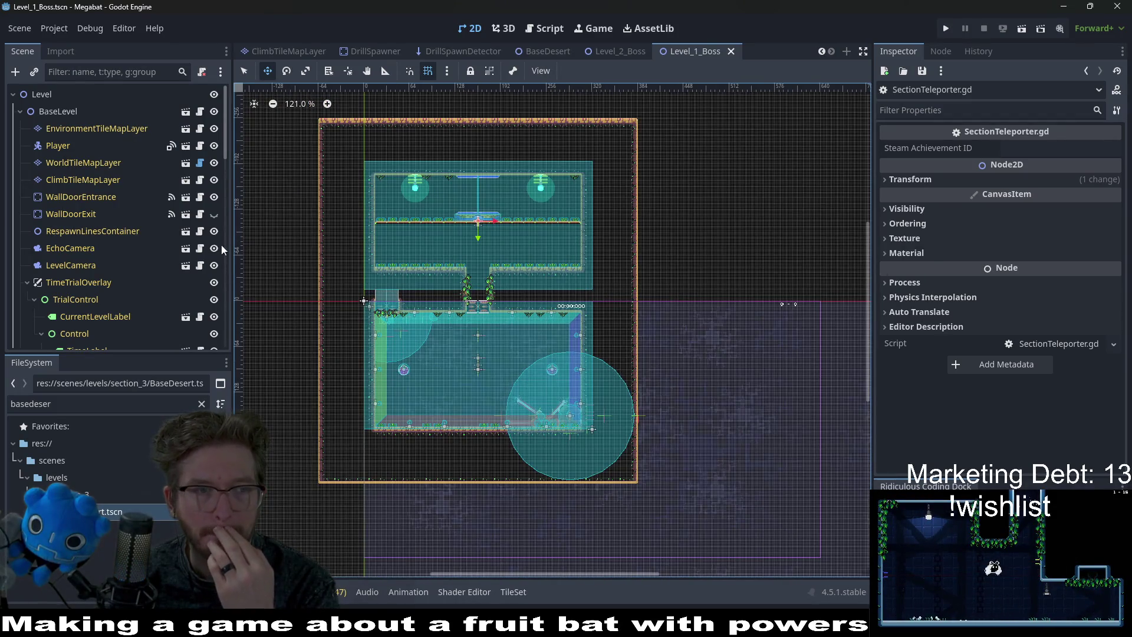
{"action": "left_click", "coordinate": [139, 214]}
{"action": "left_click", "coordinate": [218, 213]}
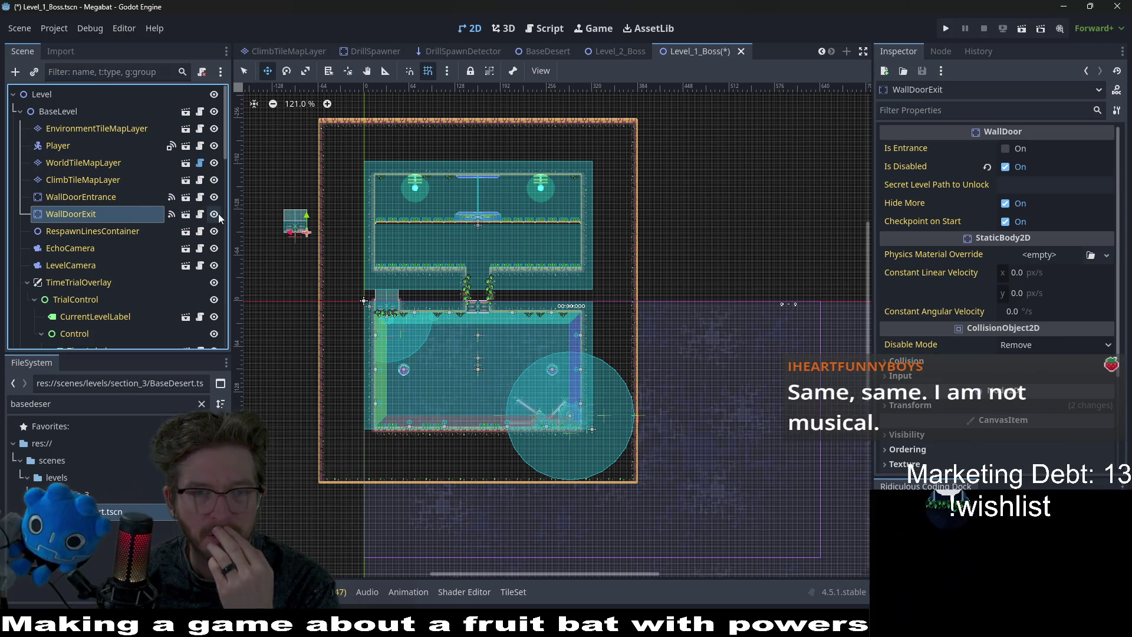
{"action": "key", "text": "ctrl+s"}
{"action": "left_click", "coordinate": [609, 52]}
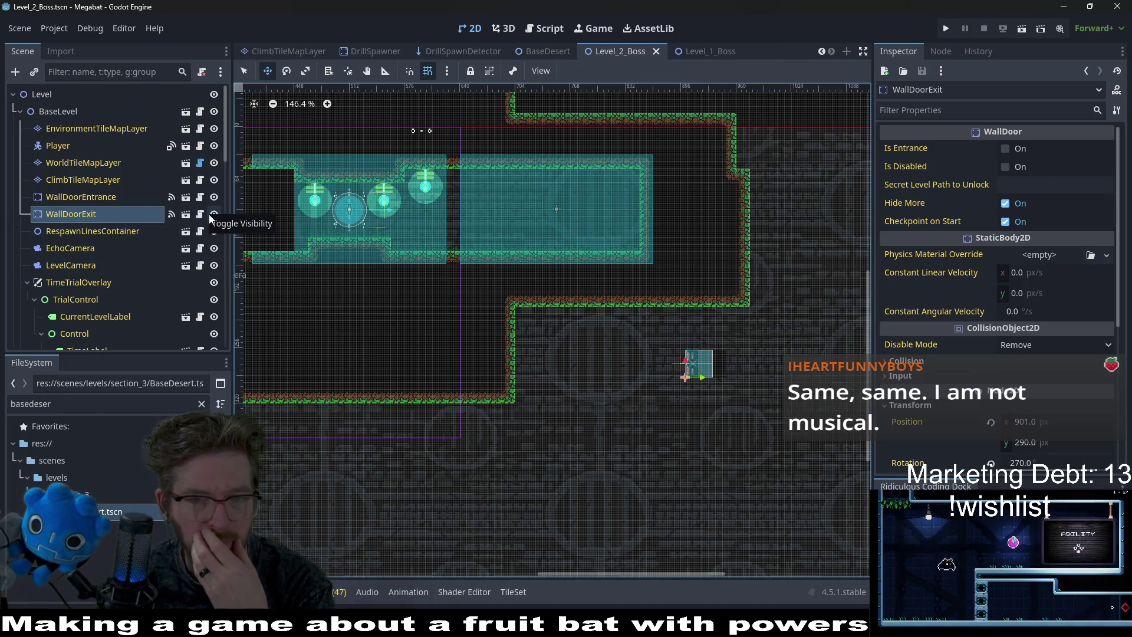
Select BaseLevel to check the level settings.
{"action": "left_click", "coordinate": [56, 110]}
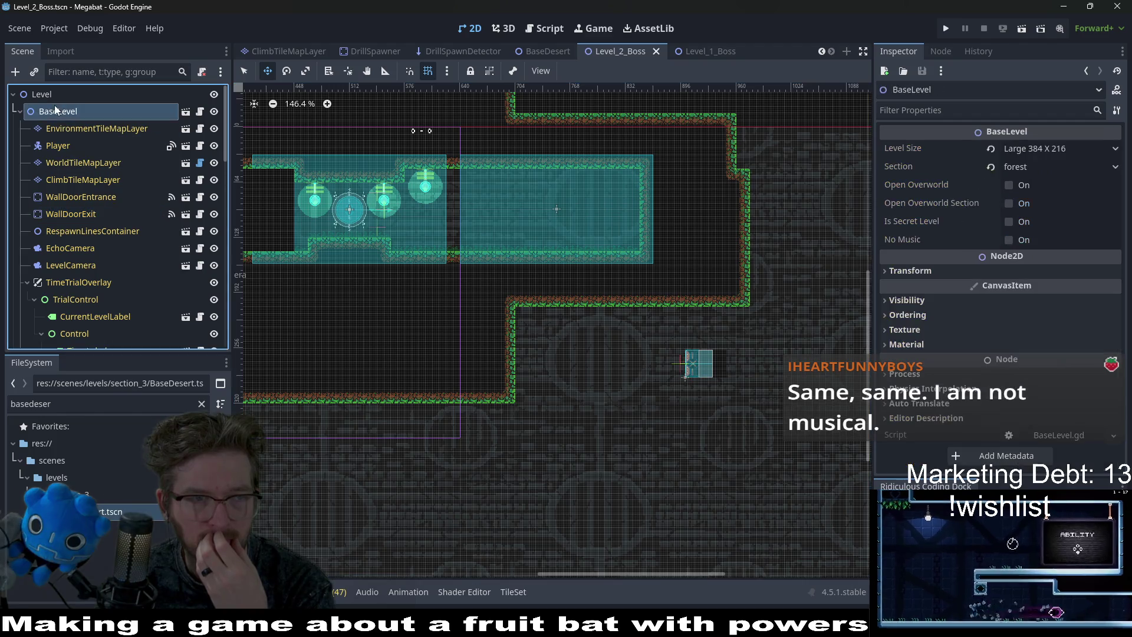
{"action": "scroll", "coordinate": [114, 241], "scroll_direction": "down", "scroll_amount": 5}
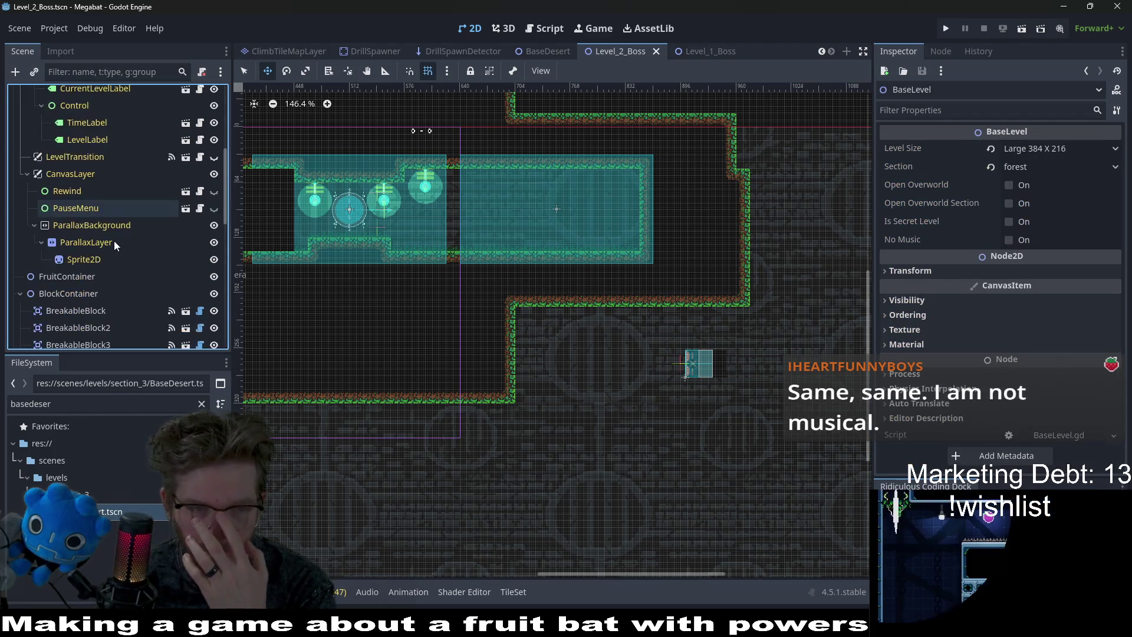
{"action": "scroll", "coordinate": [114, 241], "scroll_direction": "down", "scroll_amount": 5}
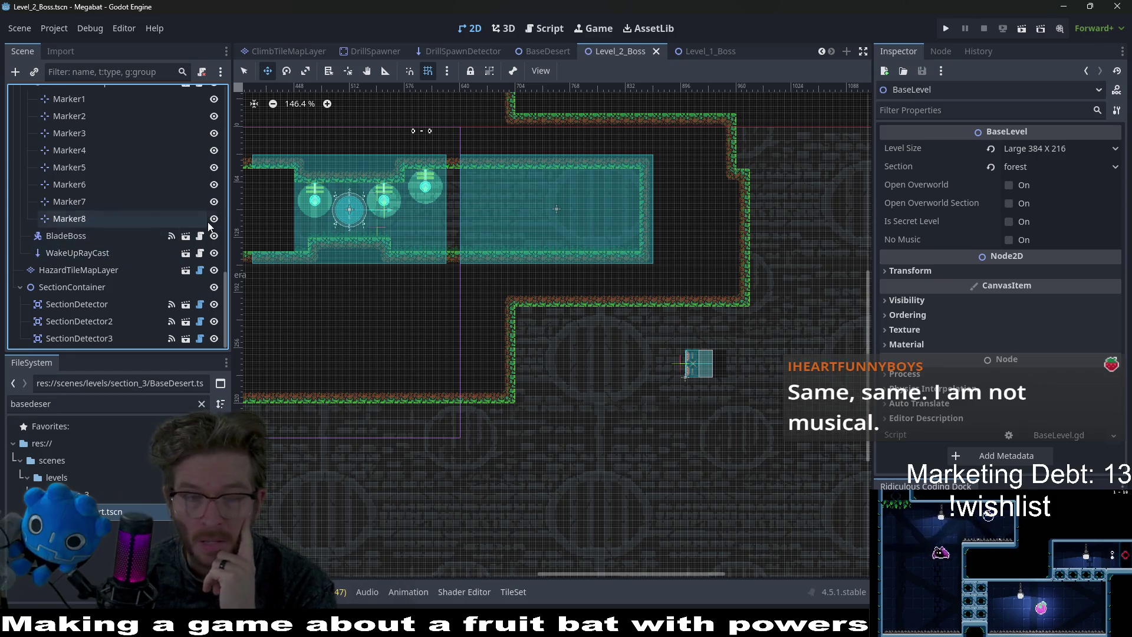
Instantiate the SectionTeleporter scene under SectionContainer, found by searching 'secttele'.
{"action": "right_click", "coordinate": [79, 289]}
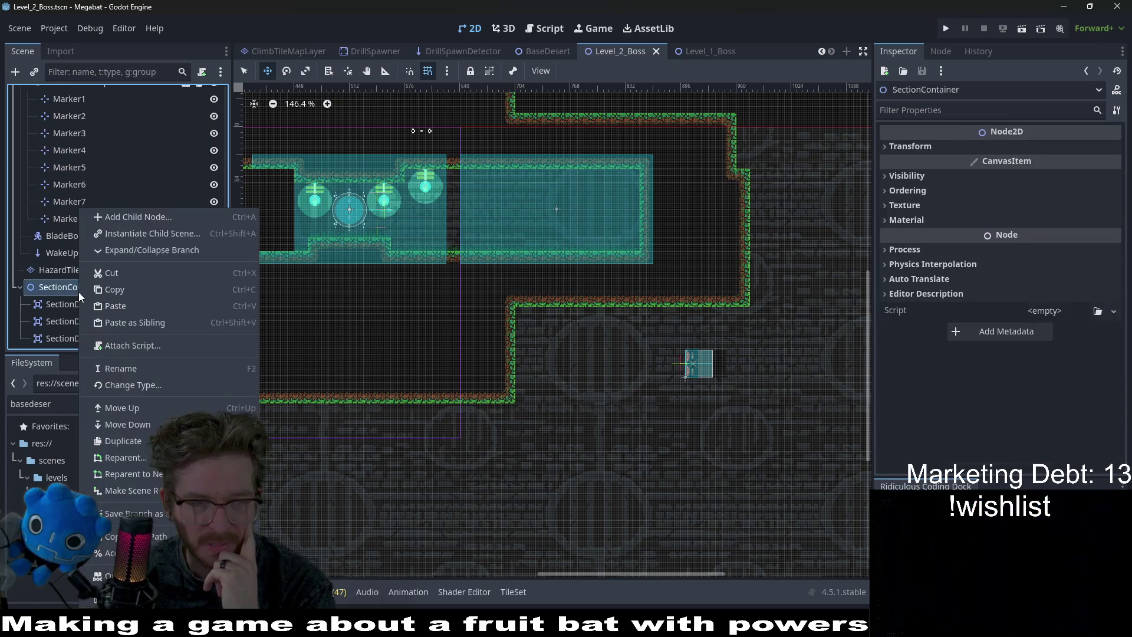
{"action": "left_click", "coordinate": [129, 238]}
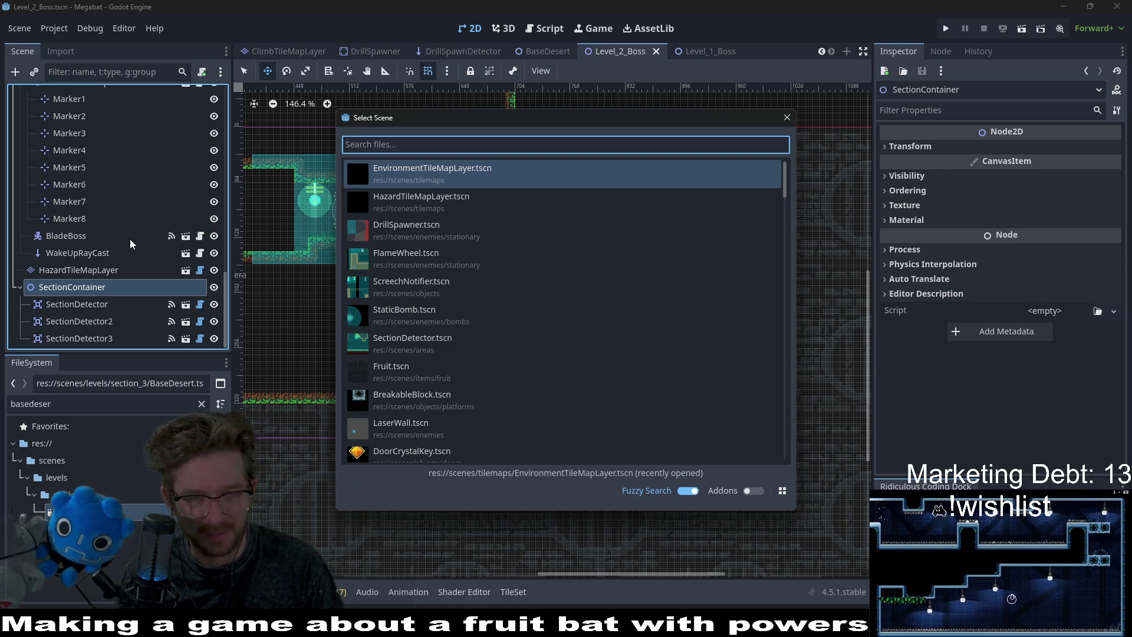
{"action": "type", "text": "sh"}
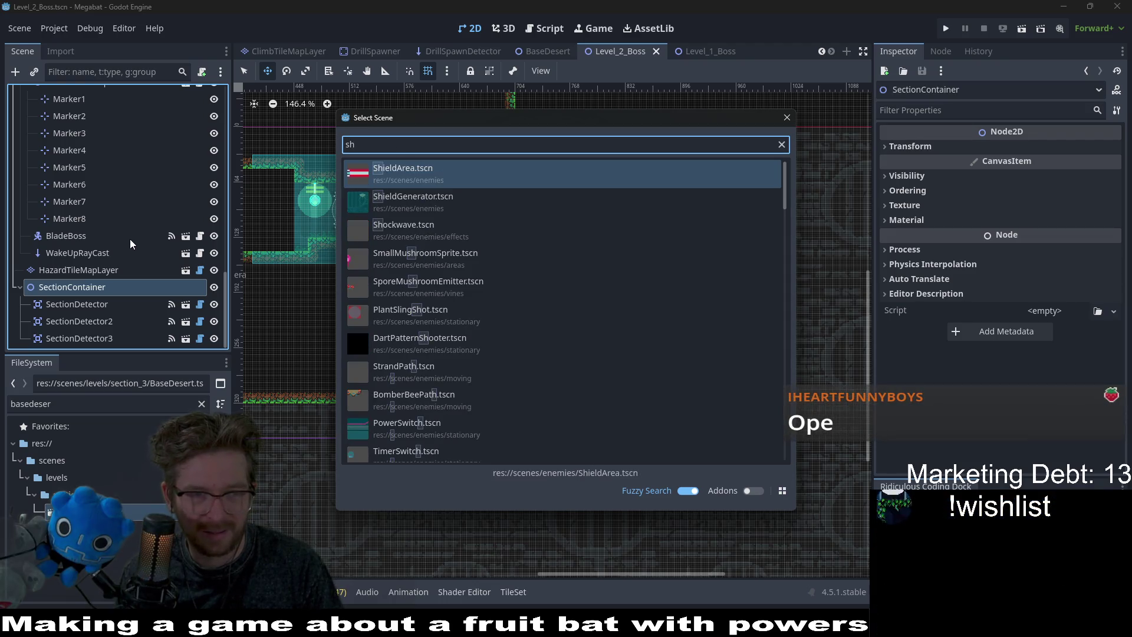
{"action": "key", "text": "BackSpace"}
{"action": "key", "text": "BackSpace"}
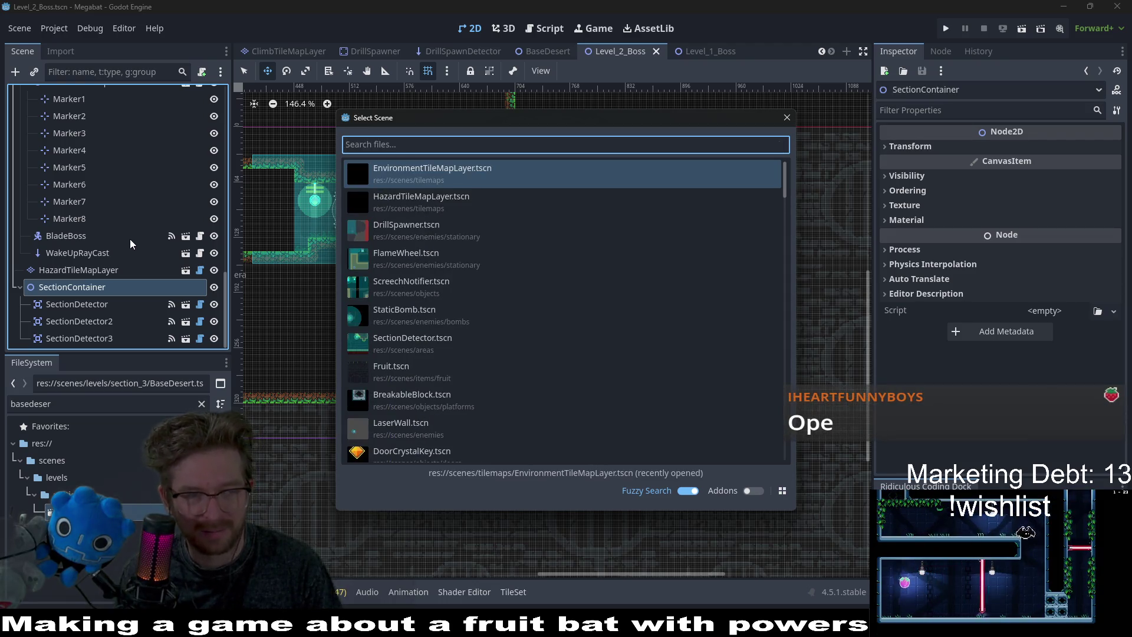
{"action": "type", "text": "s"}
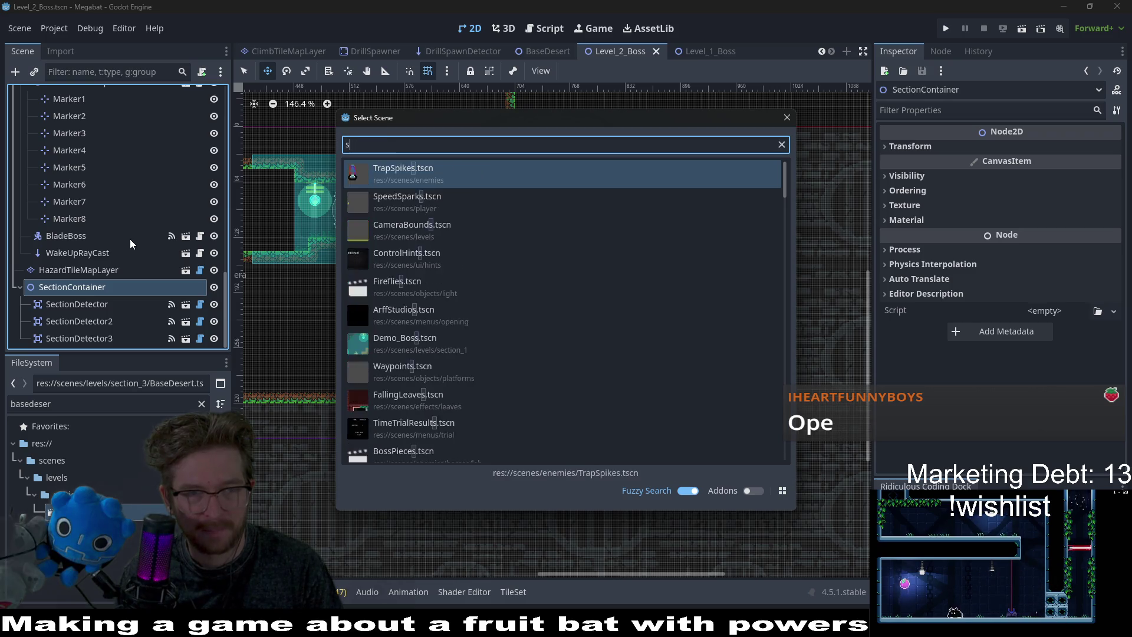
{"action": "type", "text": "ecttele"}
{"action": "key", "text": "Return"}
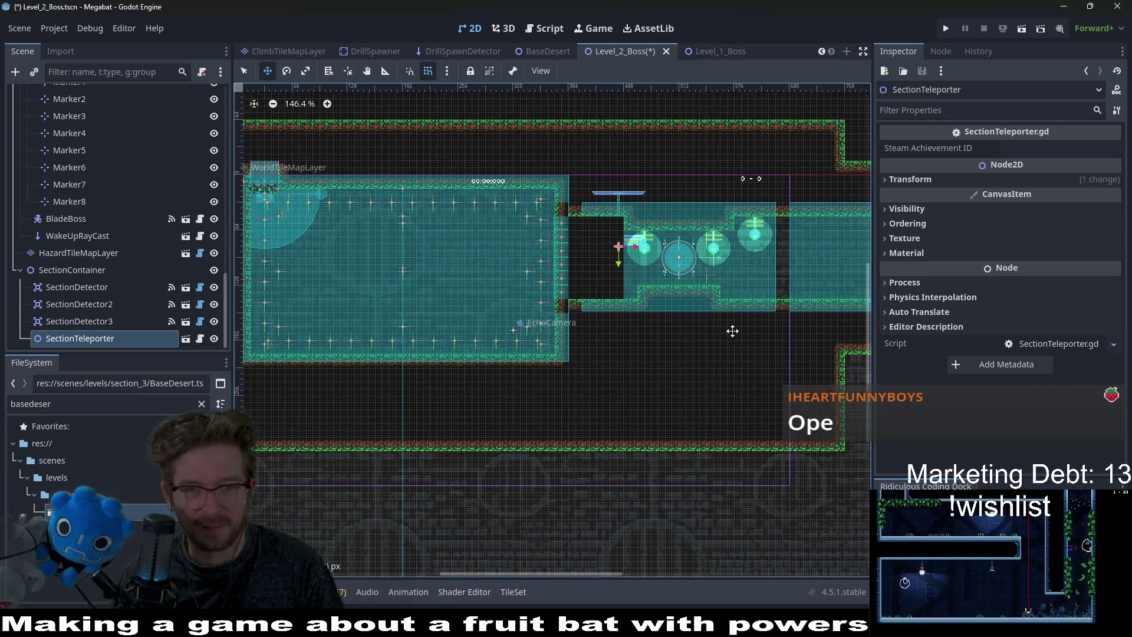
Place the SectionTeleporter on the platform in the right-hand room.
{"action": "mouse_move", "coordinate": [485, 303]}
{"action": "left_mouse_down"}
{"action": "mouse_move", "coordinate": [741, 293]}
{"action": "mouse_move", "coordinate": [730, 308]}
{"action": "left_mouse_up"}
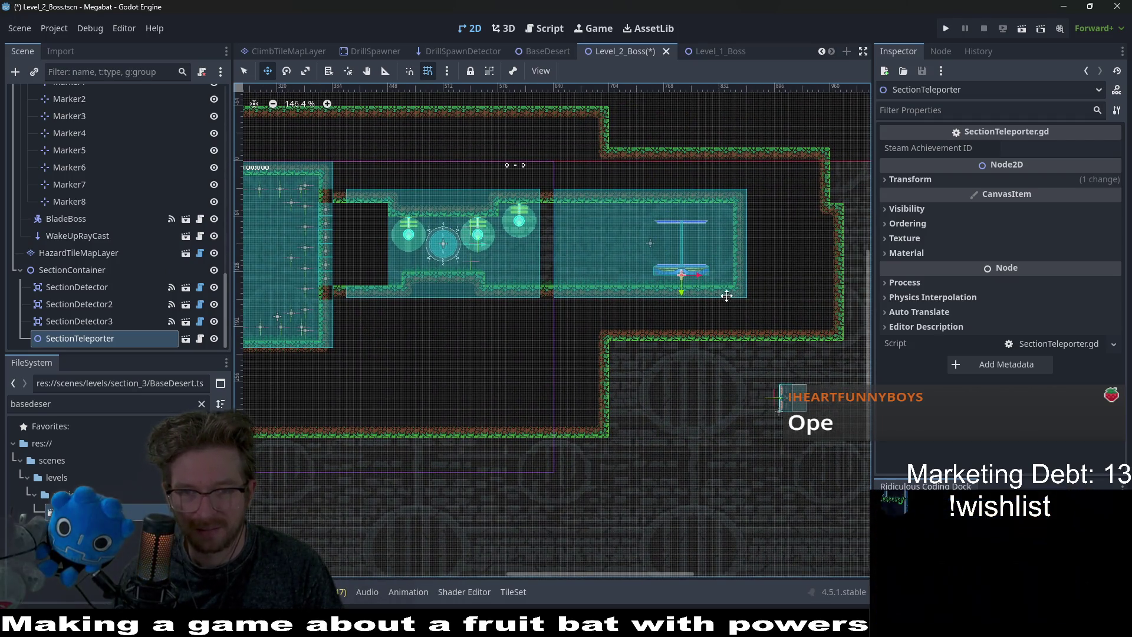
{"action": "scroll", "coordinate": [730, 299], "scroll_direction": "up", "scroll_amount": 4}
{"action": "left_click_drag", "start_coordinate": [664, 318], "coordinate": [714, 288]}
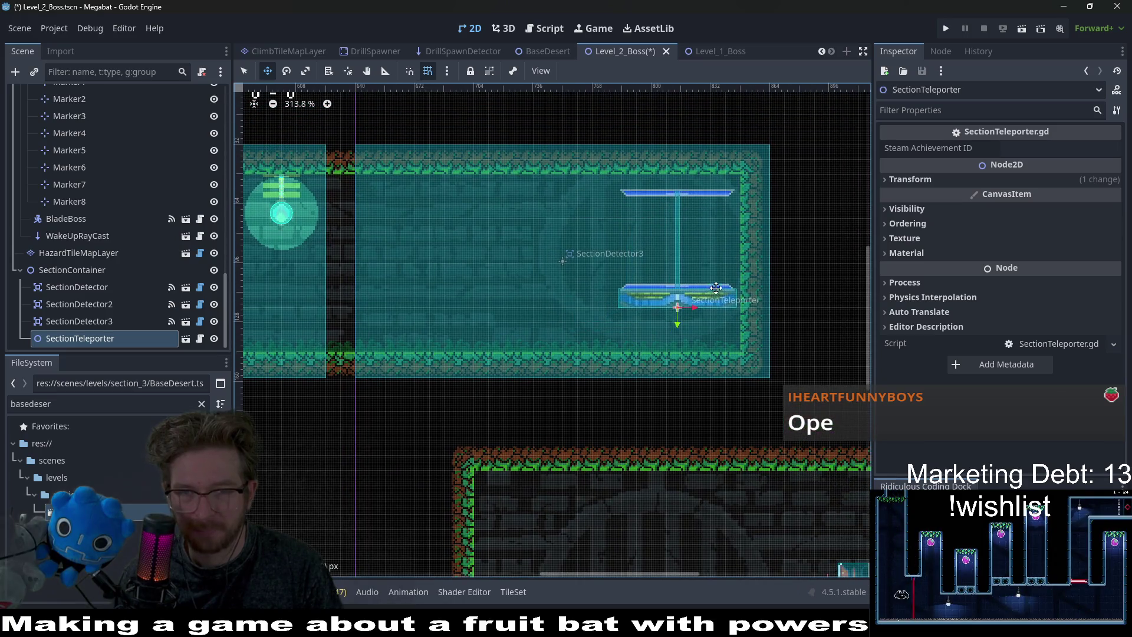
{"action": "scroll", "coordinate": [714, 283], "scroll_direction": "up", "scroll_amount": 2}
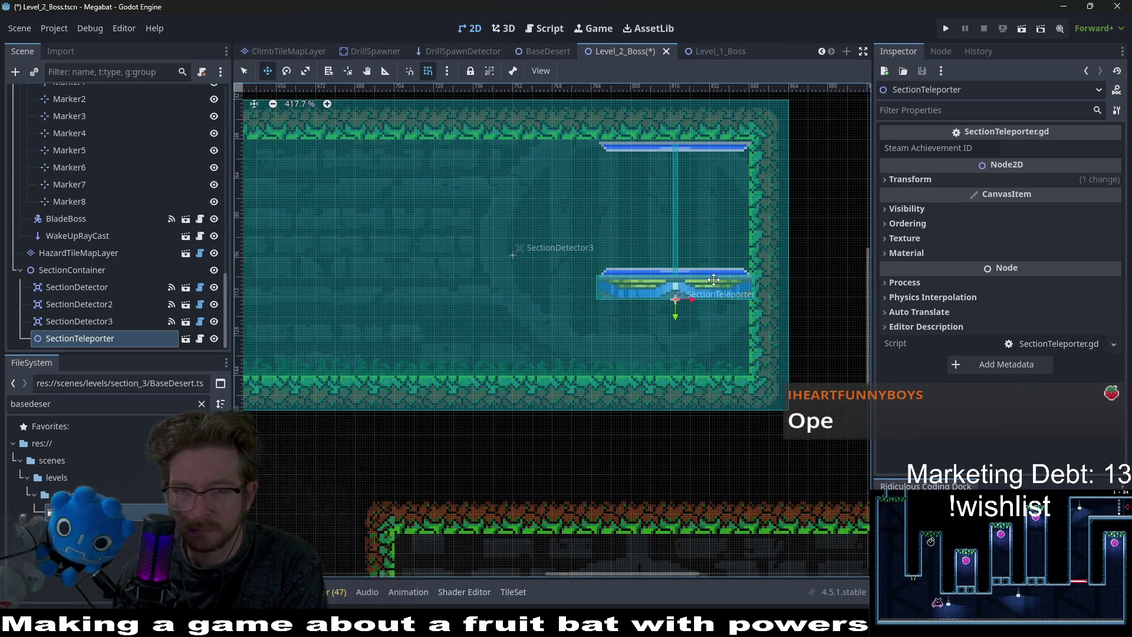
{"action": "scroll", "coordinate": [727, 299], "scroll_direction": "up", "scroll_amount": 3}
{"action": "scroll", "coordinate": [727, 299], "scroll_direction": "down", "scroll_amount": 3}
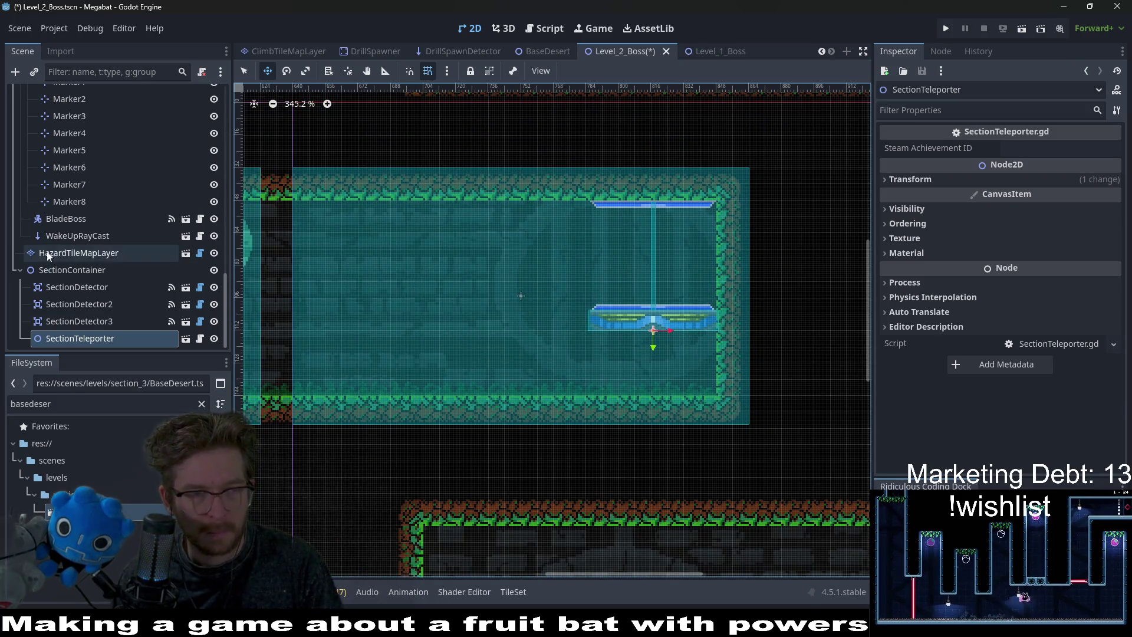
{"action": "scroll", "coordinate": [107, 249], "scroll_direction": "up", "scroll_amount": 10}
Paint a 7x1 strip of ground-forest terrain on EnvironmentTileMapLayer.
{"action": "left_click", "coordinate": [93, 128]}
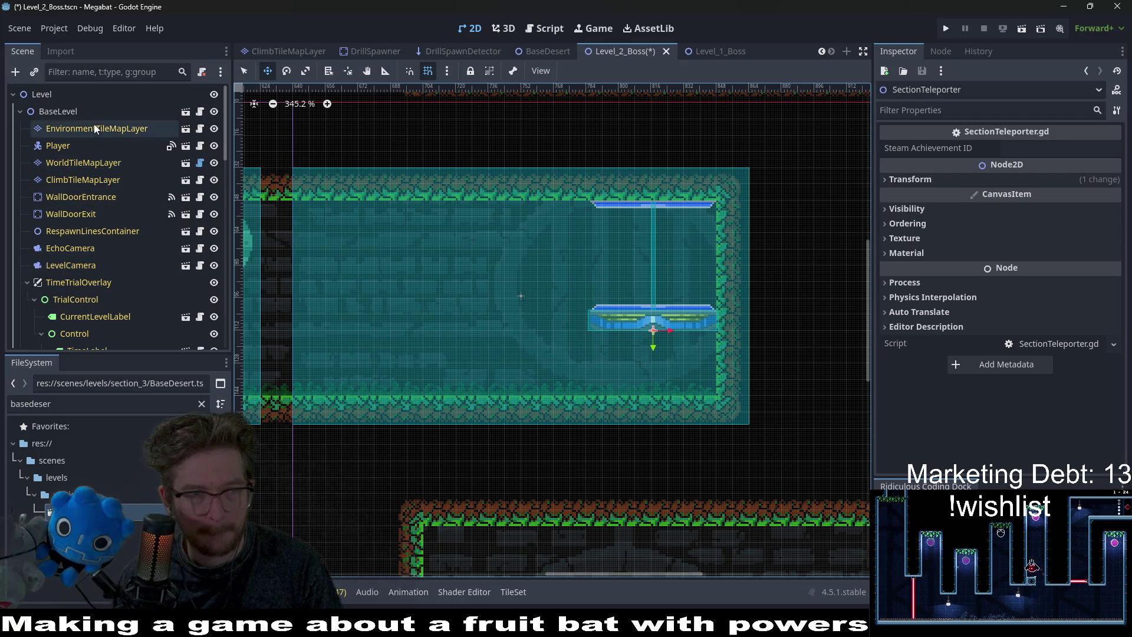
{"action": "left_click", "coordinate": [295, 496]}
{"action": "left_click_drag", "start_coordinate": [737, 380], "coordinate": [545, 384]}
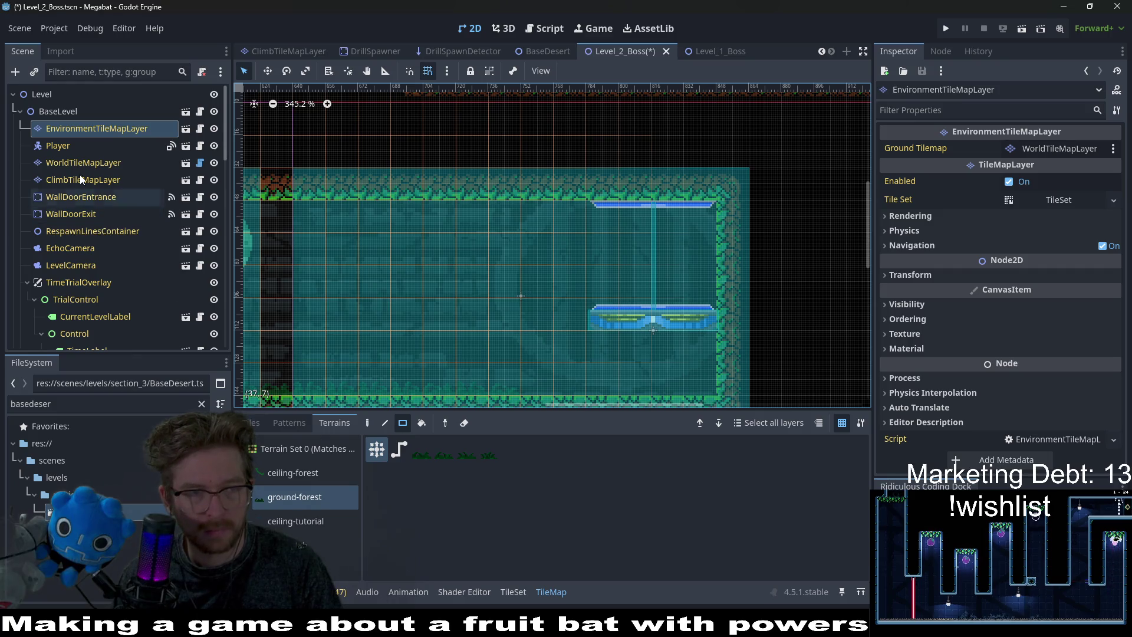
{"action": "left_click", "coordinate": [83, 163]}
{"action": "left_click", "coordinate": [298, 499]}
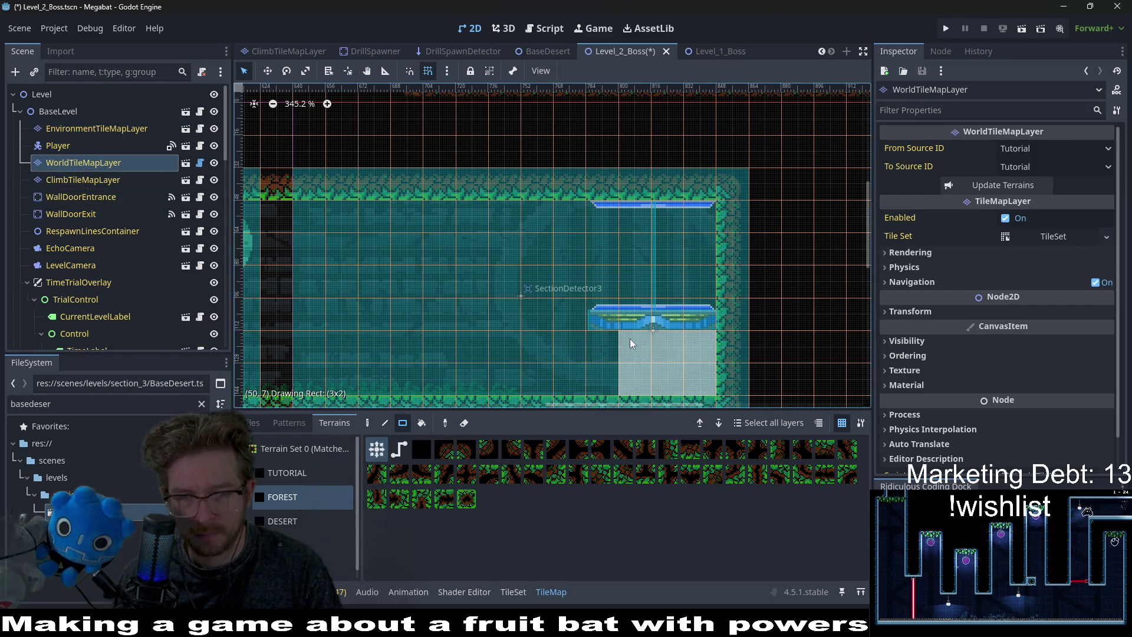
Fill the area beneath the exit platform with FOREST wall tiles.
{"action": "left_click_drag", "start_coordinate": [634, 339], "coordinate": [617, 345]}
{"action": "scroll", "coordinate": [649, 359], "scroll_direction": "down", "scroll_amount": 3}
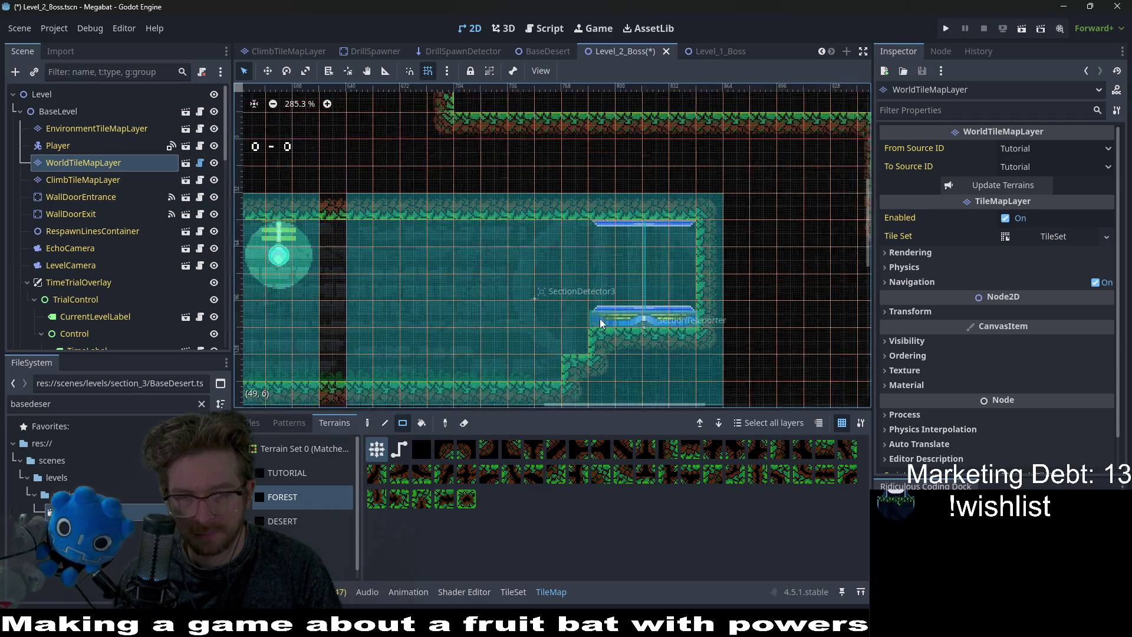
{"action": "scroll", "coordinate": [682, 324], "scroll_direction": "down", "scroll_amount": 2}
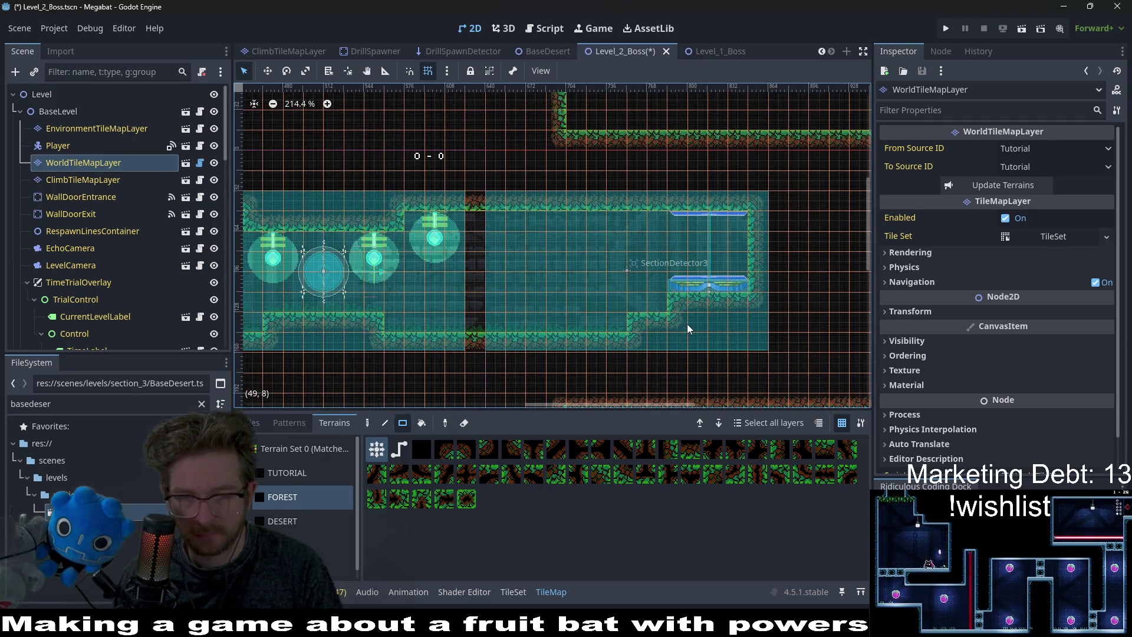
Paint a 4x1 ground-forest overgrowth strip on EnvironmentTileMapLayer.
{"action": "left_click", "coordinate": [88, 130]}
{"action": "left_click", "coordinate": [297, 500]}
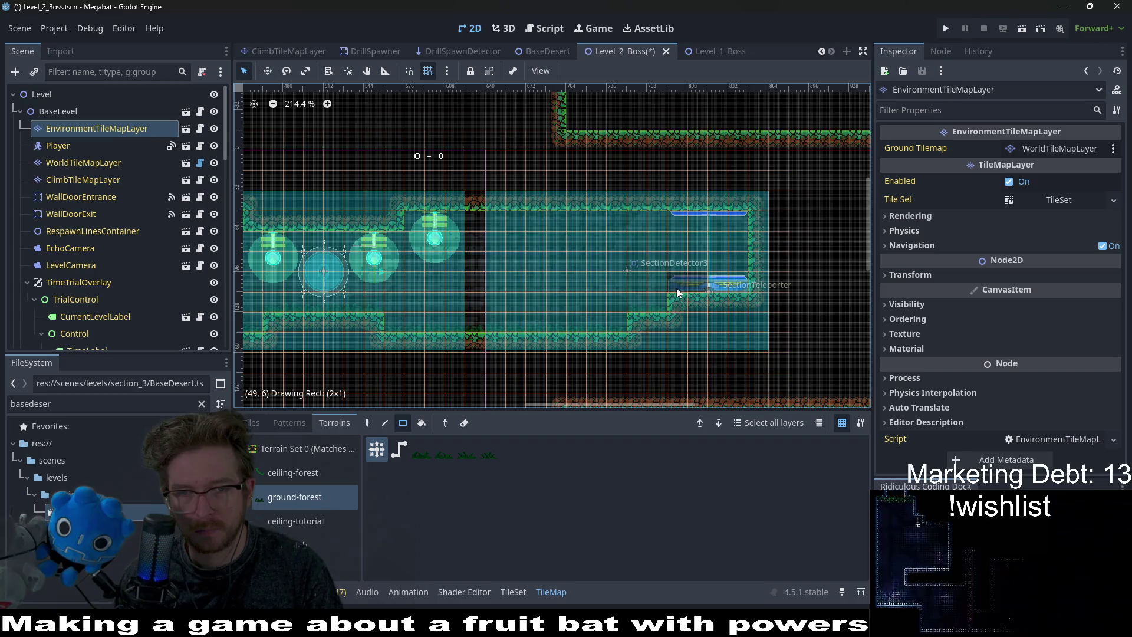
{"action": "left_click_drag", "start_coordinate": [675, 295], "coordinate": [744, 293]}
Drag the SectionTeleporter node up the Scene tree, under the root Level node.
{"action": "scroll", "coordinate": [77, 295], "scroll_direction": "down", "scroll_amount": 10}
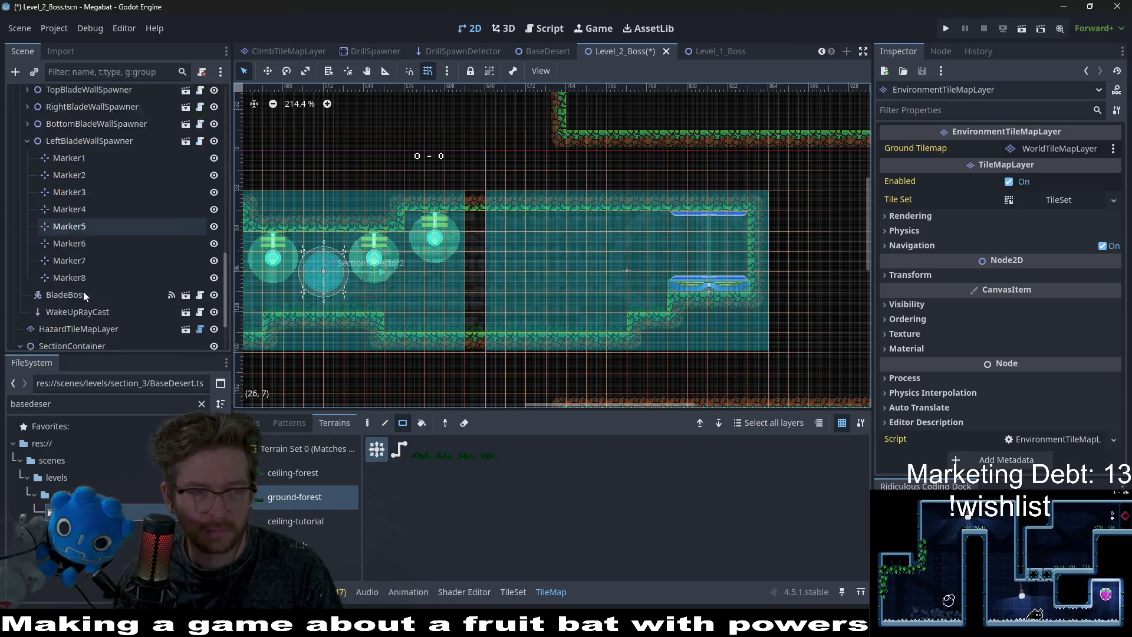
{"action": "left_click", "coordinate": [66, 340]}
{"action": "mouse_move", "coordinate": [66, 340]}
{"action": "left_mouse_down"}
{"action": "mouse_move", "coordinate": [65, 82]}
{"action": "mouse_move", "coordinate": [57, 101]}
{"action": "left_mouse_up"}
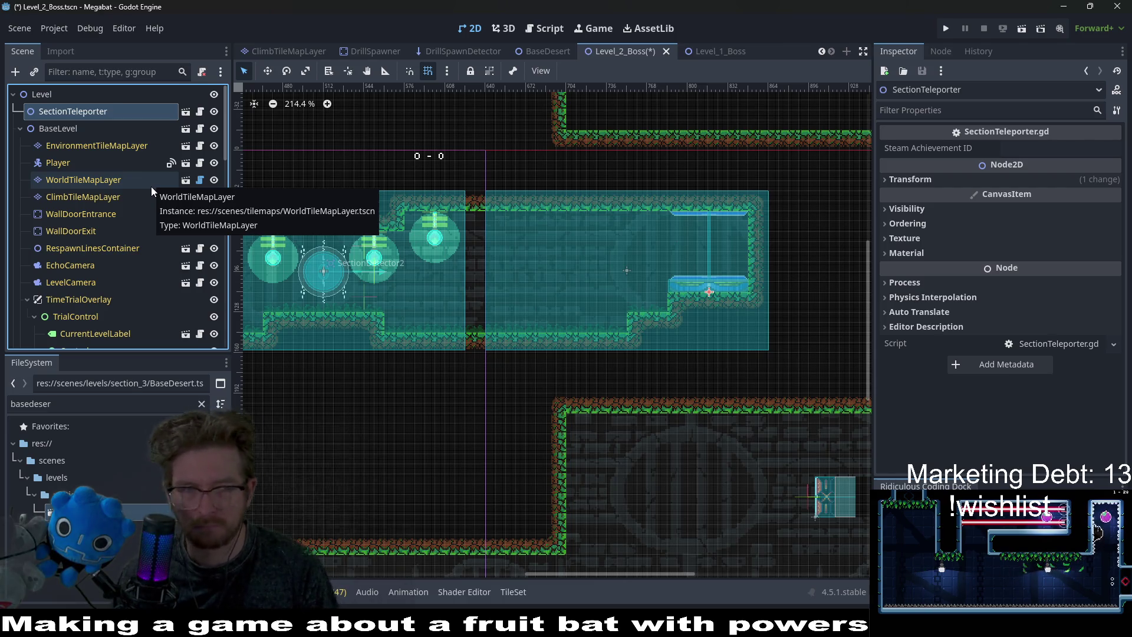
Move SectionTeleporter out of SectionContainer to sit just above it, and save Level_2_Boss.
{"action": "scroll", "coordinate": [150, 186], "scroll_direction": "down", "scroll_amount": 10}
{"action": "scroll", "coordinate": [94, 230], "scroll_direction": "up", "scroll_amount": 5}
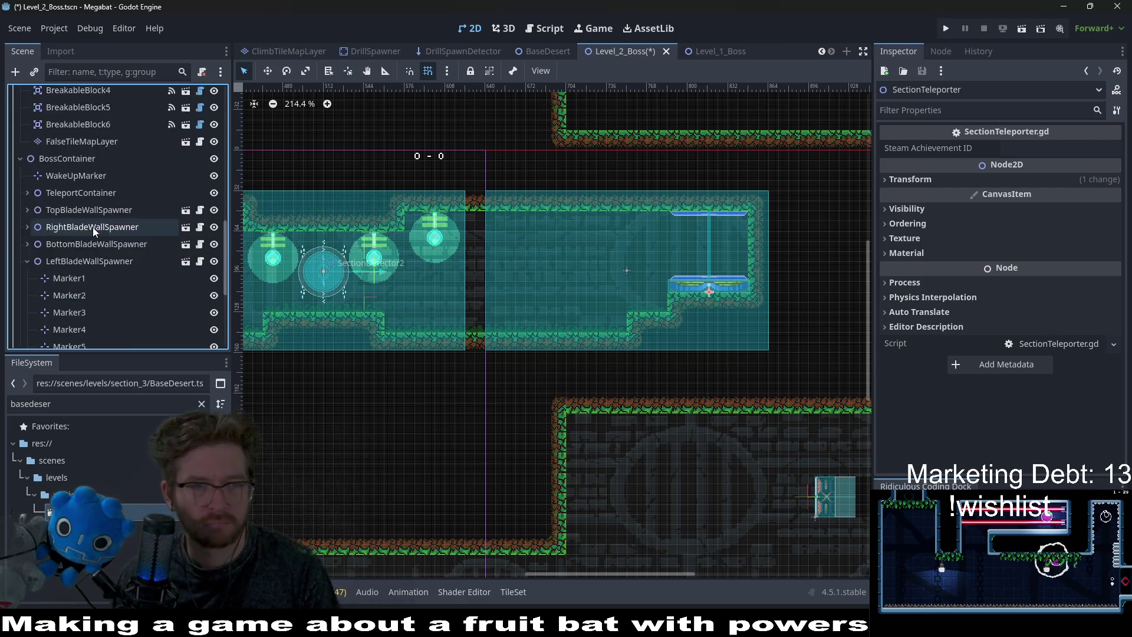
{"action": "scroll", "coordinate": [94, 235], "scroll_direction": "down", "scroll_amount": 5}
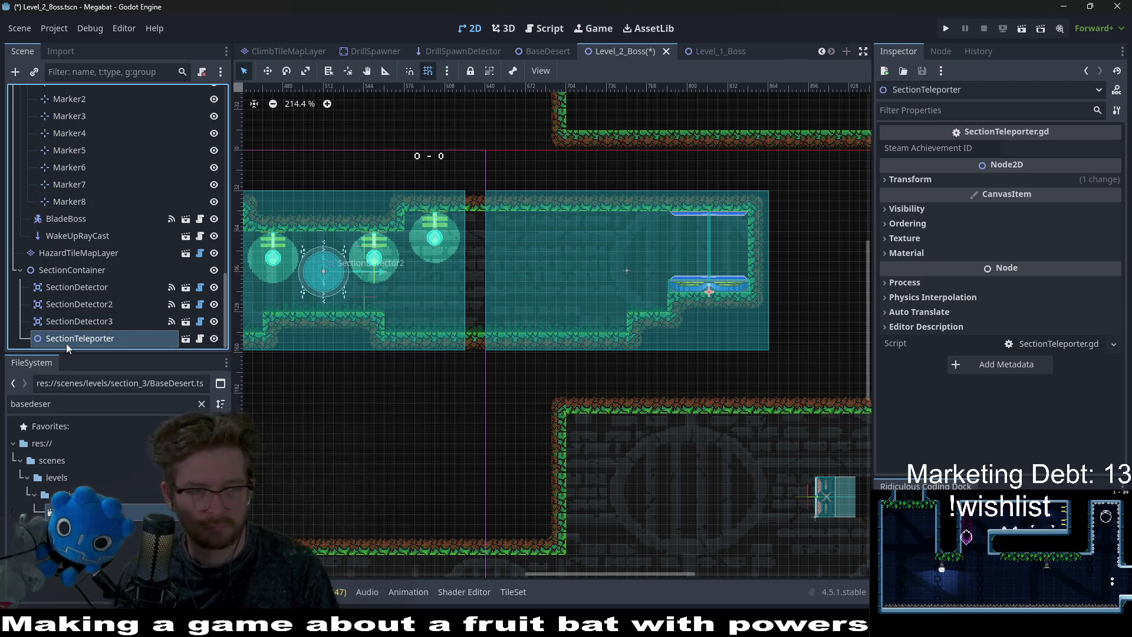
{"action": "left_click_drag", "start_coordinate": [58, 341], "coordinate": [44, 262]}
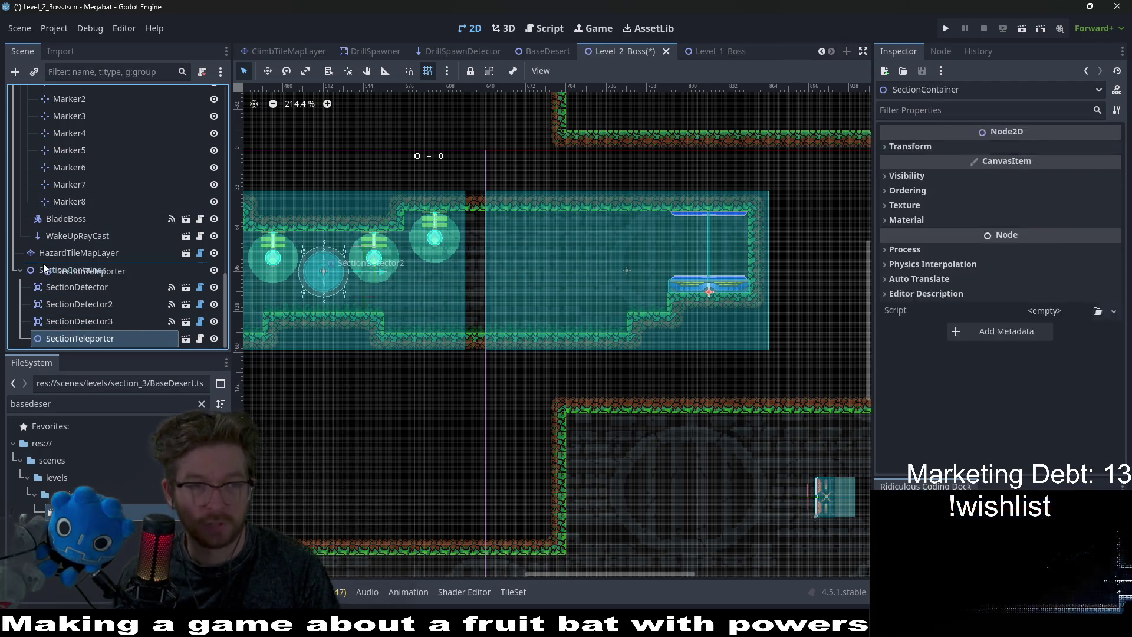
{"action": "key", "text": "ctrl+s"}
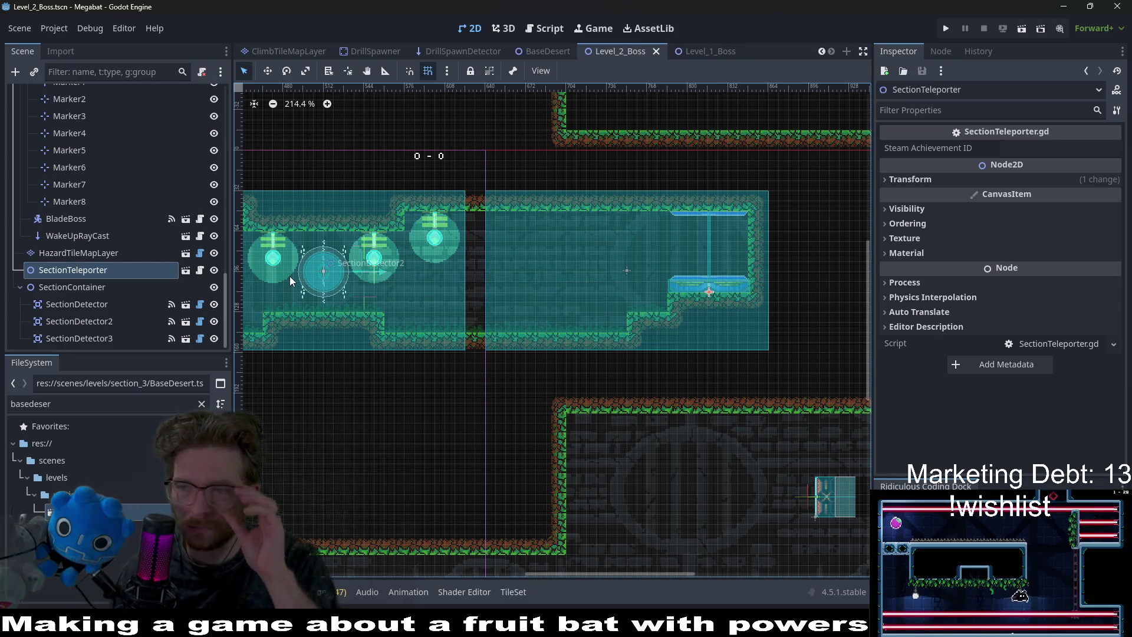
Pan the canvas and bring up the root Level node's context menu.
{"action": "left_click_drag", "start_coordinate": [433, 298], "coordinate": [682, 311]}
{"action": "scroll", "coordinate": [87, 168], "scroll_direction": "up", "scroll_amount": 3}
{"action": "scroll", "coordinate": [88, 160], "scroll_direction": "up", "scroll_amount": 10}
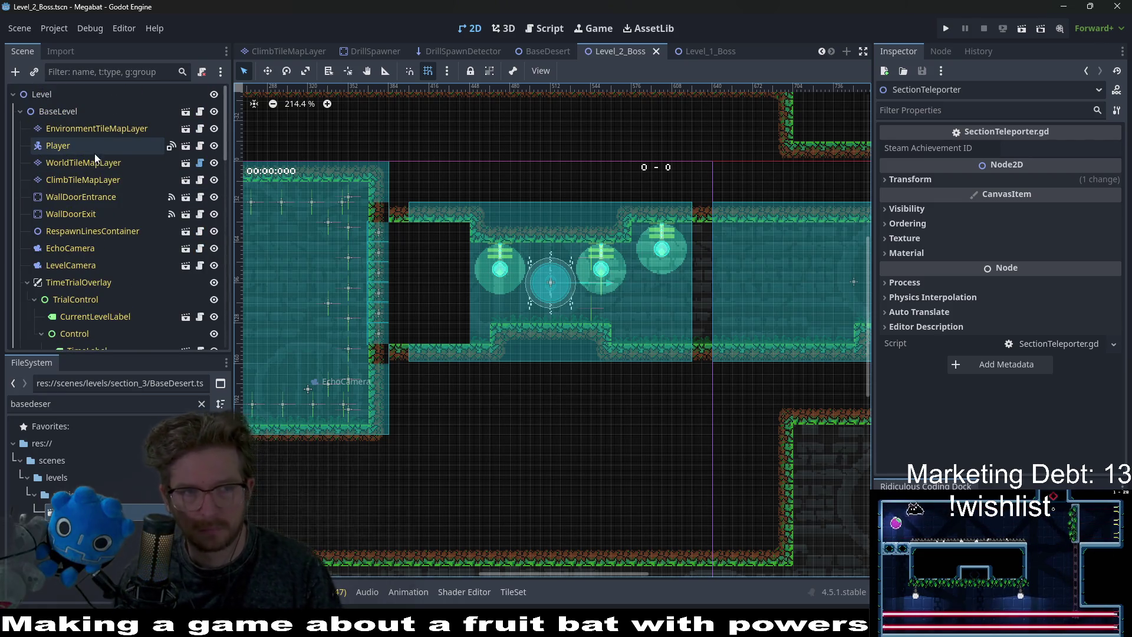
{"action": "right_click", "coordinate": [59, 94]}
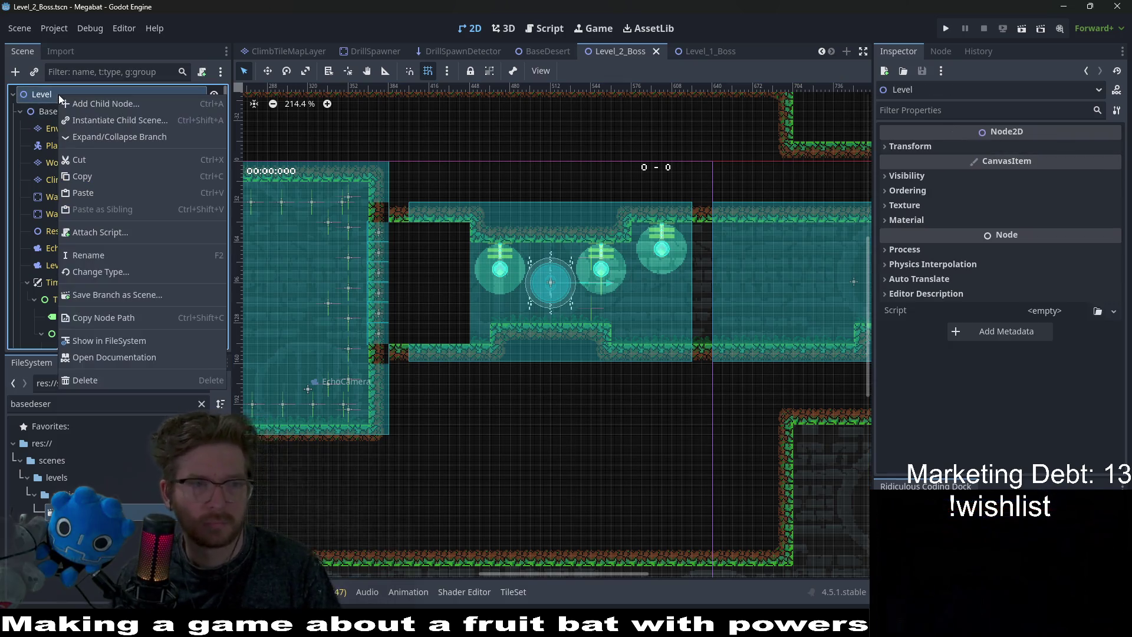
Instance the EnvironmentTileMapLayer scene under Level and move it to the top.
{"action": "left_click", "coordinate": [93, 118]}
{"action": "type", "text": "envir"}
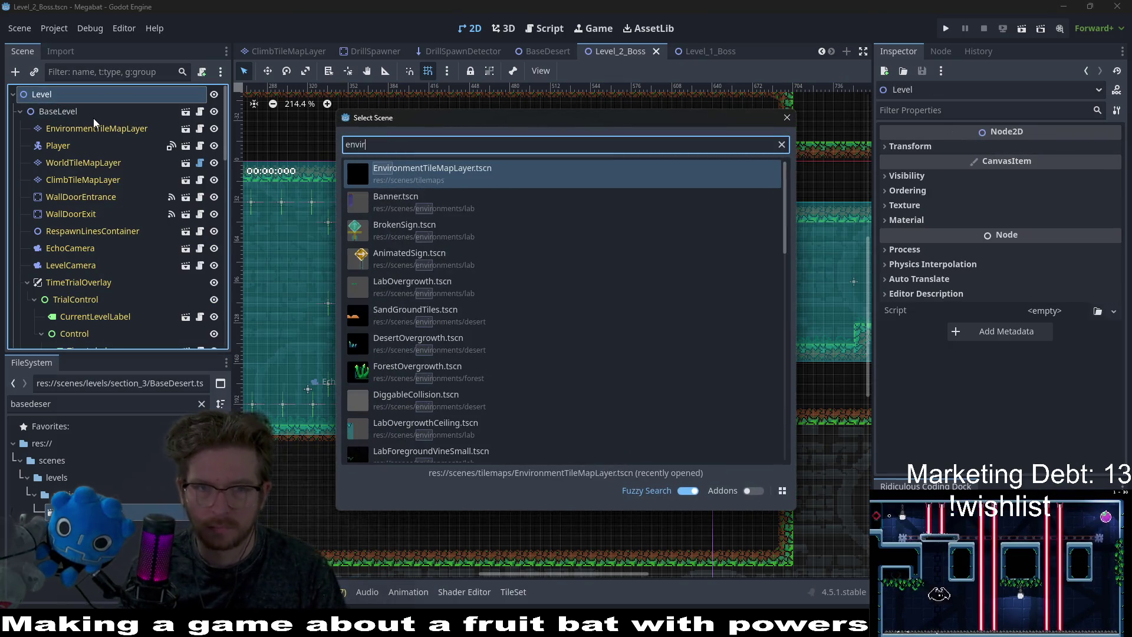
{"action": "key", "text": "Return"}
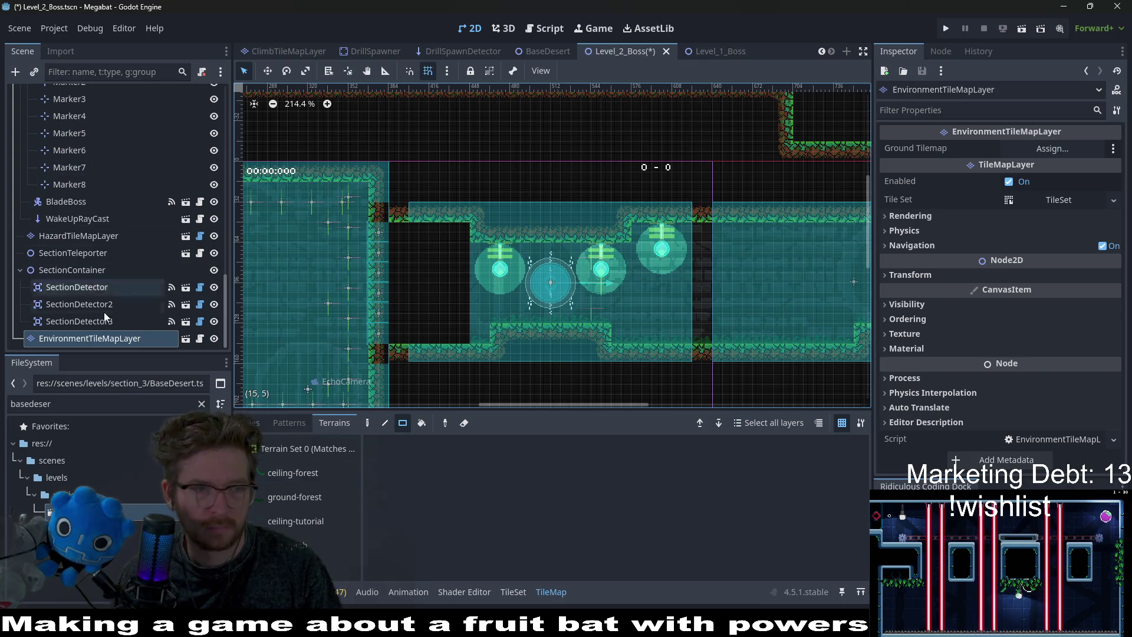
{"action": "mouse_move", "coordinate": [76, 338]}
{"action": "left_mouse_down"}
{"action": "mouse_move", "coordinate": [84, 73]}
{"action": "mouse_move", "coordinate": [82, 106]}
{"action": "left_mouse_up"}
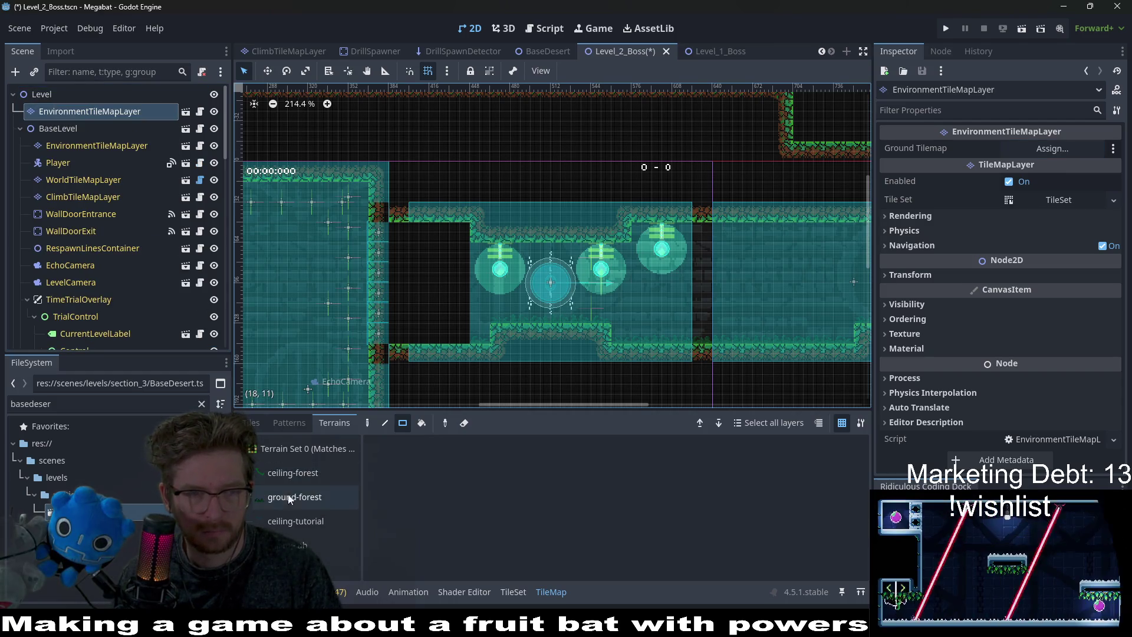
Place two lanterns in the right room on BaseLevel's environment layer, discarding trial braziers.
{"action": "left_click", "coordinate": [252, 422]}
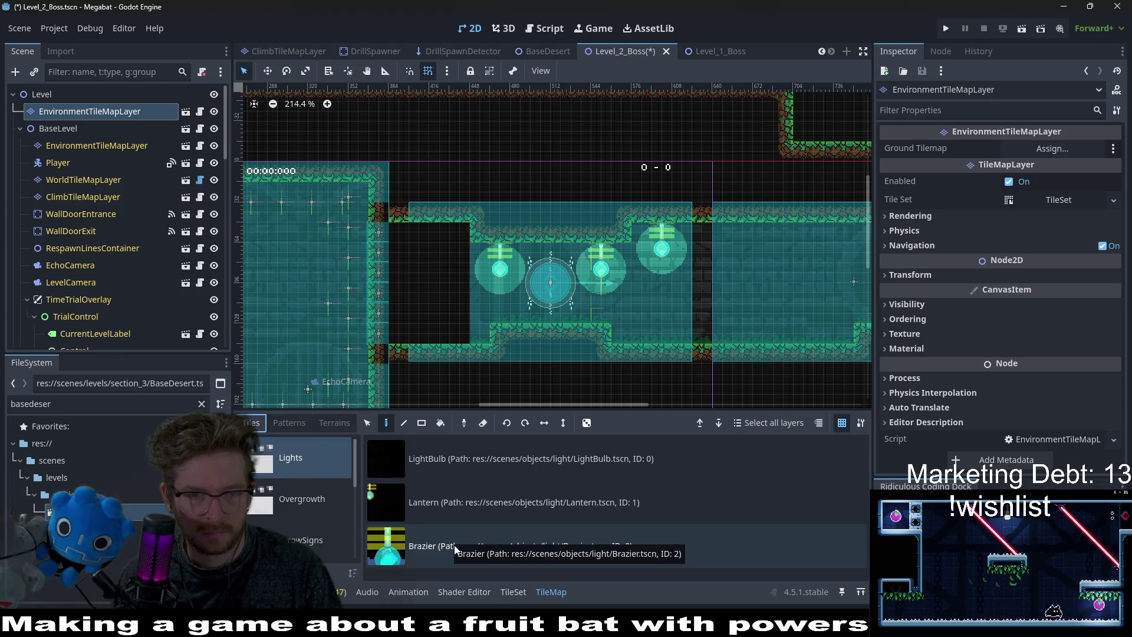
{"action": "left_click", "coordinate": [469, 512]}
{"action": "scroll", "coordinate": [618, 243], "scroll_direction": "right", "scroll_amount": 3}
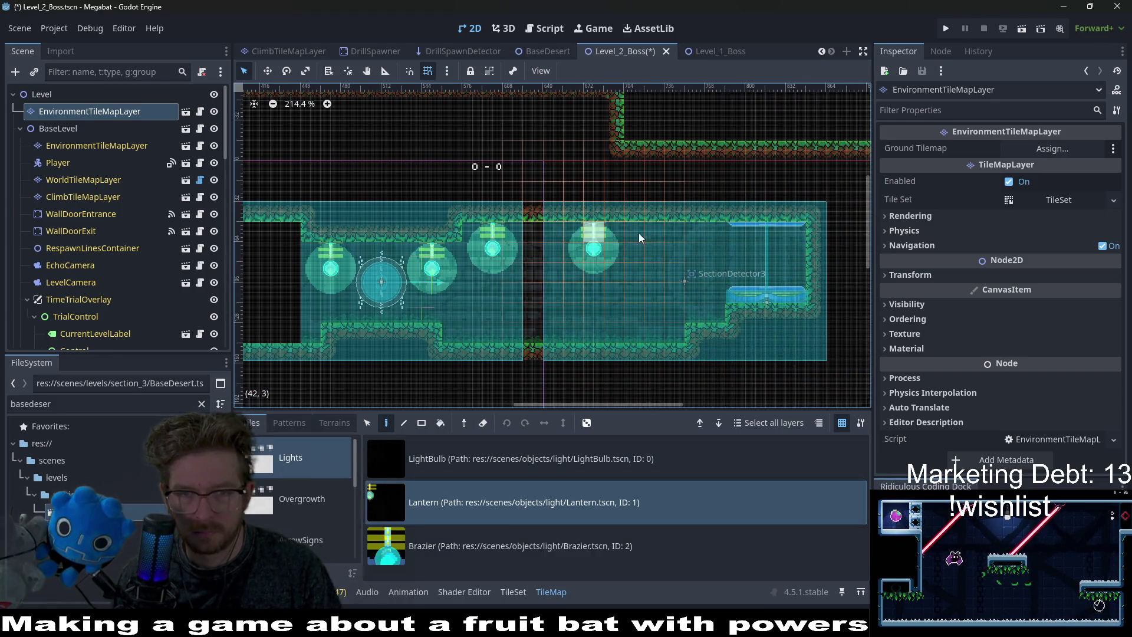
{"action": "scroll", "coordinate": [628, 330], "scroll_direction": "down", "scroll_amount": 1}
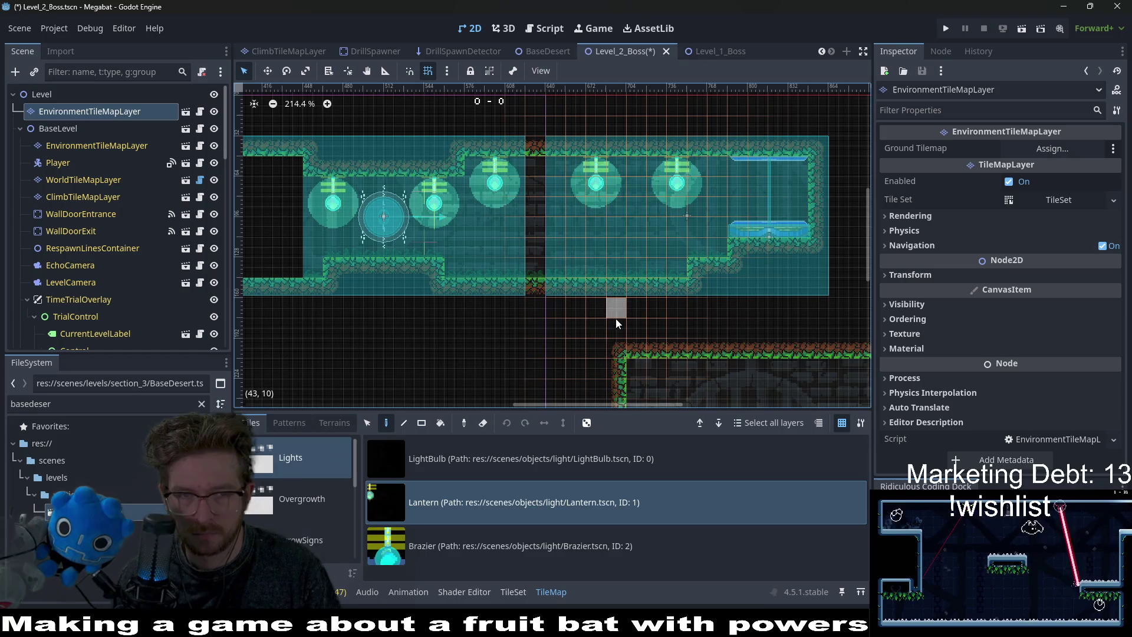
{"action": "left_click", "coordinate": [448, 540]}
{"action": "scroll", "coordinate": [331, 504], "scroll_direction": "down", "scroll_amount": 2}
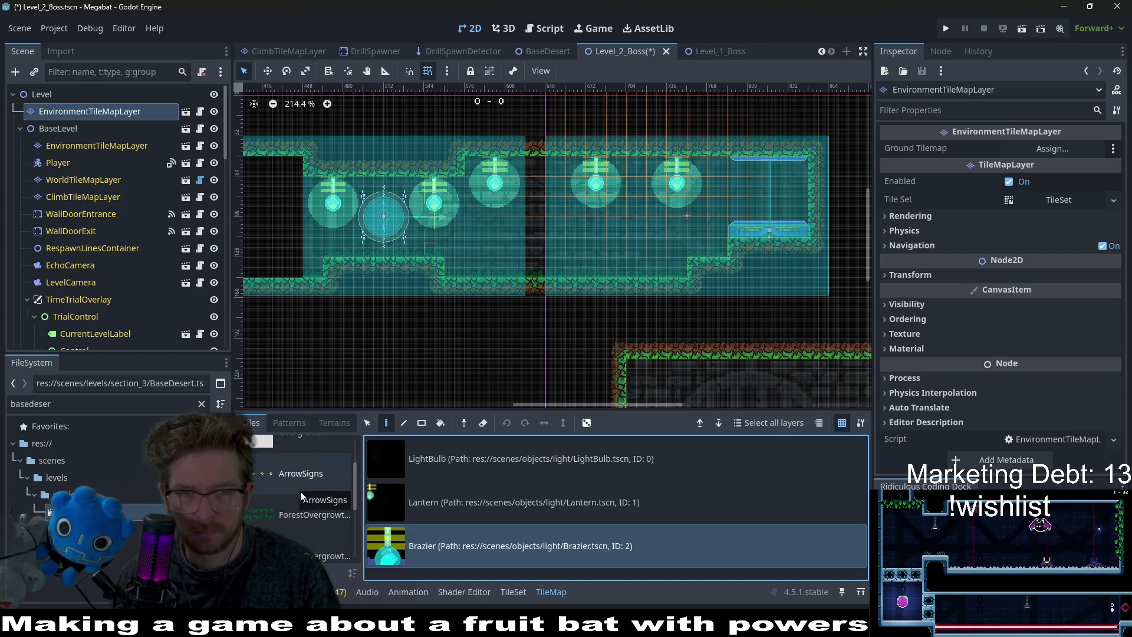
{"action": "key", "text": "ctrl+z"}
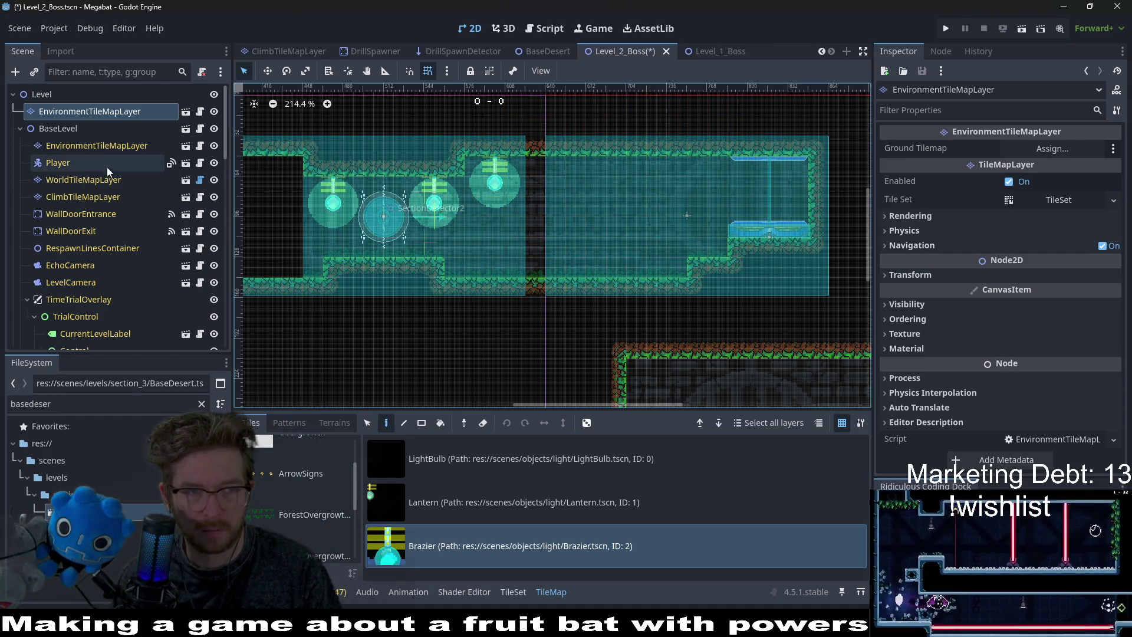
{"action": "left_click", "coordinate": [97, 145]}
{"action": "left_click", "coordinate": [477, 503]}
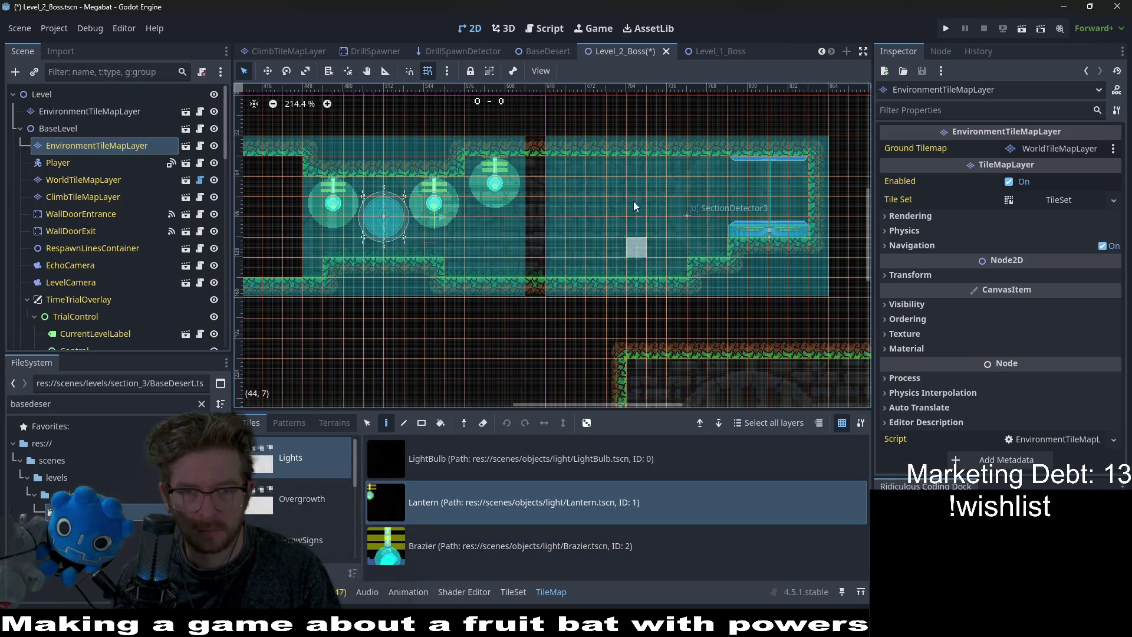
{"action": "left_click", "coordinate": [596, 168]}
{"action": "left_click", "coordinate": [691, 164]}
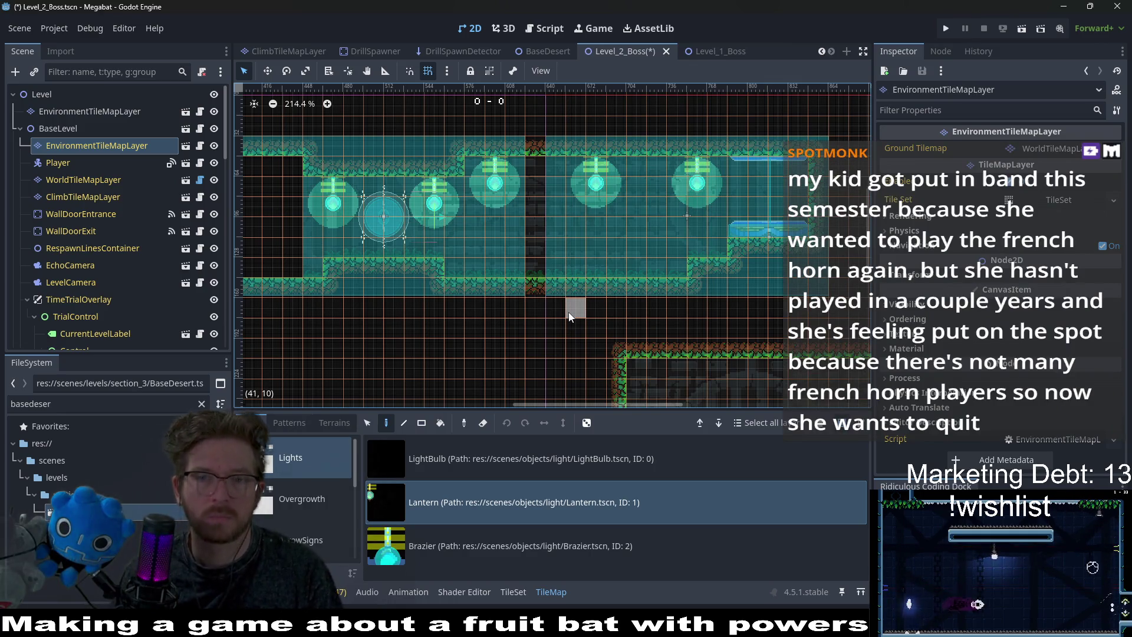
Open the SectionTeleporter.gd script from the SectionTeleporter node.
{"action": "scroll", "coordinate": [100, 188], "scroll_direction": "down", "scroll_amount": 5}
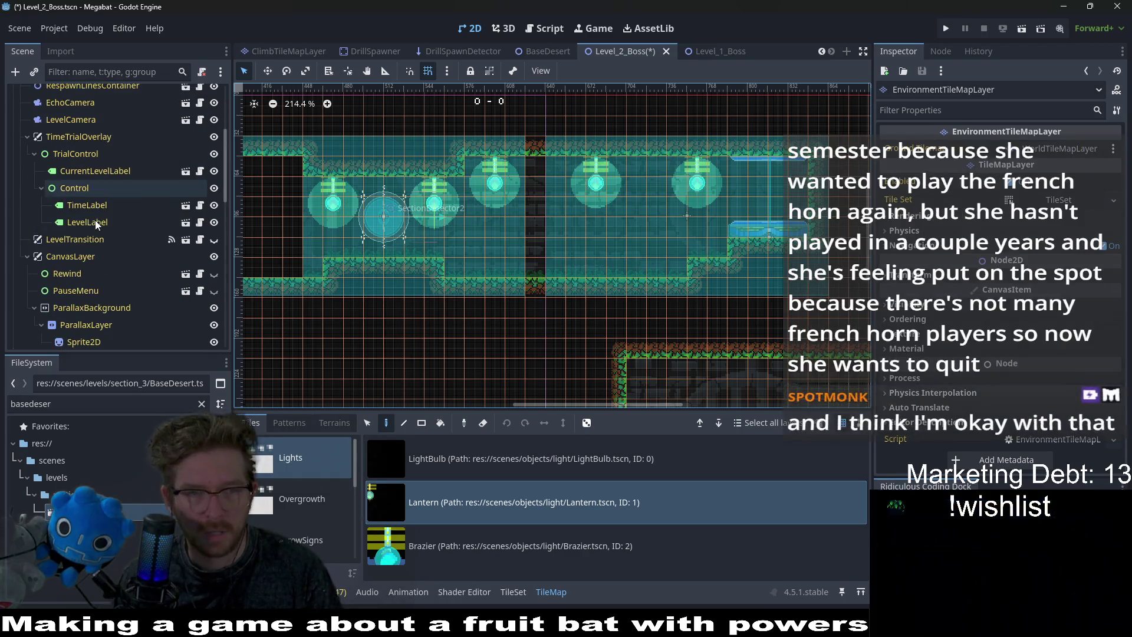
{"action": "scroll", "coordinate": [751, 229], "scroll_direction": "up", "scroll_amount": 4}
{"action": "scroll", "coordinate": [760, 242], "scroll_direction": "down", "scroll_amount": 4}
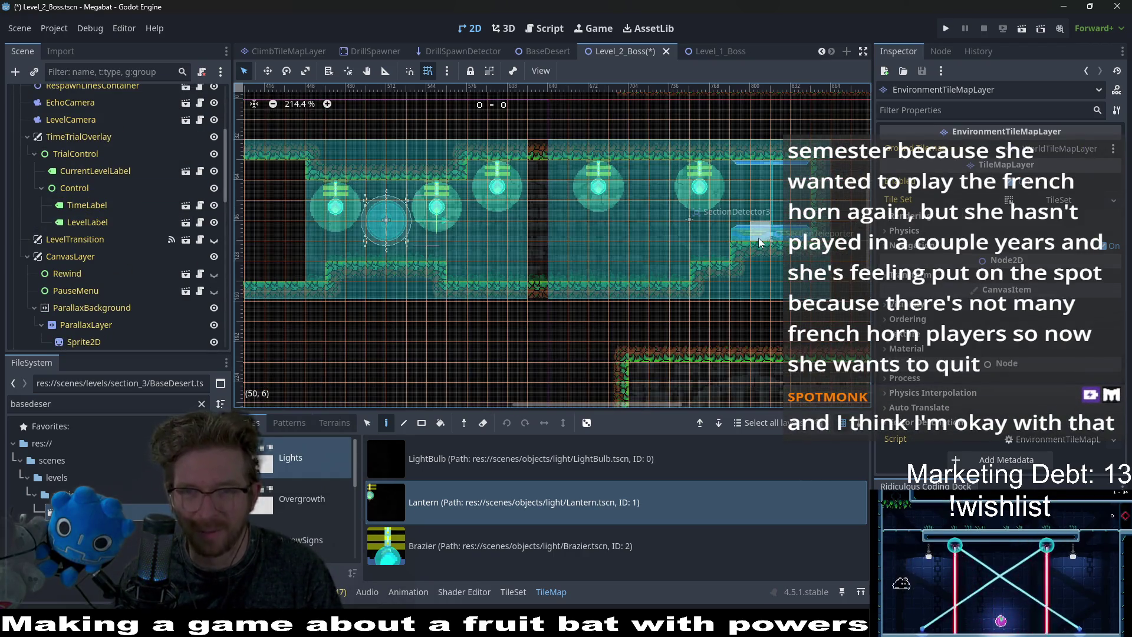
{"action": "scroll", "coordinate": [126, 271], "scroll_direction": "down", "scroll_amount": 5}
{"action": "scroll", "coordinate": [151, 265], "scroll_direction": "down", "scroll_amount": 1}
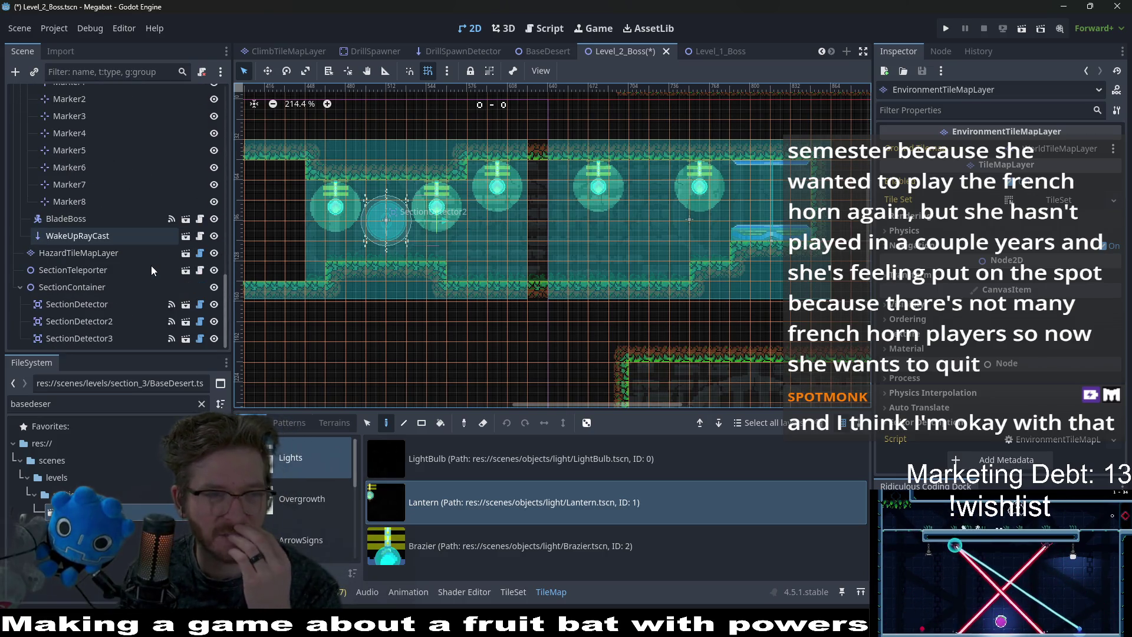
{"action": "left_click", "coordinate": [98, 254]}
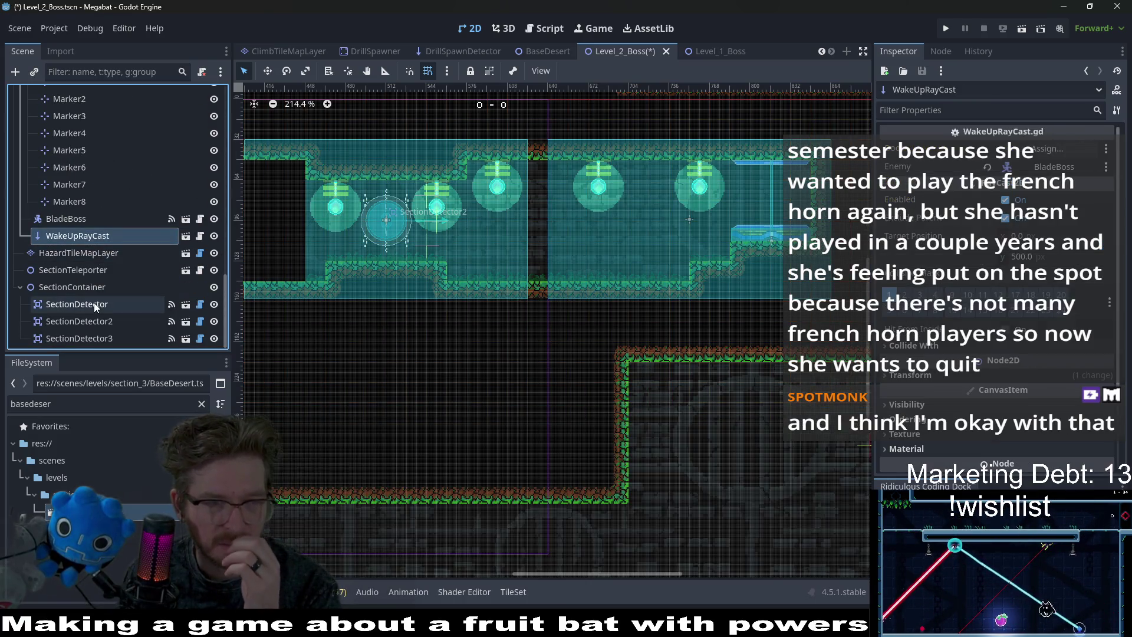
{"action": "left_click", "coordinate": [76, 271]}
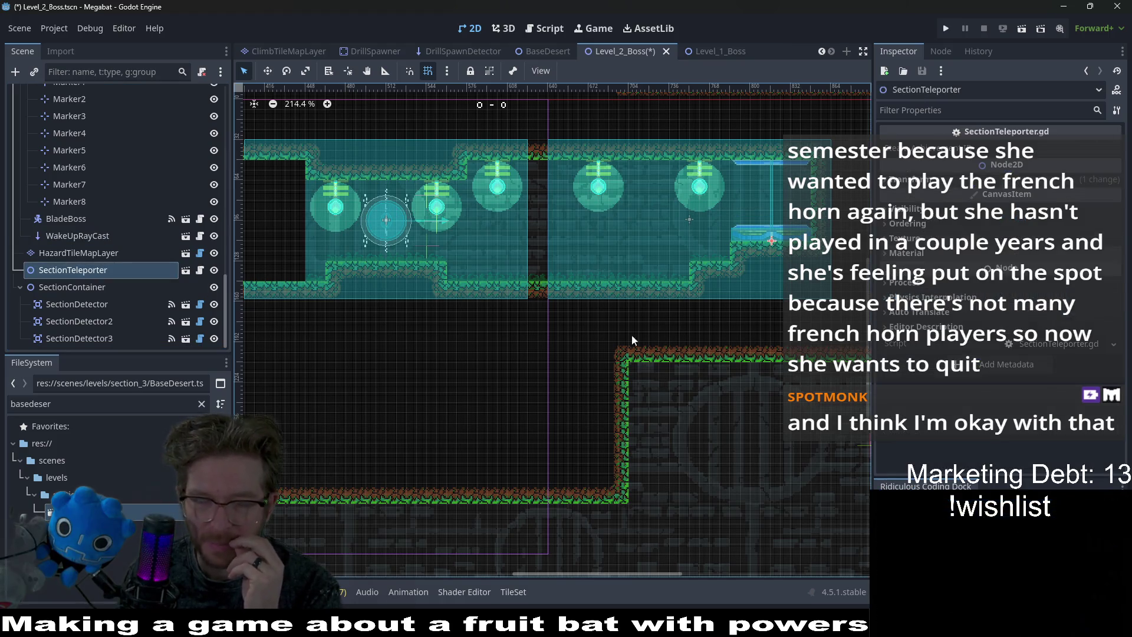
{"action": "left_click", "coordinate": [200, 269]}
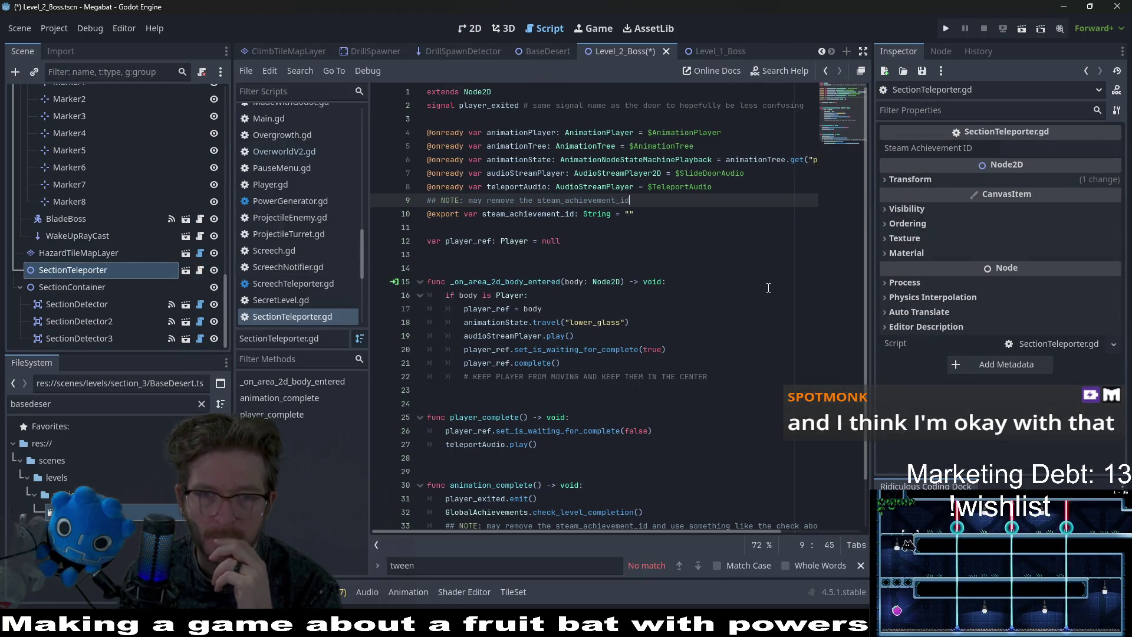
Select player_exited in the script, then select SectionTeleporter in Level_1_Boss.
{"action": "scroll", "coordinate": [768, 287], "scroll_direction": "down", "scroll_amount": 2}
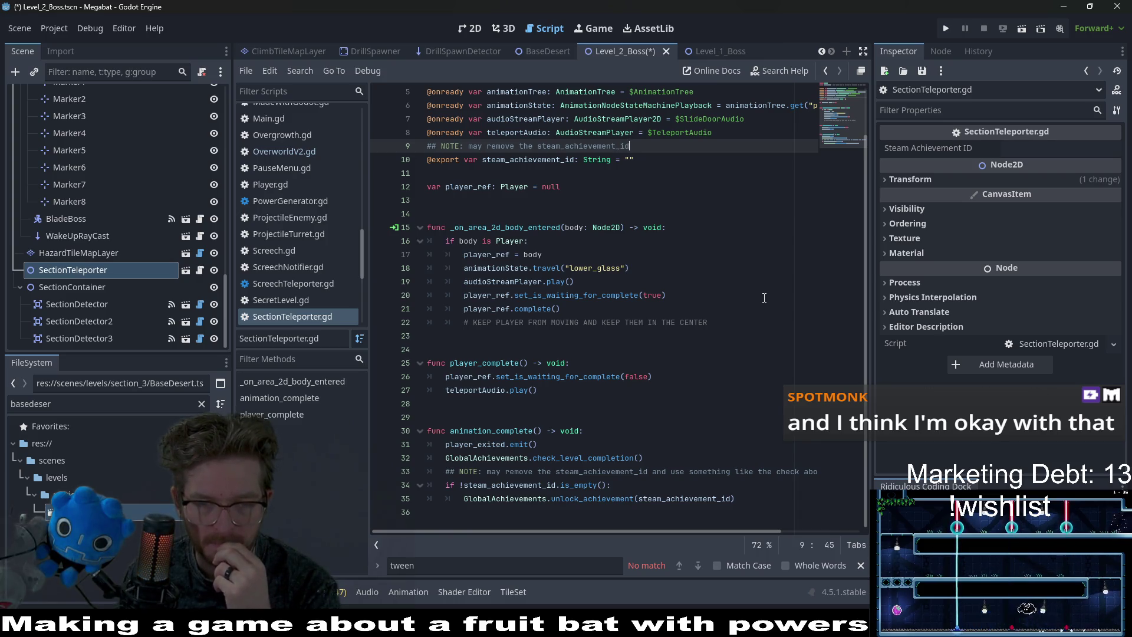
{"action": "double_click", "coordinate": [488, 444]}
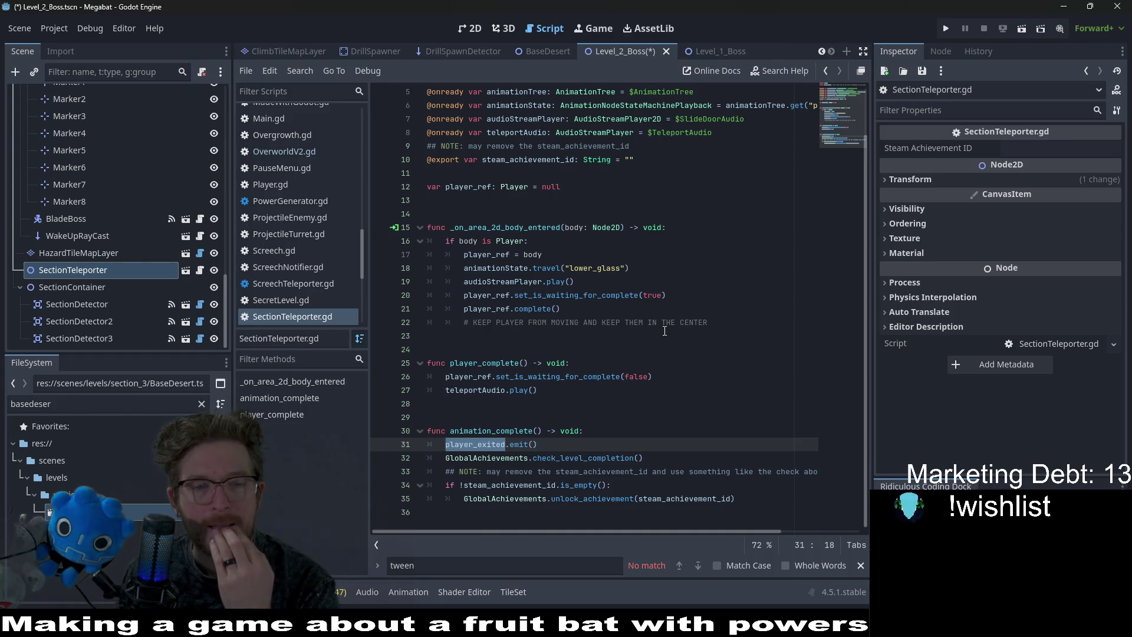
{"action": "left_click", "coordinate": [708, 51]}
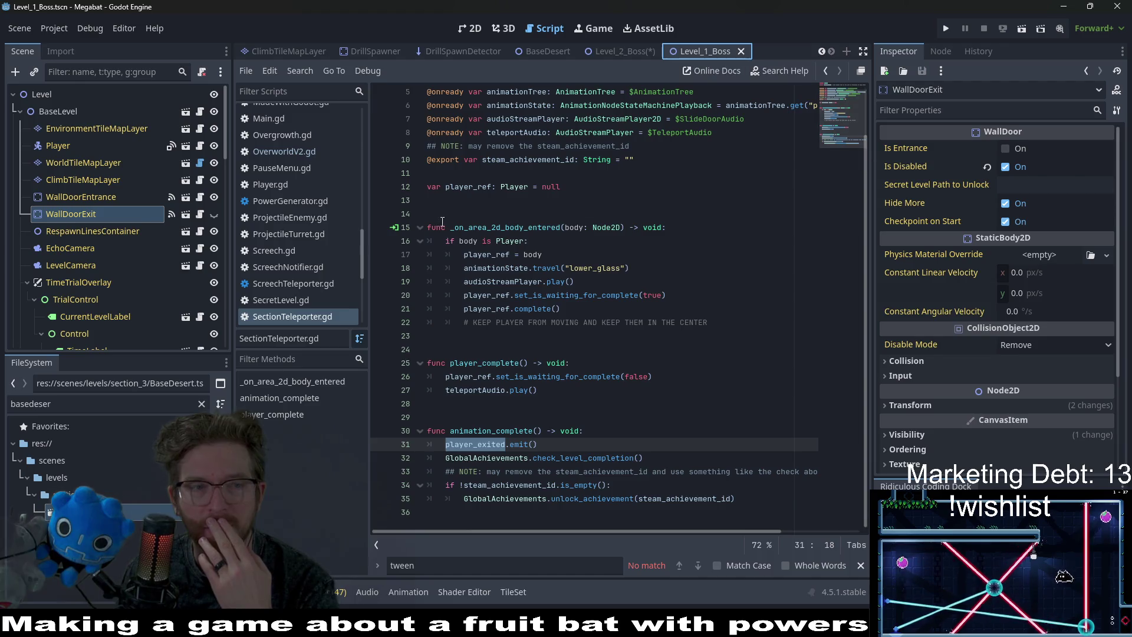
{"action": "scroll", "coordinate": [100, 247], "scroll_direction": "down", "scroll_amount": 10}
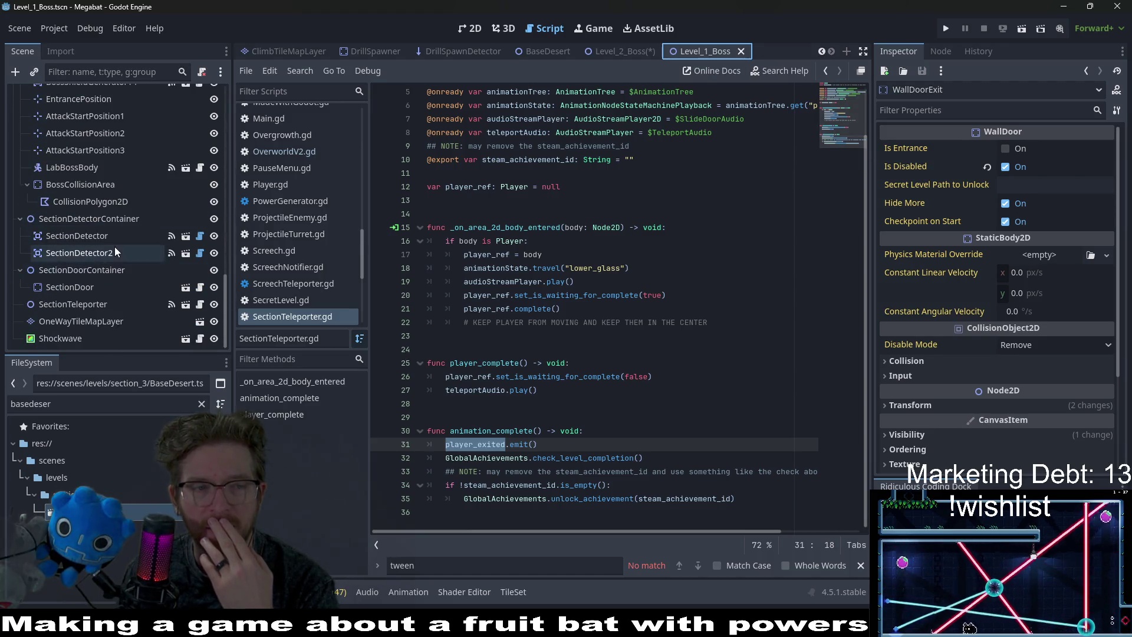
{"action": "left_click", "coordinate": [113, 252]}
{"action": "left_click", "coordinate": [101, 287]}
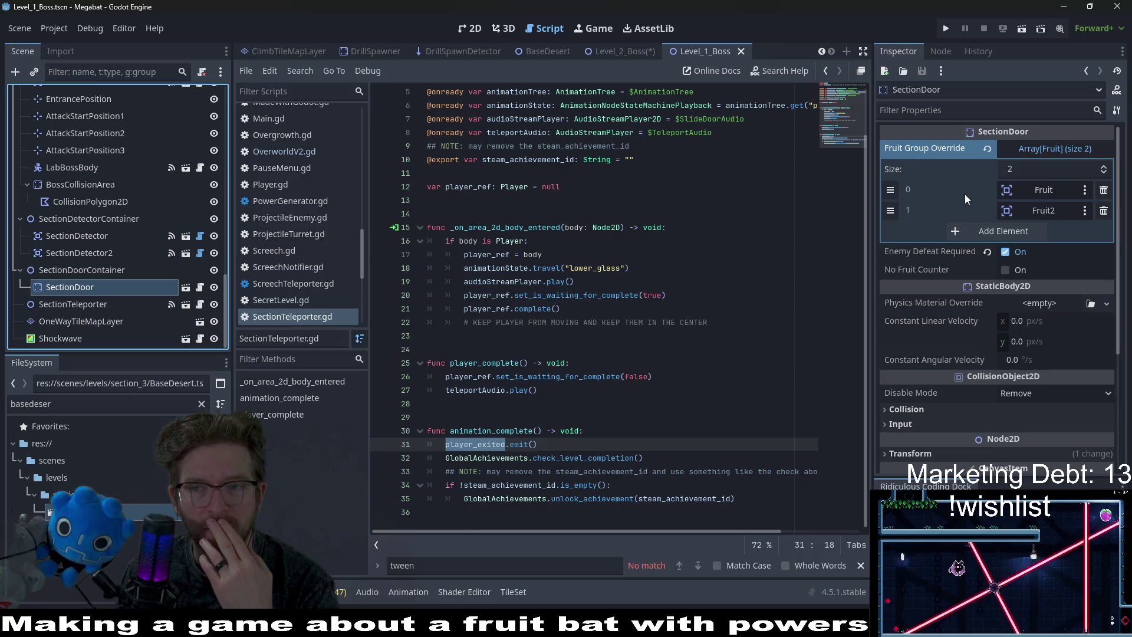
{"action": "left_click", "coordinate": [95, 304]}
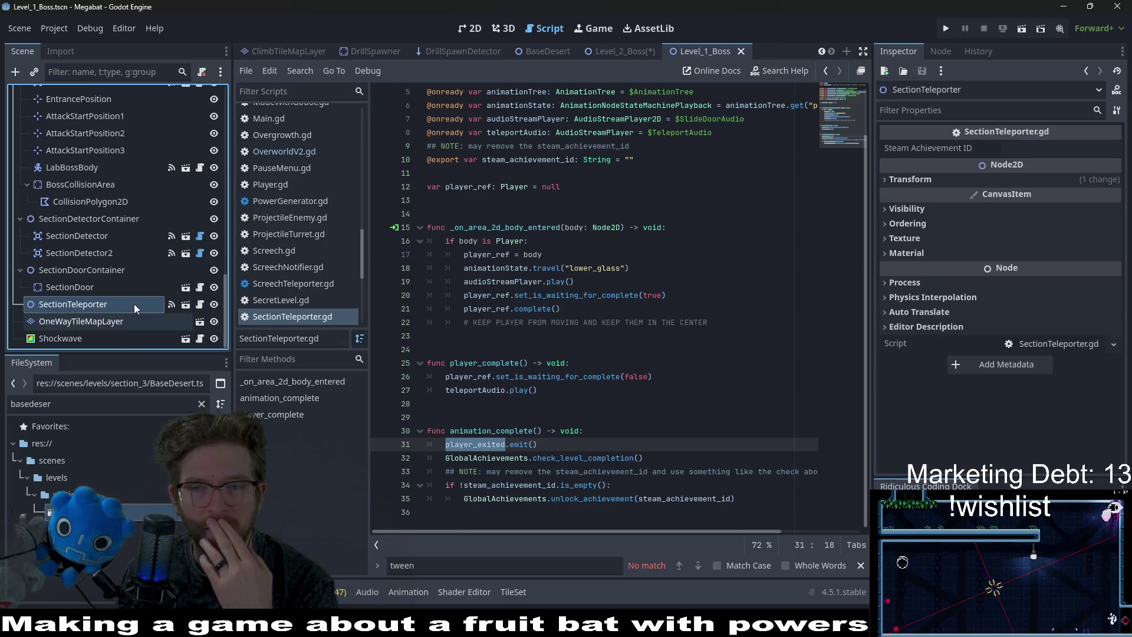
Find its player_exited link to BaseLevel's _on_WallDoor_player_exited, then return to Level_2_Boss.
{"action": "left_click", "coordinate": [940, 51]}
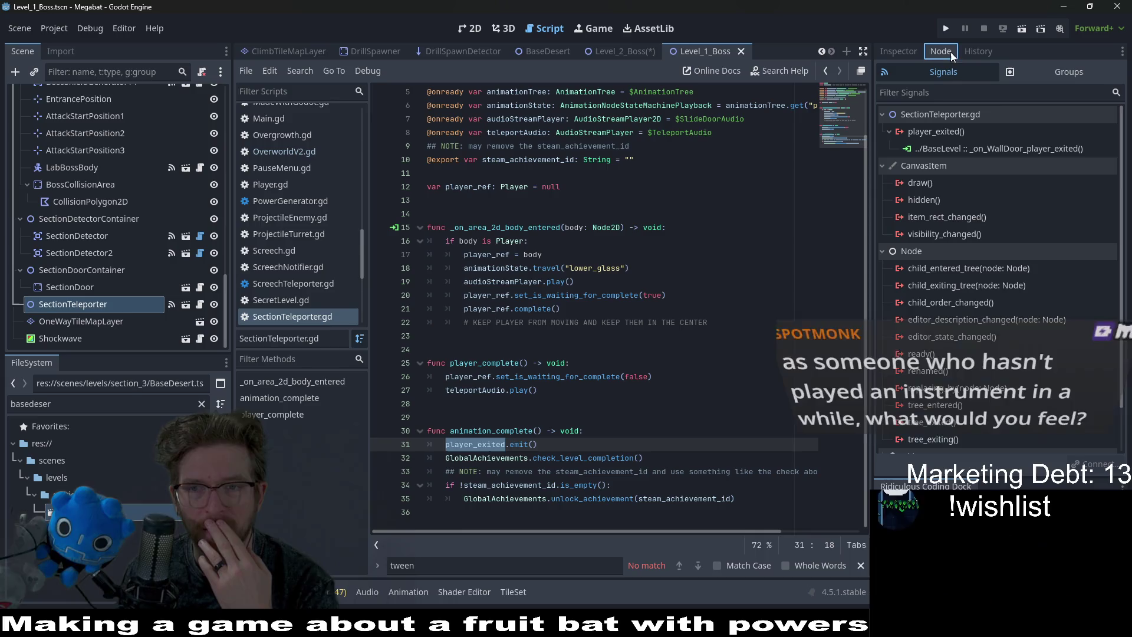
{"action": "double_click", "coordinate": [1015, 154]}
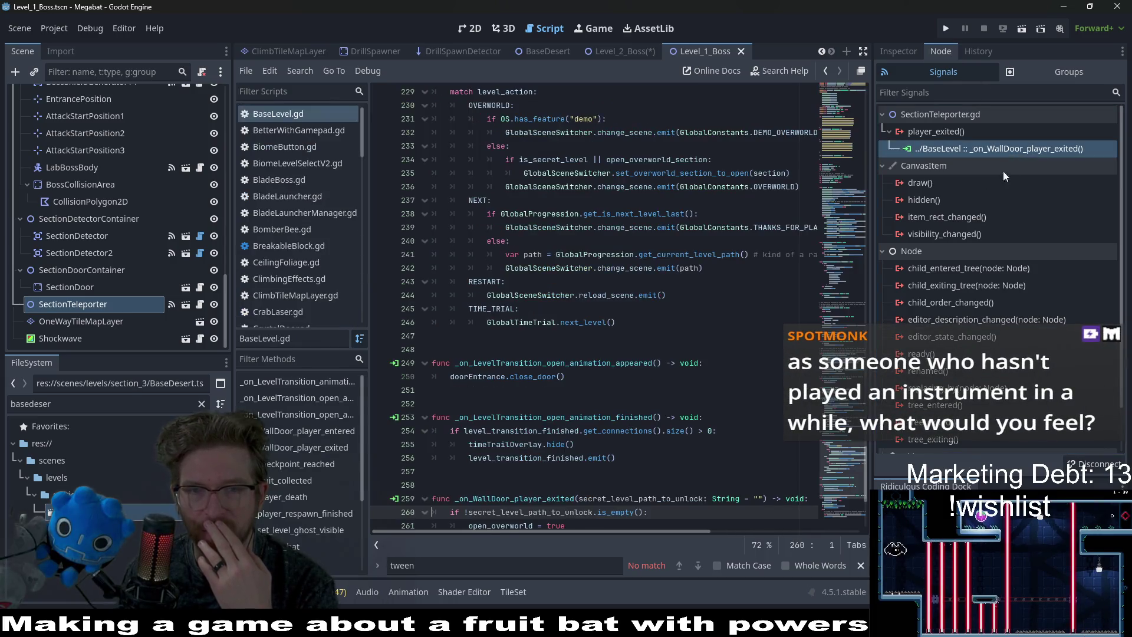
{"action": "scroll", "coordinate": [581, 459], "scroll_direction": "down", "scroll_amount": 2}
{"action": "double_click", "coordinate": [530, 418]}
{"action": "key", "text": "ctrl+c"}
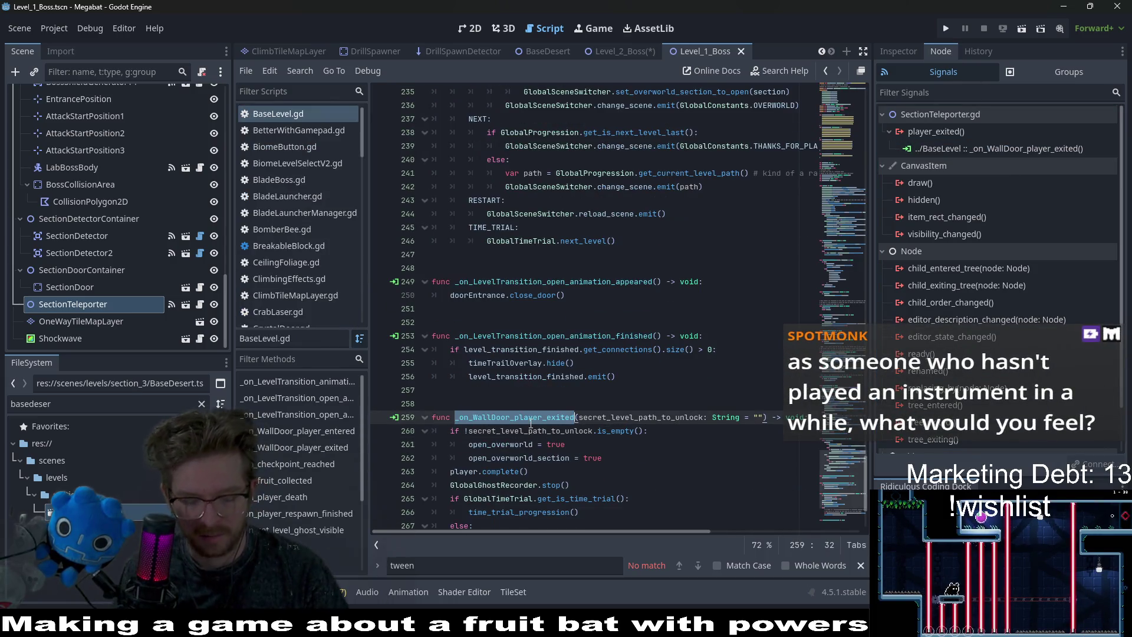
{"action": "left_click", "coordinate": [625, 51]}
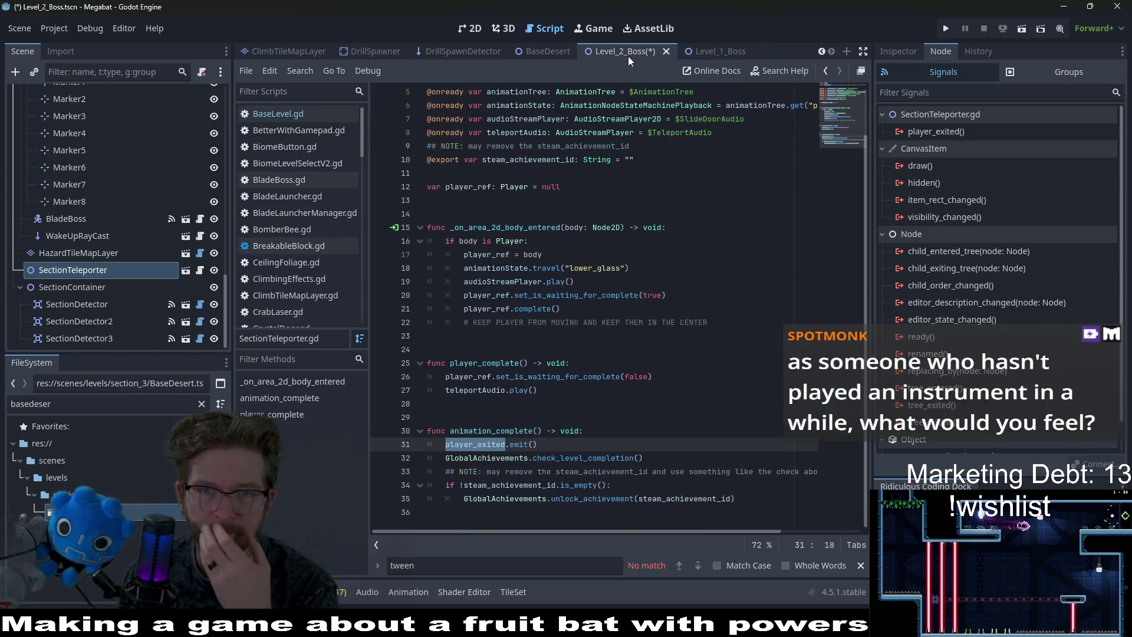
Connect the teleporter's player_exited signal to BaseLevel's _on_WallDoor_player_exited.
{"action": "left_click", "coordinate": [899, 55]}
{"action": "left_click", "coordinate": [937, 53]}
{"action": "right_click", "coordinate": [935, 127]}
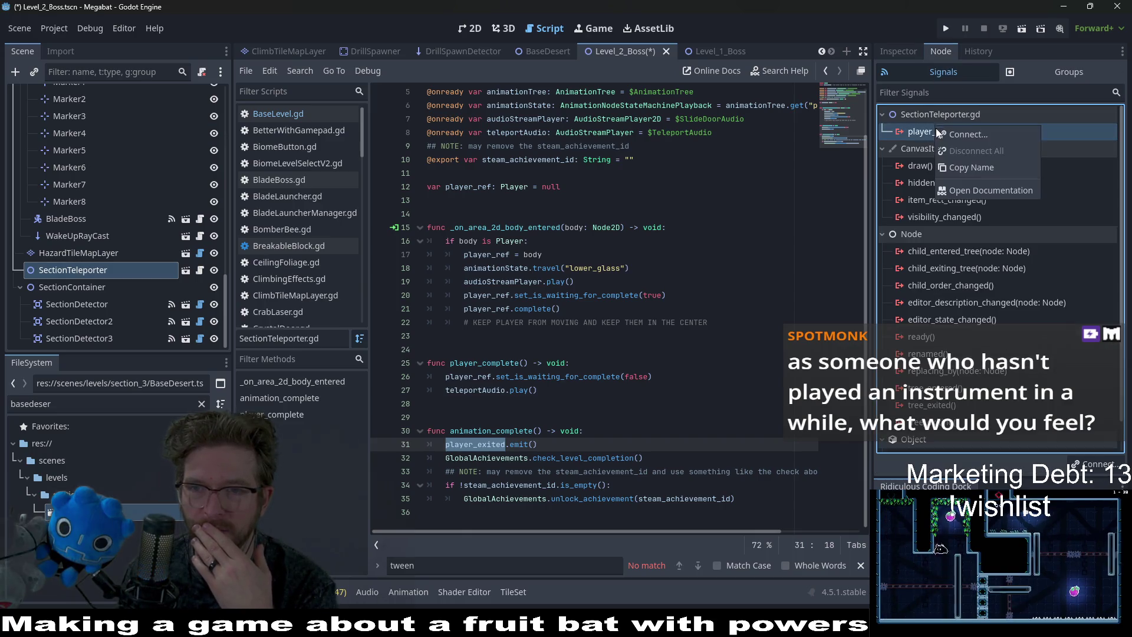
{"action": "left_click", "coordinate": [965, 136]}
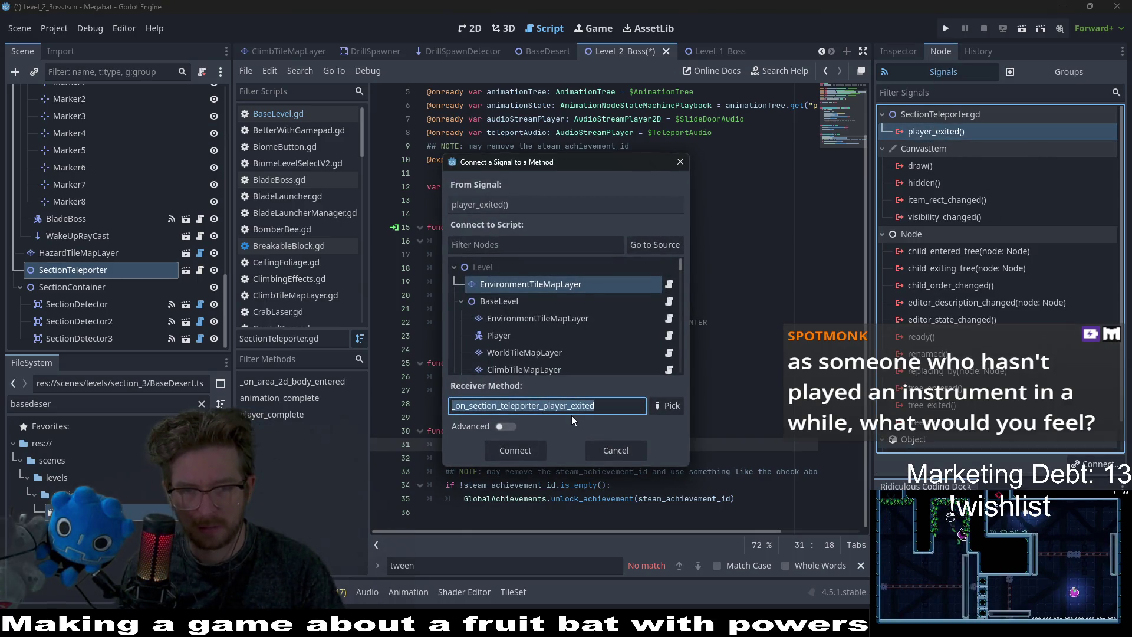
{"action": "key", "text": "ctrl+v"}
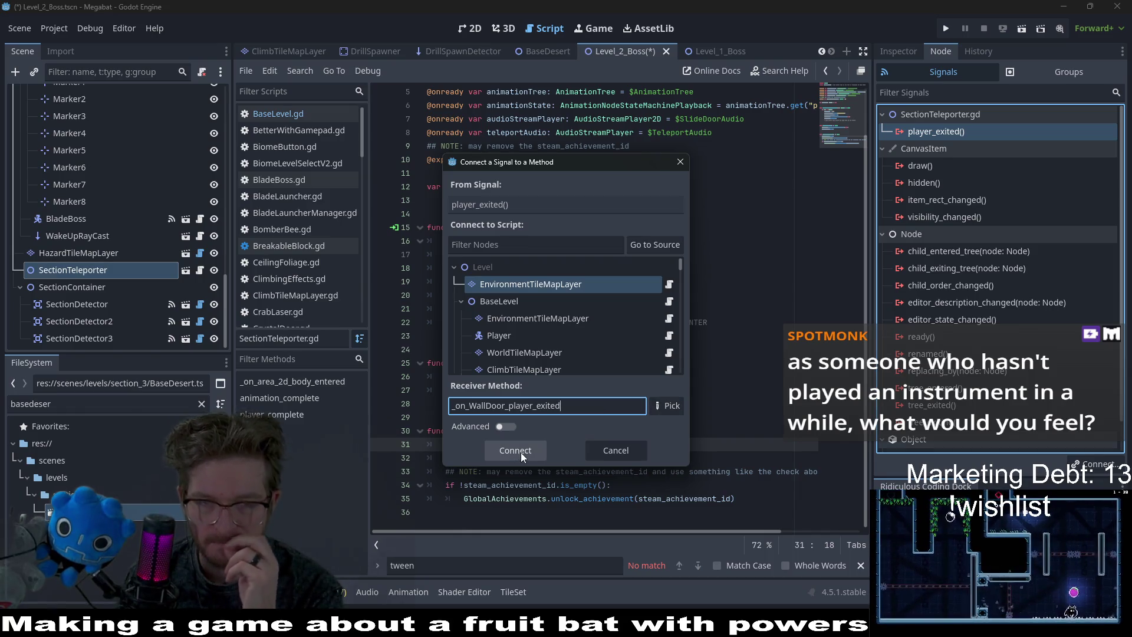
{"action": "left_click", "coordinate": [502, 299]}
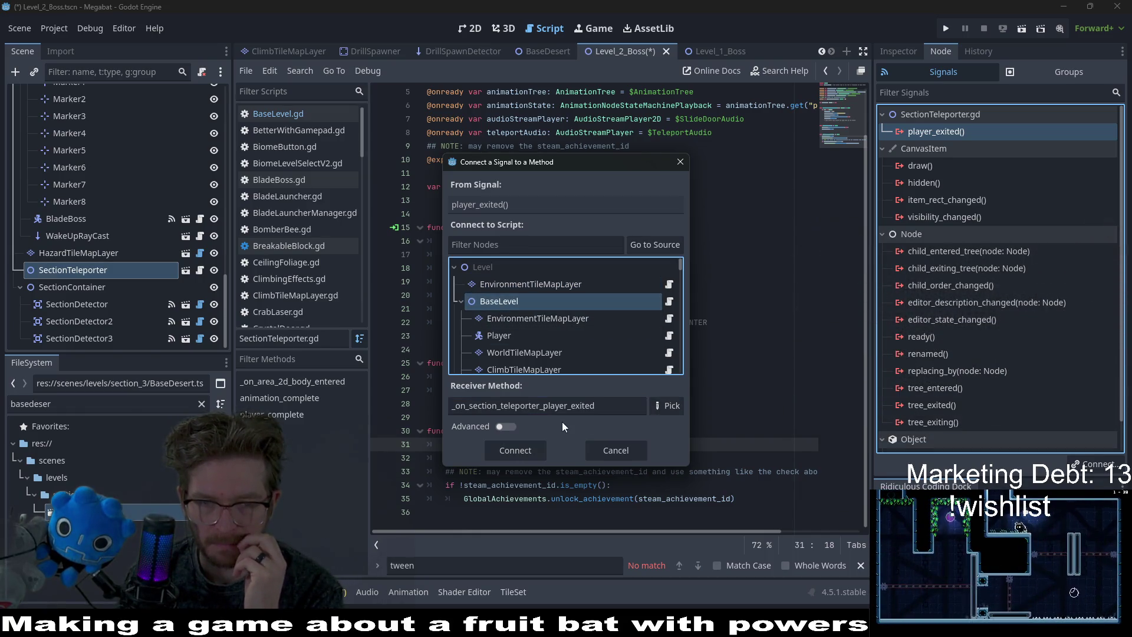
{"action": "double_click", "coordinate": [624, 407]}
{"action": "key", "text": "ctrl+v"}
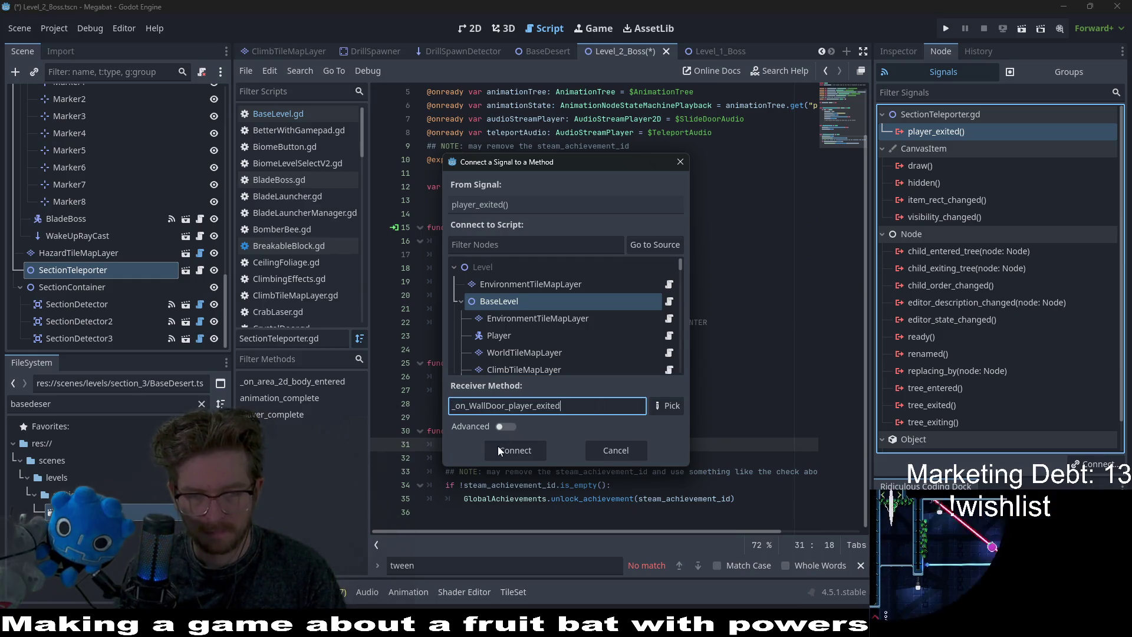
{"action": "left_click", "coordinate": [523, 451]}
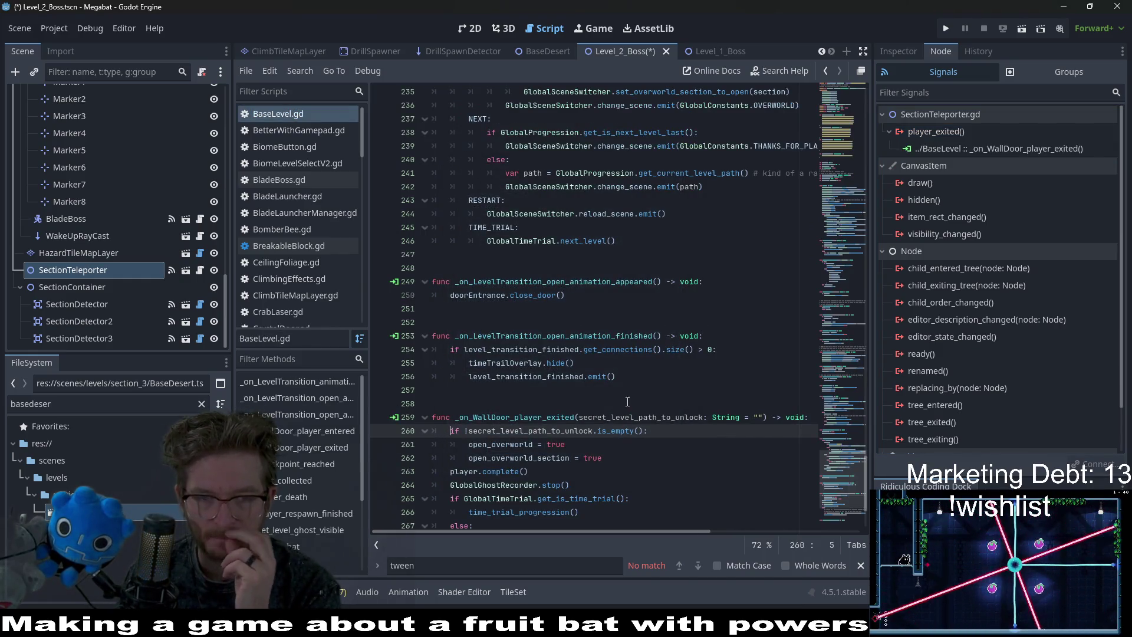
Save Level_2_Boss and view the level layout in 2D.
{"action": "key", "text": "ctrl+s"}
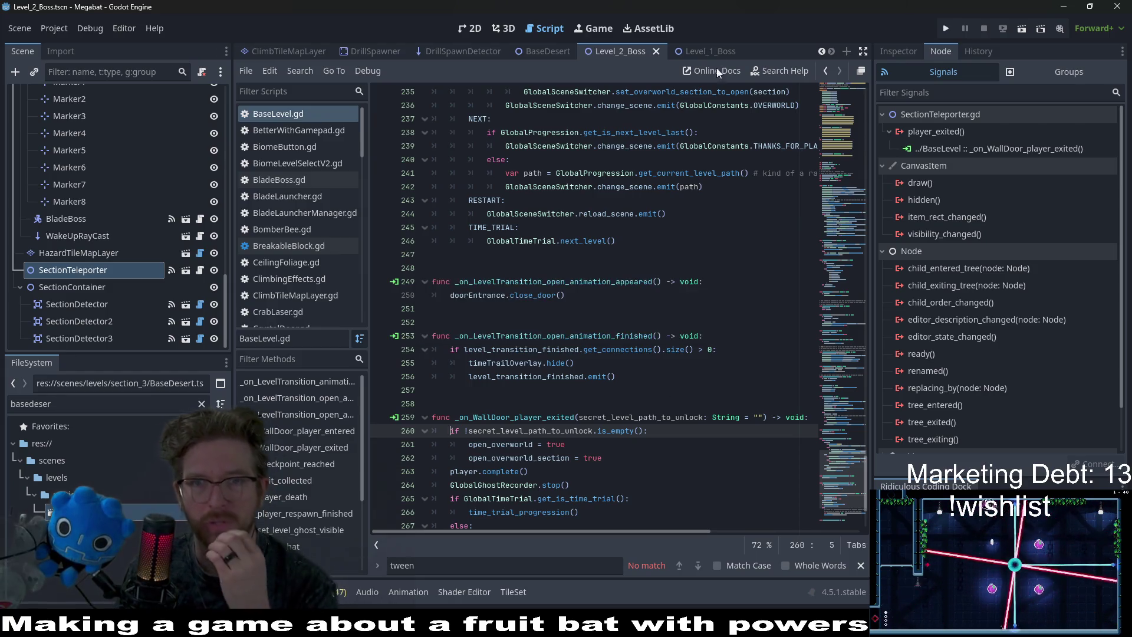
{"action": "left_click", "coordinate": [469, 30]}
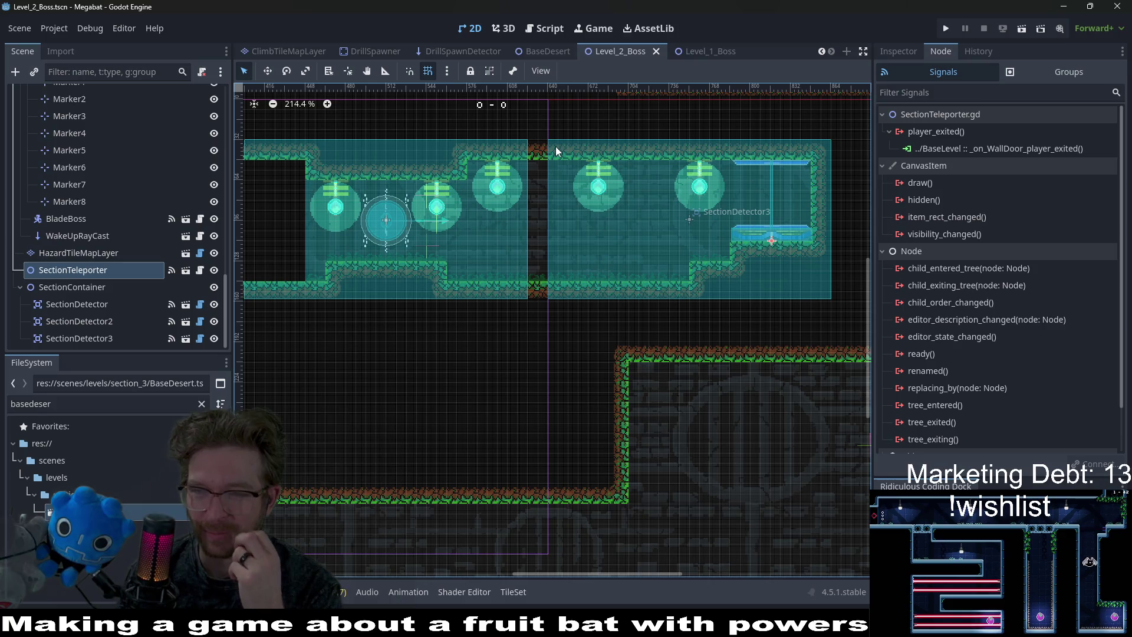
{"action": "scroll", "coordinate": [542, 241], "scroll_direction": "down", "scroll_amount": 3}
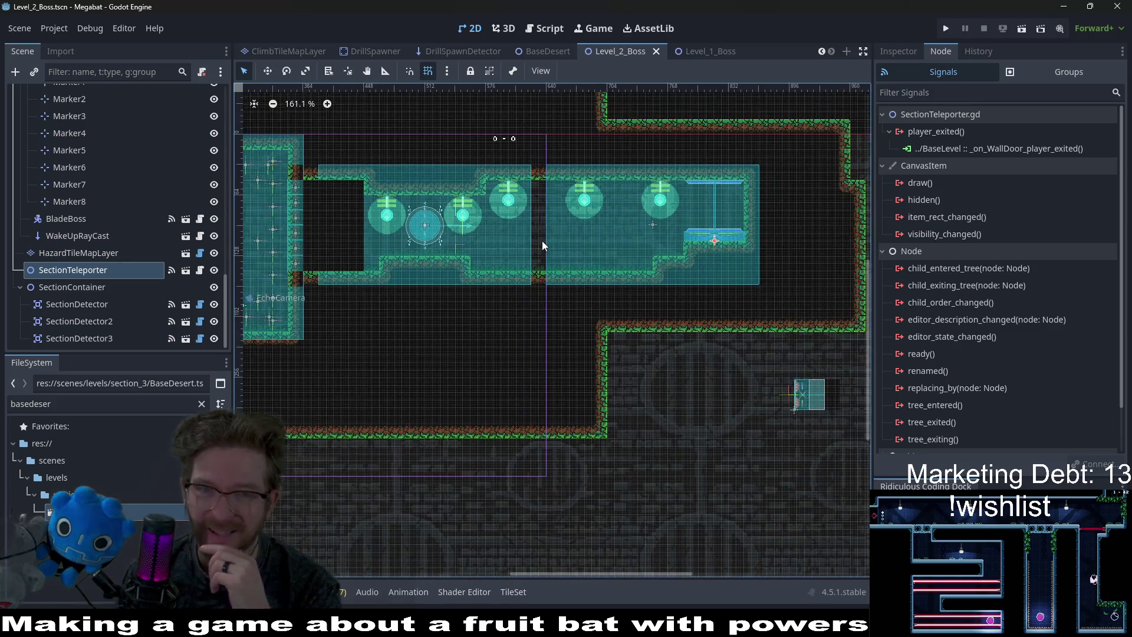
{"action": "scroll", "coordinate": [593, 285], "scroll_direction": "left", "scroll_amount": 4}
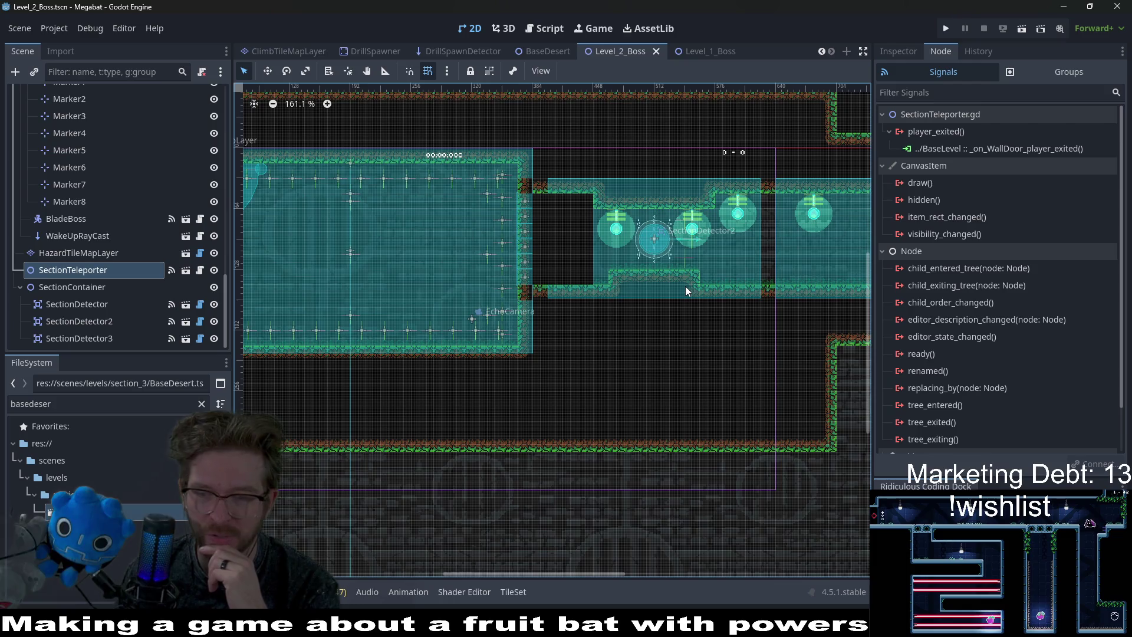
{"action": "scroll", "coordinate": [538, 316], "scroll_direction": "left", "scroll_amount": 3}
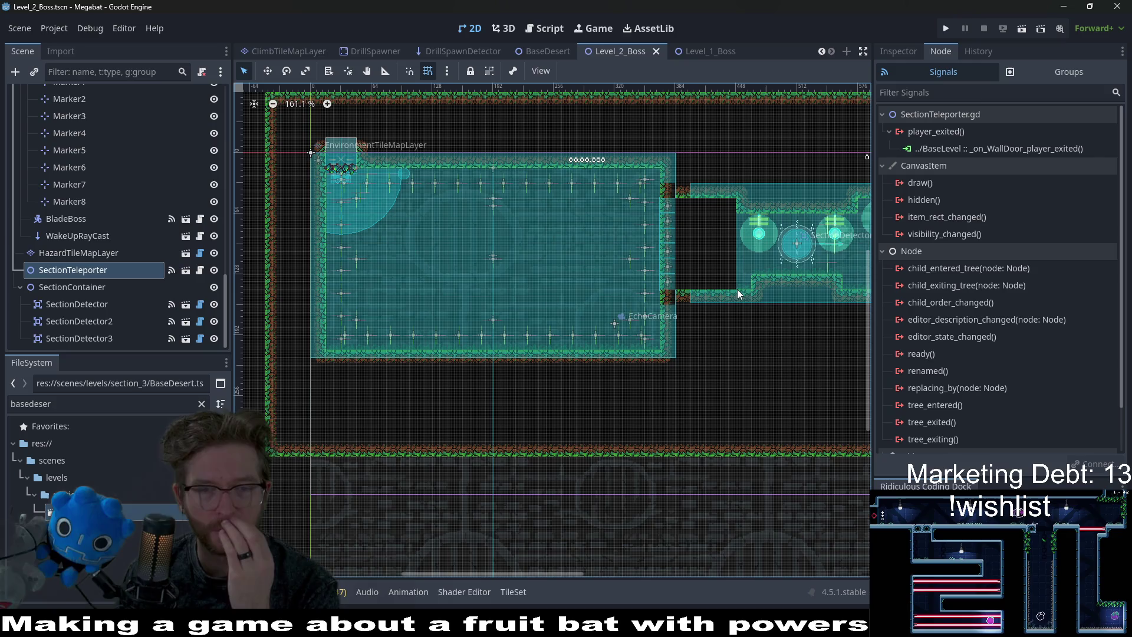
Pan and zoom along the boss corridor toward its teleporter end.
{"action": "scroll", "coordinate": [725, 291], "scroll_direction": "right", "scroll_amount": 4}
{"action": "scroll", "coordinate": [705, 318], "scroll_direction": "right", "scroll_amount": 2}
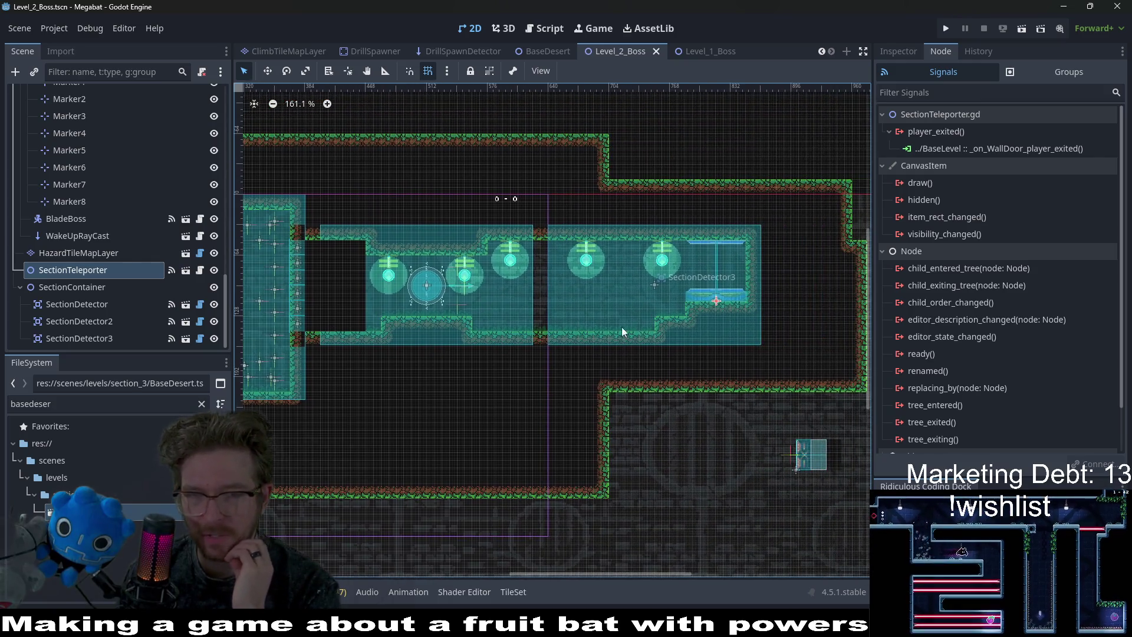
{"action": "scroll", "coordinate": [578, 324], "scroll_direction": "up", "scroll_amount": 4}
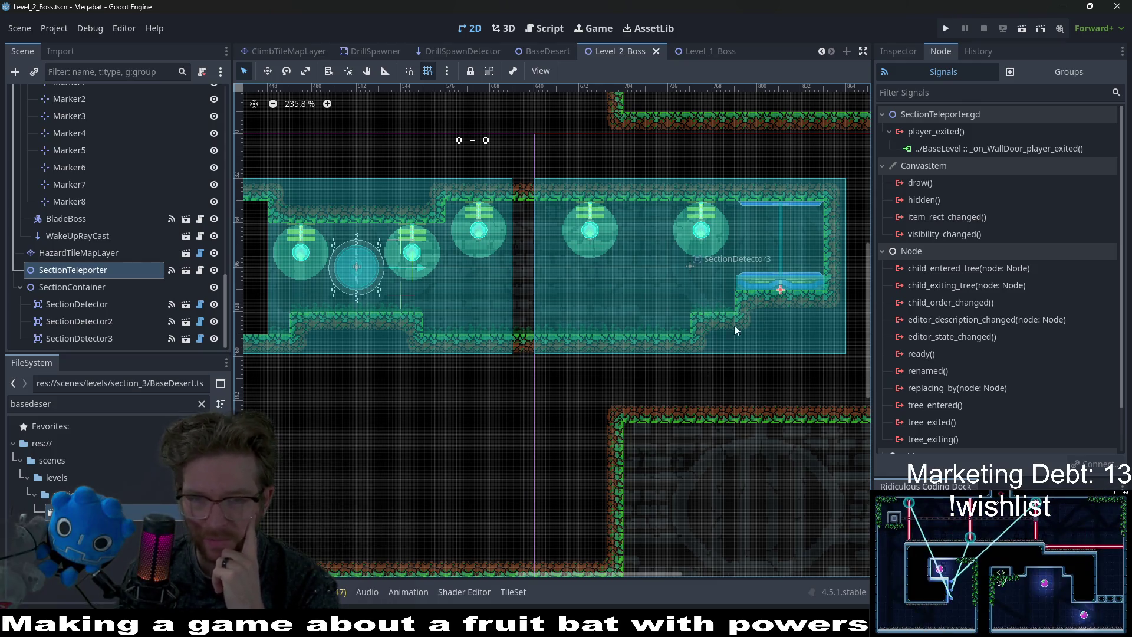
{"action": "left_click_drag", "start_coordinate": [735, 324], "coordinate": [677, 337]}
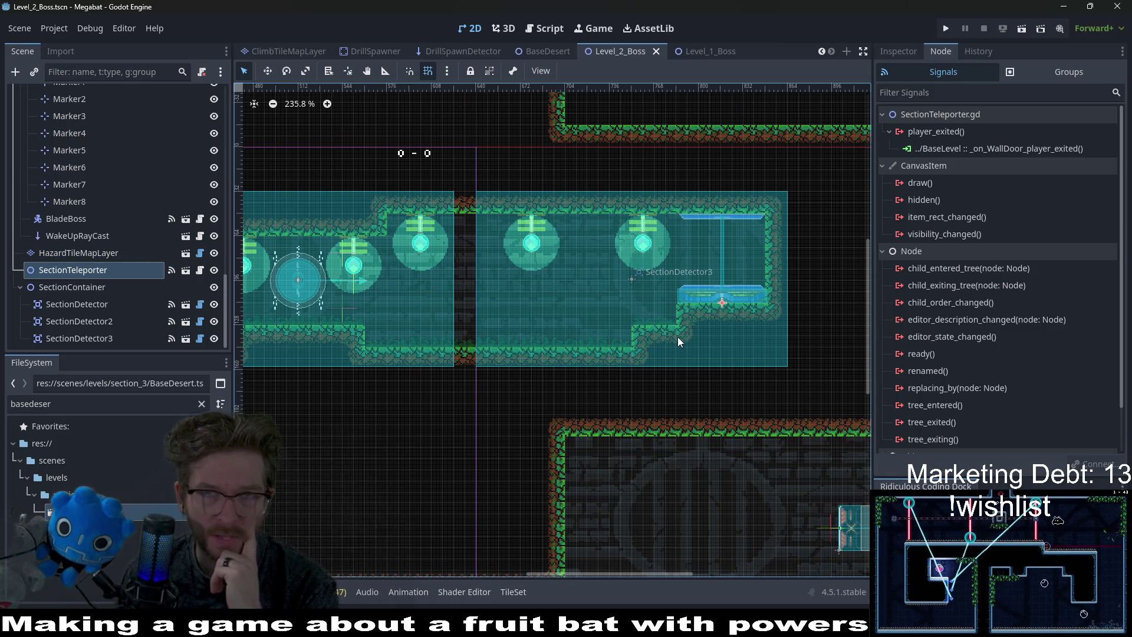
{"action": "mouse_move", "coordinate": [680, 361]}
{"action": "left_mouse_down"}
{"action": "mouse_move", "coordinate": [643, 351]}
{"action": "mouse_move", "coordinate": [631, 306]}
{"action": "left_mouse_up"}
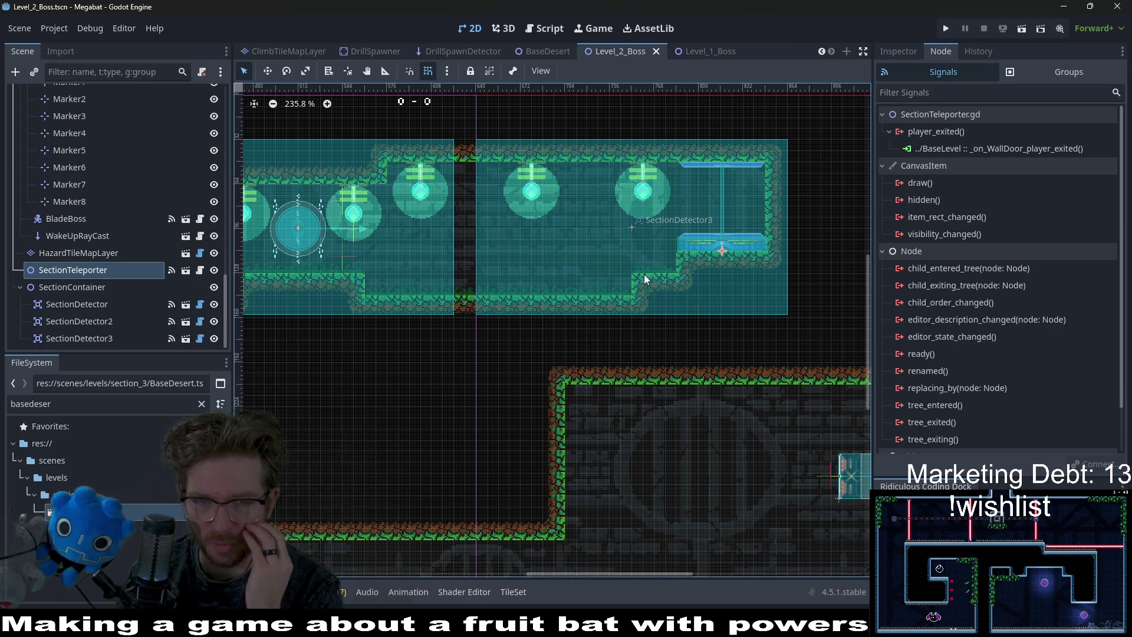
Select the top-level EnvironmentTileMapLayer to show its Lights tile palette.
{"action": "scroll", "coordinate": [644, 274], "scroll_direction": "down", "scroll_amount": 3}
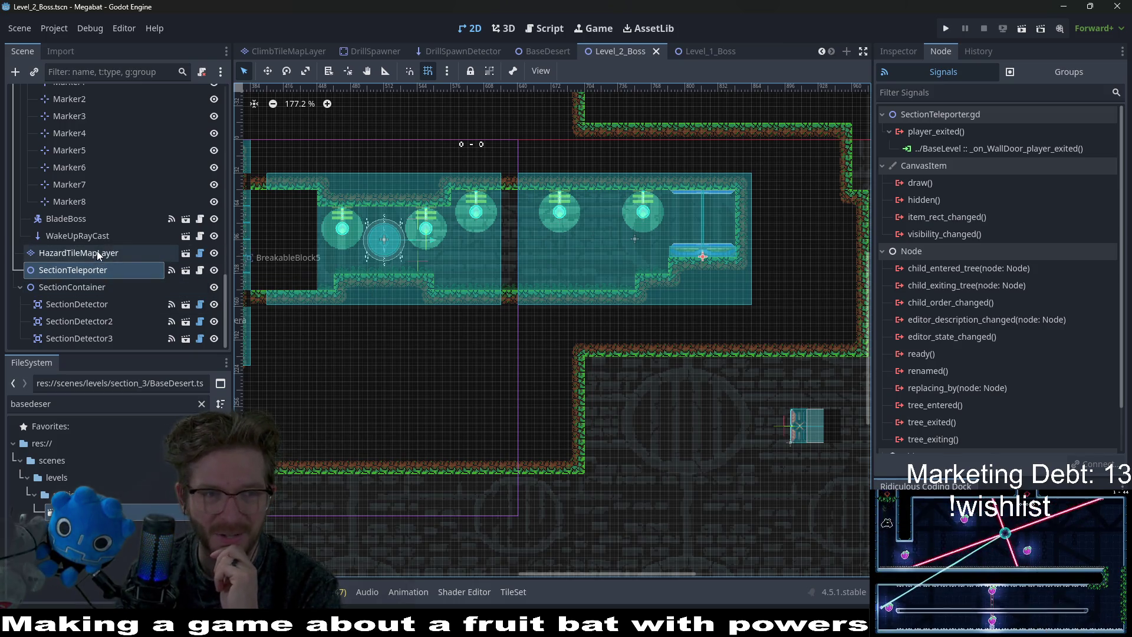
{"action": "scroll", "coordinate": [97, 250], "scroll_direction": "up", "scroll_amount": 5}
{"action": "scroll", "coordinate": [97, 250], "scroll_direction": "up", "scroll_amount": 6}
{"action": "left_click", "coordinate": [80, 112]}
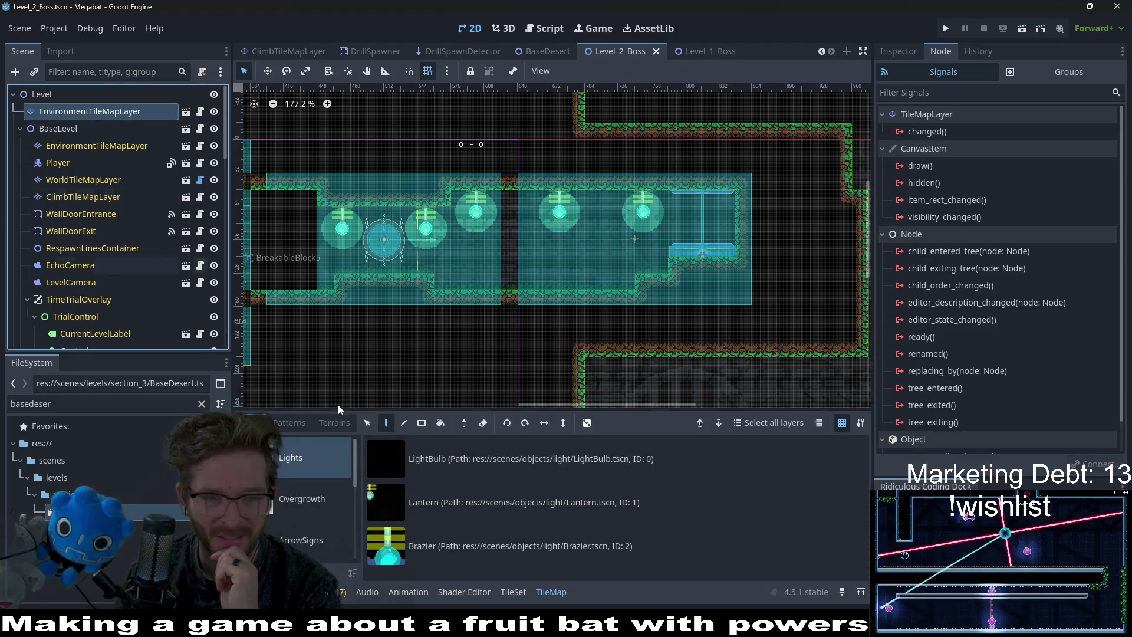
Place a medium forest vine on the corridor ceiling using BaseLevel's EnvironmentTileMapLayer.
{"action": "scroll", "coordinate": [308, 502], "scroll_direction": "down", "scroll_amount": 5}
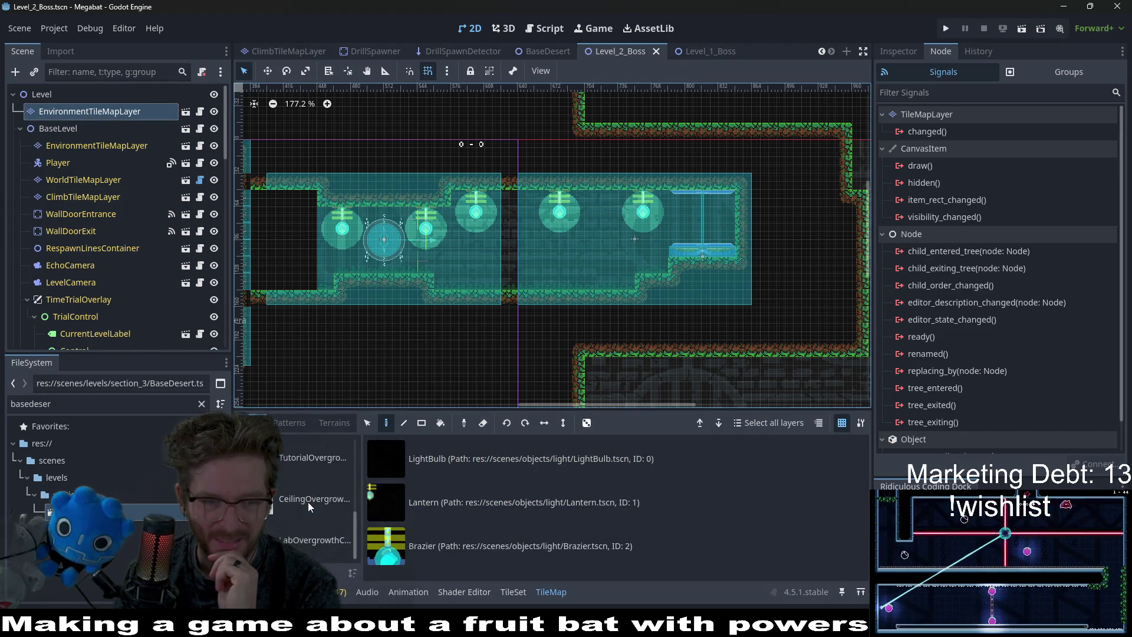
{"action": "left_click", "coordinate": [325, 502]}
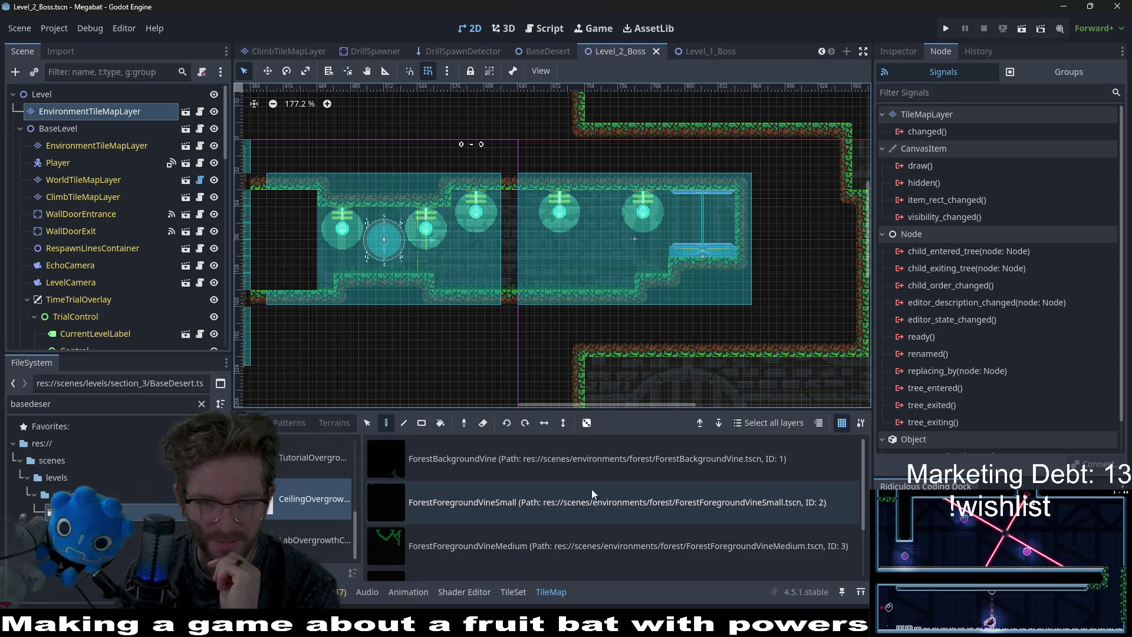
{"action": "left_click", "coordinate": [526, 514]}
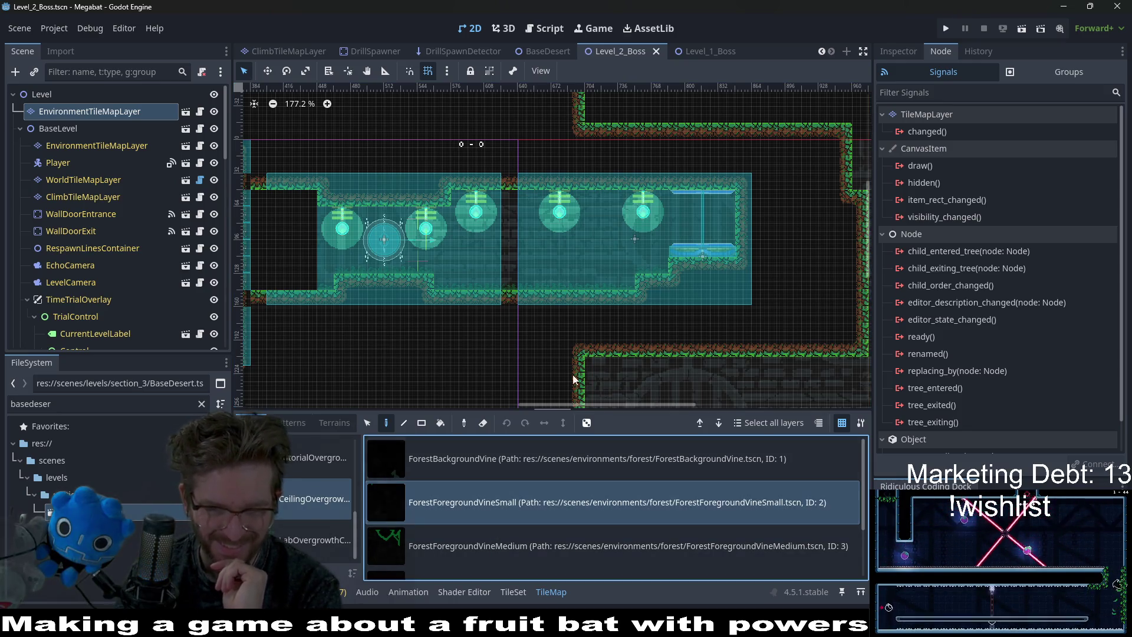
{"action": "left_click", "coordinate": [118, 146]}
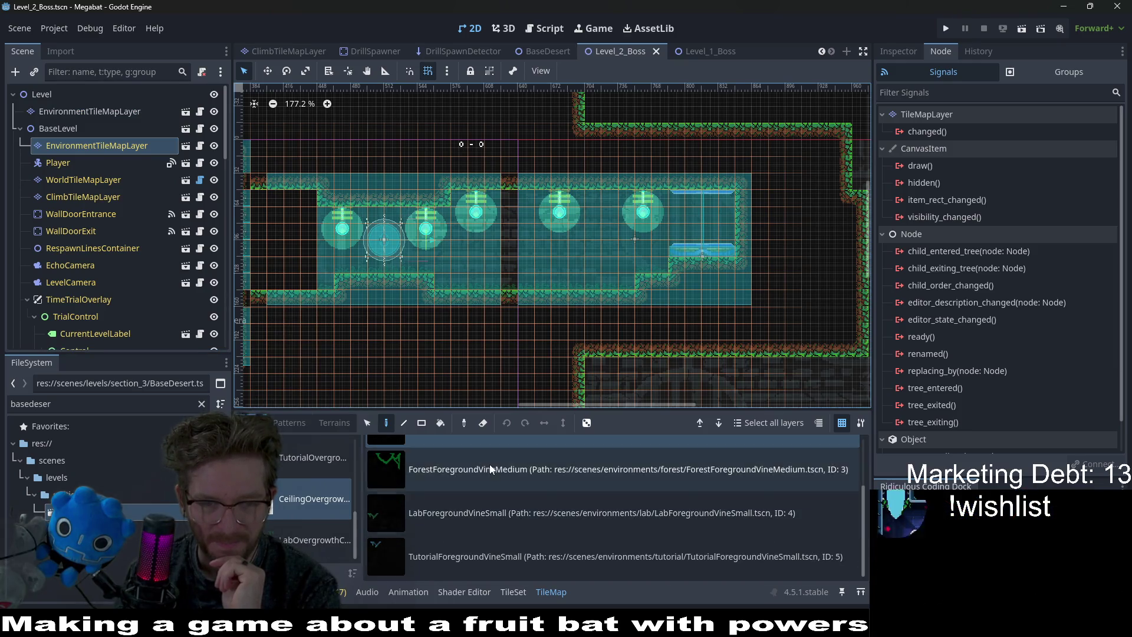
{"action": "scroll", "coordinate": [491, 493], "scroll_direction": "down", "scroll_amount": 1}
{"action": "left_click", "coordinate": [598, 200]}
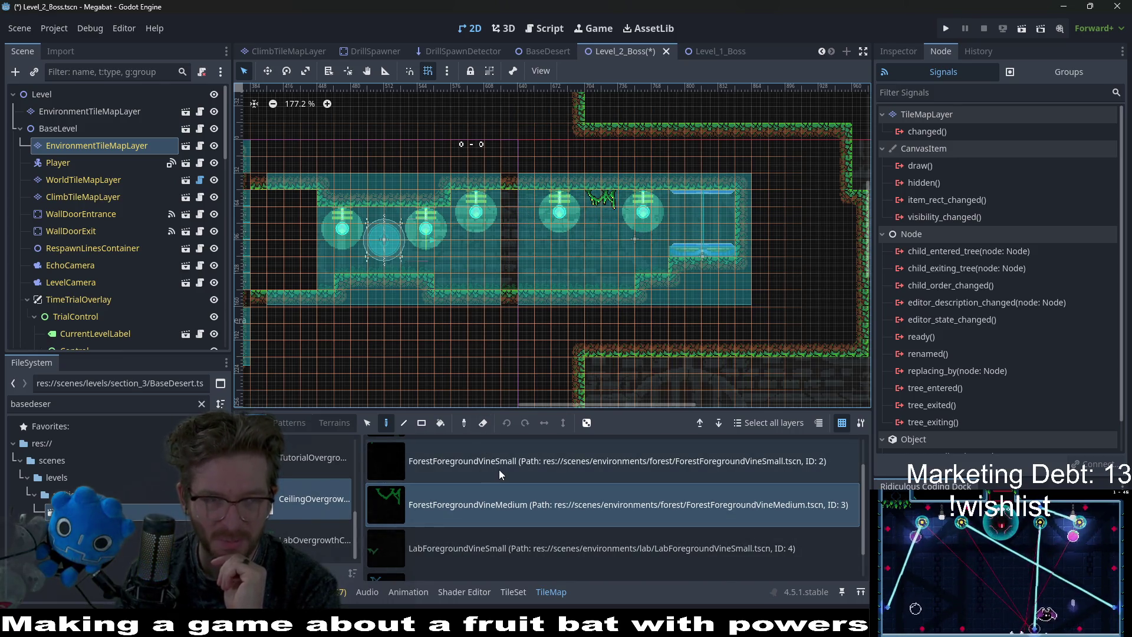
Hang four small forest vines along the corridor ceiling.
{"action": "left_click", "coordinate": [490, 549]}
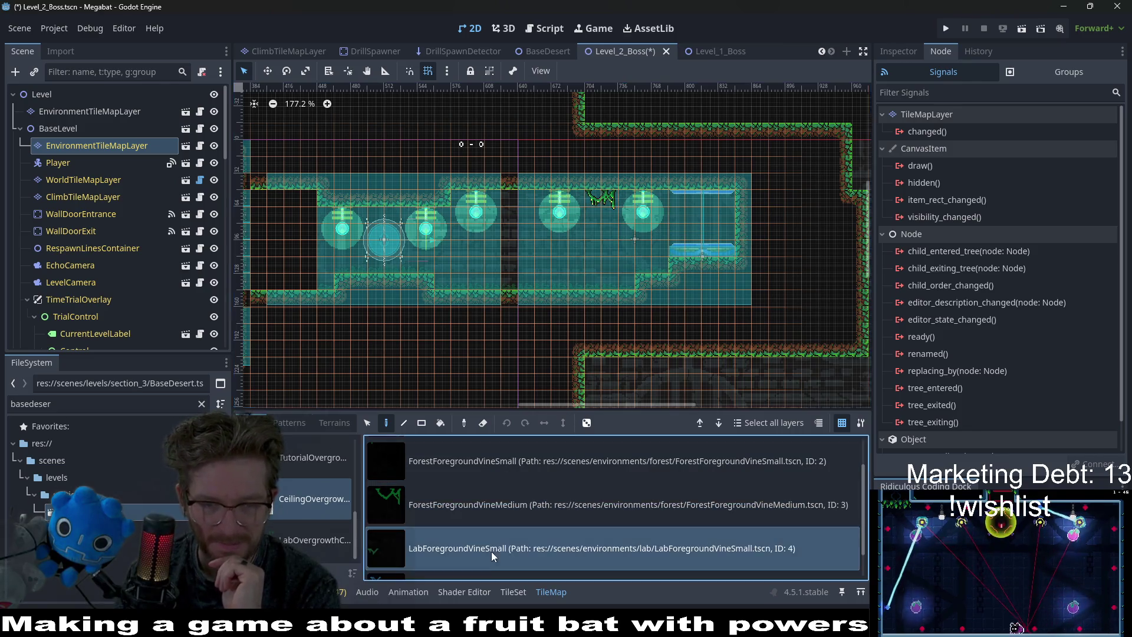
{"action": "left_click", "coordinate": [490, 461]}
{"action": "left_click", "coordinate": [525, 199]}
{"action": "left_click", "coordinate": [575, 199]}
{"action": "left_click", "coordinate": [660, 199]}
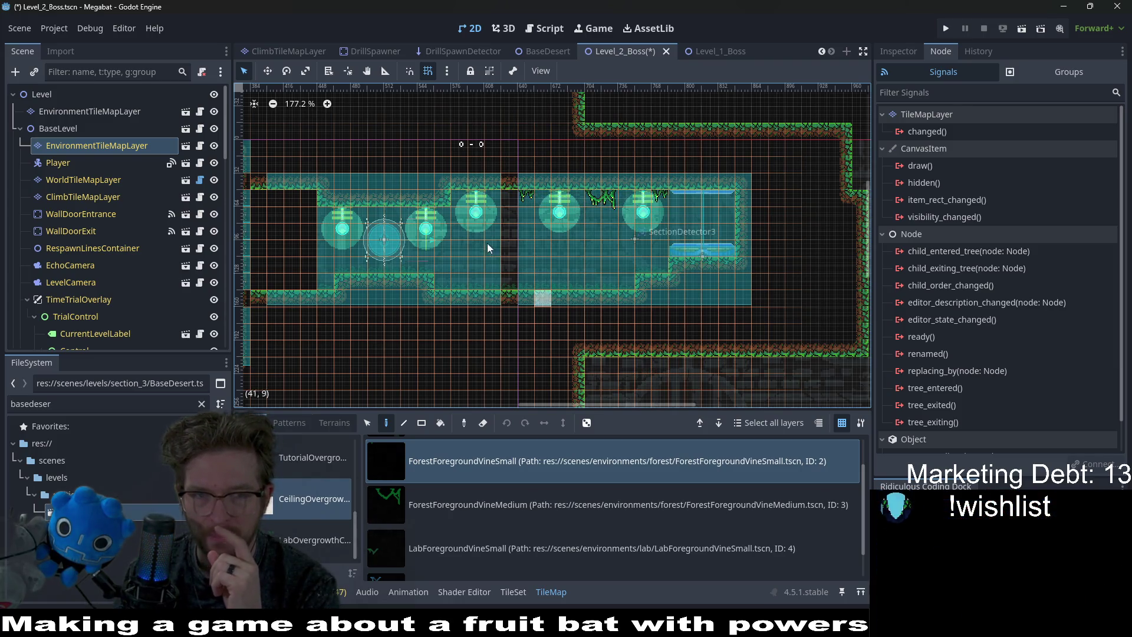
{"action": "left_click", "coordinate": [458, 189]}
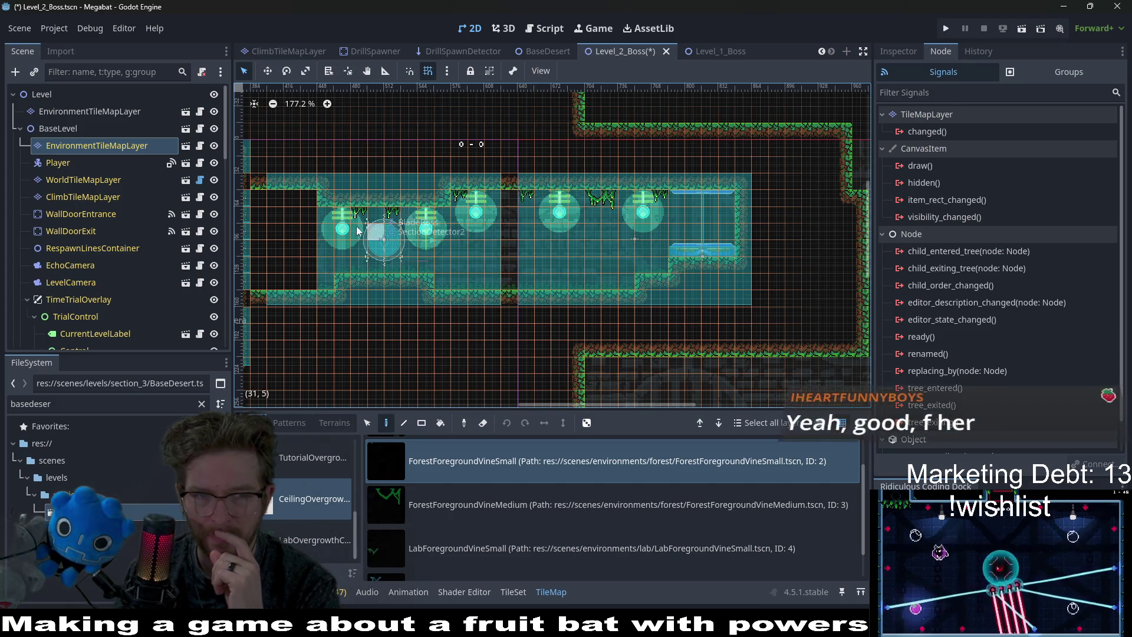
{"action": "left_click_drag", "start_coordinate": [361, 233], "coordinate": [471, 251]}
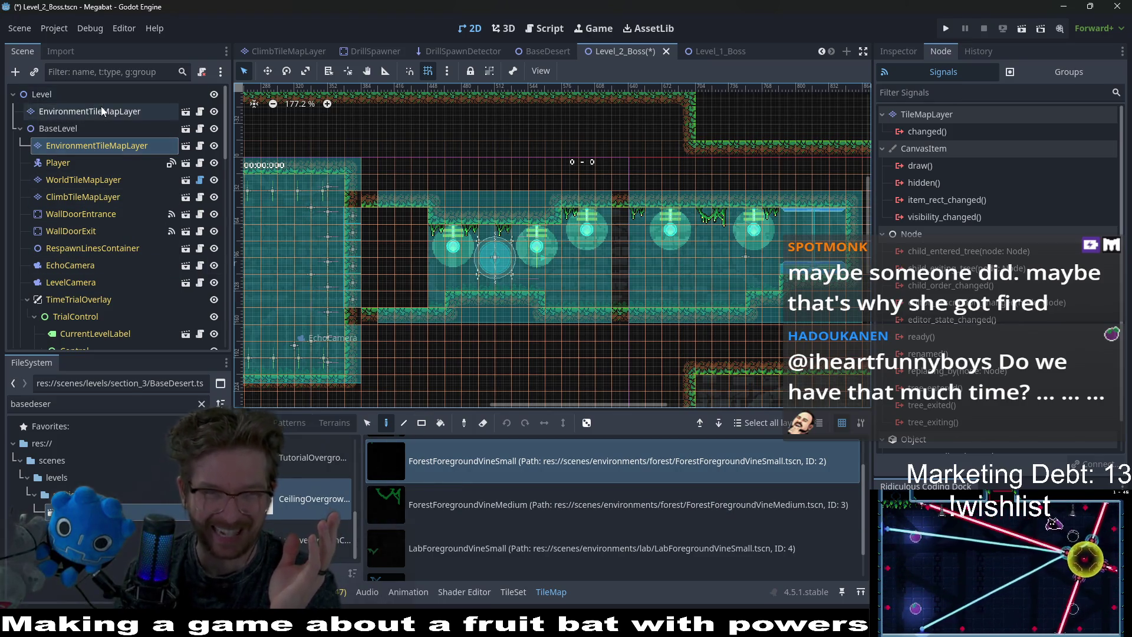
Select WorldTileMapLayer, then BaseLevel's EnvironmentTileMapLayer to load its Lights palette.
{"action": "left_click", "coordinate": [88, 112]}
{"action": "scroll", "coordinate": [578, 529], "scroll_direction": "down", "scroll_amount": 1}
{"action": "scroll", "coordinate": [577, 525], "scroll_direction": "down", "scroll_amount": 1}
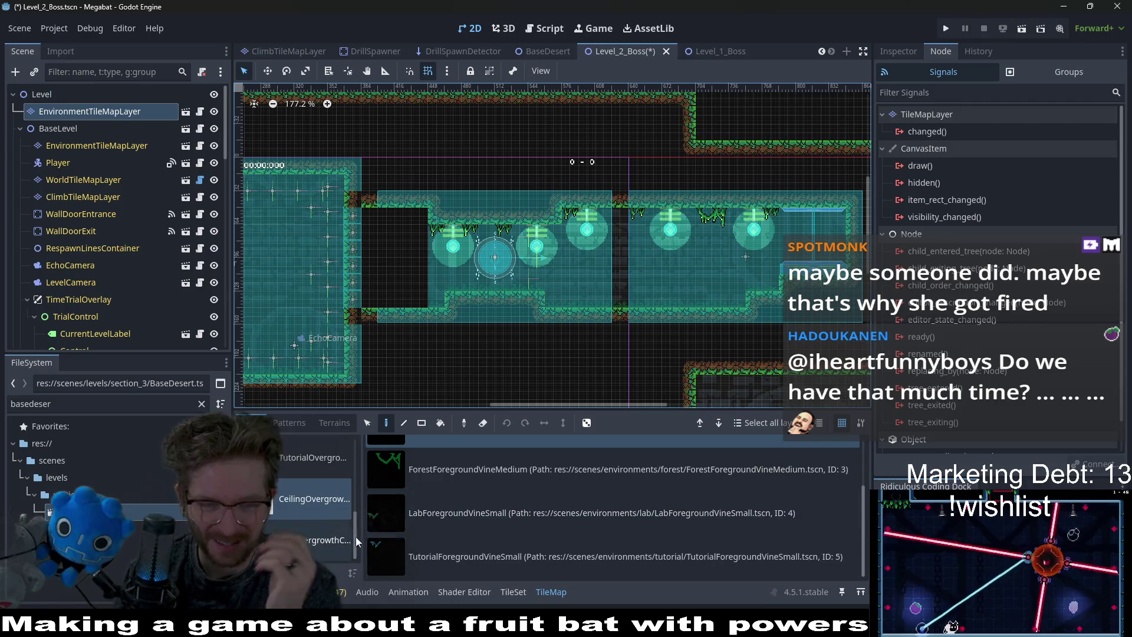
{"action": "scroll", "coordinate": [307, 518], "scroll_direction": "up", "scroll_amount": 2}
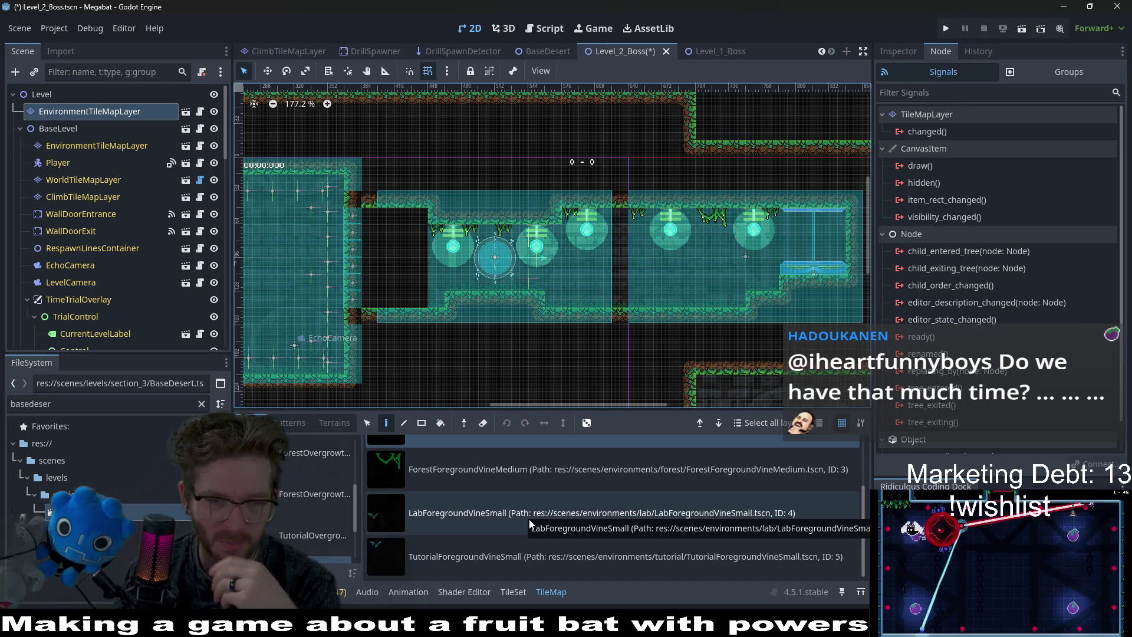
{"action": "scroll", "coordinate": [529, 515], "scroll_direction": "up", "scroll_amount": 3}
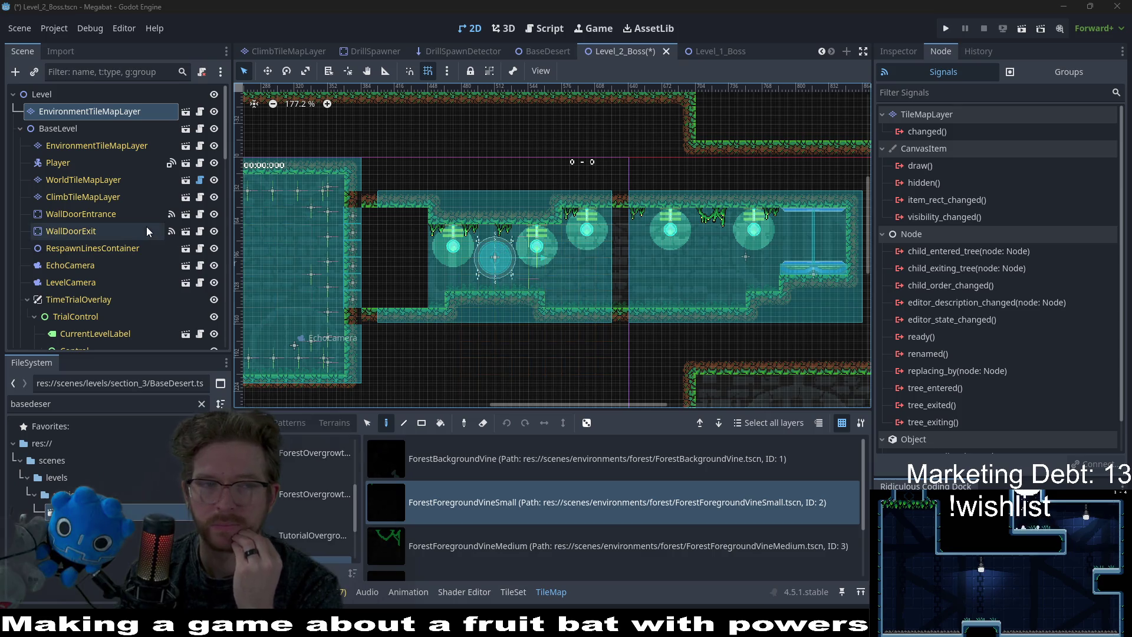
{"action": "left_click", "coordinate": [72, 177]}
{"action": "left_click", "coordinate": [80, 148]}
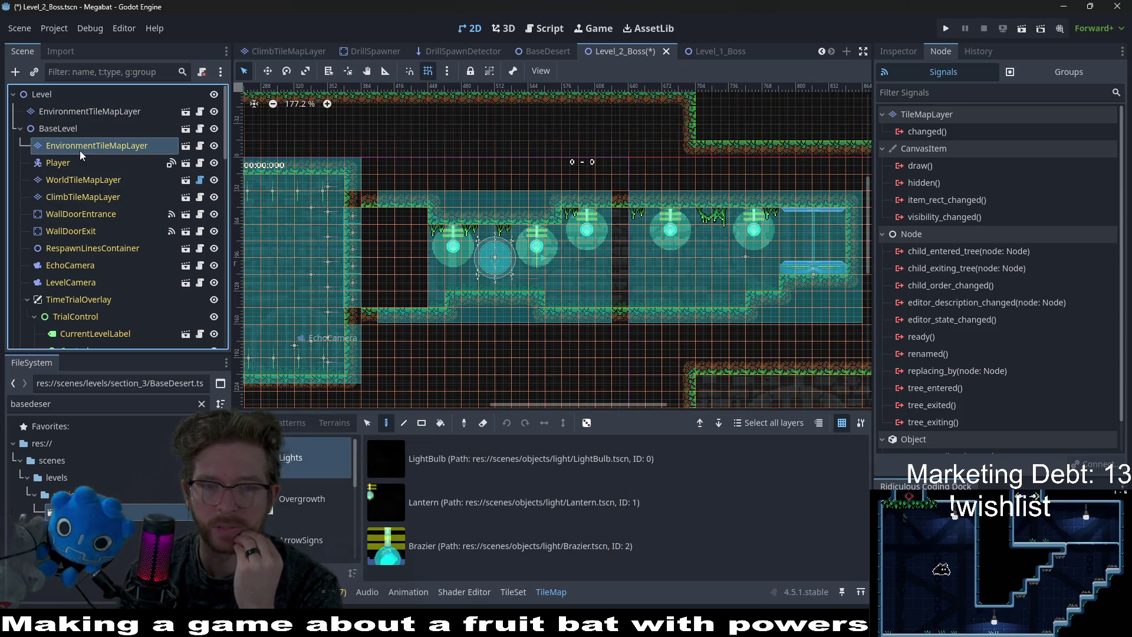
Show the Overgrowth scene collection and save Level_2_Boss.
{"action": "left_click", "coordinate": [302, 496]}
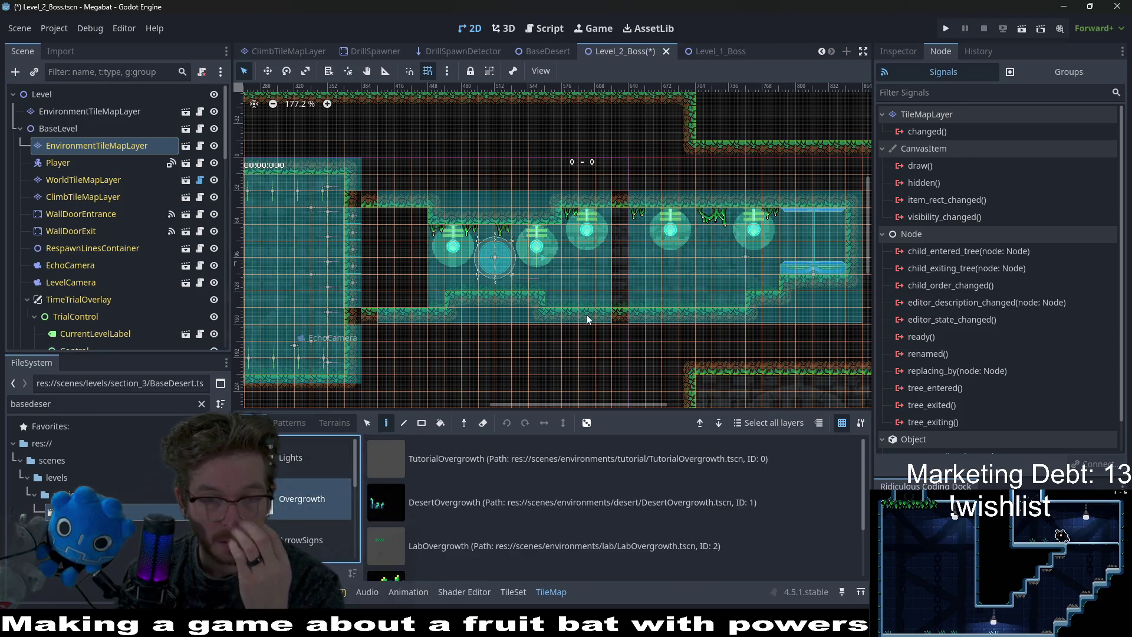
{"action": "scroll", "coordinate": [611, 275], "scroll_direction": "down", "scroll_amount": 2}
{"action": "key", "text": "ctrl+s"}
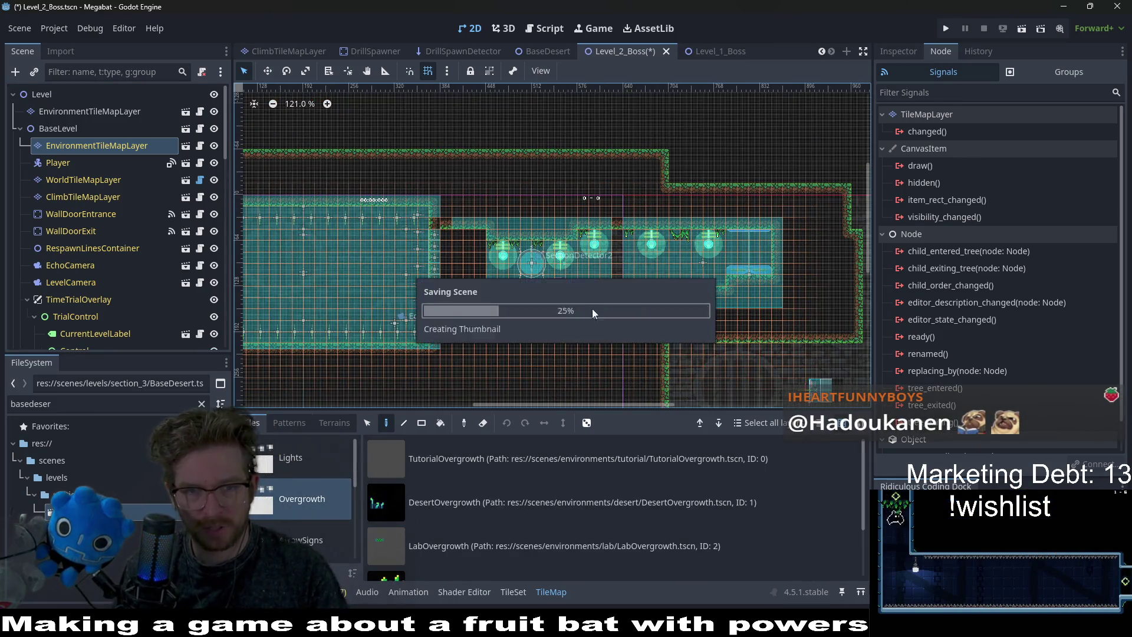
Paint seven ForestOvergrowth plants: five on room floors, two on the blue platform.
{"action": "left_click", "coordinate": [86, 112]}
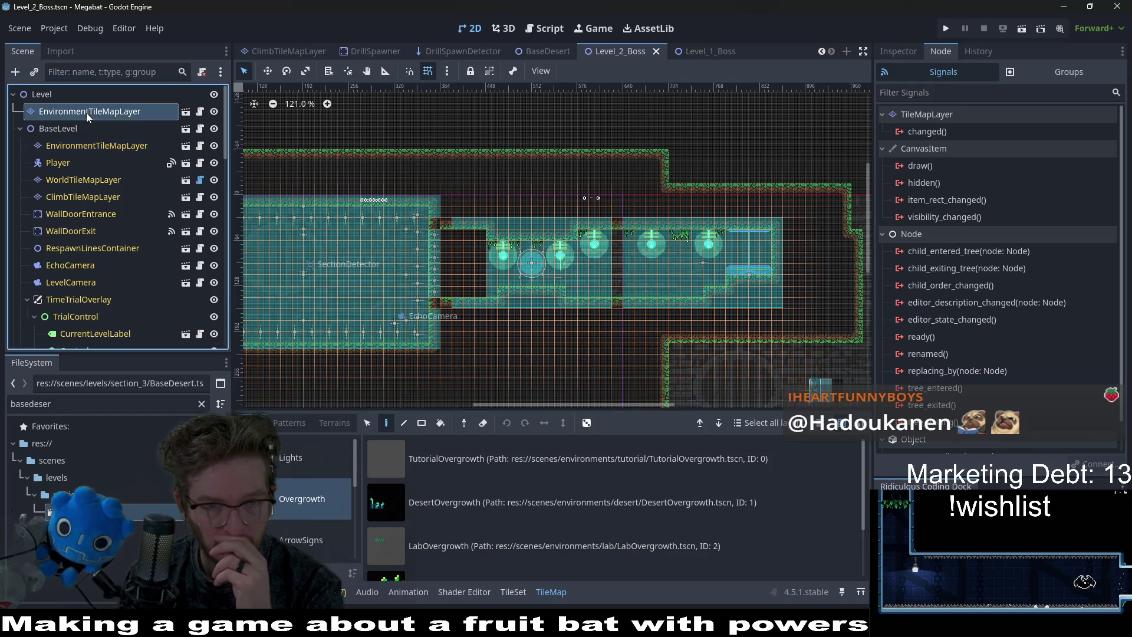
{"action": "scroll", "coordinate": [430, 466], "scroll_direction": "down", "scroll_amount": 2}
{"action": "left_click", "coordinate": [454, 514]}
{"action": "scroll", "coordinate": [569, 300], "scroll_direction": "up", "scroll_amount": 3}
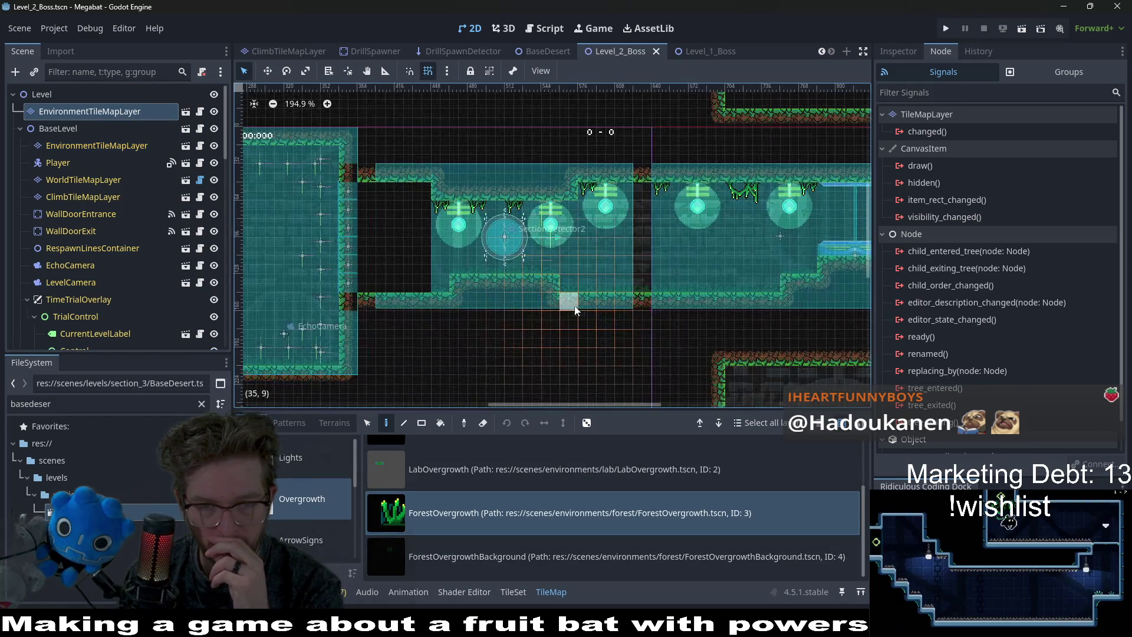
{"action": "left_click", "coordinate": [545, 256]}
{"action": "left_click", "coordinate": [612, 277]}
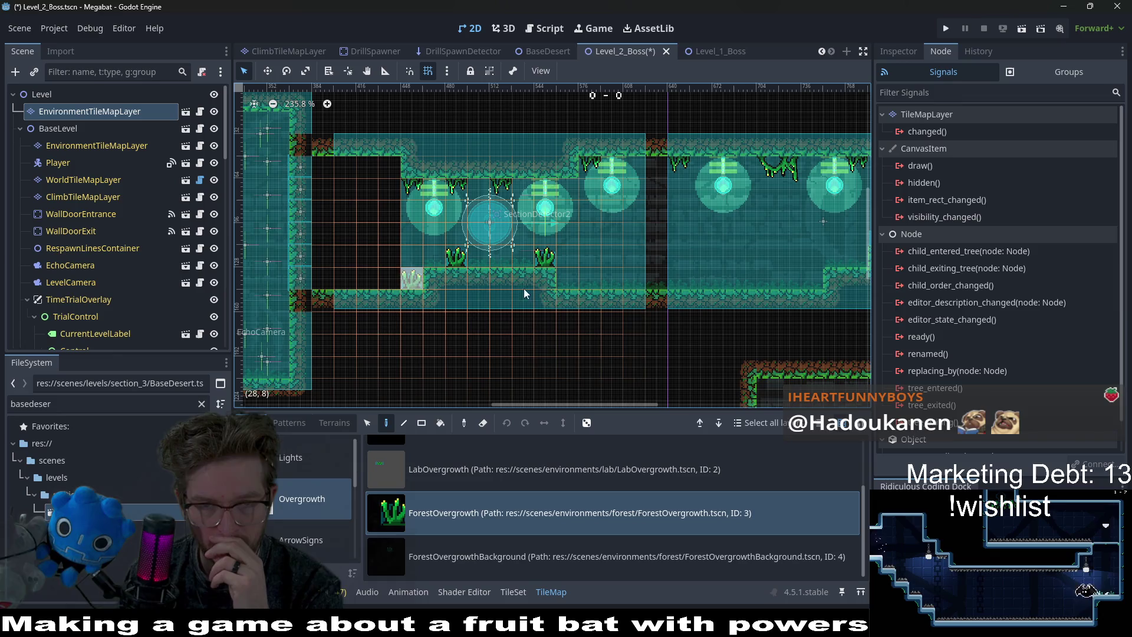
{"action": "left_click", "coordinate": [411, 278]}
{"action": "scroll", "coordinate": [656, 292], "scroll_direction": "right", "scroll_amount": 3}
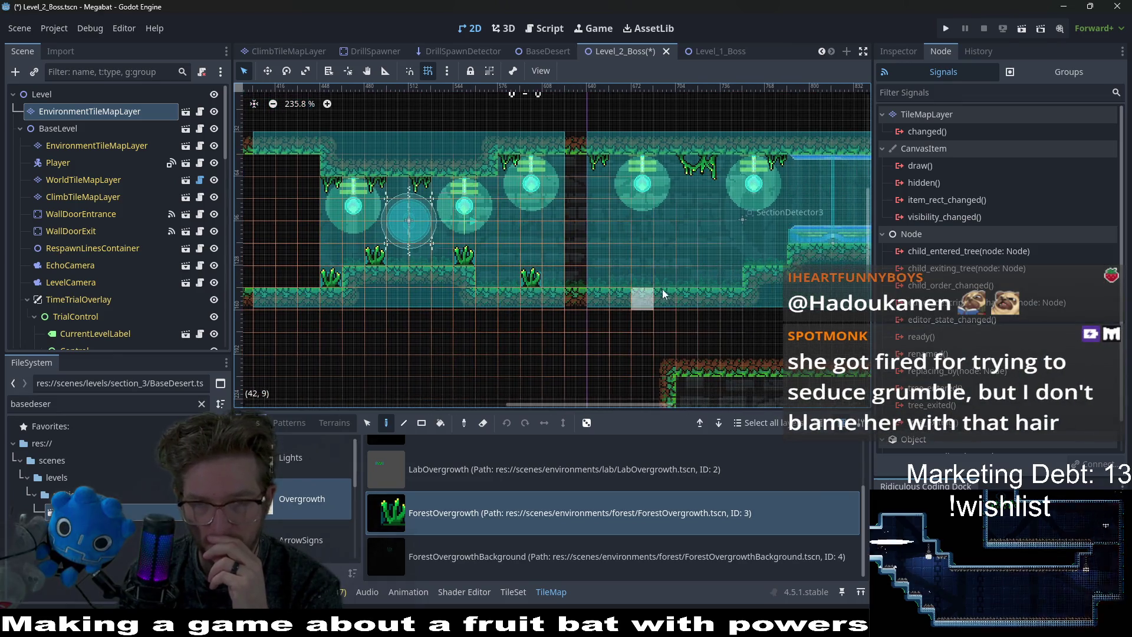
{"action": "left_click", "coordinate": [664, 278]}
{"action": "left_click", "coordinate": [758, 259]}
{"action": "scroll", "coordinate": [815, 238], "scroll_direction": "right", "scroll_amount": 5}
{"action": "left_click", "coordinate": [689, 237]}
{"action": "left_click", "coordinate": [734, 237]}
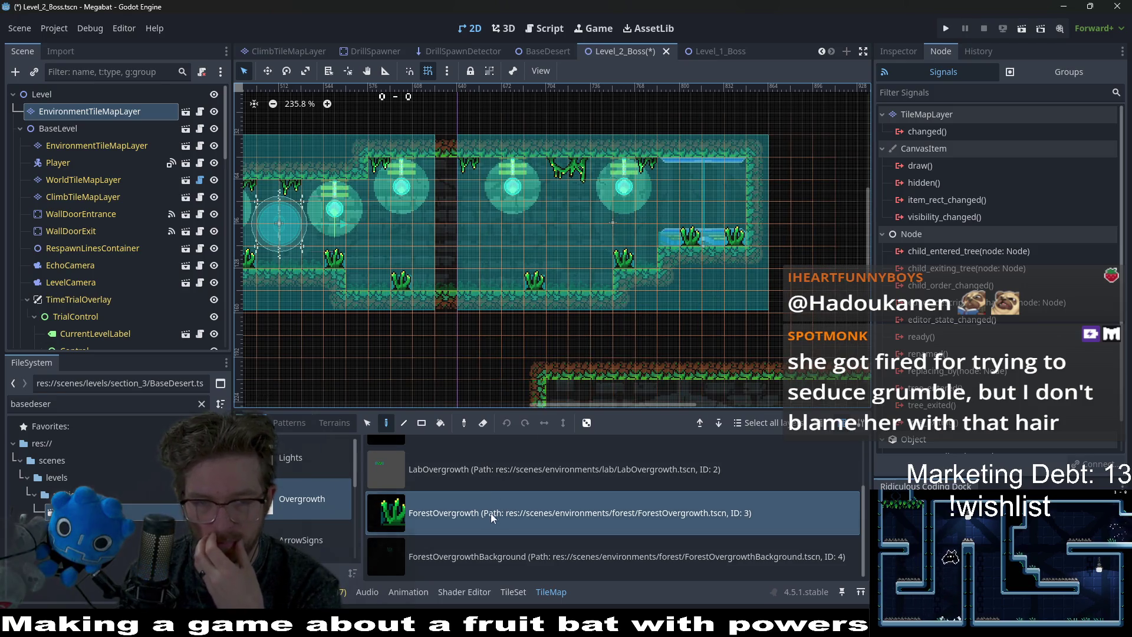
Pick ForestOvergrowthBackground, show the CeilingOvergrowth vines, and save the scene.
{"action": "left_click", "coordinate": [442, 557]}
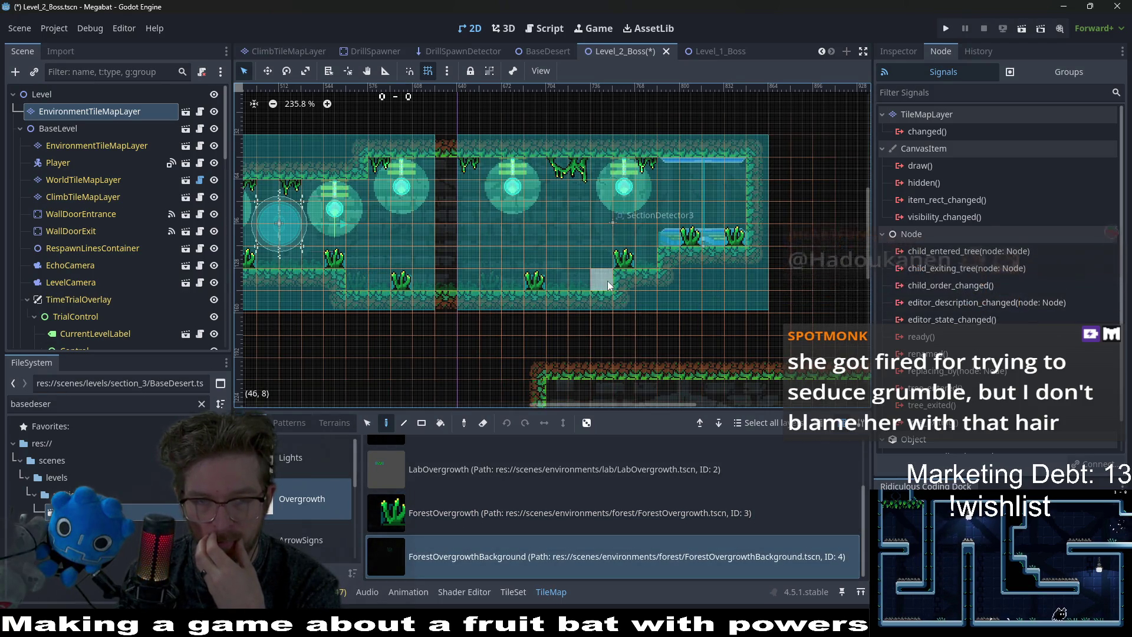
{"action": "scroll", "coordinate": [471, 513], "scroll_direction": "up", "scroll_amount": 3}
{"action": "scroll", "coordinate": [316, 519], "scroll_direction": "down", "scroll_amount": 5}
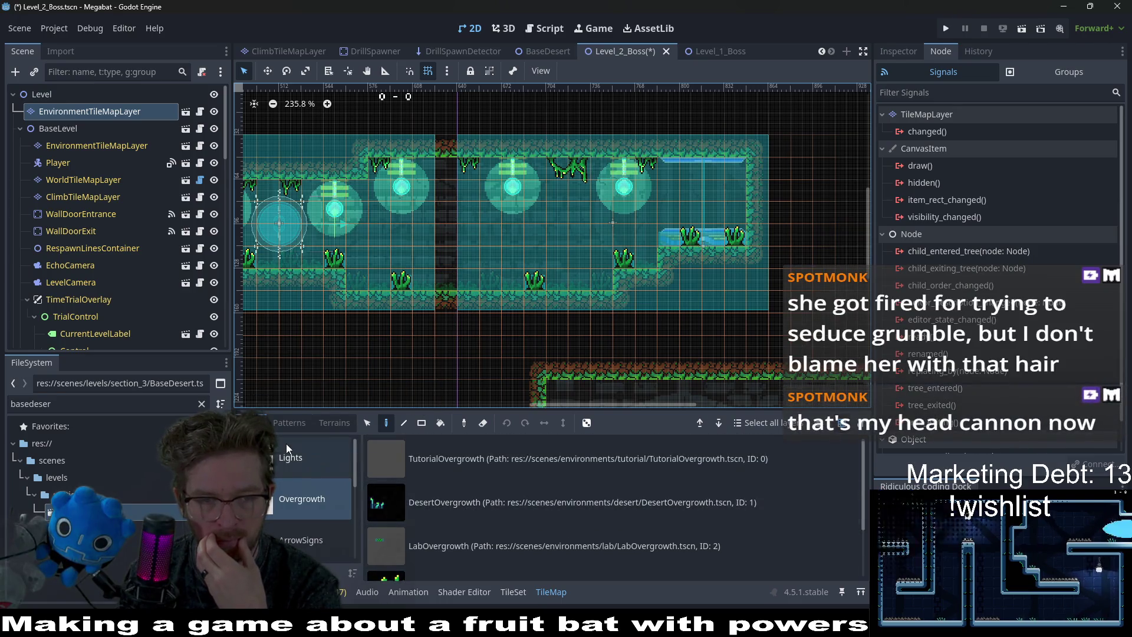
{"action": "left_click", "coordinate": [317, 519]}
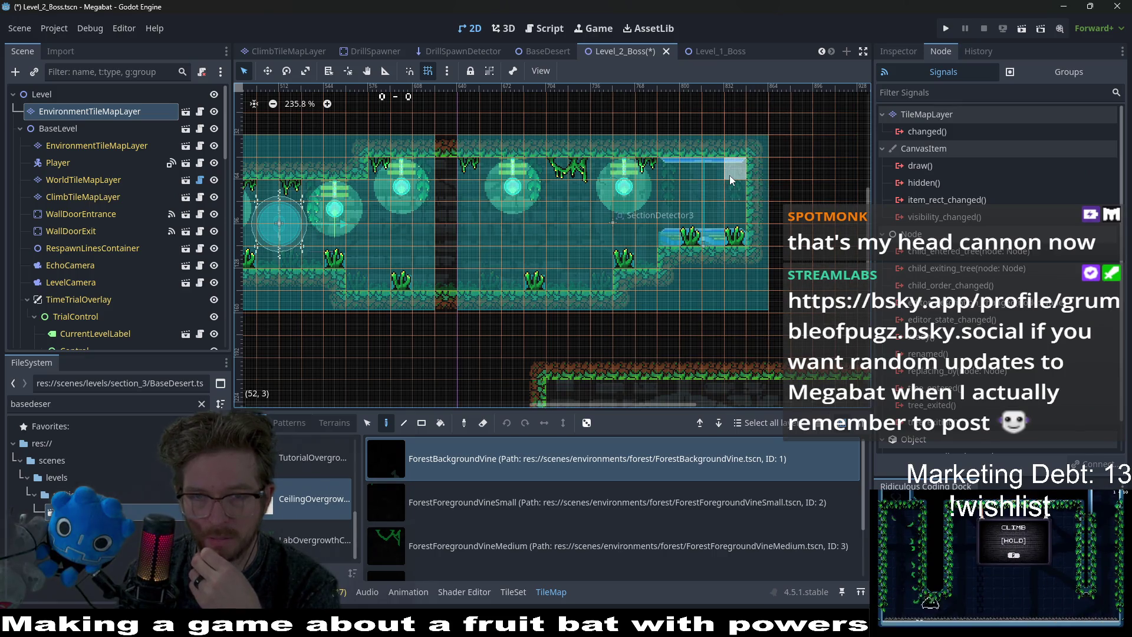
{"action": "scroll", "coordinate": [721, 180], "scroll_direction": "down", "scroll_amount": 5}
{"action": "key", "text": "ctrl+s"}
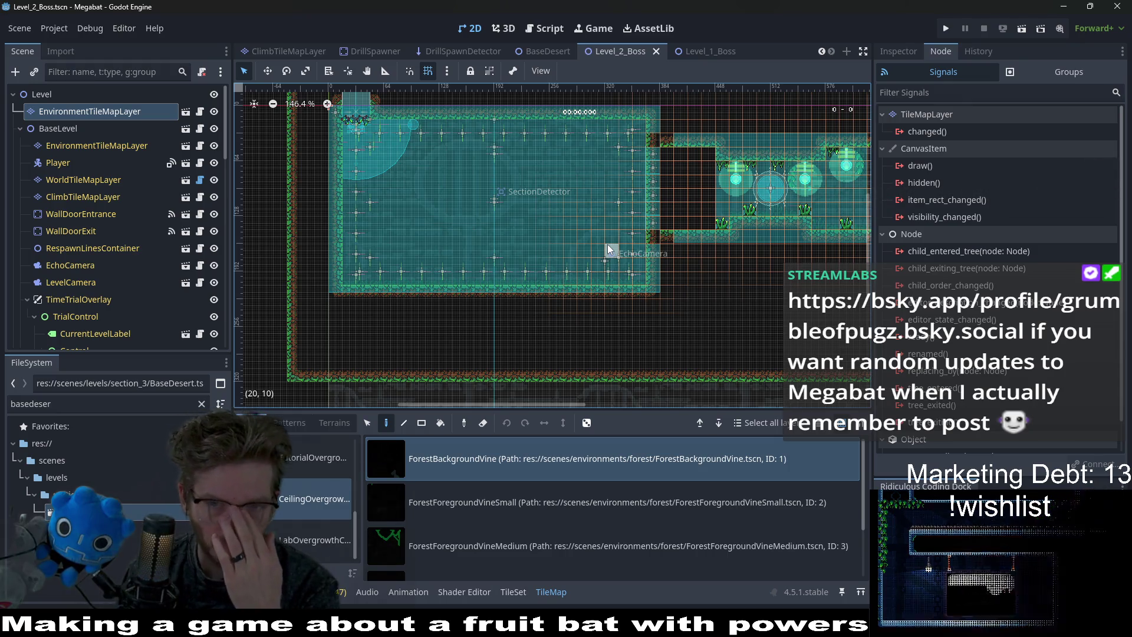
{"action": "scroll", "coordinate": [607, 244], "scroll_direction": "right", "scroll_amount": 5}
{"action": "scroll", "coordinate": [634, 260], "scroll_direction": "up", "scroll_amount": 1}
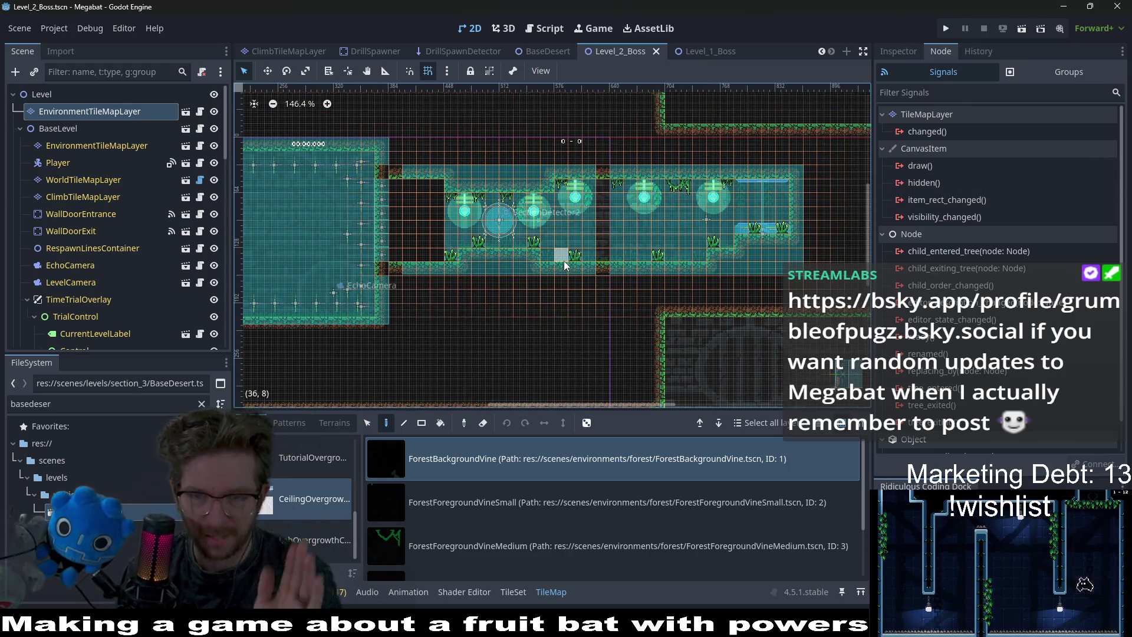
{"action": "key", "text": "ctrl+s"}
{"action": "scroll", "coordinate": [482, 212], "scroll_direction": "down", "scroll_amount": 4}
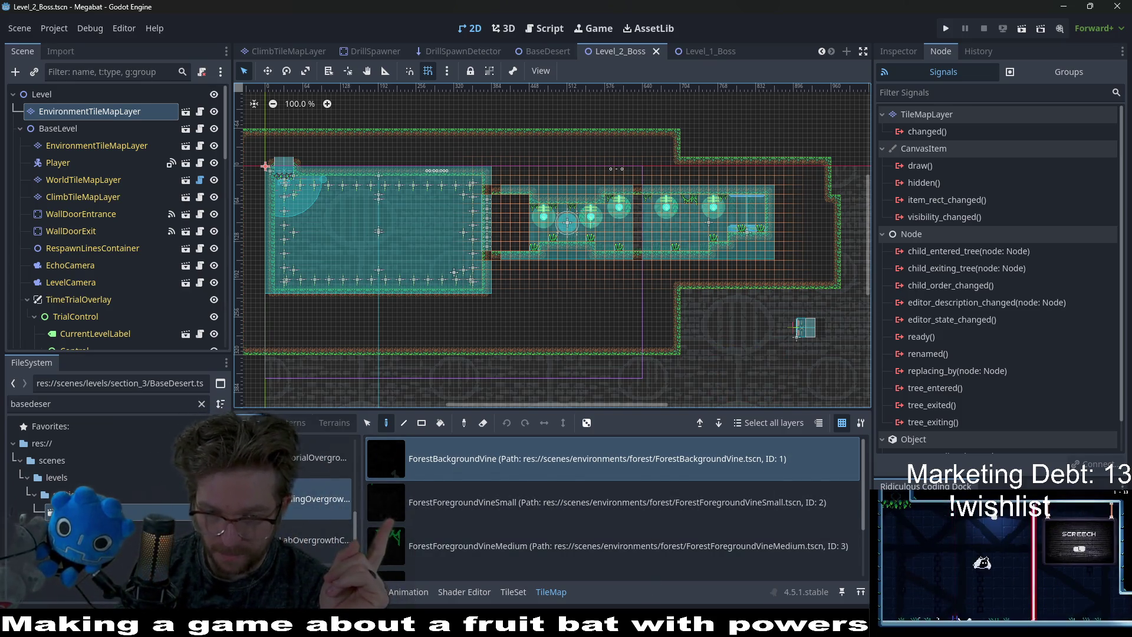
{"action": "key", "text": "alt+Tab"}
{"action": "key", "text": "alt+Tab"}
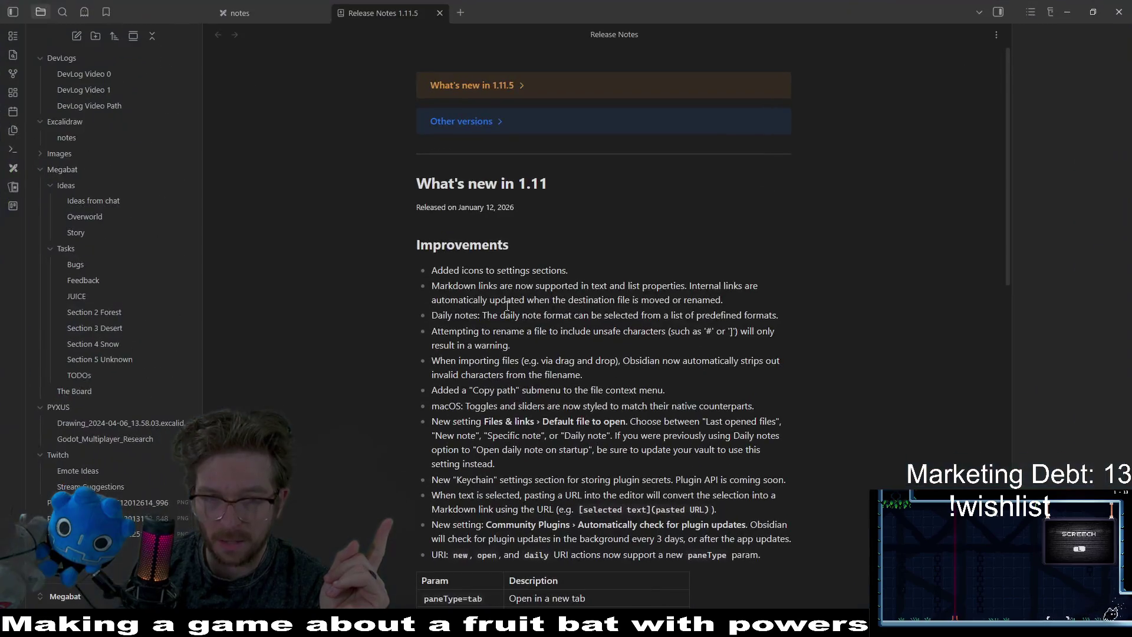
Close the release notes tab and browse the DevLog, Desert task and TODOs notes to reach The Board.
{"action": "middle_click", "coordinate": [398, 22]}
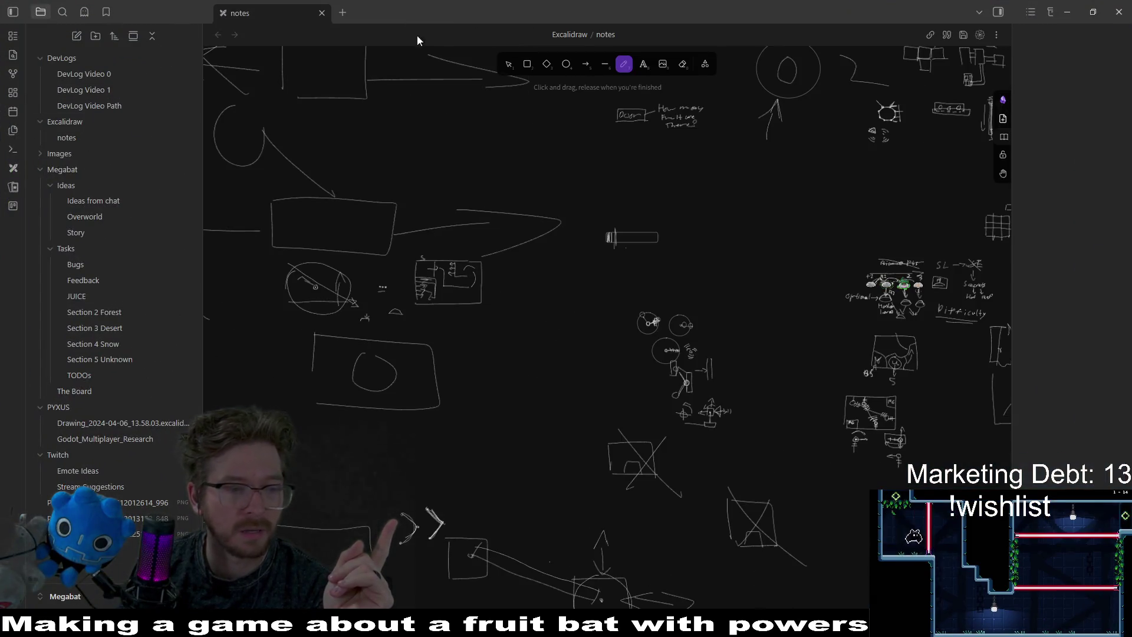
{"action": "left_click", "coordinate": [94, 89]}
{"action": "left_click", "coordinate": [94, 106]}
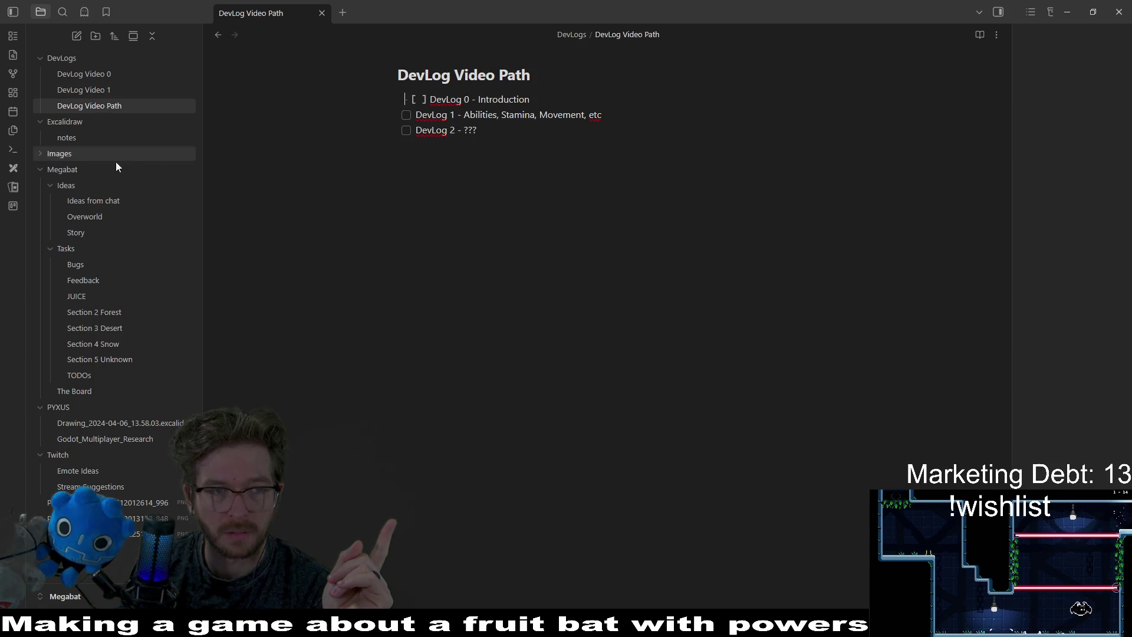
{"action": "left_click", "coordinate": [112, 321]}
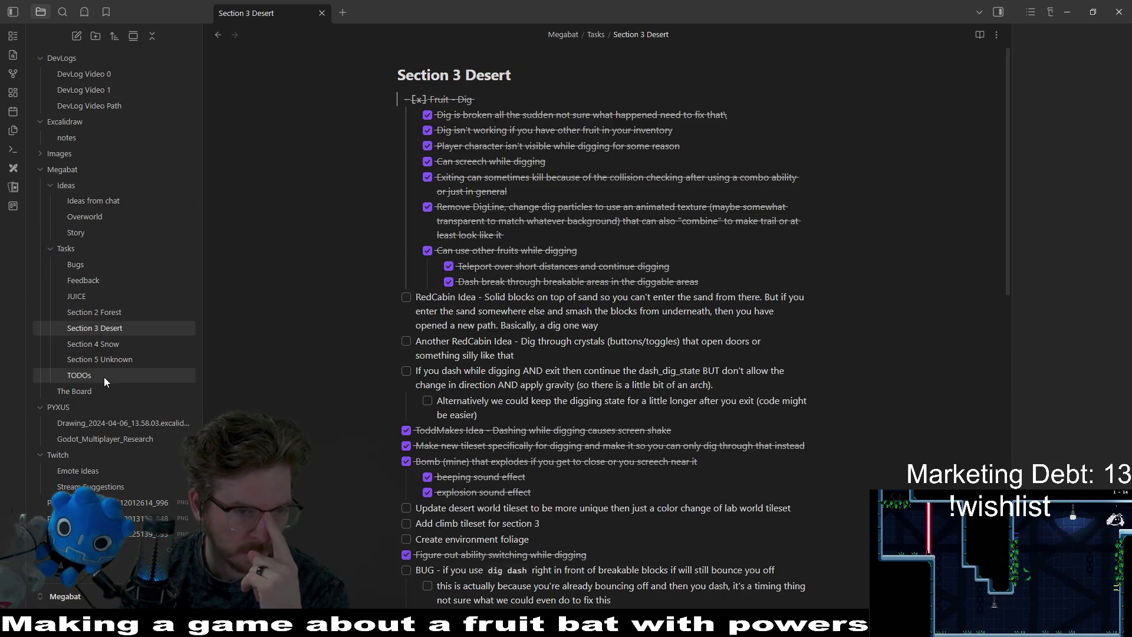
{"action": "left_click", "coordinate": [103, 376]}
{"action": "left_click", "coordinate": [118, 391]}
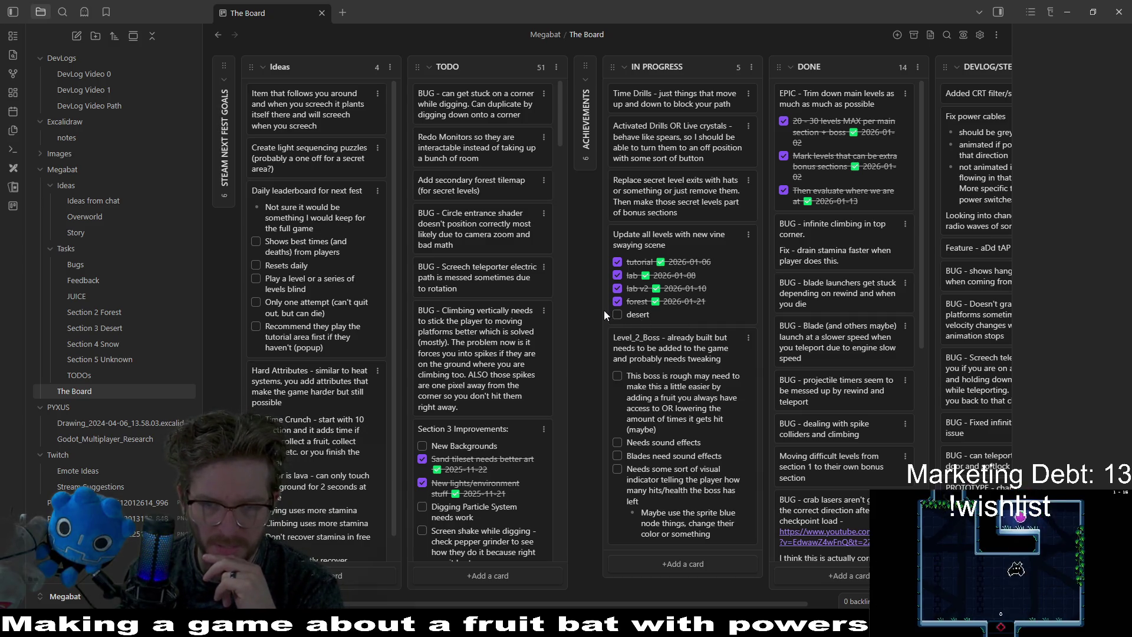
Delete the desert line from the vine update card and move the card into DONE.
{"action": "left_click", "coordinate": [643, 317]}
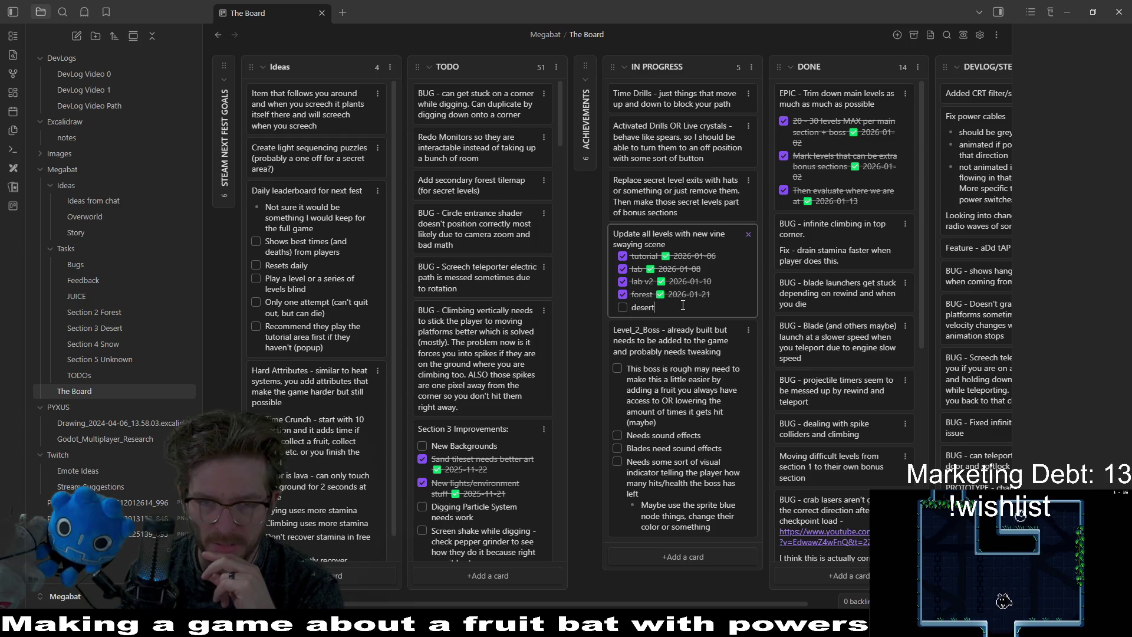
{"action": "key", "text": "BackSpace"}
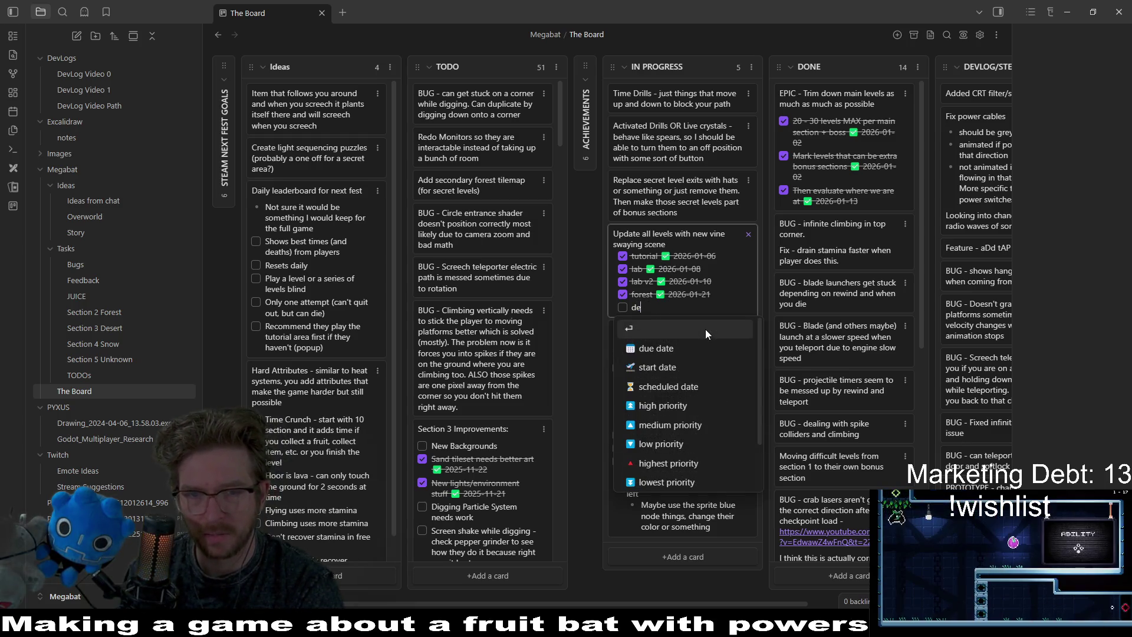
{"action": "key", "text": "Escape"}
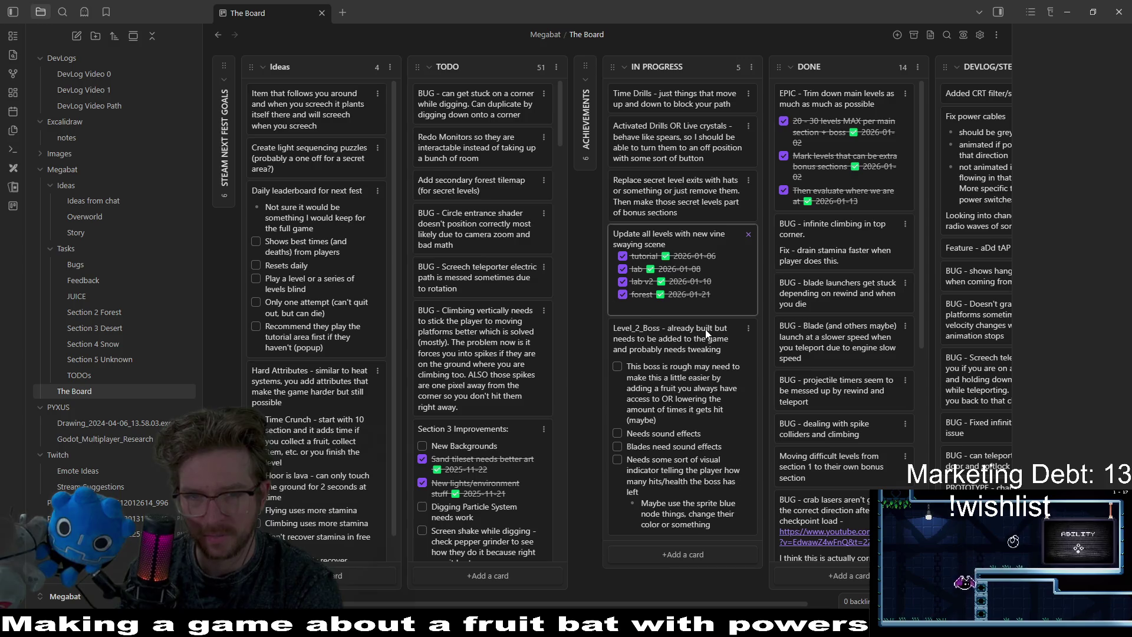
{"action": "key", "text": "BackSpace"}
{"action": "key", "text": "BackSpace"}
{"action": "key", "text": "Escape"}
{"action": "left_click_drag", "start_coordinate": [738, 256], "coordinate": [841, 121]}
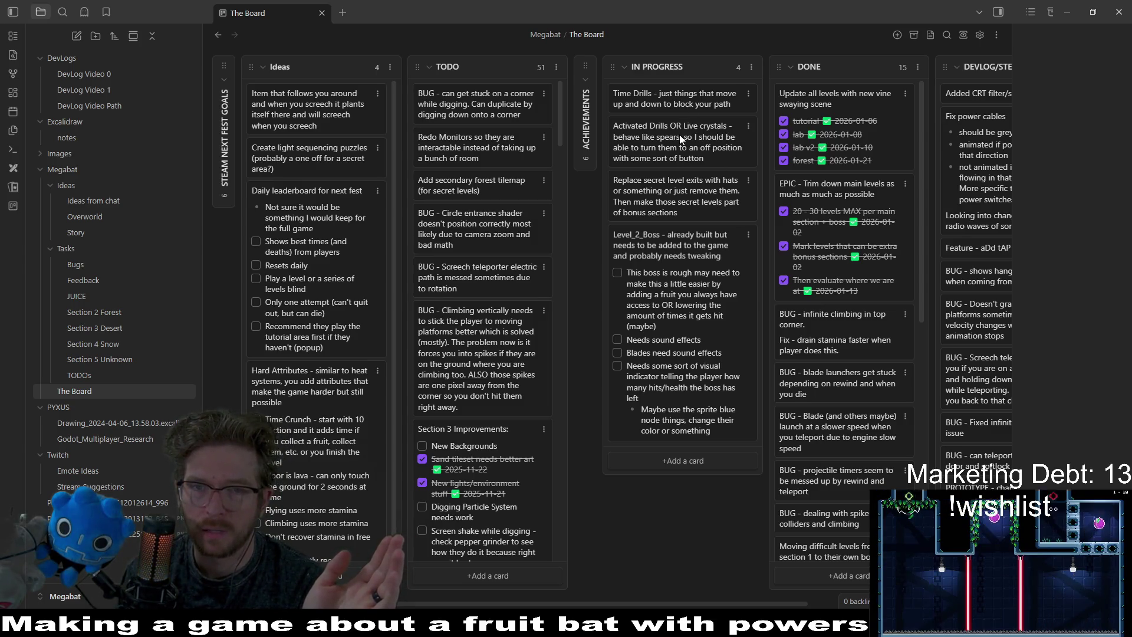
Move the 'Add secondary forest tilemap (for secret levels)' card from TODO into IN PROGRESS.
{"action": "double_click", "coordinate": [671, 103]}
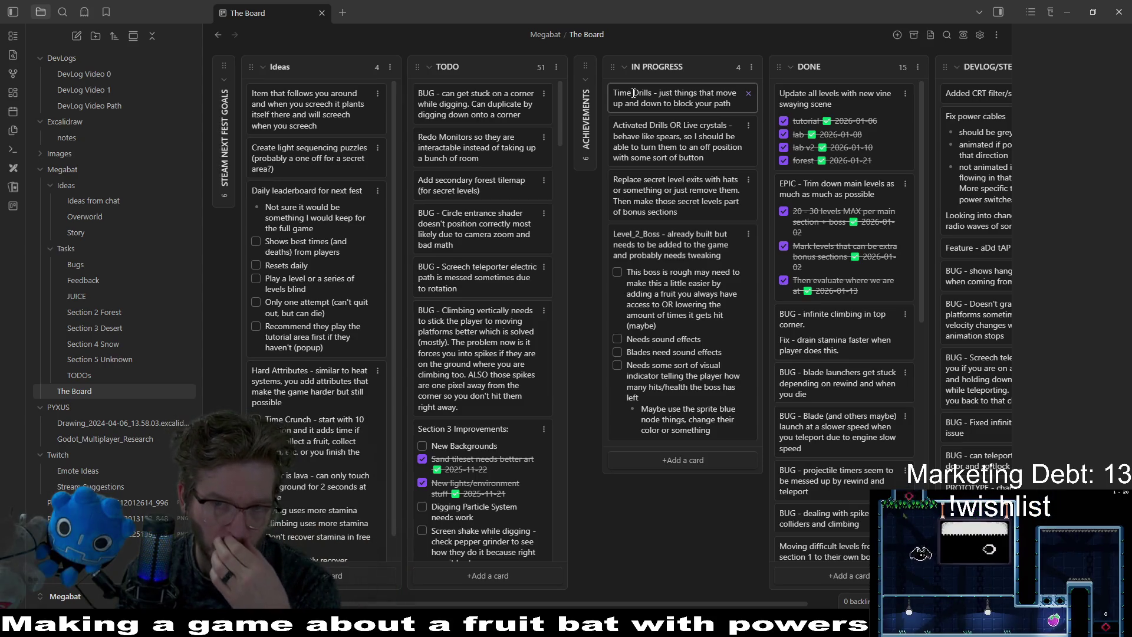
{"action": "key", "text": "Escape"}
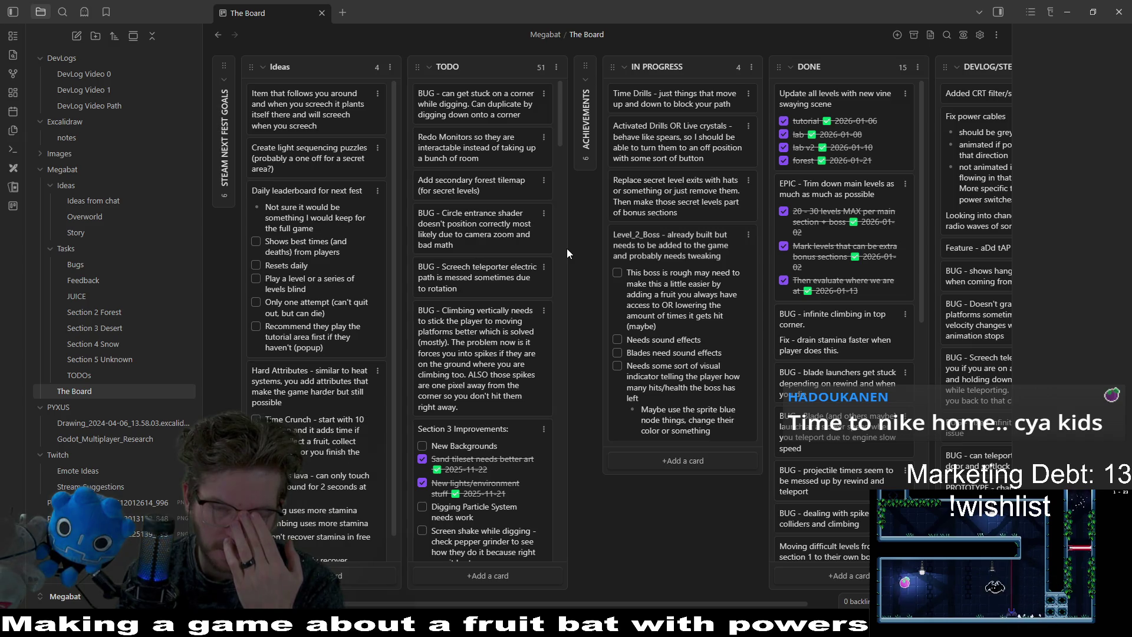
{"action": "left_click_drag", "start_coordinate": [486, 186], "coordinate": [684, 97]}
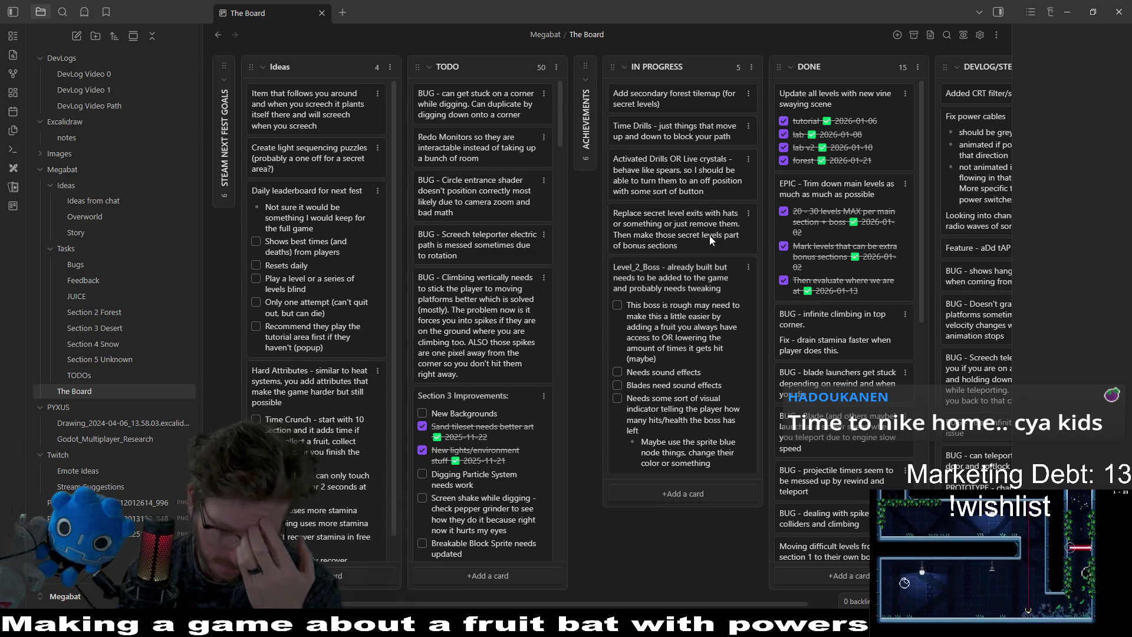